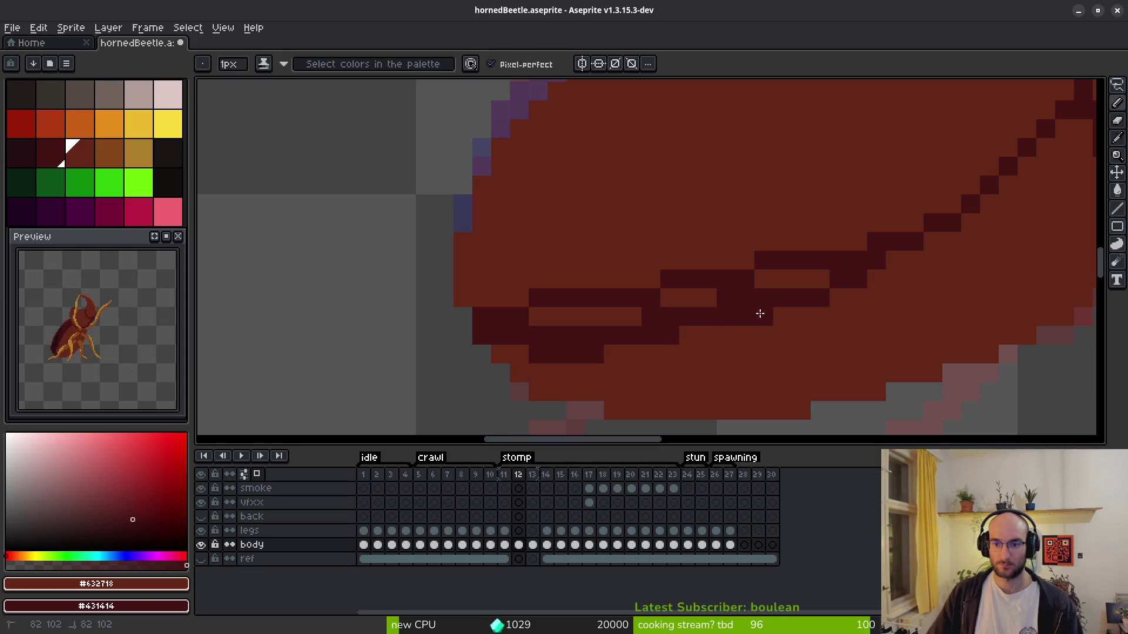
- Bucket-fill frame 12's upper shell and its lighter pixel islands with dark red #431414
left_click_drag(875, 265, 795, 294)
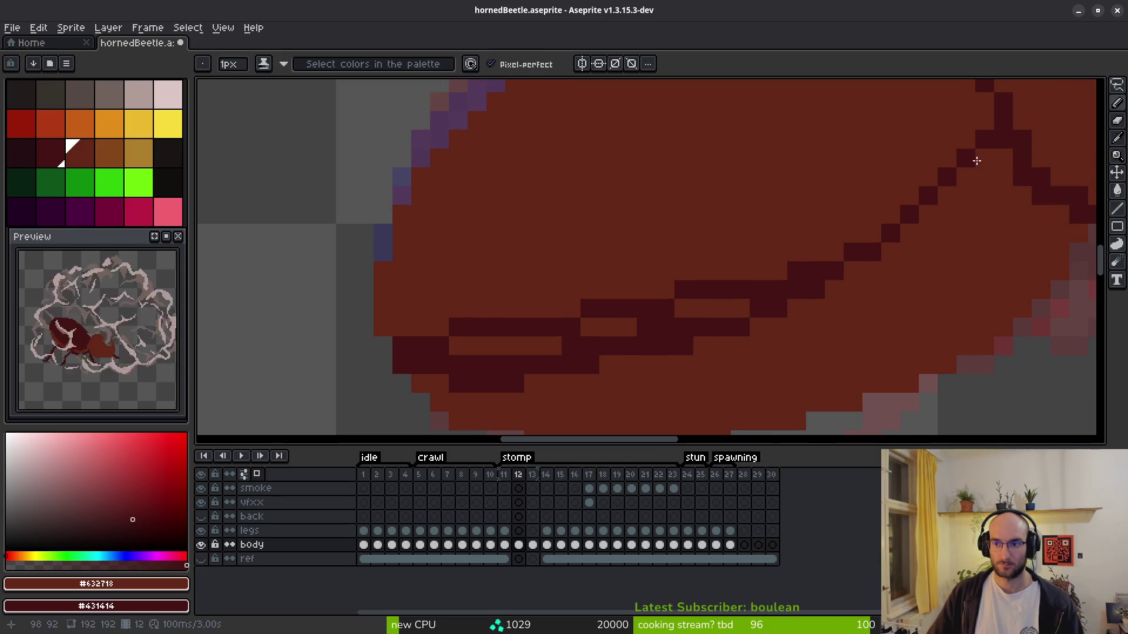
key("g")
right_click(699, 250)
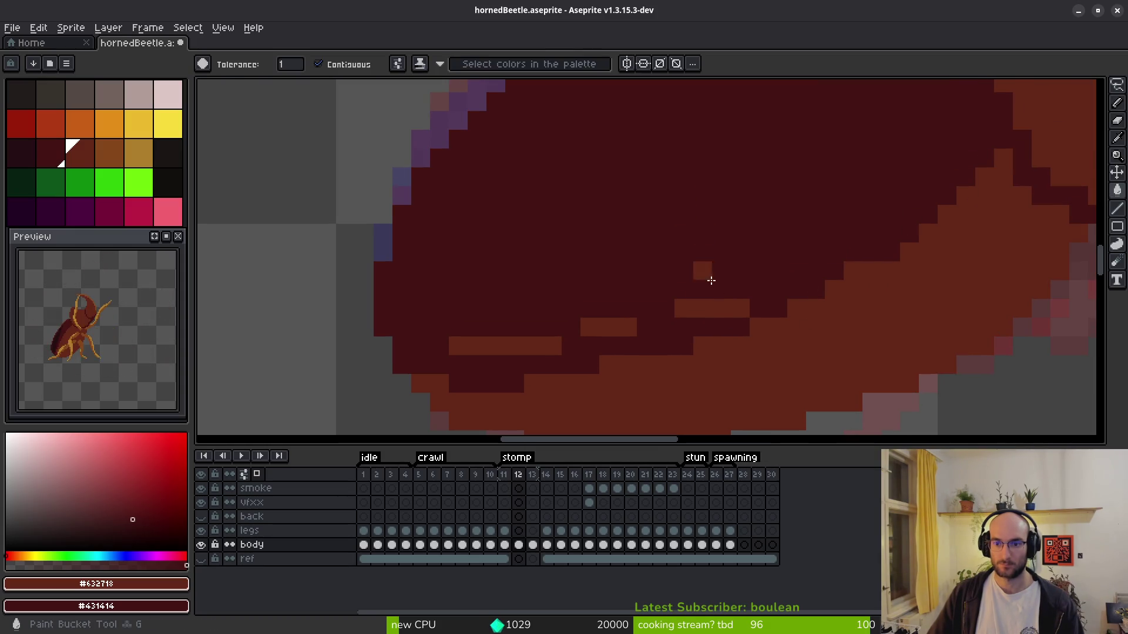
right_click(702, 234)
right_click(710, 308)
right_click(622, 327)
right_click(513, 347)
scroll(683, 351, "down", 4)
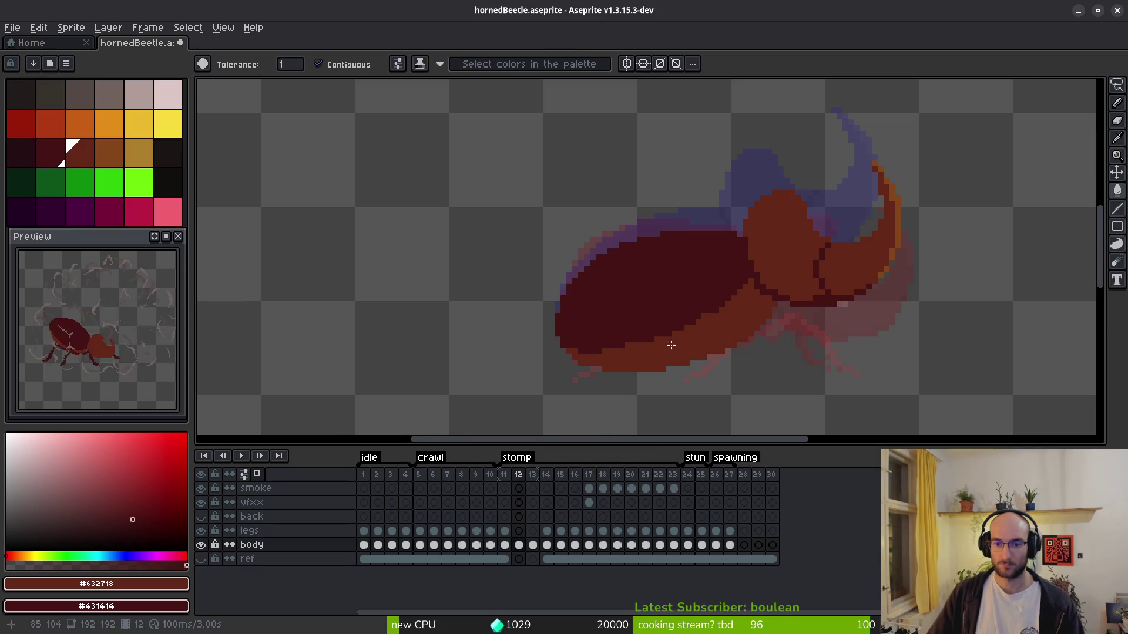
scroll(666, 350, "up", 3)
- Touch up frame 12's shell with the Pencil: one lighter red pixel and dark red edge pixels
key("b")
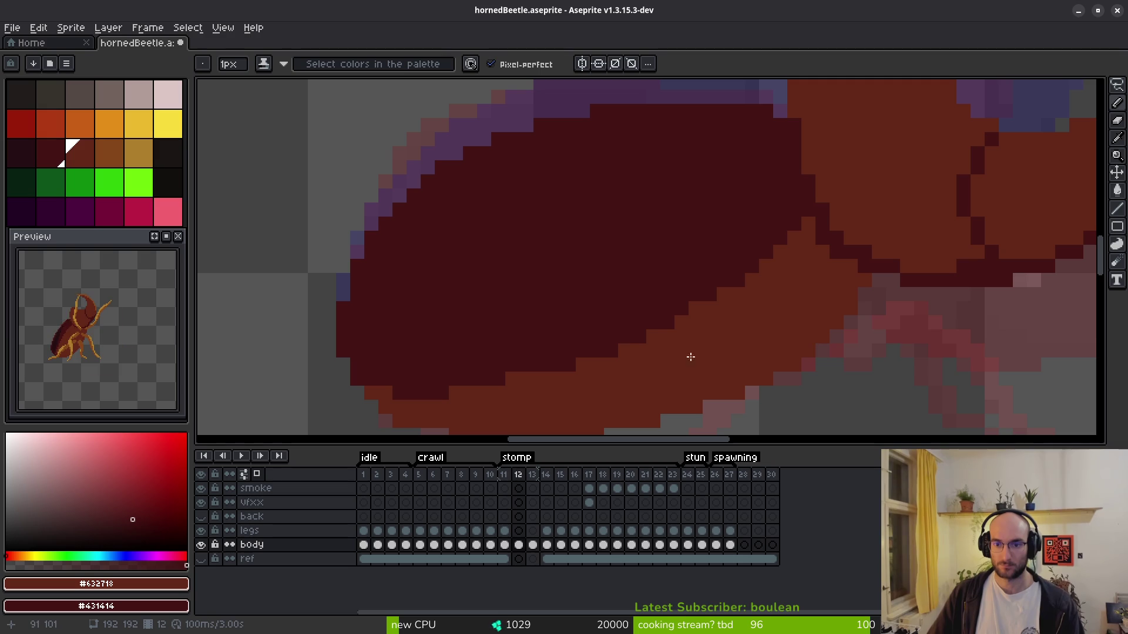
left_click(639, 337)
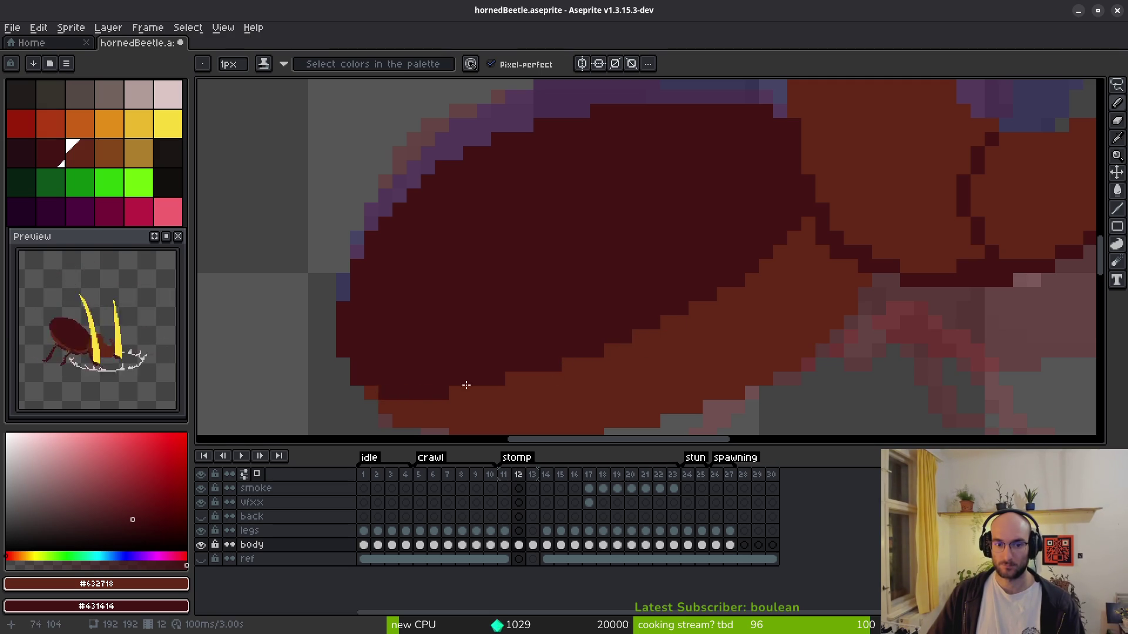
scroll(459, 387, "down", 3)
scroll(489, 391, "up", 2)
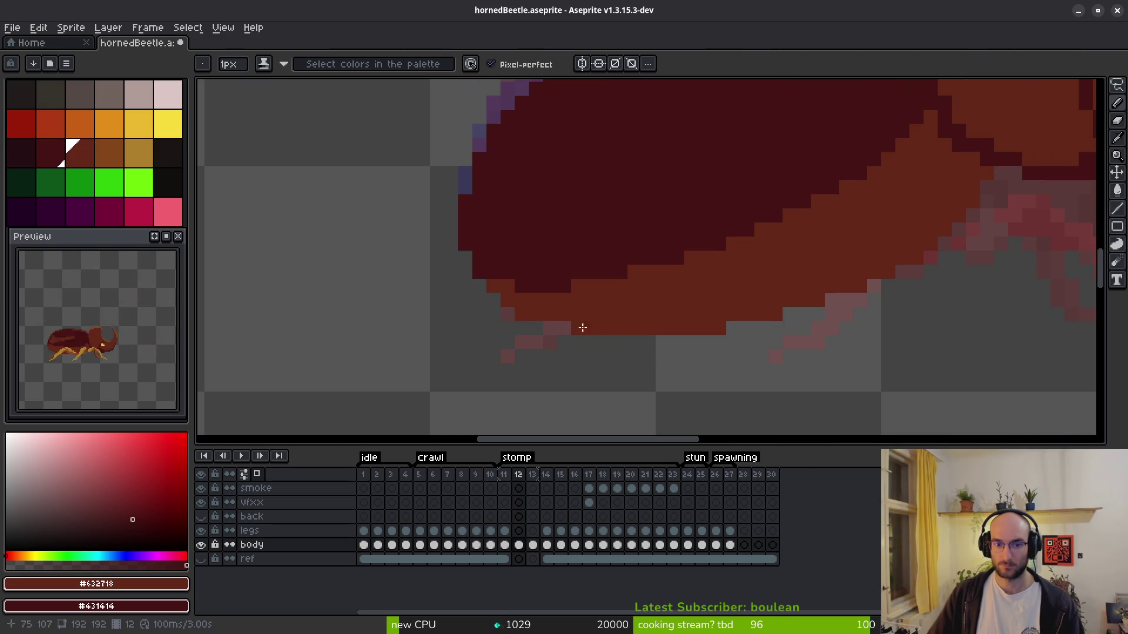
scroll(594, 327, "down", 4)
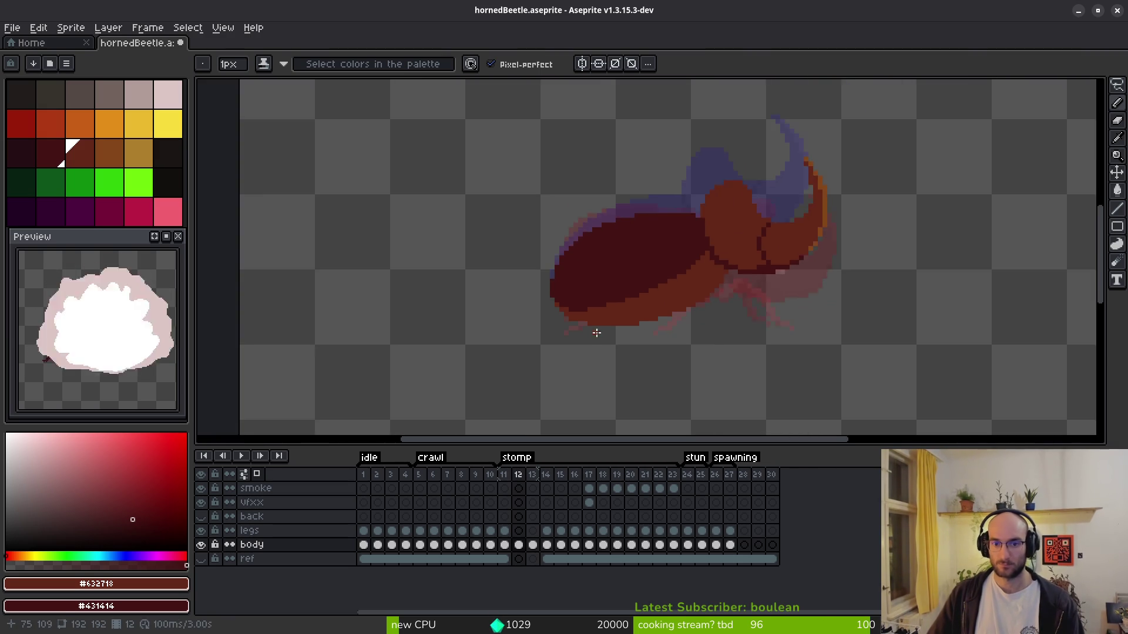
scroll(593, 296, "up", 5)
right_click(459, 249)
left_click_drag(452, 234, 437, 231)
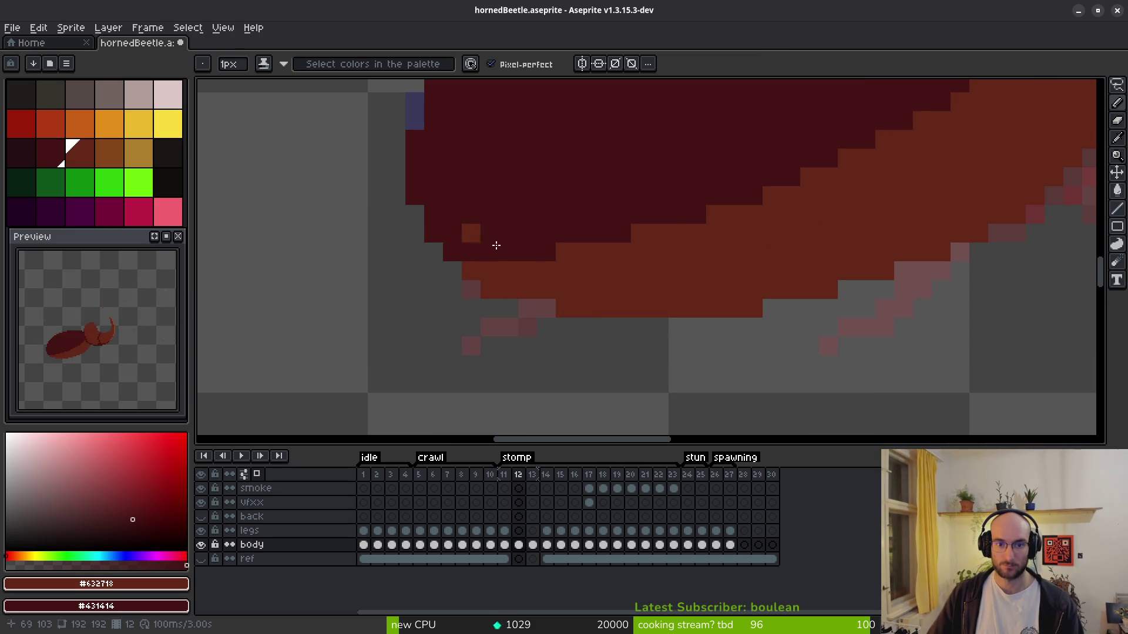
scroll(589, 307, "down", 4)
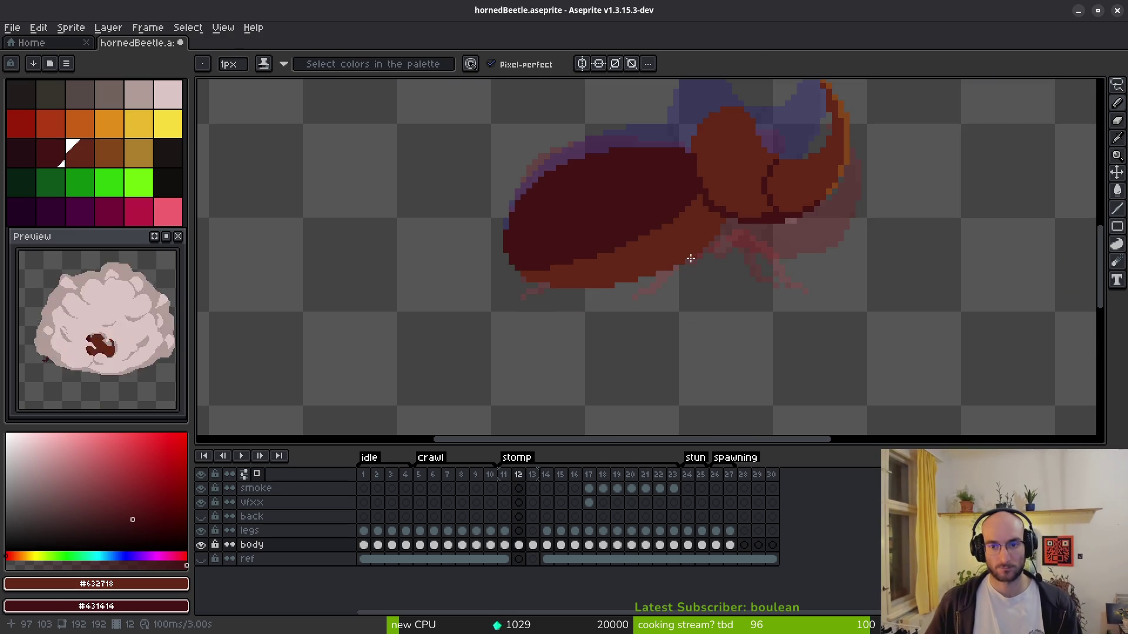
scroll(684, 265, "down", 1)
- On frame 11, paint the block left of the dark band dark red and one pixel lighter brown, then return to frame 12
key("Left")
scroll(551, 258, "up", 4)
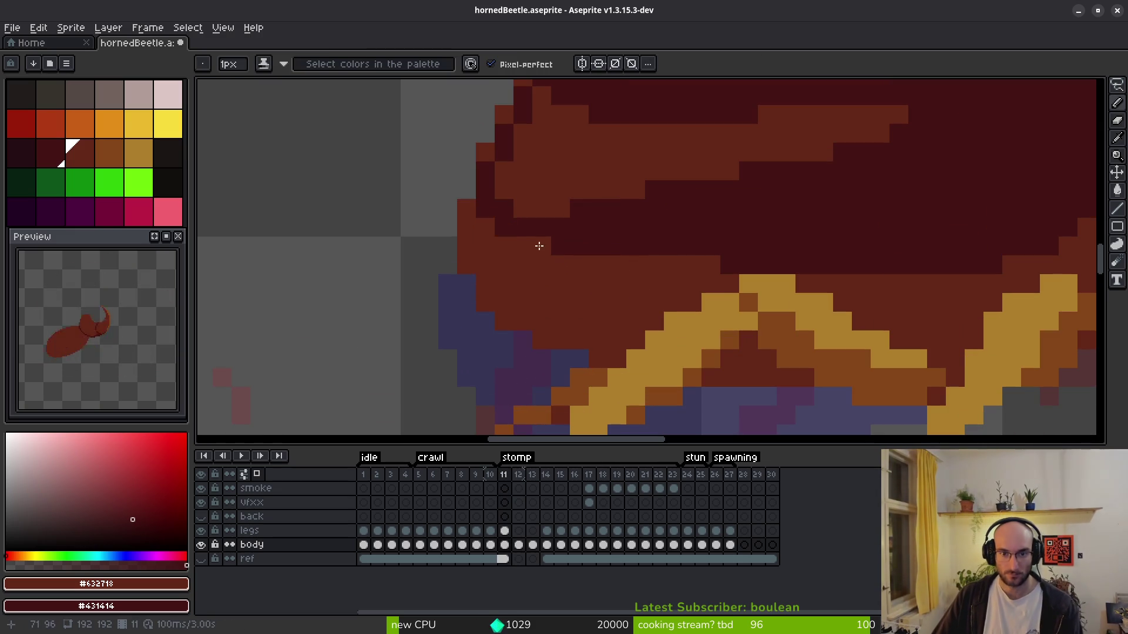
right_click(476, 227)
left_click(561, 248)
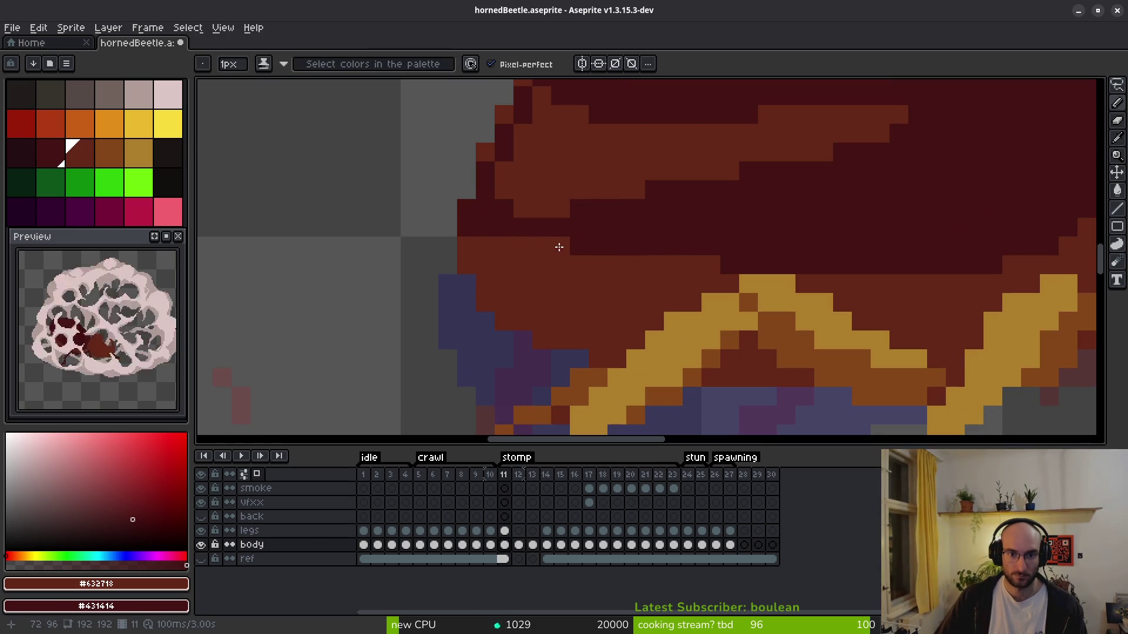
scroll(537, 245, "down", 4)
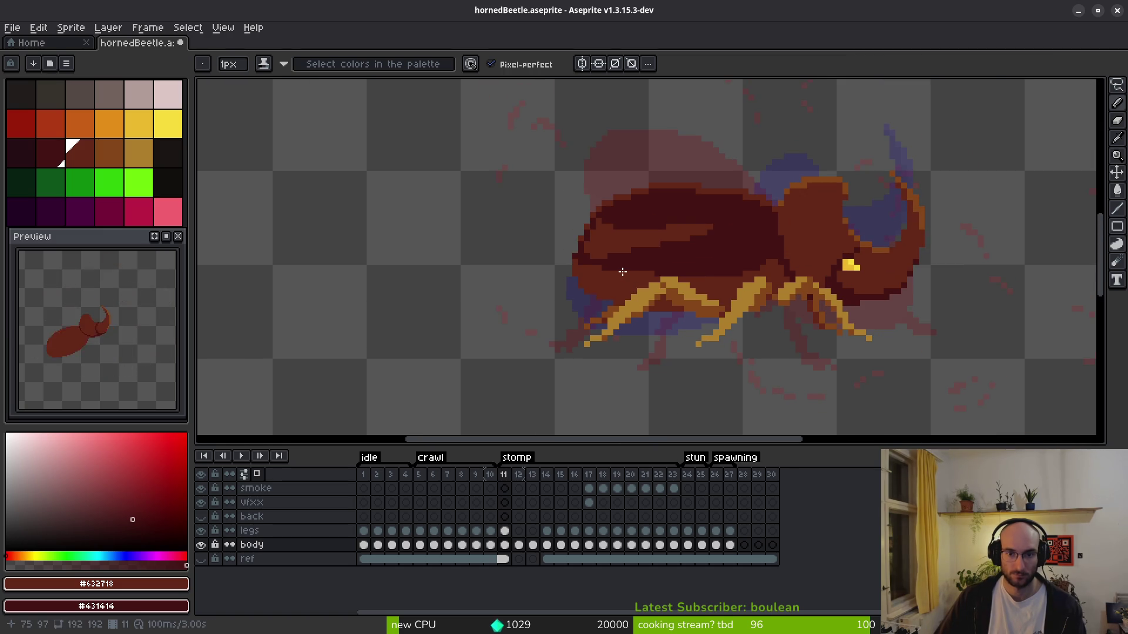
left_click_drag(710, 275, 680, 264)
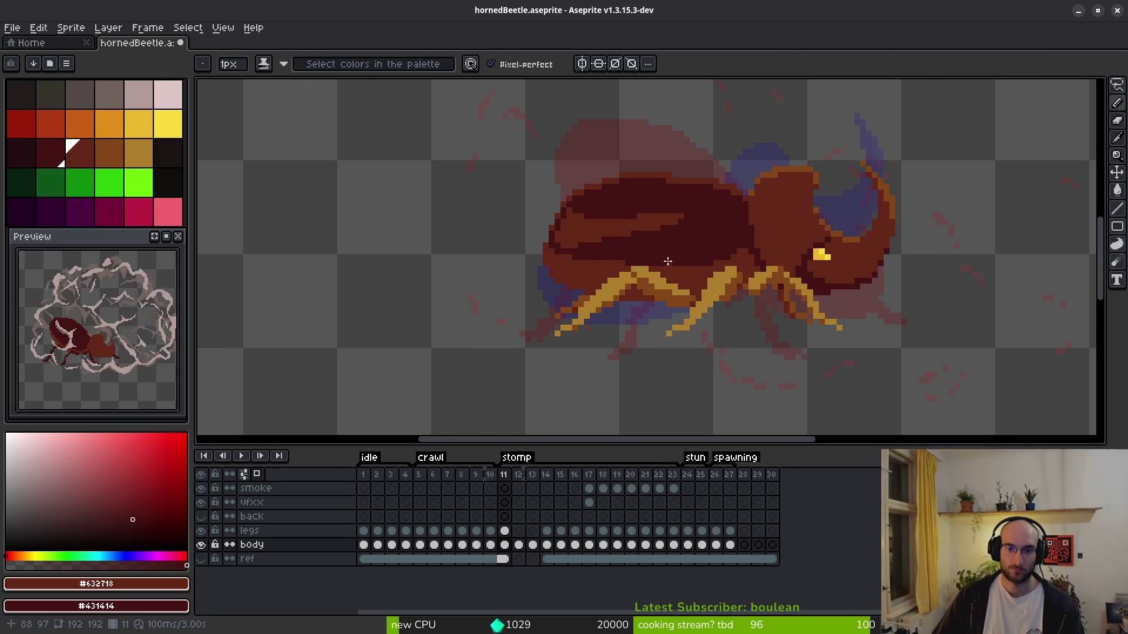
key("i")
key("period")
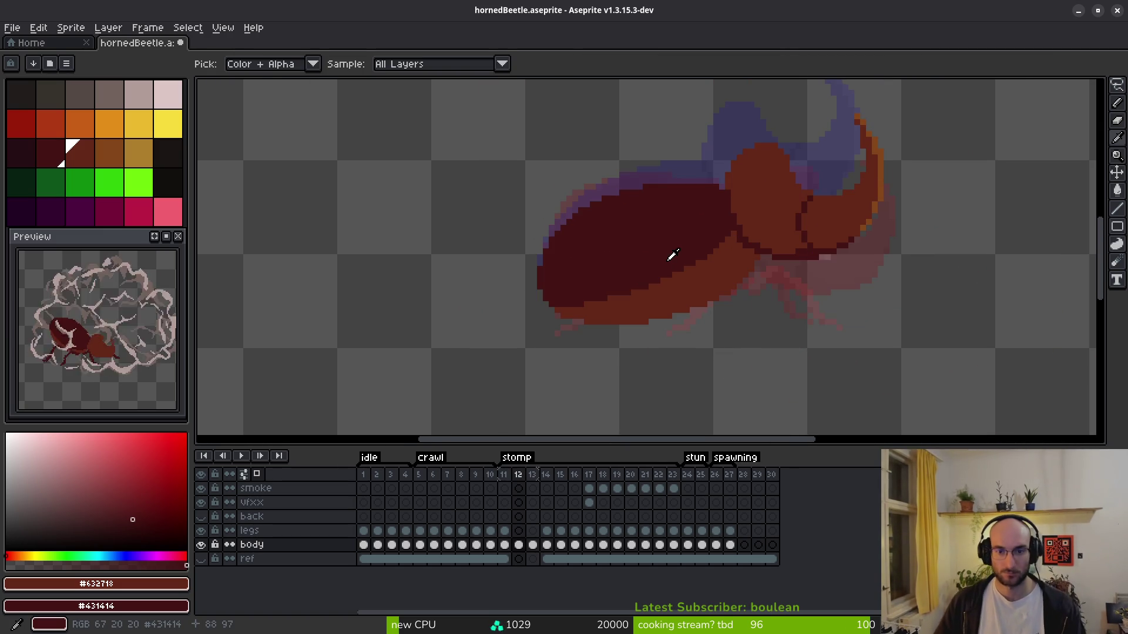
- Flip through stomp frames 11–14 to compare poses, settling back on frame 12
key("period")
key("comma")
key("period")
key("b")
key("comma")
key("i")
key("comma")
key("period")
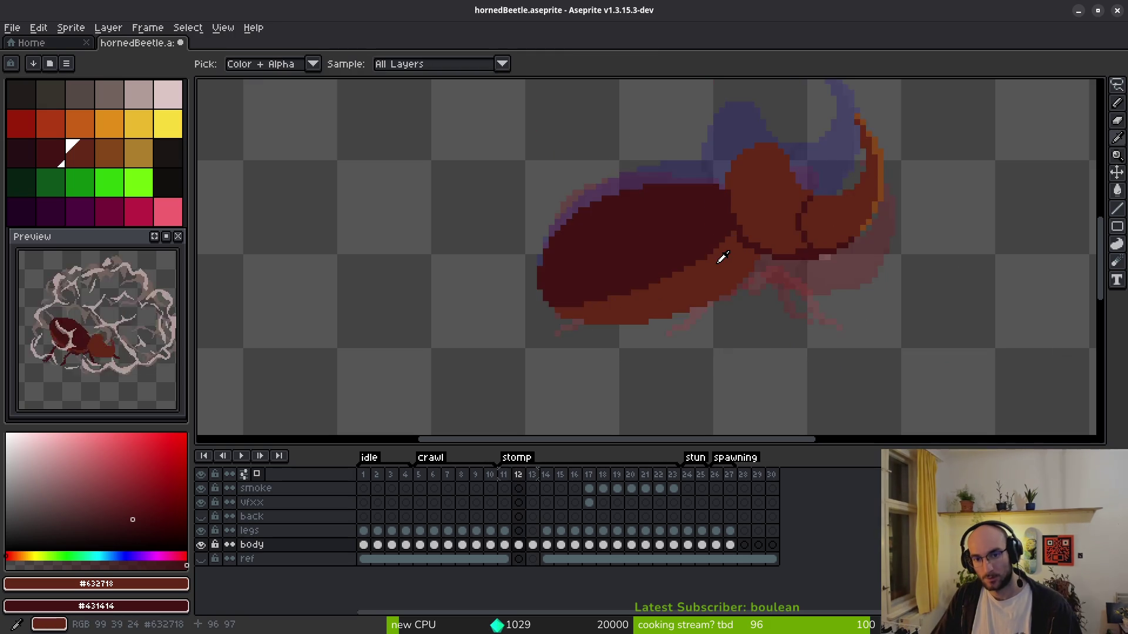
key("period")
key("period")
key("comma")
key("comma")
key("period")
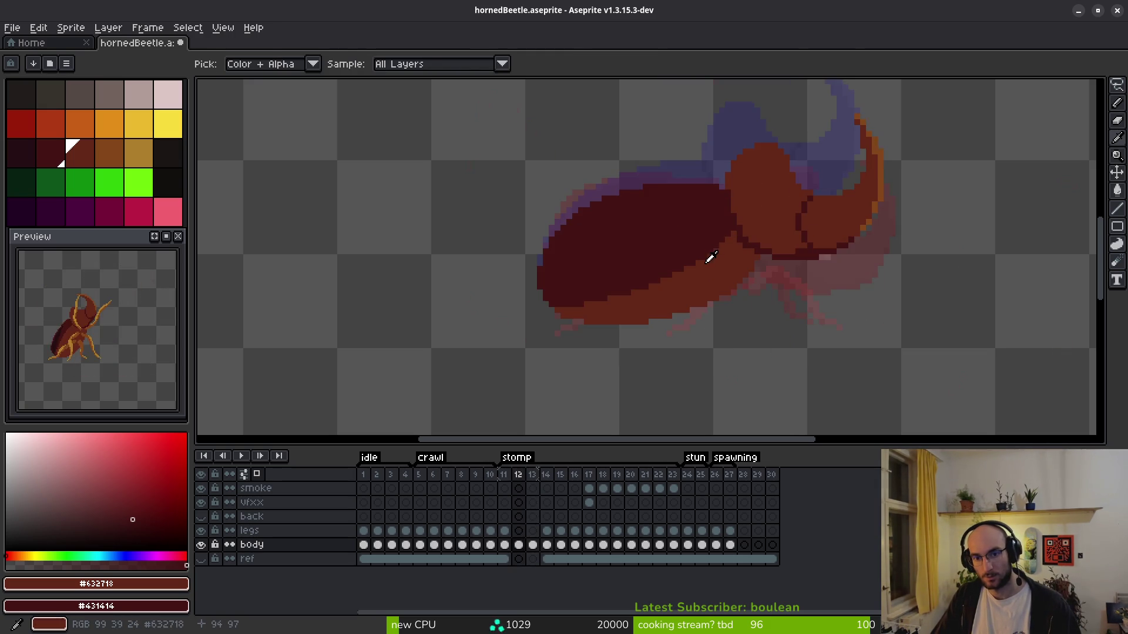
key("comma")
key("b")
- Draw a dark diagonal line along frame 12's shell boundary and darken one boundary pixel
scroll(727, 246, "up", 2)
scroll(727, 245, "up", 1)
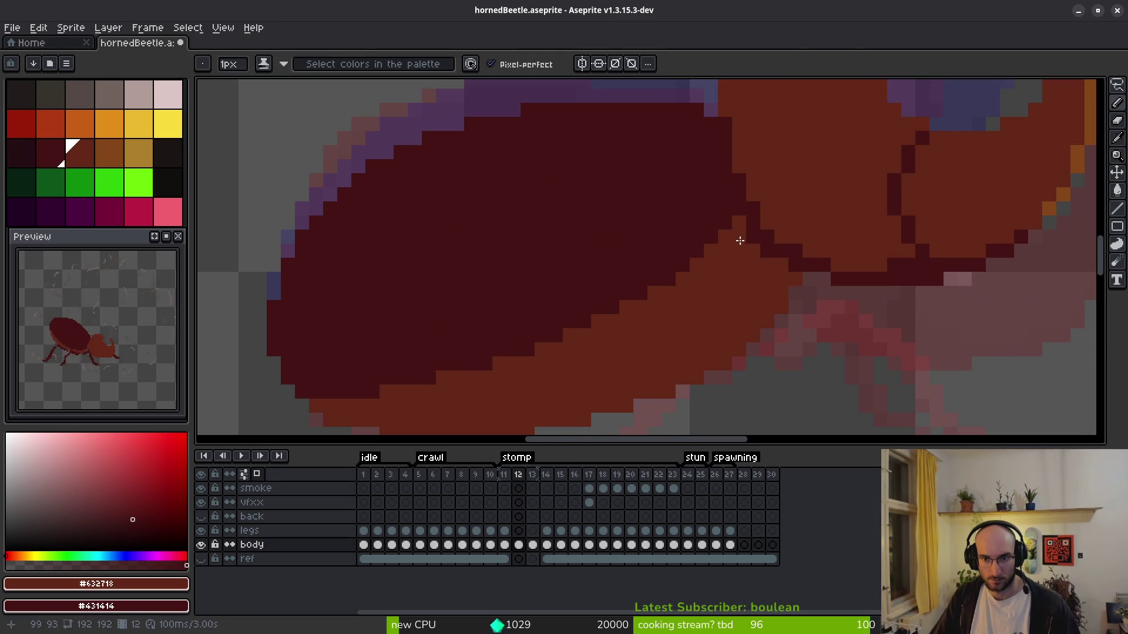
left_click_drag(739, 240, 663, 279)
left_click(713, 248)
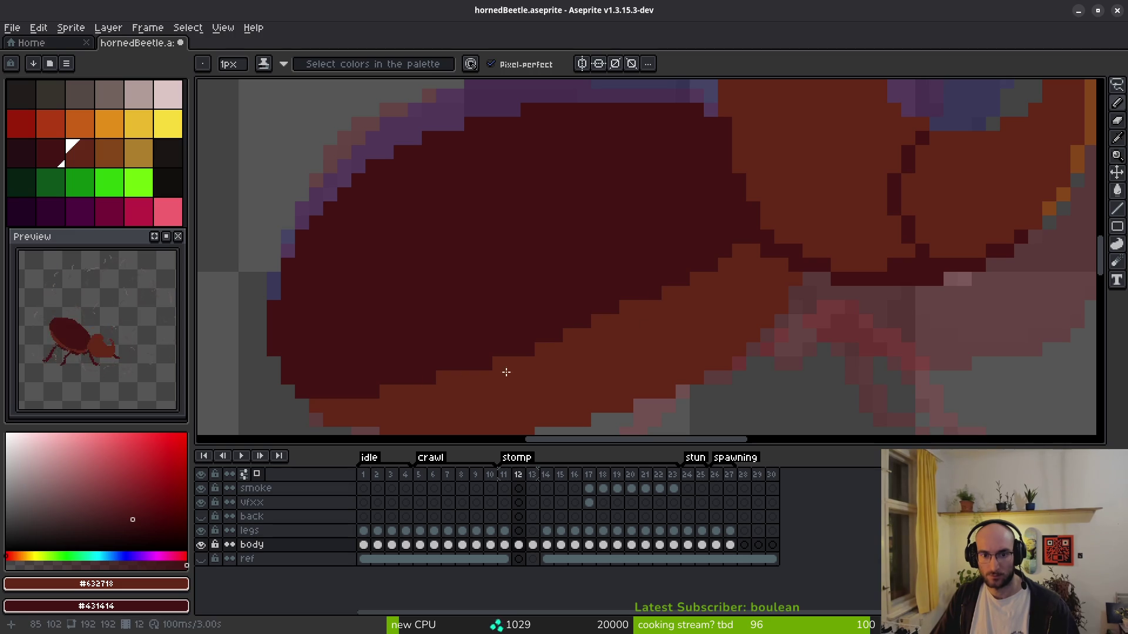
scroll(671, 342, "down", 5)
scroll(627, 364, "up", 5)
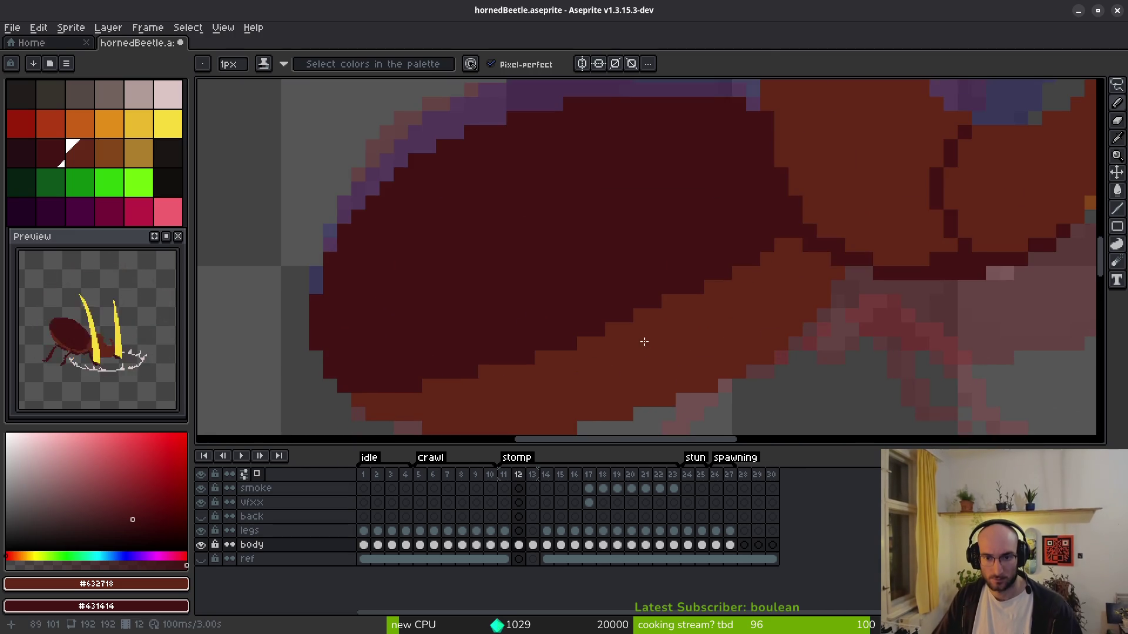
left_click_drag(638, 345, 728, 254)
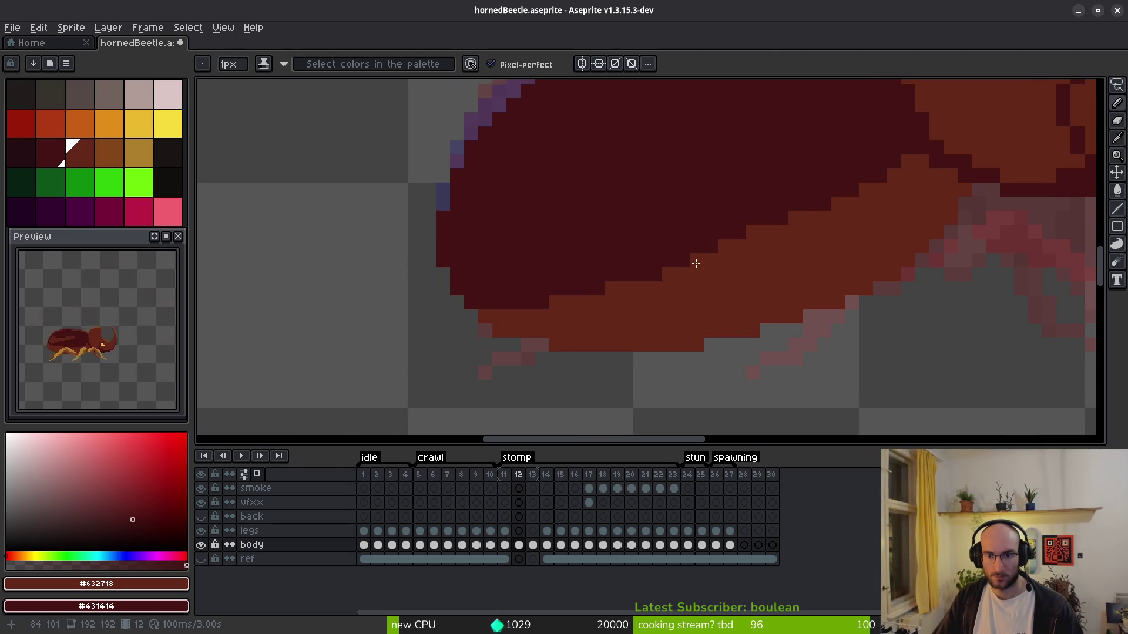
- Push the orange band into the dark boundary pixels to smooth it, then advance to frame 13
left_click_drag(637, 274, 662, 271)
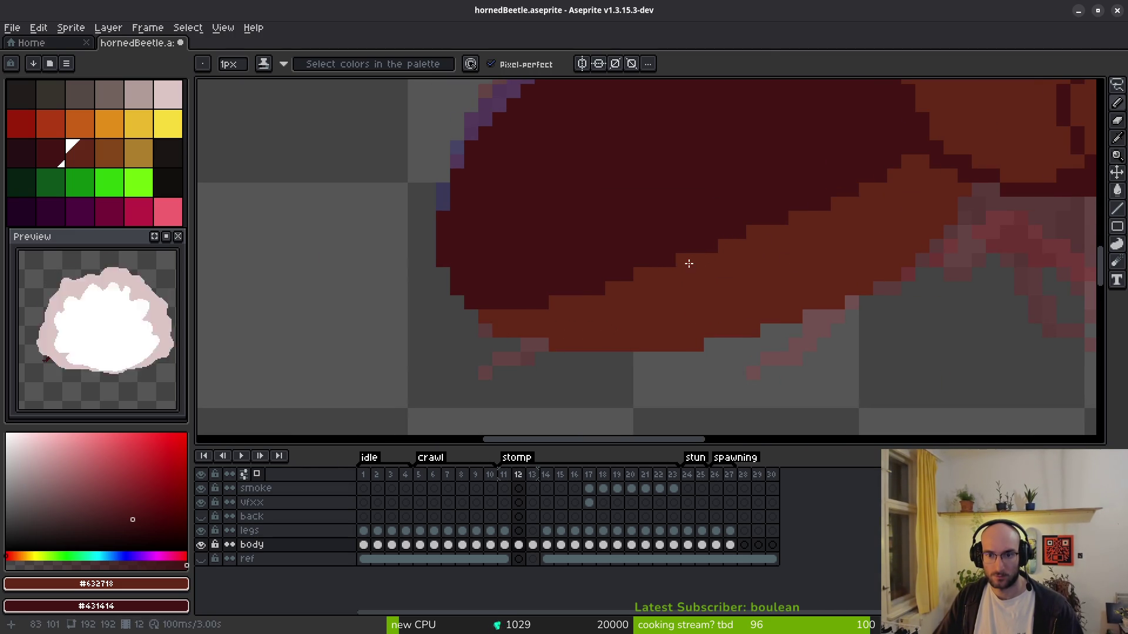
left_click_drag(584, 288, 600, 288)
left_click_drag(525, 306, 583, 312)
scroll(725, 296, "down", 3)
scroll(727, 251, "up", 3)
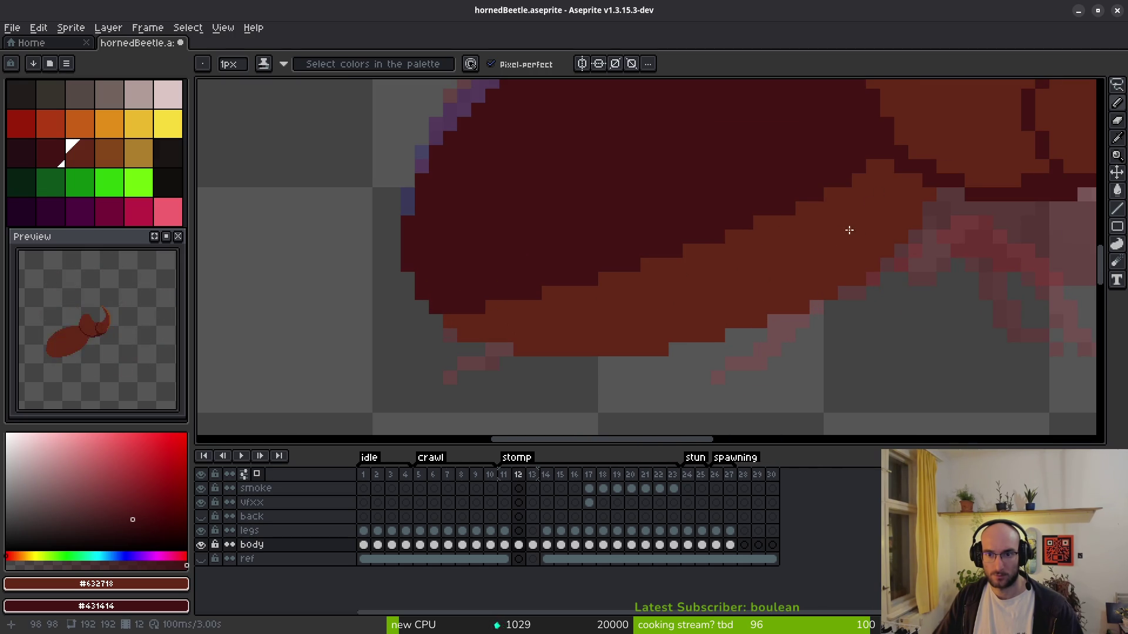
left_click(676, 250)
left_click(634, 264)
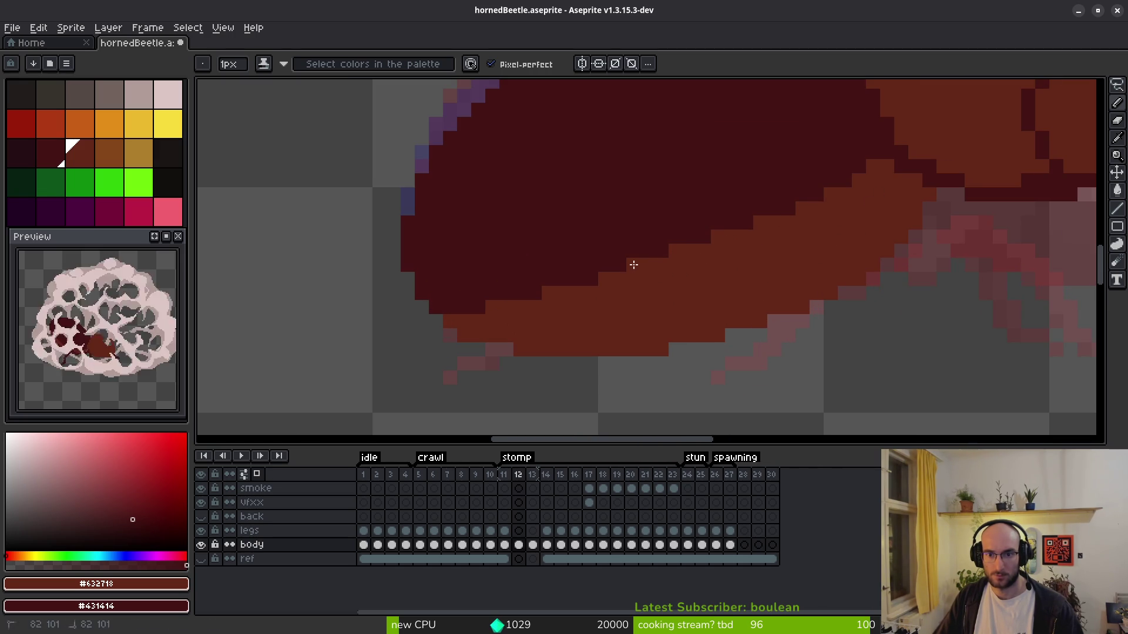
left_click(591, 278)
scroll(660, 317, "down", 4)
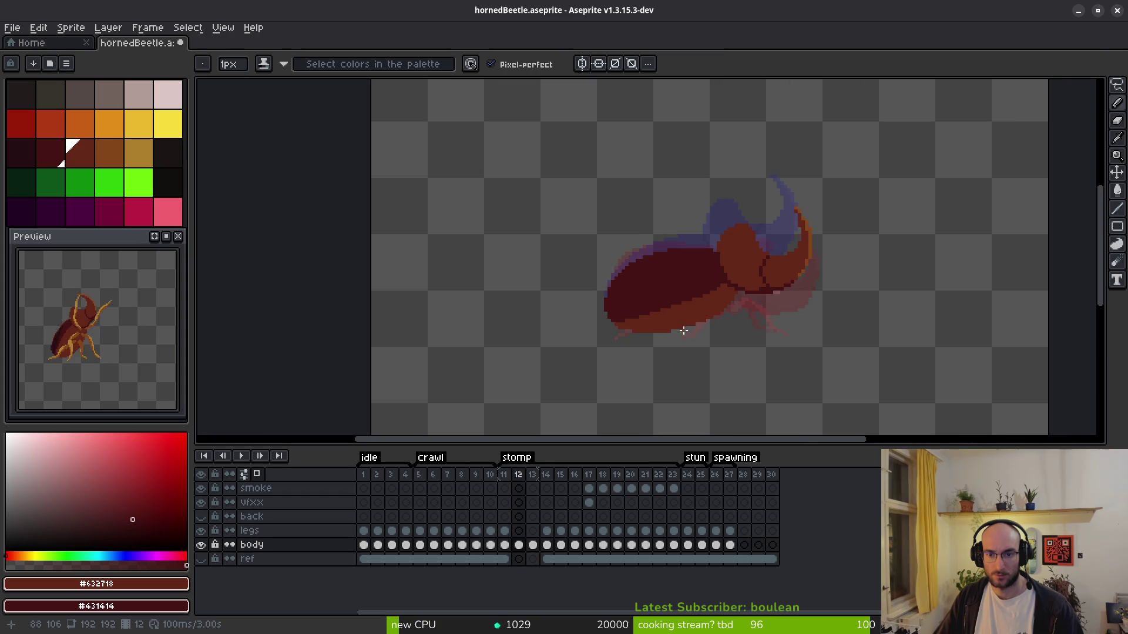
key("Right")
scroll(765, 234, "up", 3)
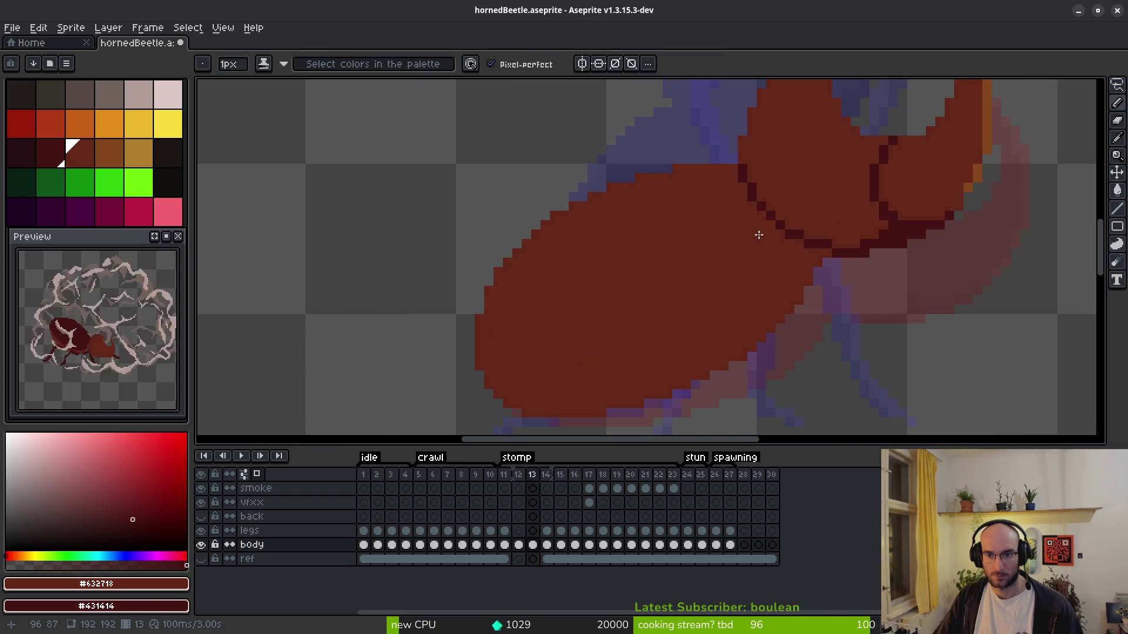
- Split frame 13's body with a dark diagonal line and bucket-fill the area above it dark red
mouse_move(766, 226)
left_mouse_down()
mouse_move(664, 287)
mouse_move(578, 320)
left_mouse_up()
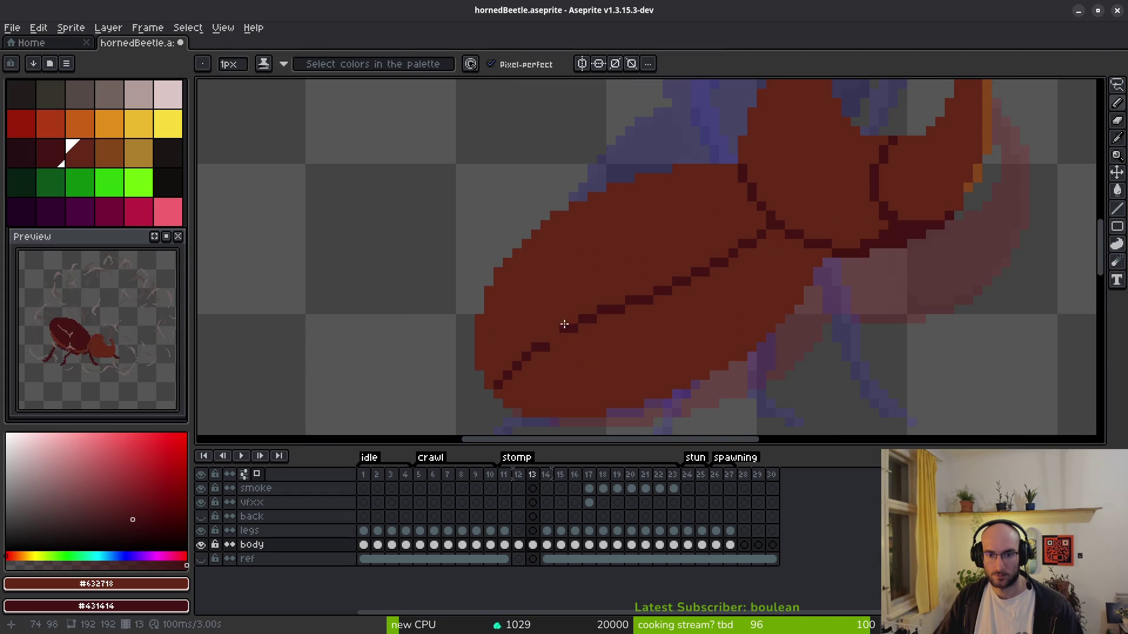
key("g")
left_click(617, 254)
key("b")
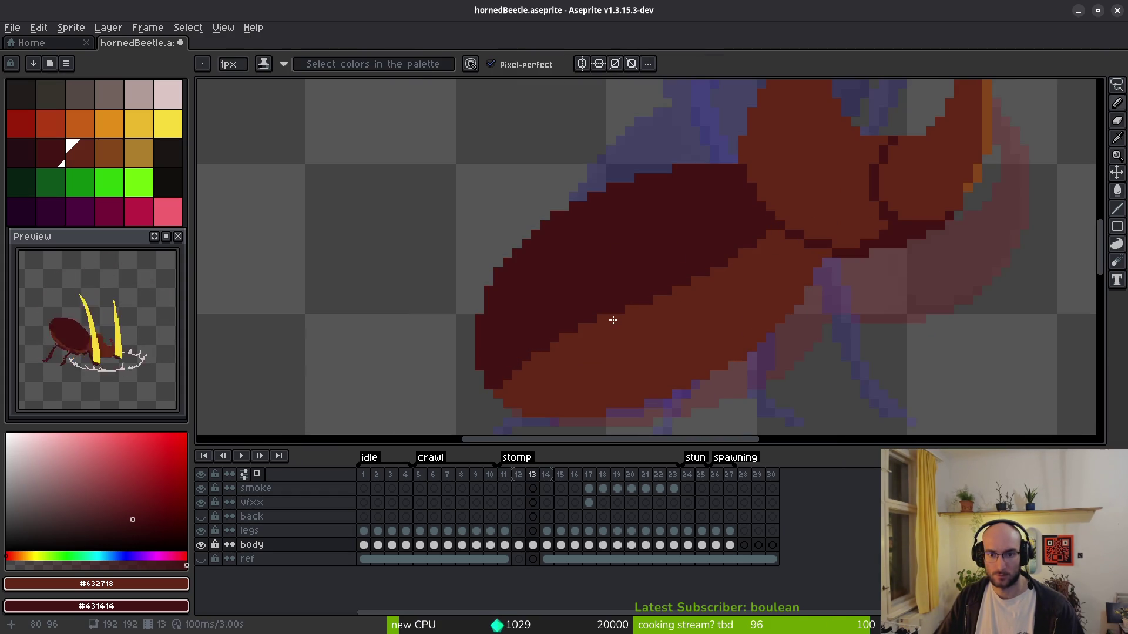
key("alt")
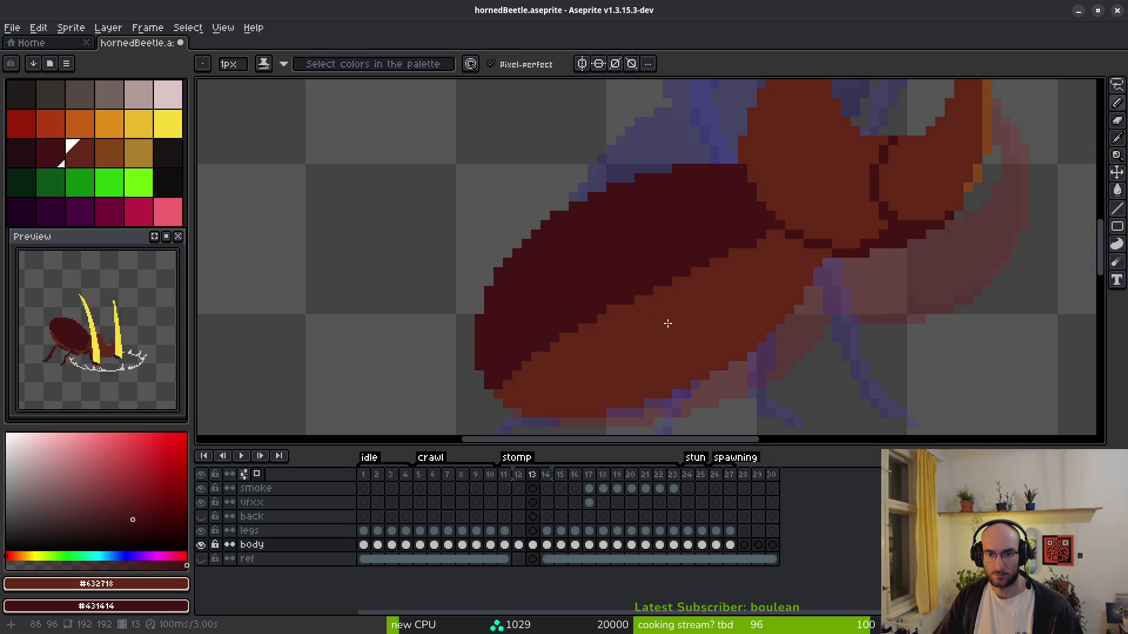
- Paint a couple of shell pixels orange and darken one body-edge pixel, undoing a misplaced orange pixel
scroll(649, 320, "up", 3)
left_click(528, 274)
key("ctrl+z")
scroll(646, 306, "down", 5)
scroll(757, 279, "up", 3)
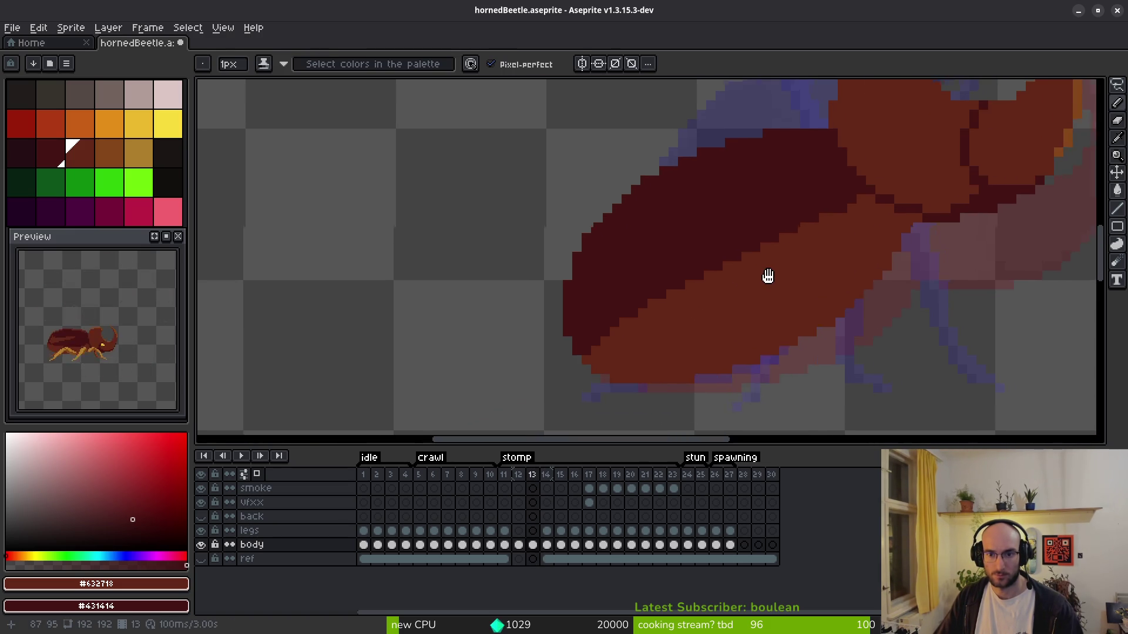
right_click(605, 317)
left_click(624, 299)
left_click(530, 356)
- Darken the remaining orange pixels along the body outline, then step to frame 14
right_click(543, 387)
right_click(541, 369)
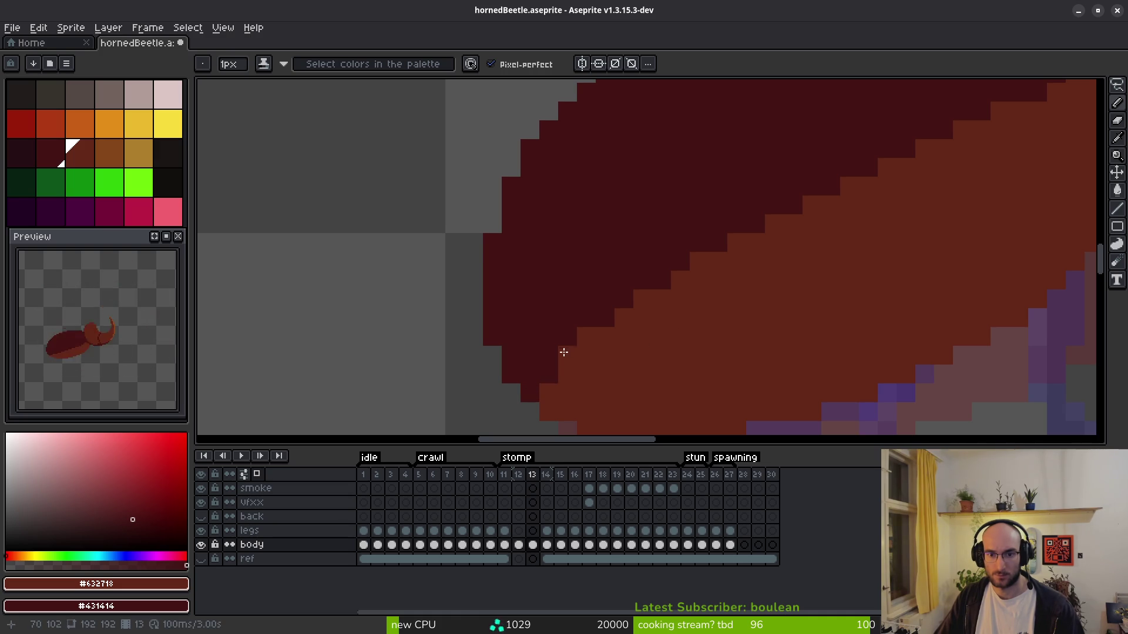
right_click(643, 301)
scroll(794, 289, "down", 4)
scroll(864, 259, "up", 3)
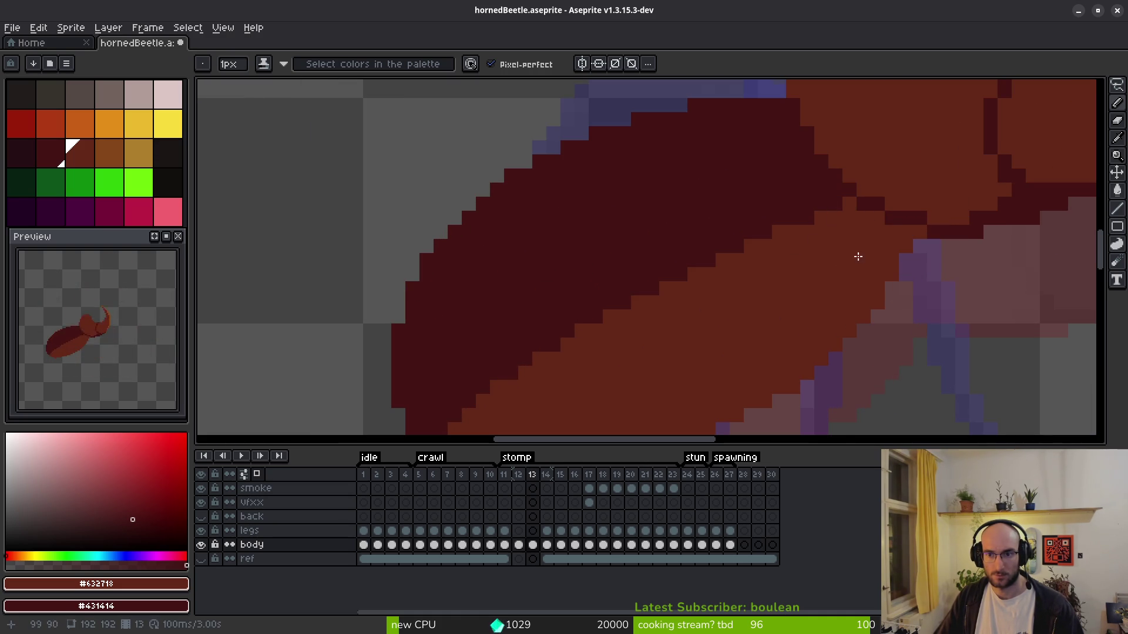
scroll(814, 282, "down", 2)
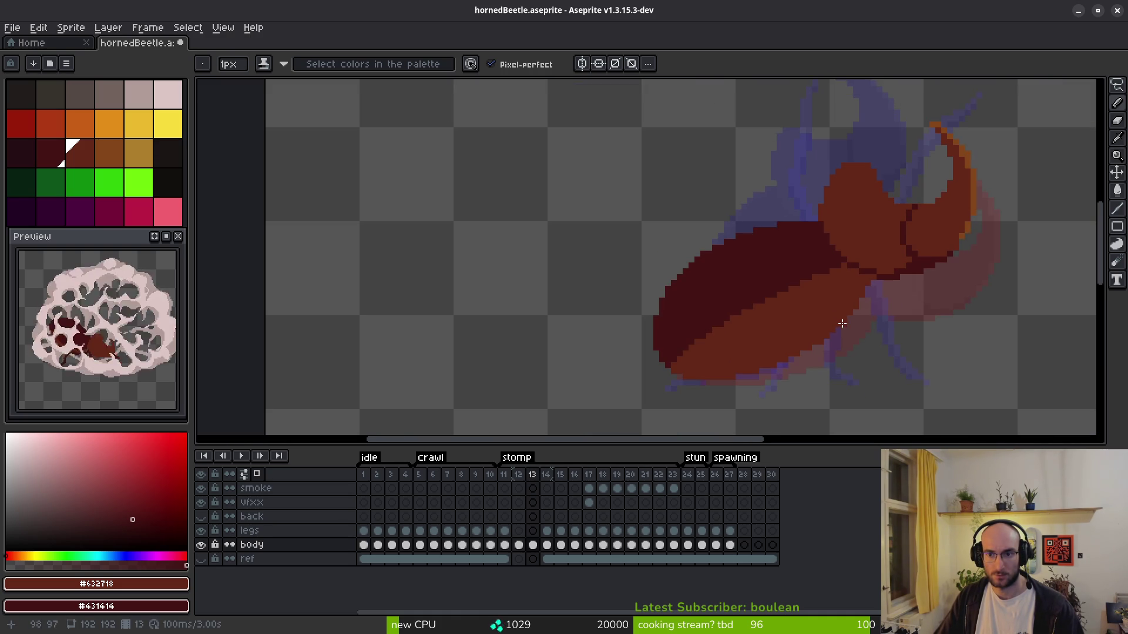
scroll(830, 326, "down", 1)
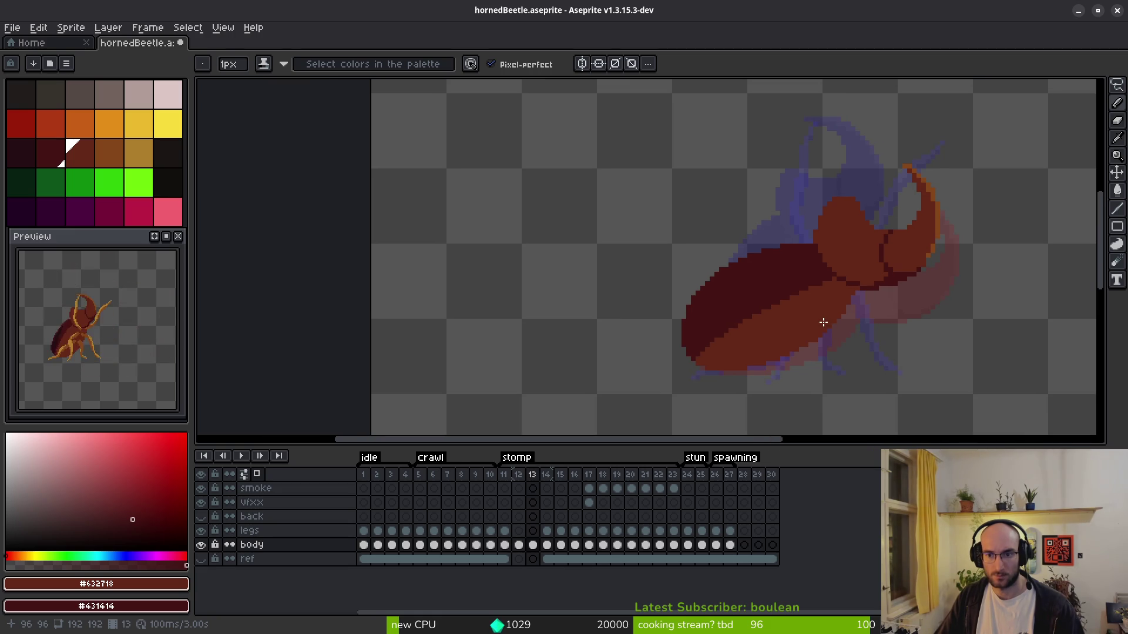
scroll(813, 346, "up", 2)
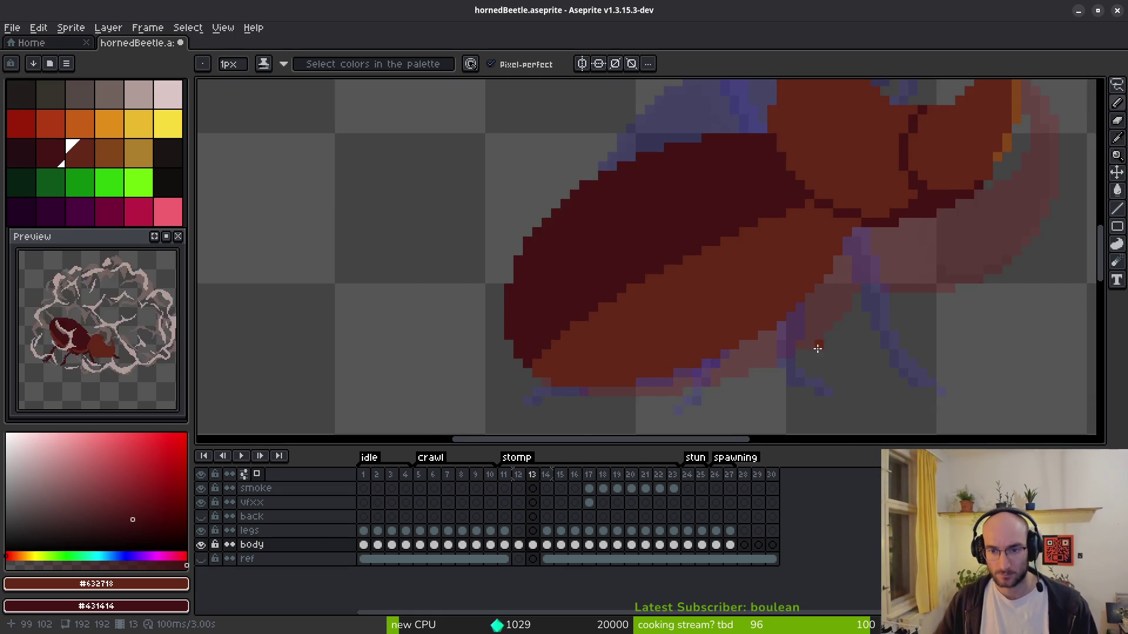
key("Right")
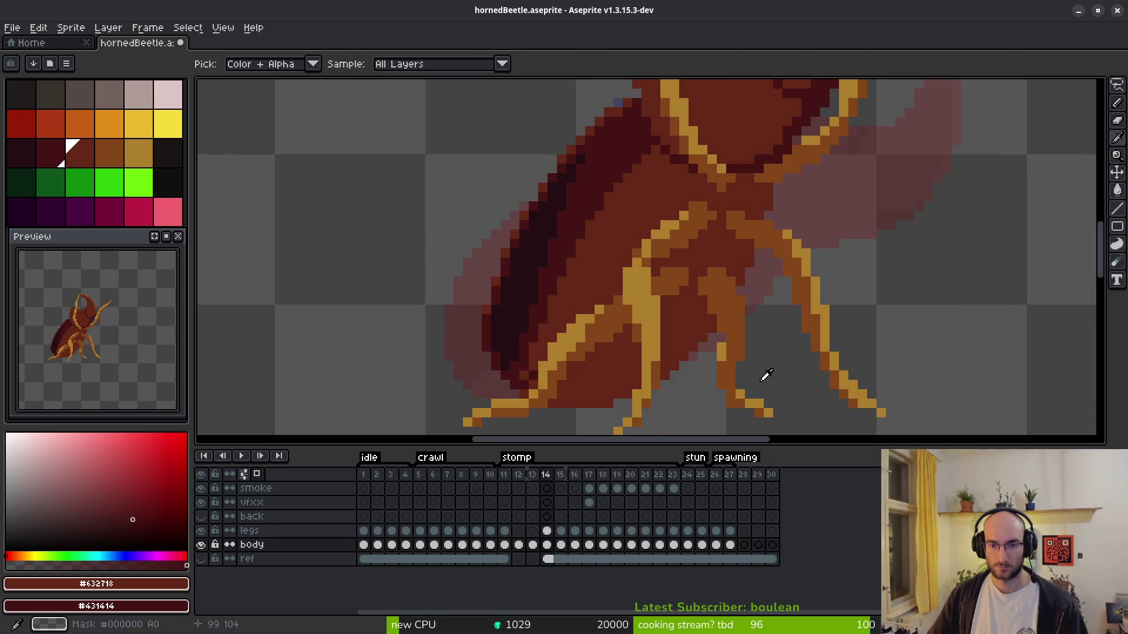
- Insert a new empty frame 14 after frame 13 with Alt+B
scroll(811, 358, "down", 3)
scroll(811, 370, "up", 1)
key("Left")
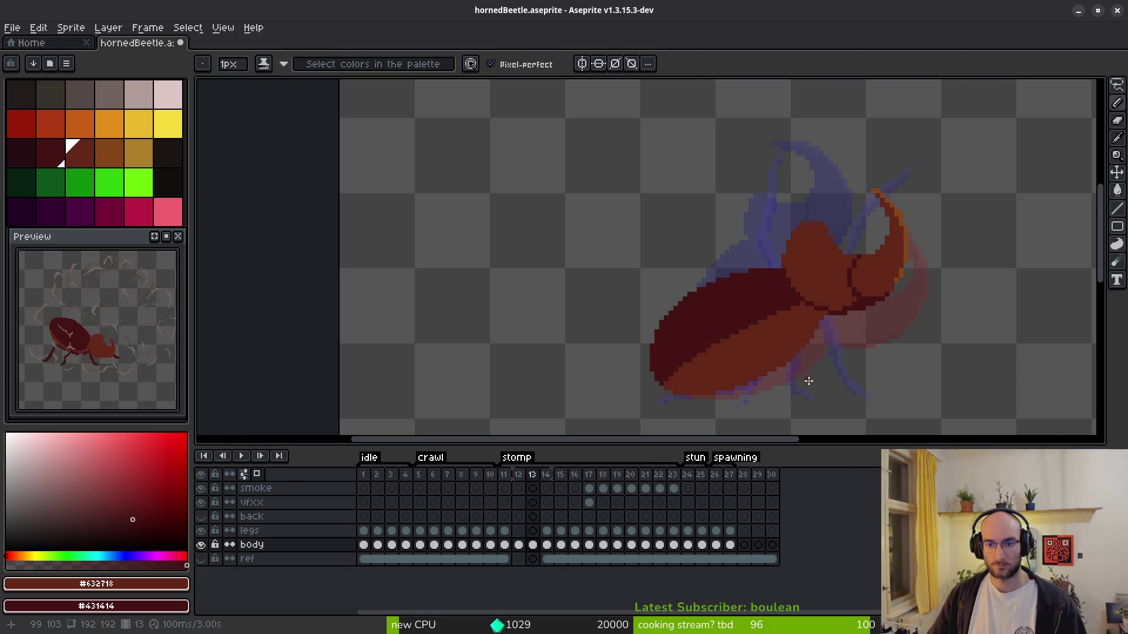
key("alt+b")
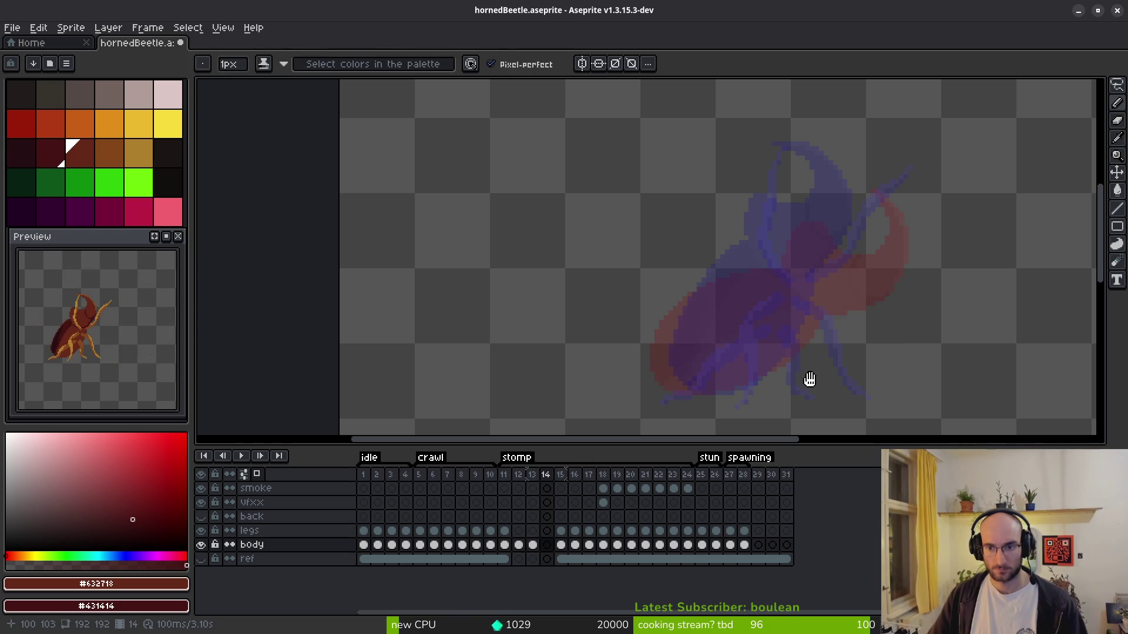
key("Left")
key("Left")
key("Right")
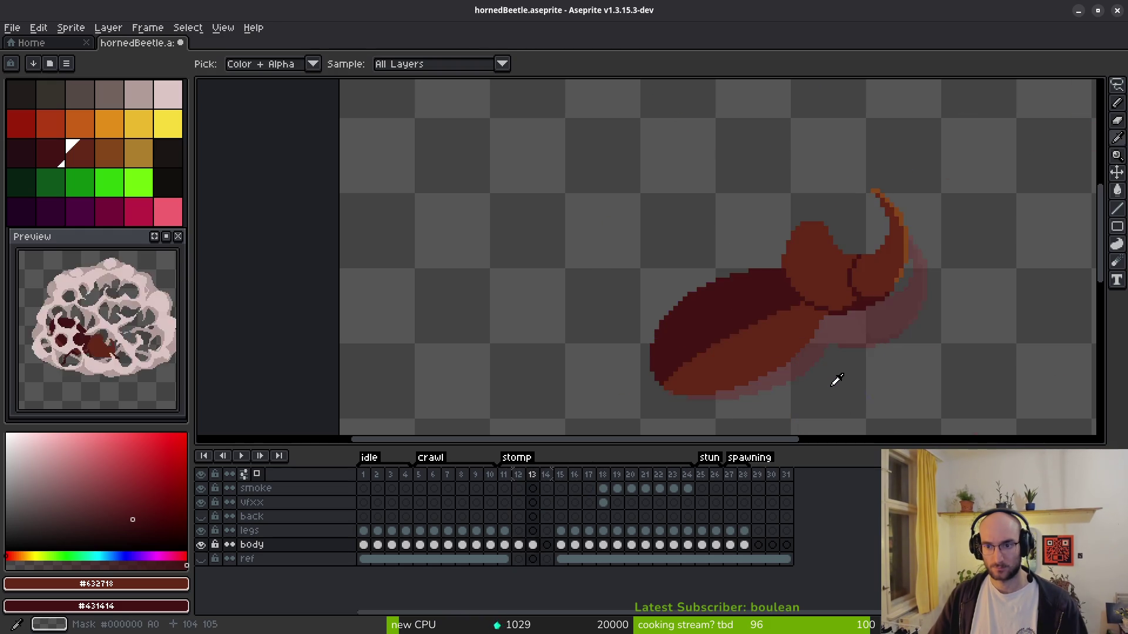
key("Right")
- Marquee-select frame 13's beetle body and copy it
left_click_drag(832, 380, 731, 370)
left_click(533, 545)
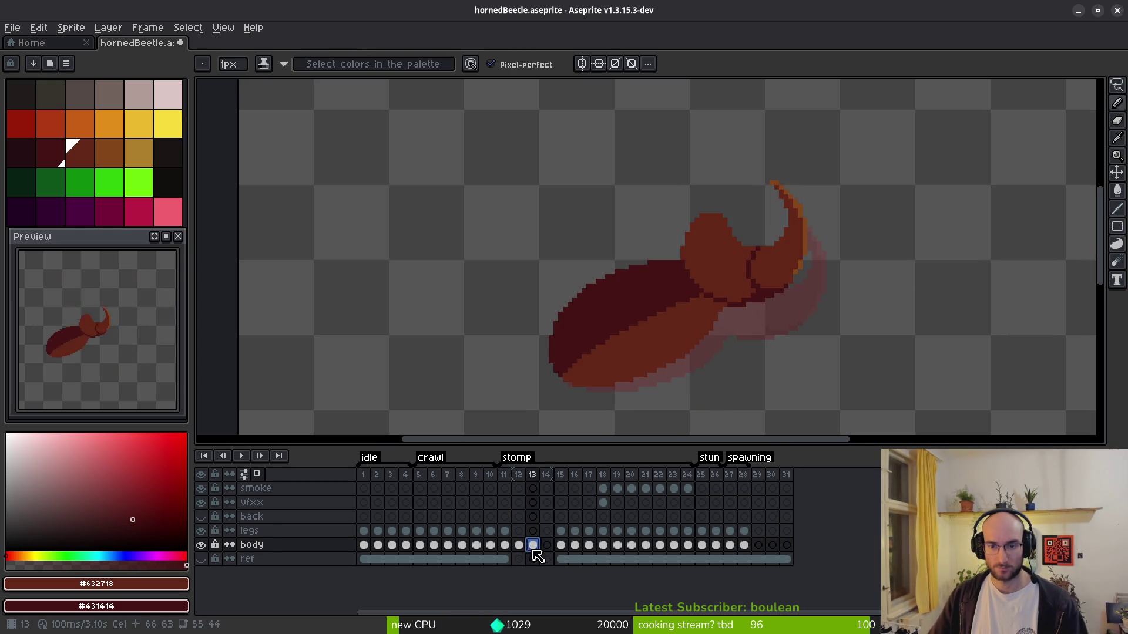
key("m")
mouse_move(421, 137)
left_mouse_down()
mouse_move(621, 309)
mouse_move(813, 368)
left_mouse_up()
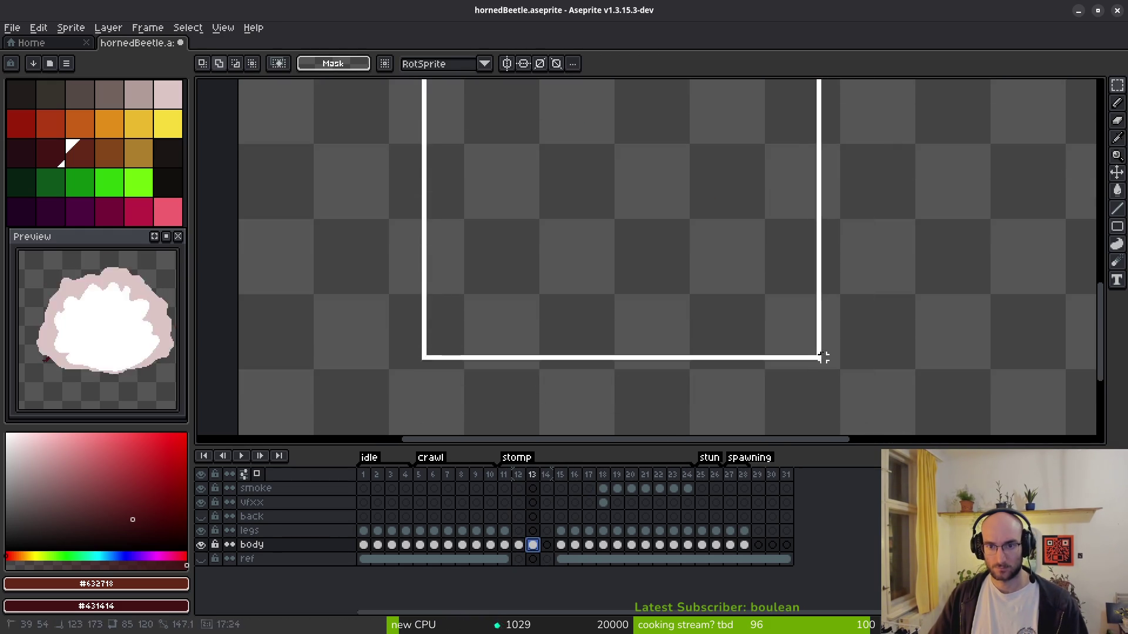
scroll(792, 269, "down", 3)
scroll(732, 312, "up", 3)
left_click_drag(421, 118, 720, 378)
key("ctrl+c")
- Paste the body into frame 14, rotate it about 17.8°, and commit
left_click(546, 545)
key("ctrl+v")
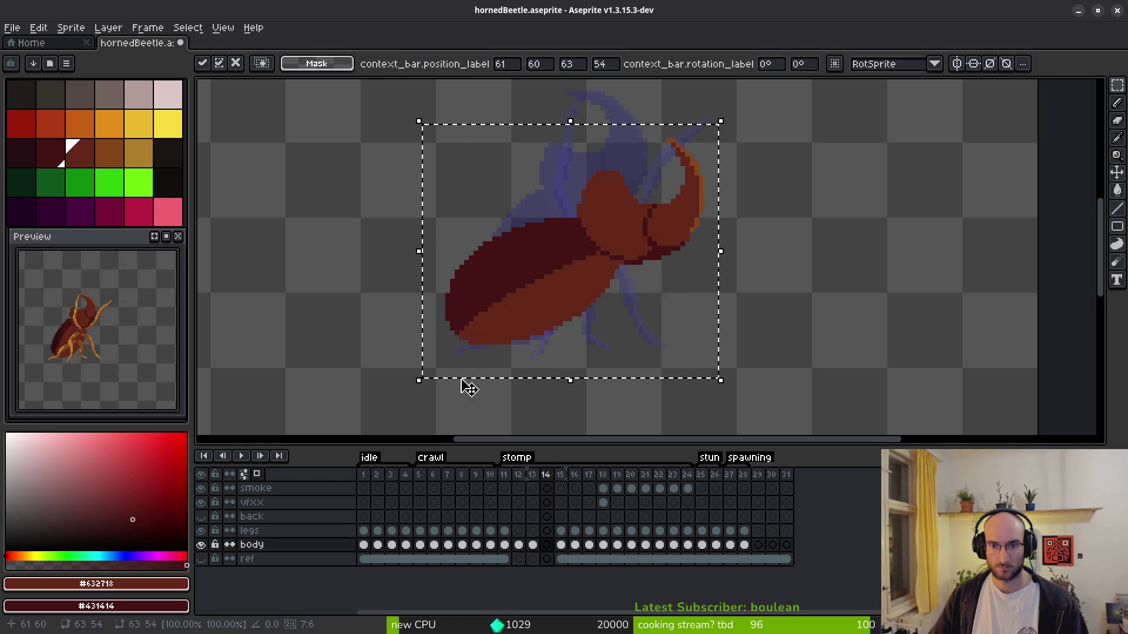
left_click_drag(415, 389, 473, 420)
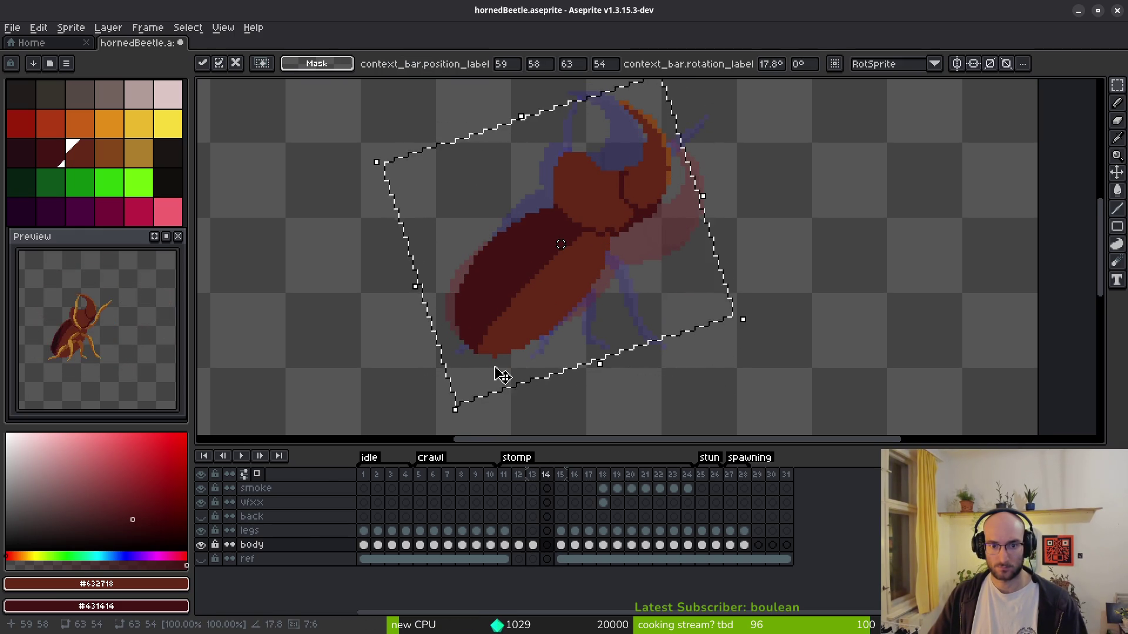
key("f")
scroll(565, 256, "up", 2)
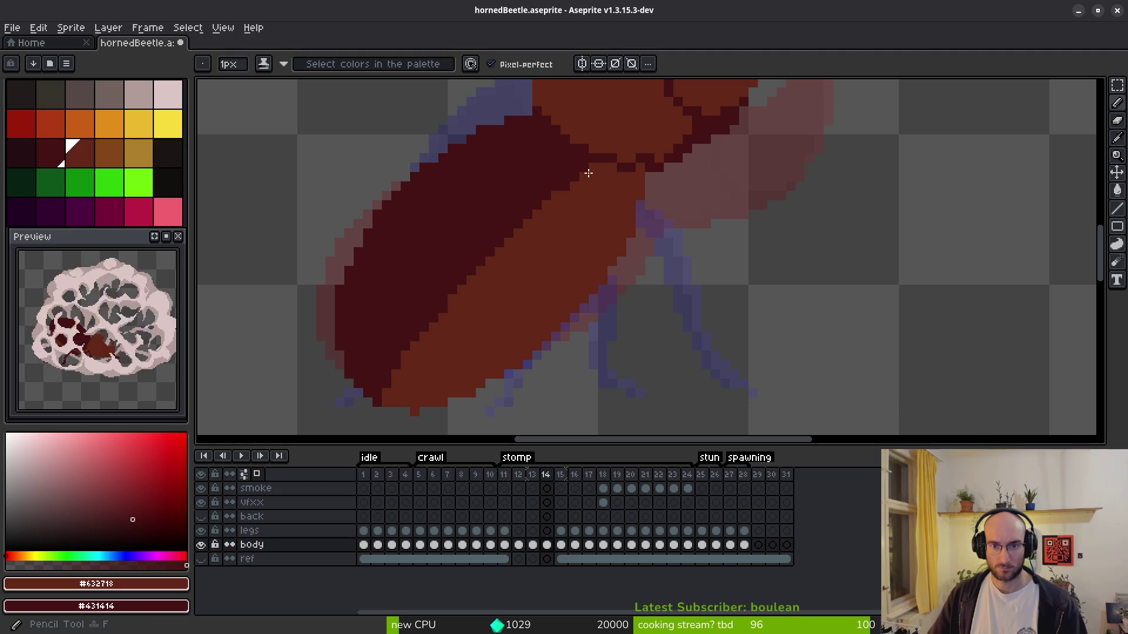
- Lighten pixels along frame 14's dark/light shading border, checking frame 15 for reference
left_click_drag(489, 240, 433, 295)
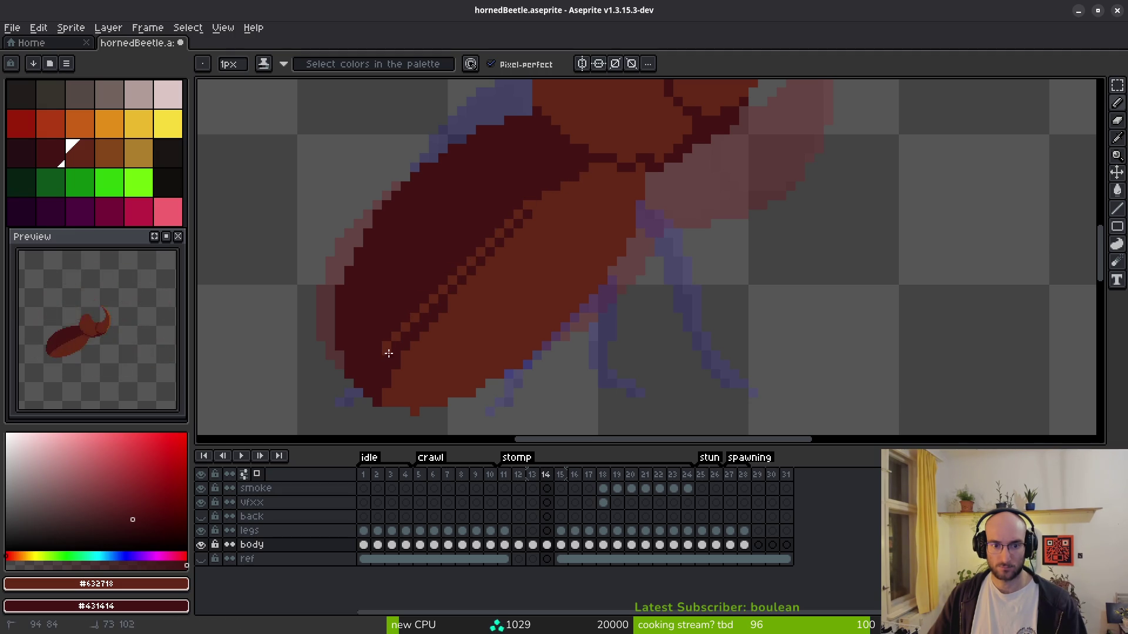
left_click_drag(381, 382, 429, 318)
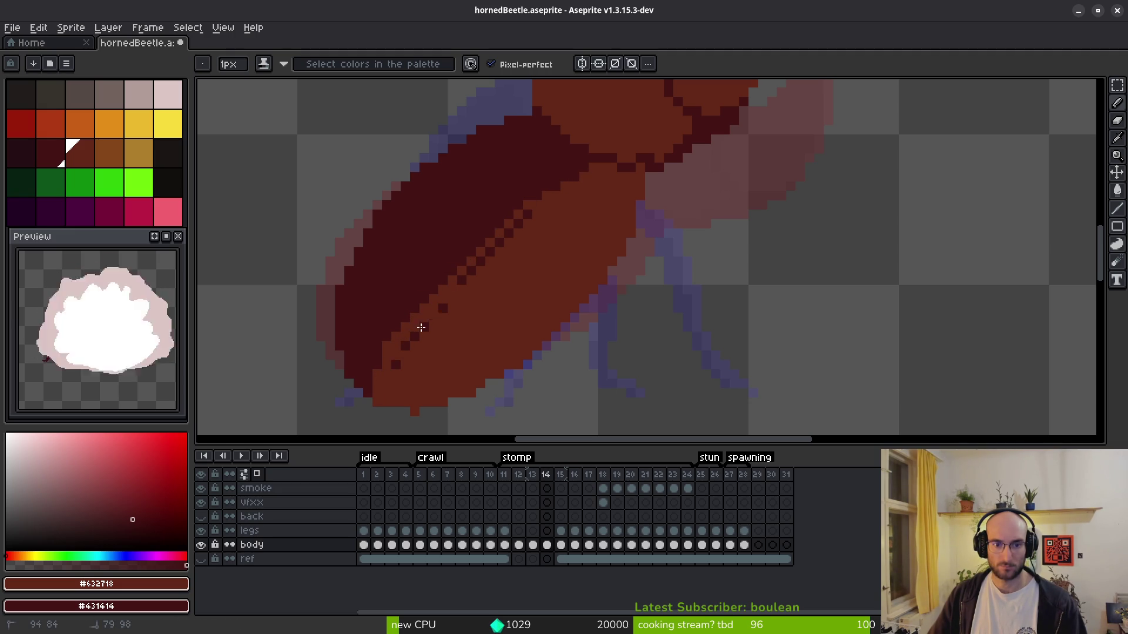
left_click_drag(484, 268, 460, 262)
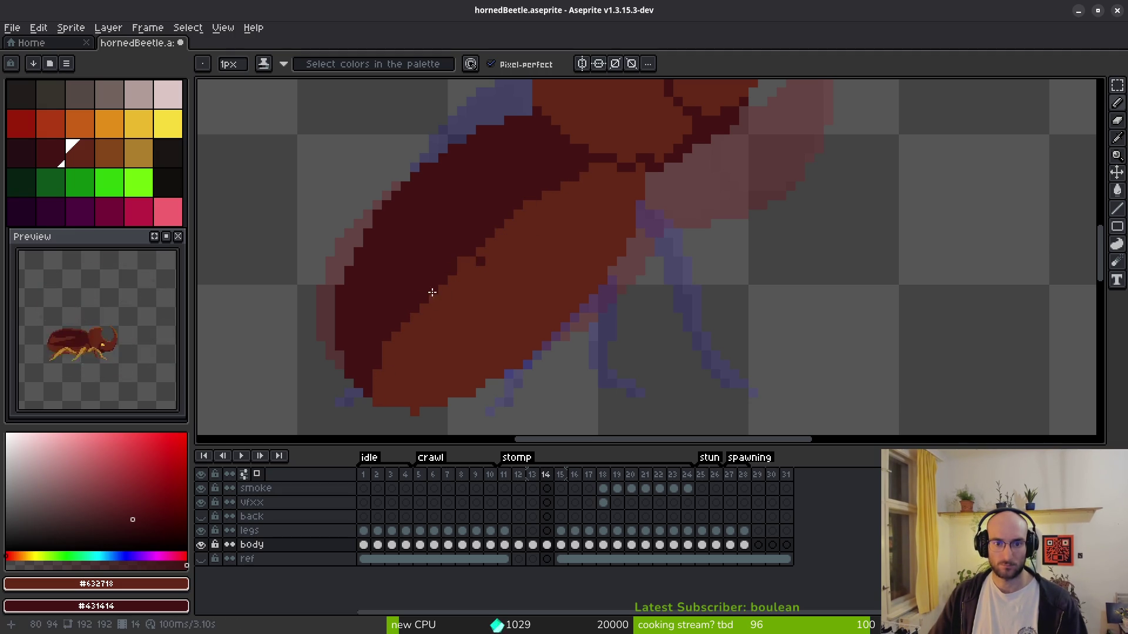
left_click_drag(435, 298, 457, 265)
scroll(517, 287, "down", 2)
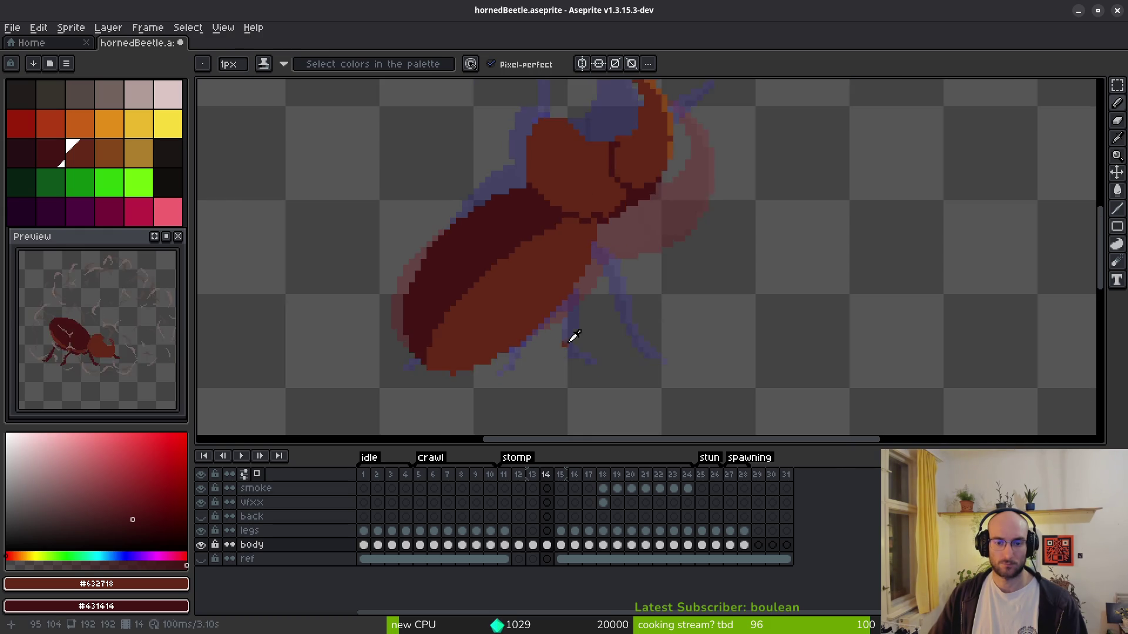
key("Right")
key("Left")
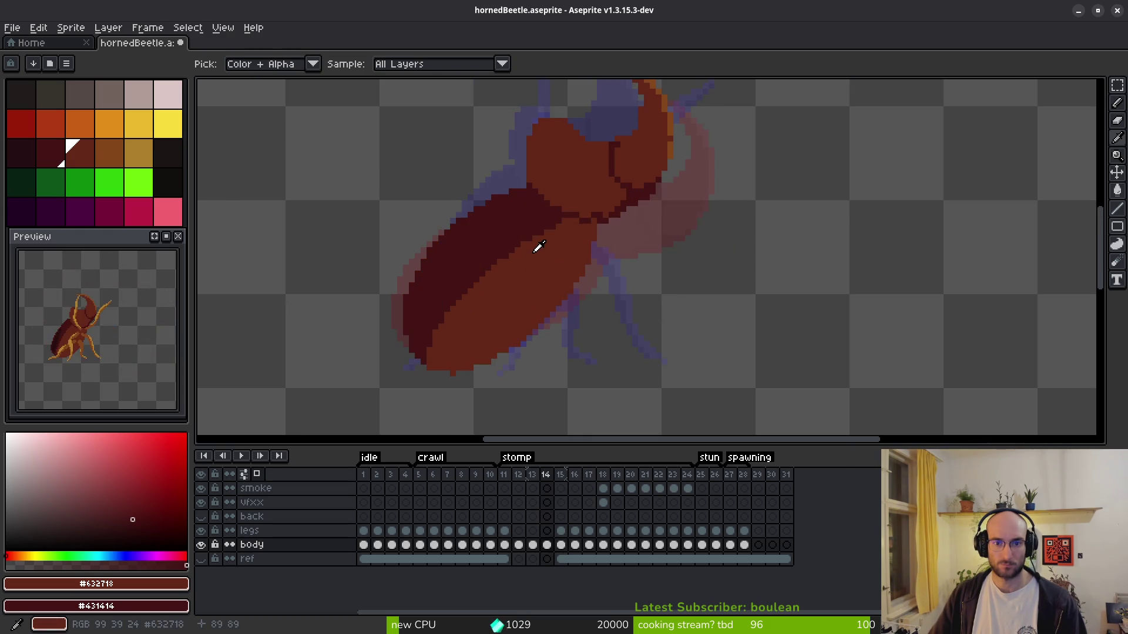
scroll(533, 249, "up", 3)
left_click_drag(558, 203, 442, 294)
left_click_drag(531, 219, 557, 215)
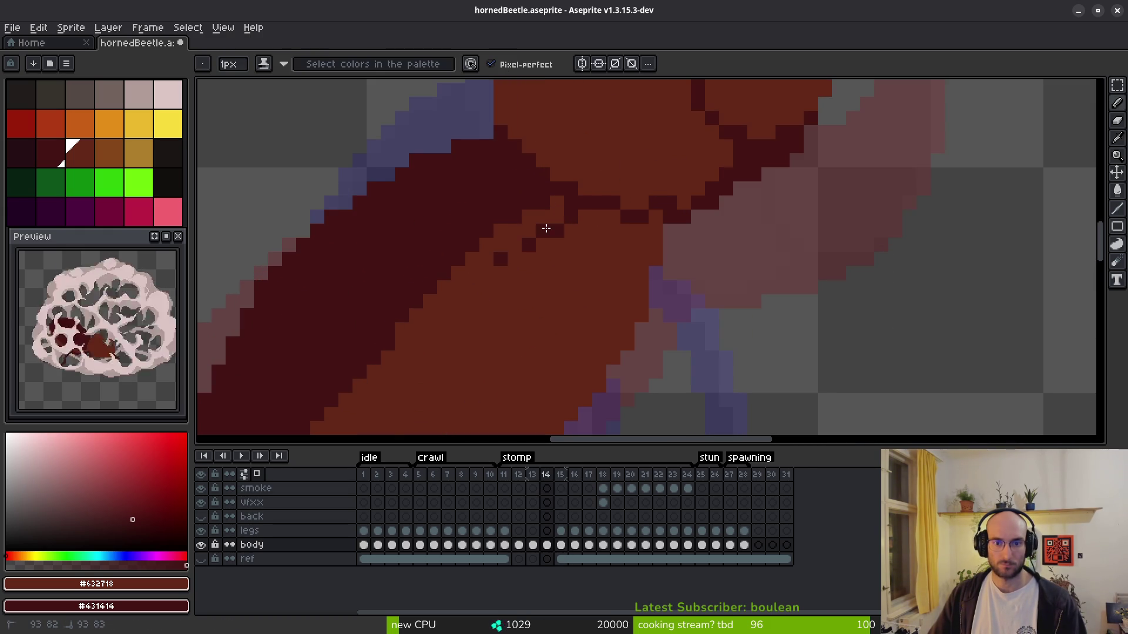
left_click(501, 259)
- Zoom around frame 14's rotated body to inspect it, toggling between eraser and pencil
scroll(535, 257, "down", 3)
scroll(535, 257, "up", 2)
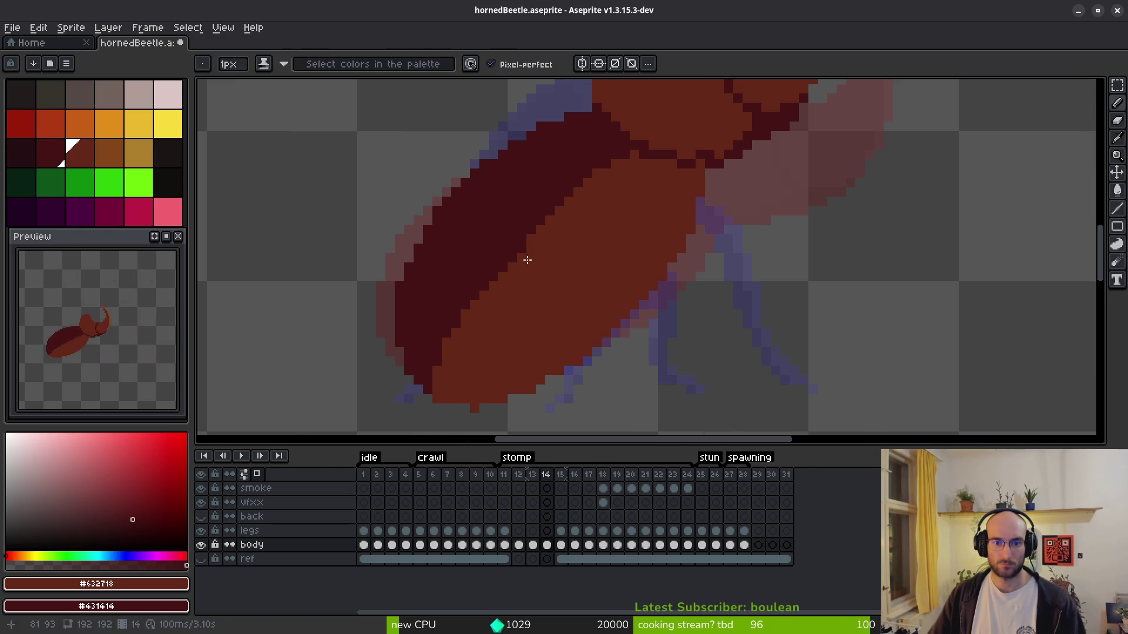
scroll(533, 306, "down", 2)
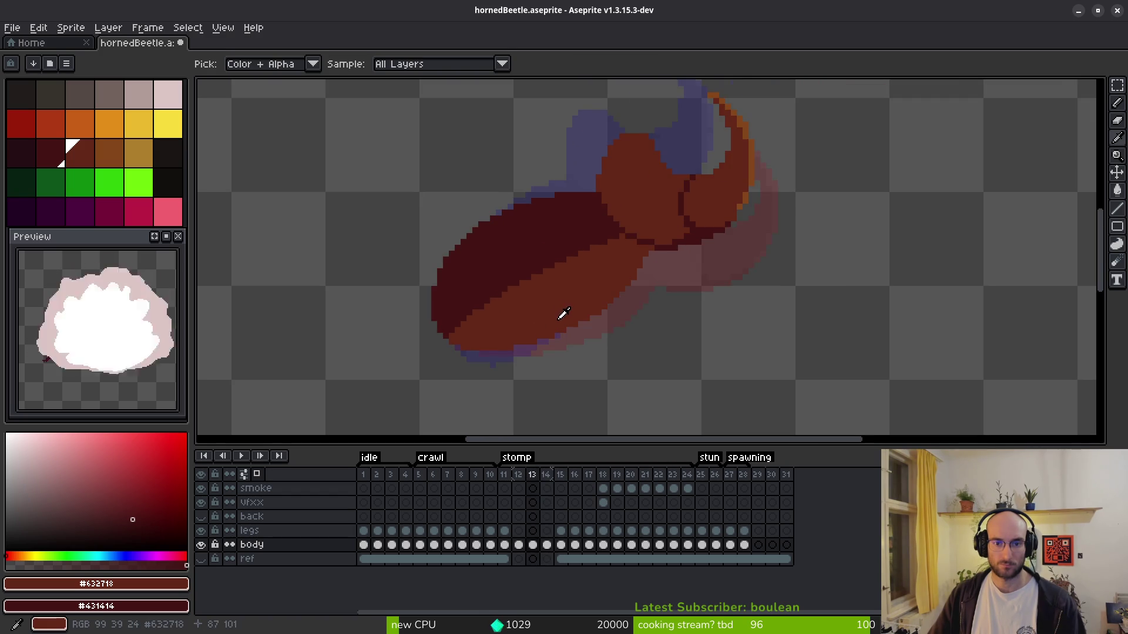
scroll(580, 202, "up", 2)
scroll(581, 224, "up", 1)
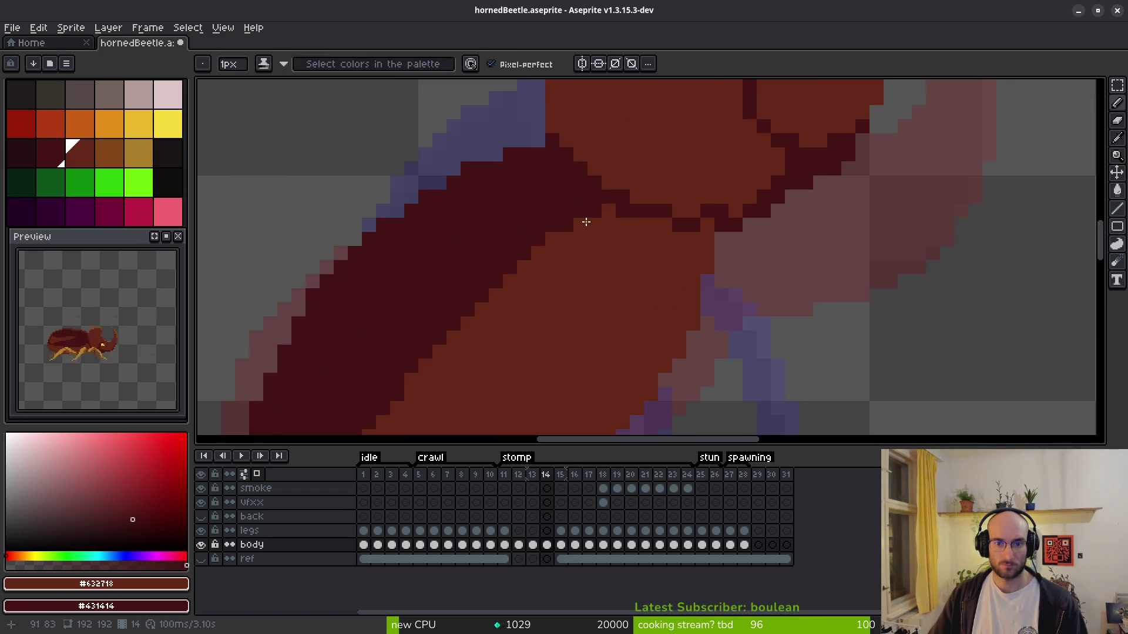
scroll(558, 286, "down", 3)
scroll(654, 181, "up", 3)
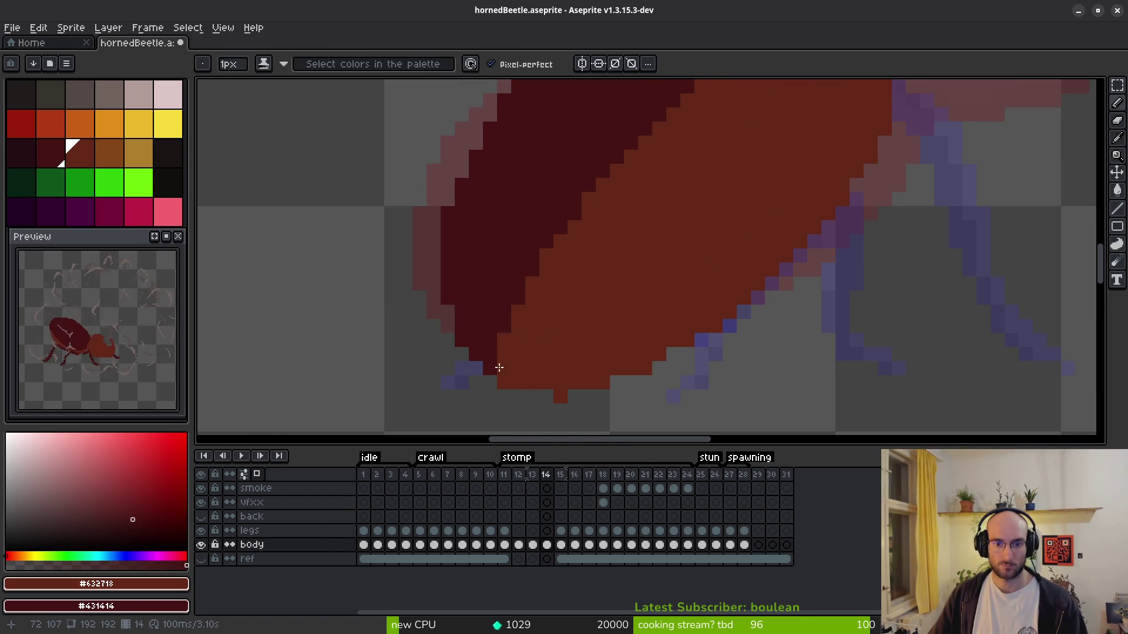
key("e")
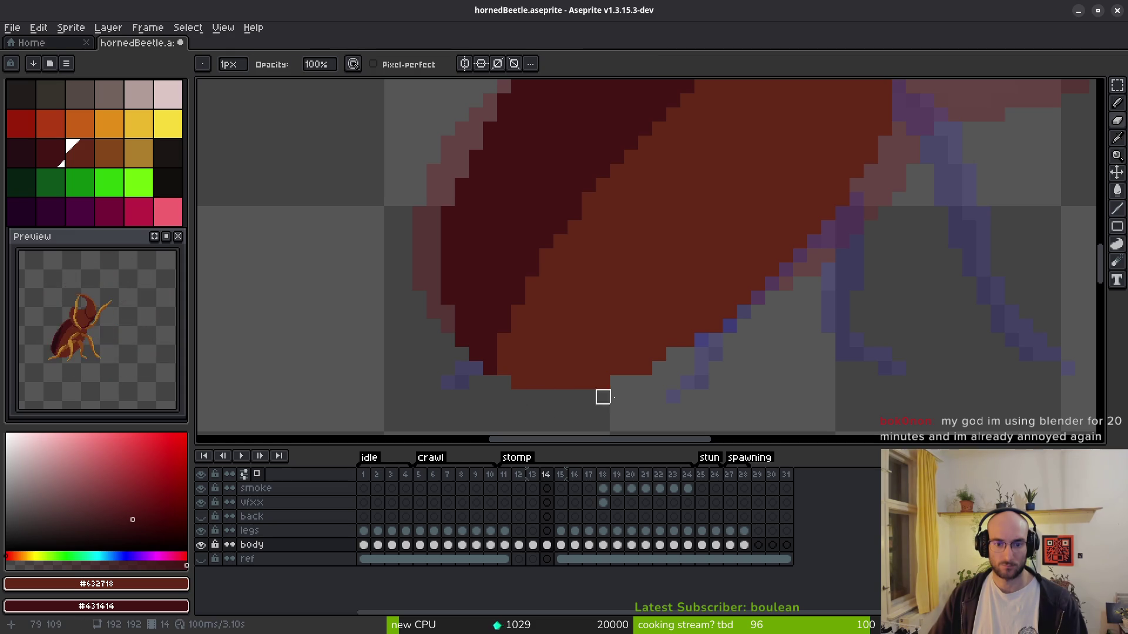
key("b")
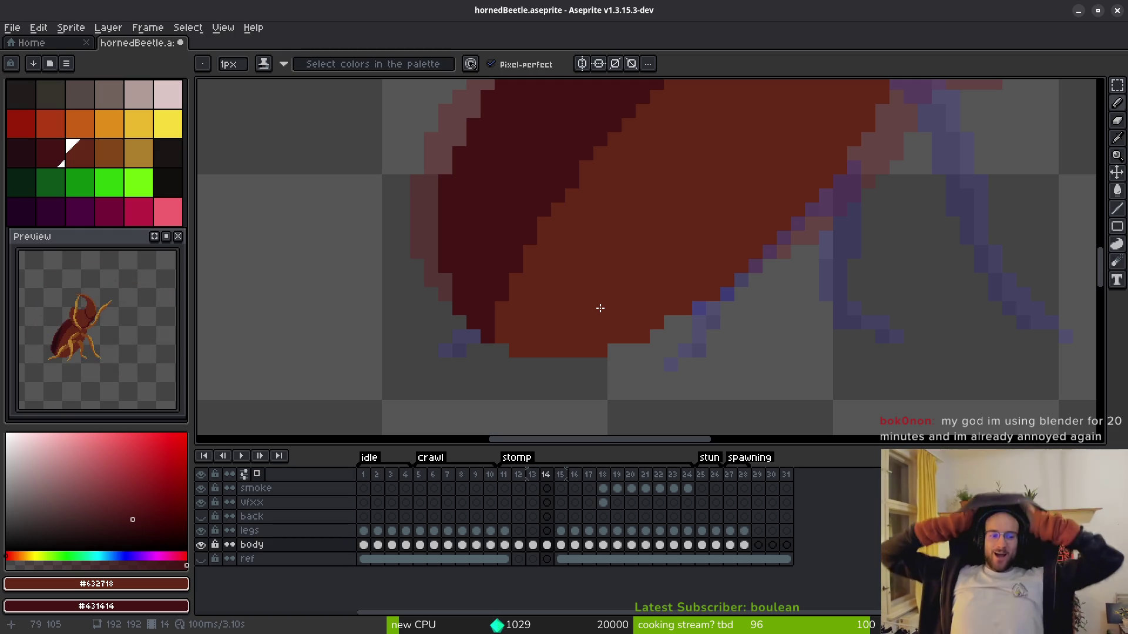
scroll(705, 332, "down", 2)
scroll(678, 337, "up", 2)
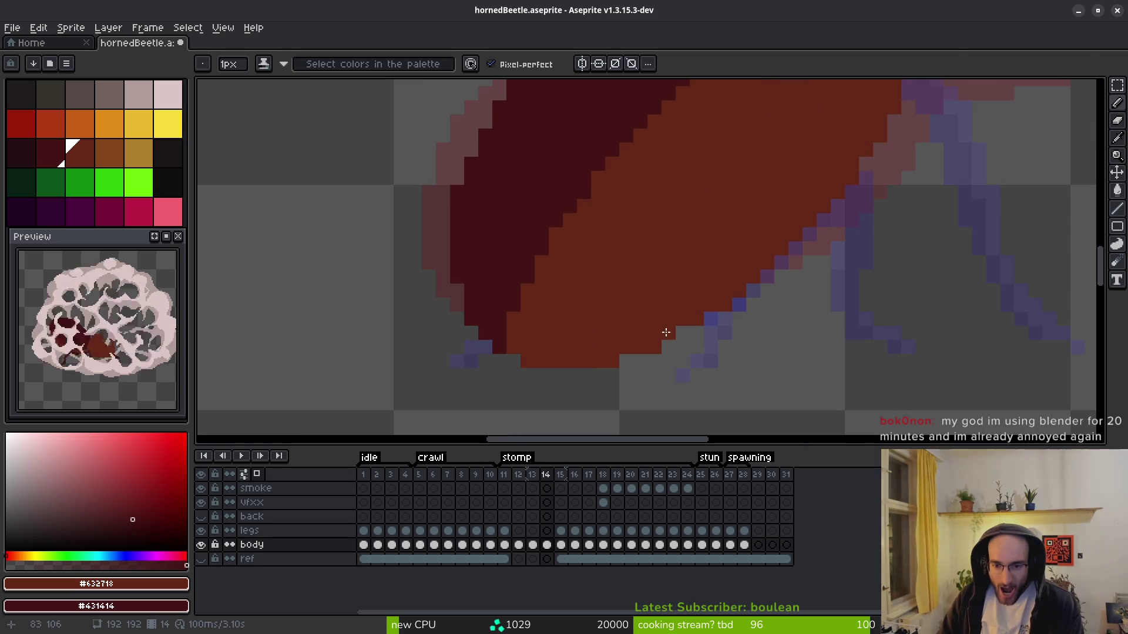
scroll(684, 332, "up", 1)
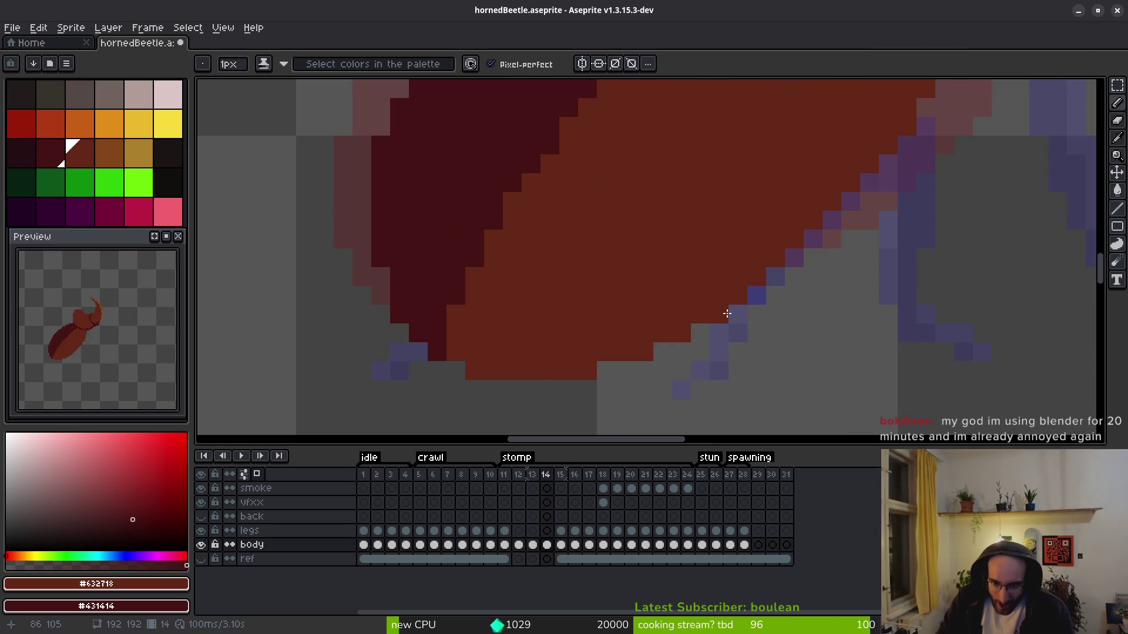
scroll(827, 283, "down", 2)
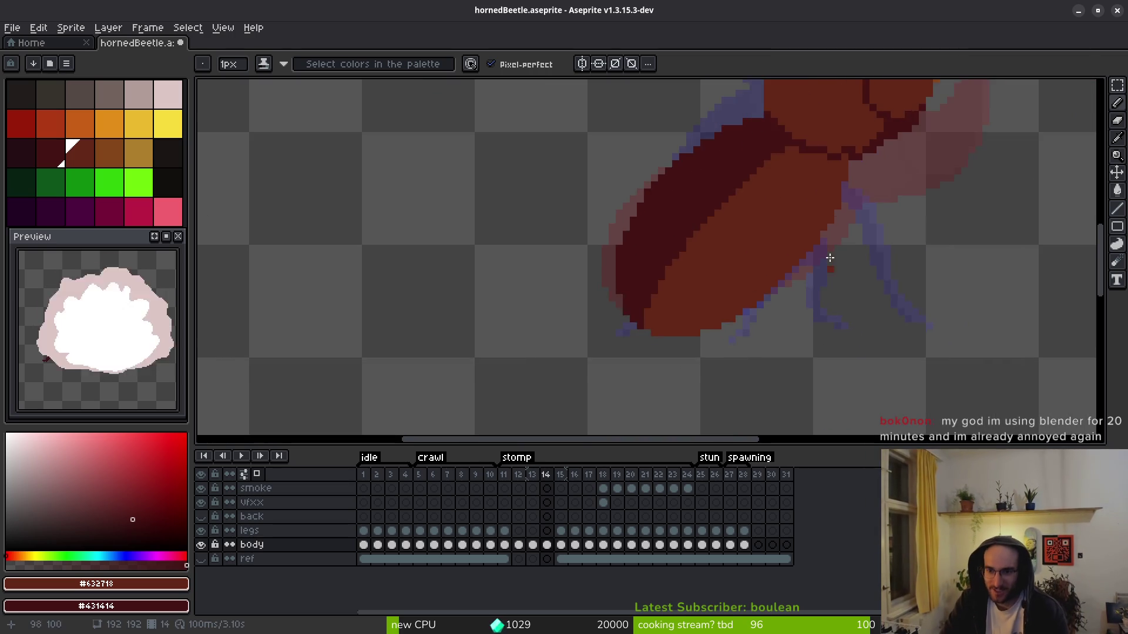
scroll(826, 282, "up", 3)
- Add a dark outline pixel where the beetle's head meets the shell
key("e")
scroll(763, 312, "down", 2)
scroll(742, 336, "up", 1)
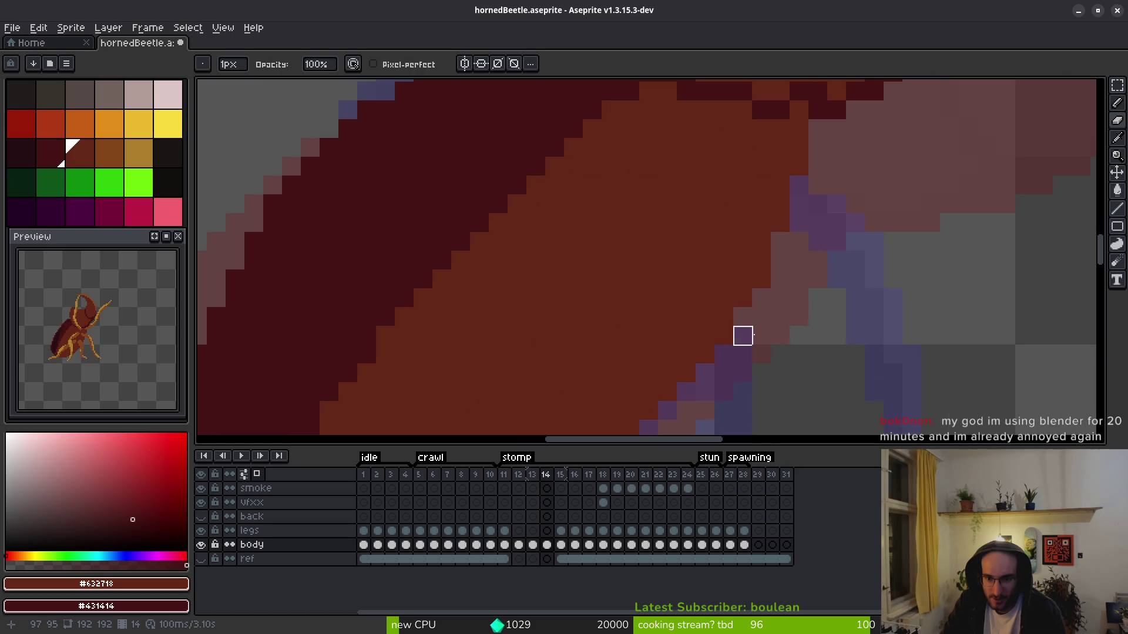
scroll(837, 320, "down", 3)
key("b")
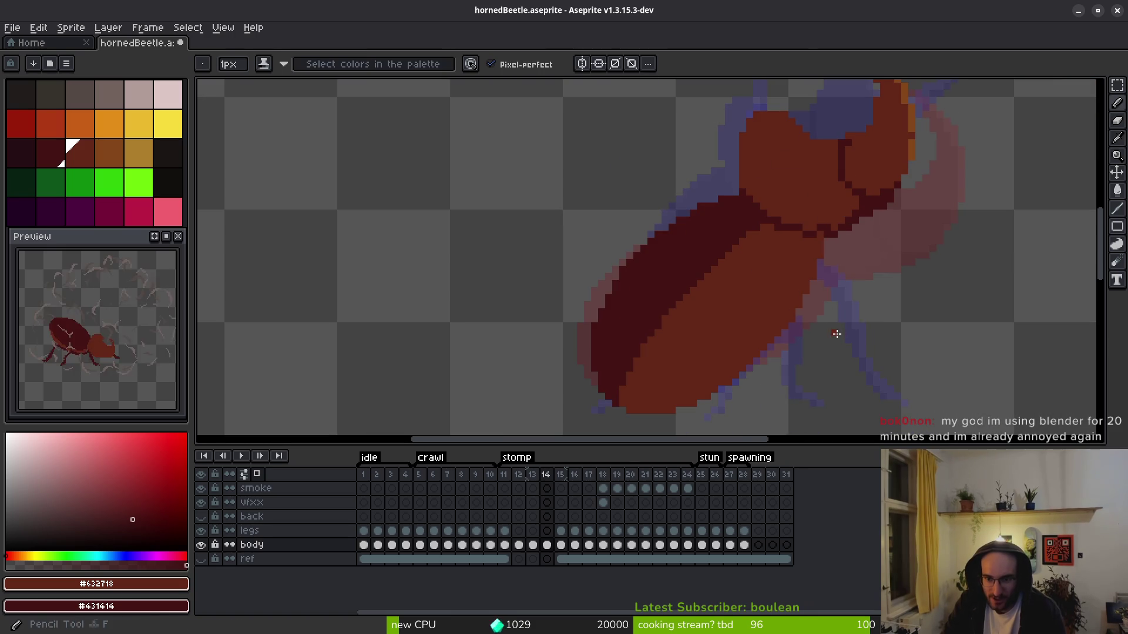
scroll(837, 329, "up", 2)
scroll(816, 307, "up", 3)
scroll(859, 247, "down", 3)
left_click(817, 281)
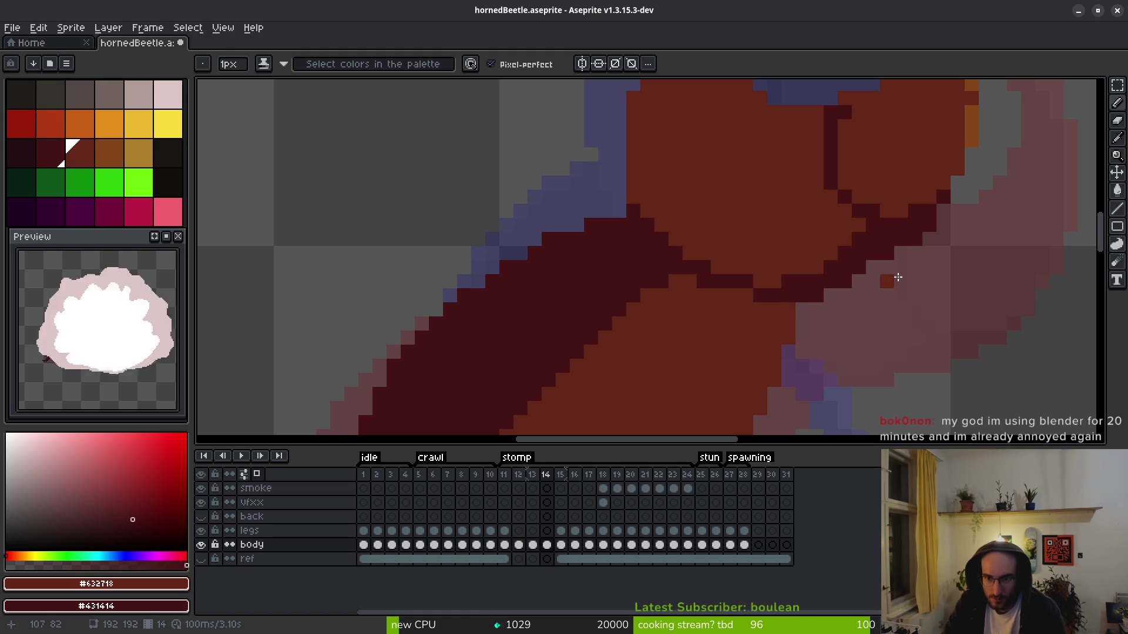
- Paint a column of dark outline pixels beside the beetle's head on frame 14
scroll(884, 273, "down", 3)
scroll(909, 296, "up", 3)
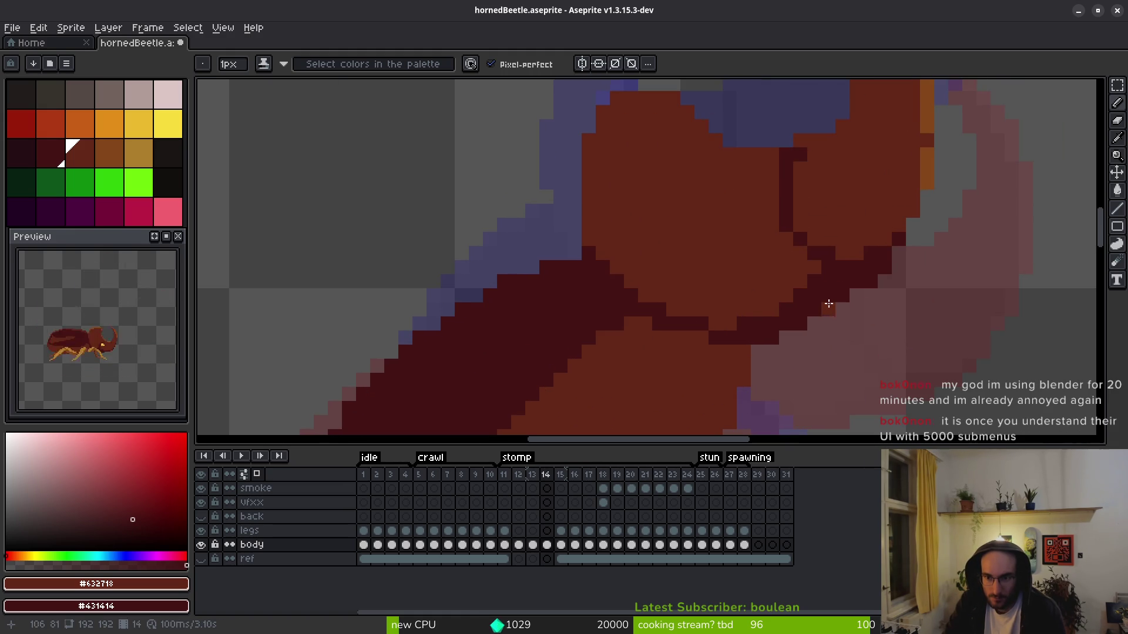
scroll(845, 352, "down", 2)
scroll(822, 329, "up", 2)
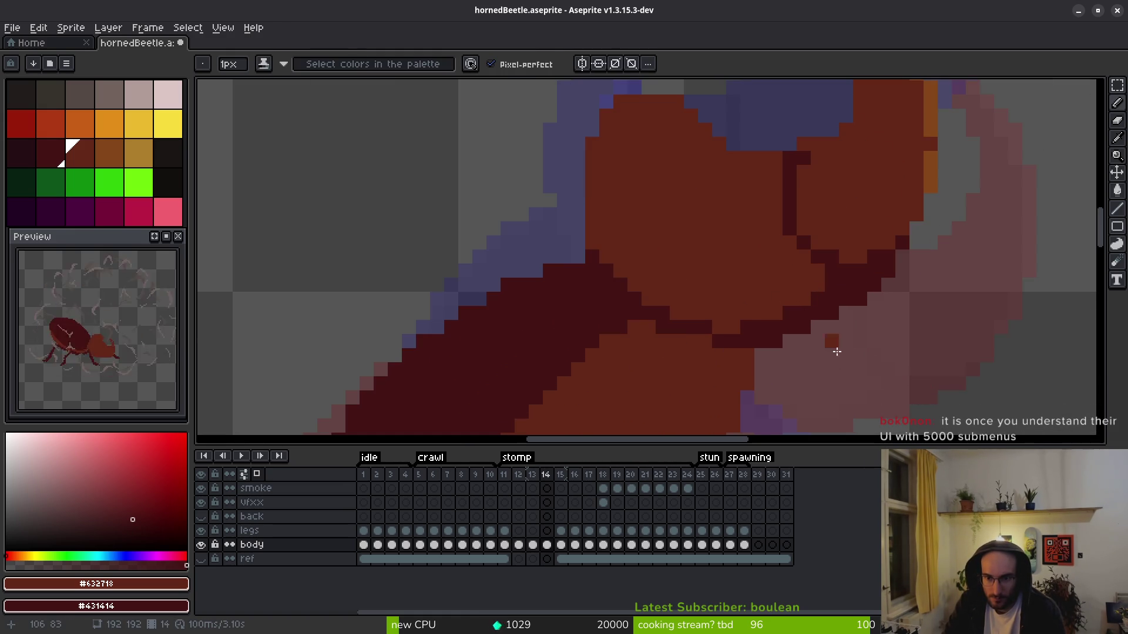
scroll(875, 333, "down", 3)
scroll(877, 337, "up", 3)
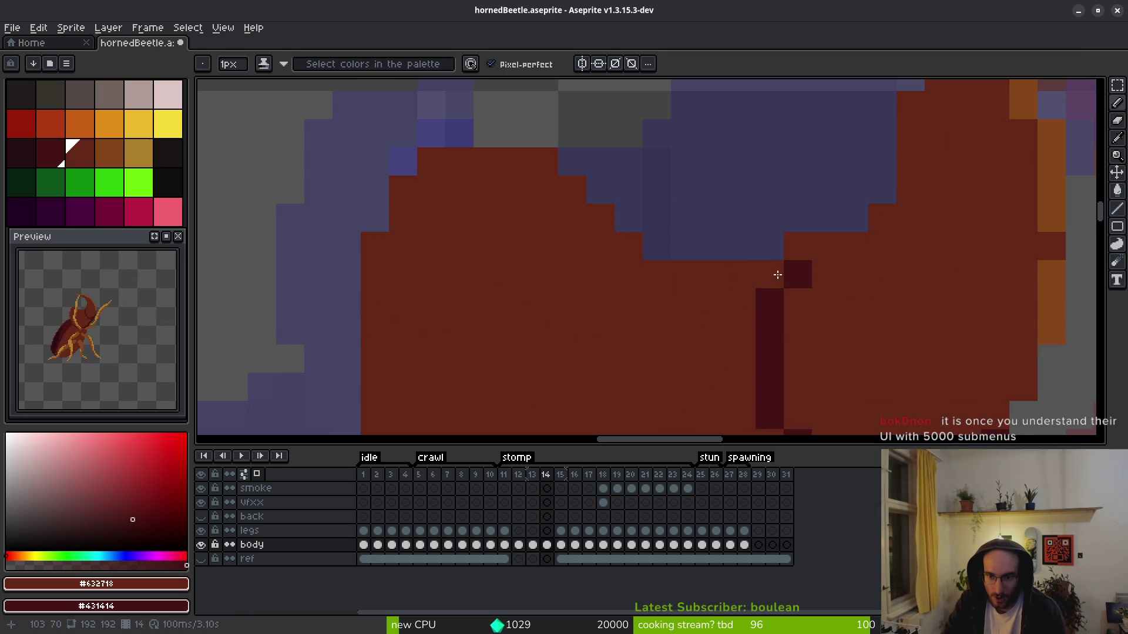
scroll(804, 254, "down", 3)
scroll(886, 308, "up", 2)
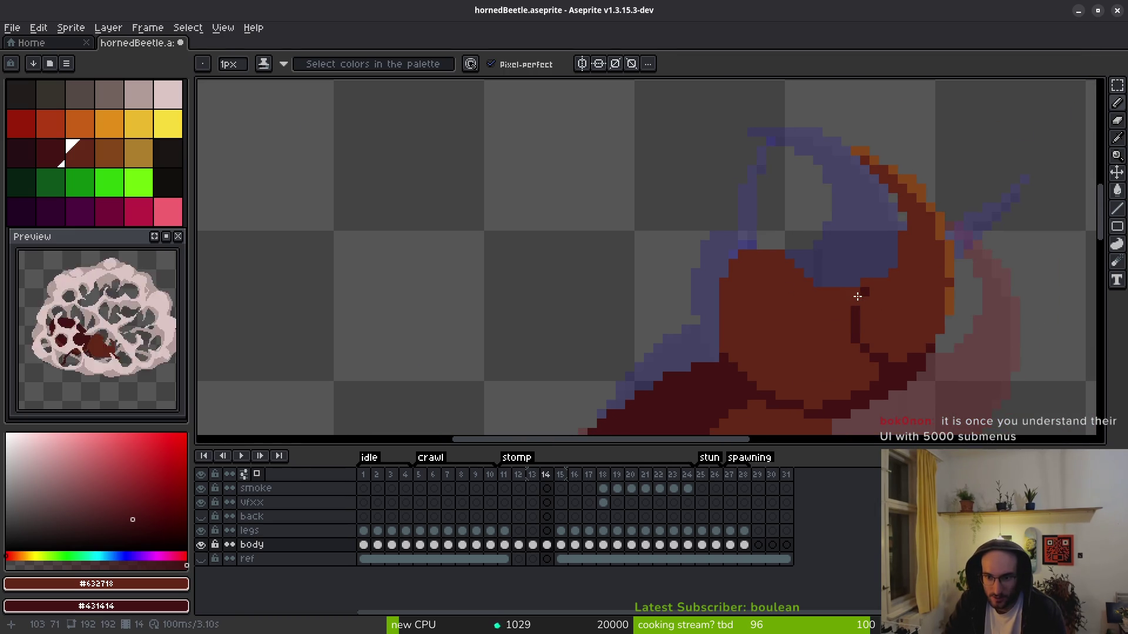
scroll(858, 297, "up", 2)
mouse_move(834, 314)
left_mouse_down()
mouse_move(834, 391)
mouse_move(793, 355)
left_mouse_up()
left_click(853, 403)
left_click(793, 356)
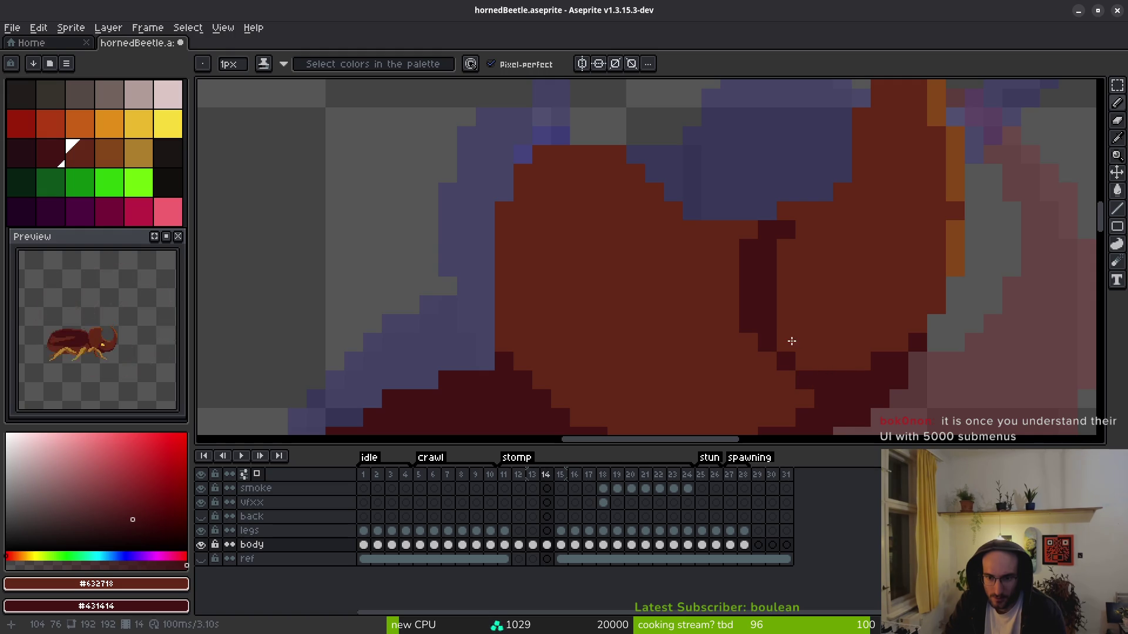
- Repaint stray seam pixels red and darken one outline step, thinning the seam to one pixel
mouse_move(772, 311)
left_mouse_down()
mouse_move(773, 251)
mouse_move(786, 230)
left_mouse_up()
right_click(767, 323)
left_click(748, 323)
scroll(875, 311, "down", 3)
scroll(846, 272, "up", 3)
key("e")
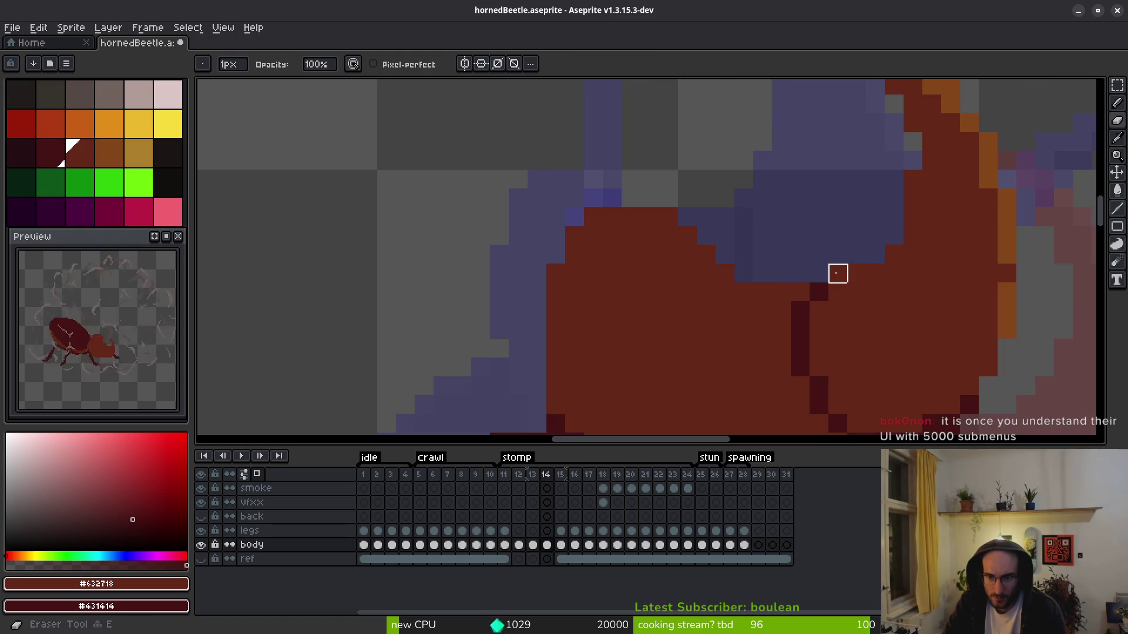
scroll(914, 306, "down", 3)
scroll(916, 235, "up", 3)
- Erase stray red and dark pixels at the head edge and horn tip, touching up one orange edge pixel
left_click_drag(897, 206, 898, 224)
scroll(876, 344, "down", 3)
scroll(775, 201, "up", 3)
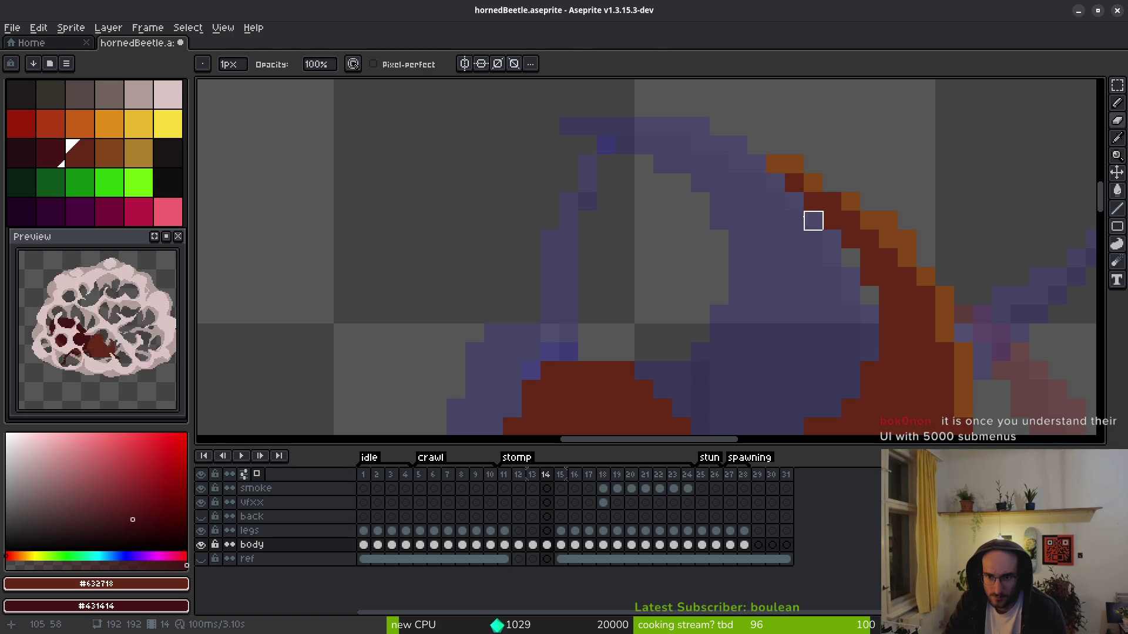
key("b")
left_click(828, 184)
left_click(830, 188, "alt")
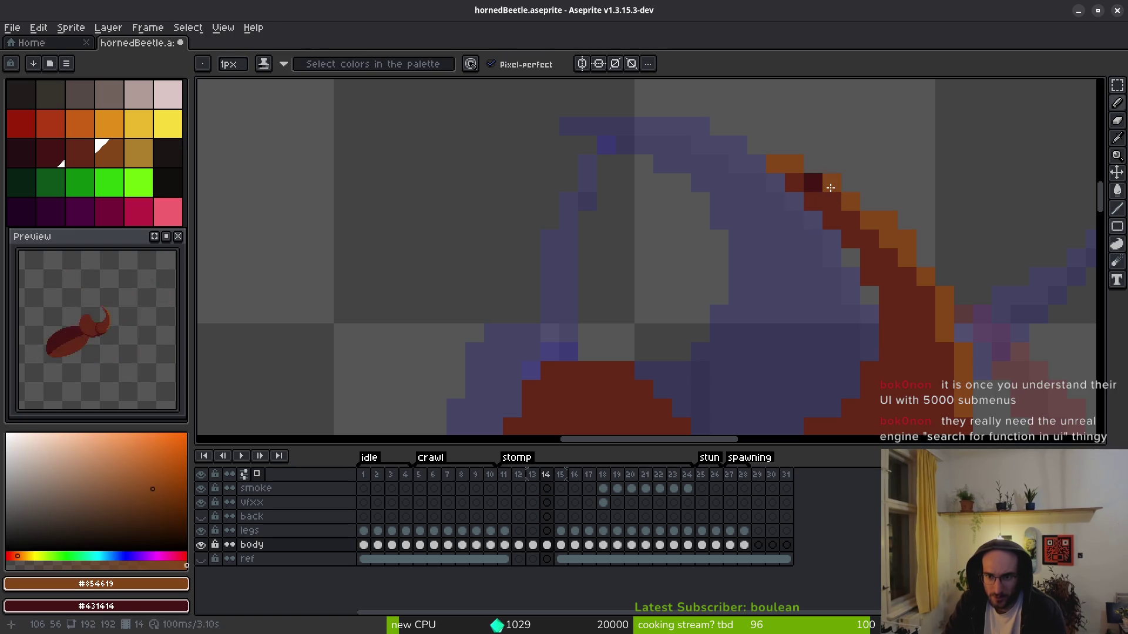
key("e")
left_click_drag(794, 165, 796, 181)
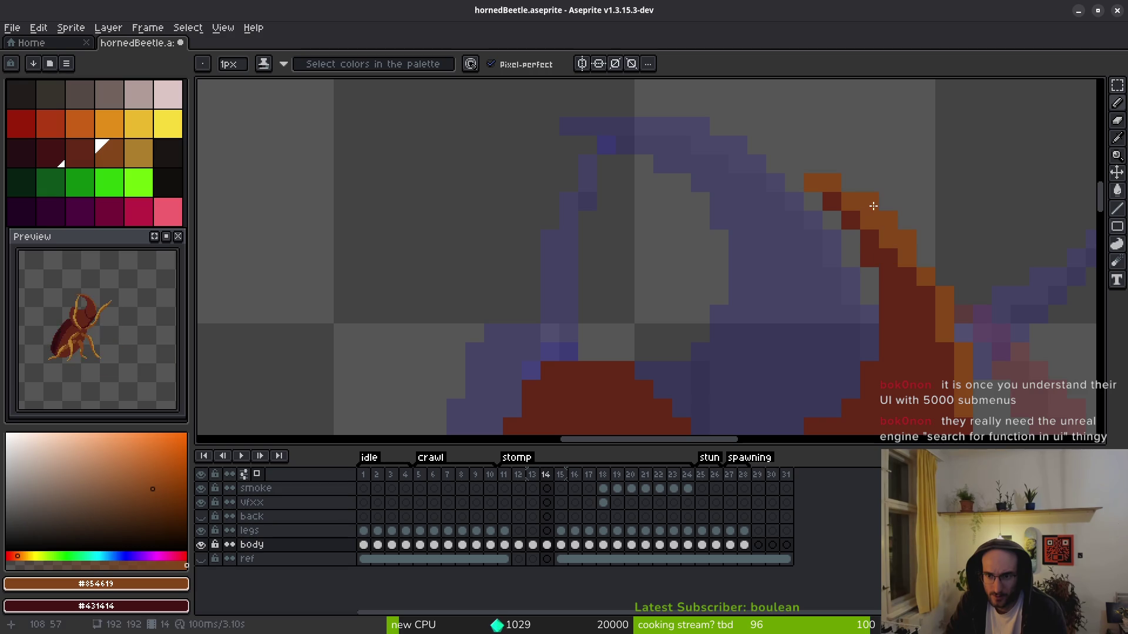
- Add orange #854619 highlight pixels along the horn's edge and lower edge
scroll(888, 276, "down", 2)
scroll(931, 324, "up", 2)
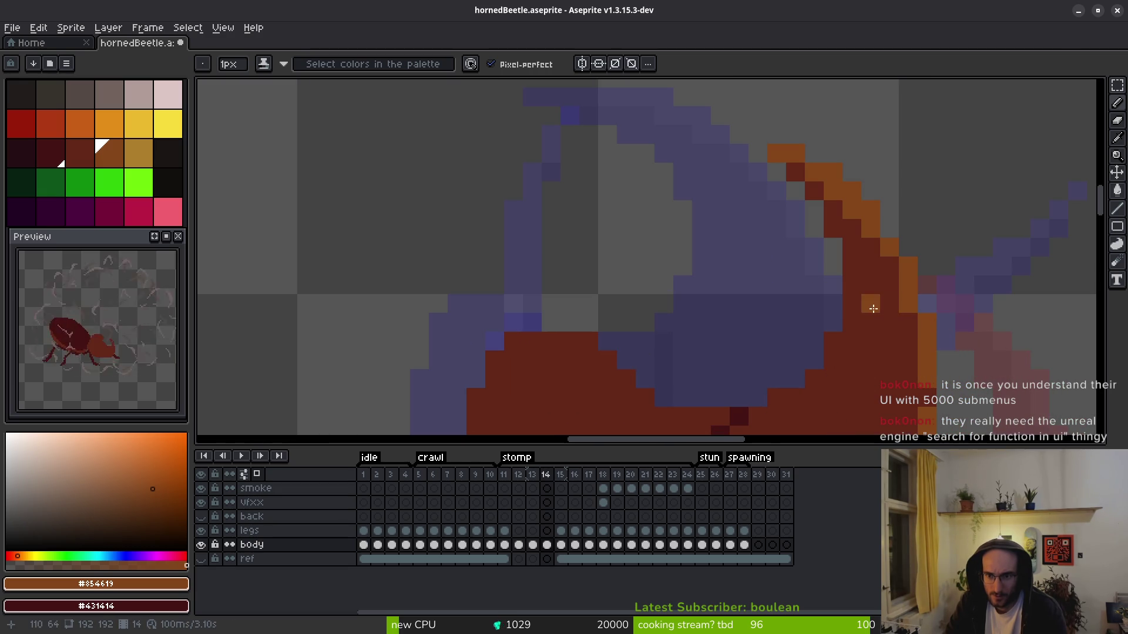
scroll(828, 272, "down", 1)
scroll(862, 290, "up", 1)
left_click(882, 220)
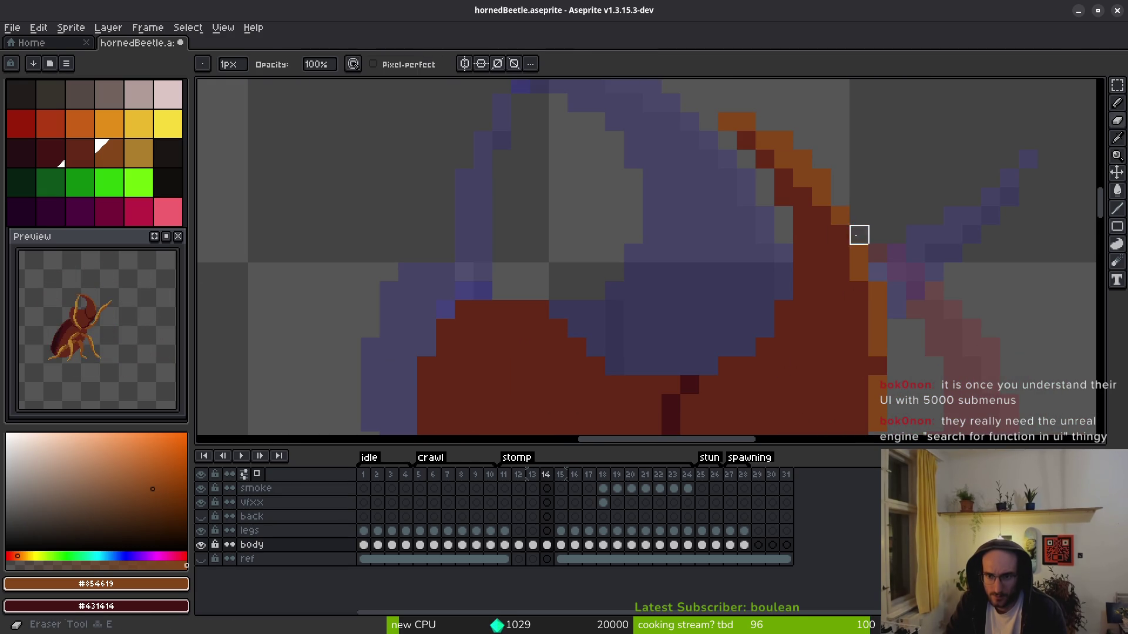
left_click_drag(888, 301, 869, 267)
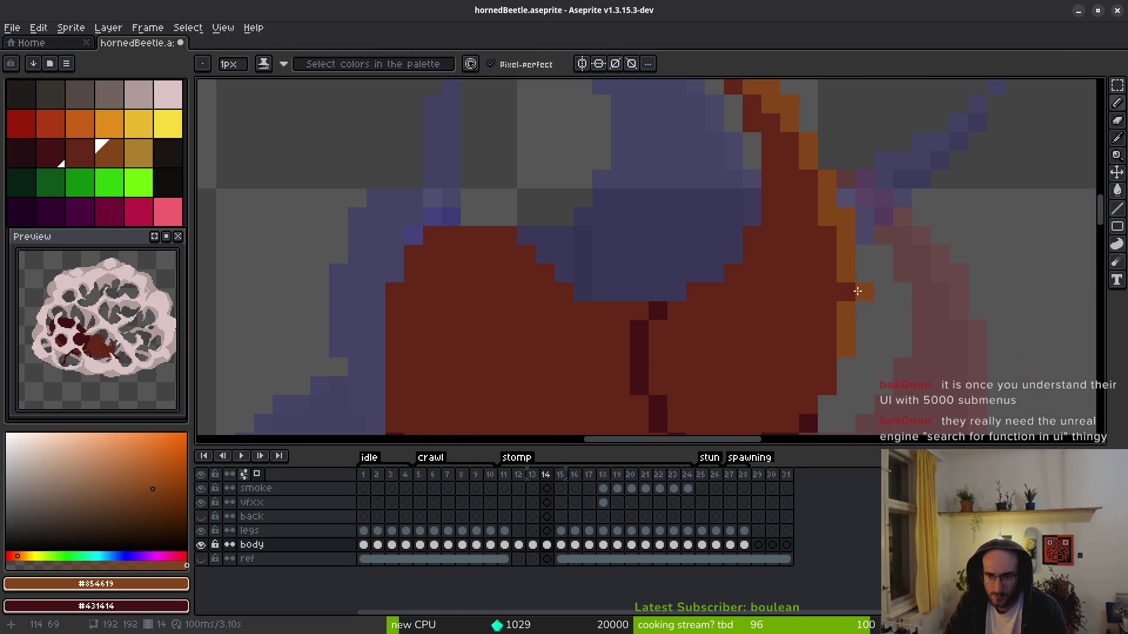
scroll(893, 357, "down", 2)
scroll(854, 371, "up", 2)
left_click(825, 374)
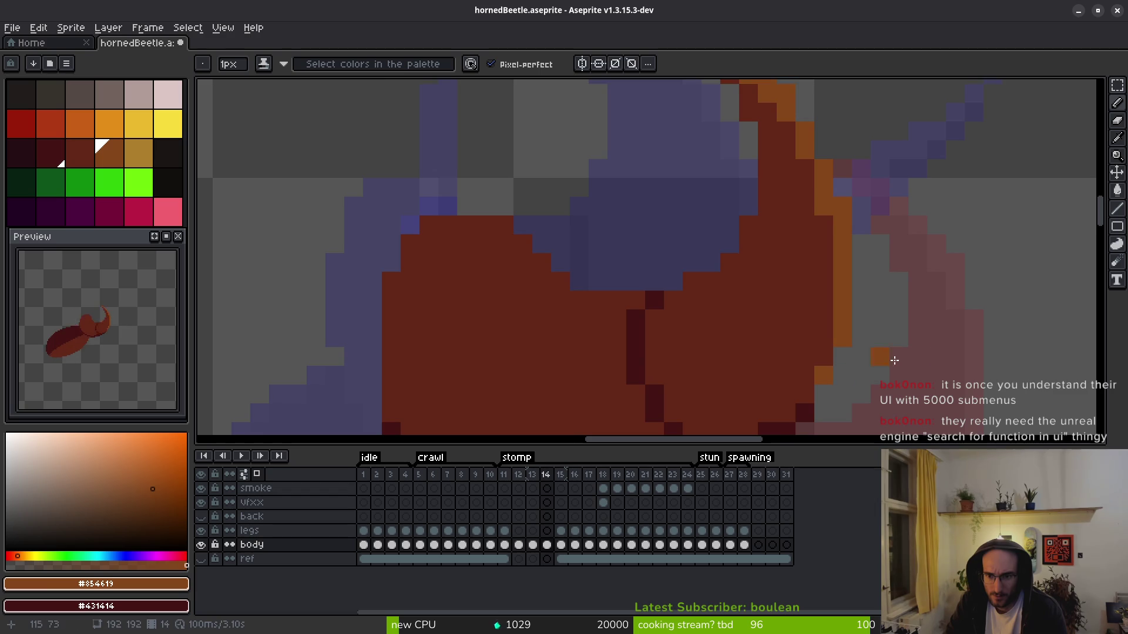
scroll(834, 364, "down", 3)
scroll(845, 329, "up", 3)
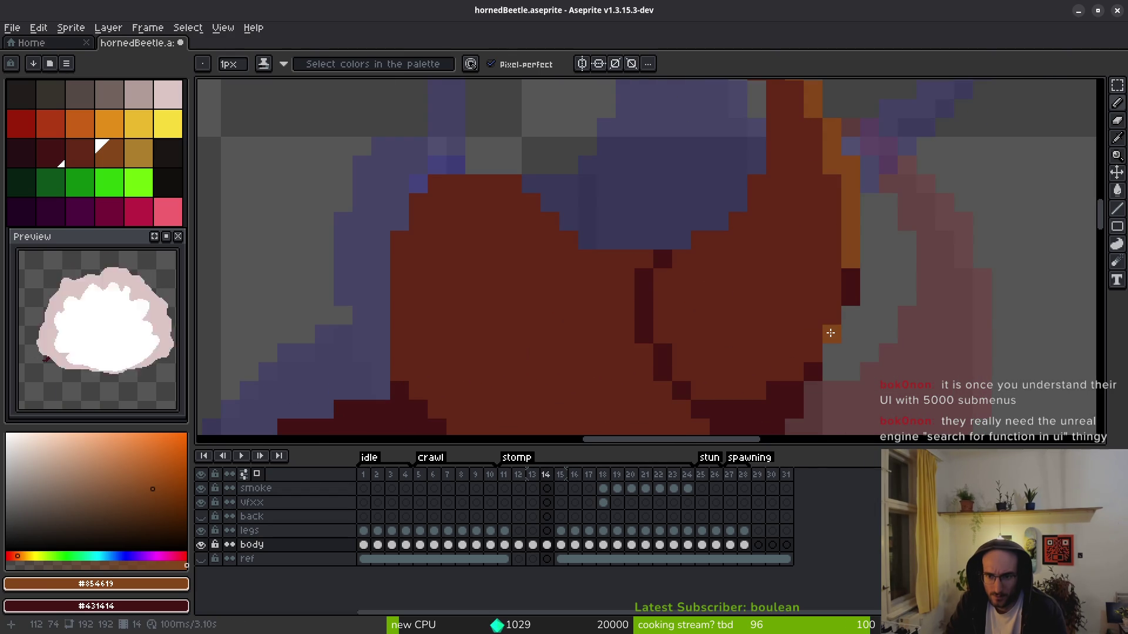
- Eyedrop dark red #632718 and repaint three lower orange horn-edge pixels with it
left_click(838, 279, "alt")
left_click(850, 286)
left_click(831, 332)
left_click(863, 394)
scroll(878, 370, "down", 3)
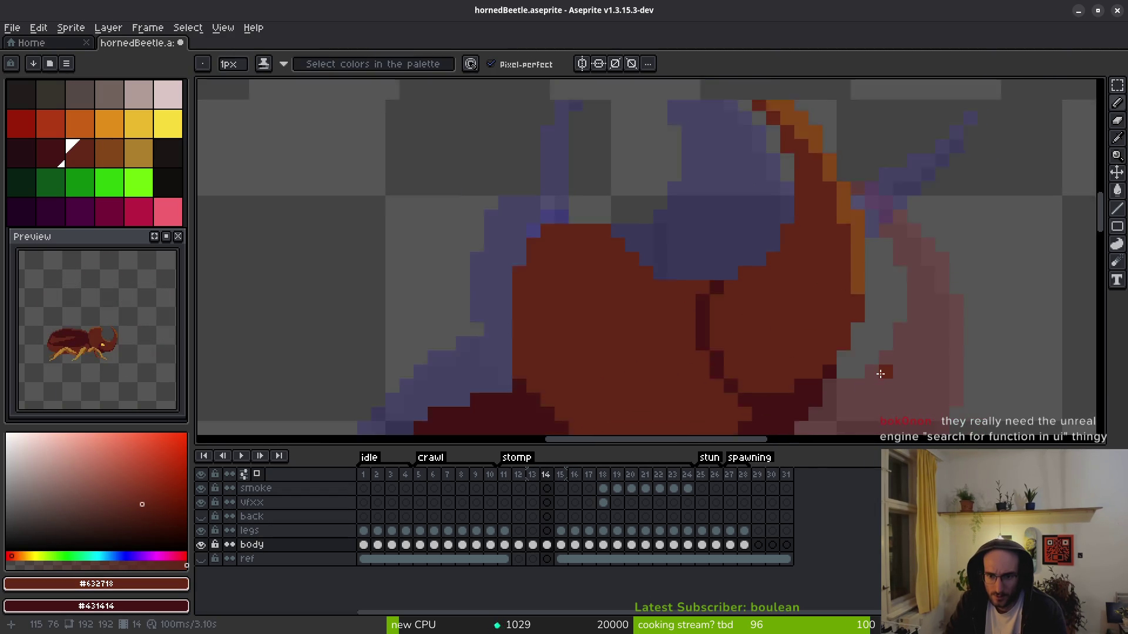
scroll(874, 358, "up", 3)
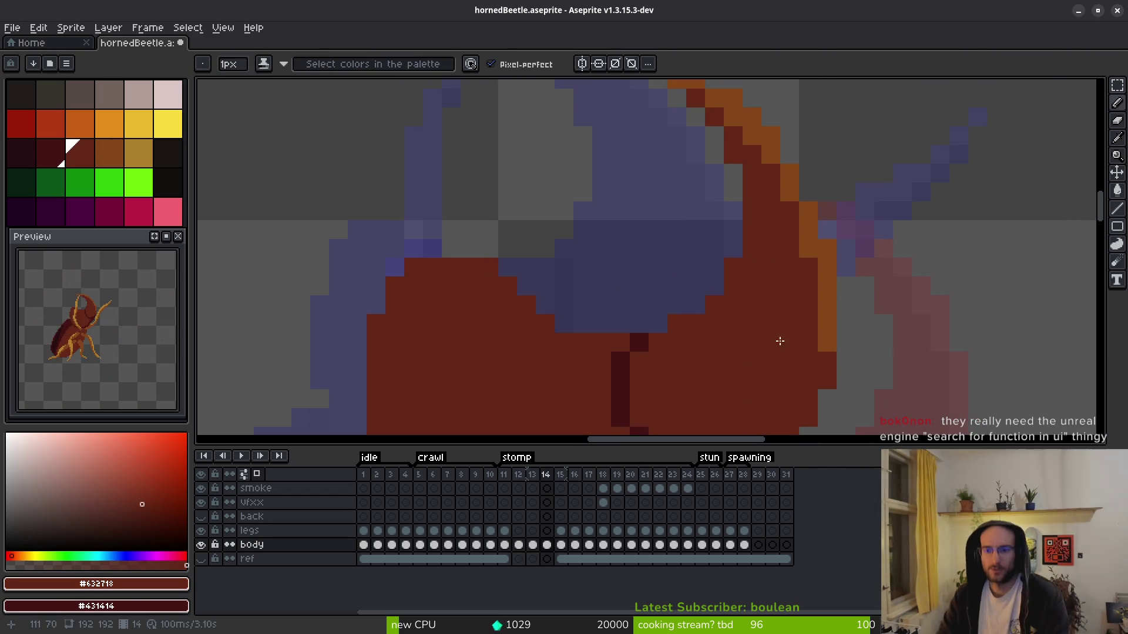
scroll(769, 328, "down", 2)
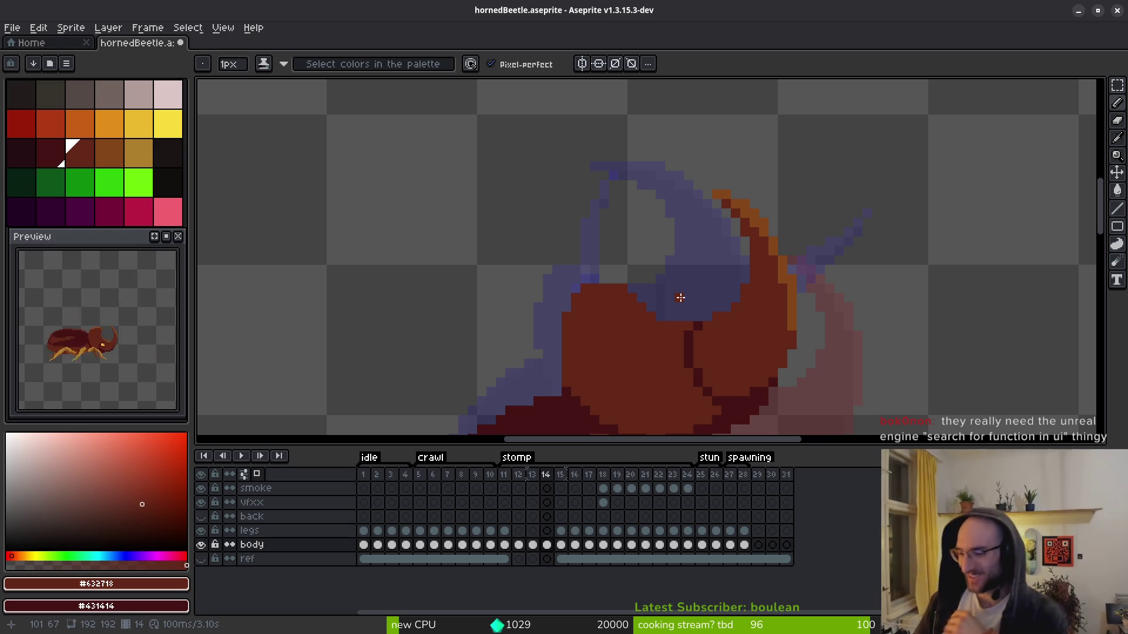
scroll(780, 324, "up", 3)
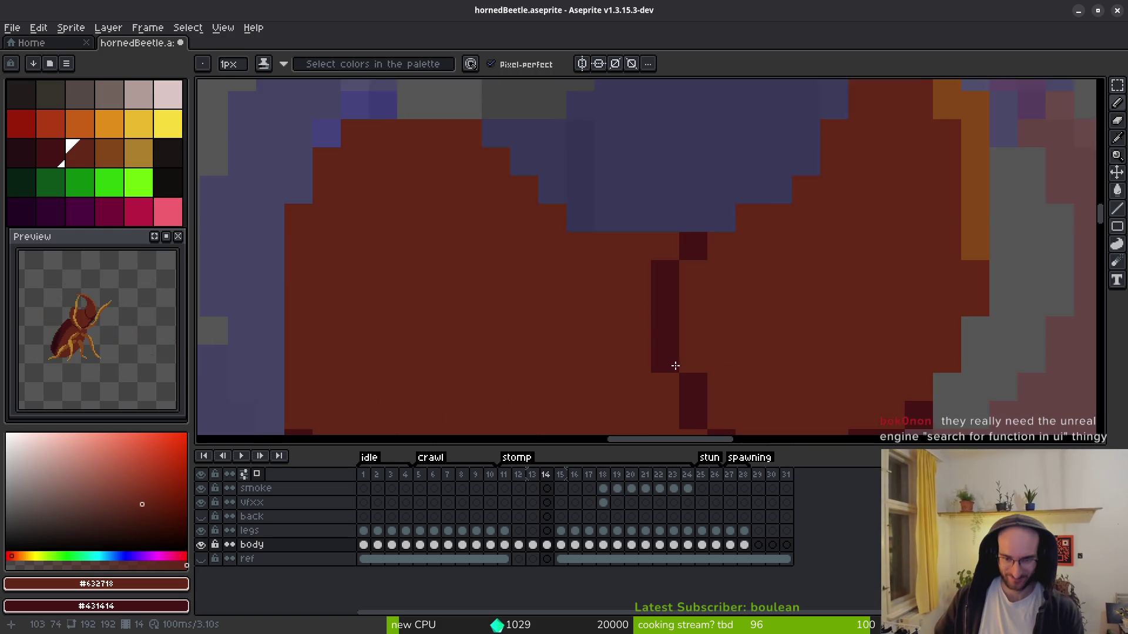
- Fill the head's top edge with red #632718, replacing the bluish pixels
key("e")
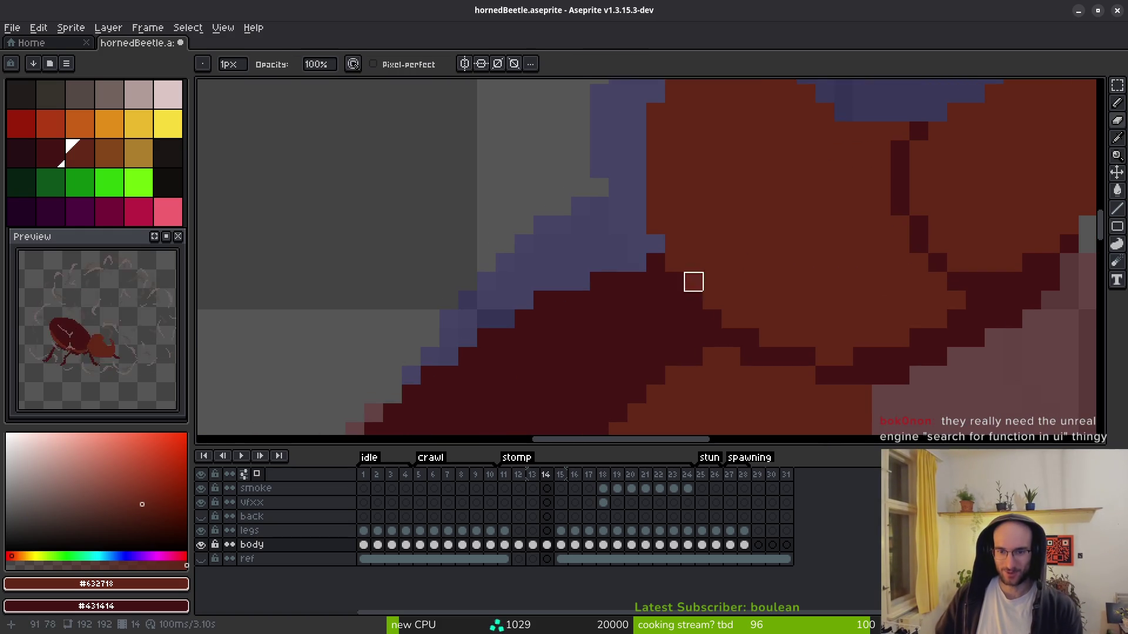
scroll(765, 289, "up", 1)
scroll(740, 280, "down", 2)
scroll(741, 280, "right", 1)
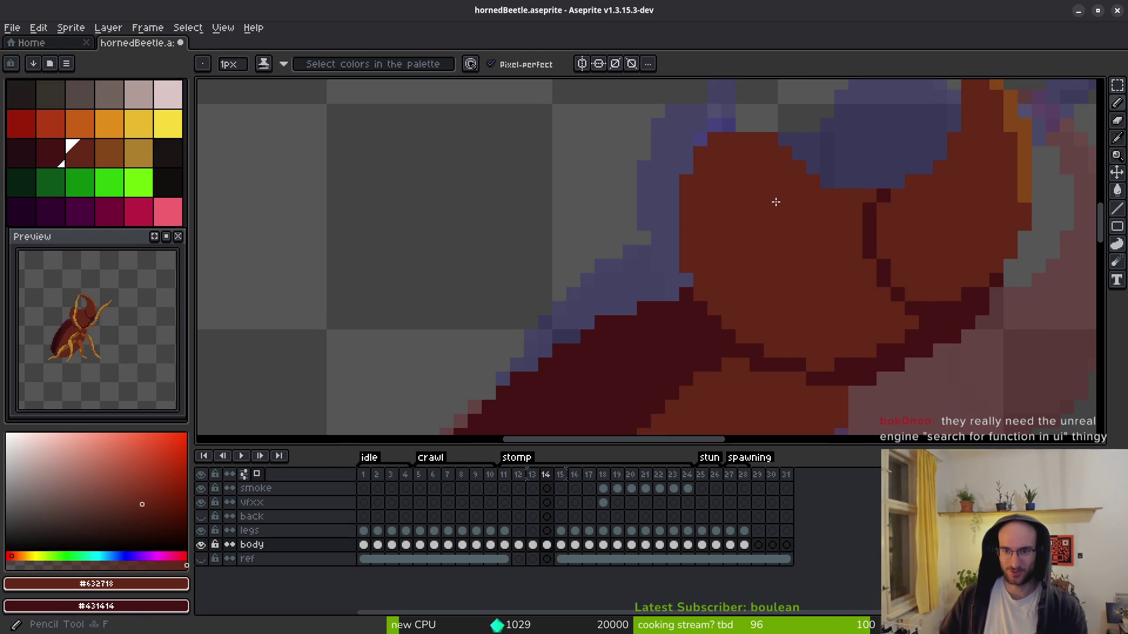
scroll(805, 224, "up", 3)
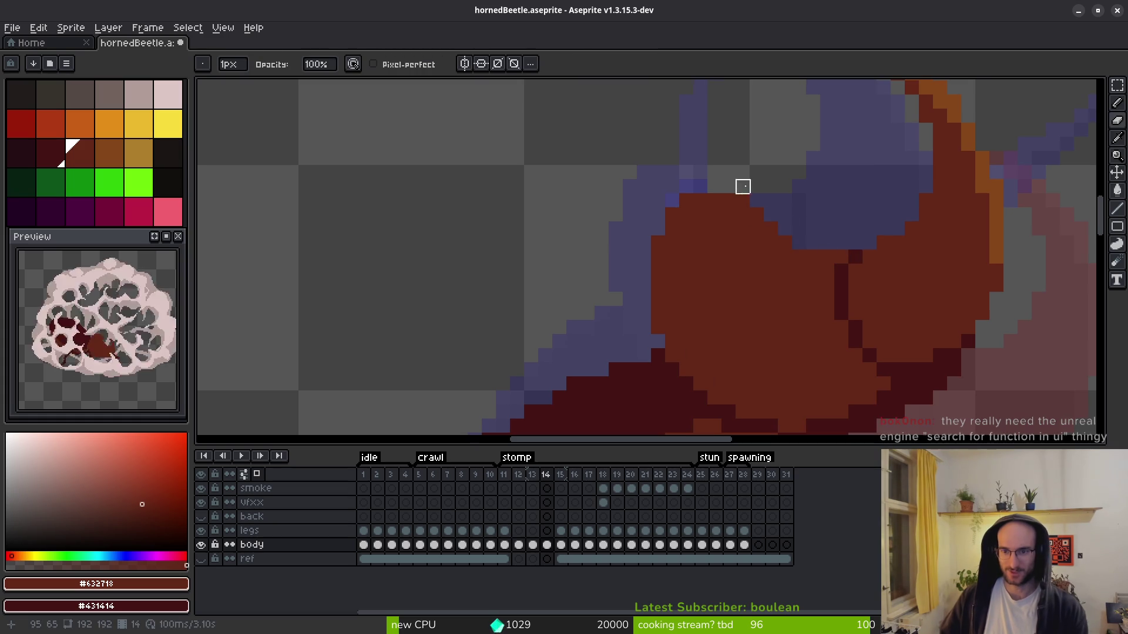
key("b")
left_click_drag(746, 187, 705, 184)
left_click(705, 185)
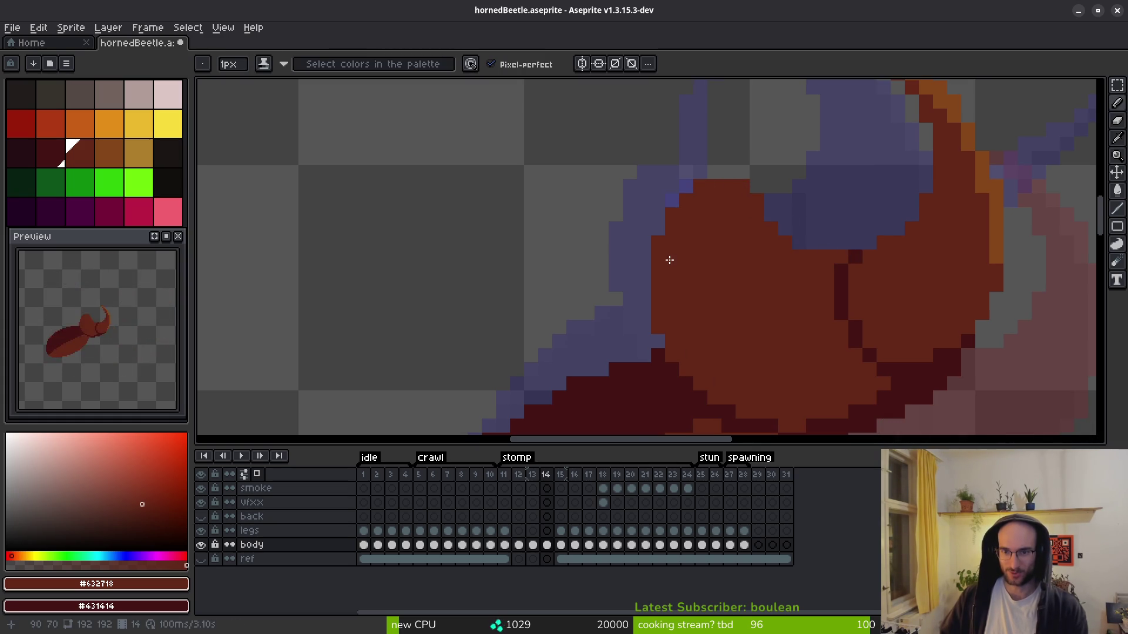
scroll(705, 184, "down", 2)
scroll(705, 183, "up", 3)
left_click(705, 183)
- Turn the bluish pixels down the head's left edge red
left_click(685, 216)
left_click(685, 198)
left_click(666, 235)
left_click(666, 310)
left_click(666, 272)
left_click(666, 261)
left_click(666, 292)
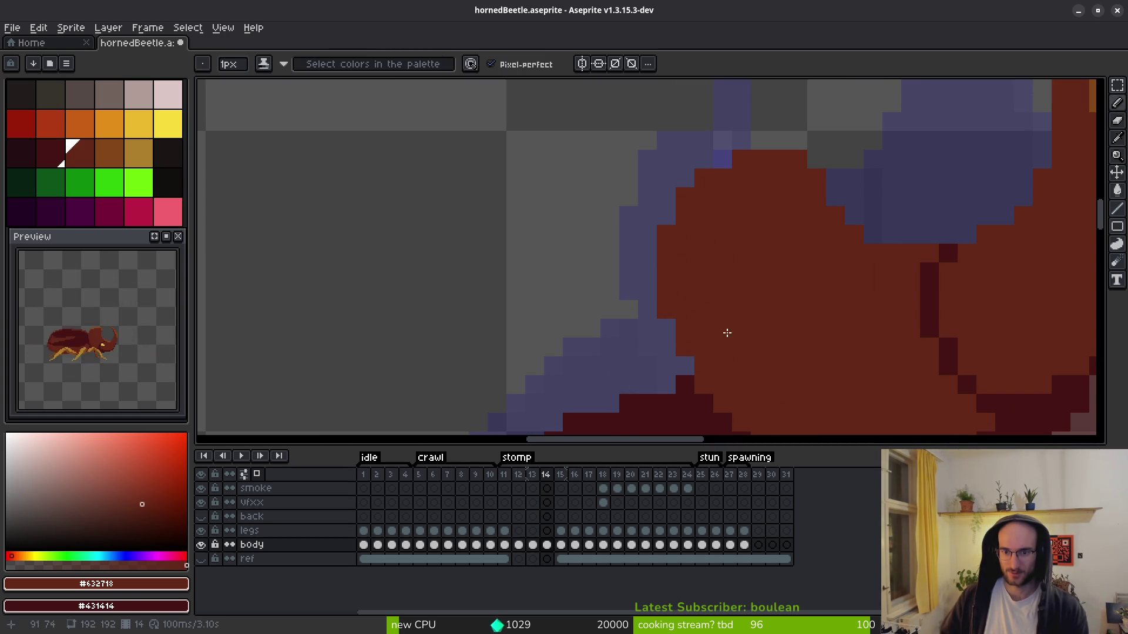
scroll(702, 322, "down", 3)
scroll(754, 338, "down", 1)
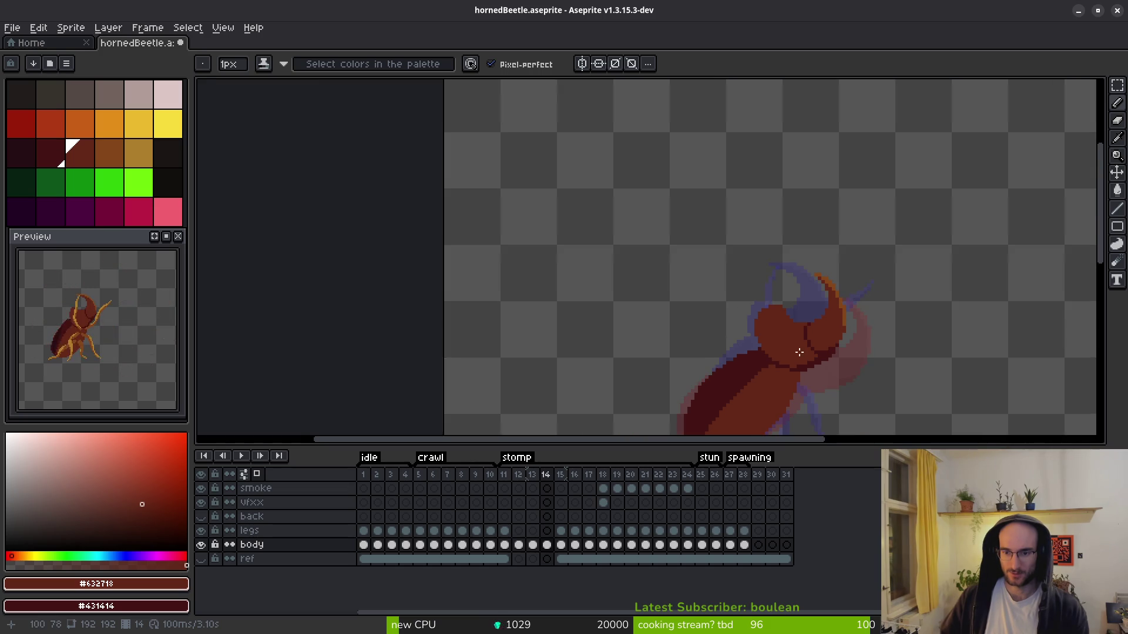
scroll(757, 329, "down", 1)
- Step back and forth through stomp frames 11 to 16 to compare the poses
key("alt")
key("Right")
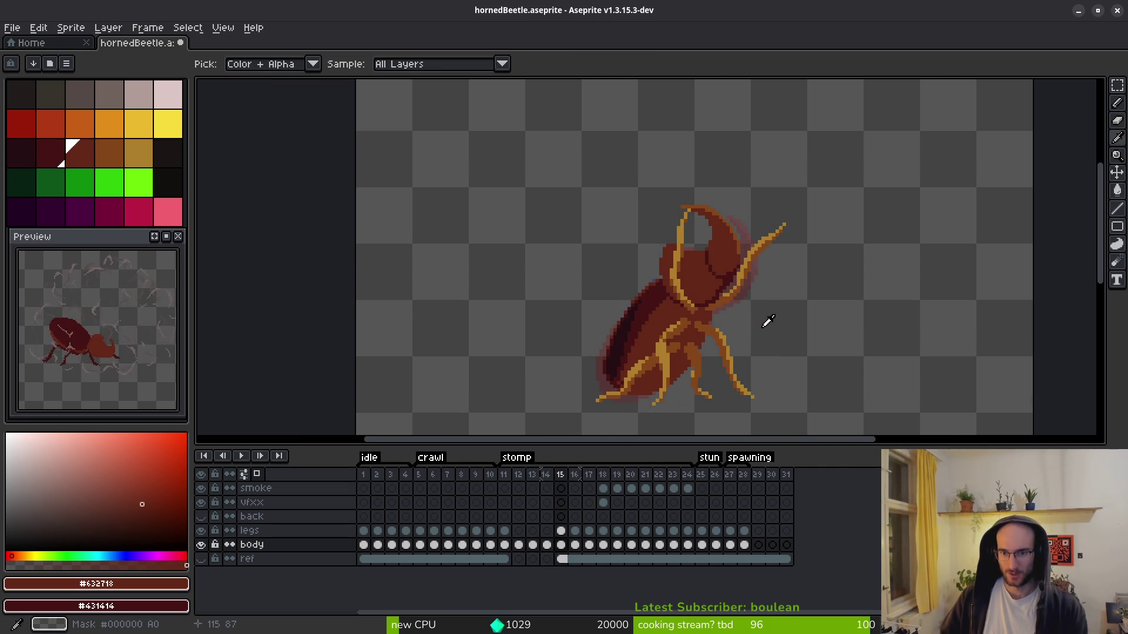
key("Left")
key("Right")
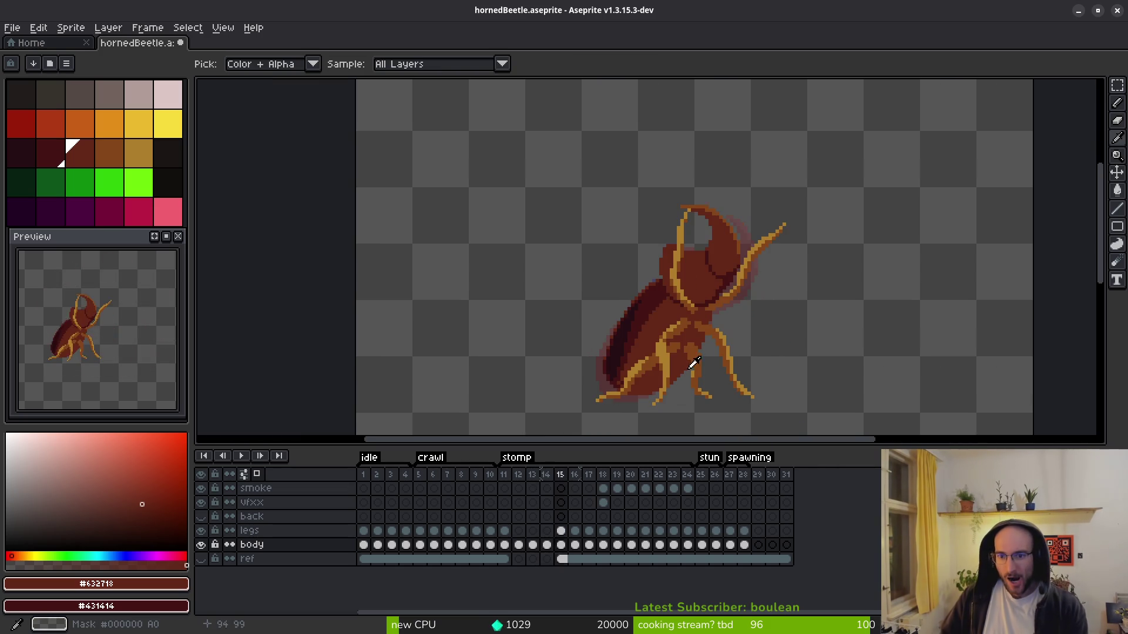
key("Left")
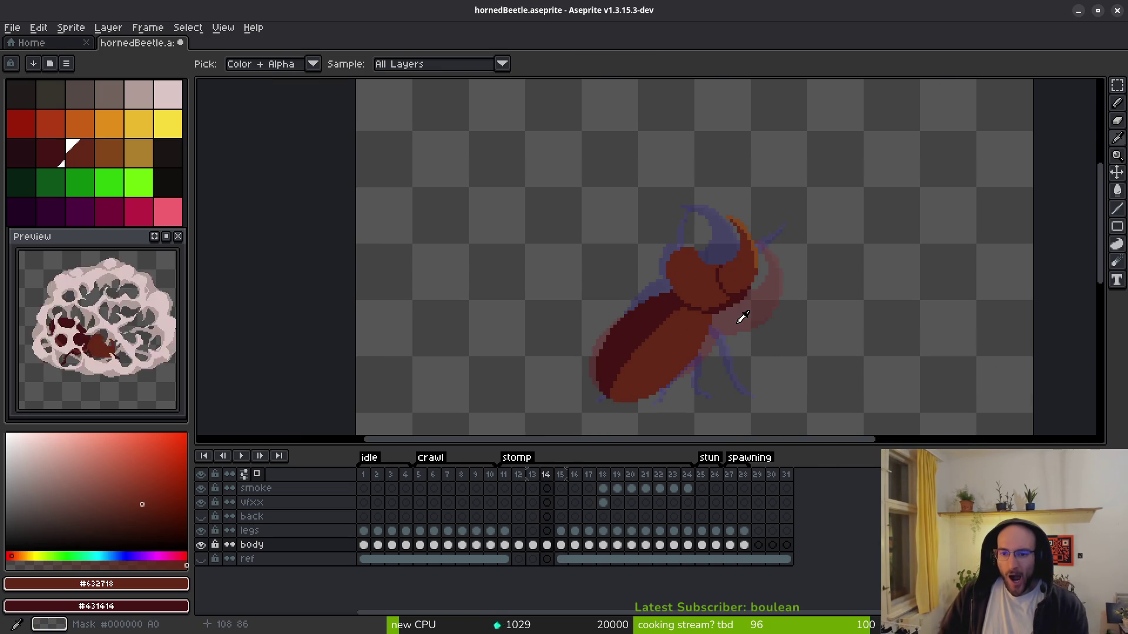
key("Right")
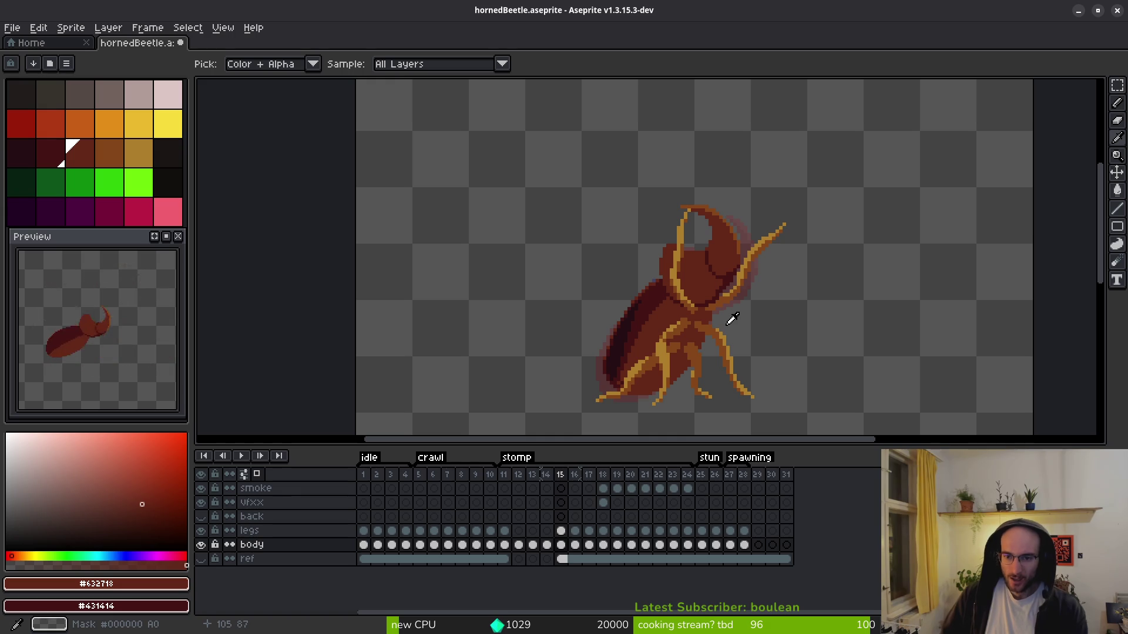
key("Right")
key("Left")
key("Left")
key("Left")
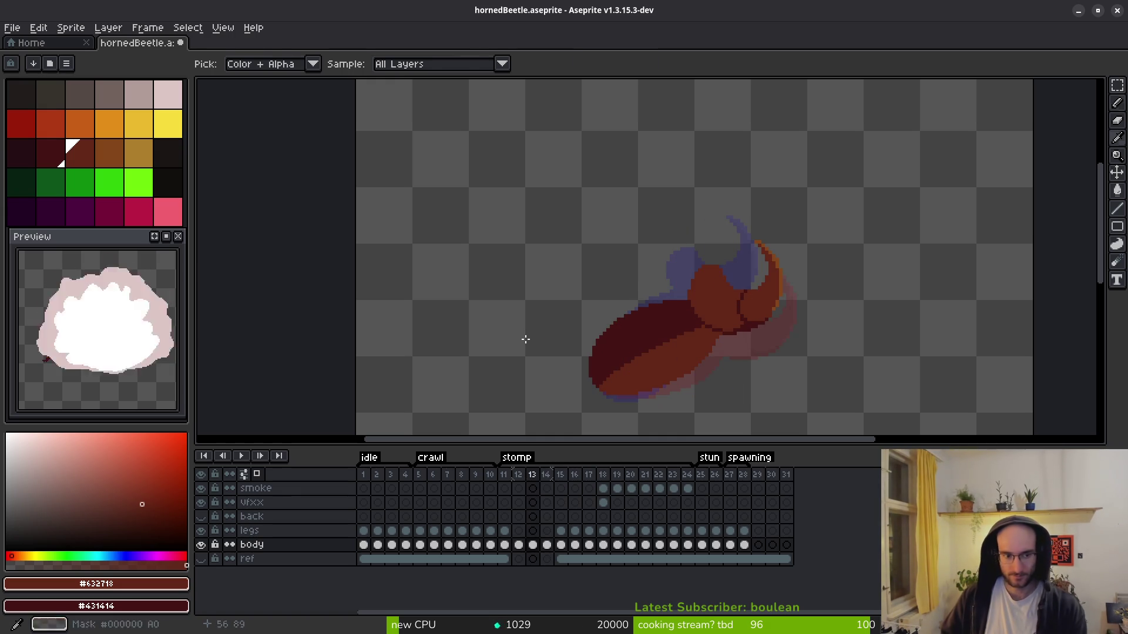
key("b")
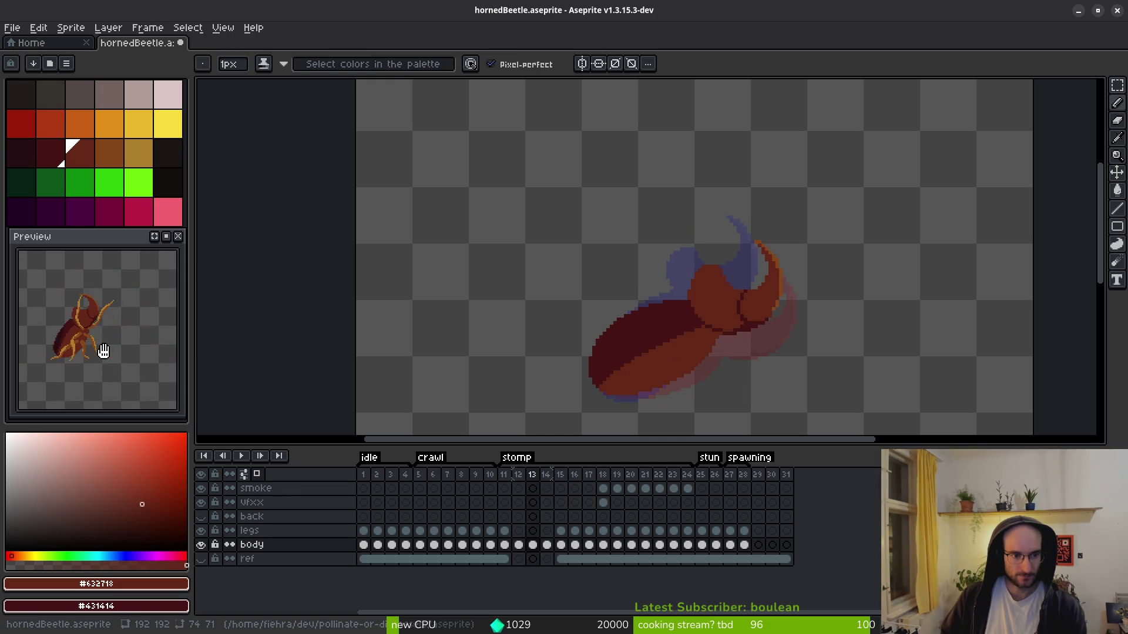
key("i")
key("Left")
key("Left")
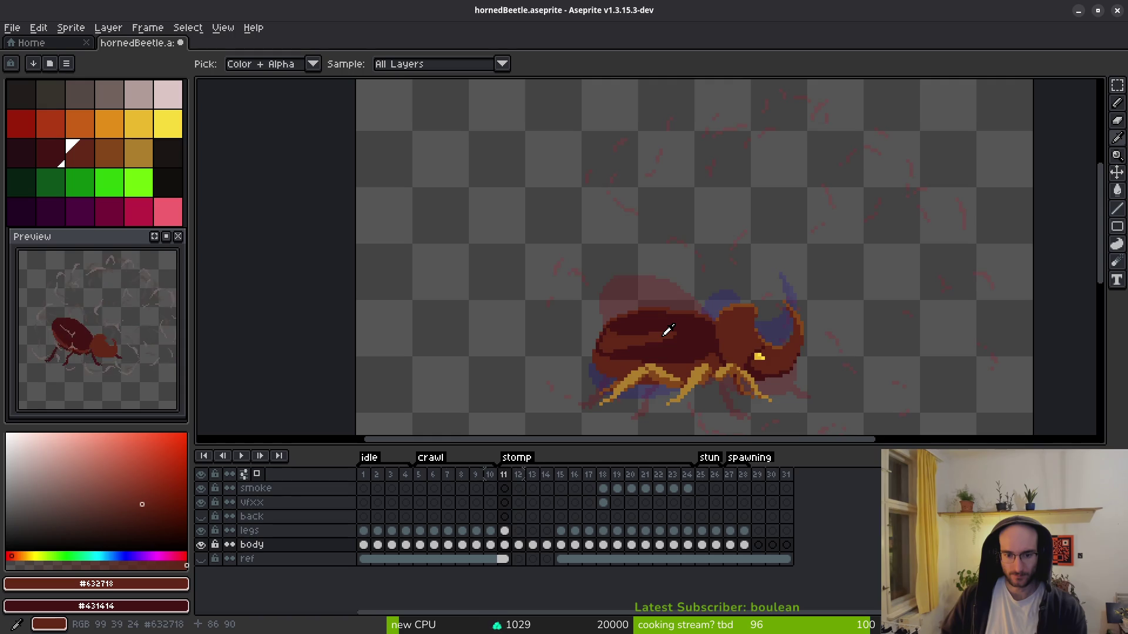
key("Right")
key("Right")
key("Right")
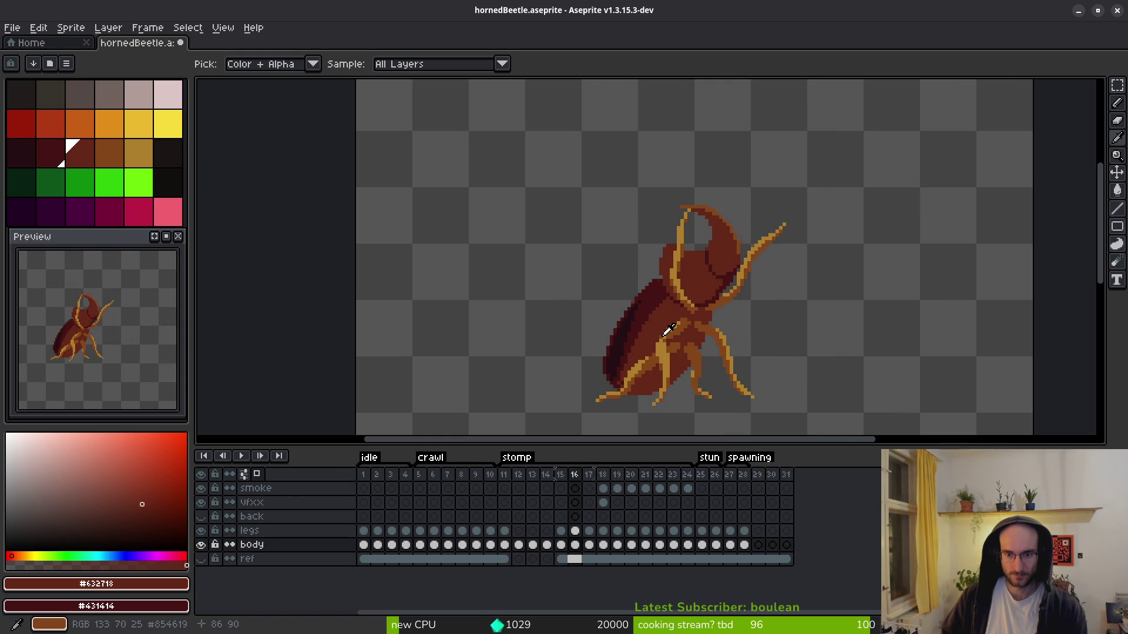
- Flip between frames 14 and 15, pan to the beetle's legs, and settle on frame 15
key("Left")
scroll(665, 330, "up", 2)
key("Right")
key("Left")
key("Right")
key("Right")
key("Right")
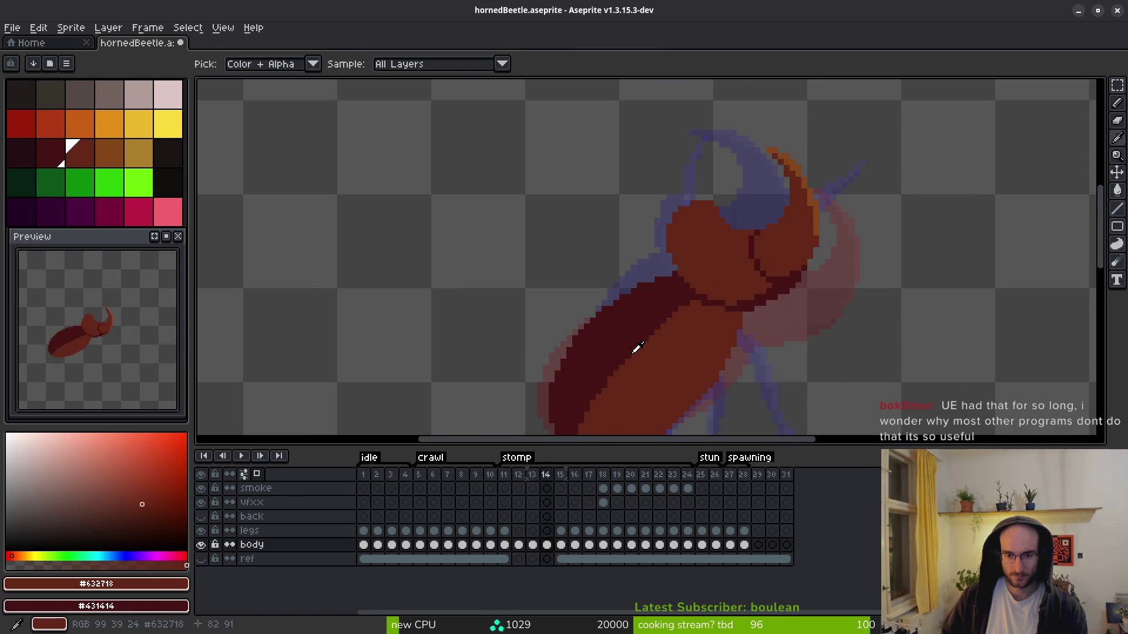
left_click_drag(634, 370, 626, 297)
key("Left")
key("Left")
key("Right")
key("Right")
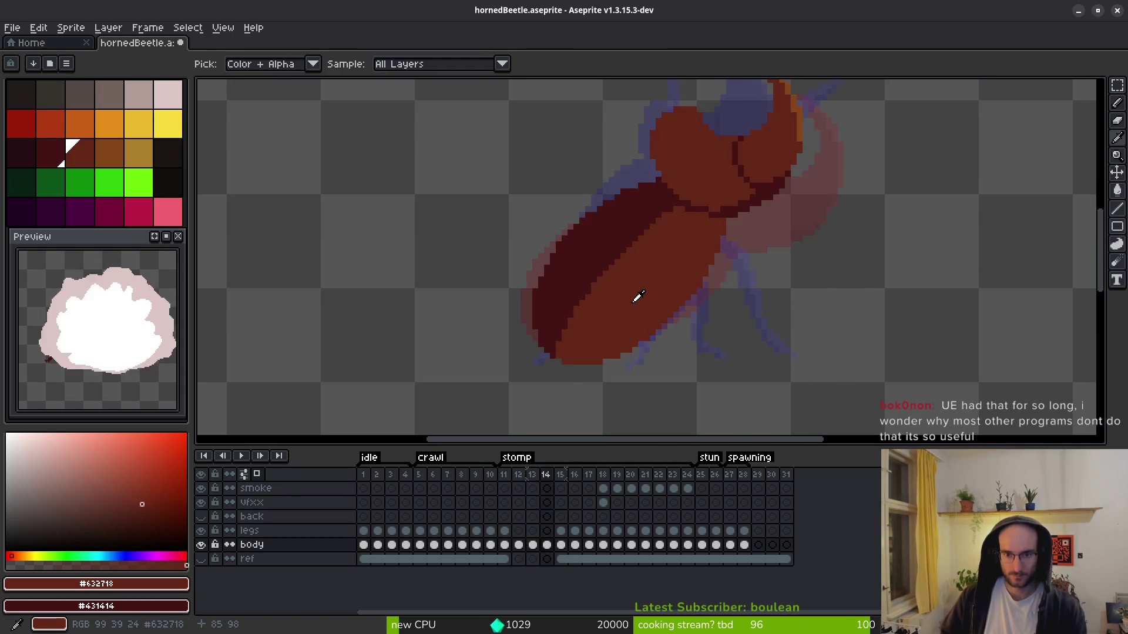
key("Left")
key("Left")
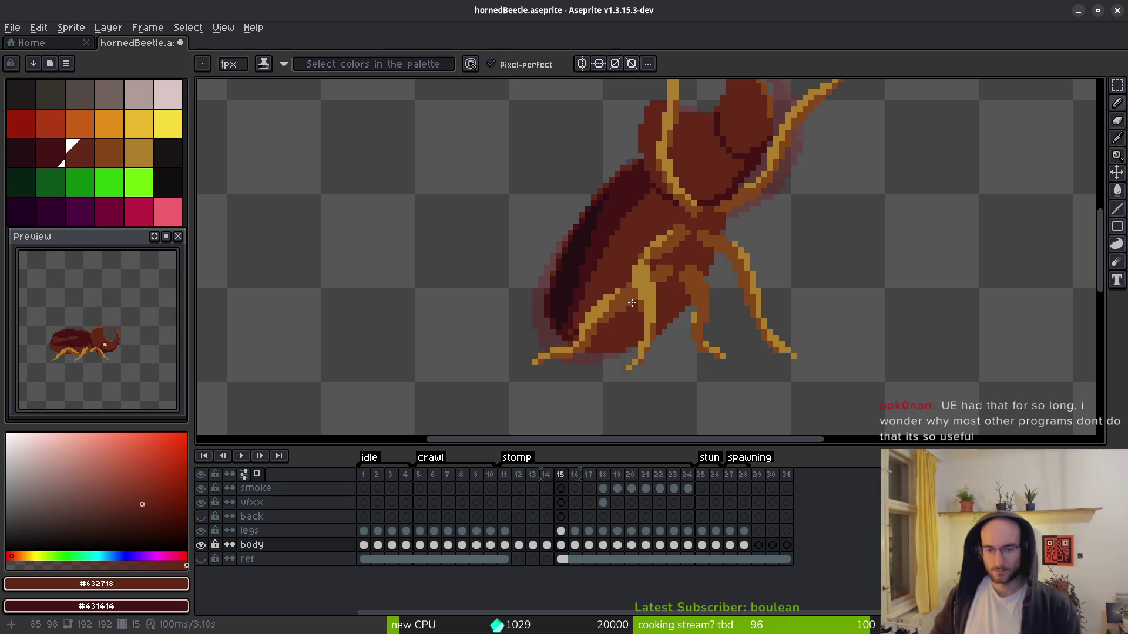
- On frame 14, add one red pixel on the body's dark/red shading edge
key("Left")
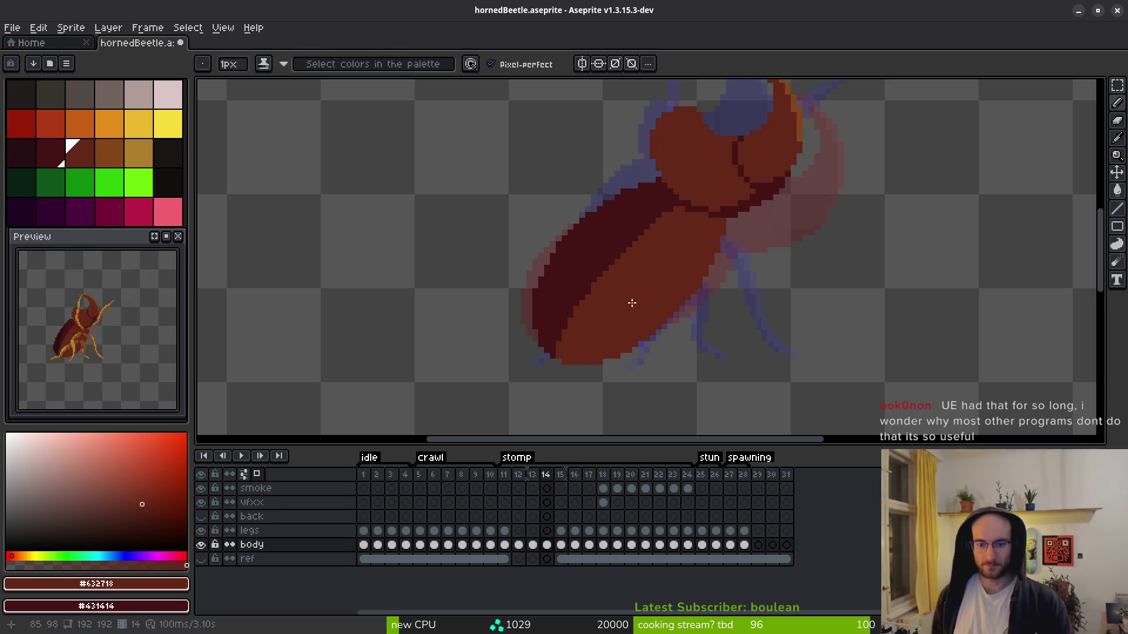
key("Right")
key("Left")
scroll(654, 371, "up", 3)
scroll(655, 371, "down", 1)
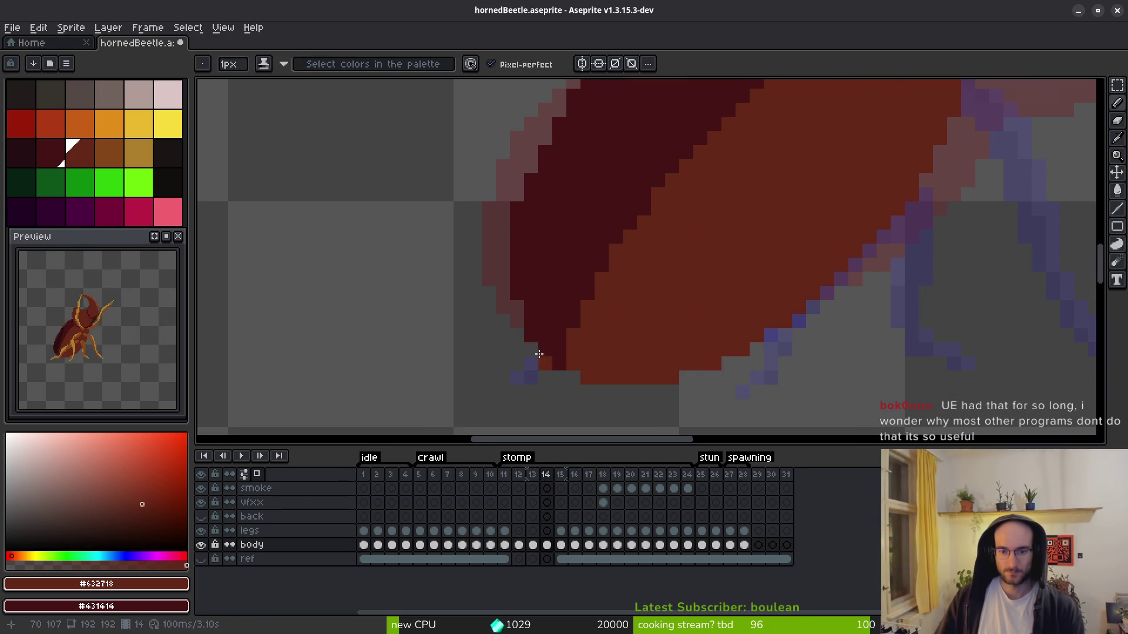
left_click(645, 193)
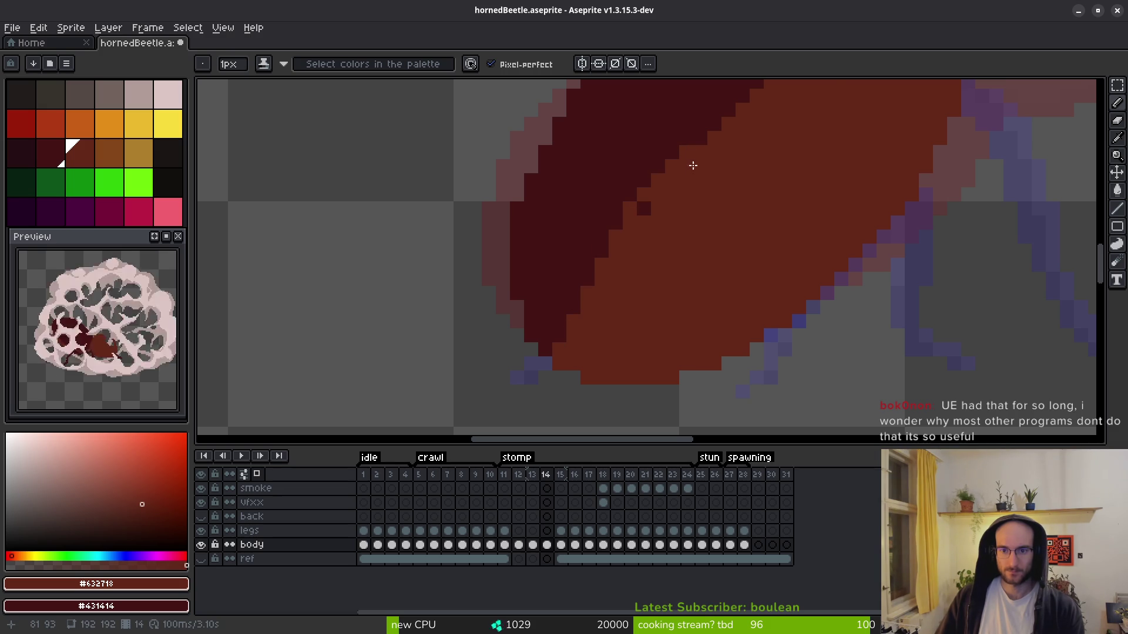
scroll(687, 161, "down", 2)
scroll(679, 169, "up", 3)
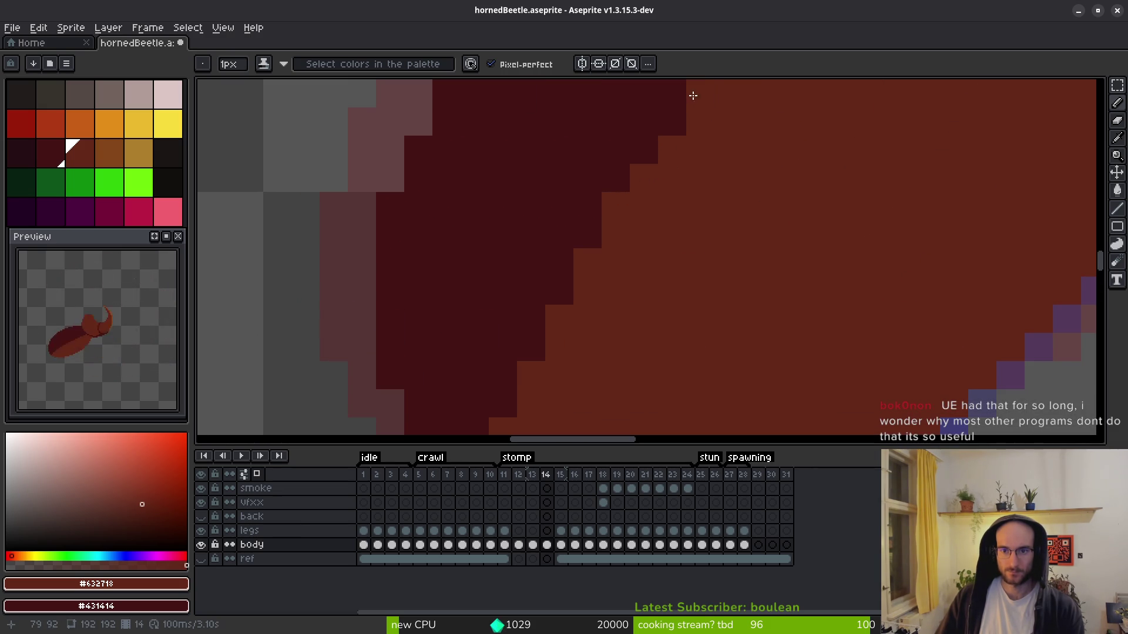
- Pan around the beetle body to review the shading, then advance to frame 15
scroll(706, 266, "down", 2)
scroll(669, 281, "up", 1)
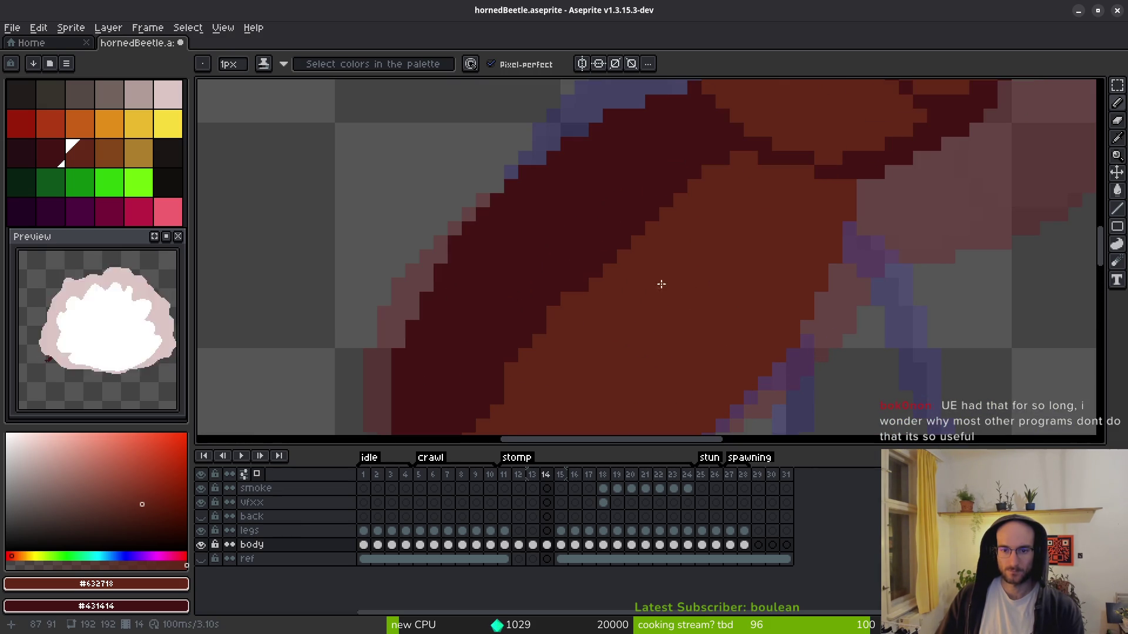
mouse_move(664, 217)
left_mouse_down()
mouse_move(606, 290)
mouse_move(564, 307)
left_mouse_up()
scroll(628, 318, "down", 4)
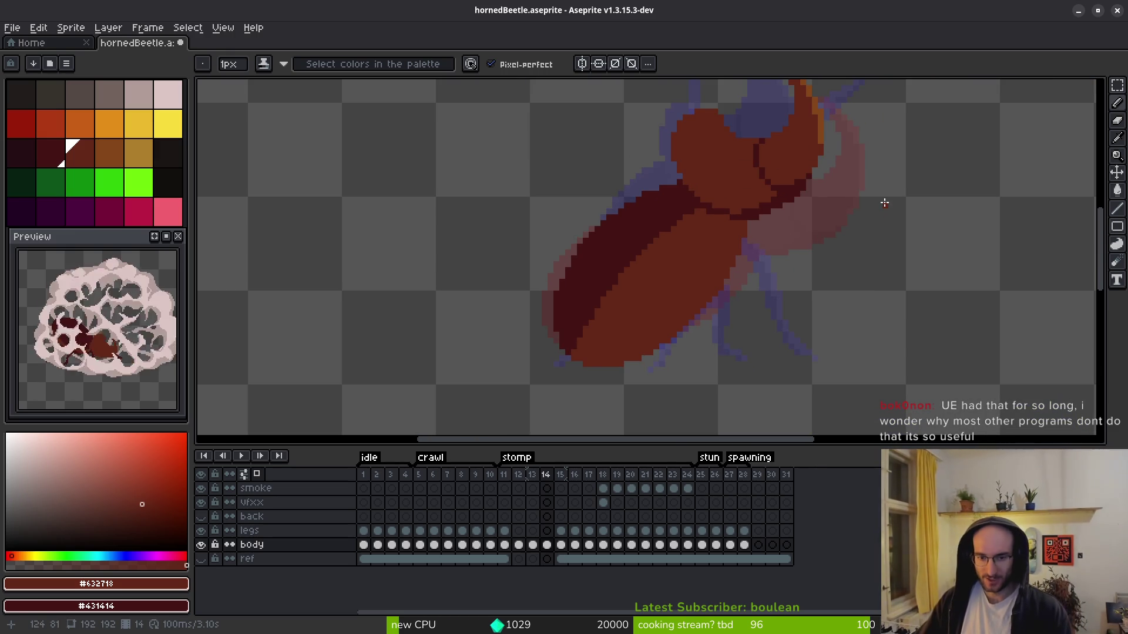
scroll(634, 320, "up", 1)
scroll(581, 341, "up", 1)
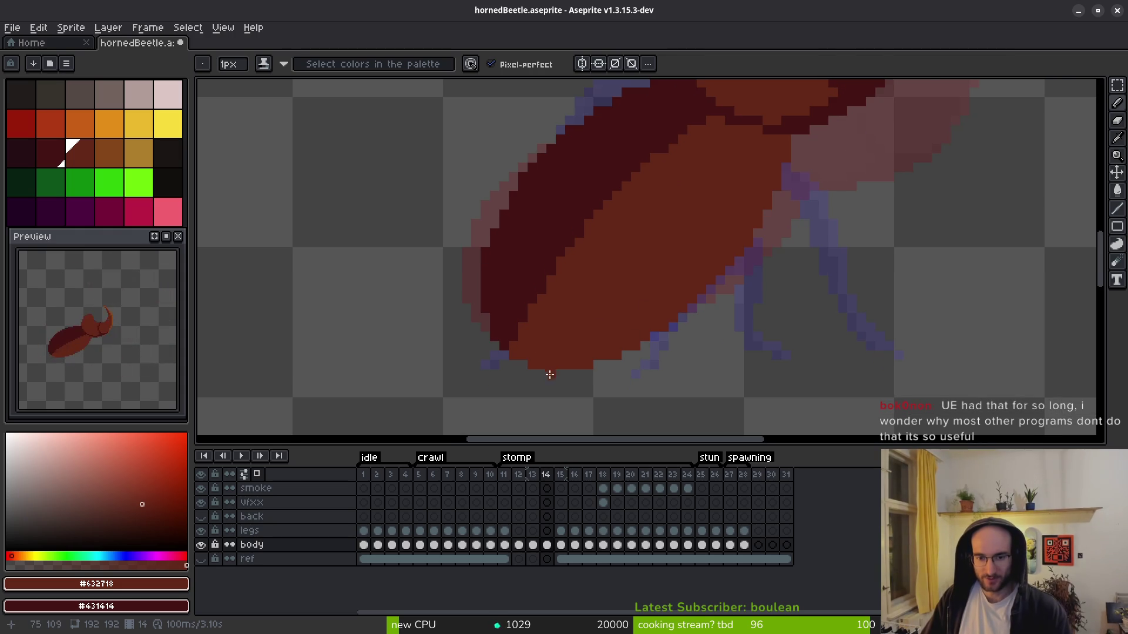
scroll(530, 353, "up", 1)
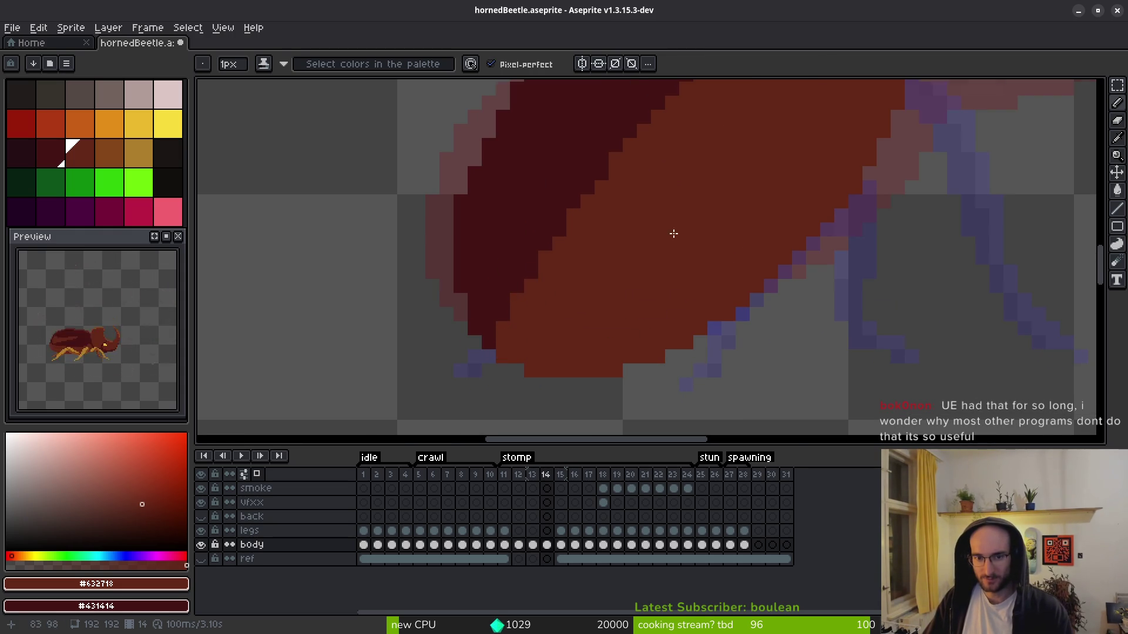
scroll(660, 219, "down", 1)
left_click_drag(669, 252, 639, 297)
key("period")
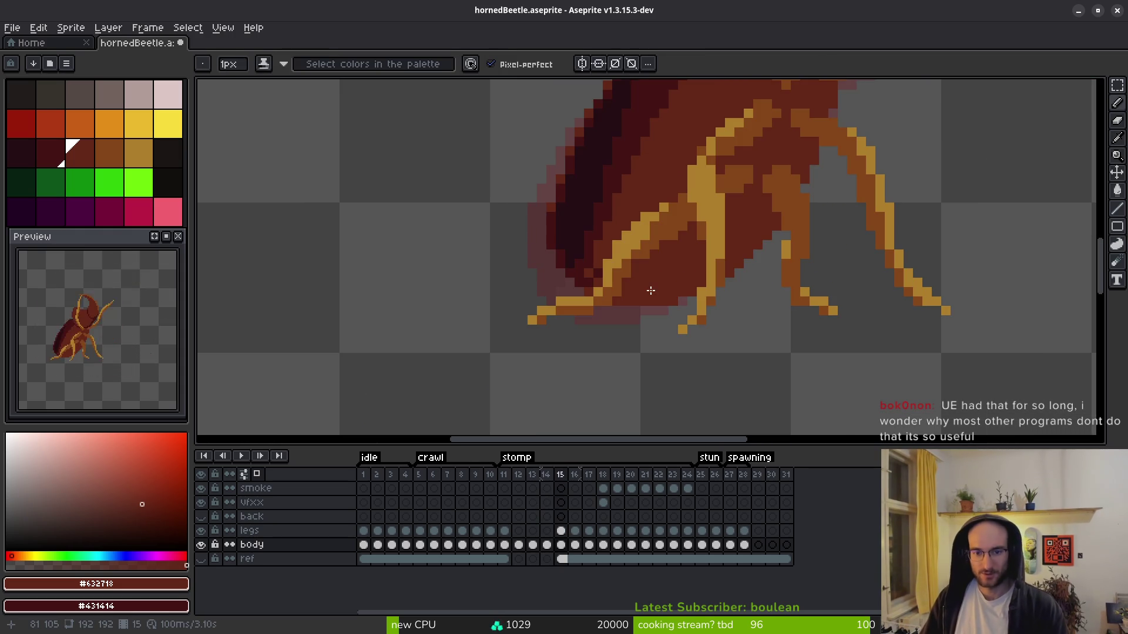
- Back on frame 14, erase the stray dark pixels along the body's left edge
scroll(651, 290, "down", 1)
key("alt")
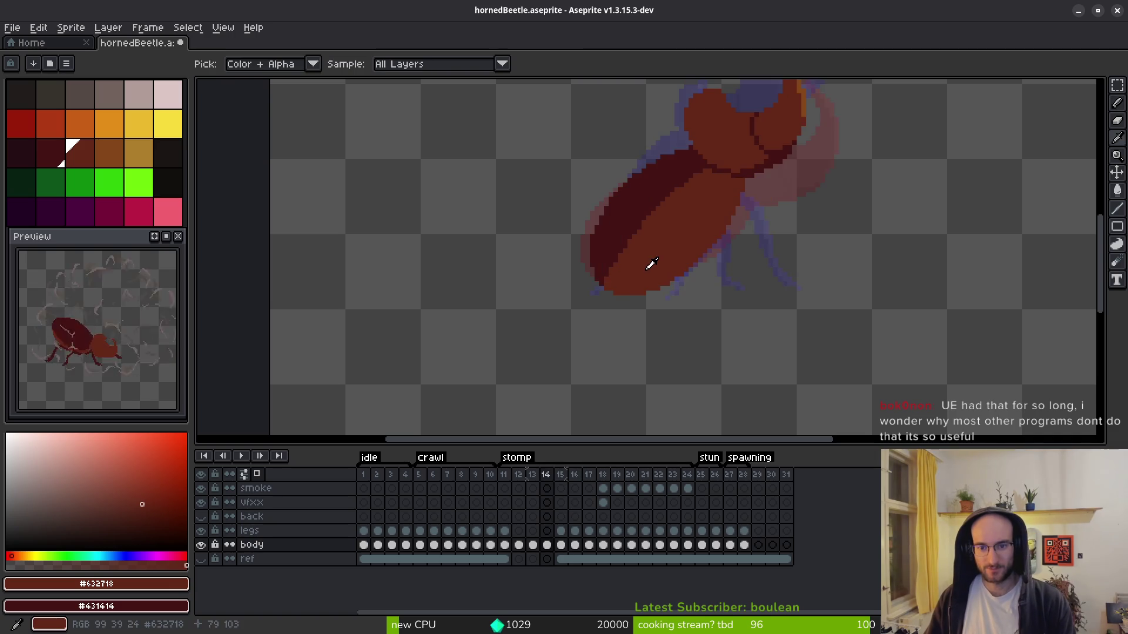
key("comma")
scroll(632, 264, "up", 2)
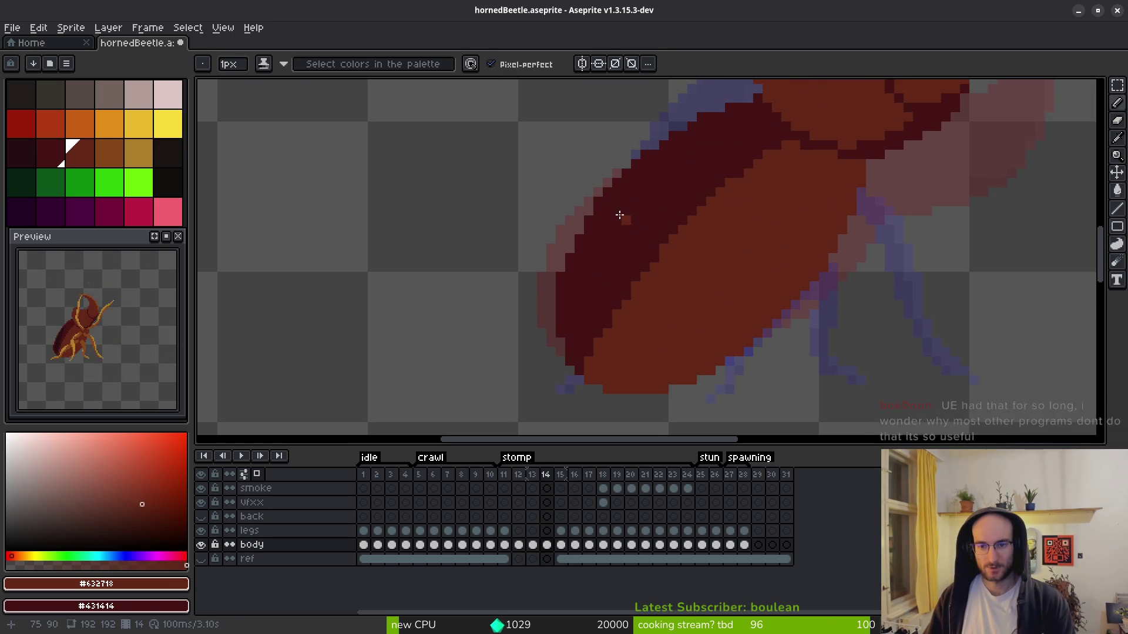
scroll(591, 216, "up", 1)
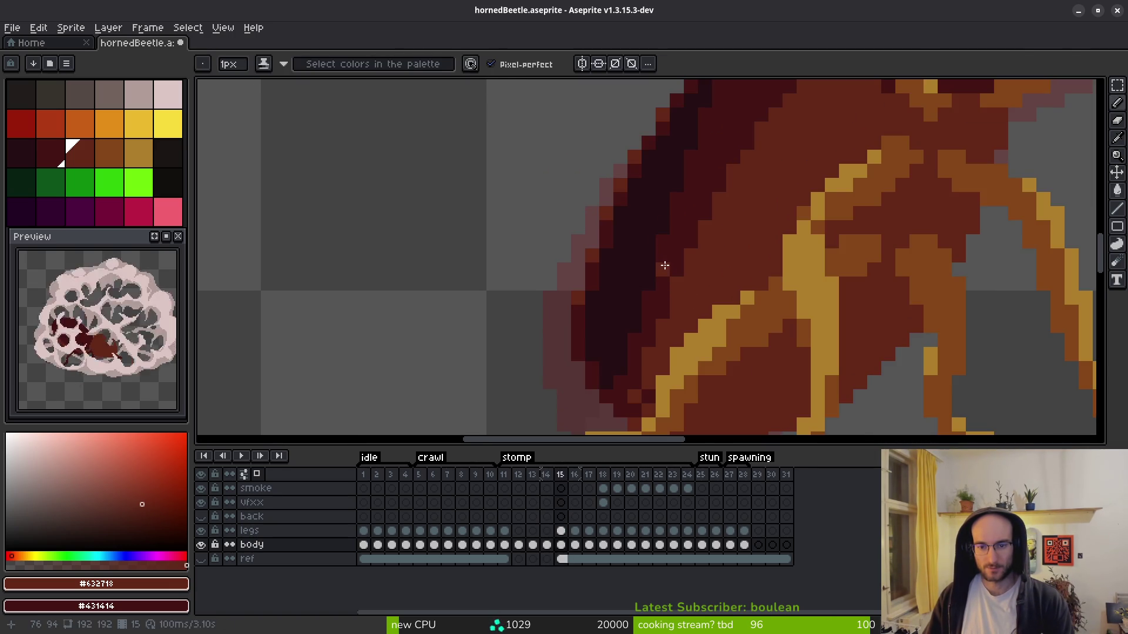
key("e")
left_click_drag(676, 102, 549, 310)
scroll(642, 277, "down", 3)
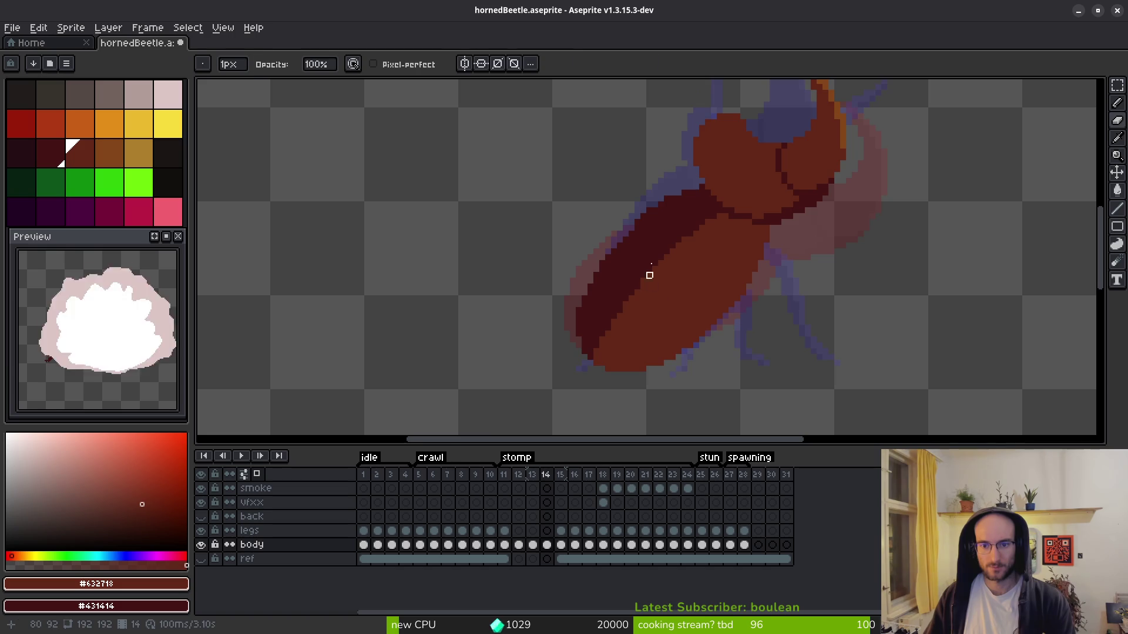
scroll(649, 284, "up", 2)
- Redraw the body's left outline in dark red and save hornedBeetle.aseprite
key("b")
left_click_drag(574, 261, 618, 219)
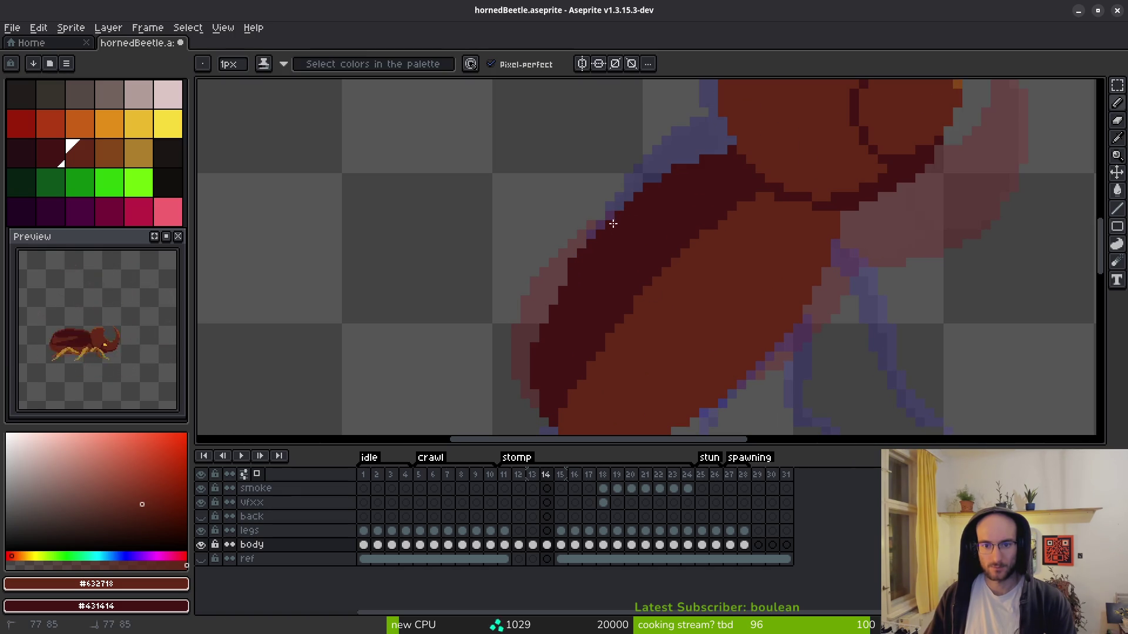
left_click_drag(555, 294, 551, 310)
key("e")
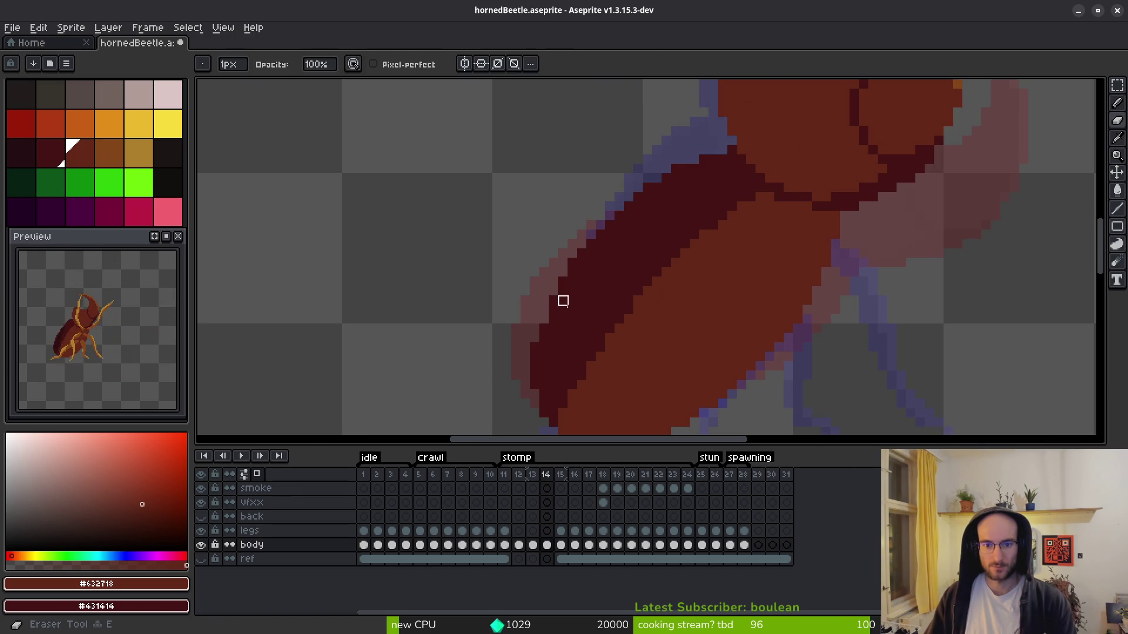
key("b")
scroll(559, 312, "up", 3)
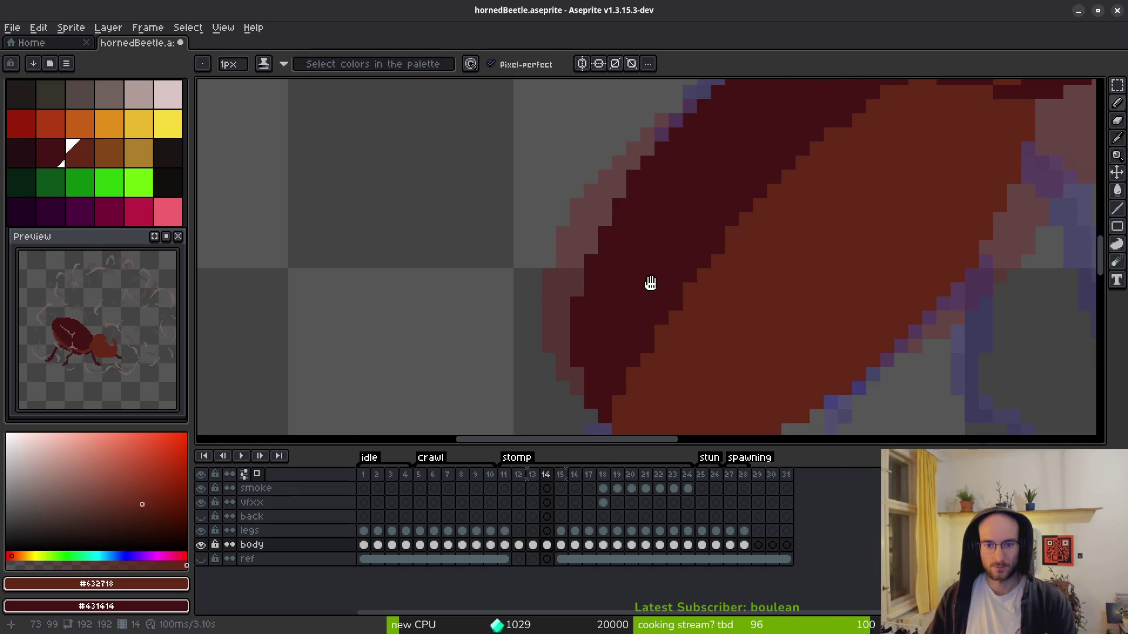
scroll(650, 312, "down", 1)
scroll(646, 264, "down", 4)
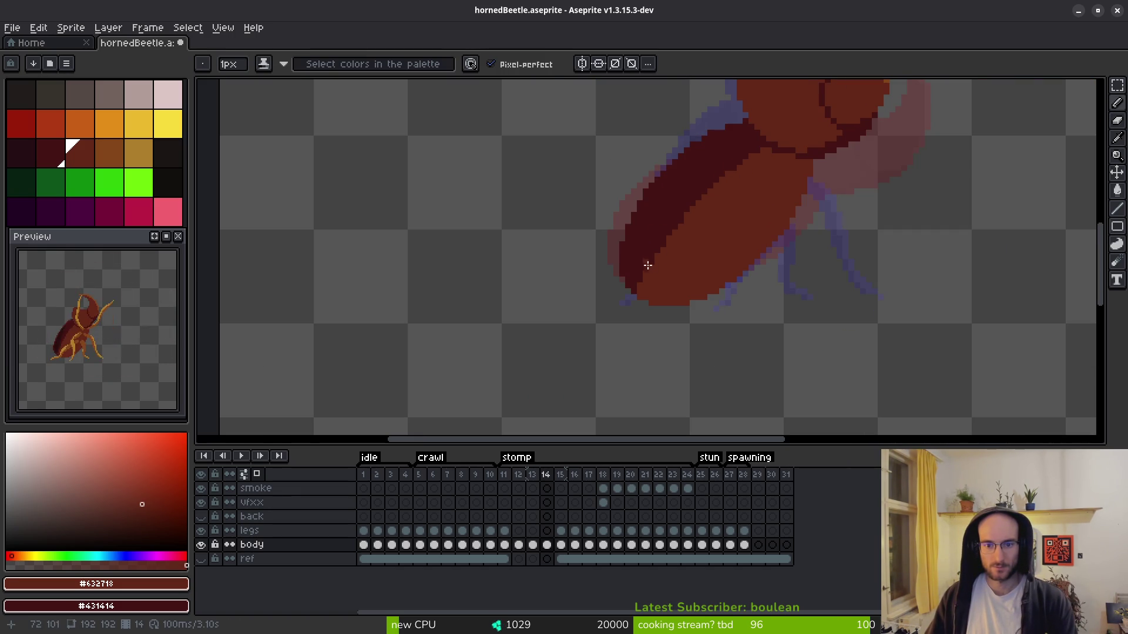
scroll(668, 217, "up", 2)
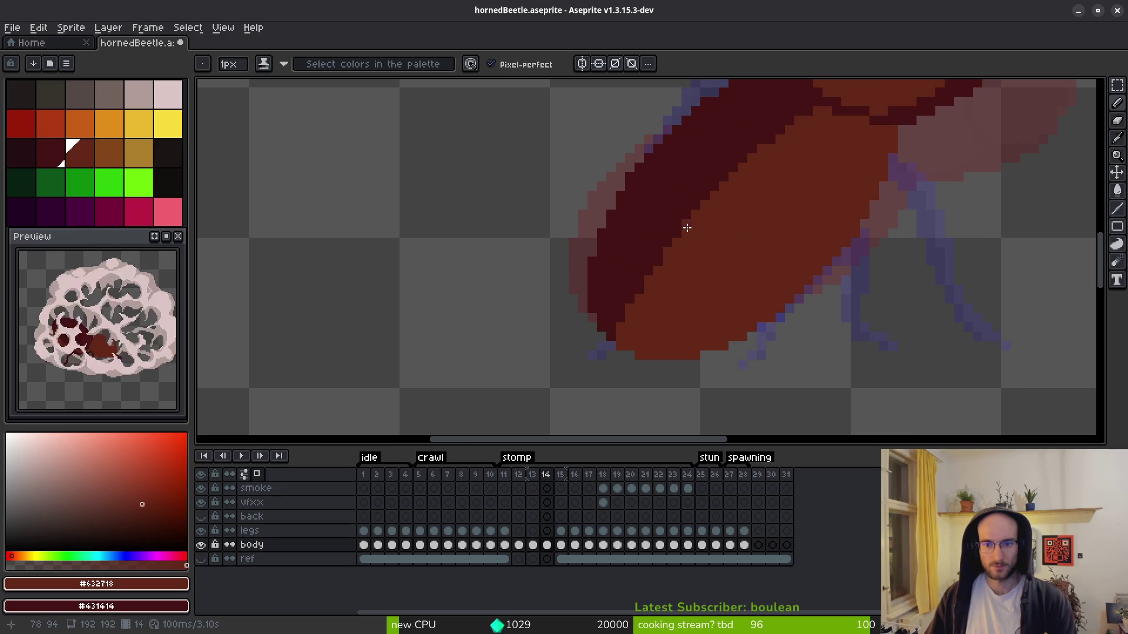
scroll(740, 259, "down", 2)
scroll(629, 227, "up", 2)
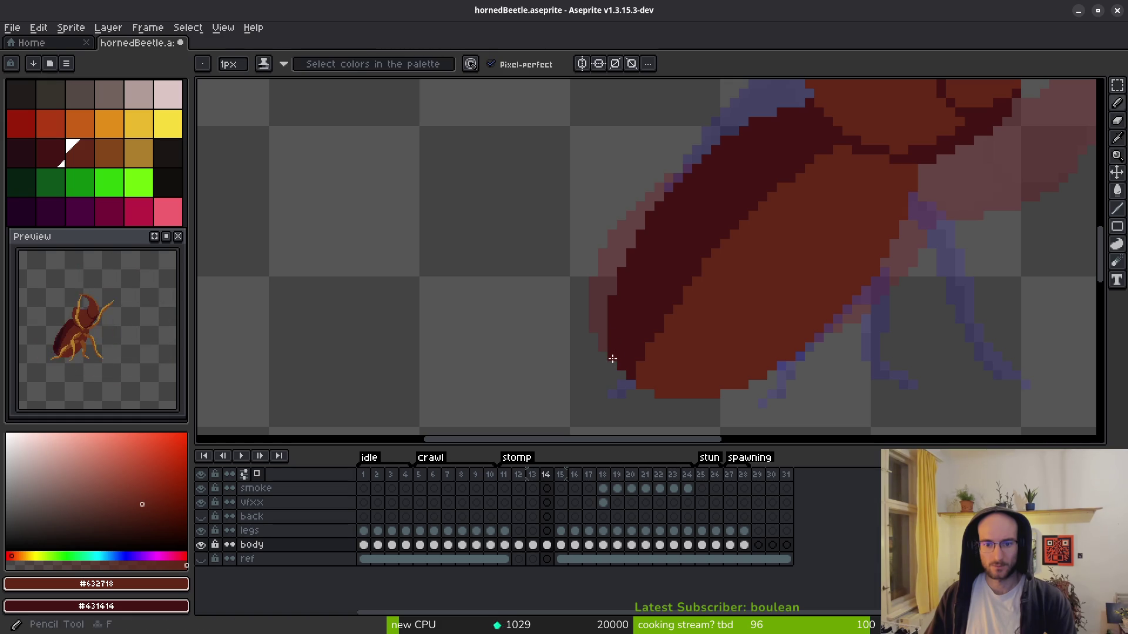
scroll(624, 370, "down", 2)
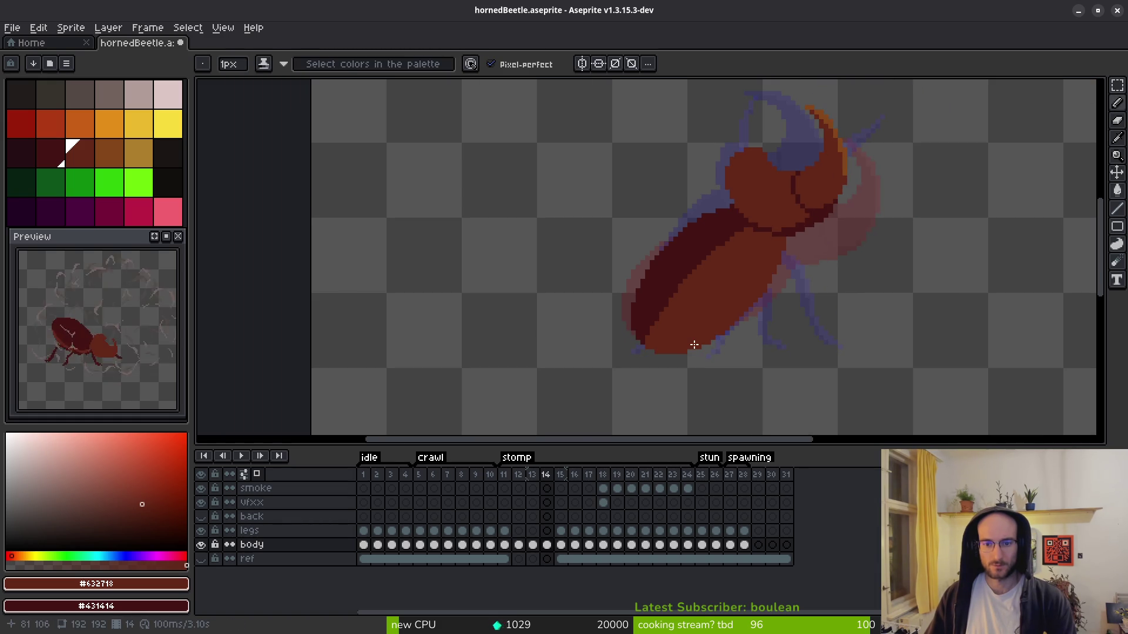
key("ctrl+s")
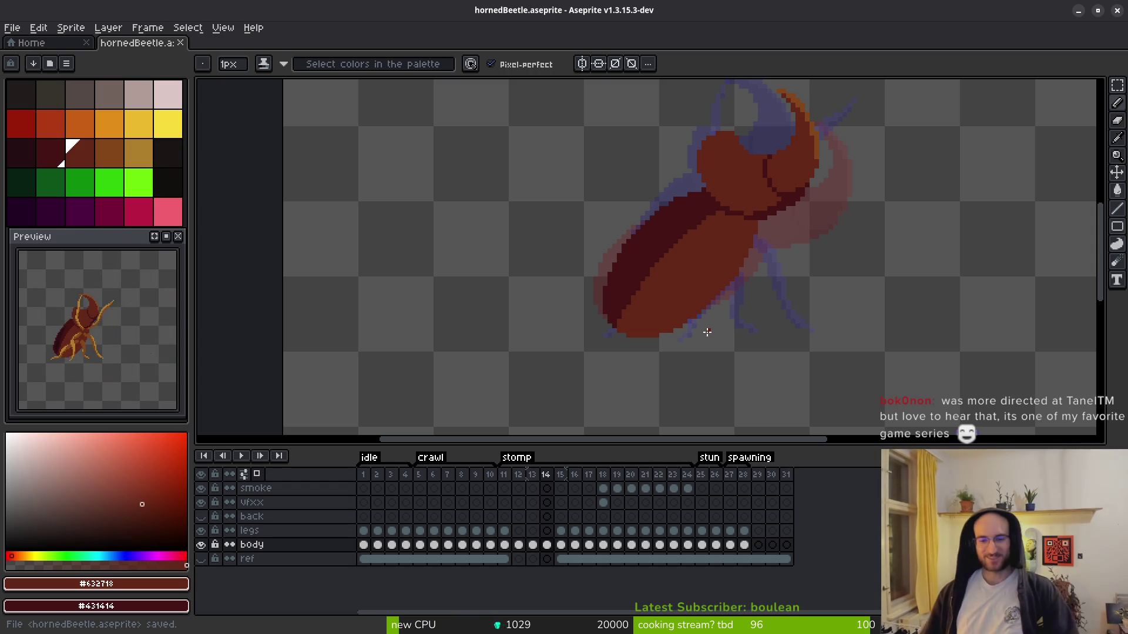
- Step between frames 13 and 15 and preview the neighbouring animation frames
key(".")
key("alt")
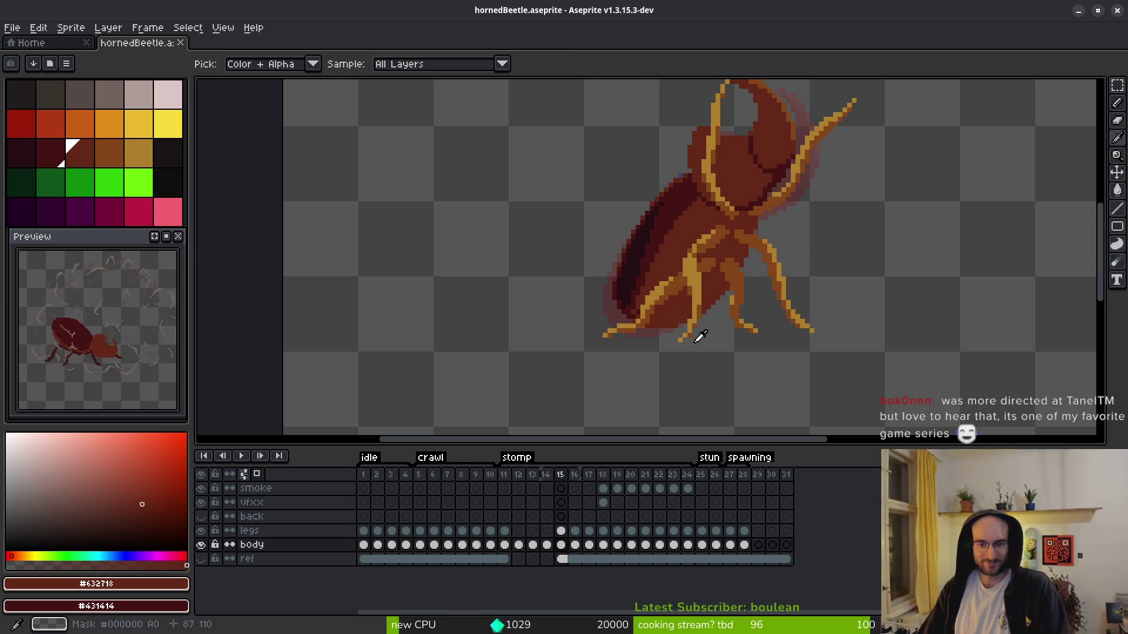
key("comma")
key("comma")
key("Right")
key("Right")
key("Right")
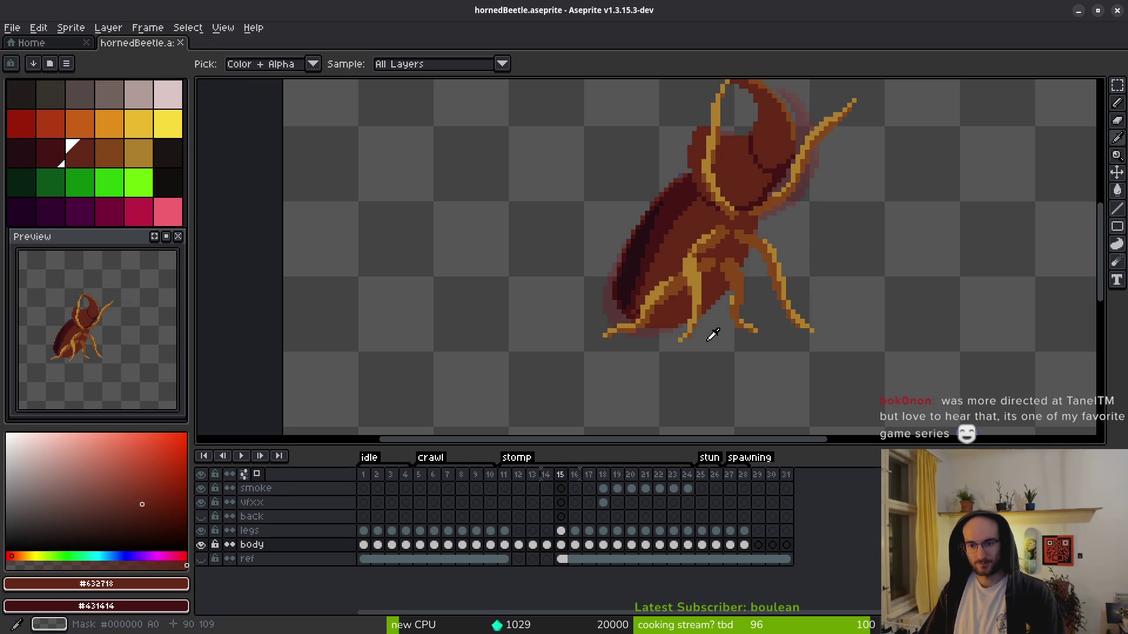
key("Return")
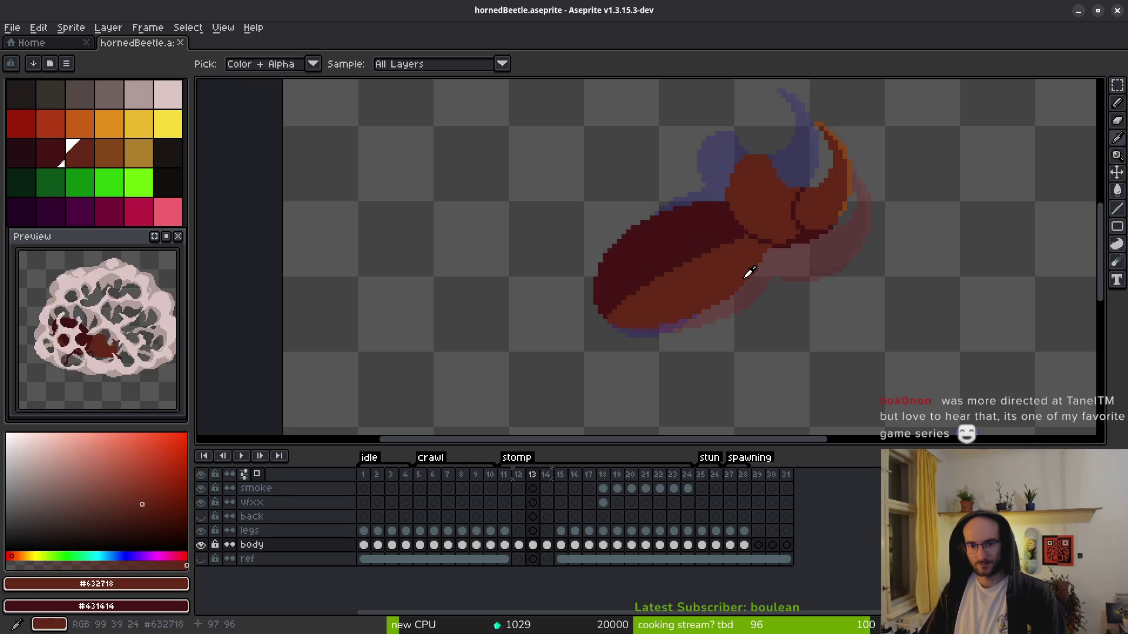
key("Return")
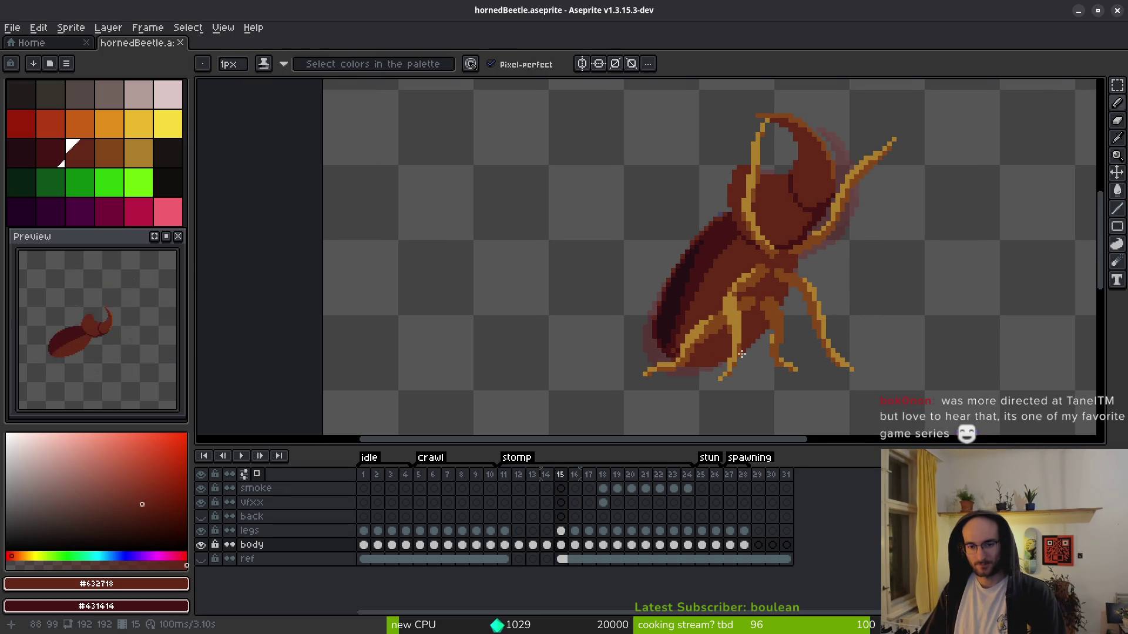
- Select the body cels from frame 15 through 16 to frame 17 and play the animation
left_click(562, 545)
left_click(576, 545)
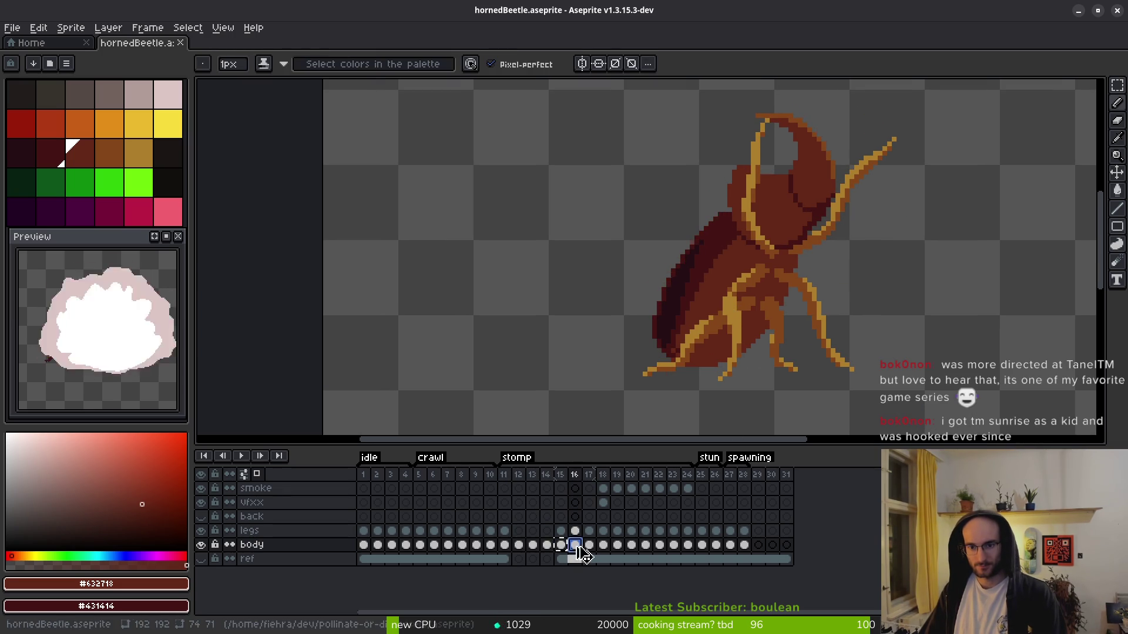
left_click(591, 547)
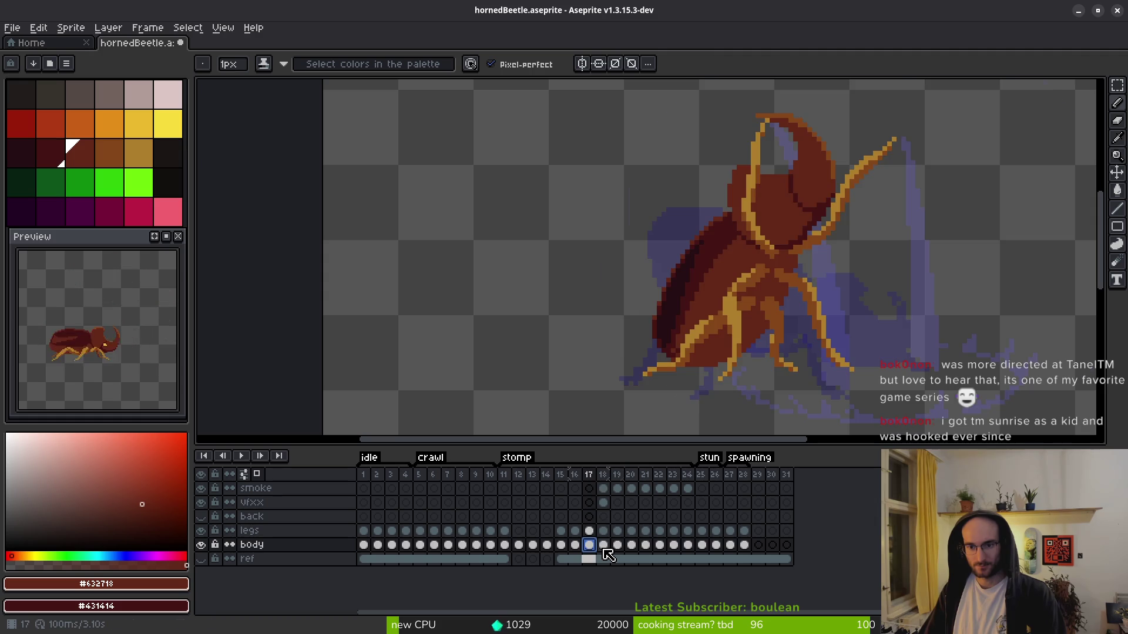
left_click(603, 549)
key("Return")
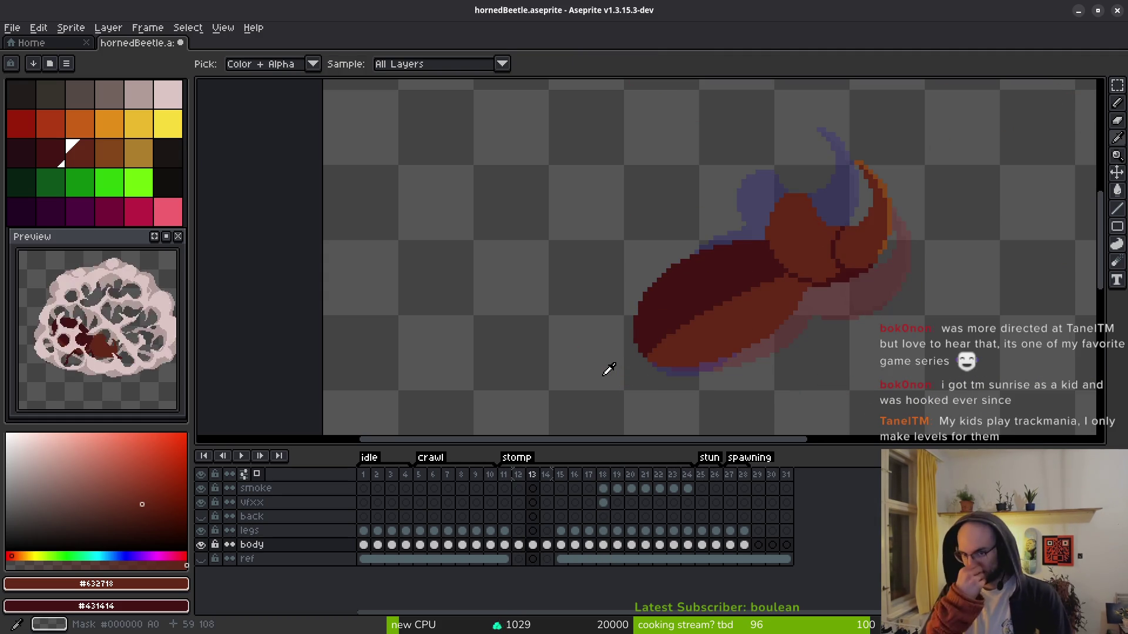
- Stop playback, centre the beetle, and hide the vfxx effects layer covering it
key("Return")
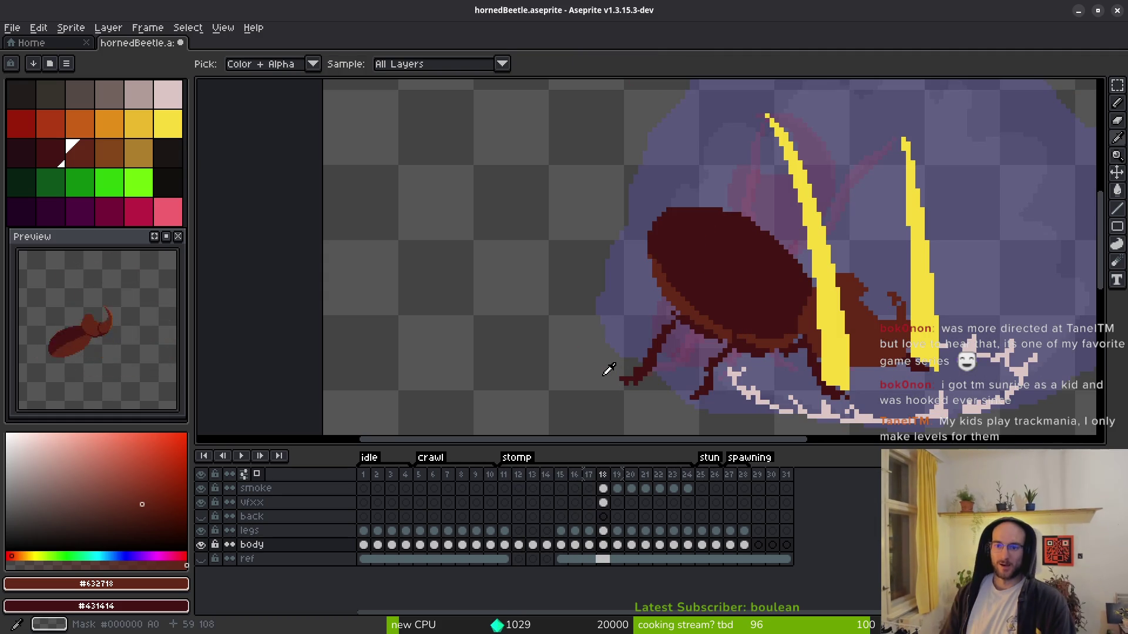
left_click_drag(609, 369, 447, 335)
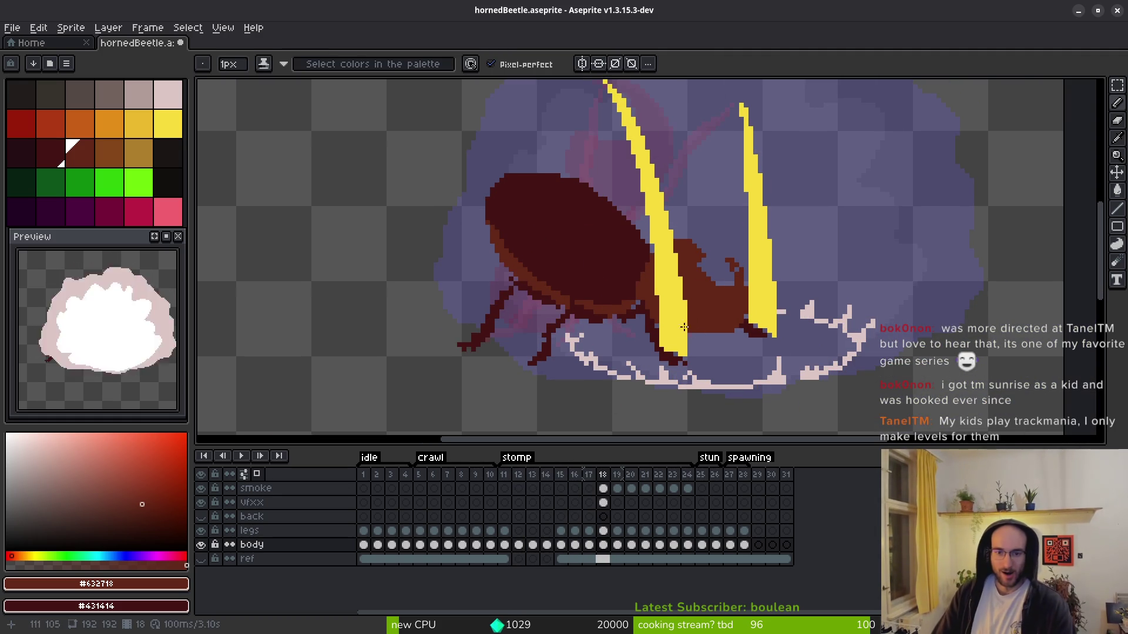
left_click(200, 502)
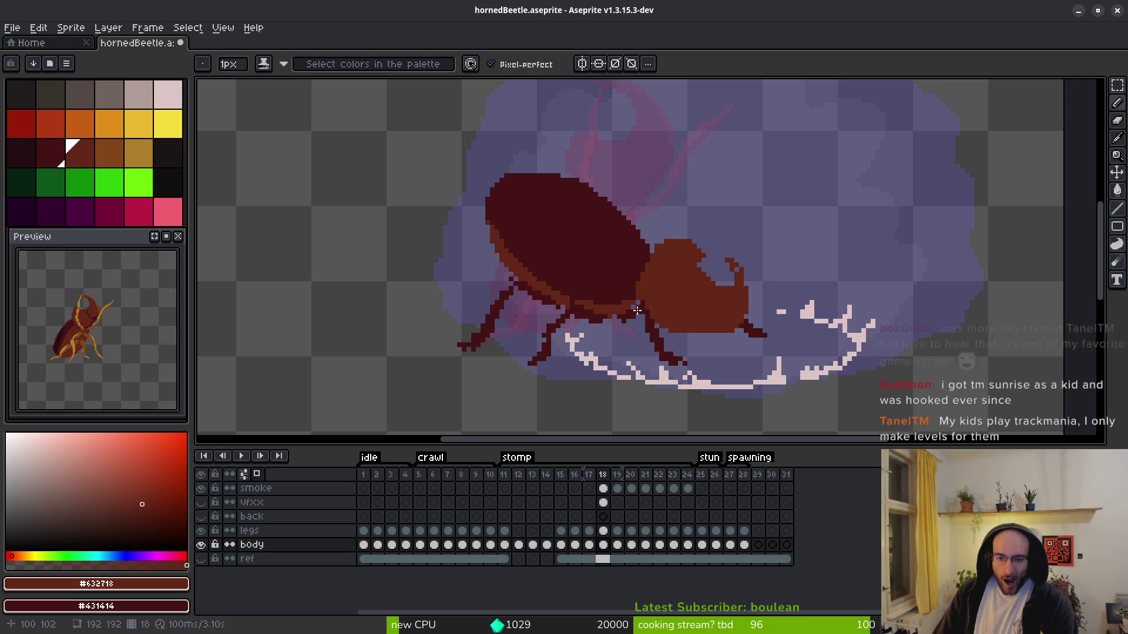
- Toggle the legs layer off and on during playback, leaving it hidden
left_click(201, 535)
key("Return")
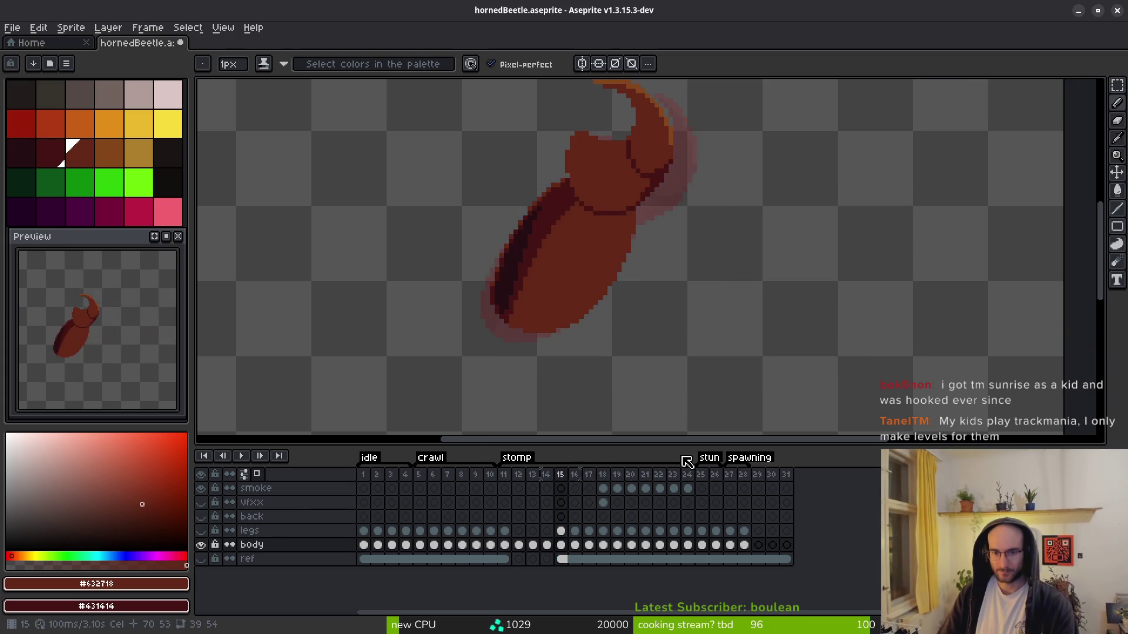
left_click(203, 532)
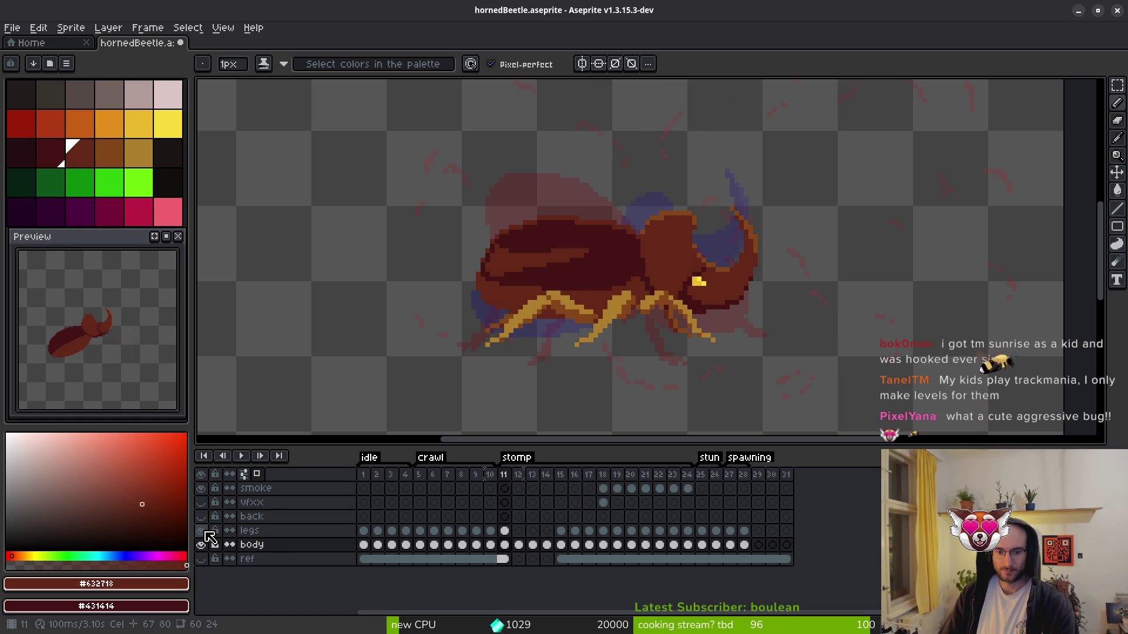
left_click(203, 532)
- Extend the beetle's horn tip by one pixel
key("alt")
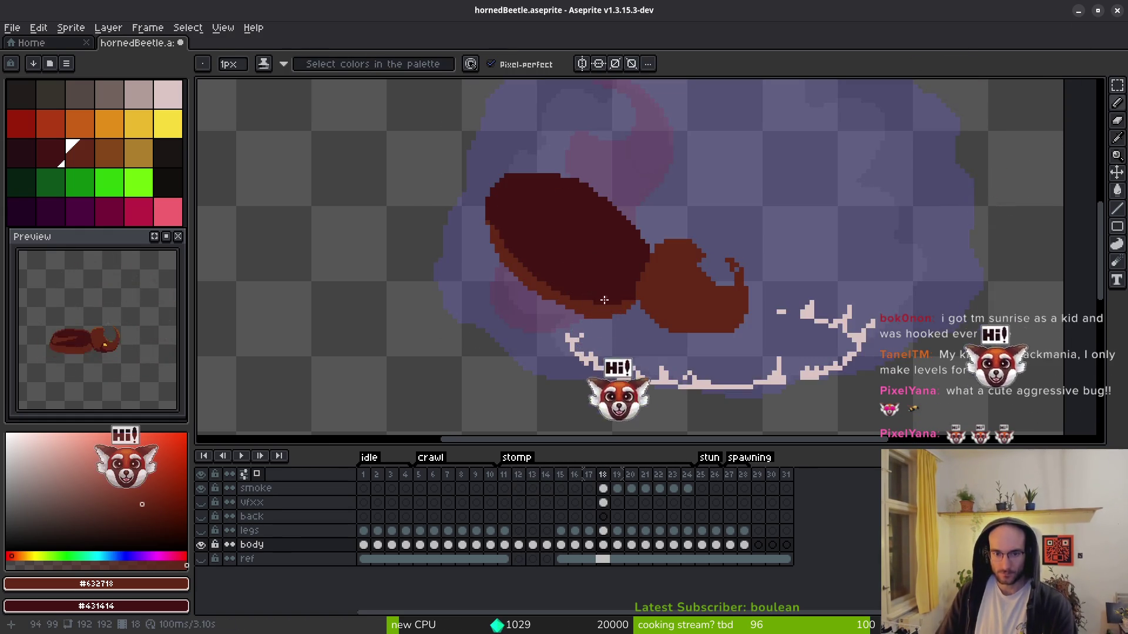
scroll(602, 299, "up", 4)
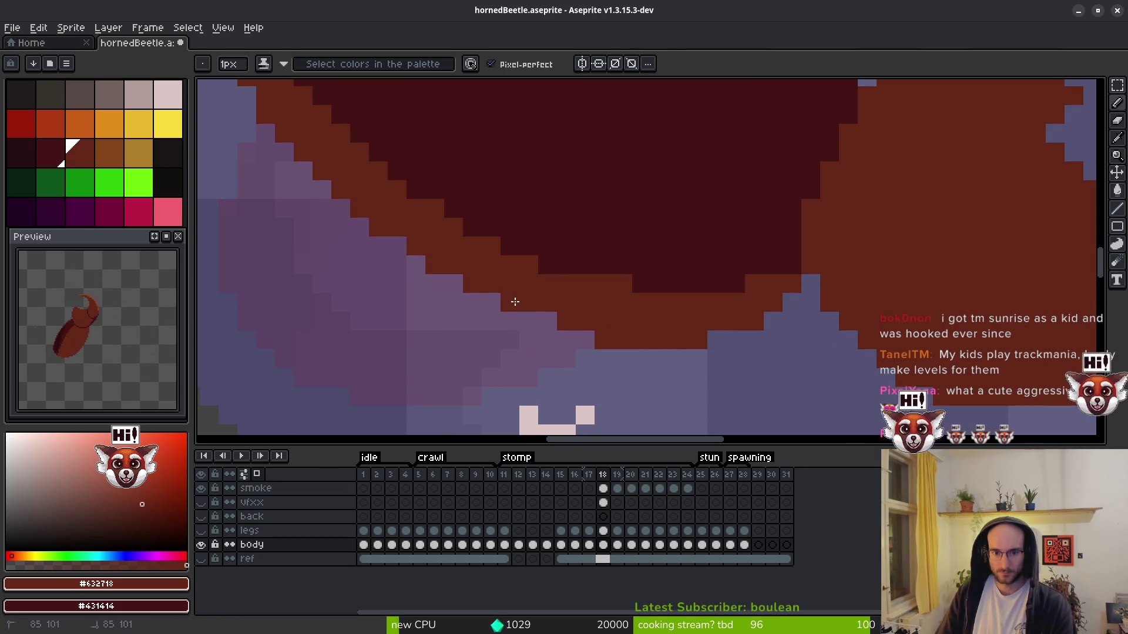
left_click_drag(790, 318, 669, 310)
scroll(740, 339, "down", 3)
scroll(869, 308, "up", 2)
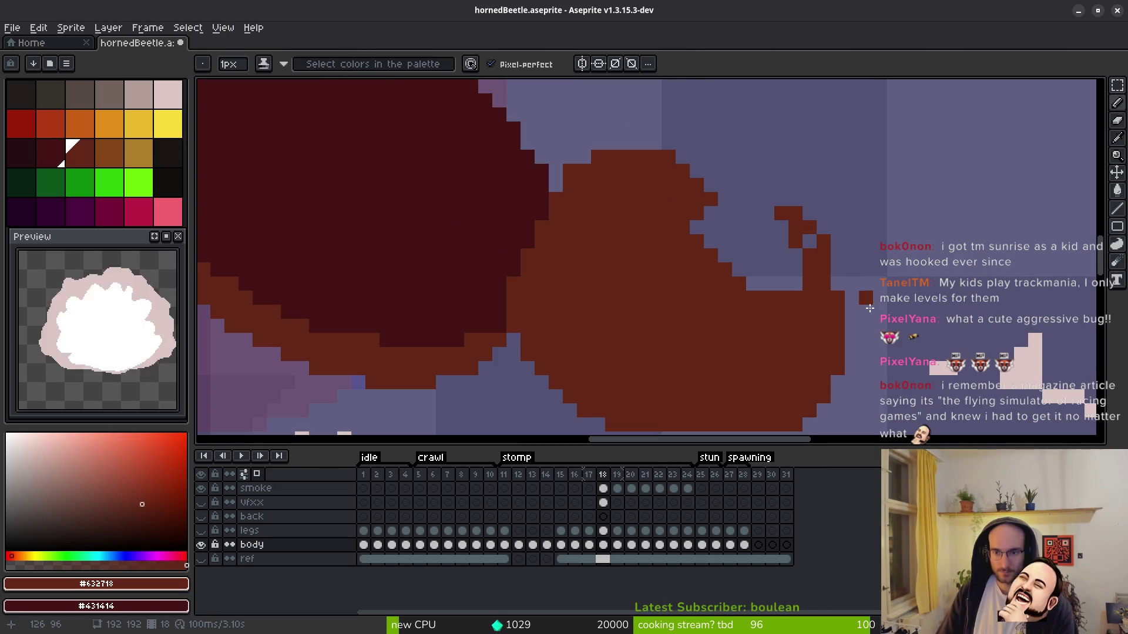
left_click(781, 199)
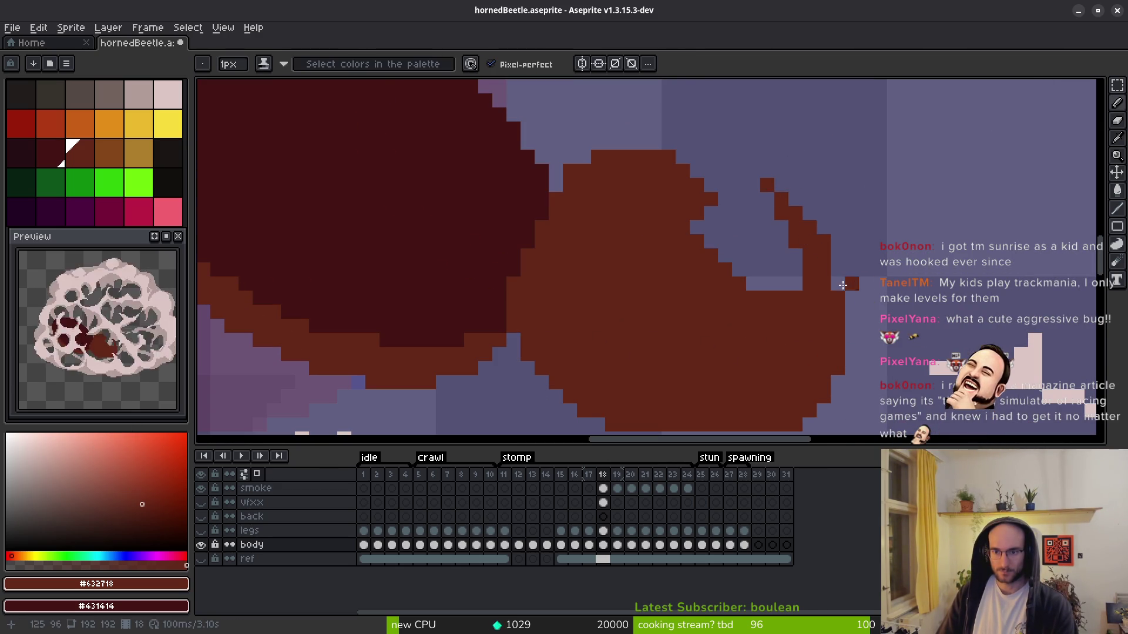
scroll(846, 299, "down", 2)
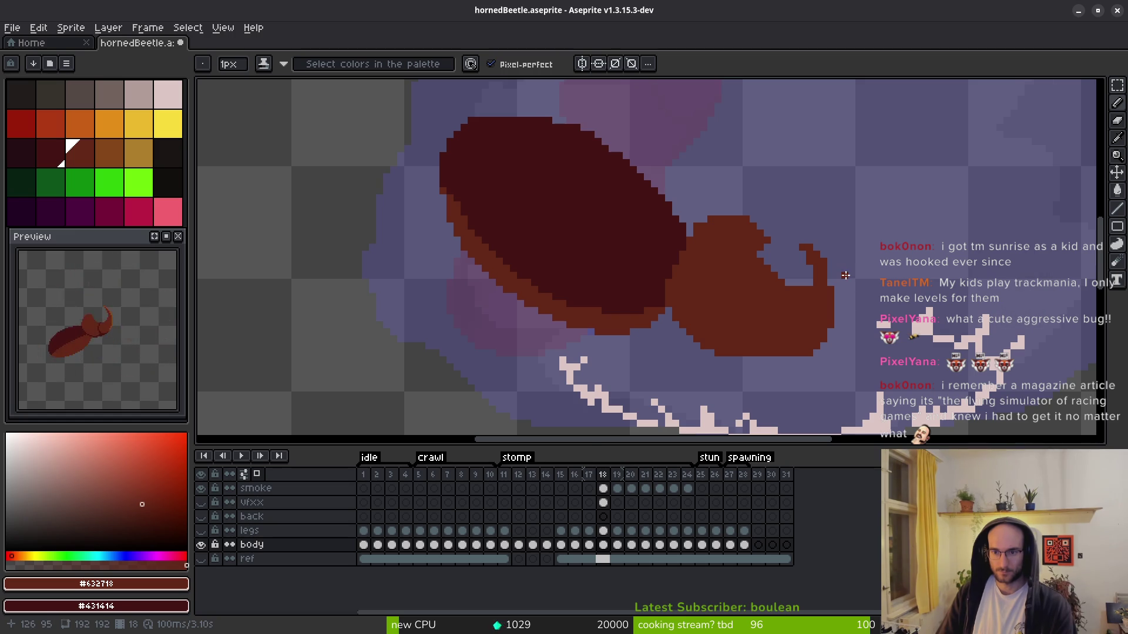
scroll(845, 275, "up", 2)
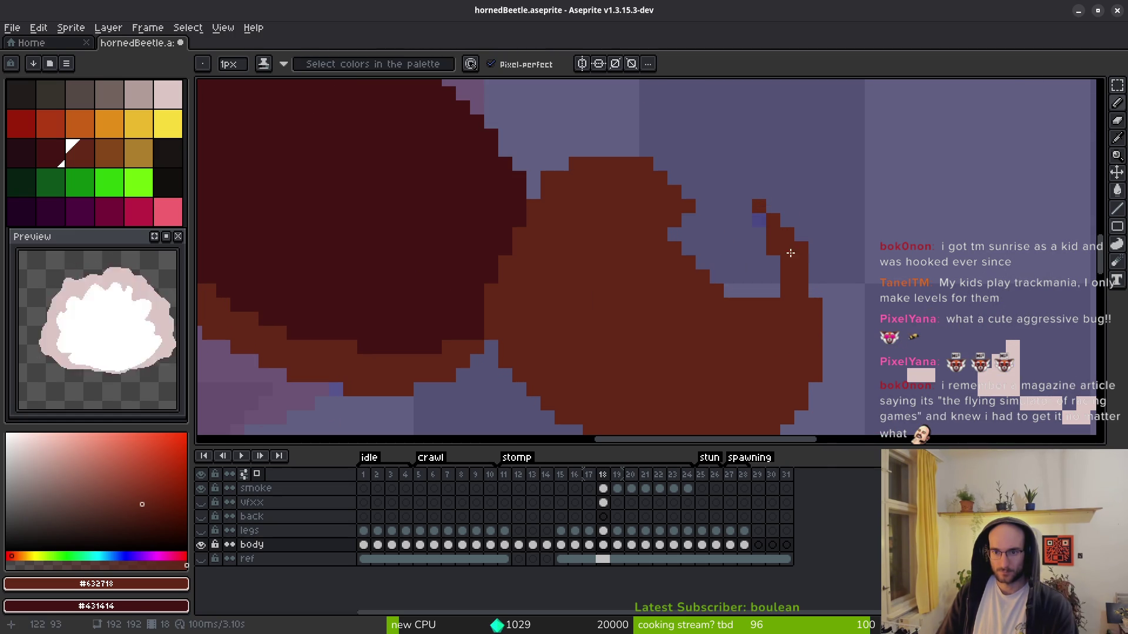
scroll(828, 276, "down", 2)
- Clean up stray pixels: recolour dark and maroon pixels, erase red specks on head and horn edges
key("e")
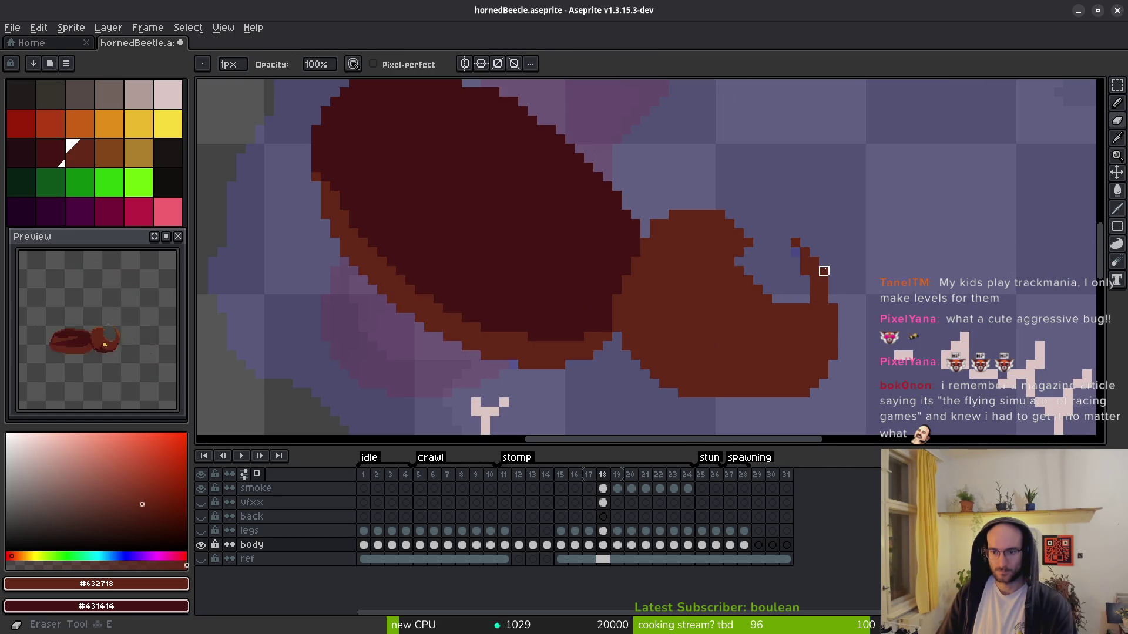
scroll(772, 229, "up", 2)
key("b")
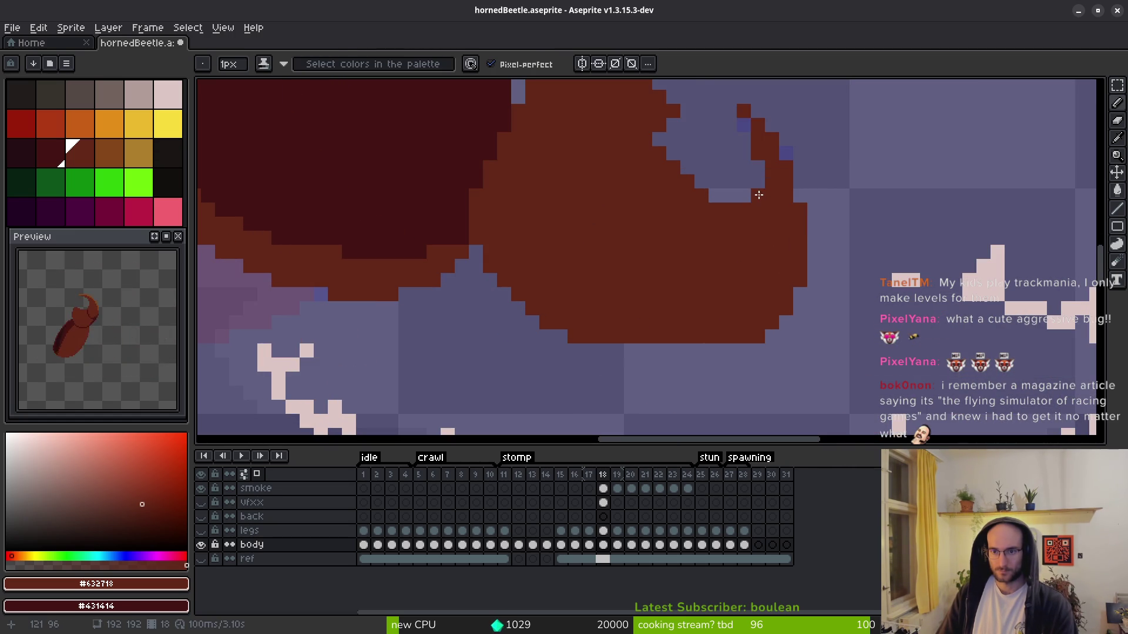
scroll(758, 195, "down", 5)
scroll(740, 200, "up", 5)
key("e")
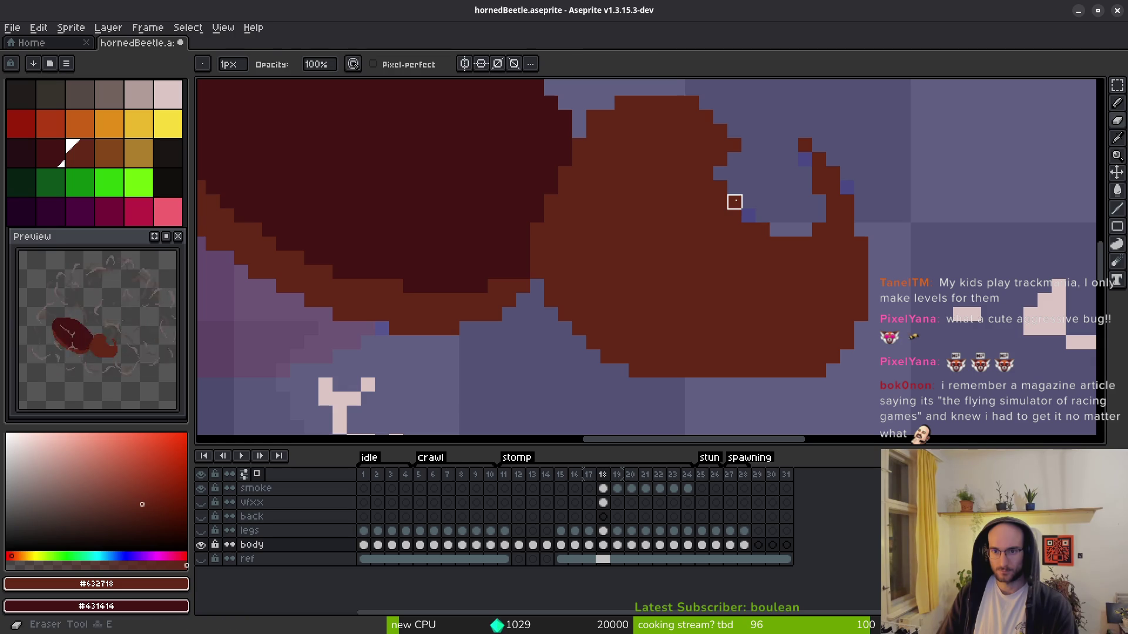
key("b")
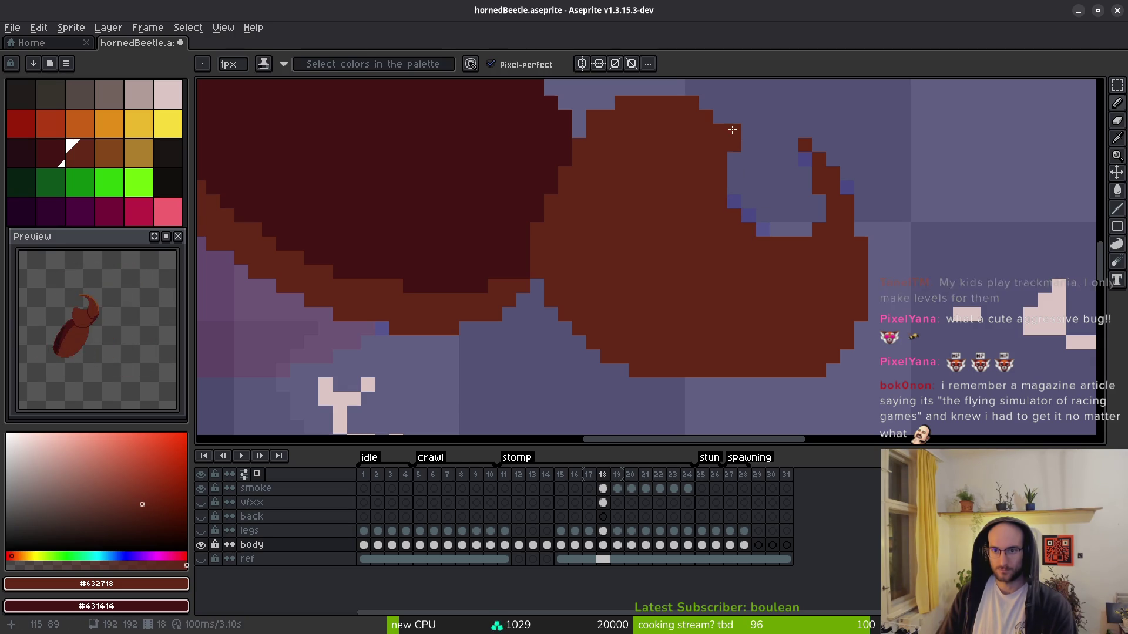
scroll(740, 202, "down", 3)
scroll(709, 191, "up", 3)
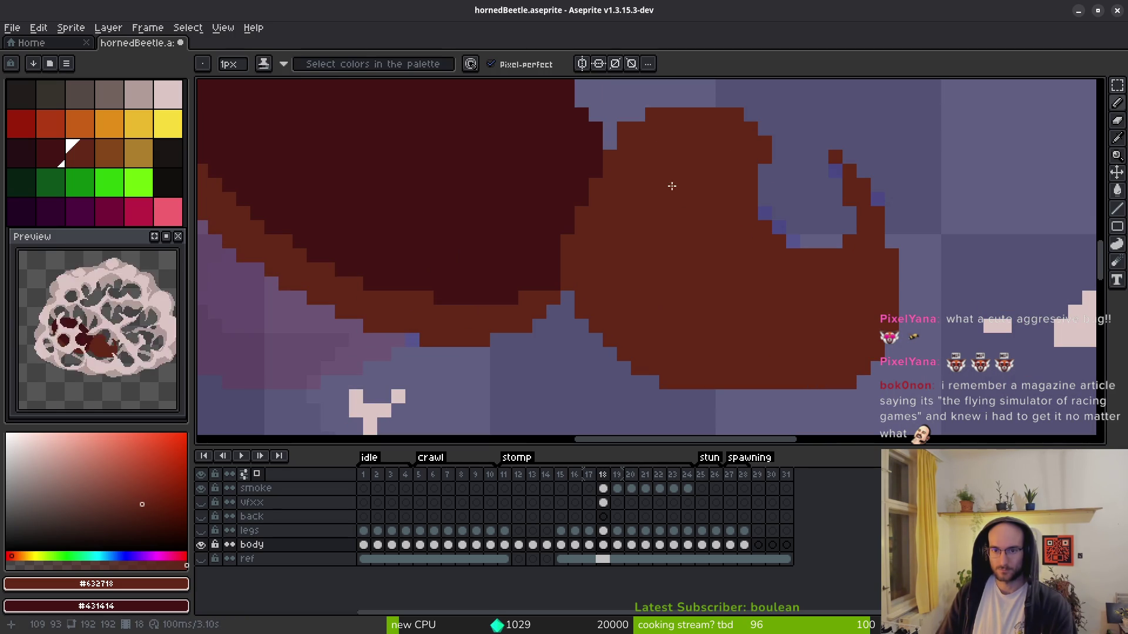
left_click(582, 171)
key("e")
left_click(623, 114)
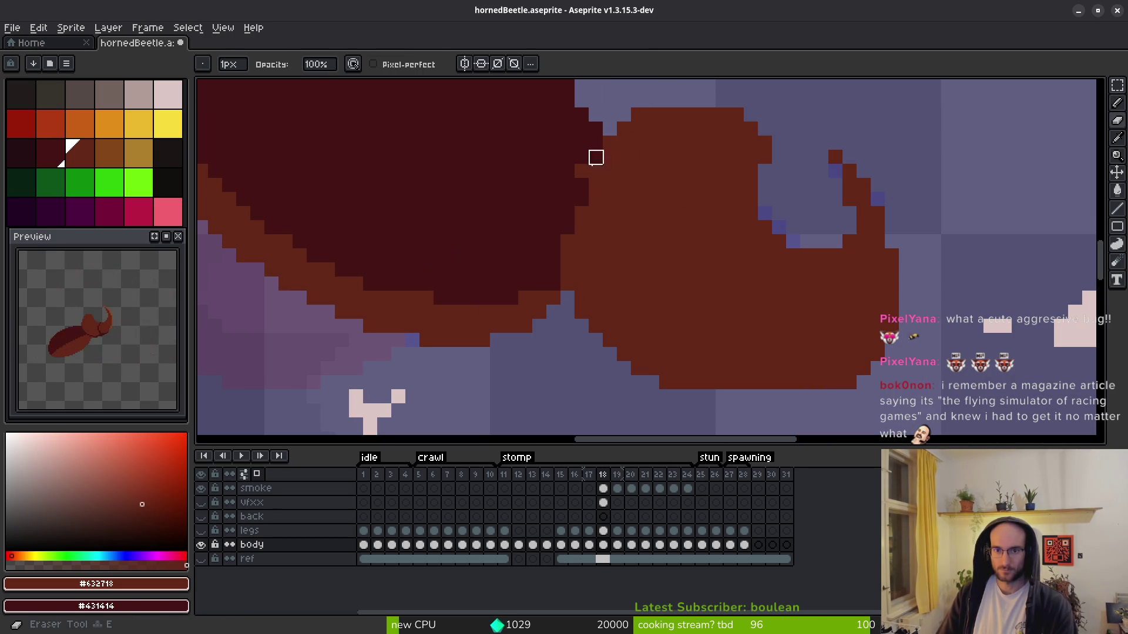
key("b")
right_click(581, 171)
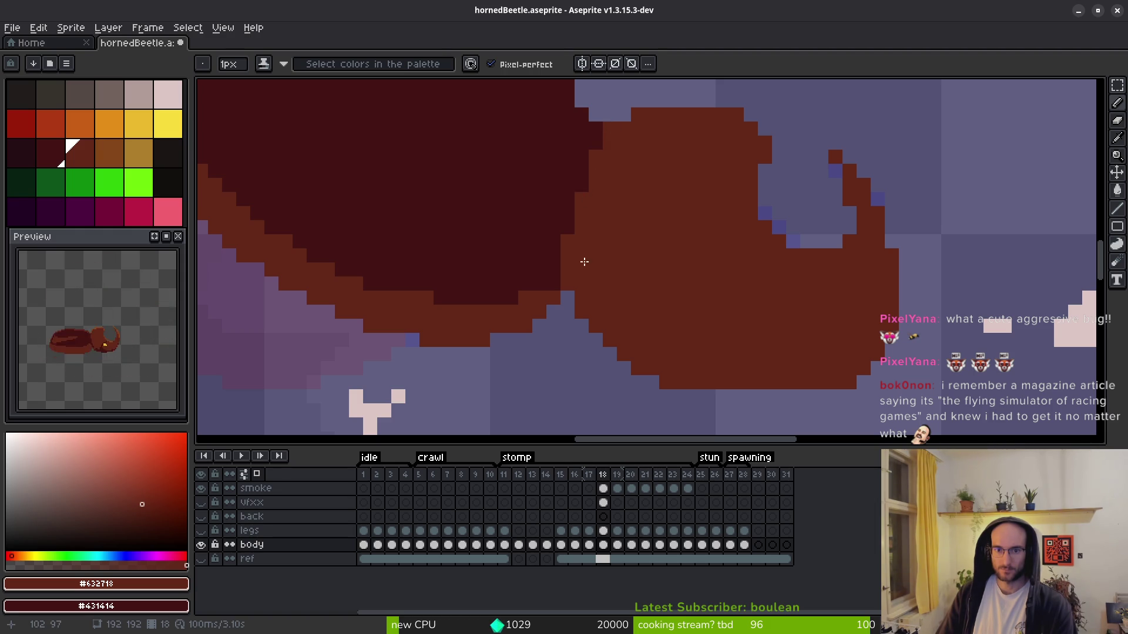
left_click(609, 131)
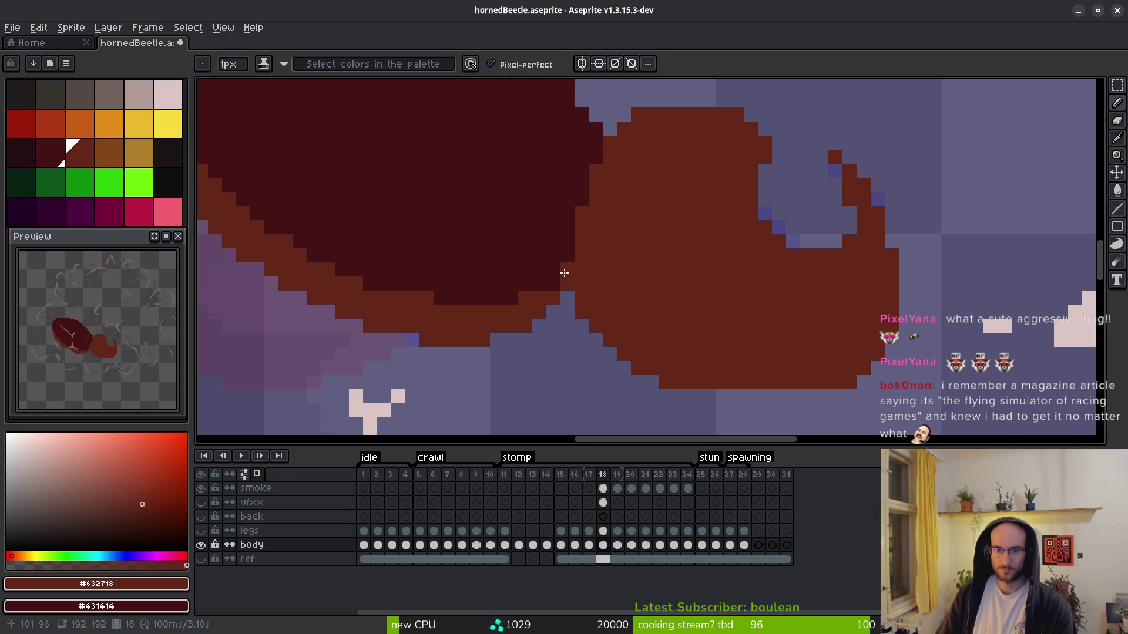
scroll(694, 329, "down", 5)
- Compare frame 18 with the neighbouring stomp frames, then return to frame 18
key("comma")
key("i")
key("period")
key("period")
key("comma")
key("comma")
key("period")
key("b")
scroll(675, 315, "up", 3)
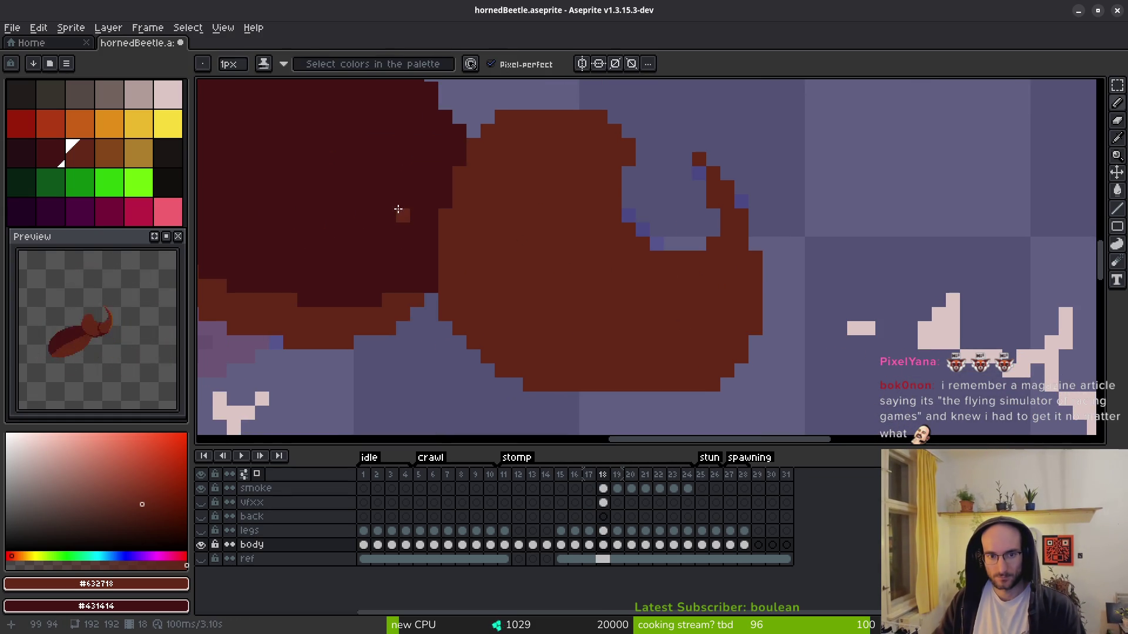
- Draw a dark maroon #431414 outline along the head's edge near the horn base
left_click(403, 214, "alt")
left_click(643, 247)
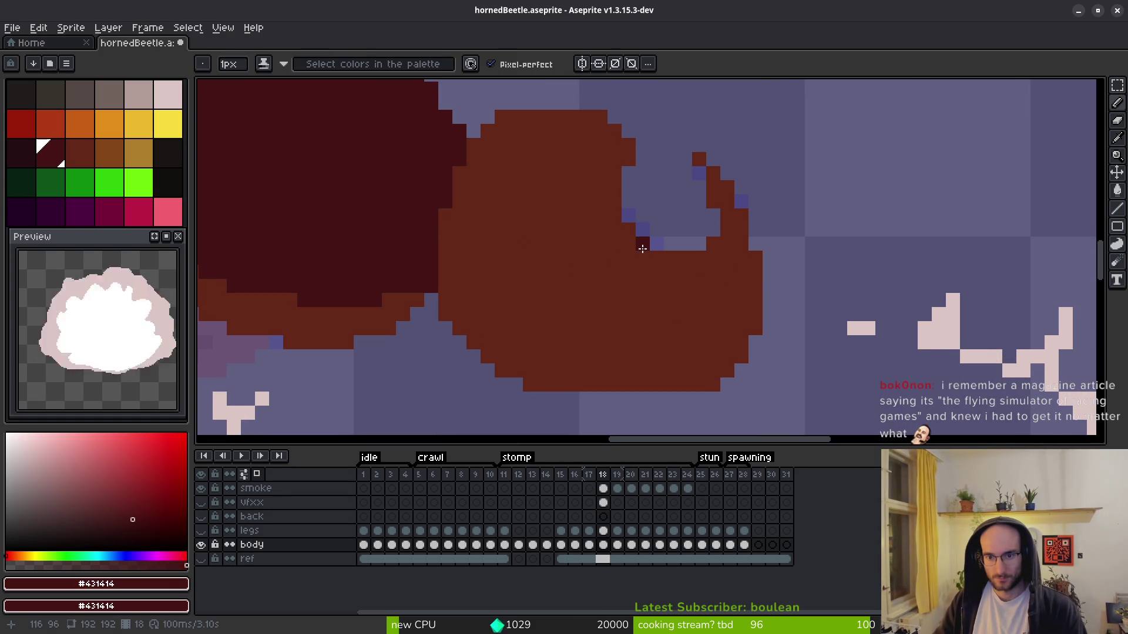
left_click(615, 245)
left_click(614, 230)
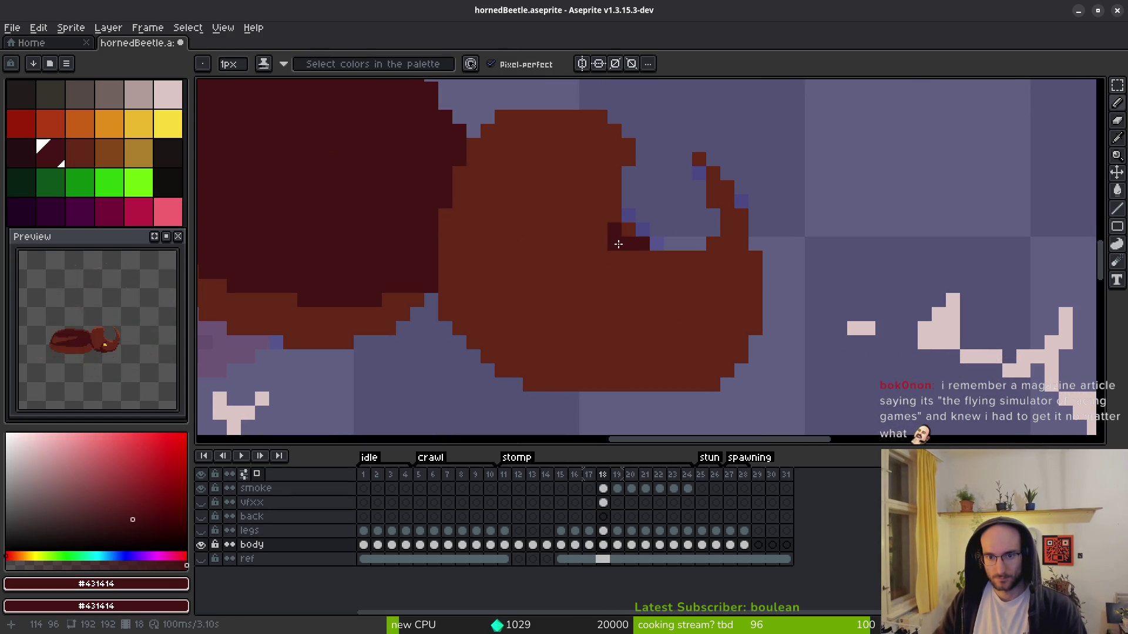
left_click(625, 260, "alt")
mouse_move(612, 231)
left_mouse_down()
mouse_move(584, 234)
mouse_move(542, 268)
mouse_move(516, 323)
mouse_move(516, 367)
mouse_move(529, 371)
mouse_move(515, 345)
left_mouse_up()
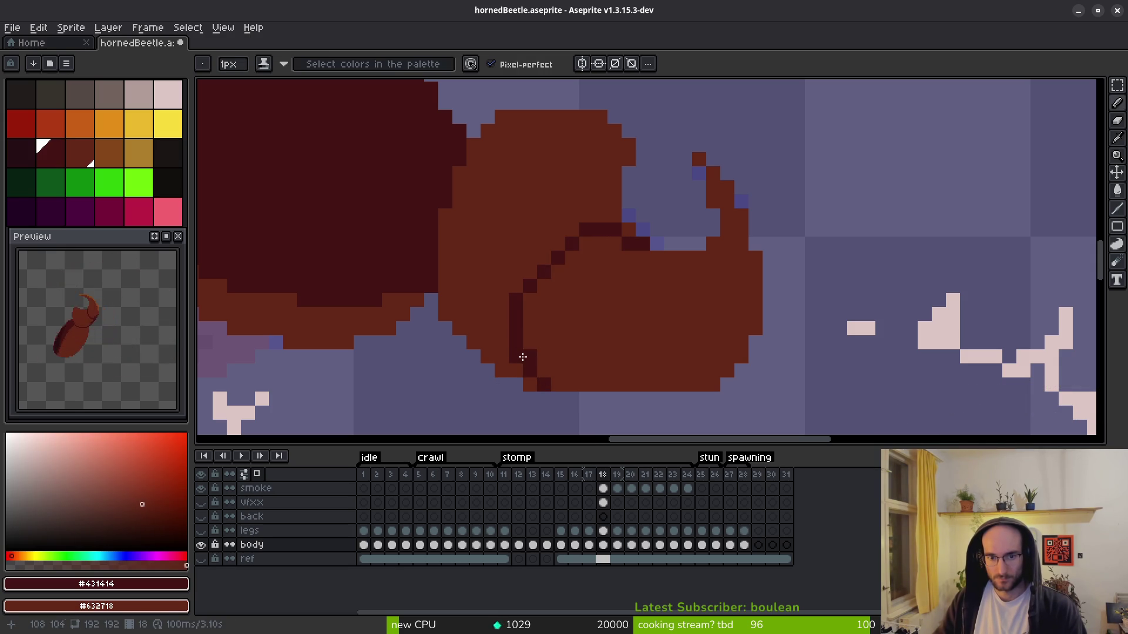
left_click_drag(573, 245, 544, 271)
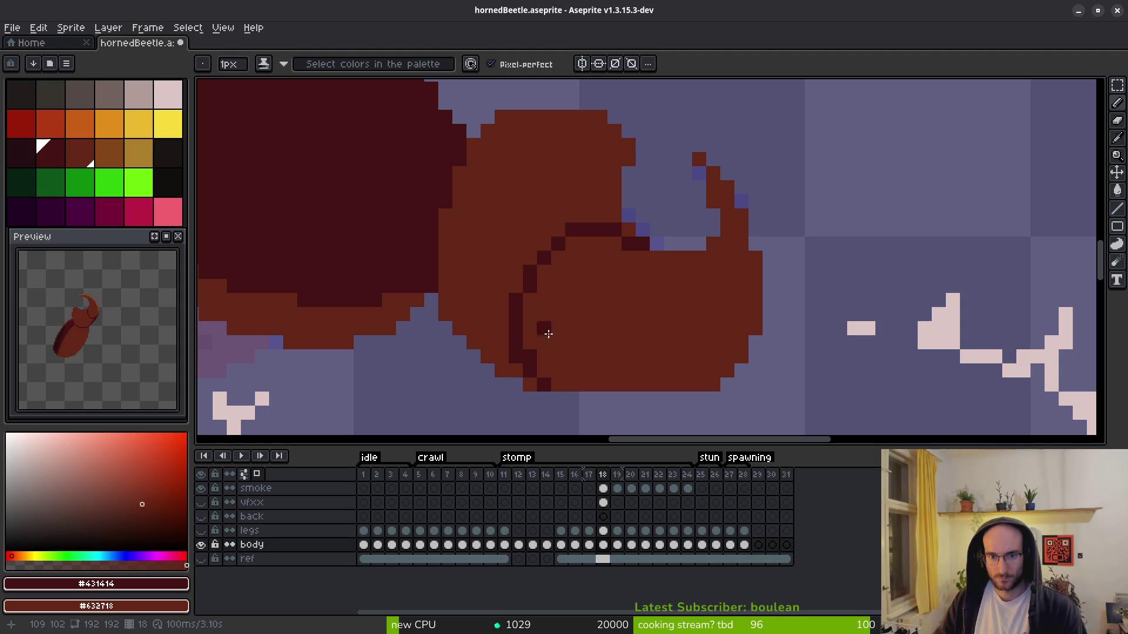
- Outline the body's lower-left edge in dark maroon
scroll(596, 355, "down", 3)
scroll(584, 372, "up", 3)
left_click(536, 364)
mouse_move(537, 364)
left_mouse_down()
mouse_move(516, 360)
mouse_move(455, 298)
mouse_move(443, 294)
mouse_move(443, 305)
mouse_move(445, 278)
mouse_move(463, 310)
left_mouse_up()
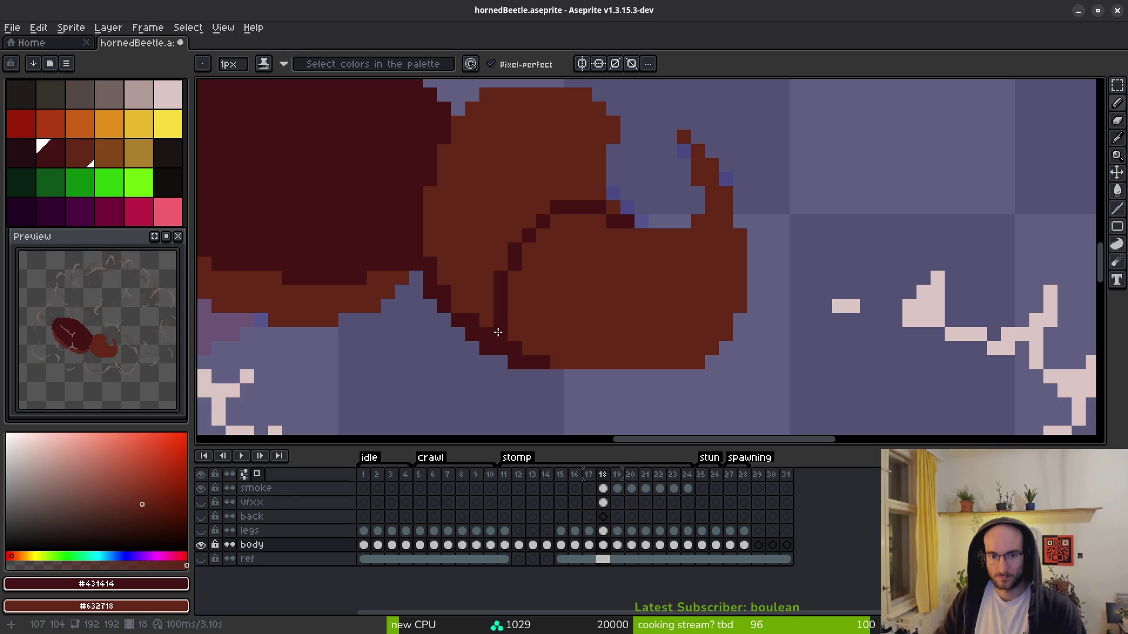
scroll(489, 322, "down", 5)
scroll(691, 387, "up", 4)
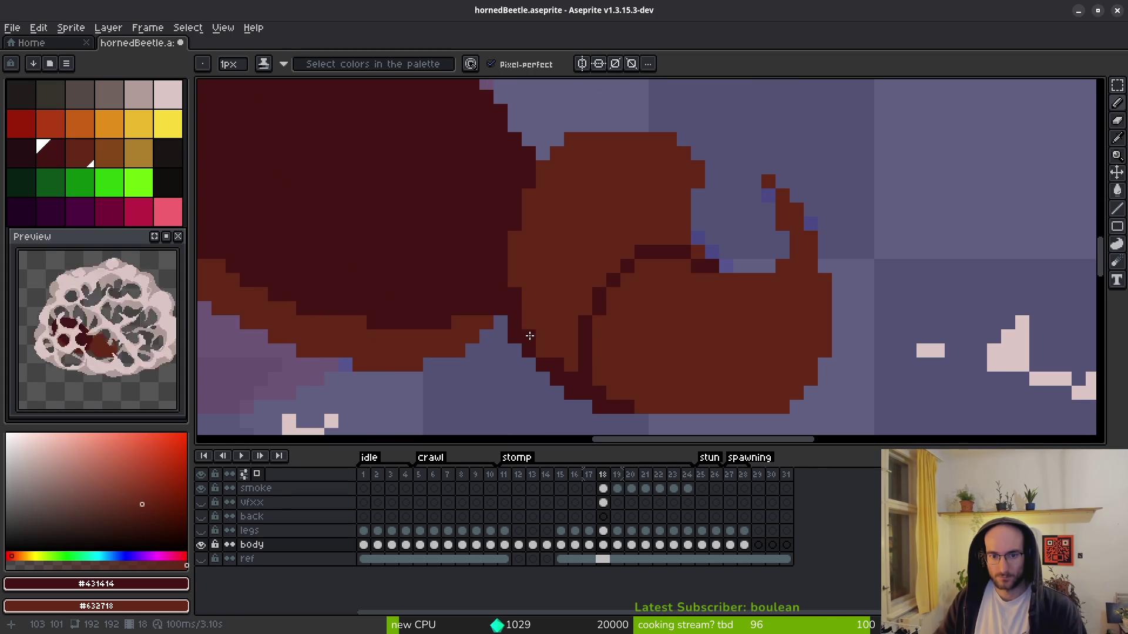
left_click(571, 350)
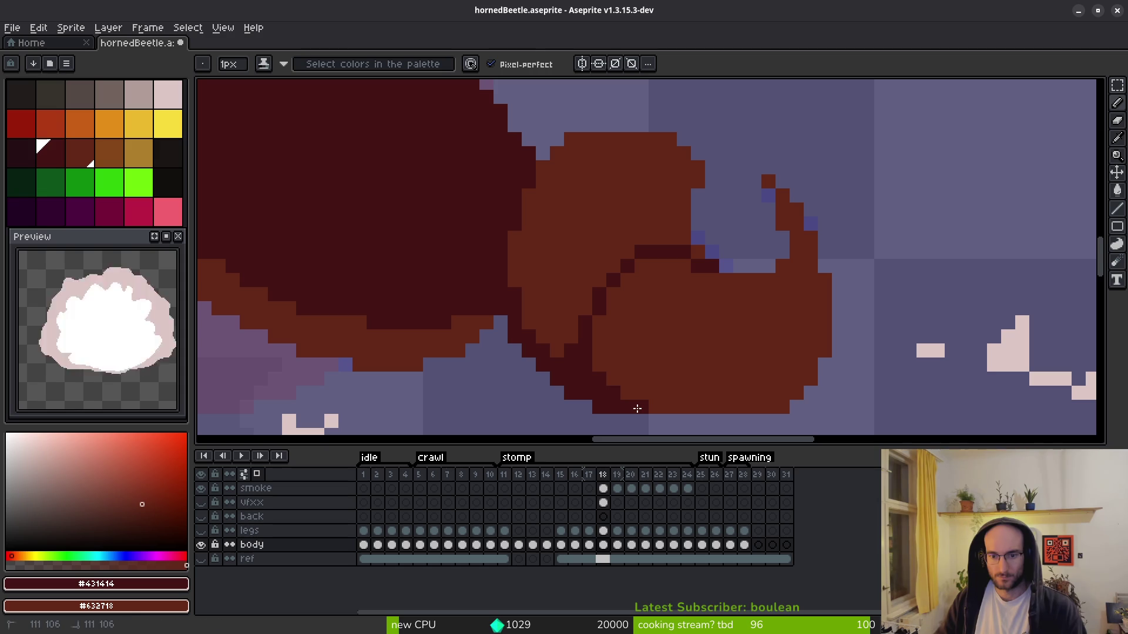
- Paint a short run of brown pixels beneath the body
key("e")
scroll(646, 394, "down", 3)
scroll(681, 375, "up", 3)
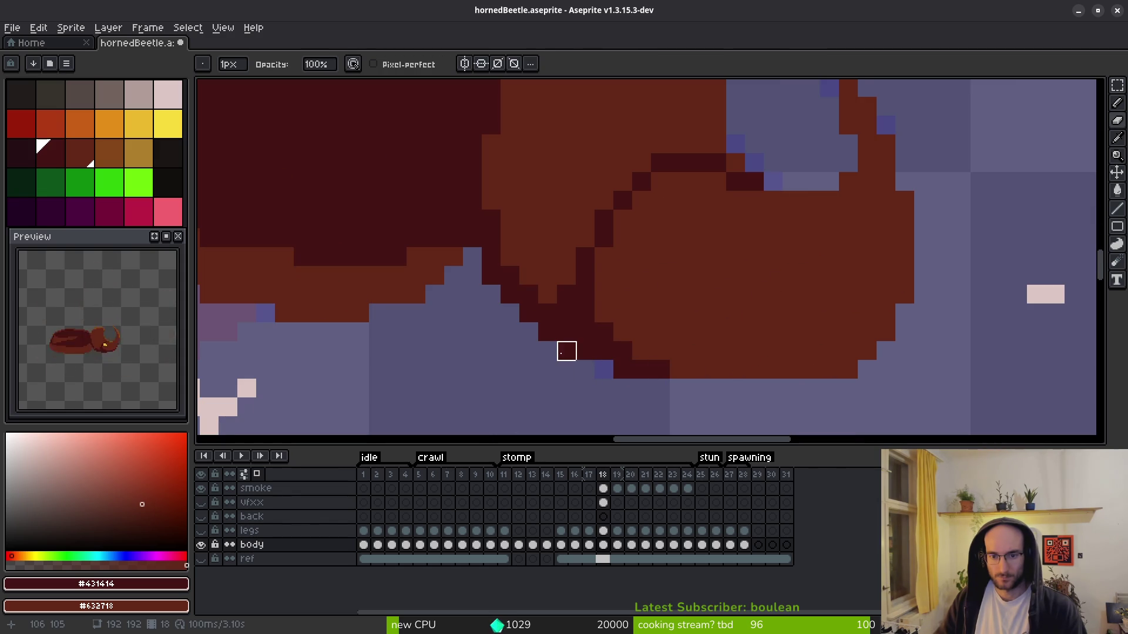
scroll(679, 363, "down", 3)
scroll(634, 305, "up", 3)
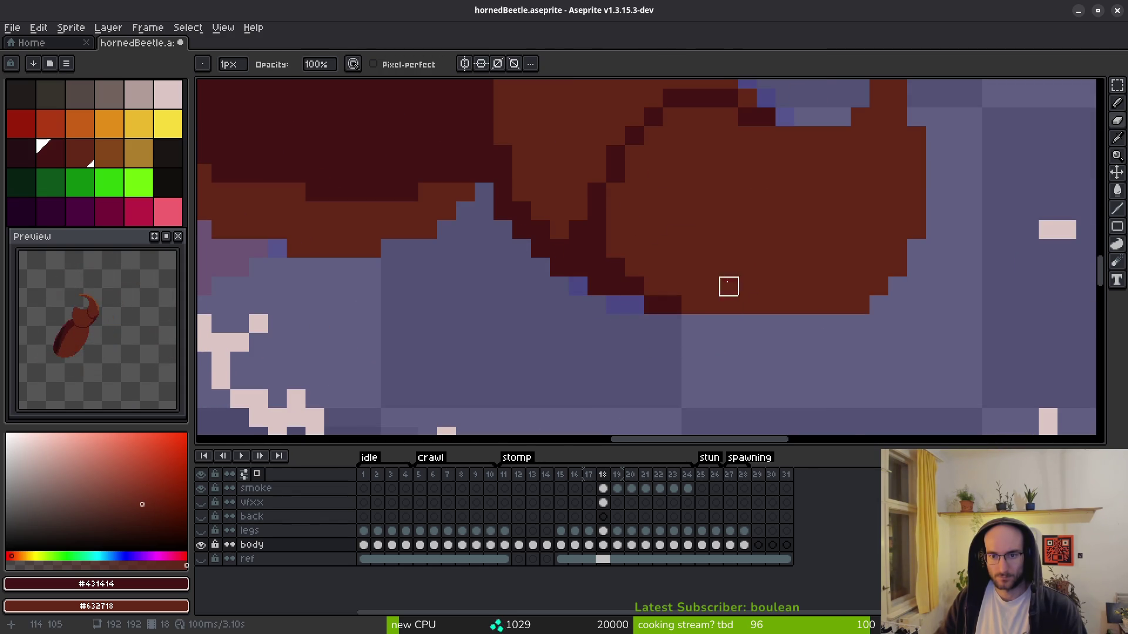
scroll(734, 300, "down", 5)
key("b")
scroll(734, 343, "up", 5)
mouse_move(607, 347)
left_mouse_down()
mouse_move(685, 343)
mouse_move(609, 345)
left_mouse_up()
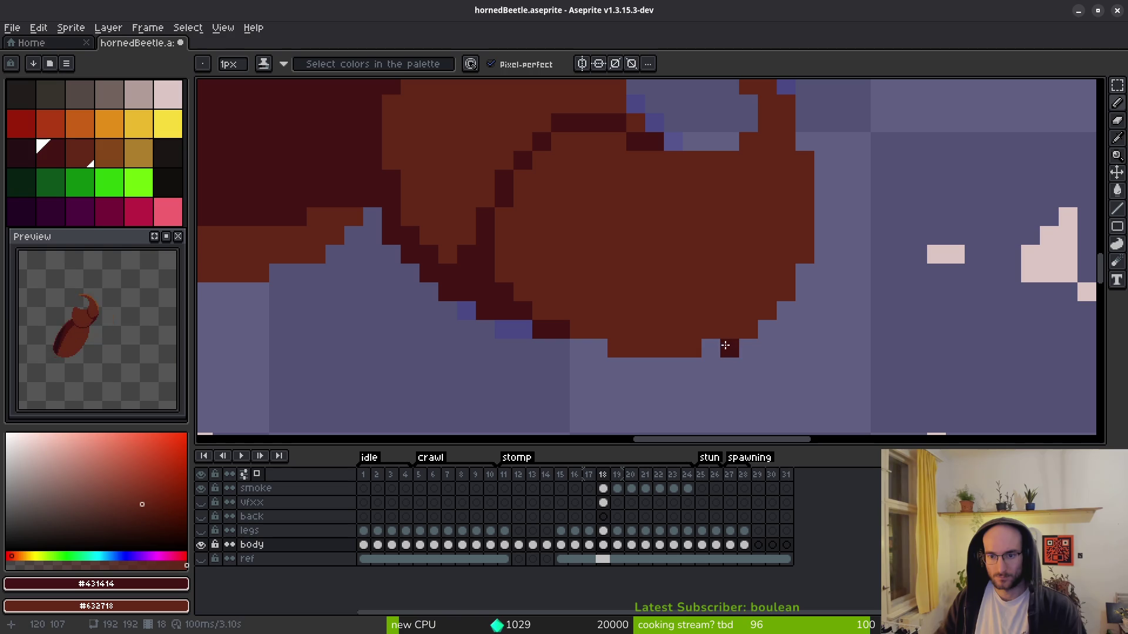
scroll(734, 346, "down", 3)
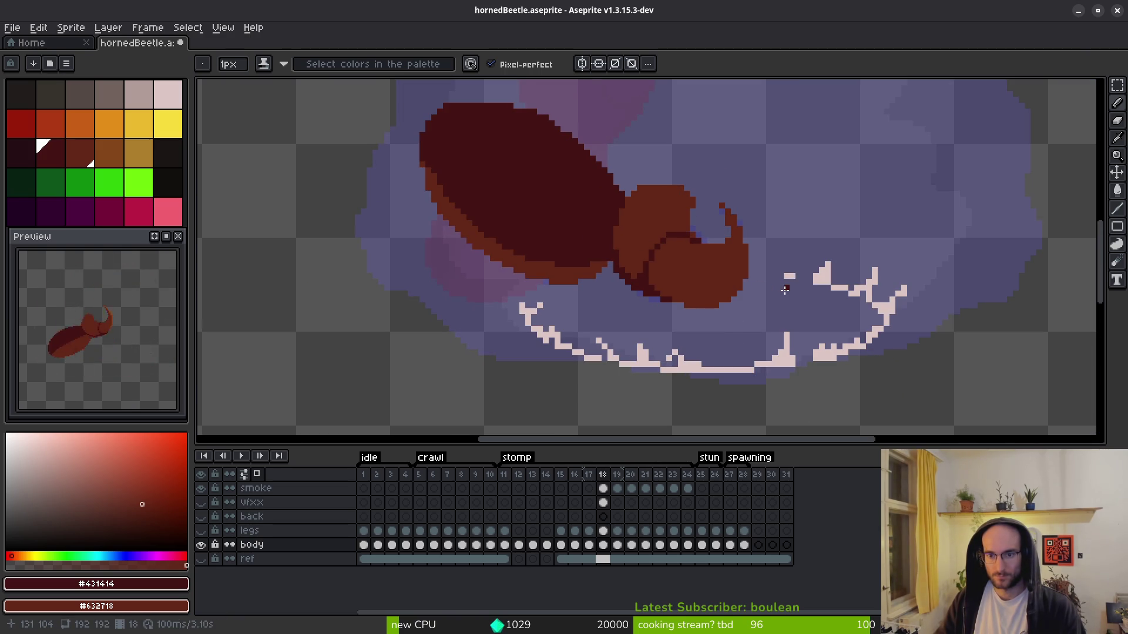
- Shift the dark outline pixels near the head, recolouring the old ones brown
scroll(693, 276, "up", 4)
right_click(631, 327)
left_click(676, 286)
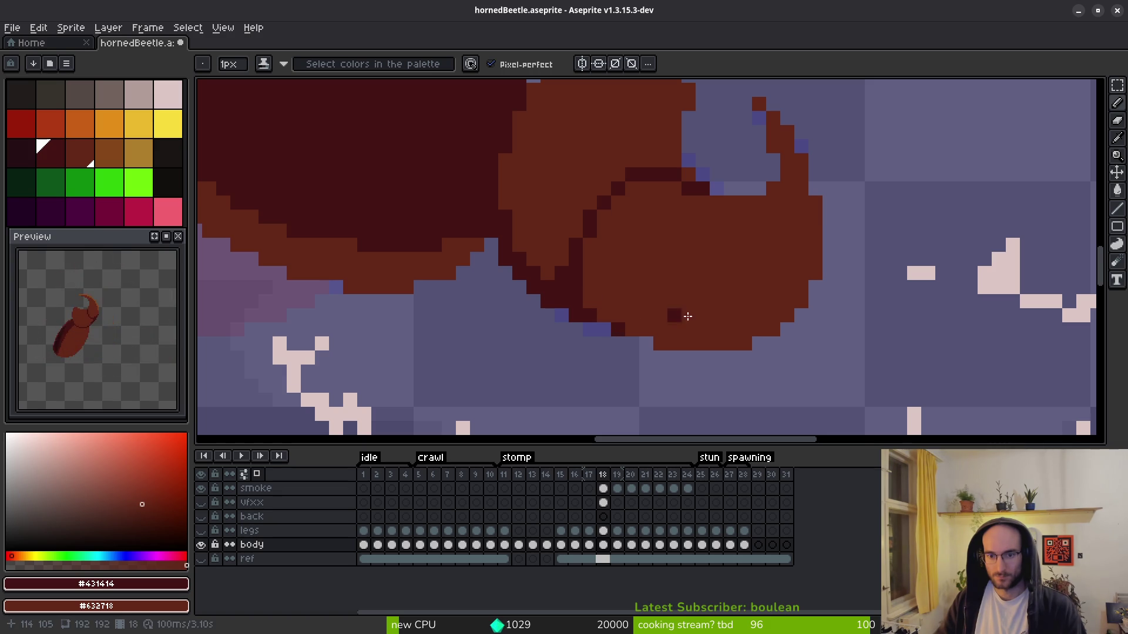
right_click(619, 329)
scroll(628, 326, "down", 3)
scroll(626, 323, "up", 3)
left_click(626, 321)
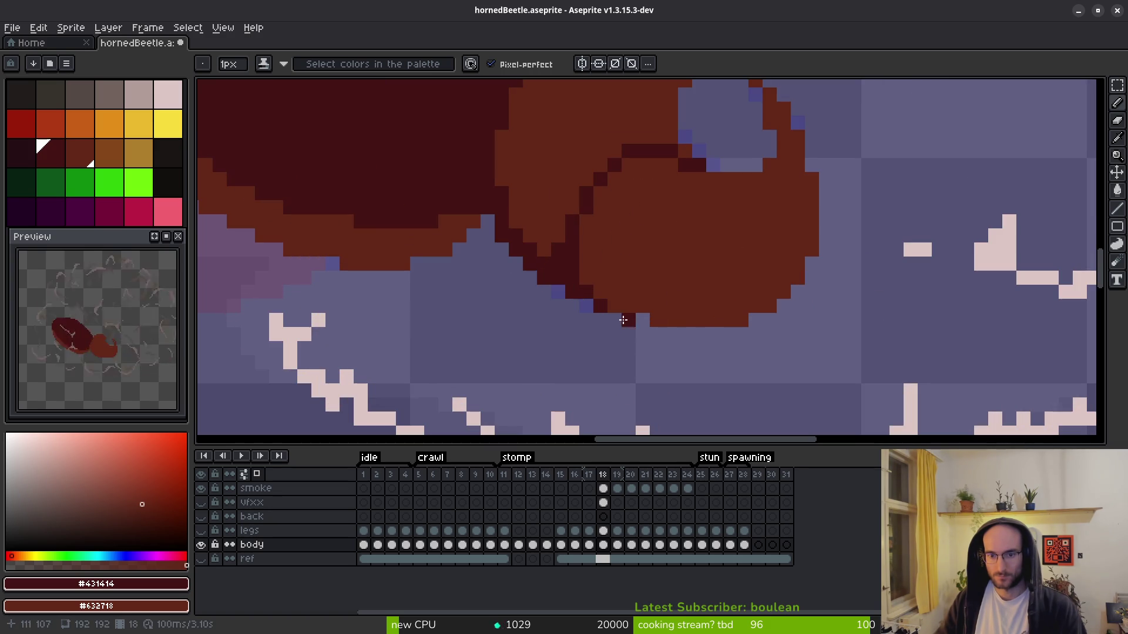
right_click(620, 319)
left_click(640, 320)
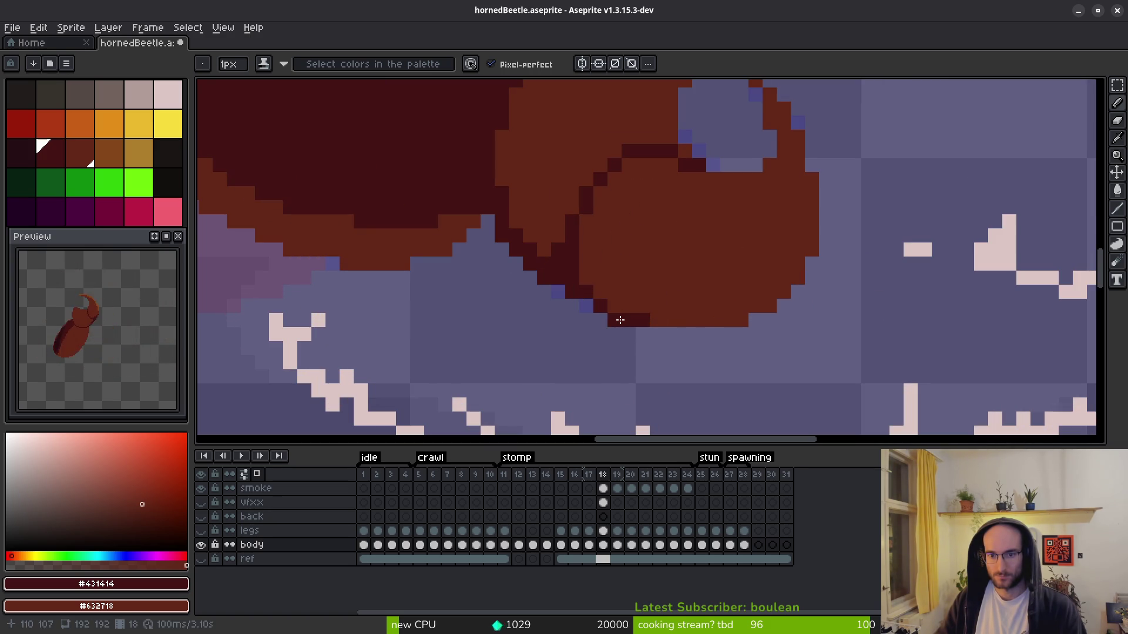
scroll(640, 276, "down", 4)
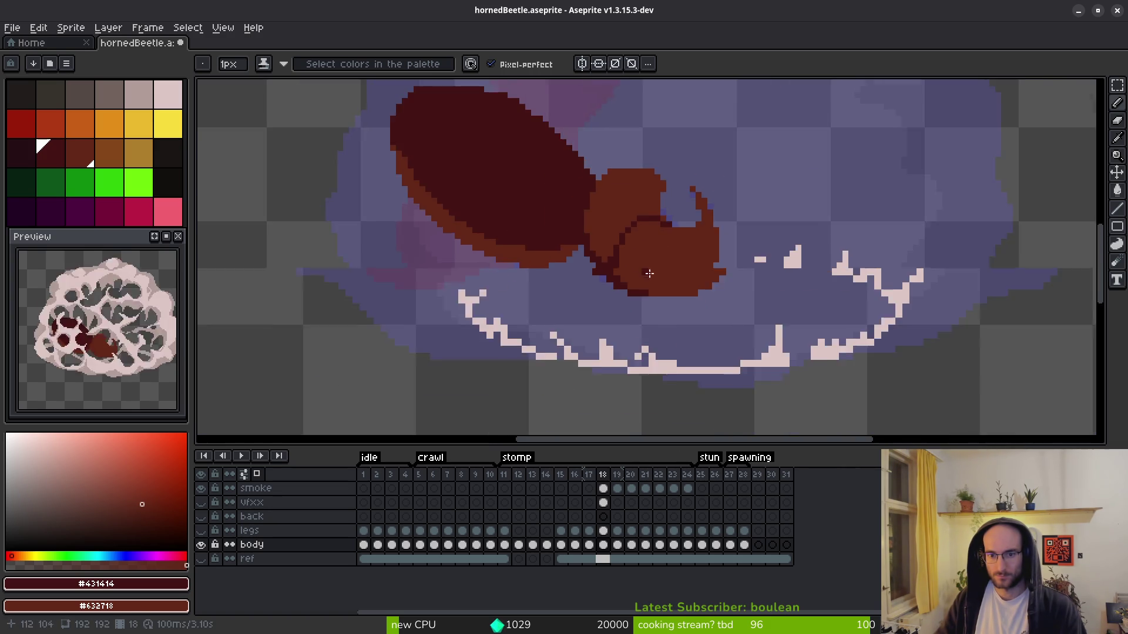
scroll(591, 284, "up", 5)
- Add dark outline pixels along the head and raise its contour step by one pixel
left_click(591, 284)
left_click(684, 237)
scroll(711, 283, "down", 3)
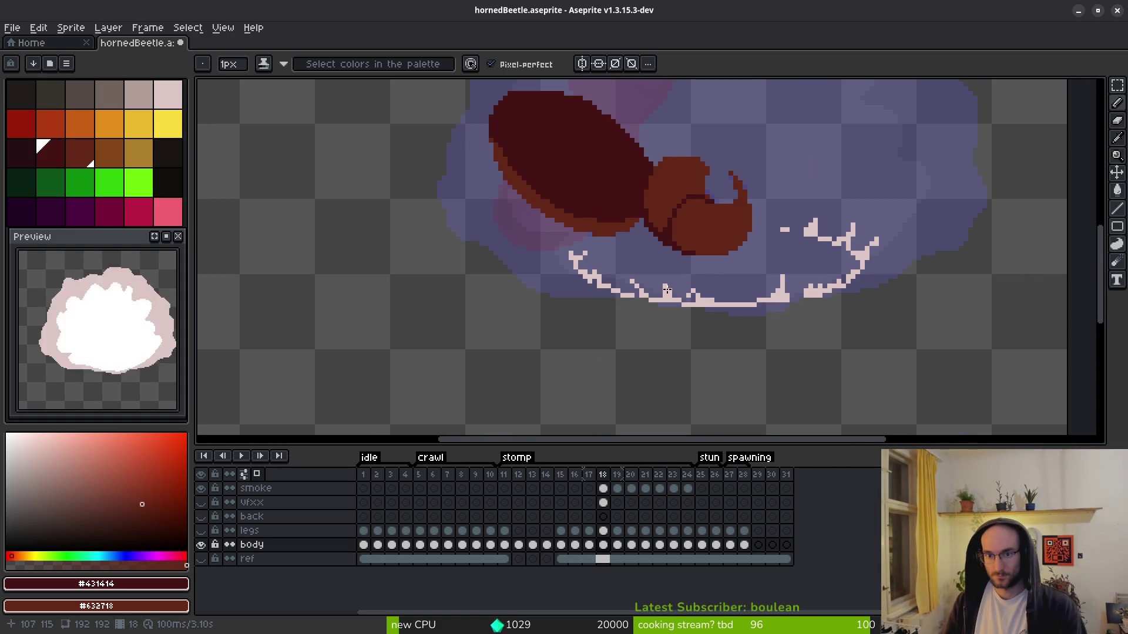
scroll(667, 290, "up", 5)
mouse_move(757, 235)
left_mouse_down()
mouse_move(707, 272)
mouse_move(699, 310)
mouse_move(753, 260)
left_mouse_up()
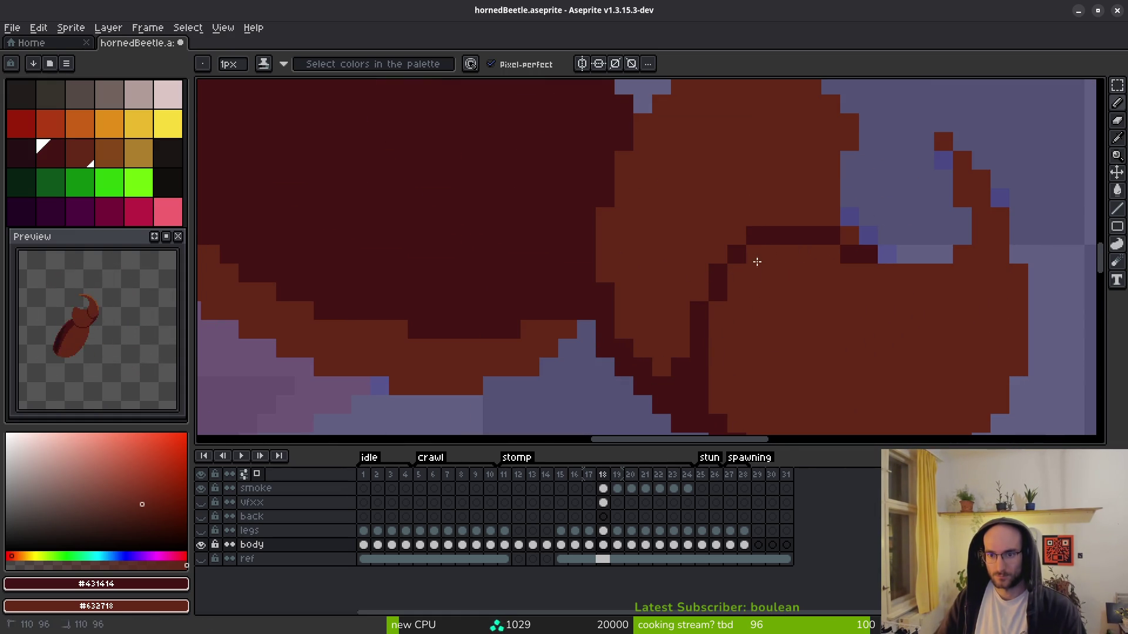
left_click(849, 236)
right_click(849, 255)
left_click(868, 330)
scroll(879, 344, "down", 1)
scroll(886, 358, "down", 1)
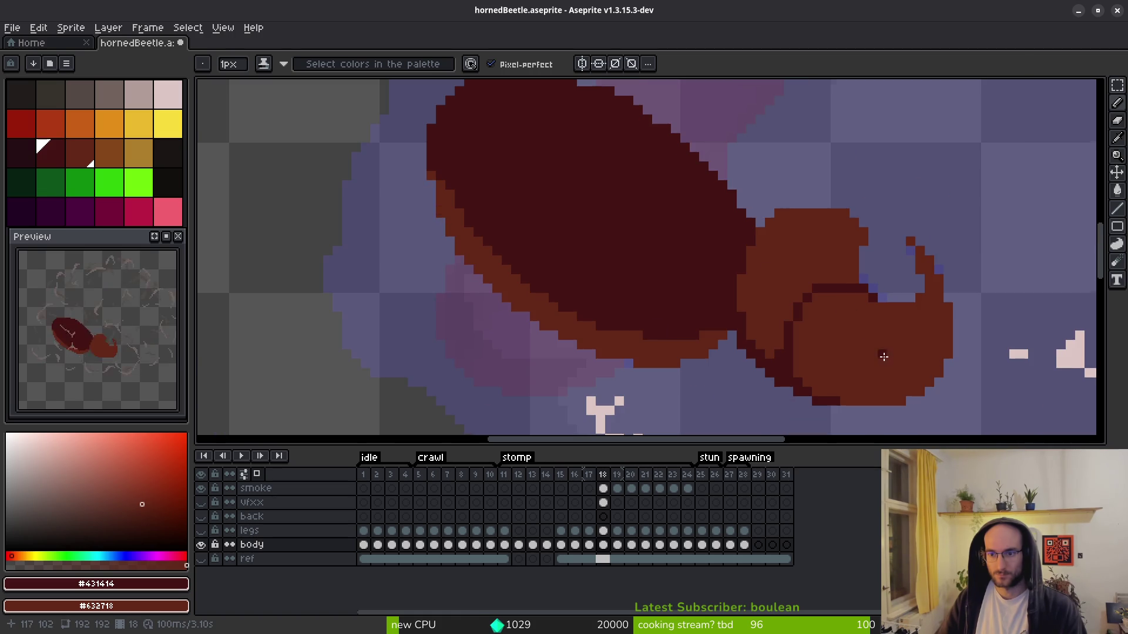
scroll(874, 351, "down", 1)
- Stroke a dark line along the head contour and extend it by two pixels
key("alt")
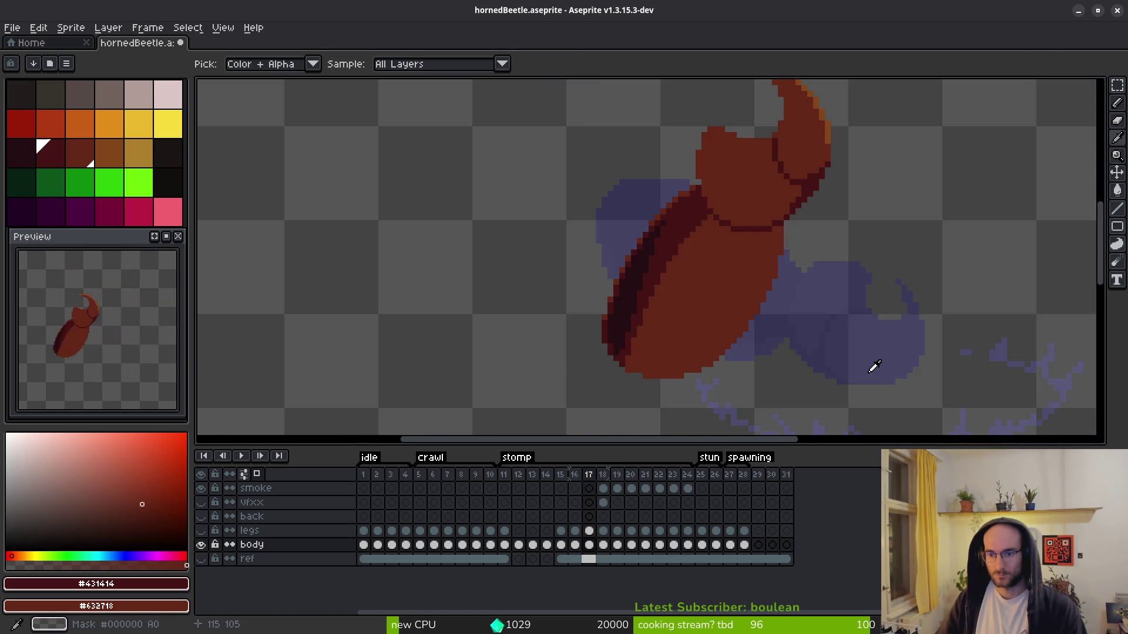
scroll(869, 333, "up", 1)
left_click_drag(871, 303, 795, 318)
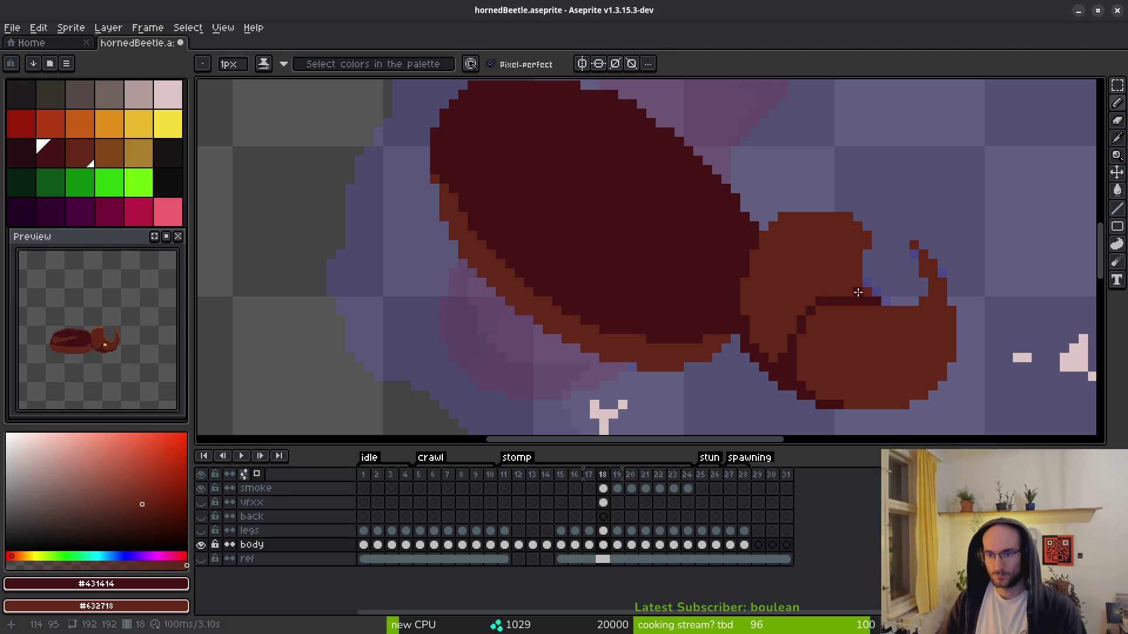
left_click(836, 297)
left_click_drag(861, 301, 868, 304)
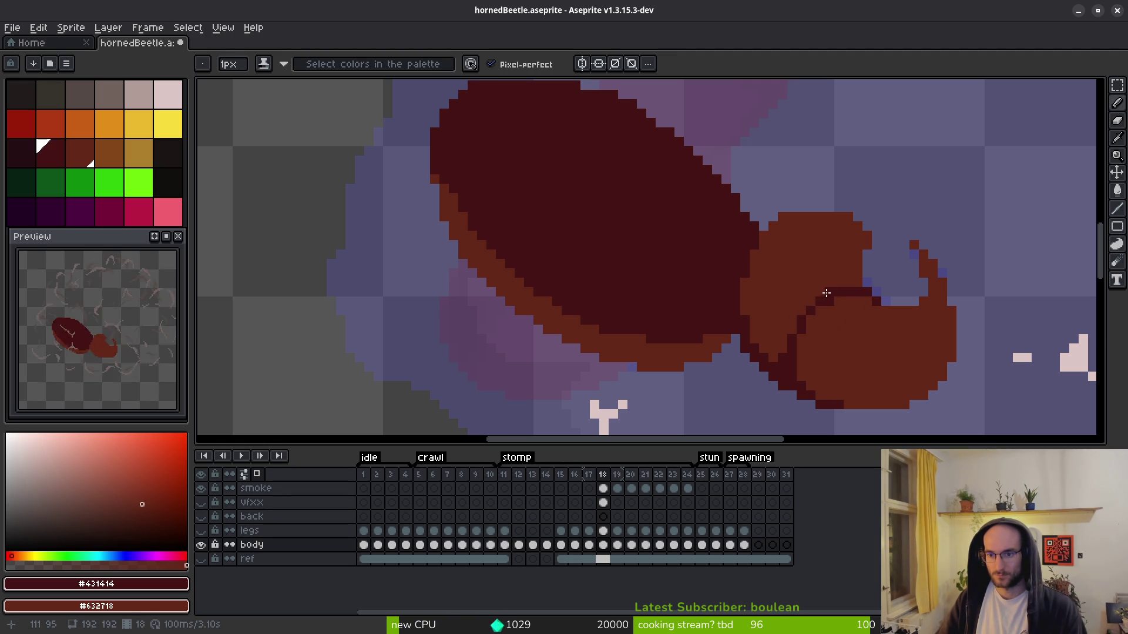
scroll(835, 327, "down", 3)
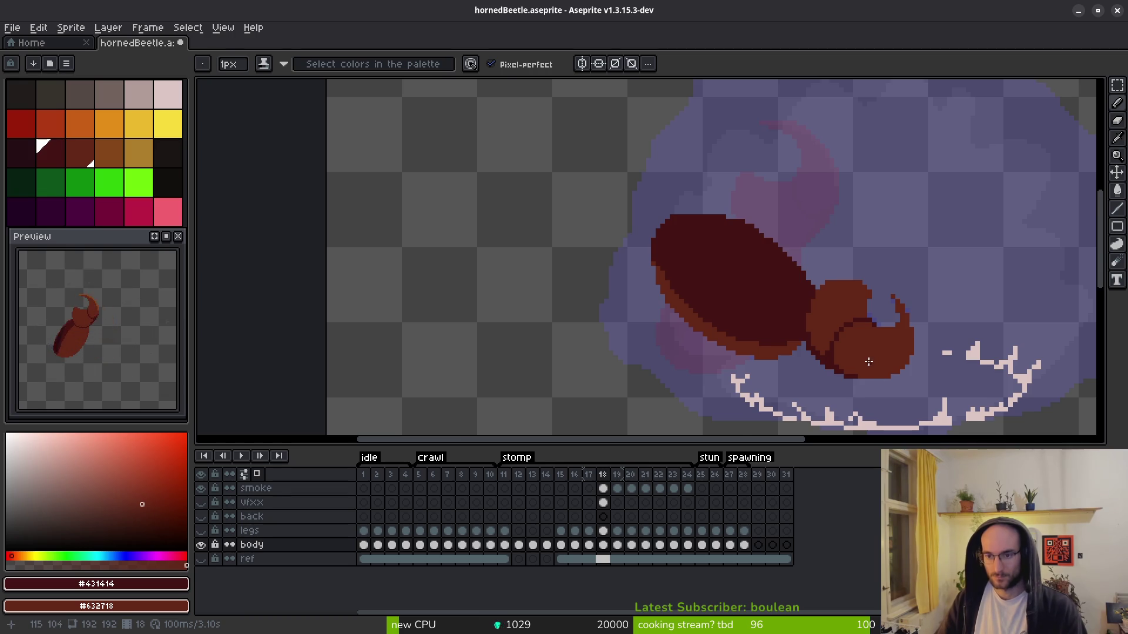
- Turn the legs layer back on and pan to frame the whole beetle
scroll(870, 362, "down", 1)
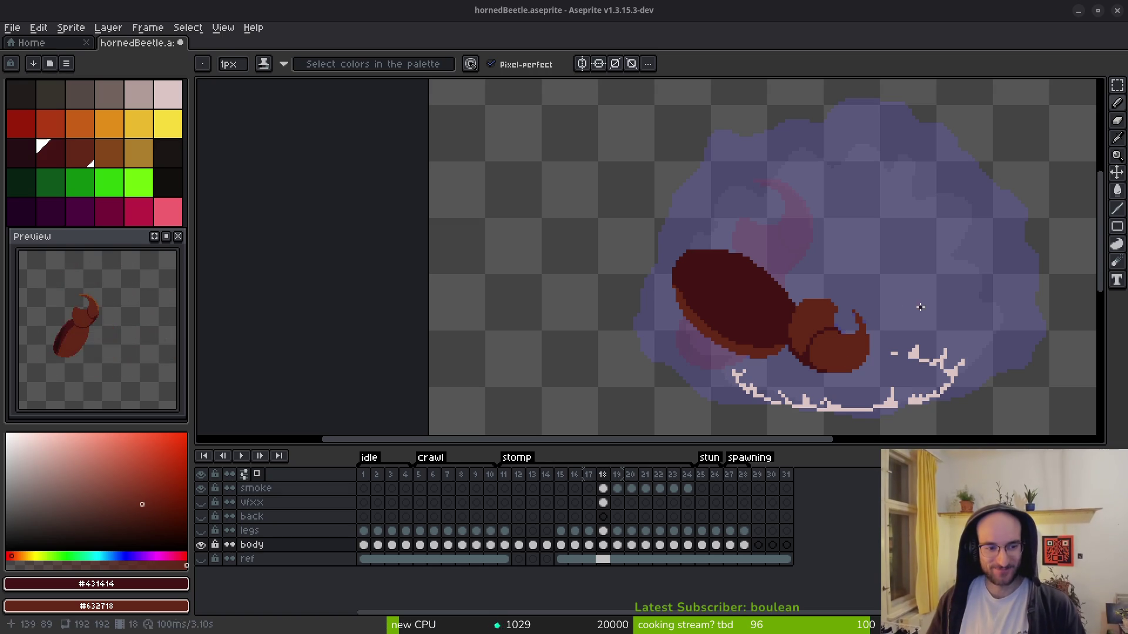
left_click(202, 531)
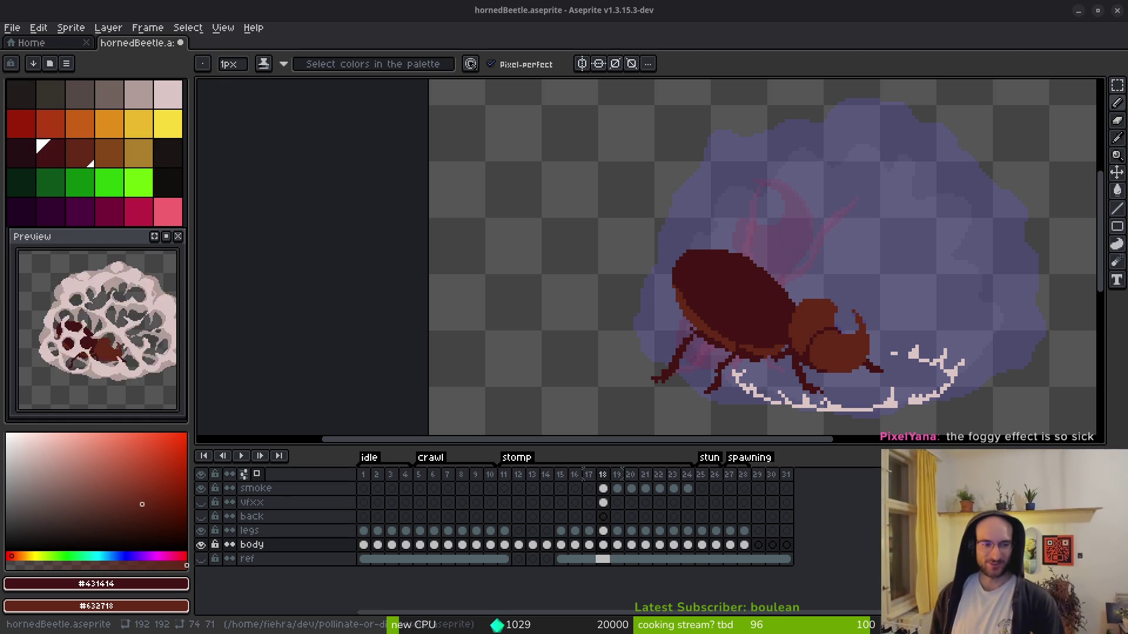
left_click_drag(844, 259, 697, 224)
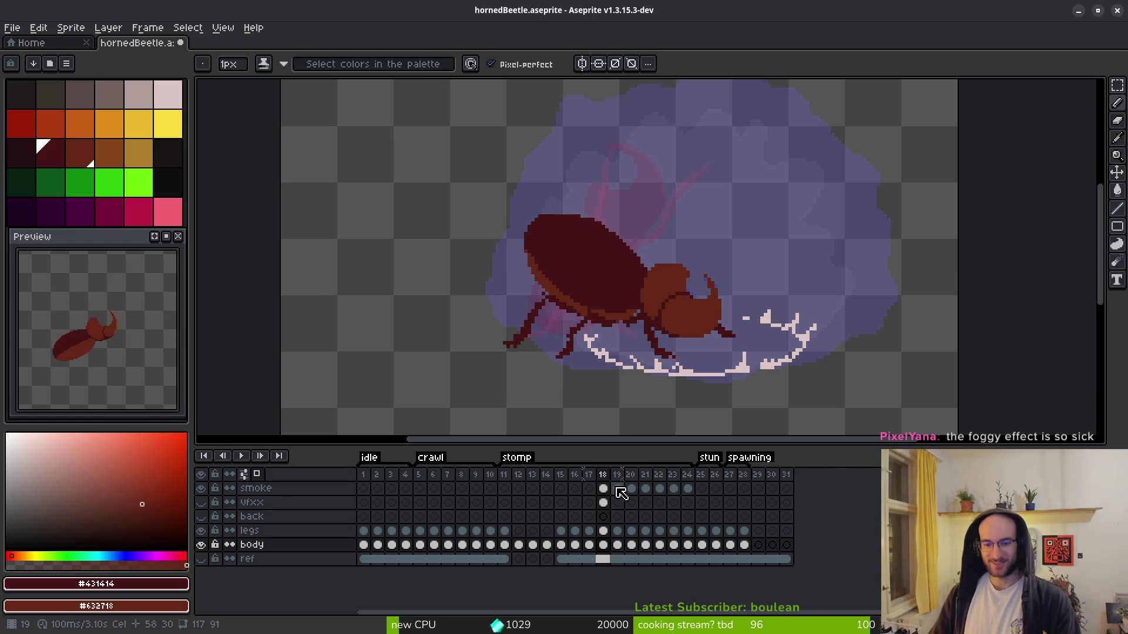
- Select the smoke layer's cel at frame 20 and sample a smoke colour
left_click(604, 488)
key("Right")
key("Right")
scroll(689, 333, "down", 4)
key("i")
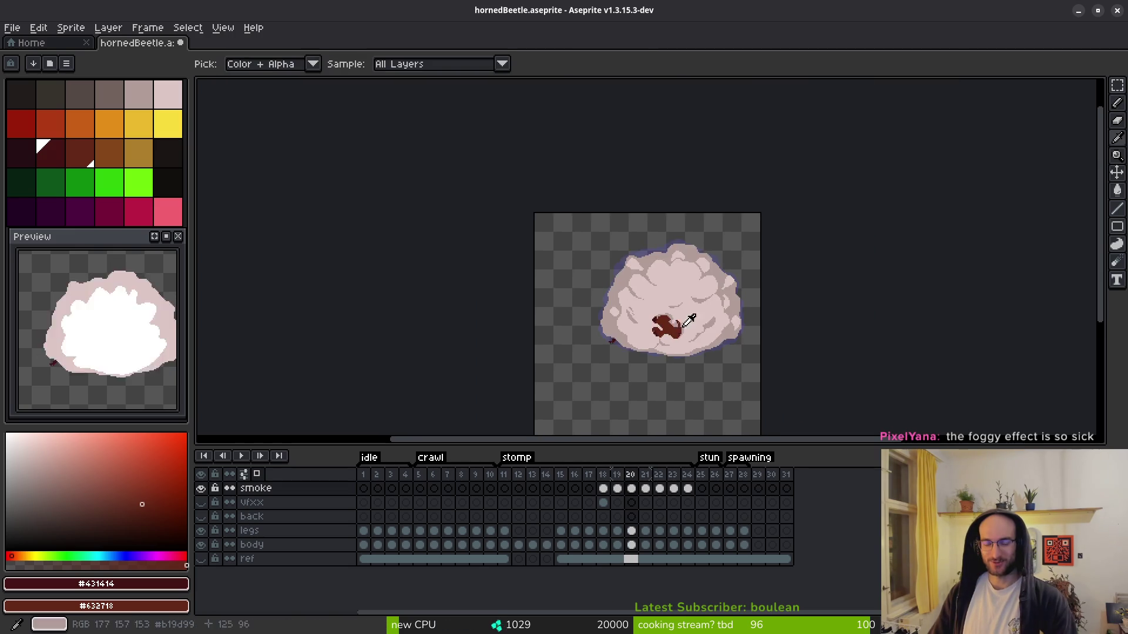
key("b")
scroll(679, 330, "up", 4)
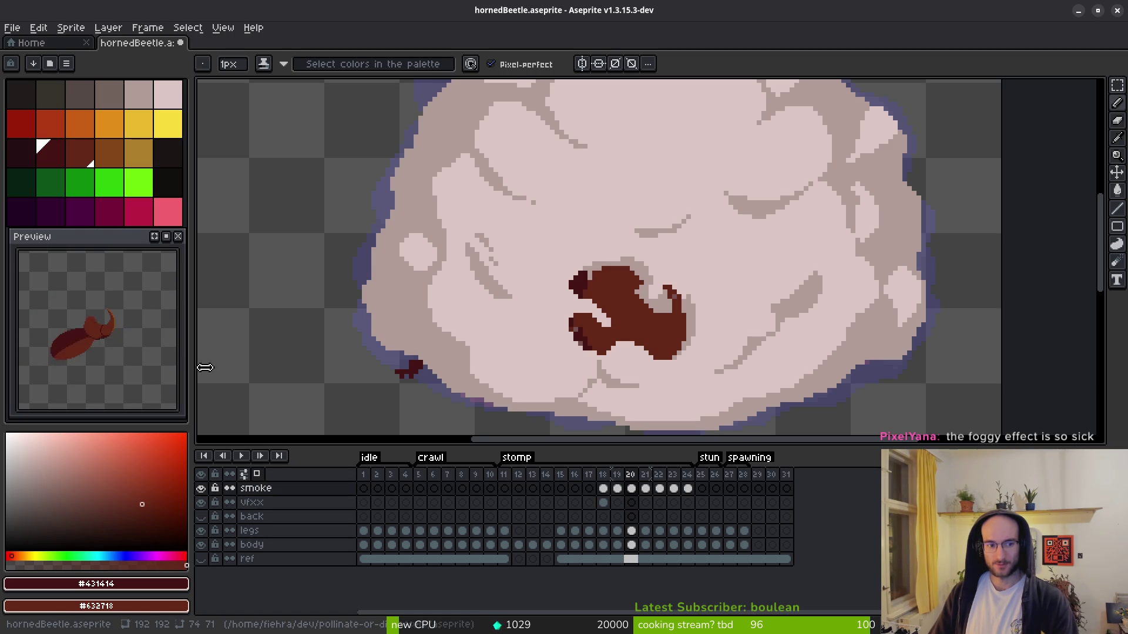
- Step back and forth between frames 16 and 17 to review the stomp motion
scroll(715, 320, "down", 2)
scroll(730, 327, "up", 1)
scroll(730, 327, "down", 2)
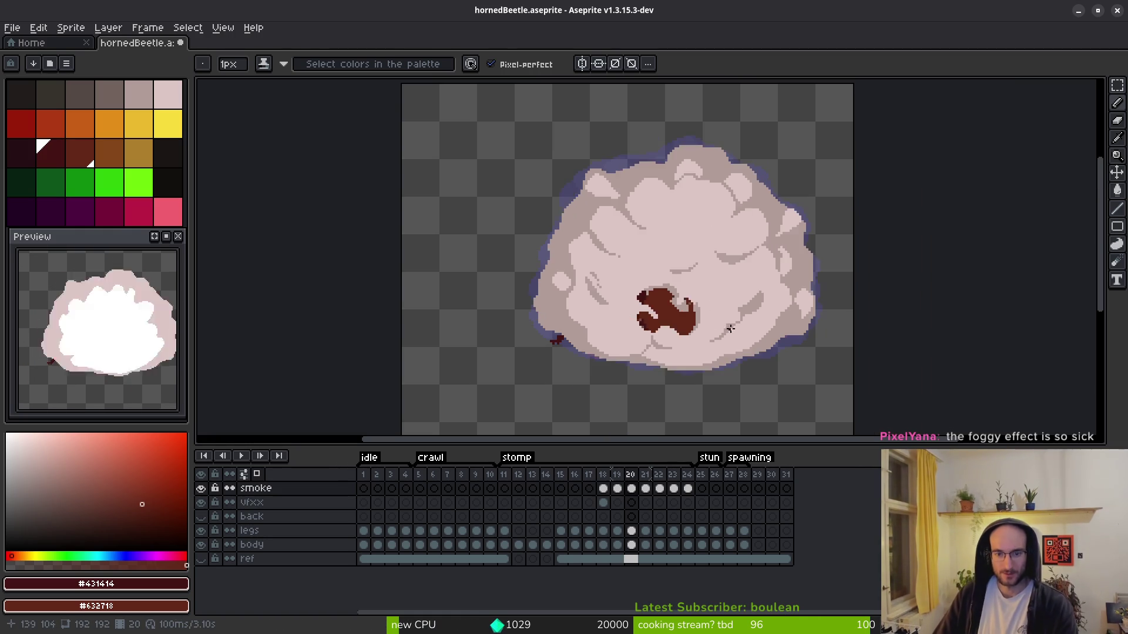
scroll(734, 353, "up", 3)
key("Right")
key("Right")
key("Right")
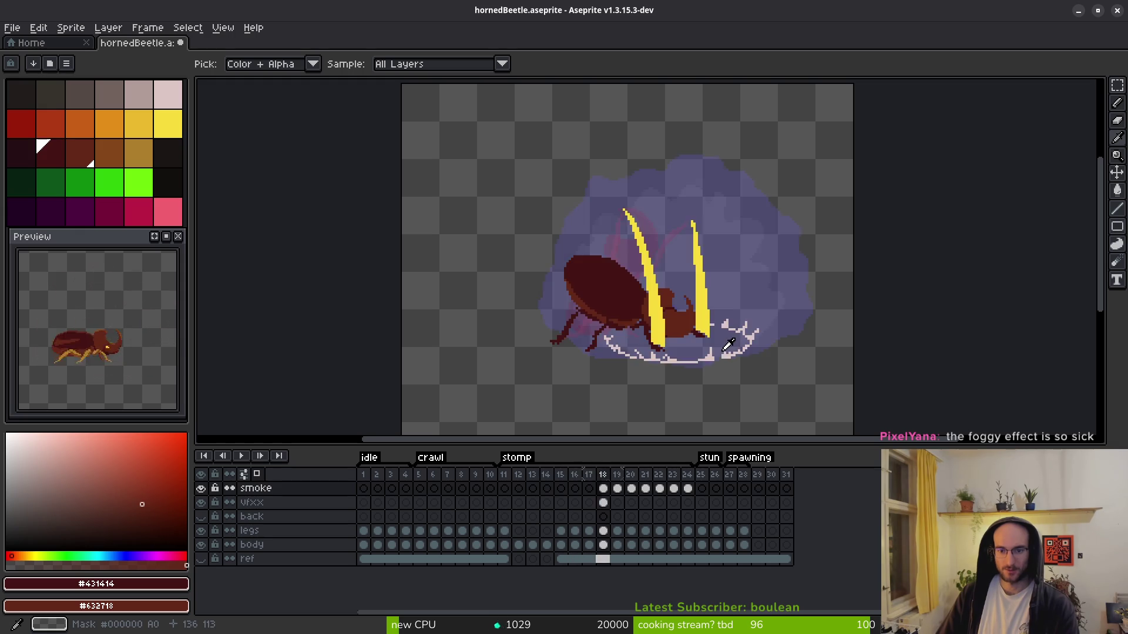
key("Left")
key("Left")
key("Left")
key("Right")
key("Left")
key("Right")
key("Right")
key("Left")
key("Left")
key("Left")
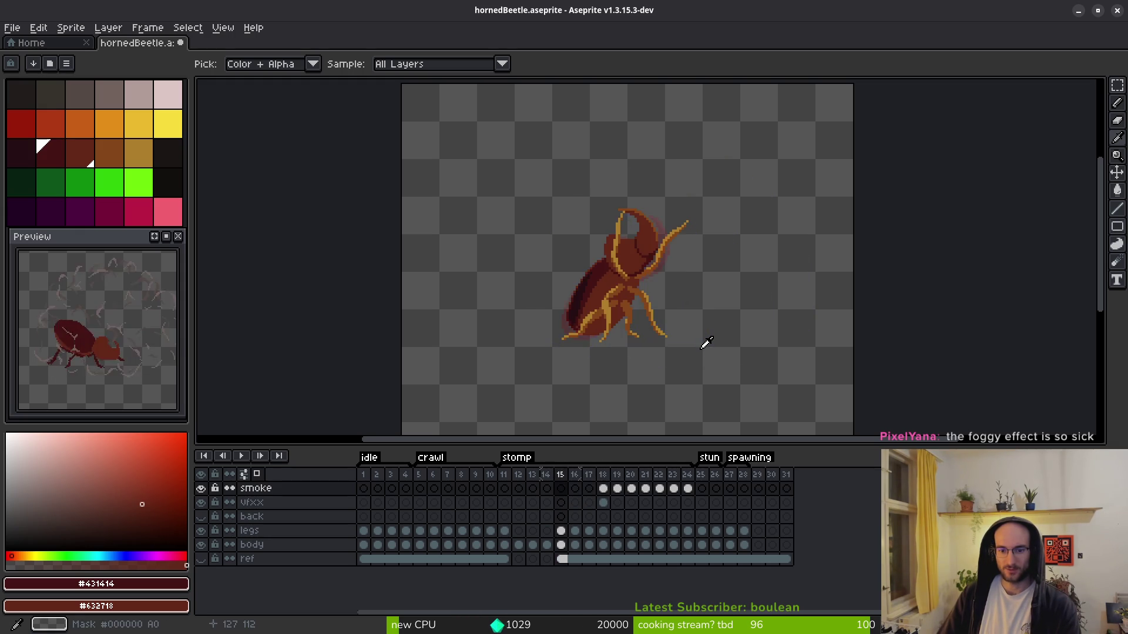
key("Right")
key("Right")
key("Right")
key("Left")
key("Right")
key("Left")
- Delete frame 15 from the timeline, then undo the deletion
left_click(562, 483)
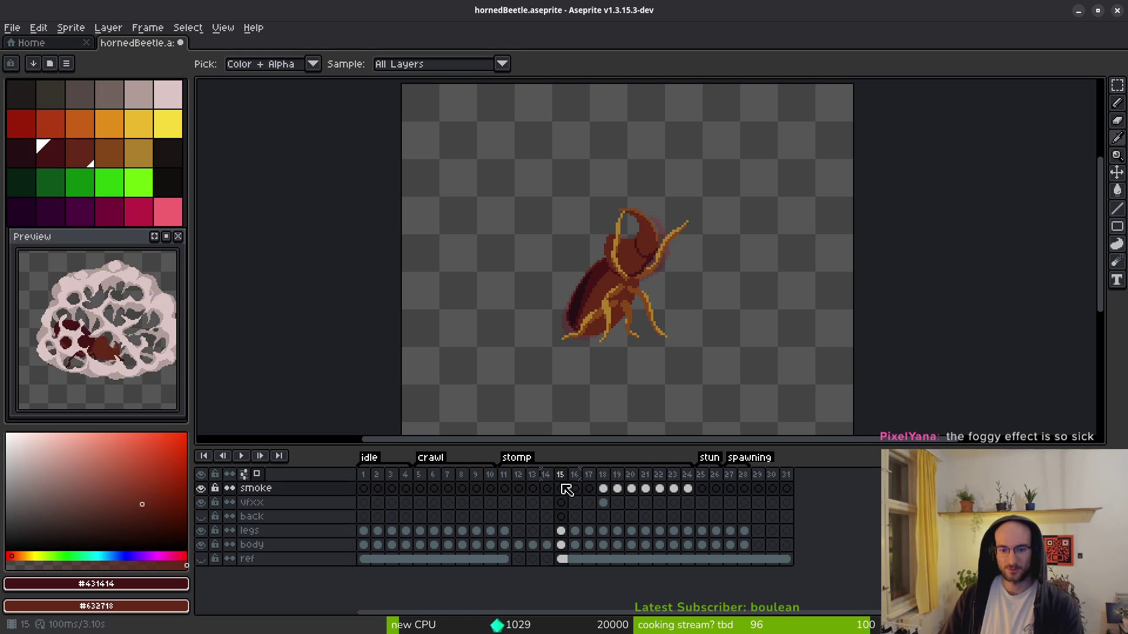
key("alt+c")
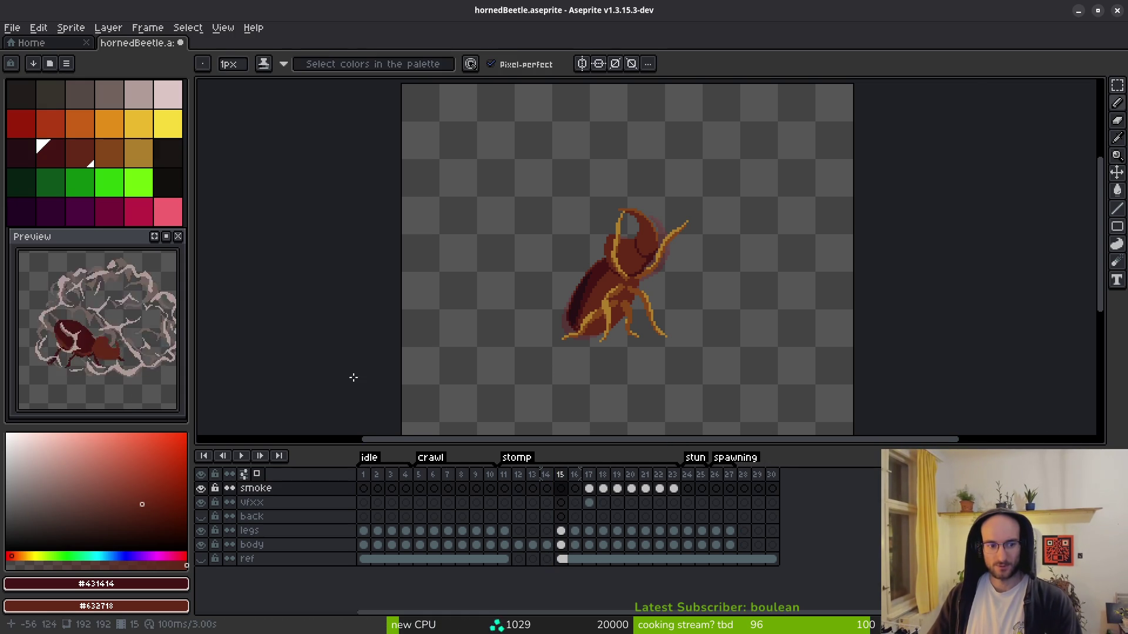
scroll(605, 326, "up", 1)
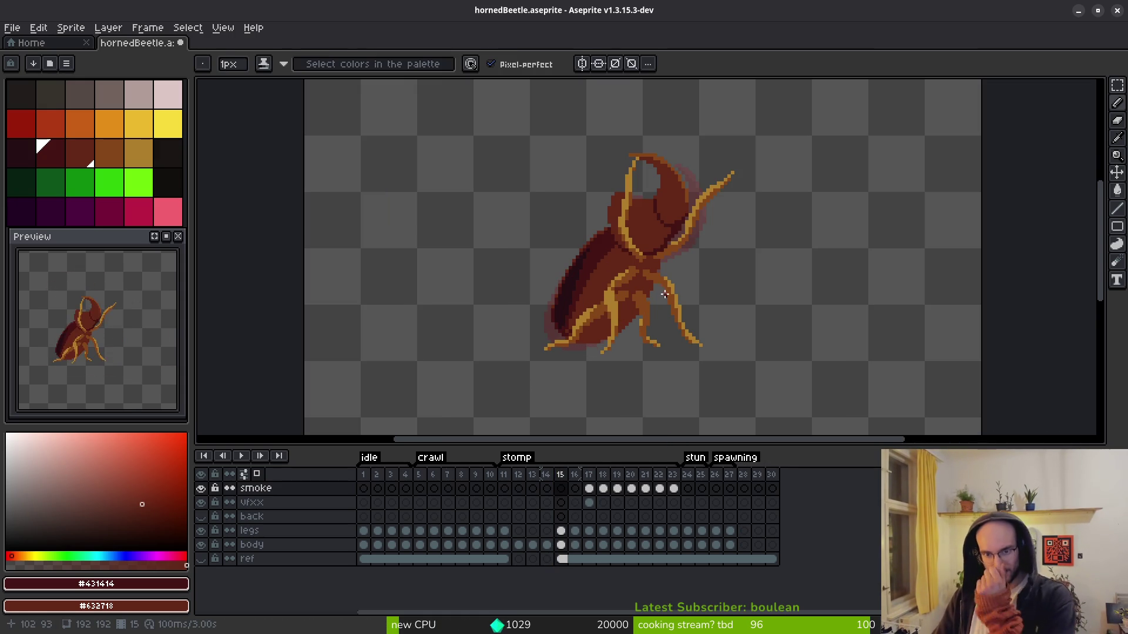
key("ctrl+z")
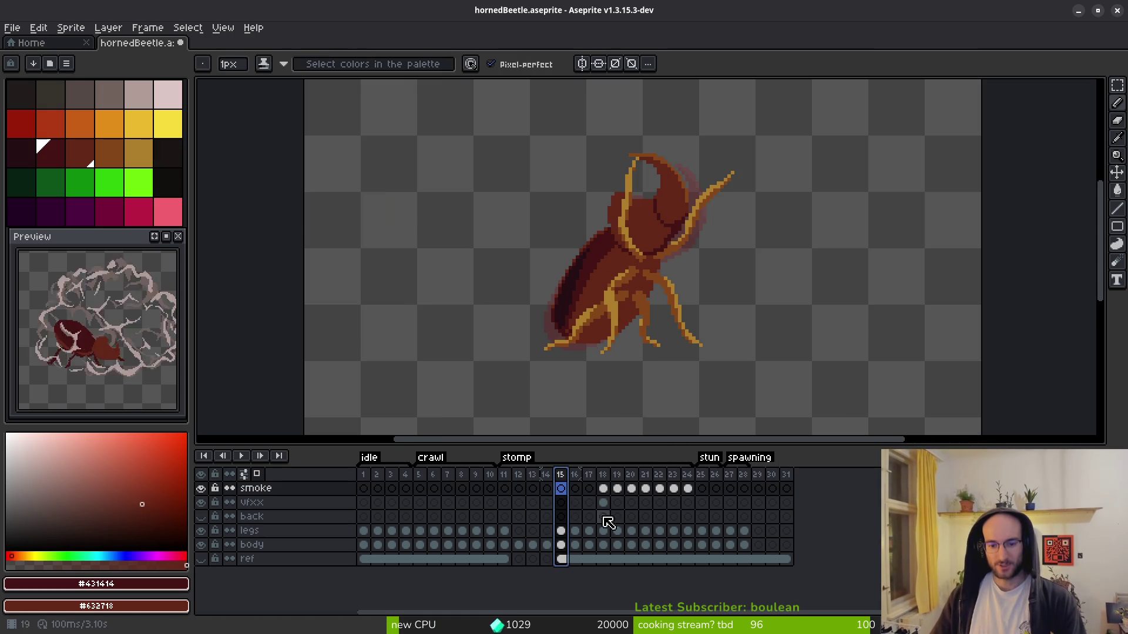
scroll(642, 245, "up", 1)
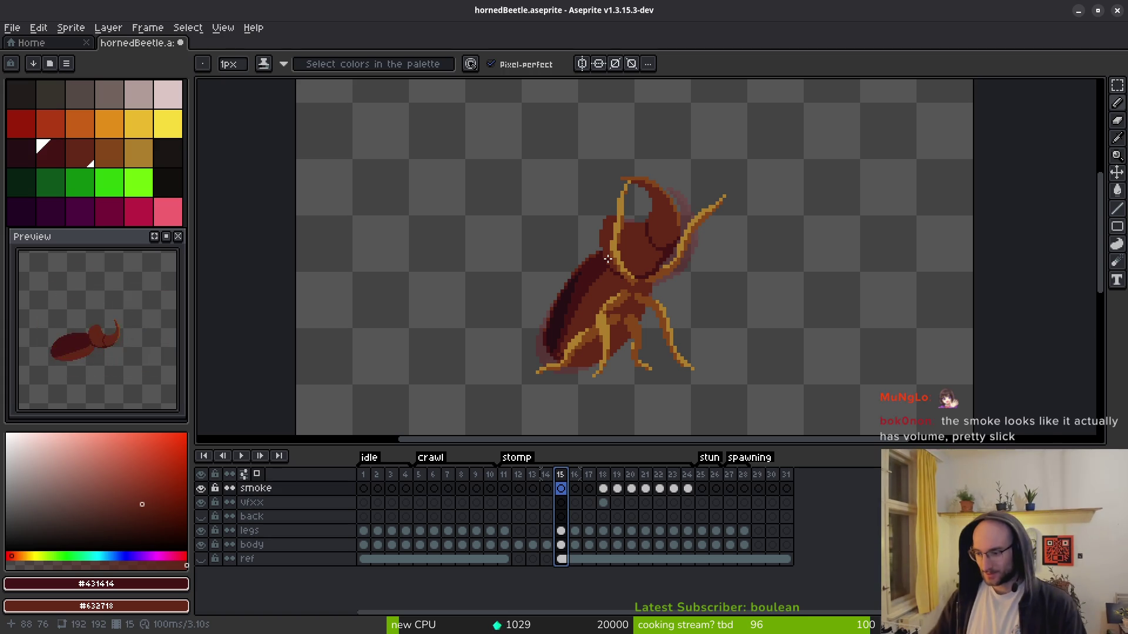
- Zoom out to show the whole beetle at stomp frame 17
scroll(134, 358, "down", 2)
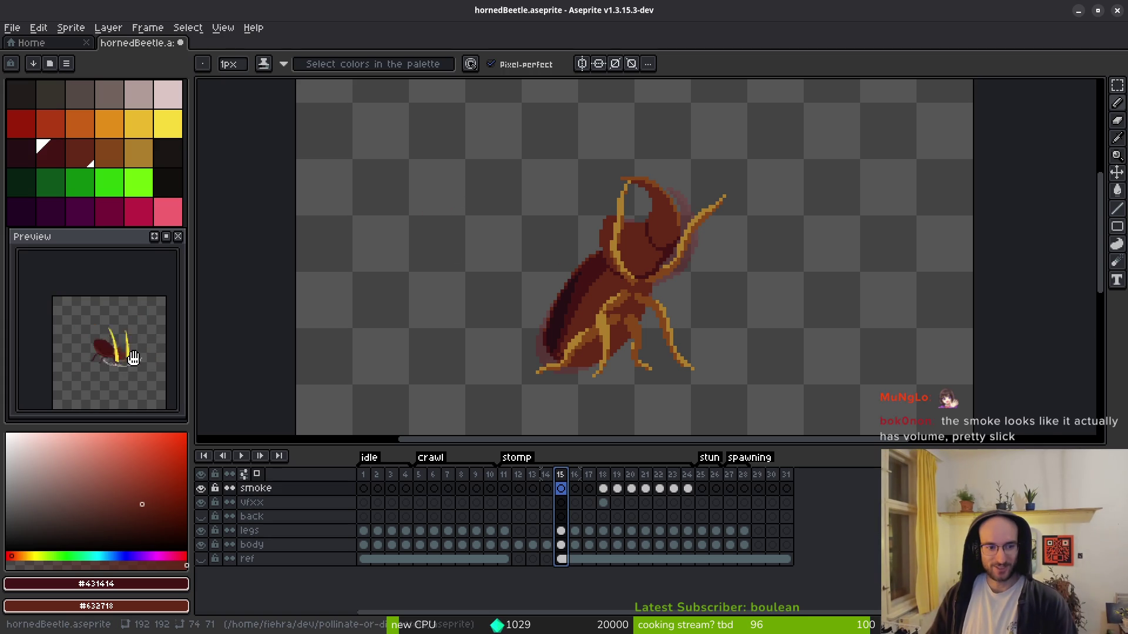
scroll(669, 325, "down", 4)
key("alt")
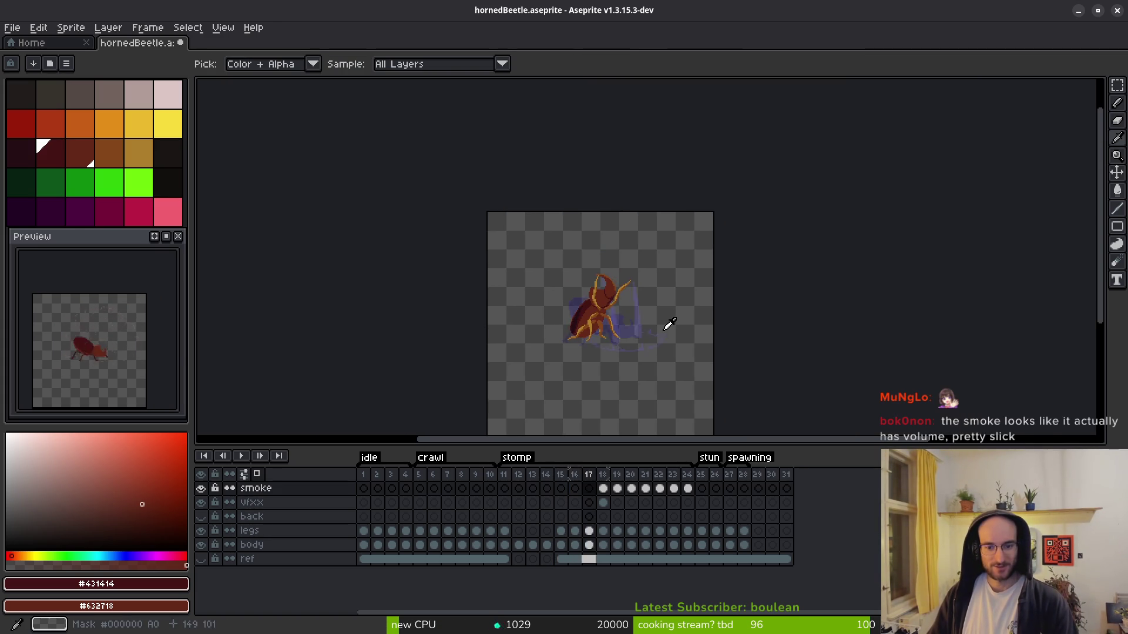
- Step through stomp frames 17 to 21 to review the smoke cloud
key("Right")
key("Right")
scroll(629, 329, "up", 3)
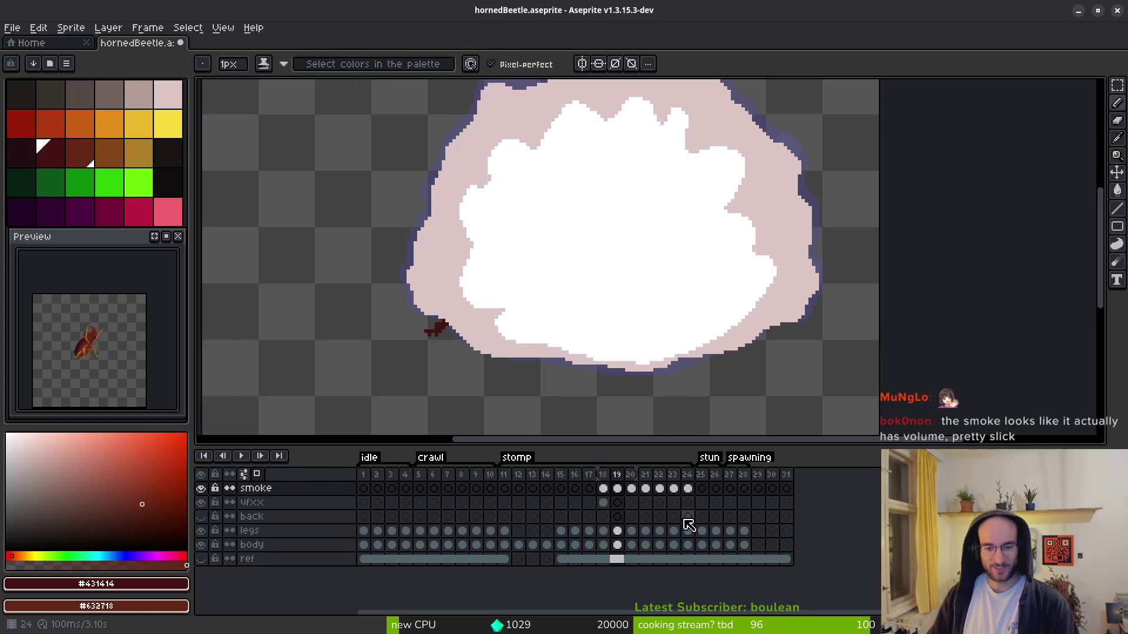
left_click(604, 514)
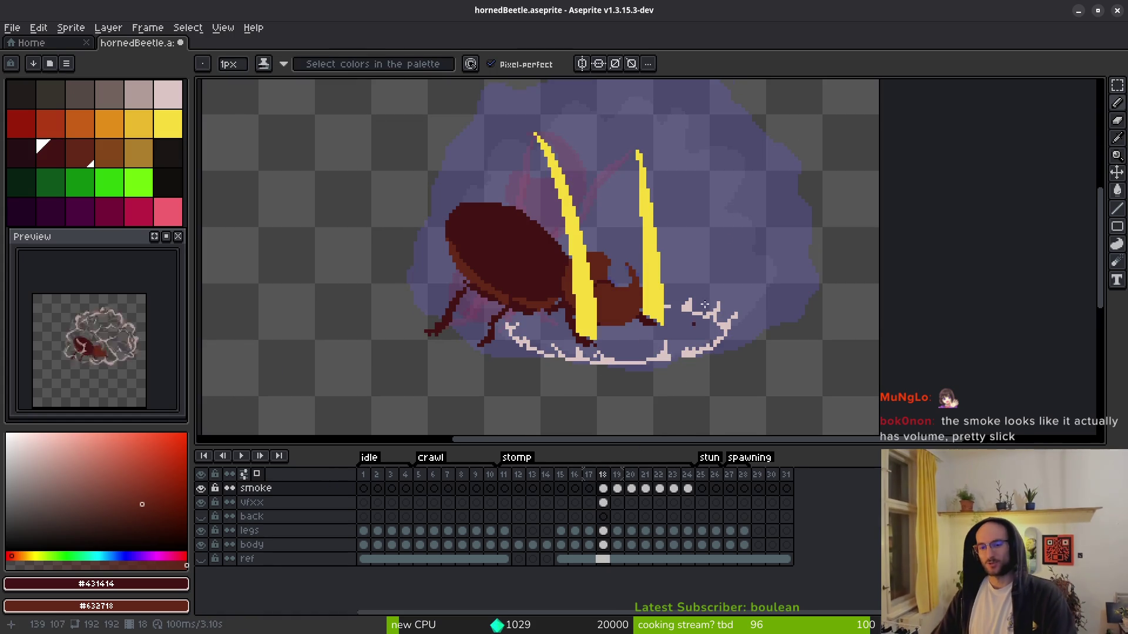
key("i")
key("Left")
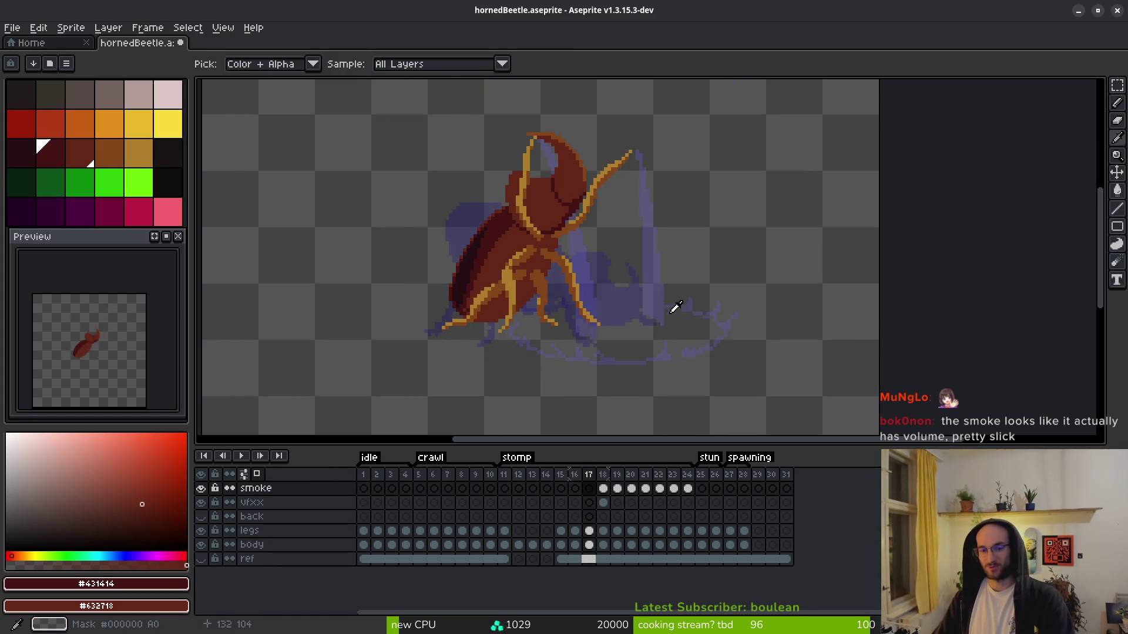
key("Right")
key("b")
key("Right")
key("Right")
left_click_drag(715, 306, 692, 325)
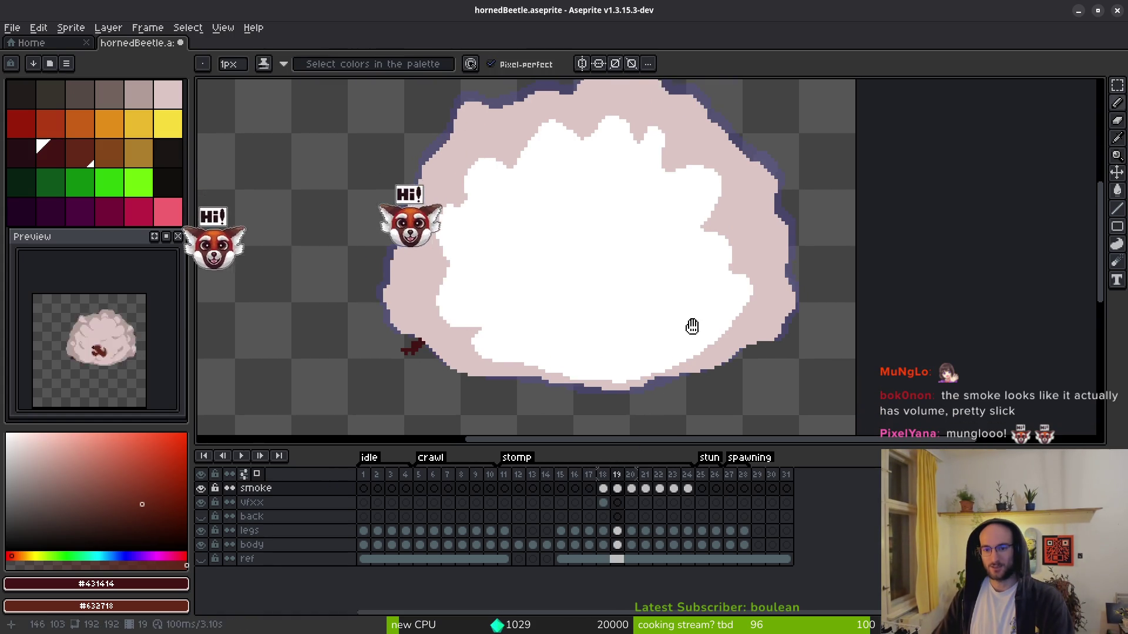
scroll(699, 326, "down", 4)
key("Right")
- Continue reviewing frames 21 to 24 as the smoke dissolves, then step back
key("i")
key("b")
key("Left")
key("i")
key("Right")
key("b")
scroll(710, 325, "up", 3)
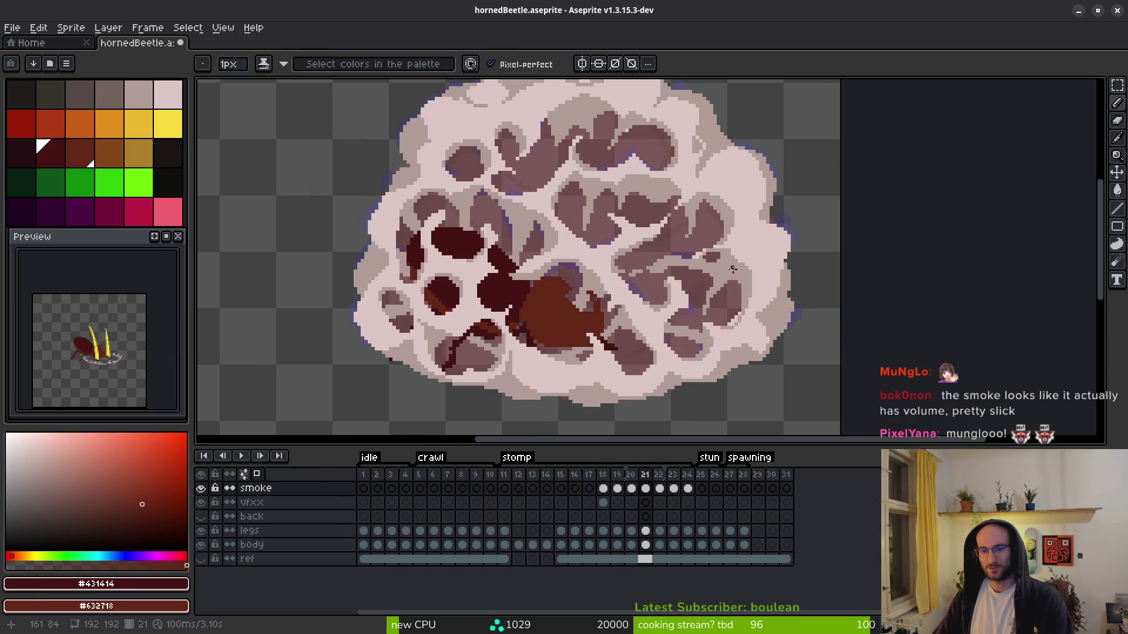
key("i")
key("b")
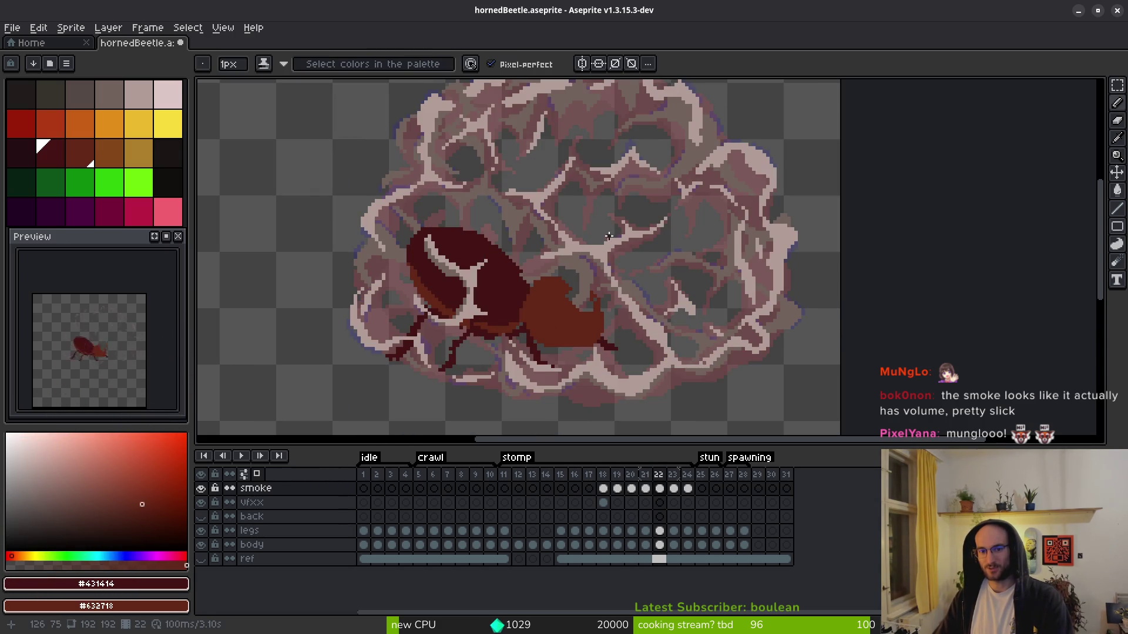
scroll(608, 234, "down", 3)
key("i")
key("Right")
key("Right")
key("Right")
key("Left")
key("Left")
key("Left")
key("Left")
key("Left")
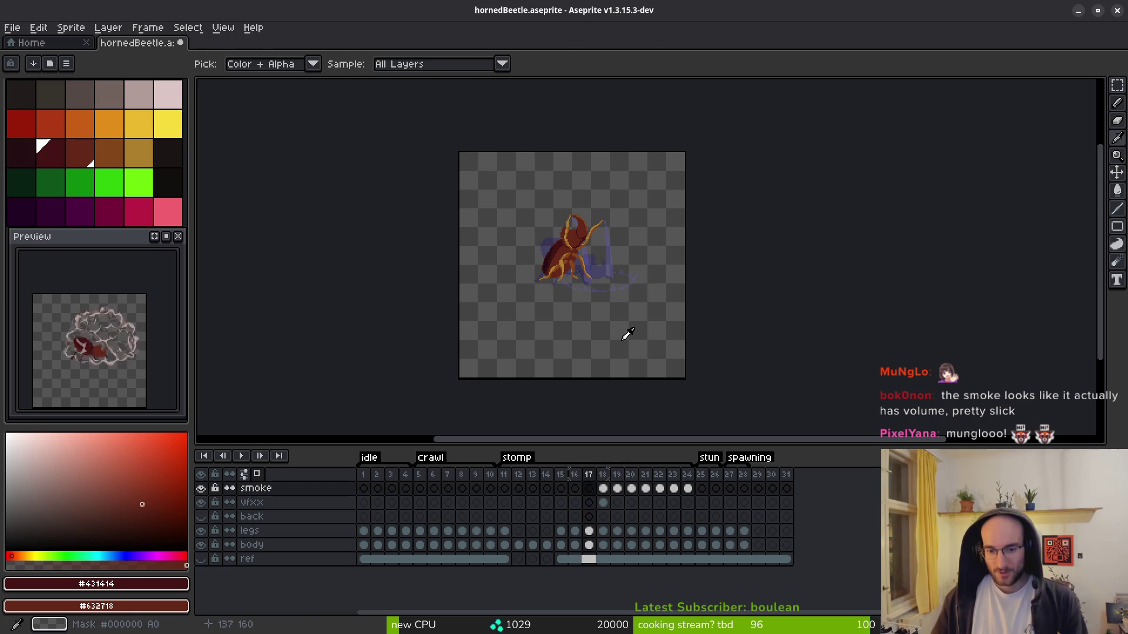
key("b")
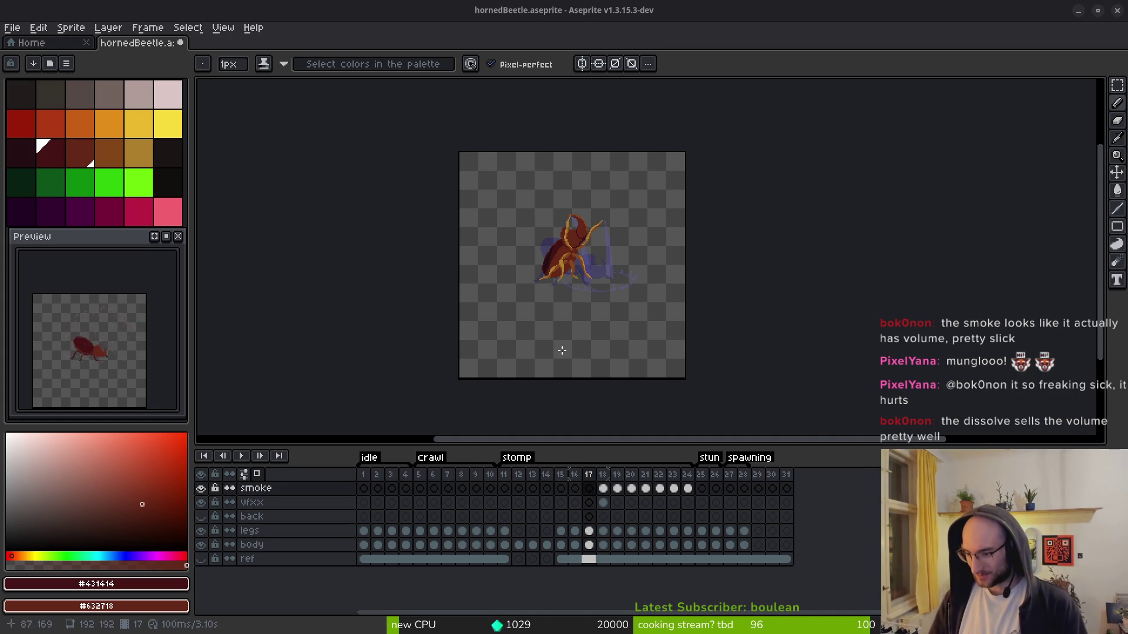
- Recentre the sprite and save hornedBeetle.aseprite
left_click_drag(586, 349, 579, 320)
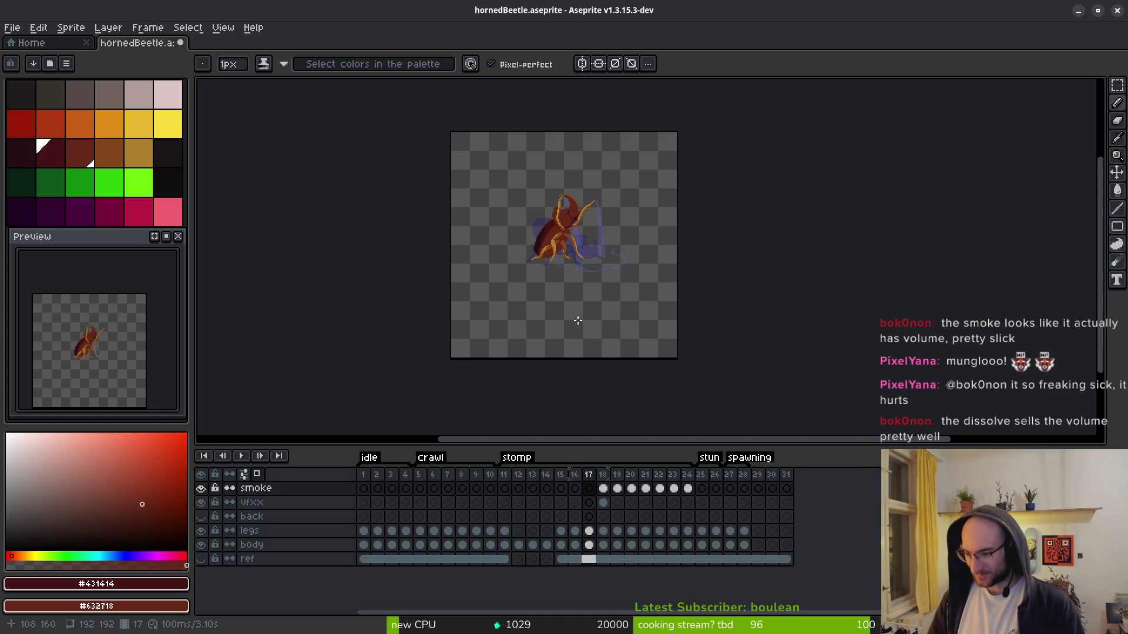
left_click_drag(581, 326, 591, 300)
scroll(93, 353, "up", 2)
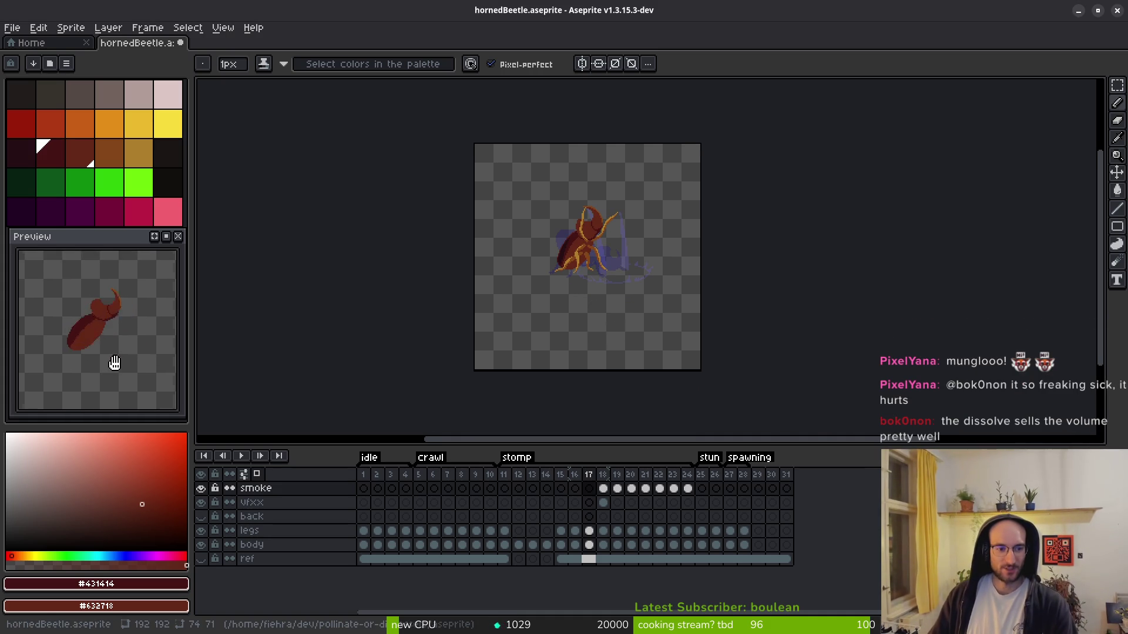
key("ctrl+s")
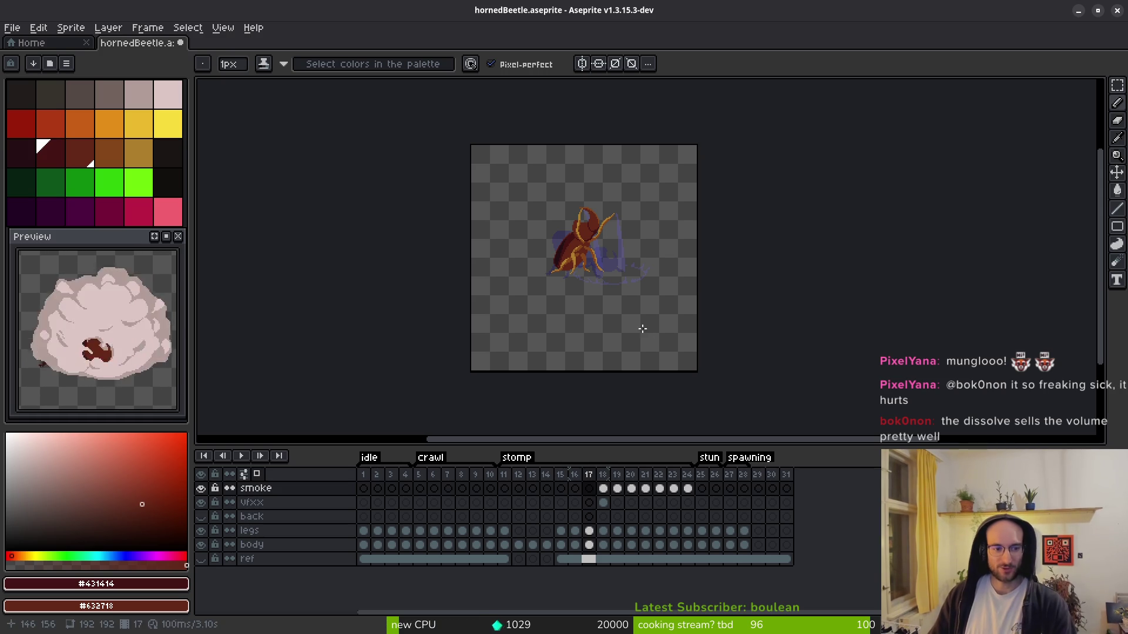
- Browse the stomp frames in the timeline, ending on the vfxx cel at frame 17
scroll(608, 299, "up", 3)
left_click_drag(609, 299, 612, 313)
key("i")
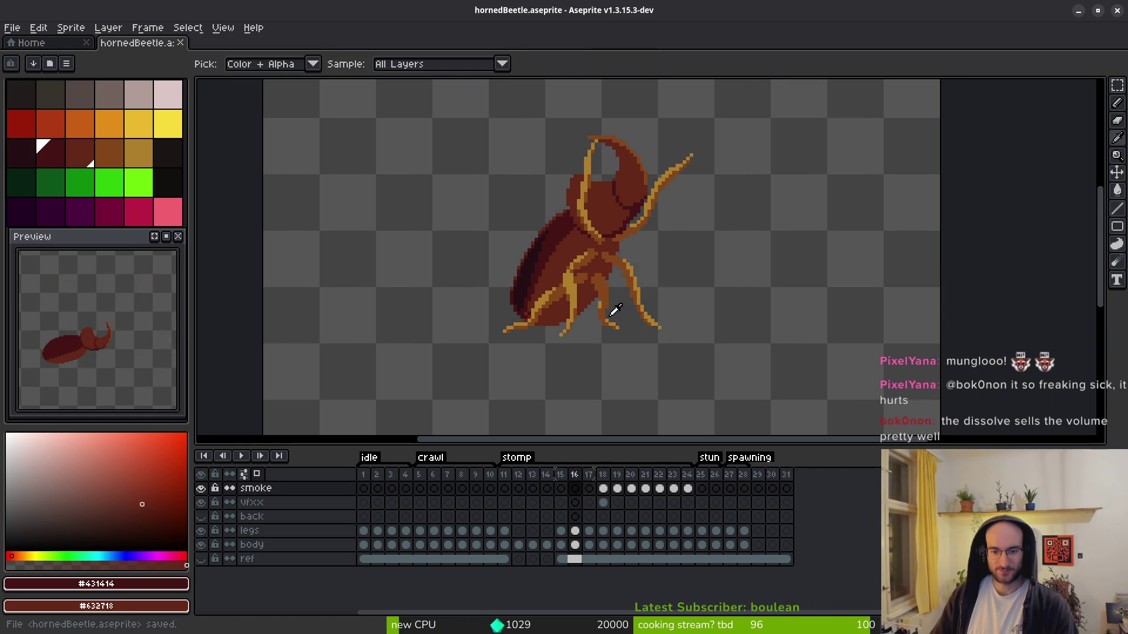
key("Left")
key("Left")
key("Return")
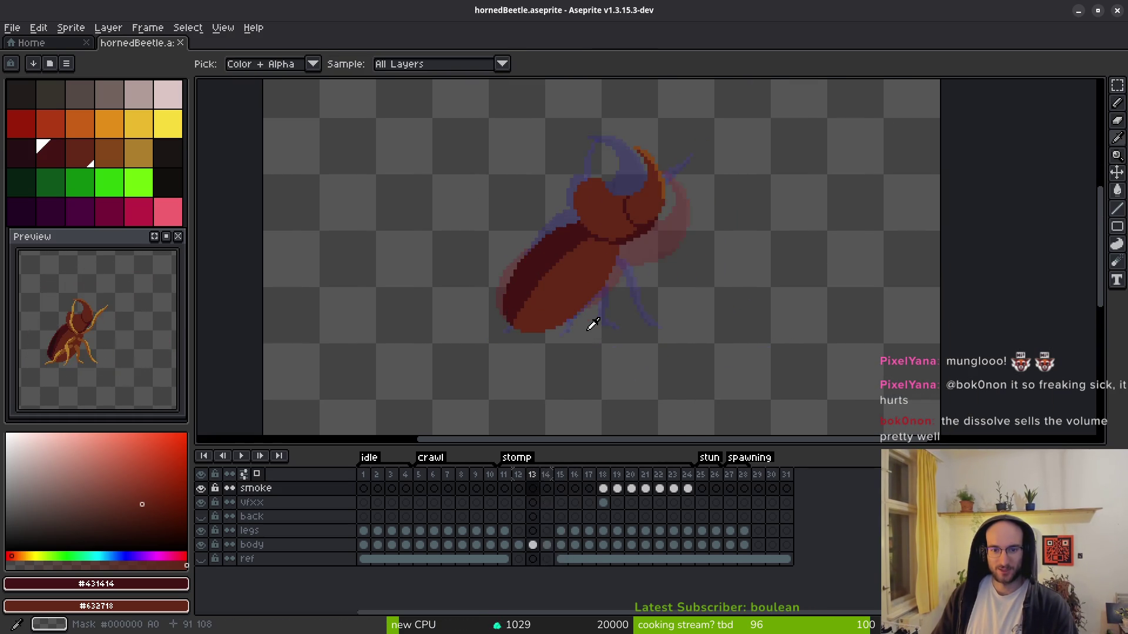
mouse_move(504, 489)
left_mouse_down()
mouse_move(574, 496)
mouse_move(594, 579)
left_mouse_up()
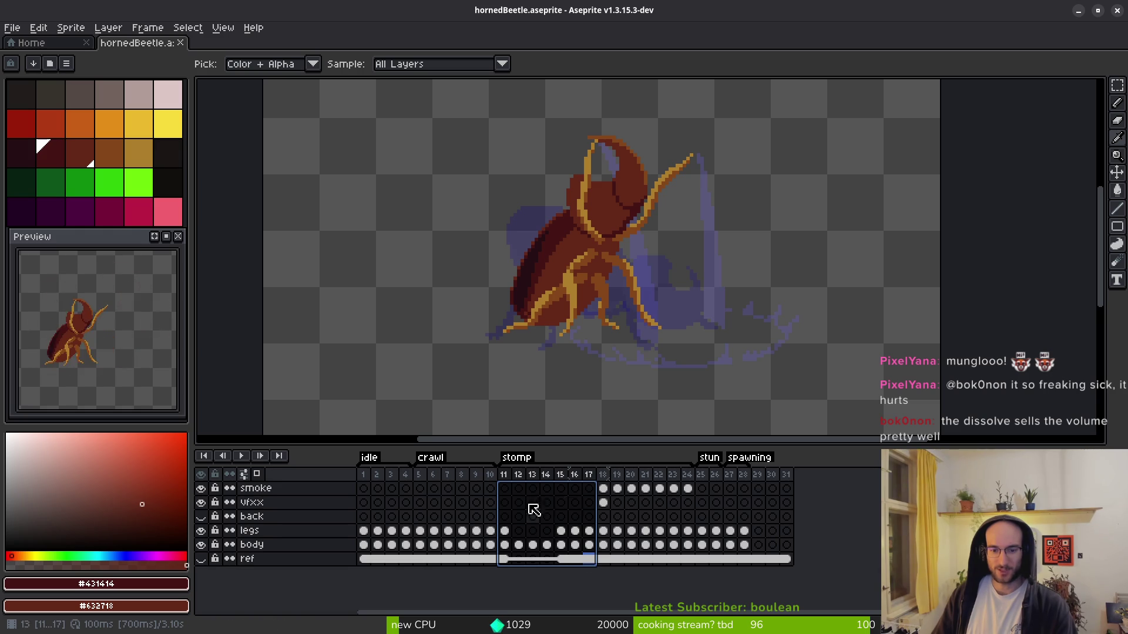
left_click(516, 503)
left_click(554, 504)
left_click(609, 513)
left_click(583, 507)
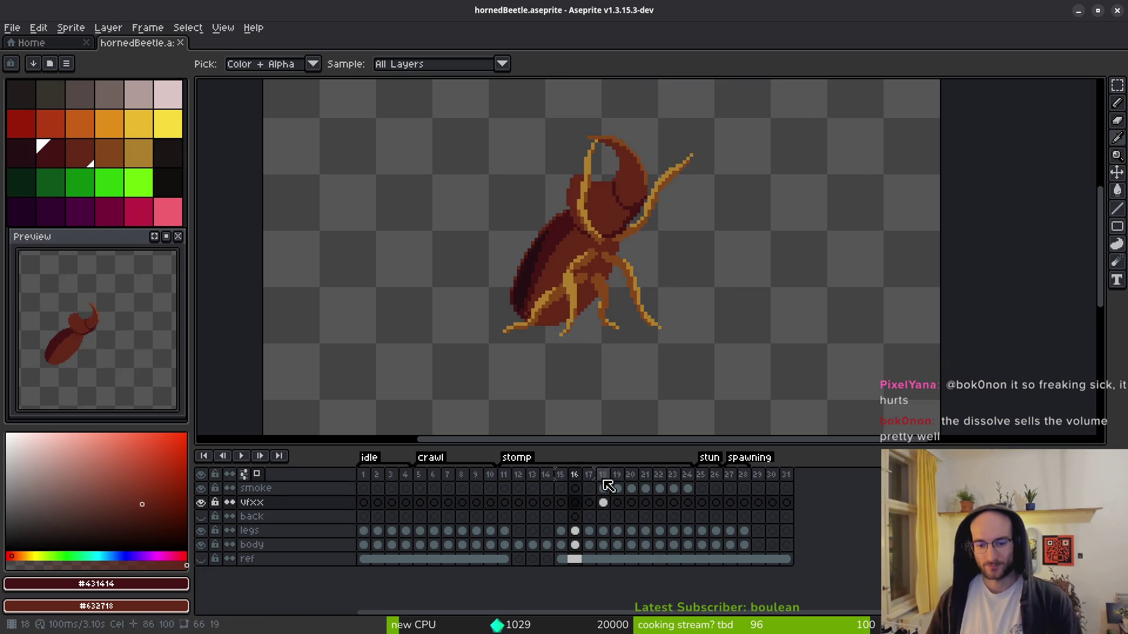
- Go to frame 18, hide the legs and vfxx layers, and select the body cel
key("b")
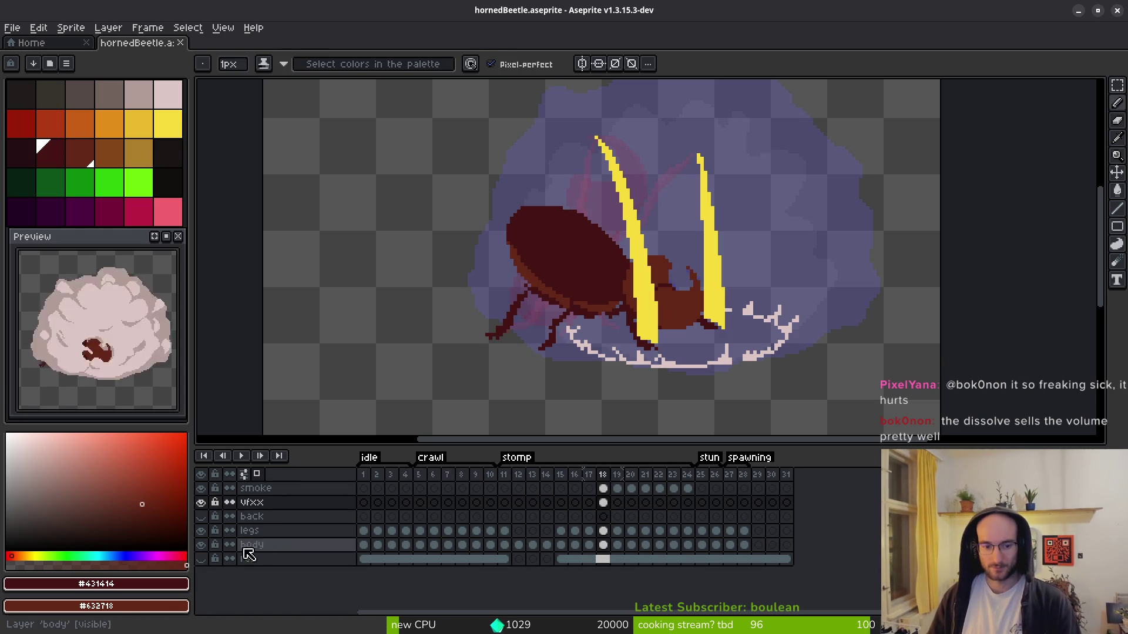
left_click(201, 530)
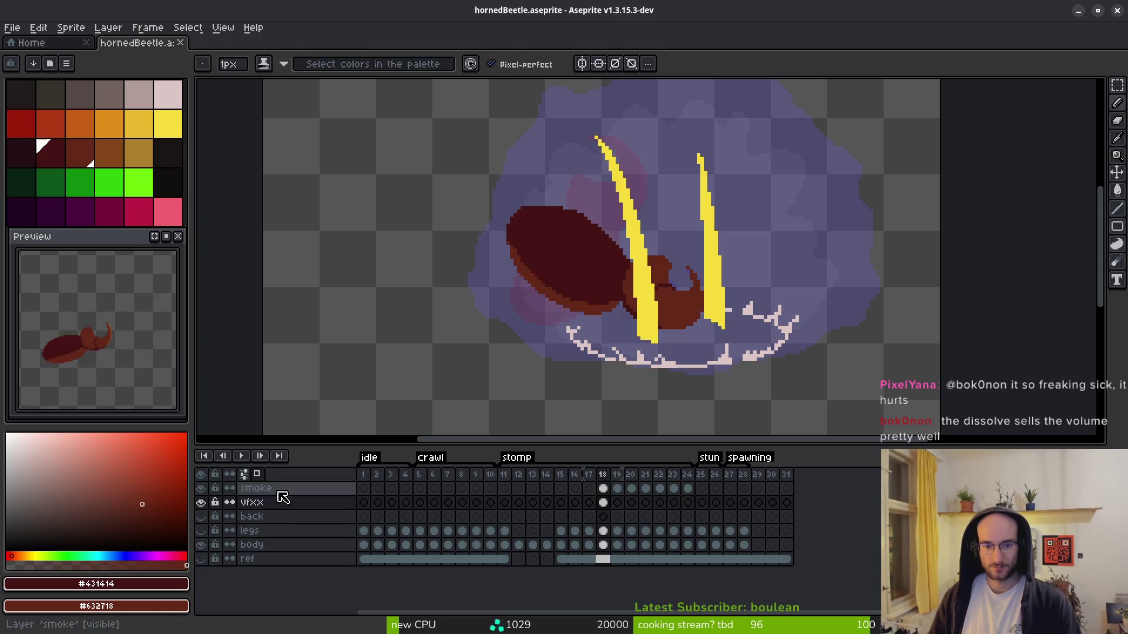
left_click(201, 502)
scroll(679, 302, "up", 2)
scroll(623, 322, "up", 1)
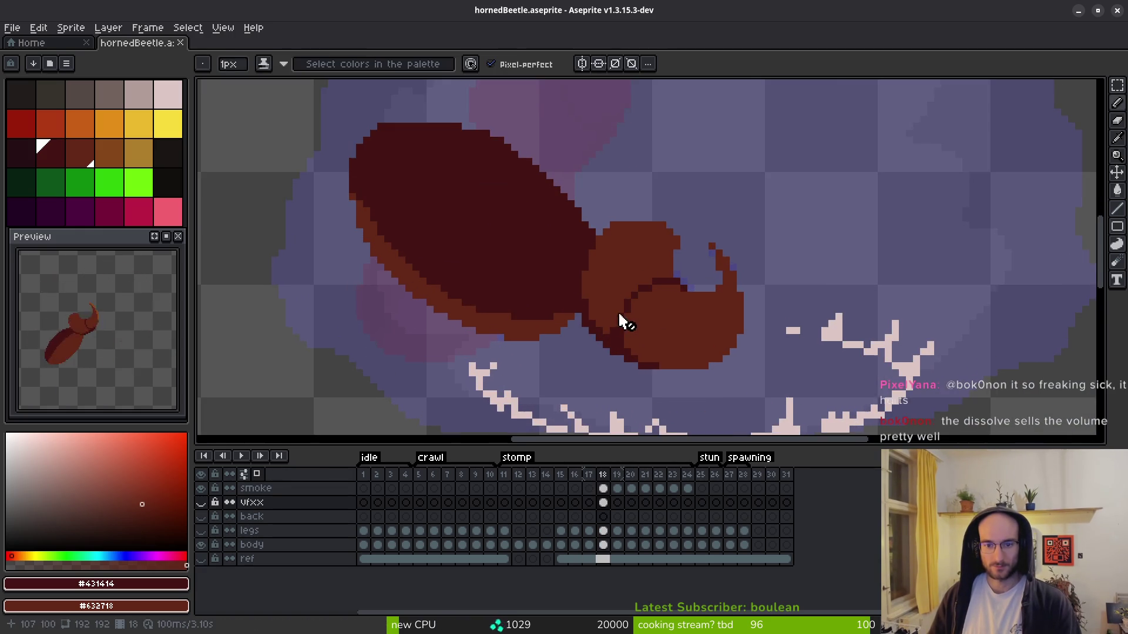
left_click(603, 545)
scroll(580, 210, "up", 2)
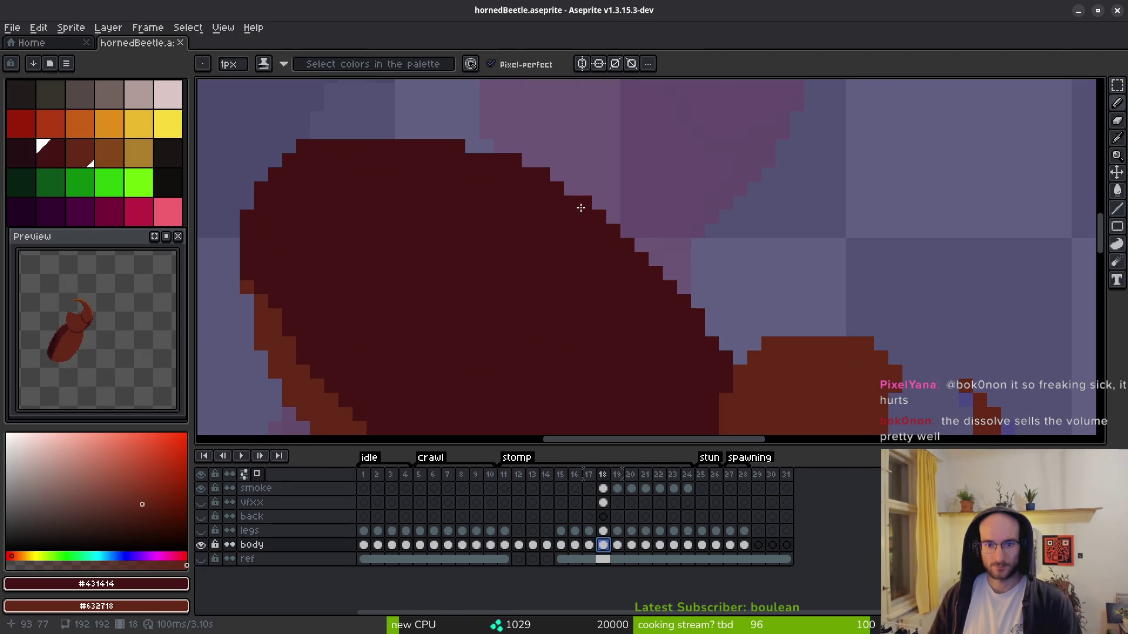
- Draw dark pixels along the beetle's top edge and erase a stray brown edge pixel
mouse_move(340, 134)
left_mouse_down()
mouse_move(482, 144)
mouse_move(653, 136)
left_mouse_up()
scroll(549, 223, "down", 3)
scroll(516, 249, "up", 2)
key("f")
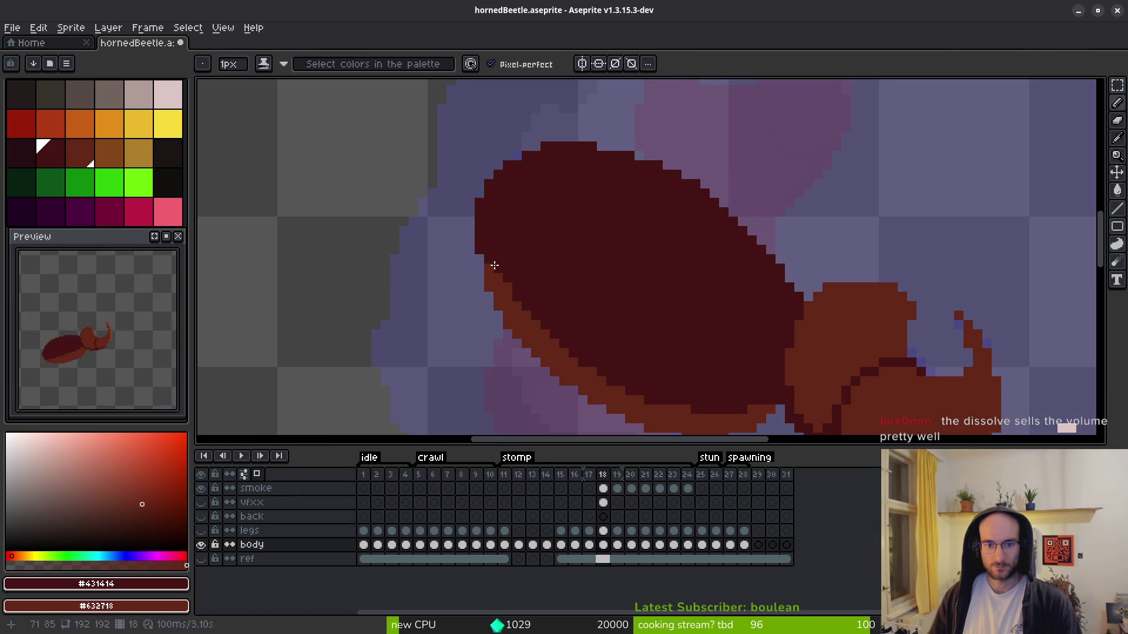
scroll(576, 286, "up", 1)
scroll(569, 246, "down", 2)
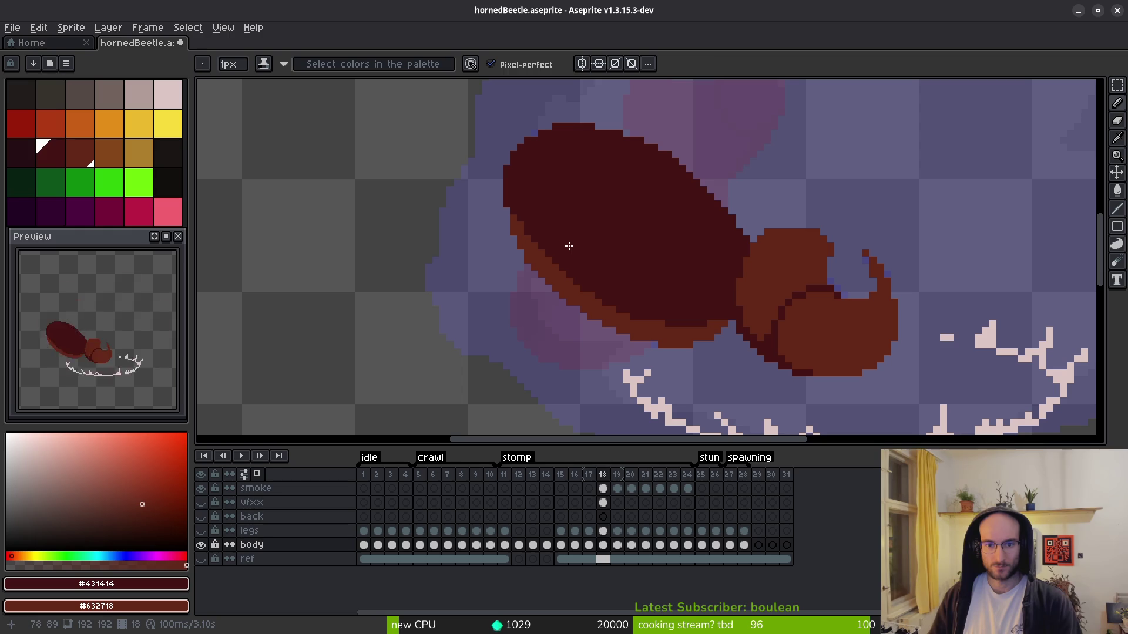
scroll(518, 258, "up", 2)
key("e")
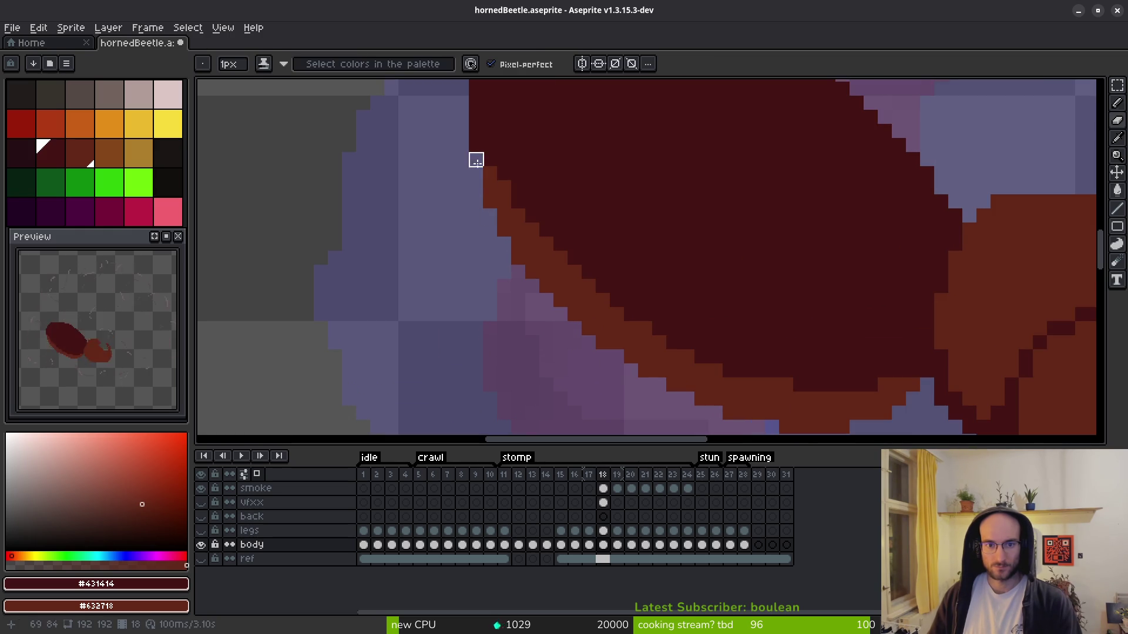
left_click(489, 201)
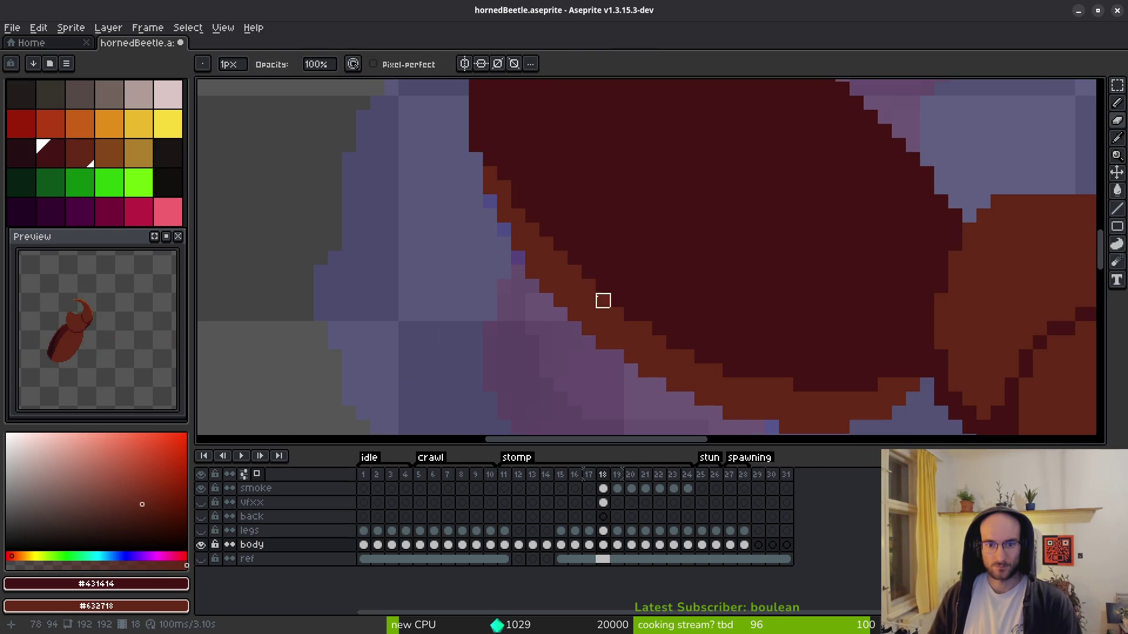
scroll(646, 273, "down", 2)
scroll(746, 300, "up", 4)
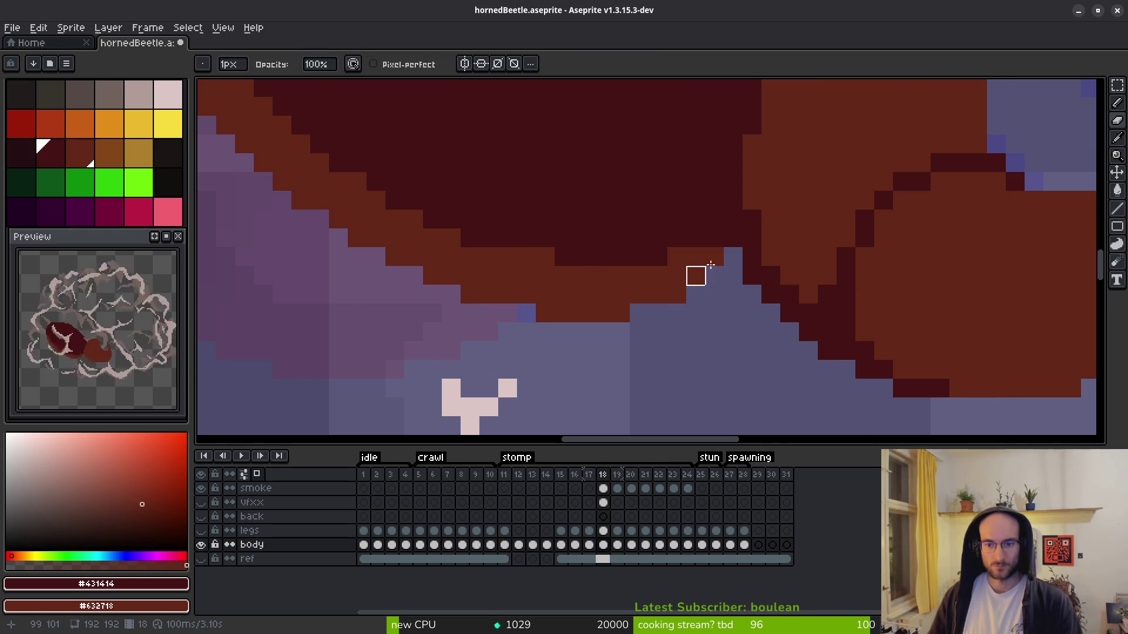
- Inspect the body up close and switch to the Lasso tool
key("b")
scroll(750, 352, "down", 5)
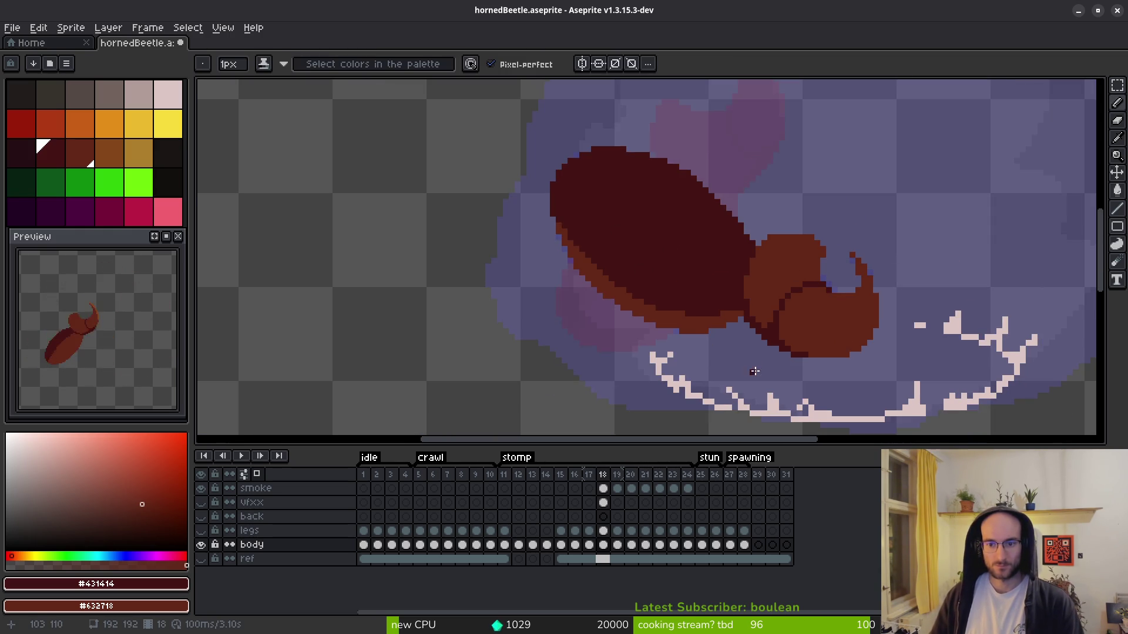
scroll(755, 372, "up", 4)
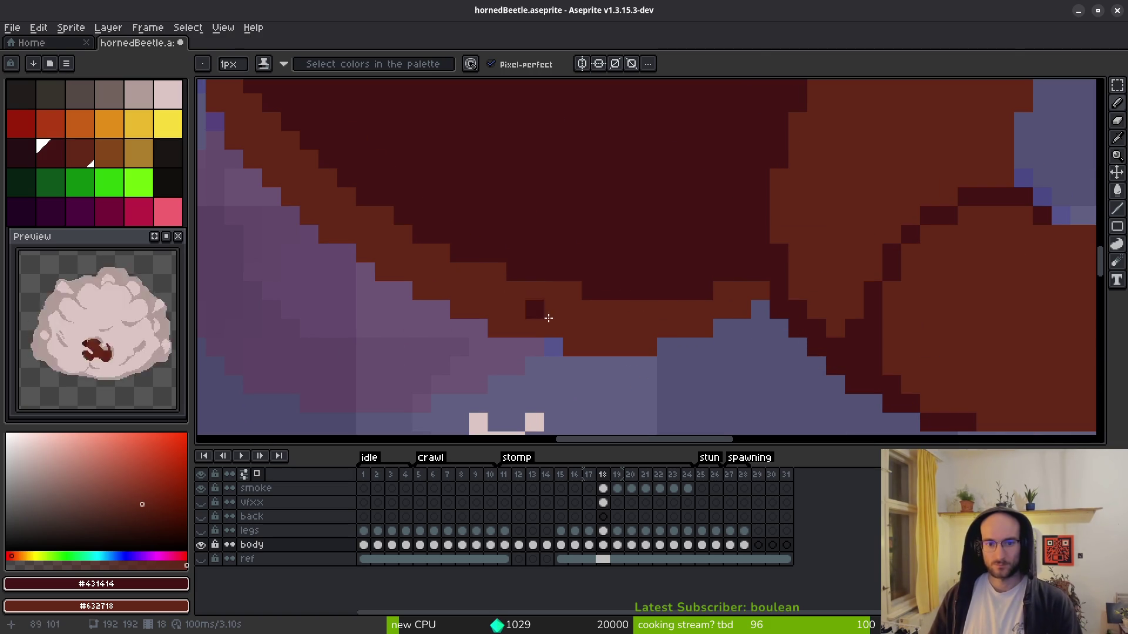
scroll(769, 347, "down", 4)
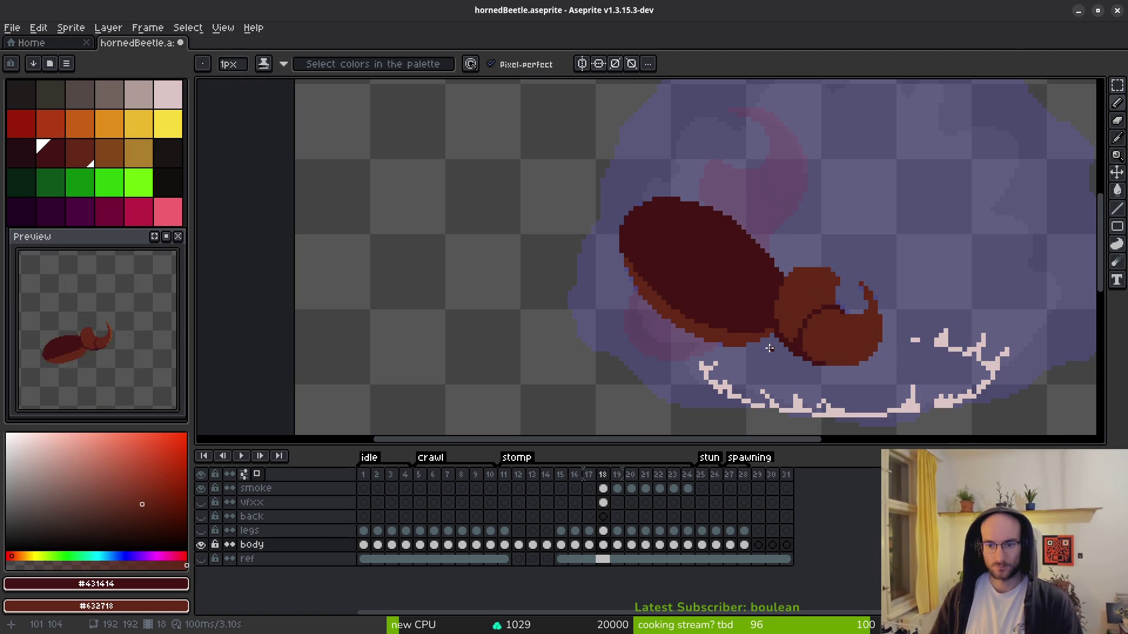
scroll(755, 336, "right", 2)
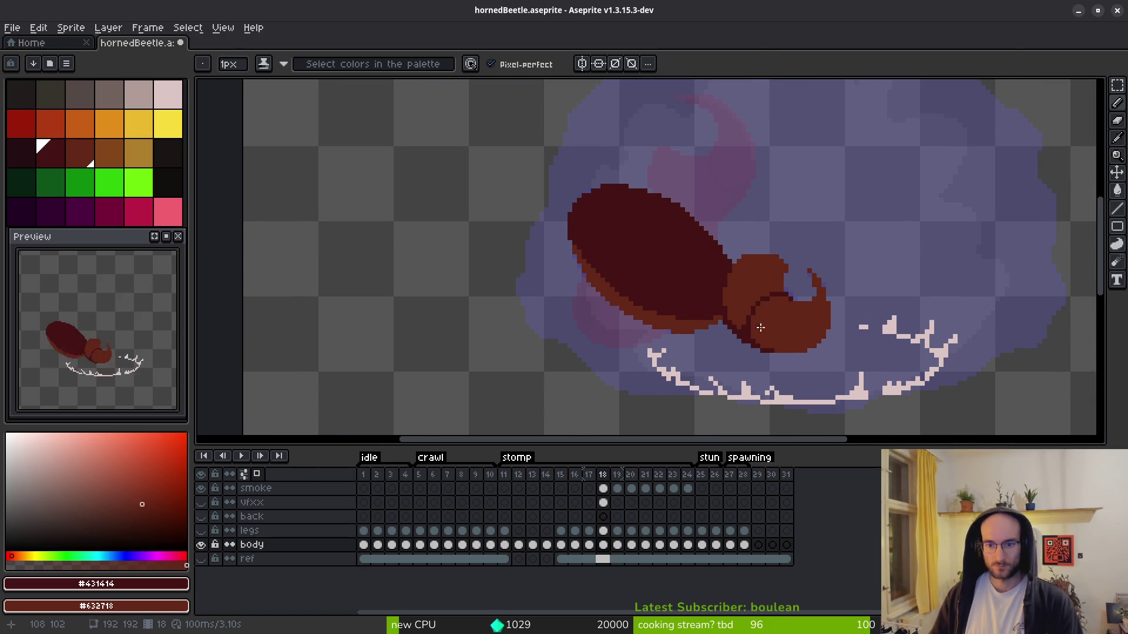
scroll(746, 325, "right", 1)
scroll(685, 317, "up", 3)
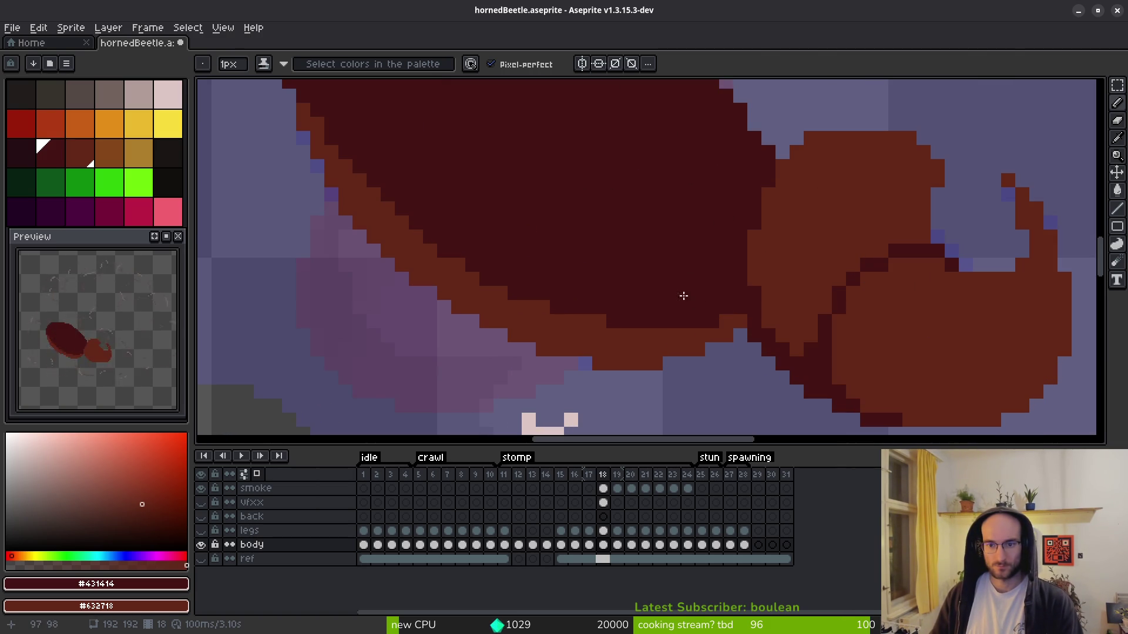
scroll(732, 262, "down", 3)
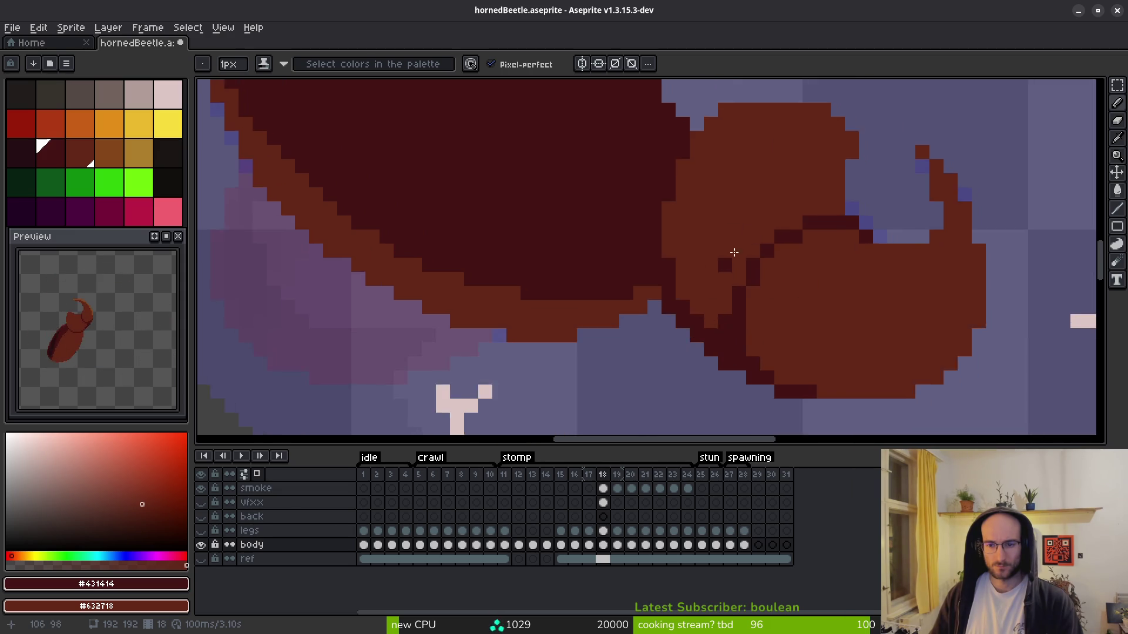
key("shift+w")
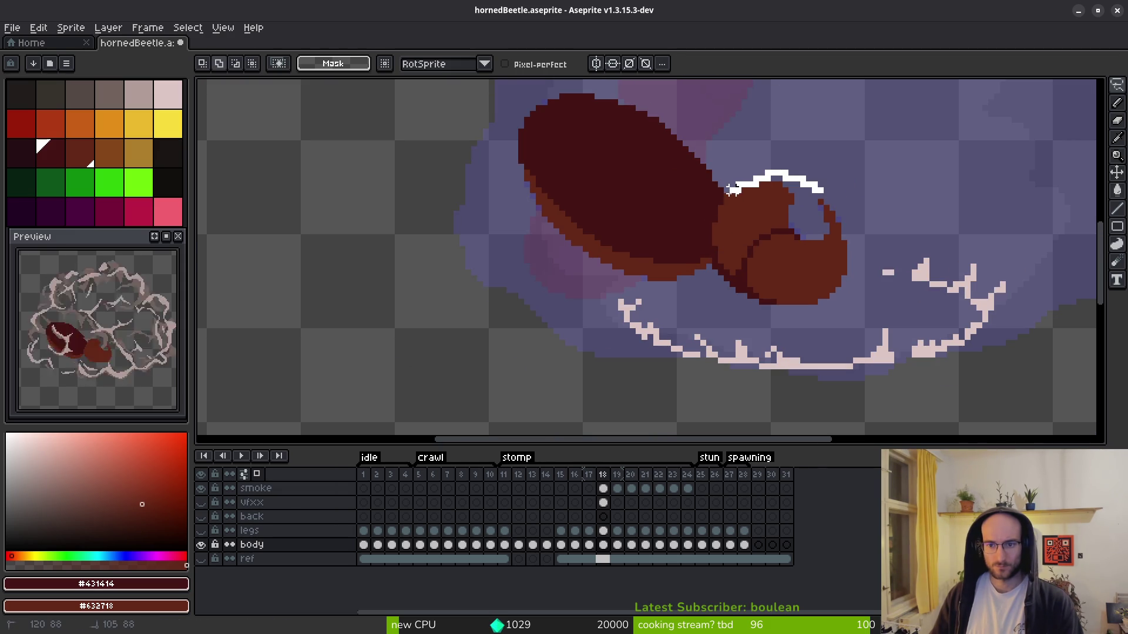
- Lasso the beetle's head and shift it slightly left
scroll(720, 213, "up", 1)
left_click_drag(763, 343, 869, 223)
left_click_drag(814, 258, 802, 259)
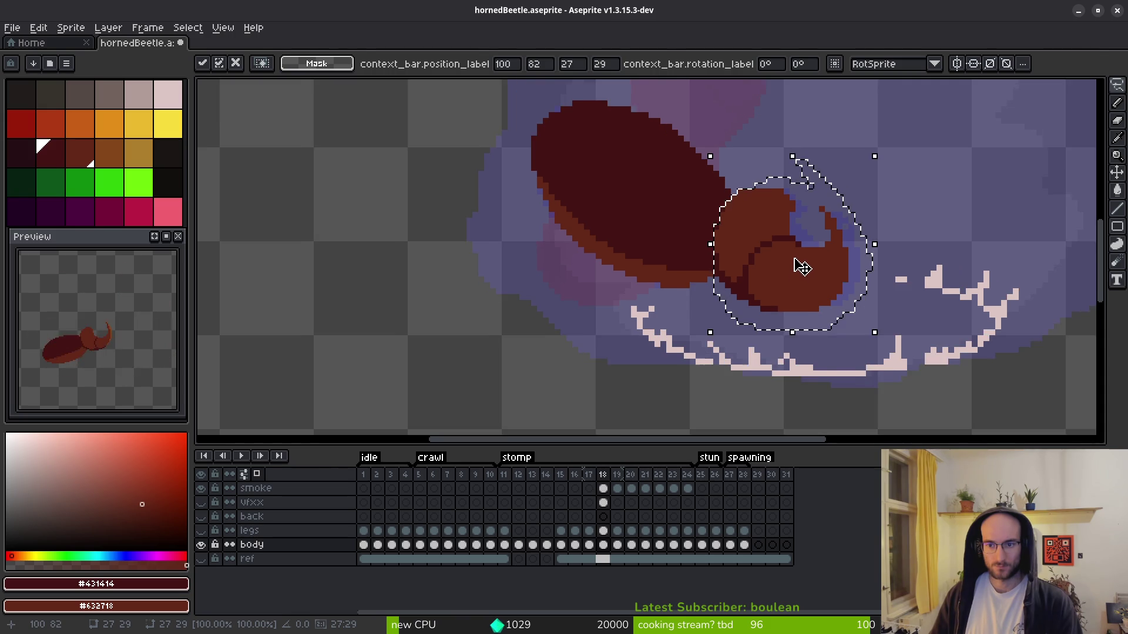
scroll(795, 264, "down", 1)
key("Return")
- Lasso the shell, nudge it slightly right, and clear the selection
mouse_move(751, 134)
left_mouse_down()
mouse_move(637, 87)
mouse_move(570, 291)
mouse_move(759, 334)
left_mouse_up()
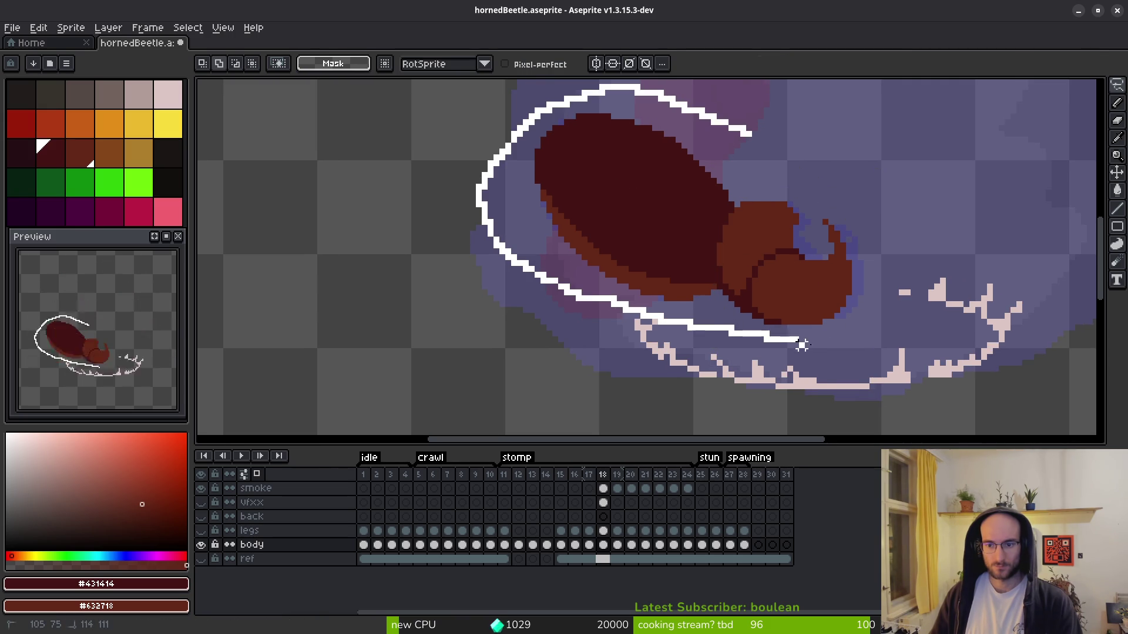
left_click_drag(866, 235, 868, 233)
left_click_drag(680, 146, 684, 145)
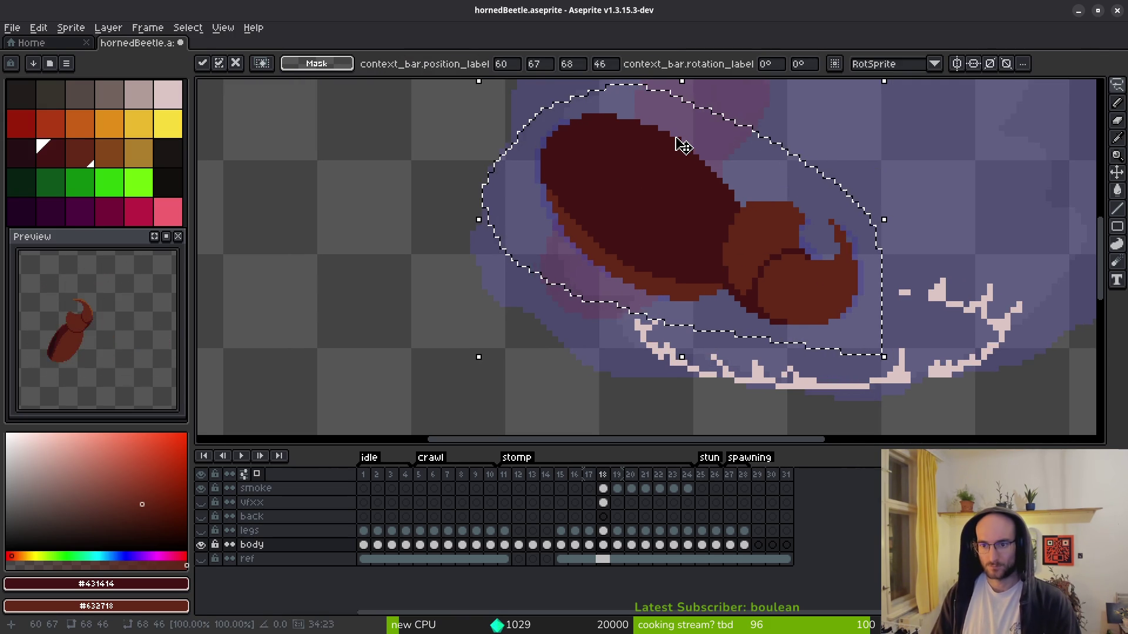
key("ctrl+d")
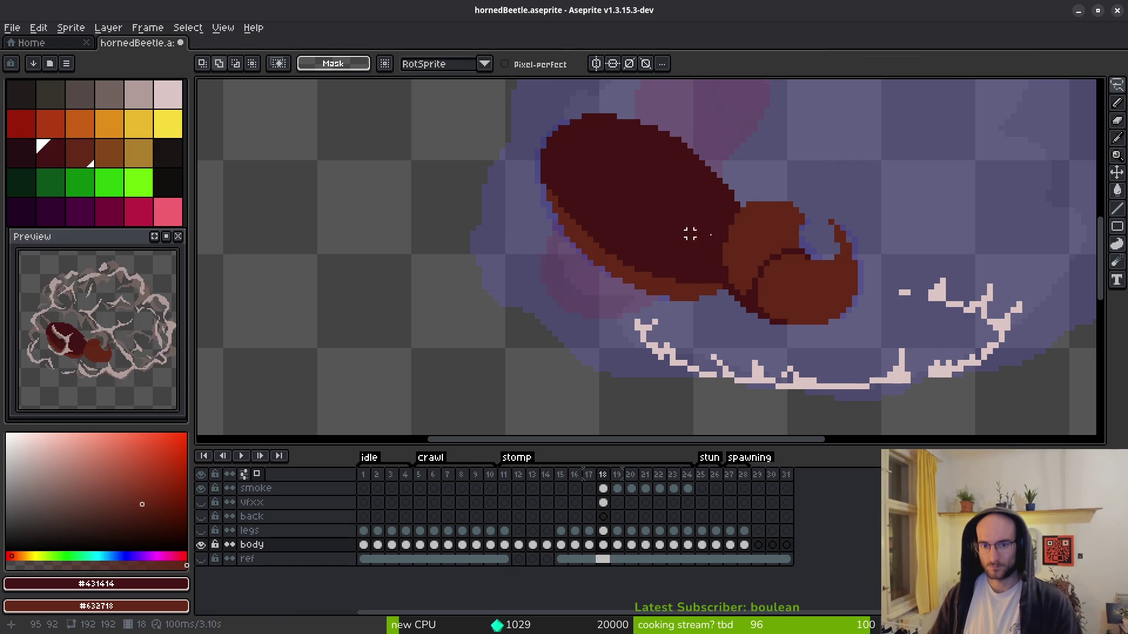
scroll(787, 307, "up", 1)
scroll(844, 271, "up", 1)
key("i")
scroll(845, 276, "down", 2)
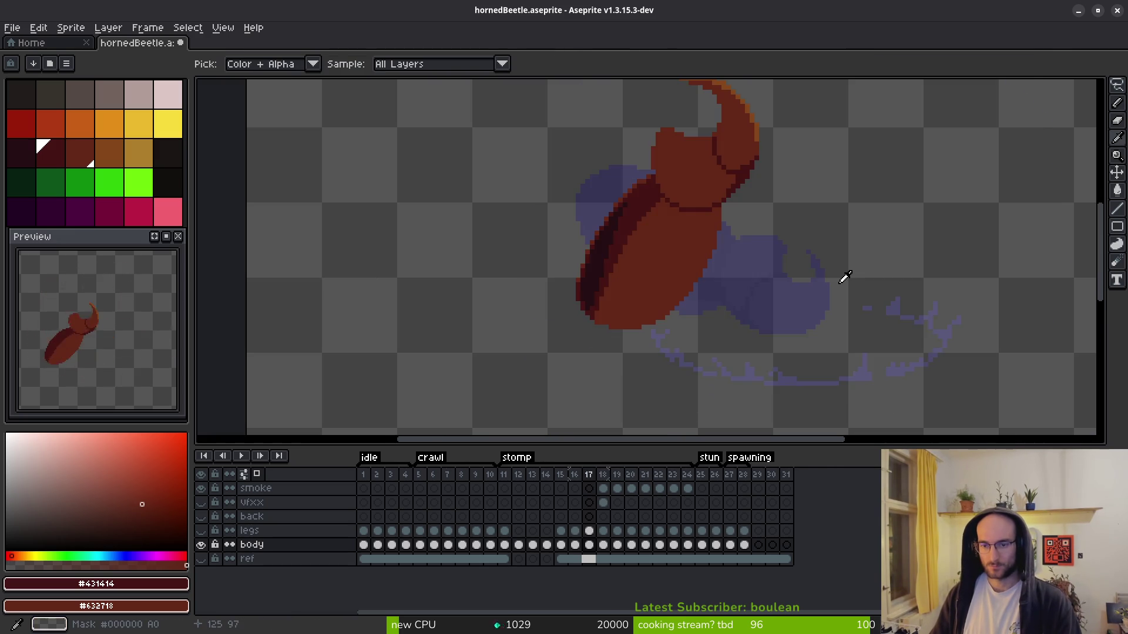
- Pick the body brown #632718 and try moving the horn tip, then undo it
key("b")
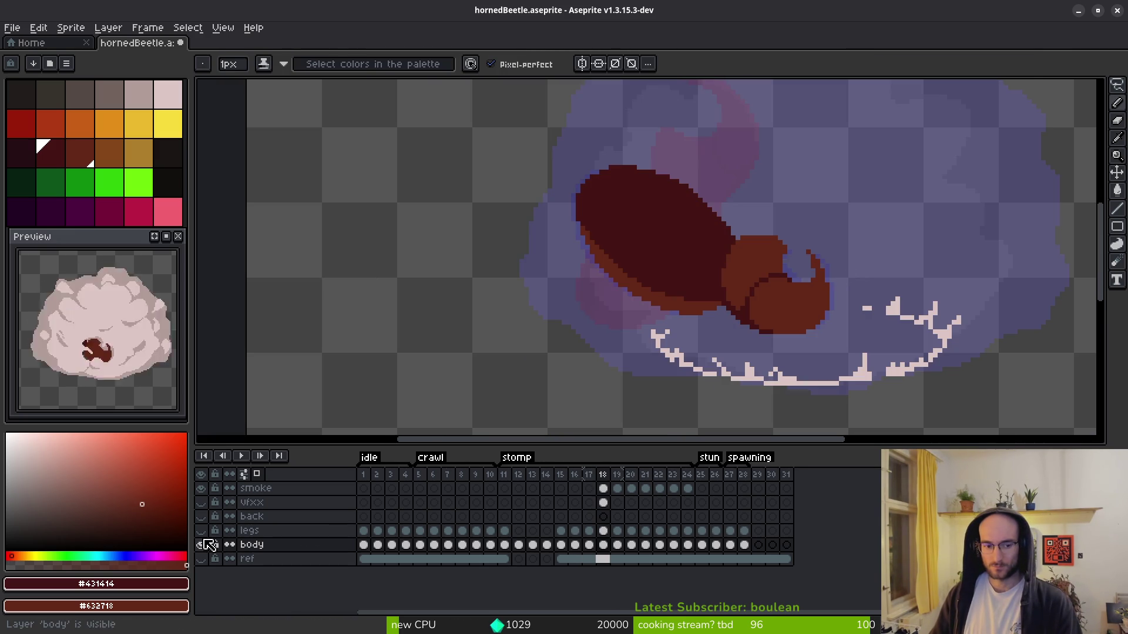
left_click(201, 532)
left_click(201, 531)
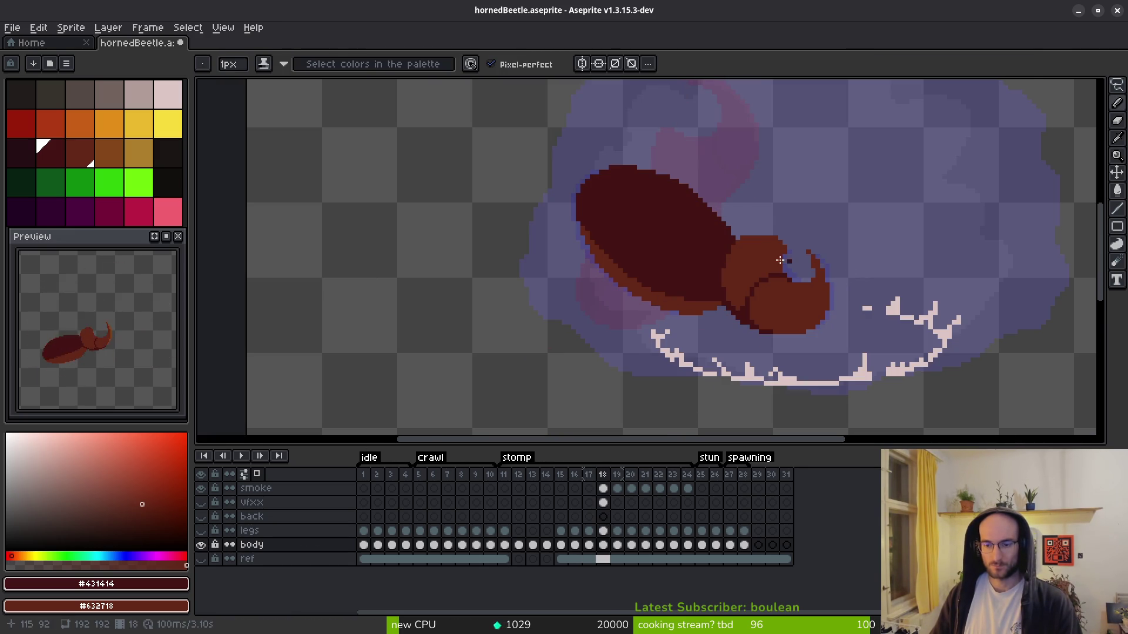
scroll(814, 309, "up", 4)
left_click(769, 321, "alt")
key("m")
left_click_drag(721, 157, 833, 322)
mouse_move(793, 290)
left_mouse_down()
mouse_move(799, 279)
mouse_move(763, 229)
mouse_move(813, 289)
left_mouse_up()
key("ctrl+z")
- Paint the horn's purple gap column in body brown, then undo back to the earlier horn
mouse_move(716, 170)
left_mouse_down()
mouse_move(838, 326)
mouse_move(831, 307)
mouse_move(775, 300)
left_mouse_up()
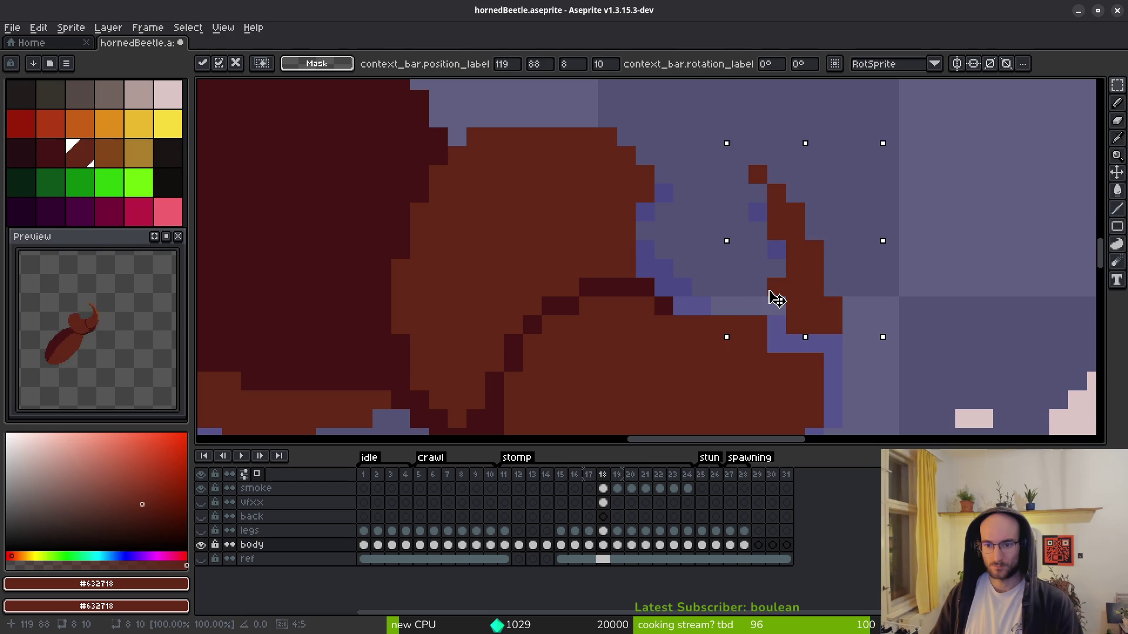
key("f")
left_click_drag(779, 343, 779, 336)
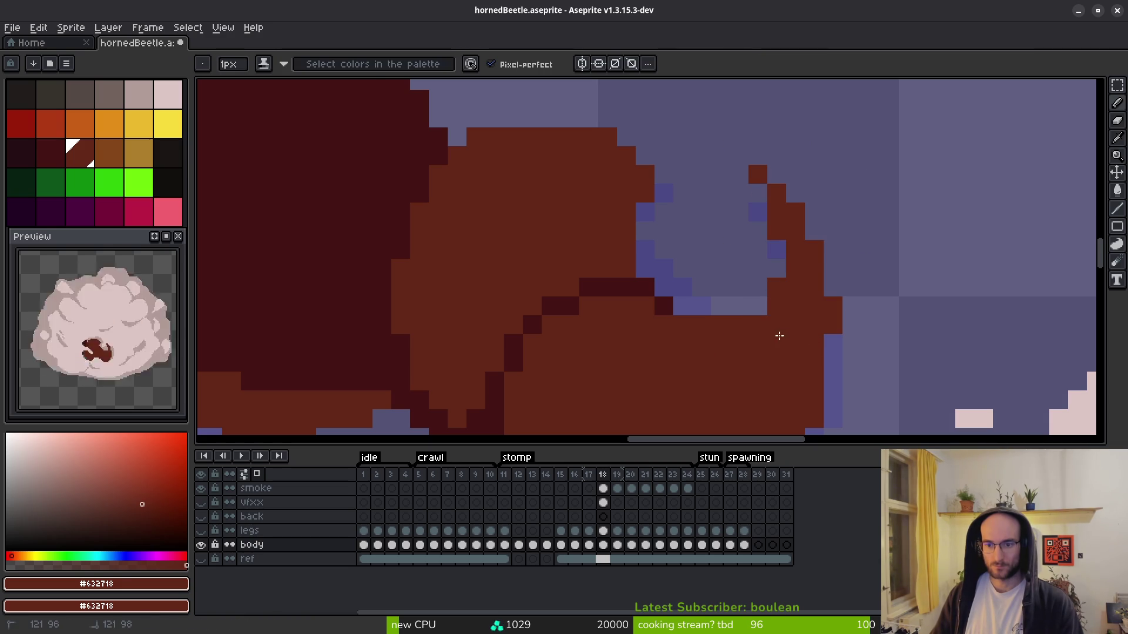
key("e")
scroll(852, 340, "down", 3)
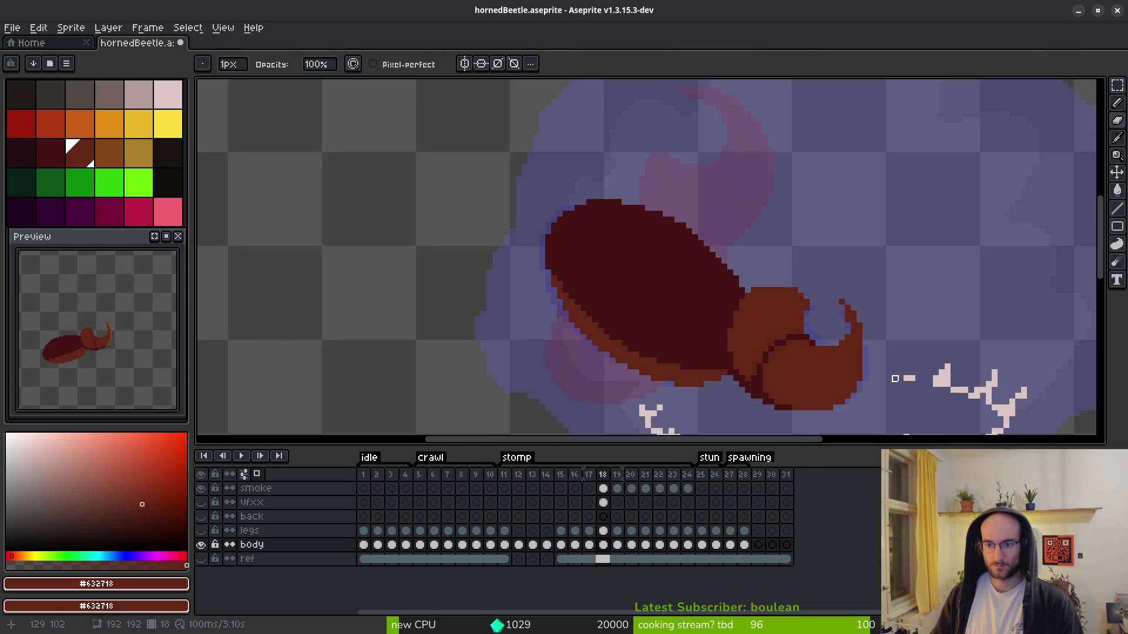
scroll(859, 362, "up", 2)
key("ctrl+z")
key("ctrl+z")
key("ctrl+z")
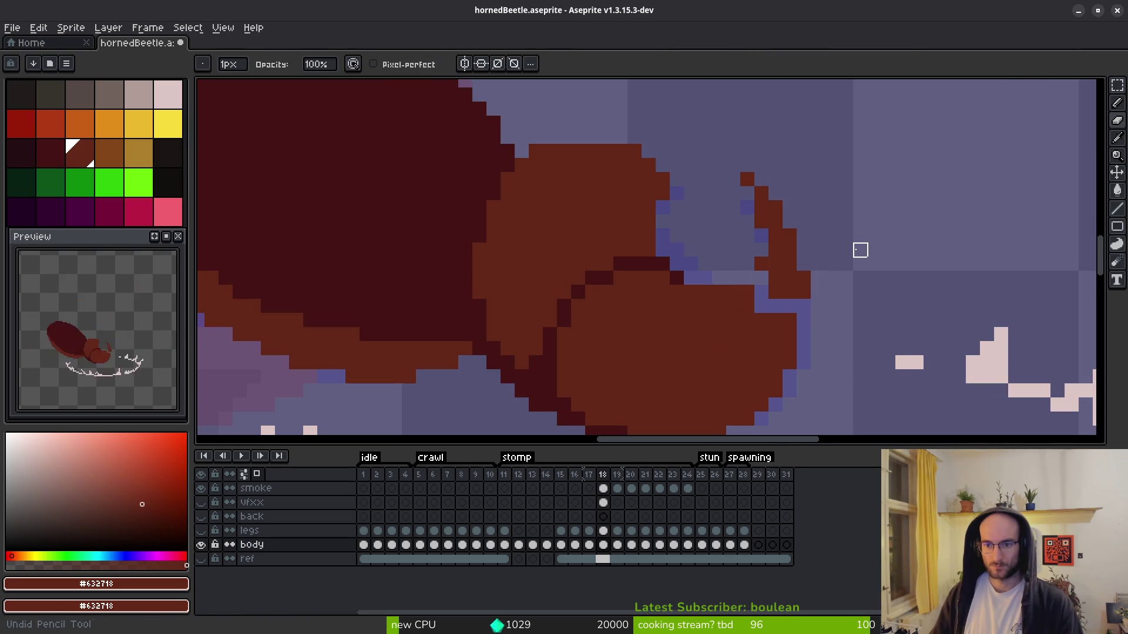
key("ctrl+z")
key("b")
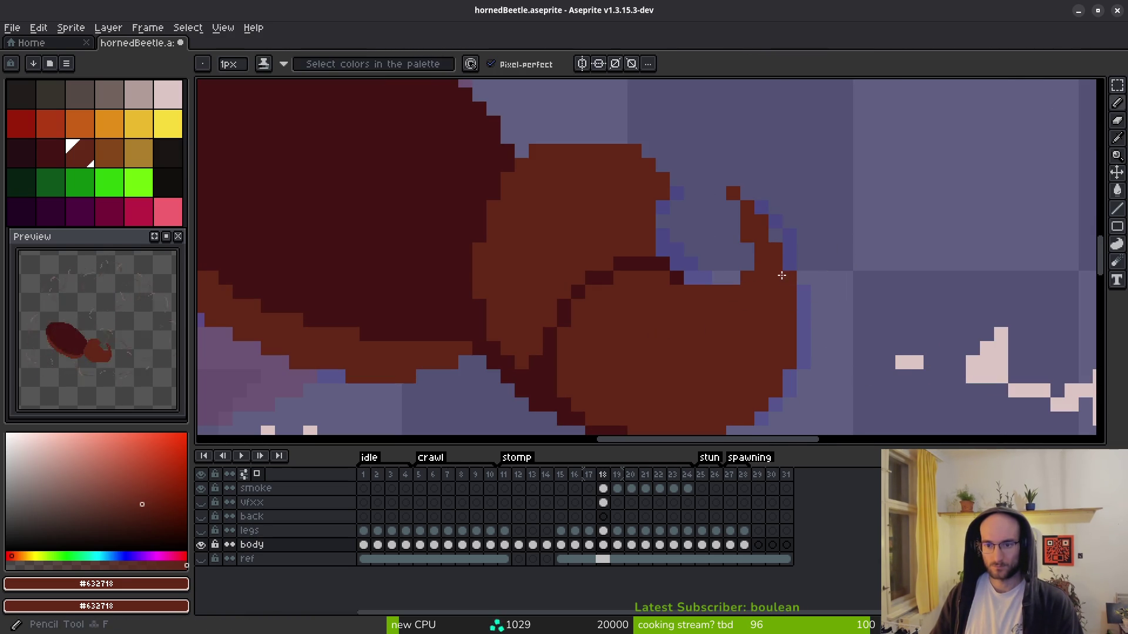
key("ctrl+z")
- Nudge the selected horn tip one pixel right and up, and fill its base in dark red
key("m")
left_click_drag(700, 159, 806, 261)
left_click(786, 264)
key("Right")
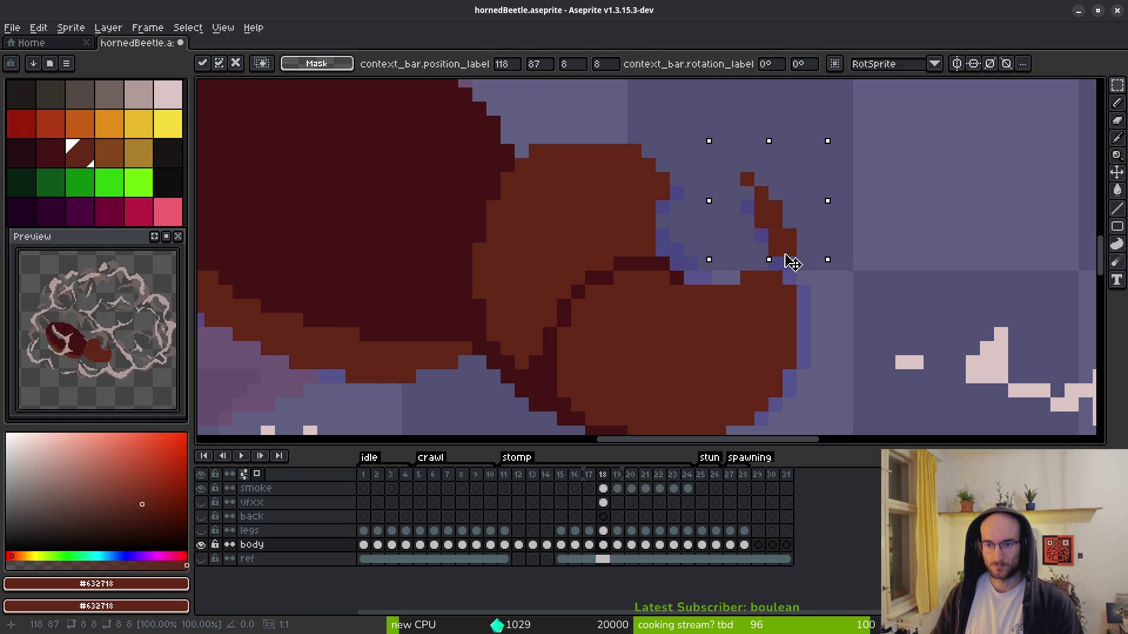
key("Up")
key("b")
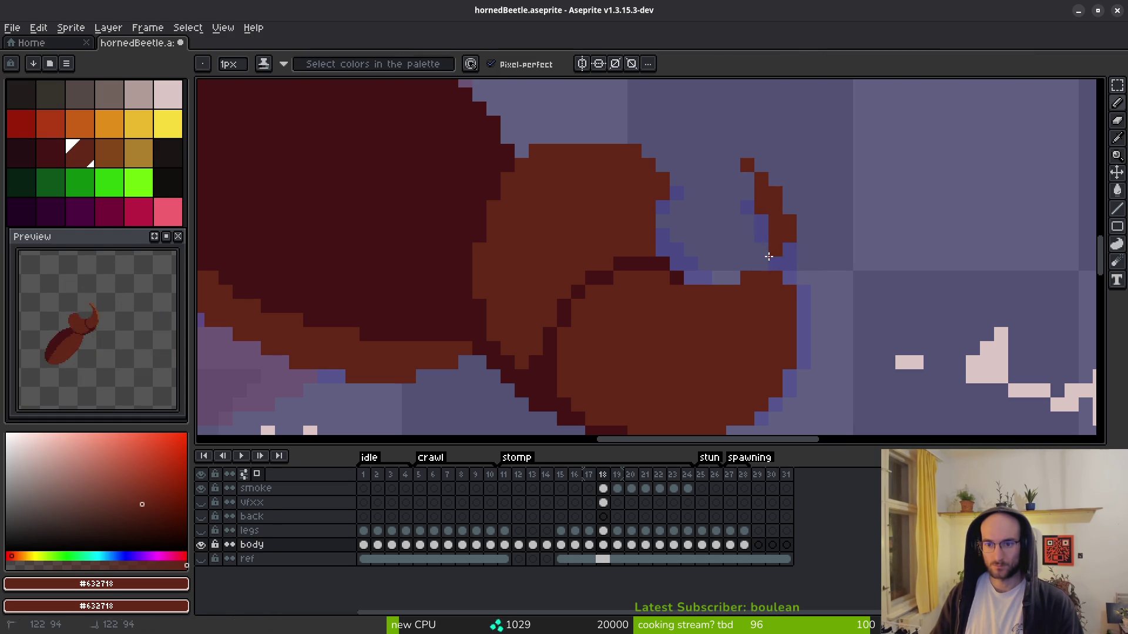
left_click_drag(786, 247, 765, 268)
scroll(887, 308, "down", 5)
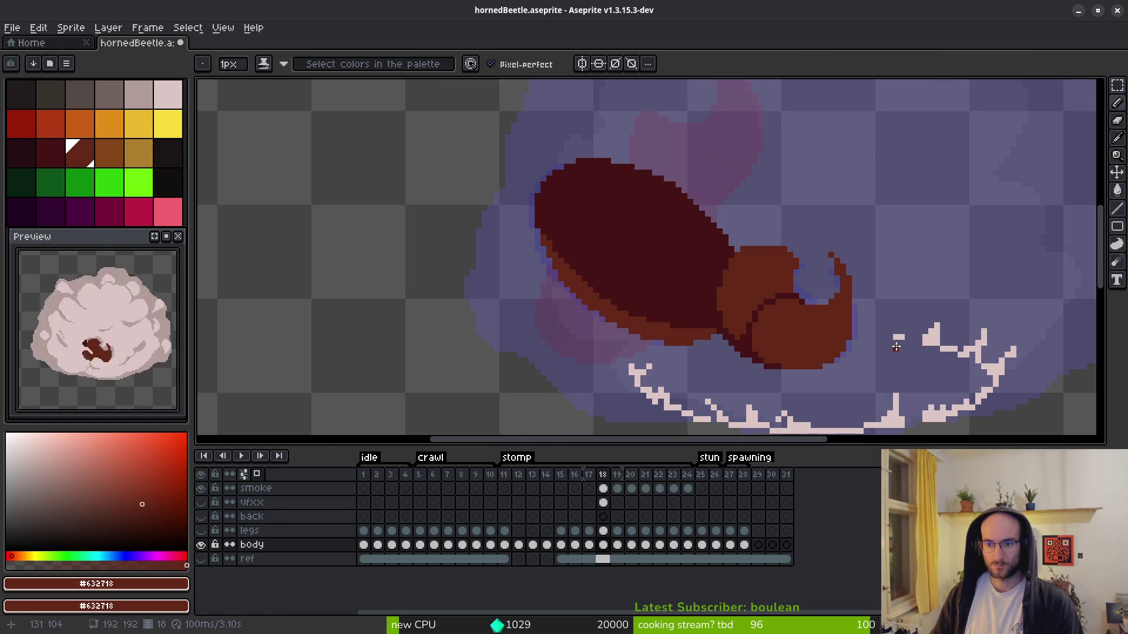
scroll(889, 342, "down", 4)
left_click_drag(891, 339, 878, 338)
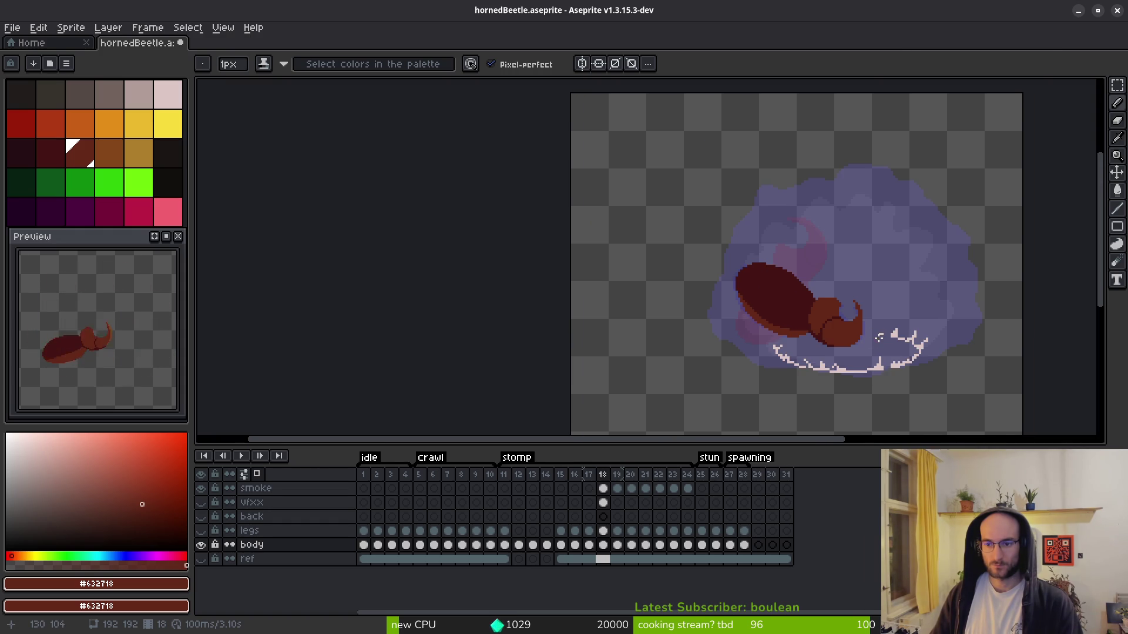
- Compare with frame 17, return to frame 18, and restore the horn selection
key("comma")
key("i")
key("period")
key("b")
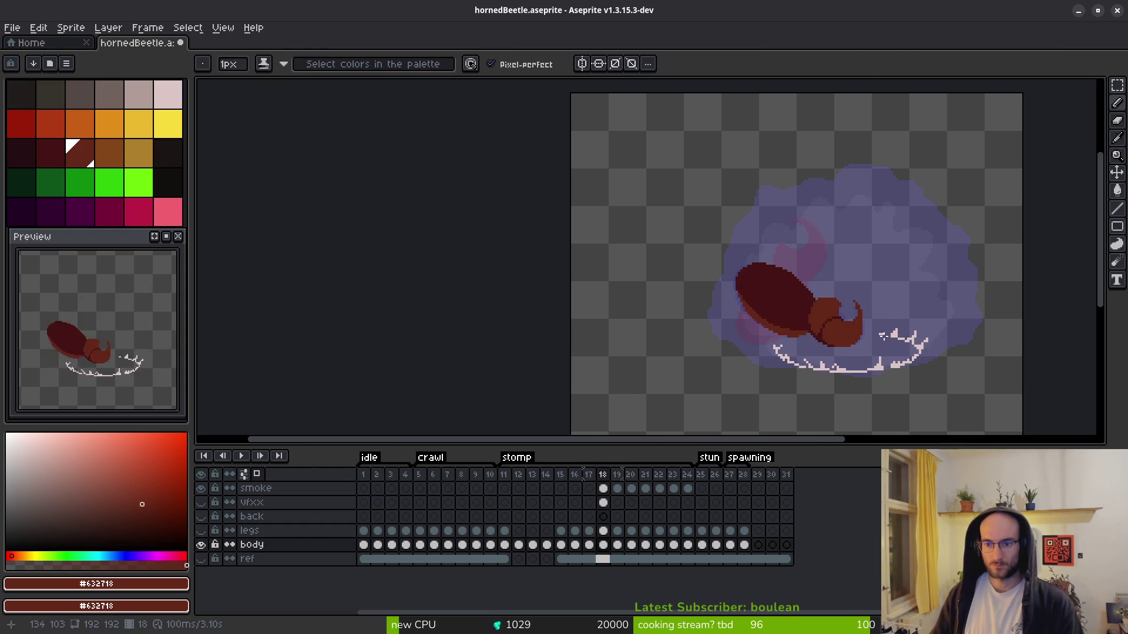
scroll(887, 319, "up", 3)
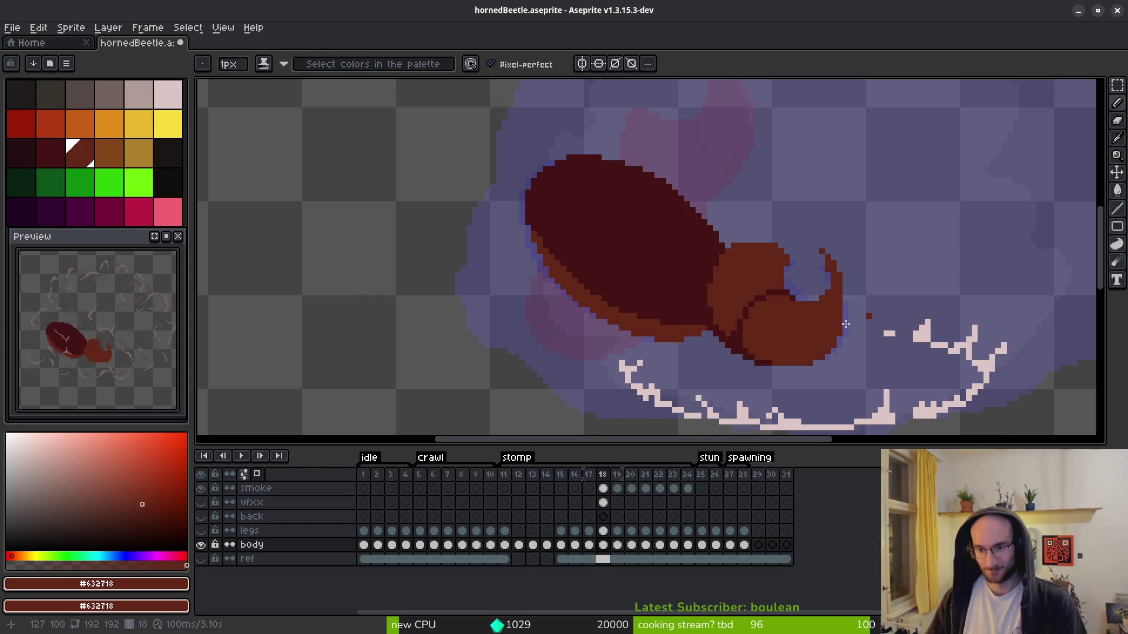
scroll(881, 323, "up", 1)
key("ctrl+z")
key("ctrl+z")
key("ctrl+z")
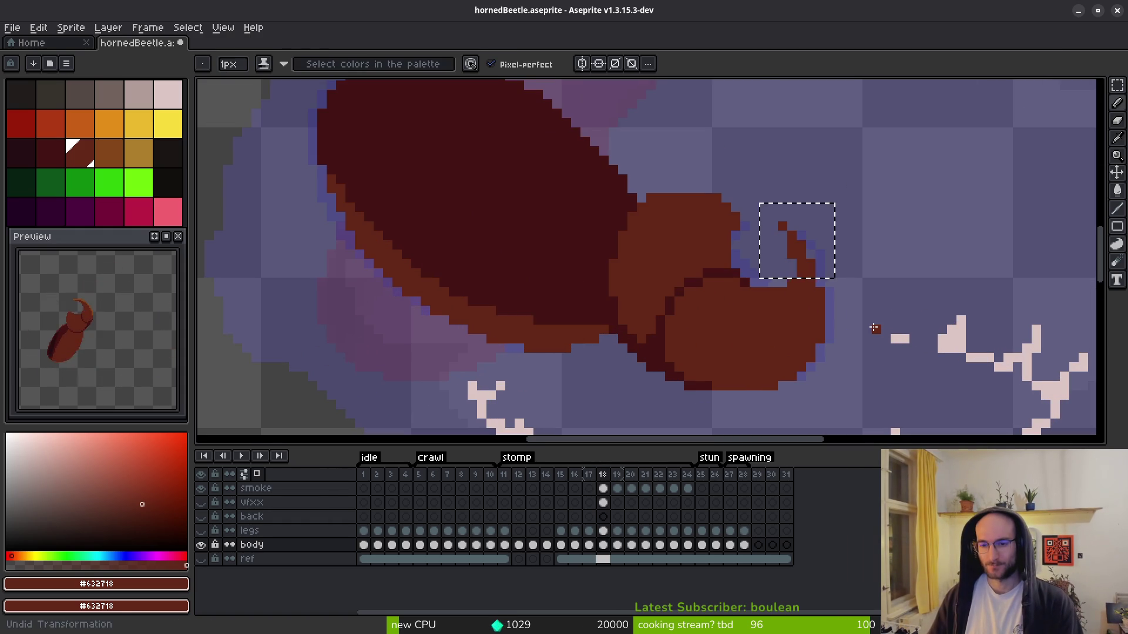
scroll(790, 298, "up", 2)
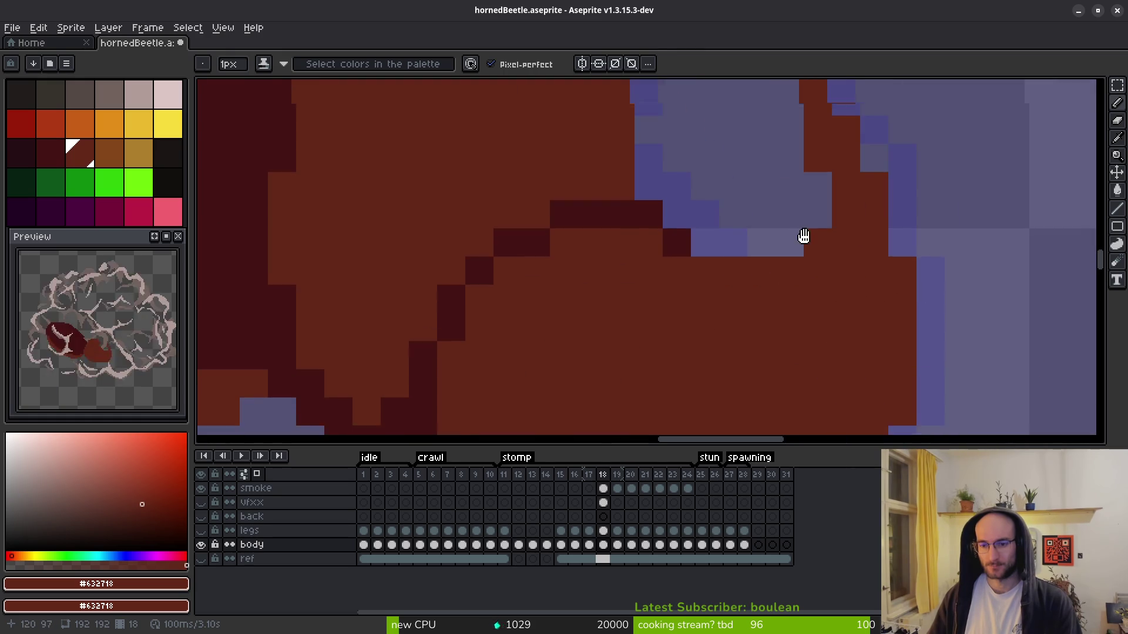
scroll(823, 287, "down", 2)
scroll(800, 231, "up", 1)
- Repaint a short row along the head edge and shade a pixel on the head outline
key("m")
scroll(734, 217, "up", 1)
key("b")
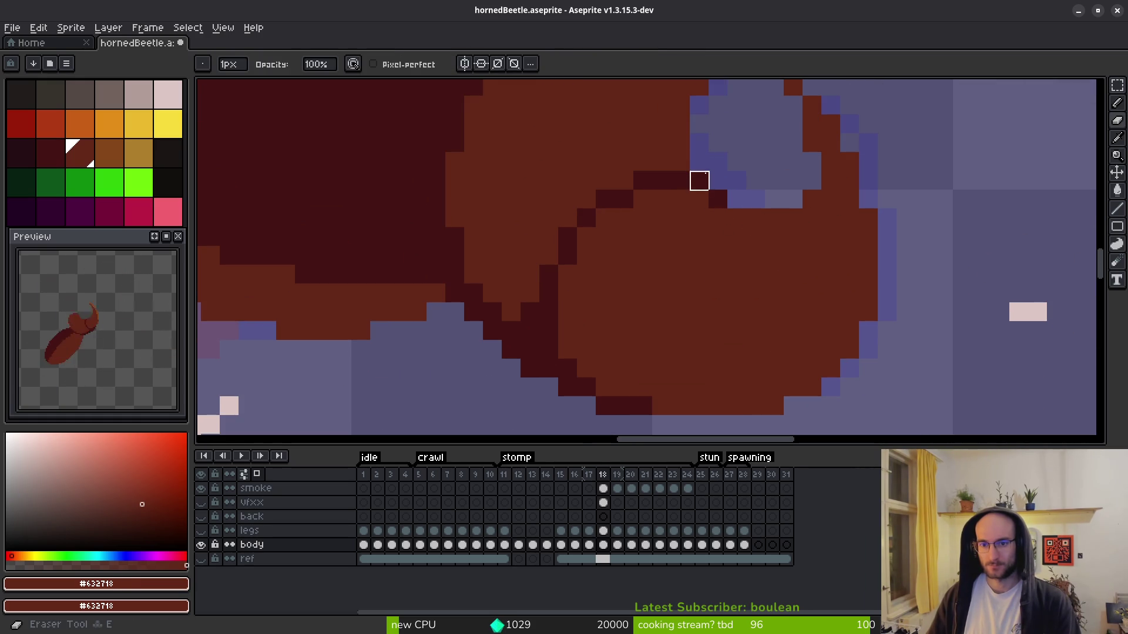
left_click_drag(736, 218, 774, 219)
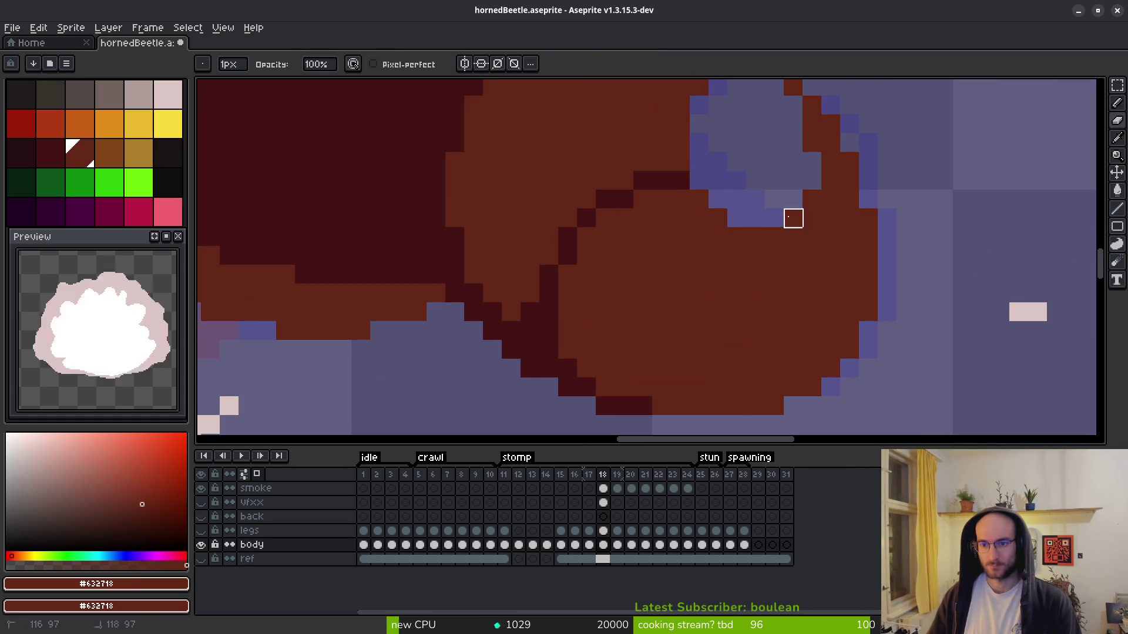
scroll(850, 293, "down", 1)
scroll(845, 275, "up", 1)
key("b")
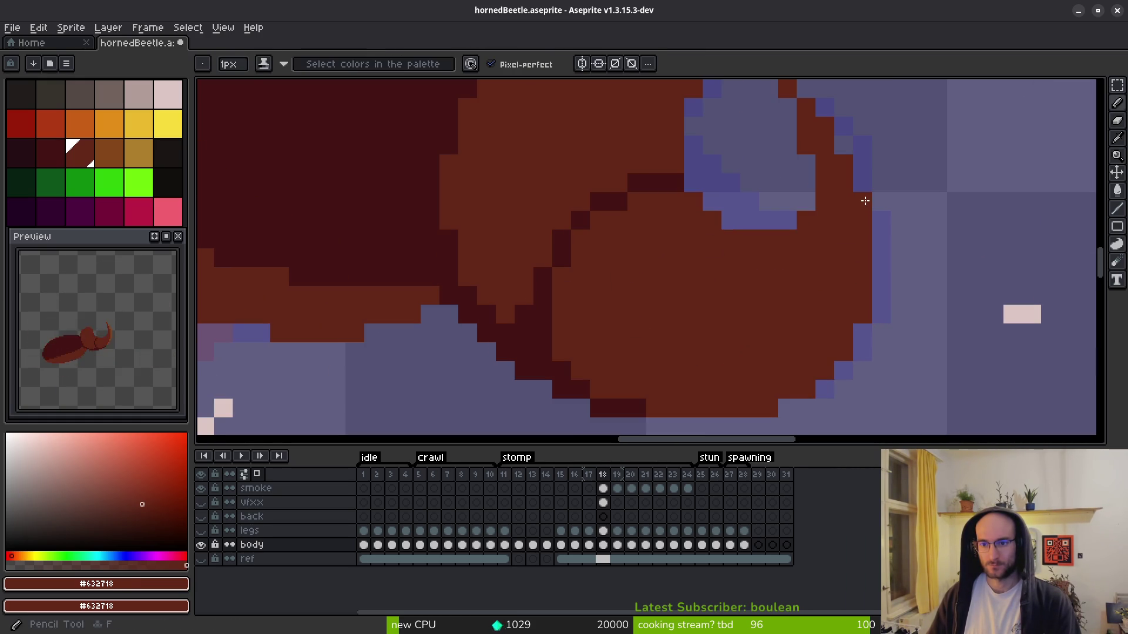
left_click(880, 182)
scroll(897, 239, "down", 1)
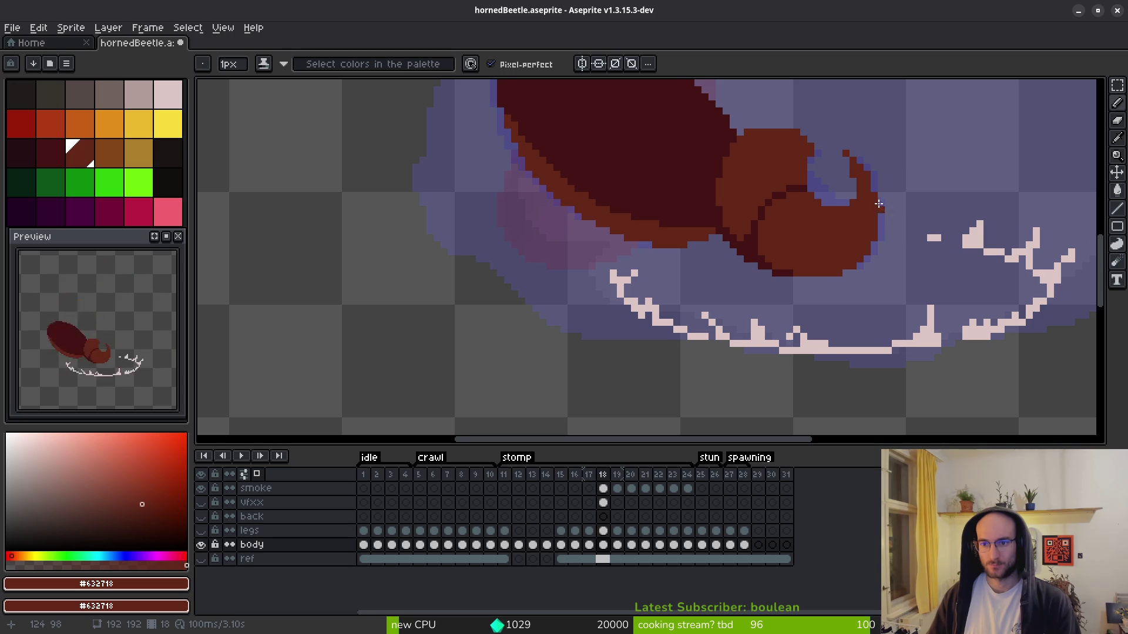
scroll(882, 215, "up", 2)
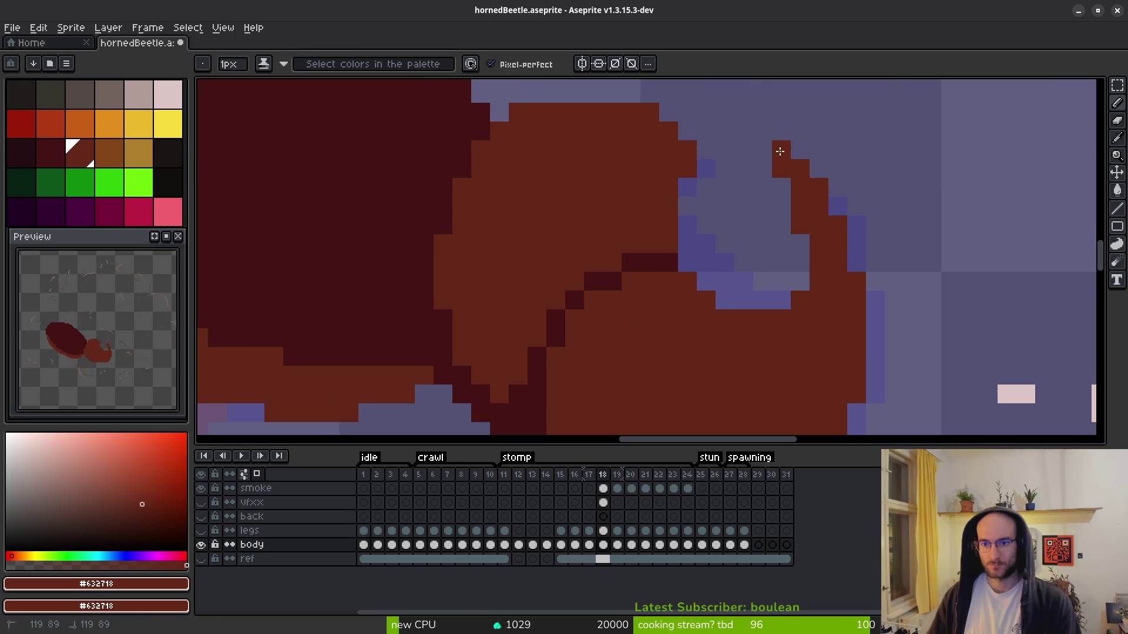
key("b")
scroll(869, 327, "down", 3)
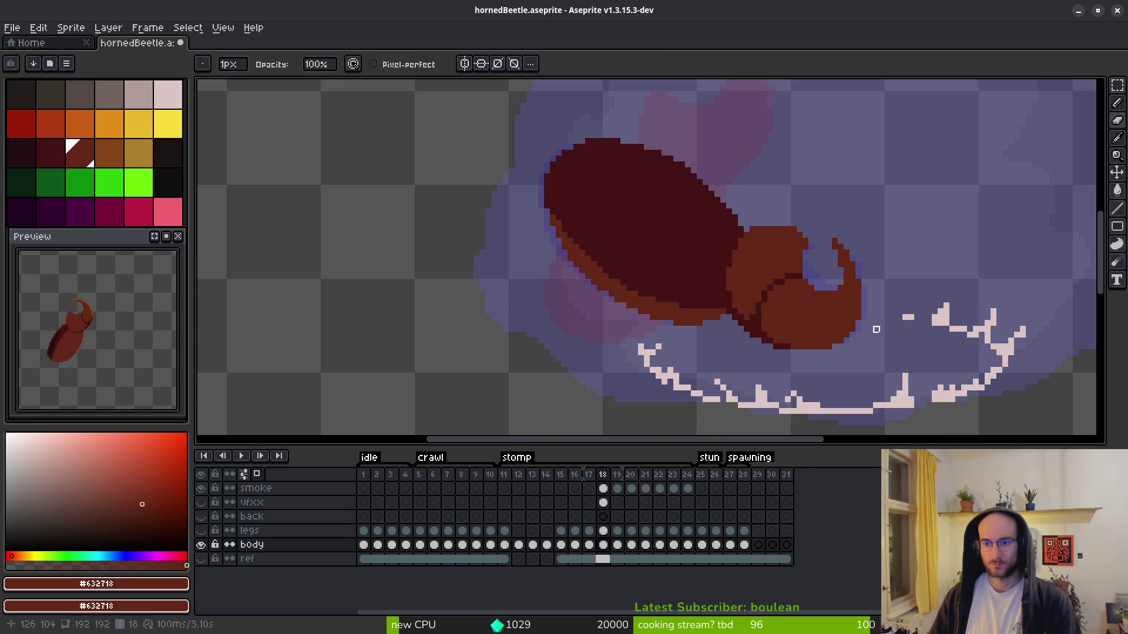
key("b")
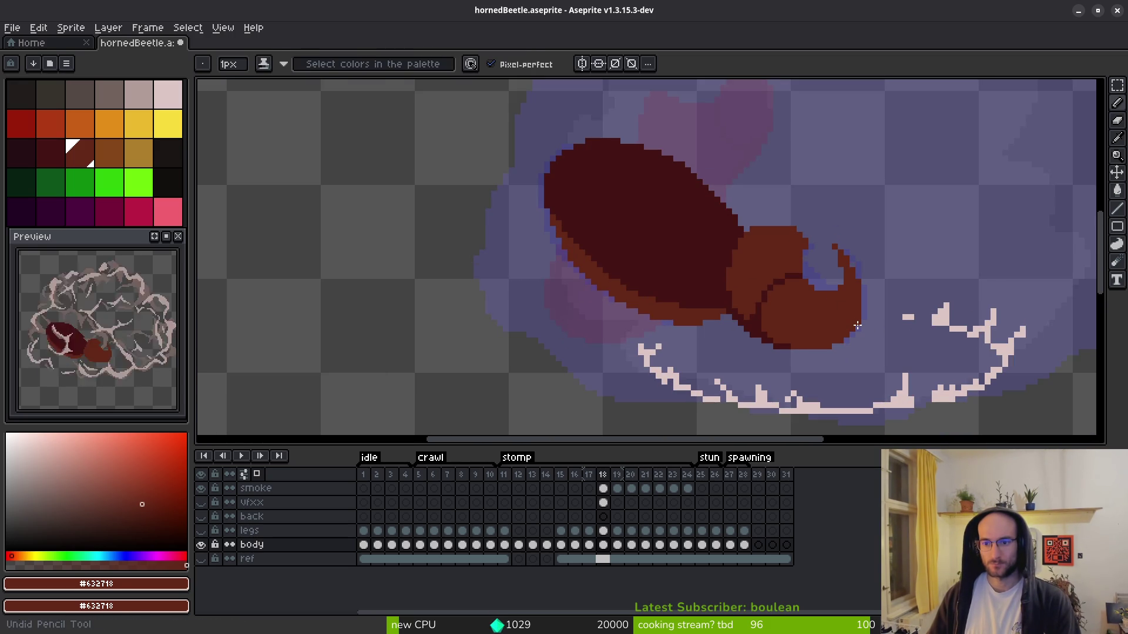
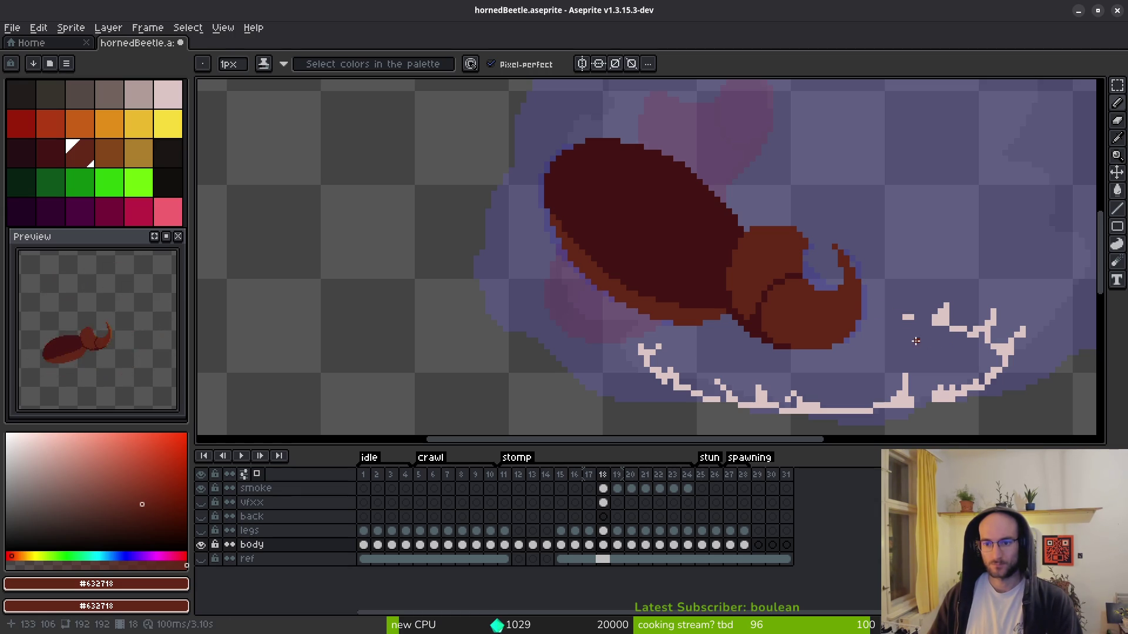
- Add a #431414 pixel inside frame 18's horn curve, erase a stray brown pixel, and save
scroll(818, 308, "up", 2)
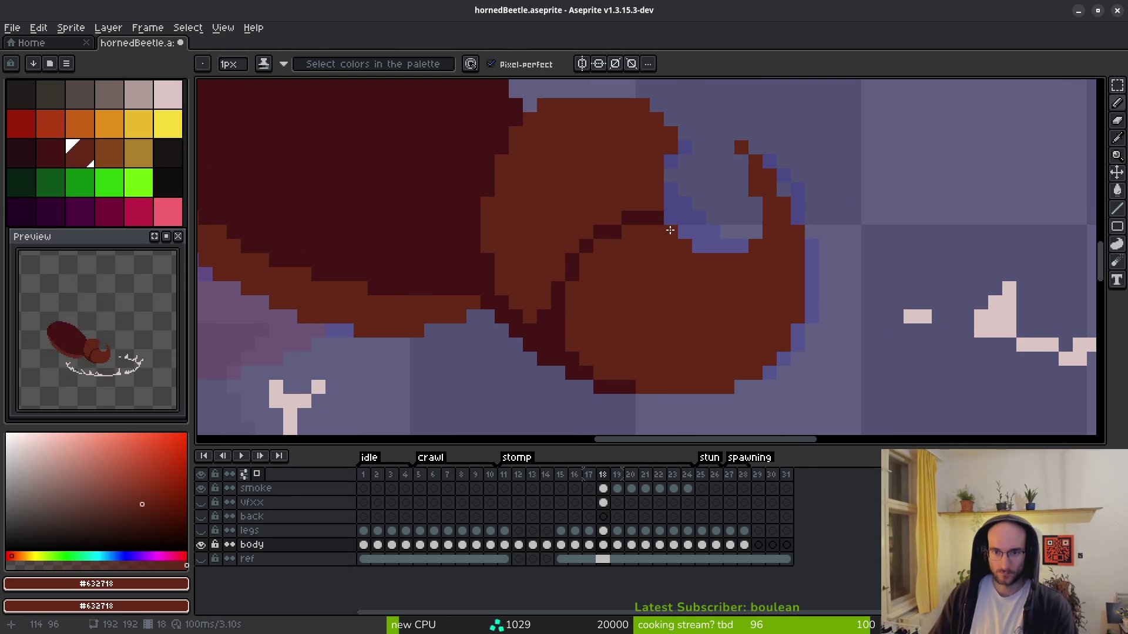
key("9")
left_click(698, 246)
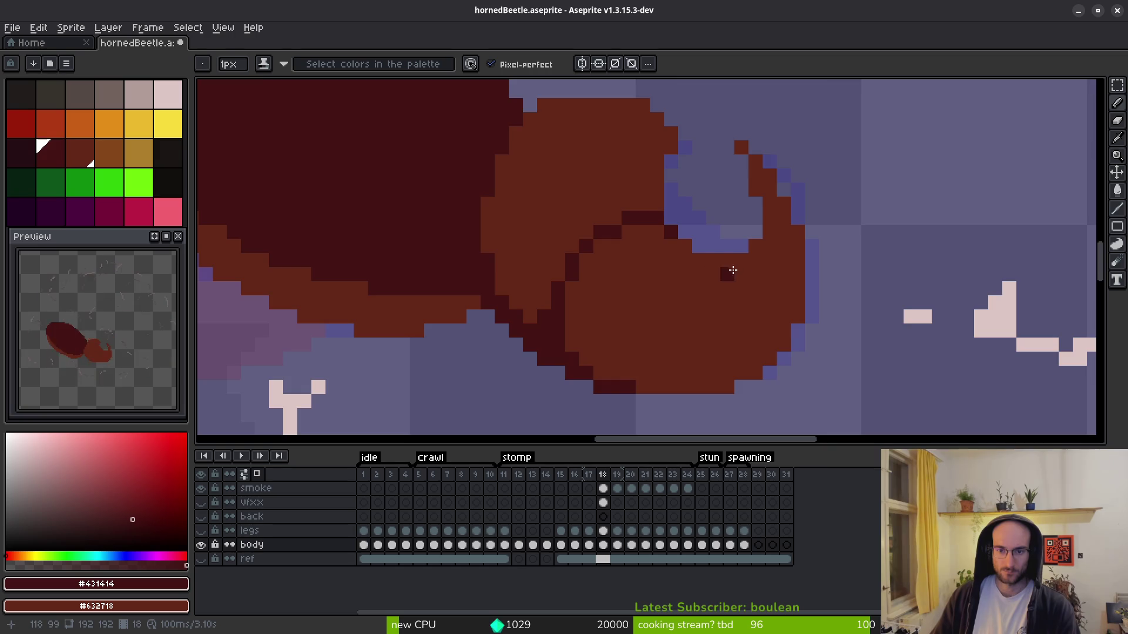
scroll(731, 269, "down", 2)
scroll(751, 306, "up", 2)
key("e")
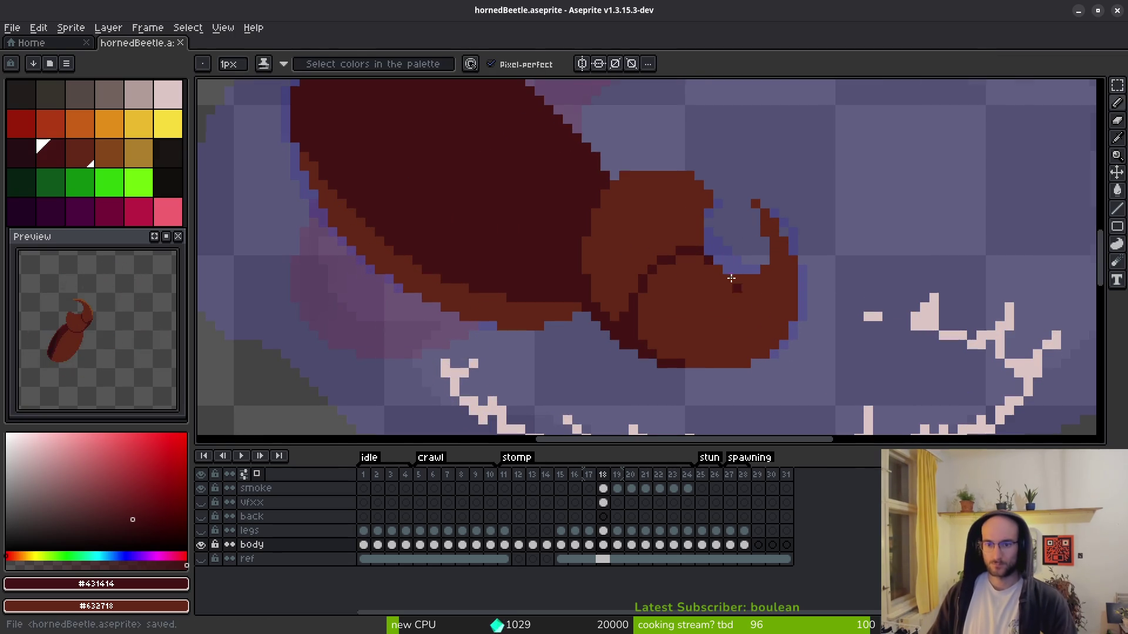
left_click(699, 242)
key("ctrl+s")
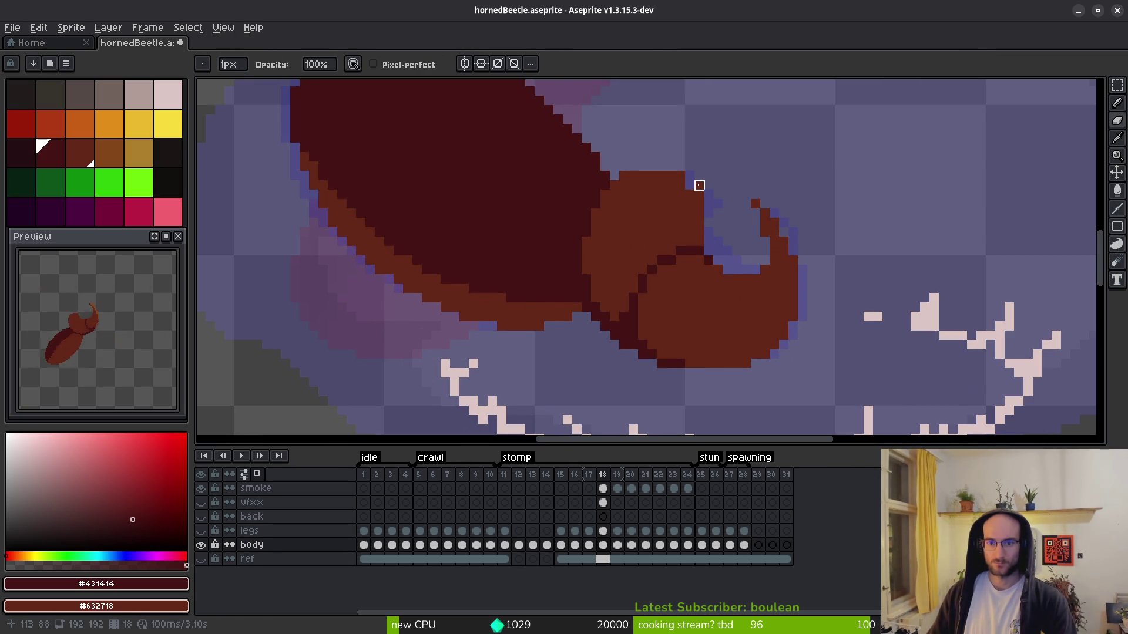
- Pencil another dark red pixel into the horn curve and save the beetle file
key("b")
left_click(728, 204)
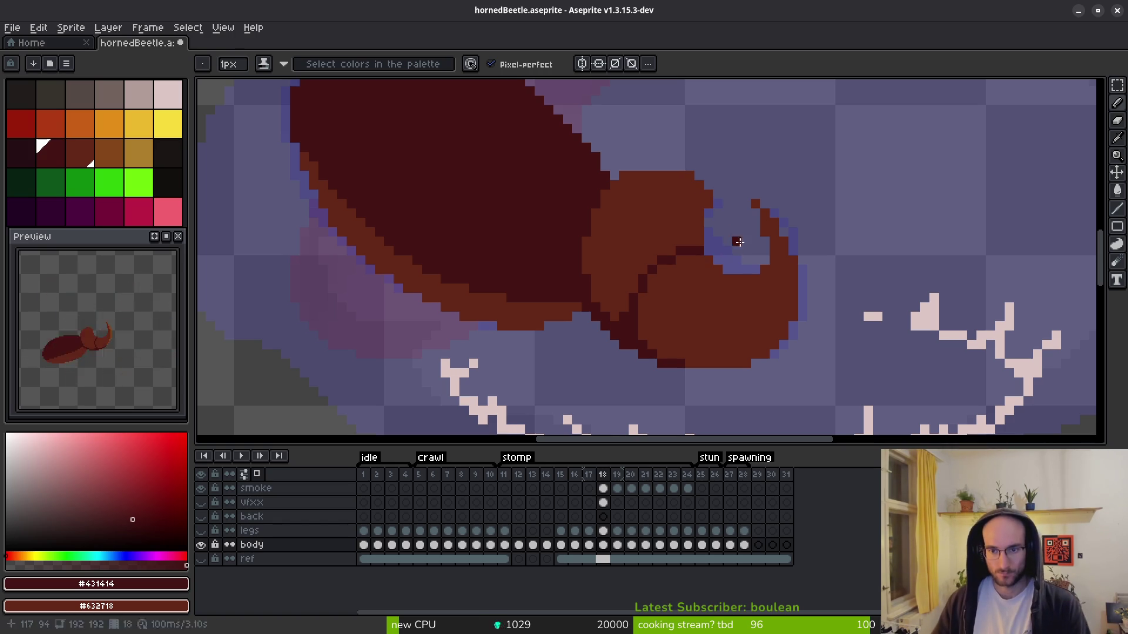
scroll(754, 268, "down", 3)
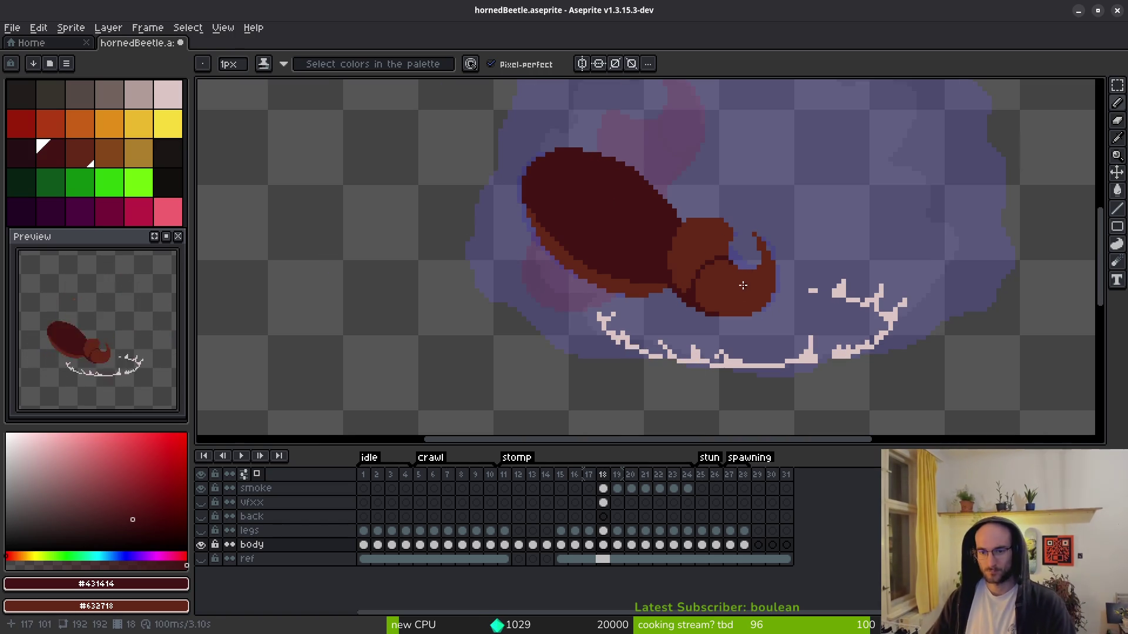
scroll(685, 259, "up", 1)
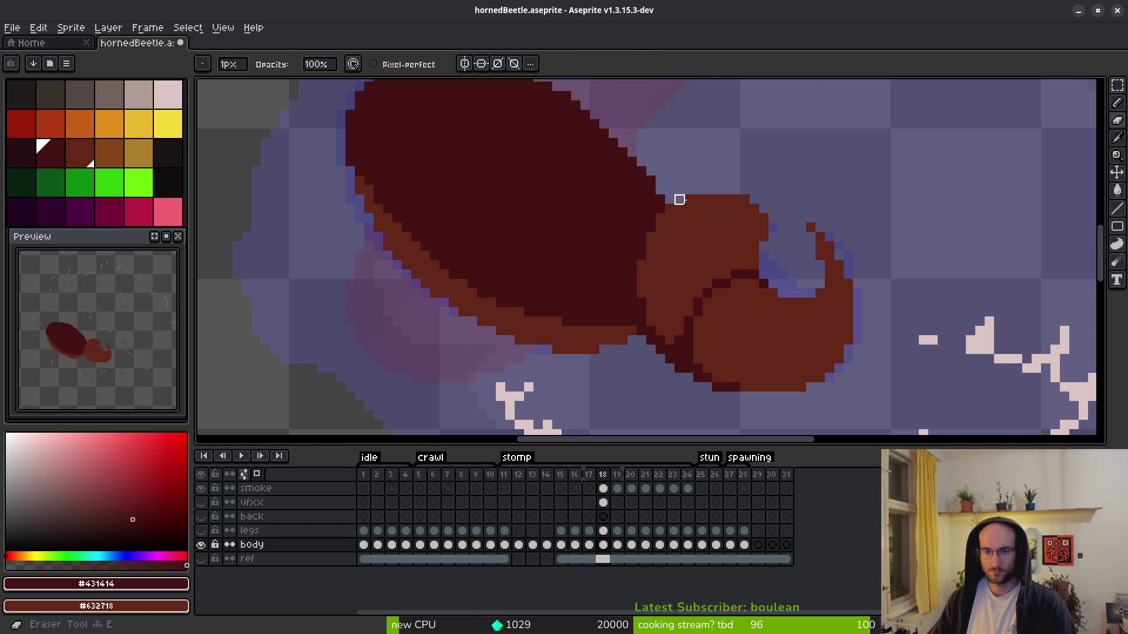
scroll(773, 243, "down", 1)
key("ctrl+s")
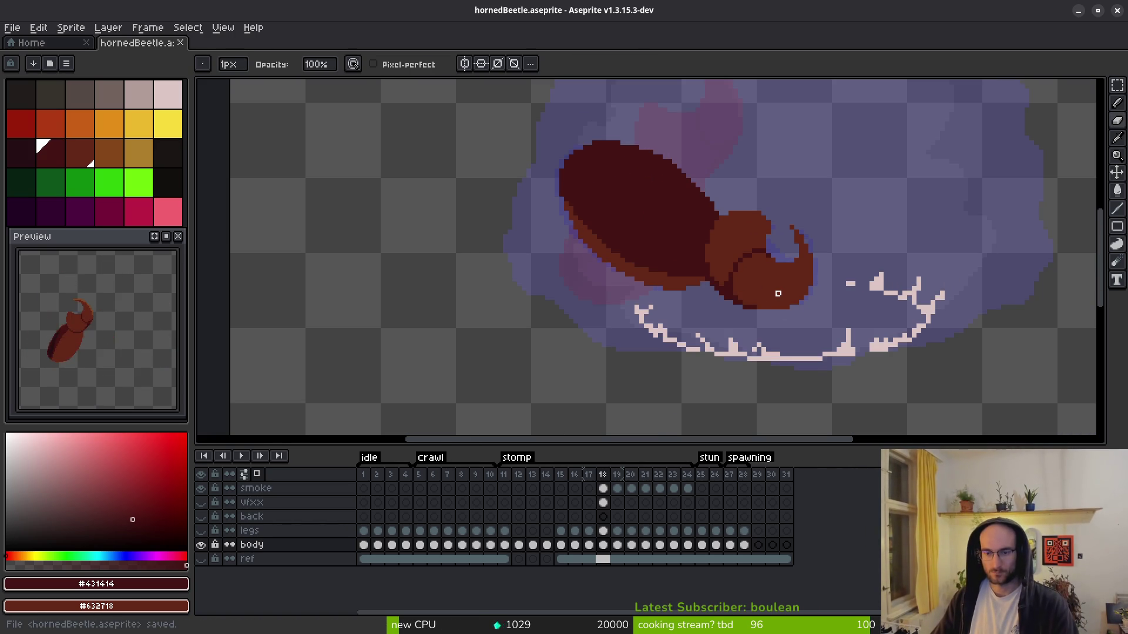
- Compare against frame 17, switch to lighter brown, and repaint a body edge pixel on frame 18
key("b")
scroll(614, 244, "up", 3)
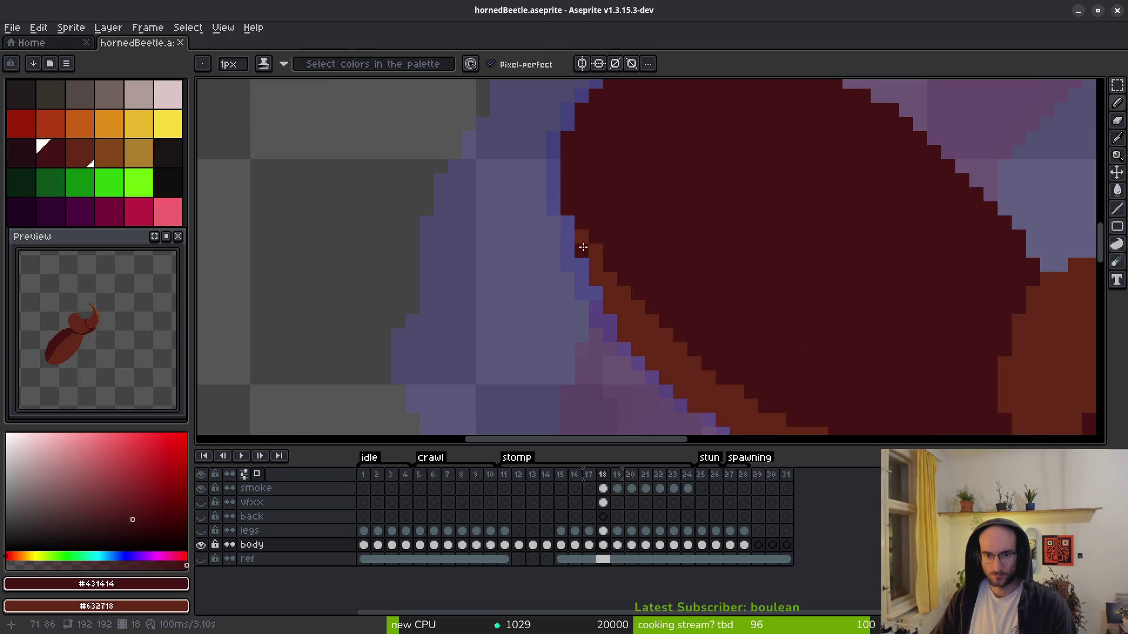
scroll(722, 259, "down", 3)
key("alt")
key("alt")
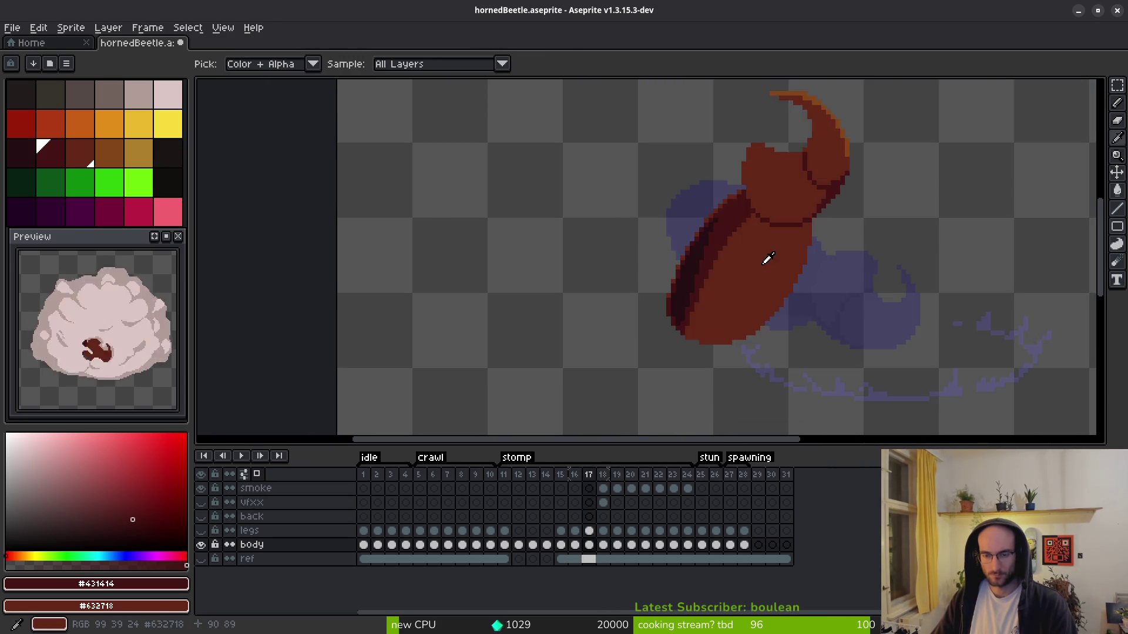
scroll(742, 234, "up", 4)
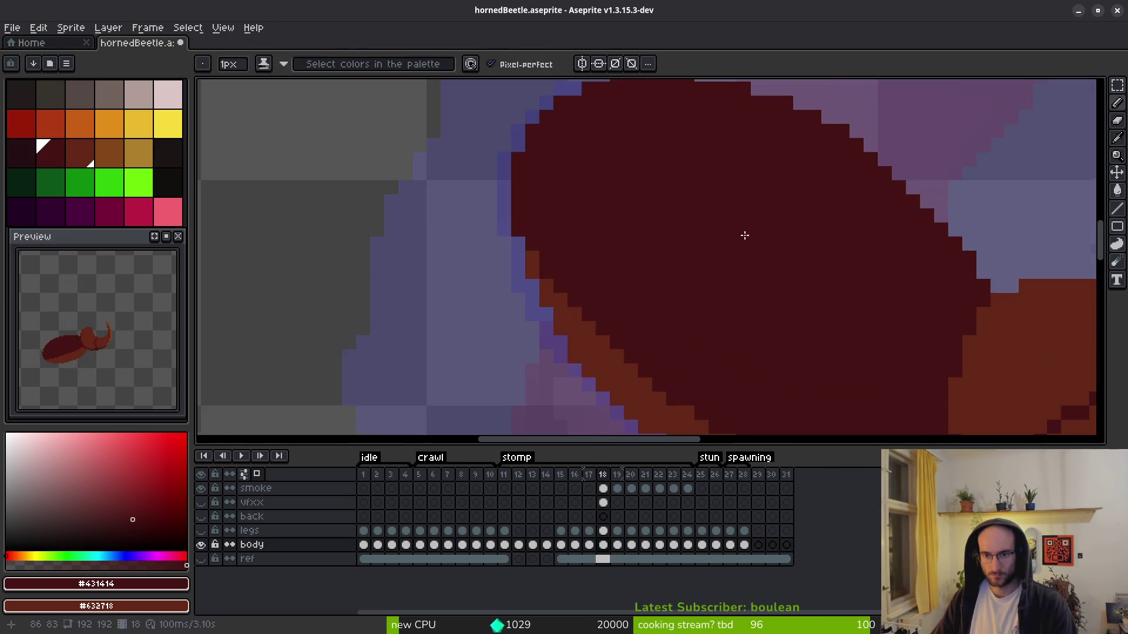
key("comma")
key("x")
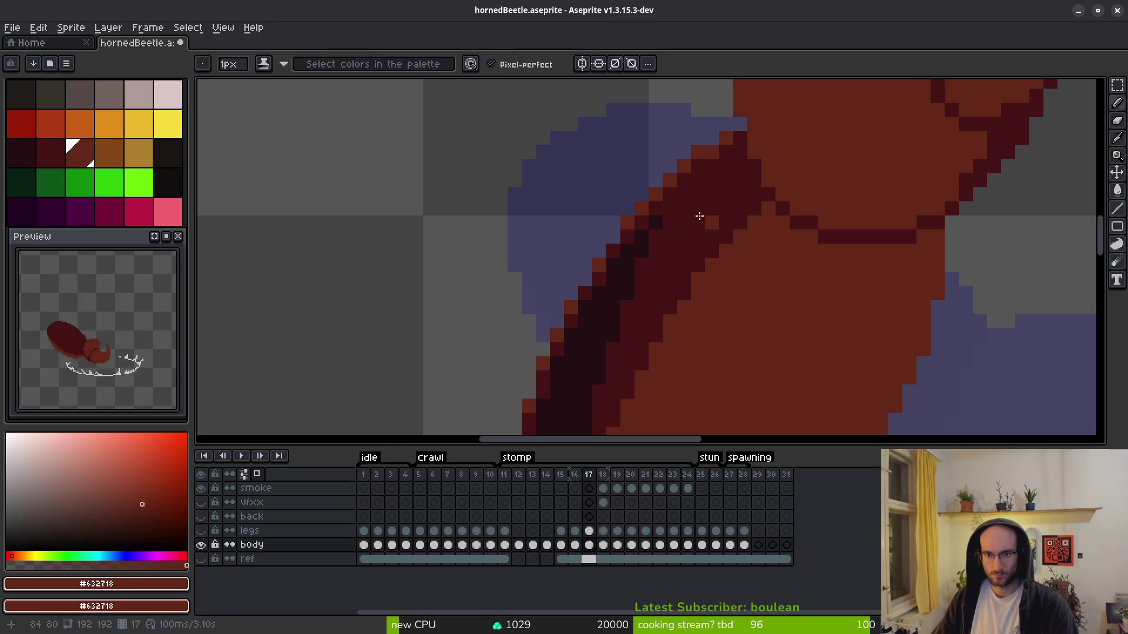
key("period")
left_click(969, 310)
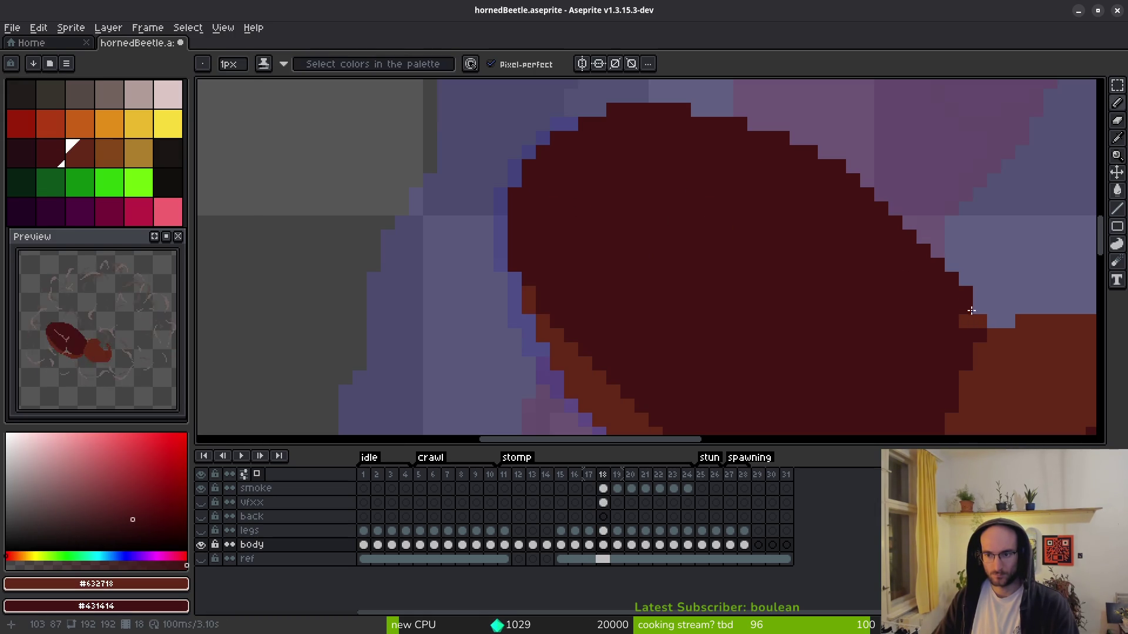
- Paint a lighter brown #632718 rim along the body's upper outline
left_click(961, 296)
mouse_move(962, 295)
left_mouse_down()
mouse_move(864, 203)
mouse_move(764, 144)
mouse_move(614, 114)
mouse_move(735, 121)
mouse_move(773, 137)
left_mouse_up()
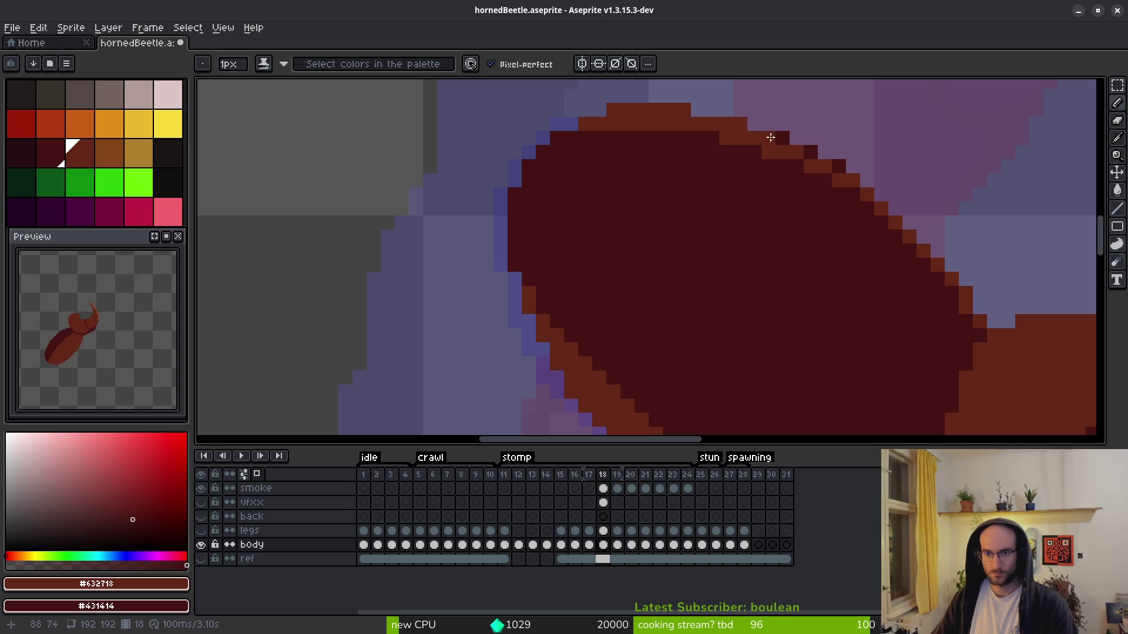
left_click(838, 166)
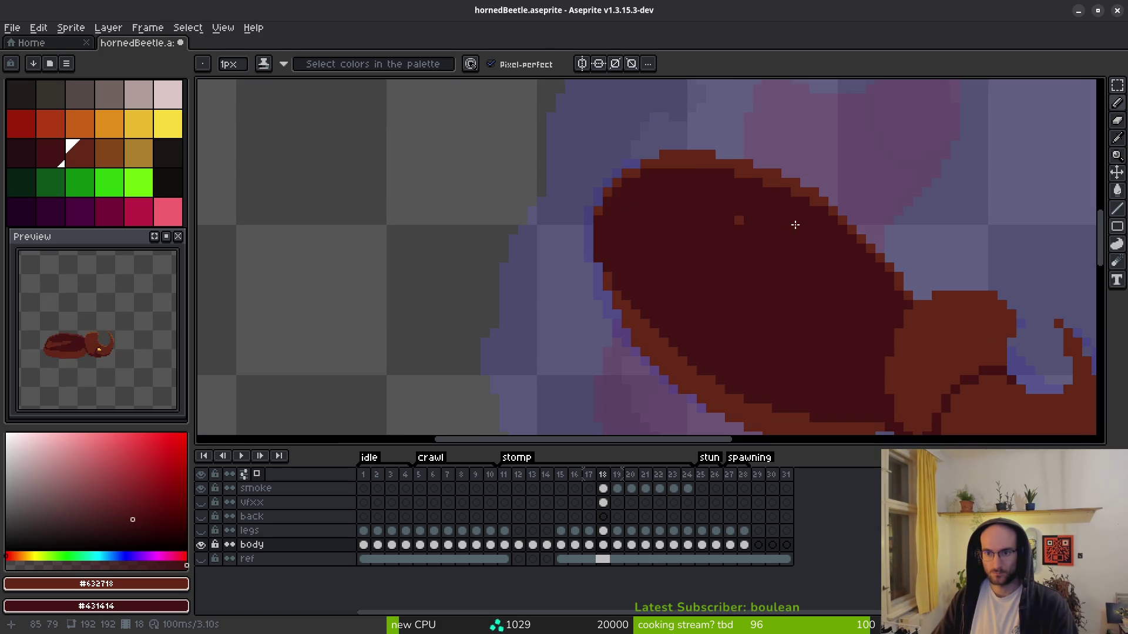
left_click(875, 194)
left_click(860, 217)
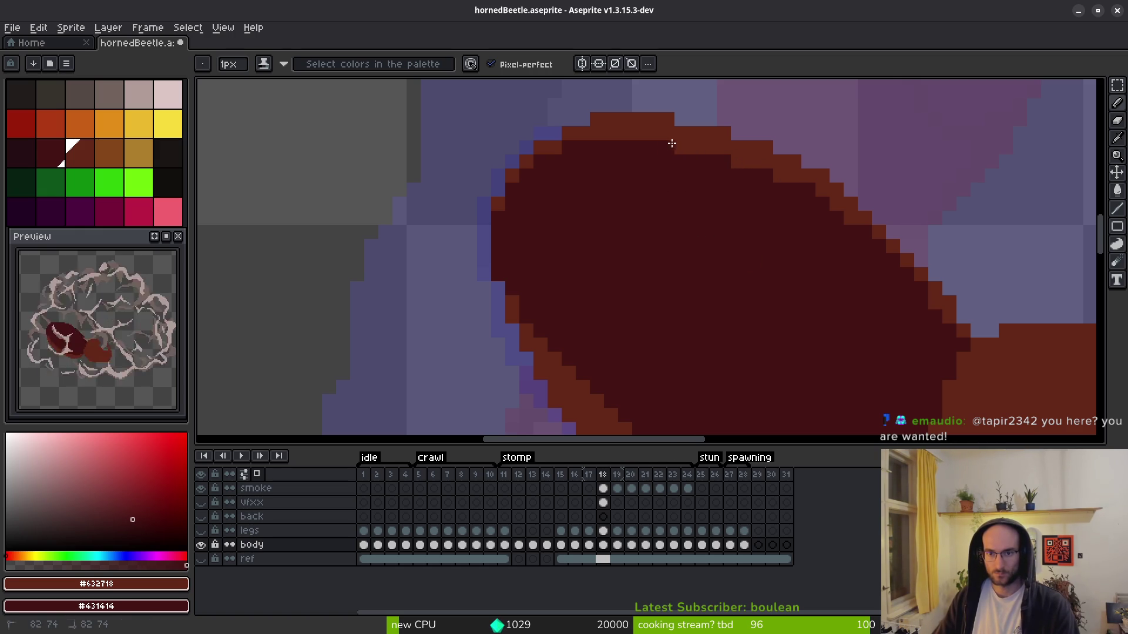
- Try light-brown pixels near the body's top edge, undoing the two stray ones
scroll(704, 234, "down", 2)
scroll(675, 217, "up", 2)
left_click(650, 199)
scroll(648, 200, "up", 1)
key("ctrl+z")
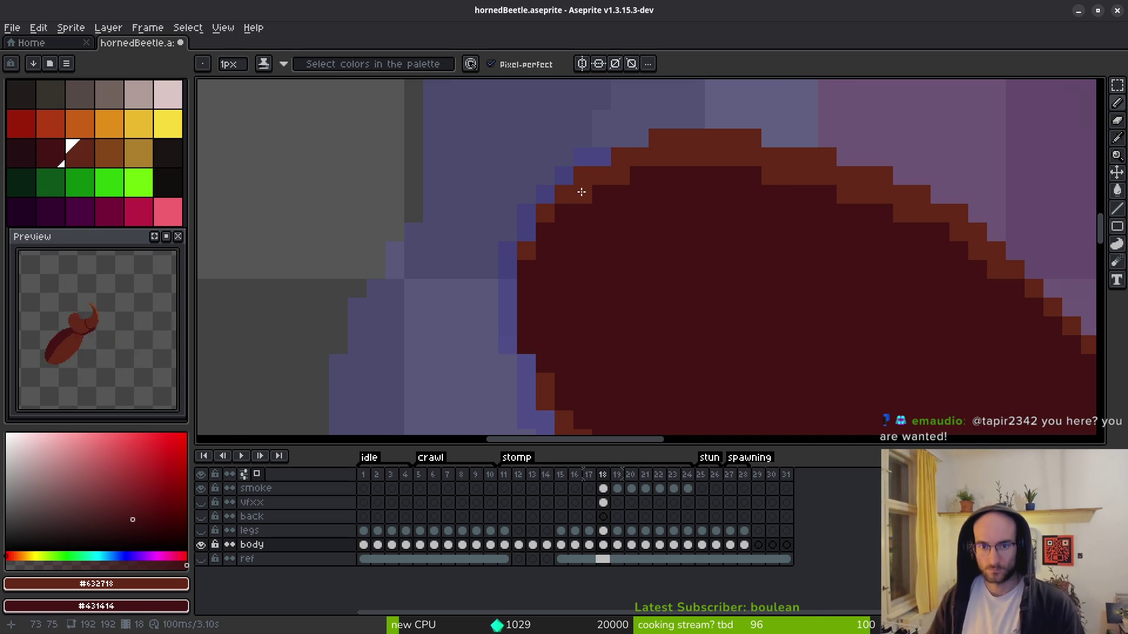
scroll(582, 191, "down", 2)
scroll(699, 249, "up", 1)
left_click(711, 273)
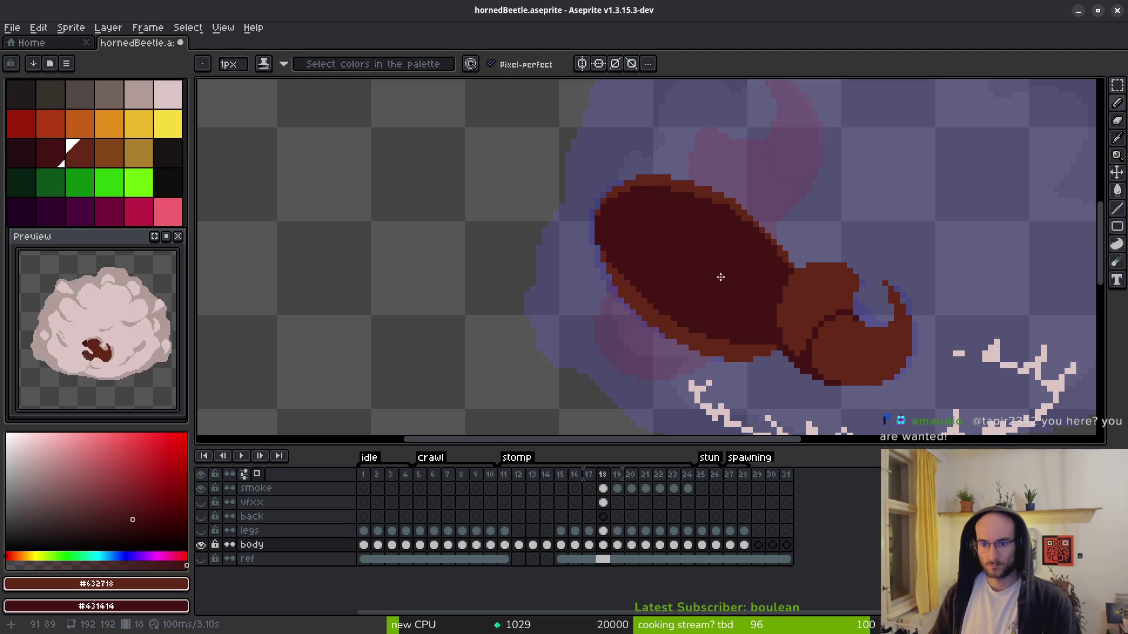
scroll(680, 232, "up", 2)
key("ctrl+z")
left_click(22, 153)
- Outline a darkest-red shading band diagonally across the body and bucket-fill it
left_click(482, 170)
mouse_move(482, 184)
left_mouse_down()
mouse_move(646, 329)
mouse_move(781, 360)
mouse_move(811, 307)
mouse_move(567, 219)
mouse_move(471, 162)
left_mouse_up()
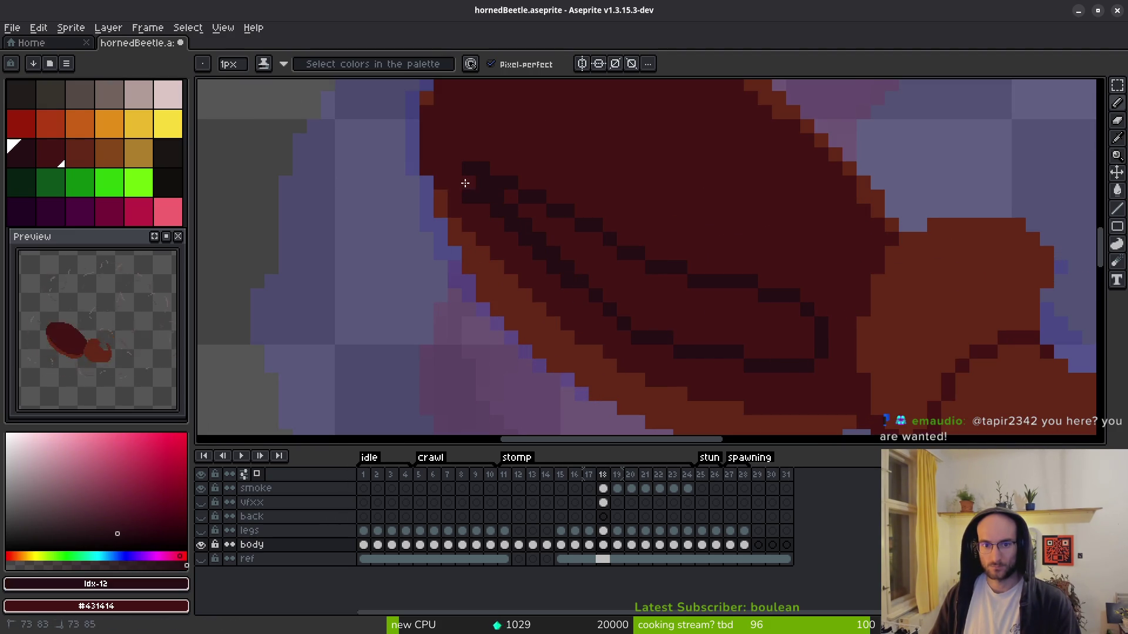
left_click_drag(513, 243, 617, 318)
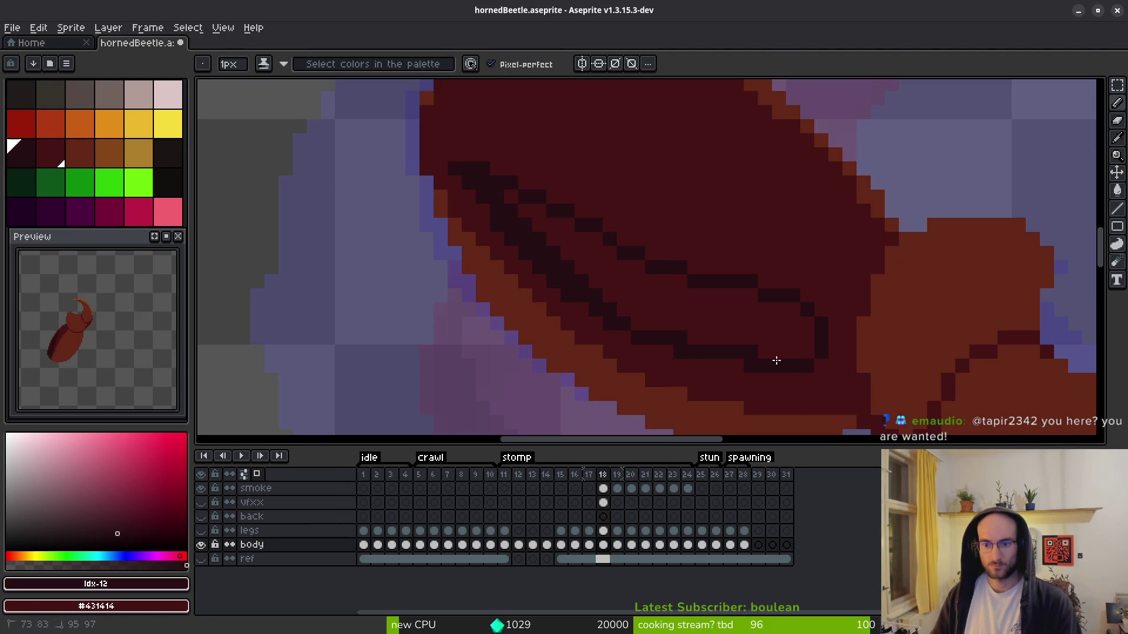
key("g")
left_click(695, 323)
- Reshape the dark band's upper edge with the pencil, smoothing it toward the upper left
key("b")
left_click(452, 179)
mouse_move(477, 170)
left_mouse_down()
mouse_move(549, 216)
mouse_move(778, 290)
mouse_move(544, 196)
mouse_move(644, 251)
left_mouse_up()
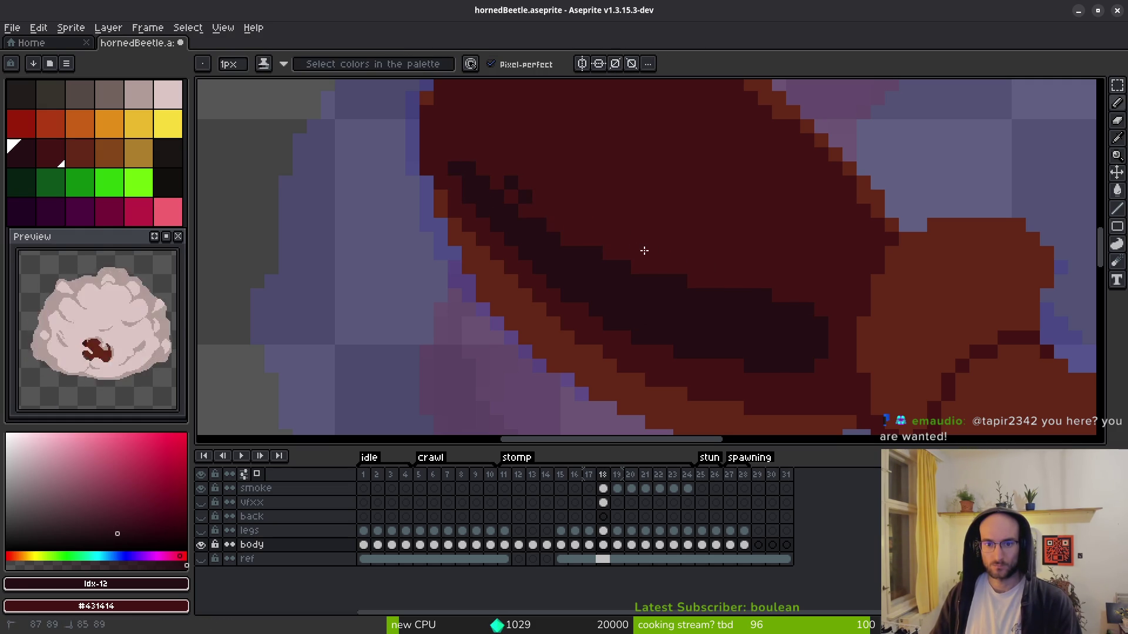
mouse_move(522, 194)
left_mouse_down()
mouse_move(451, 157)
mouse_move(448, 168)
mouse_move(482, 182)
left_mouse_up()
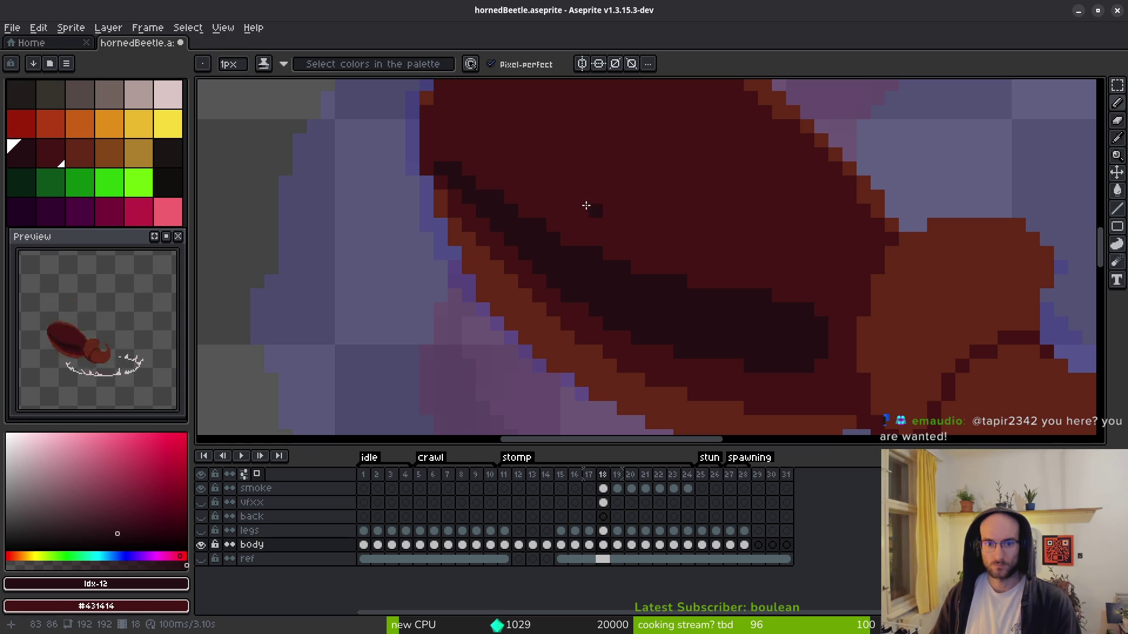
scroll(559, 167, "down", 4)
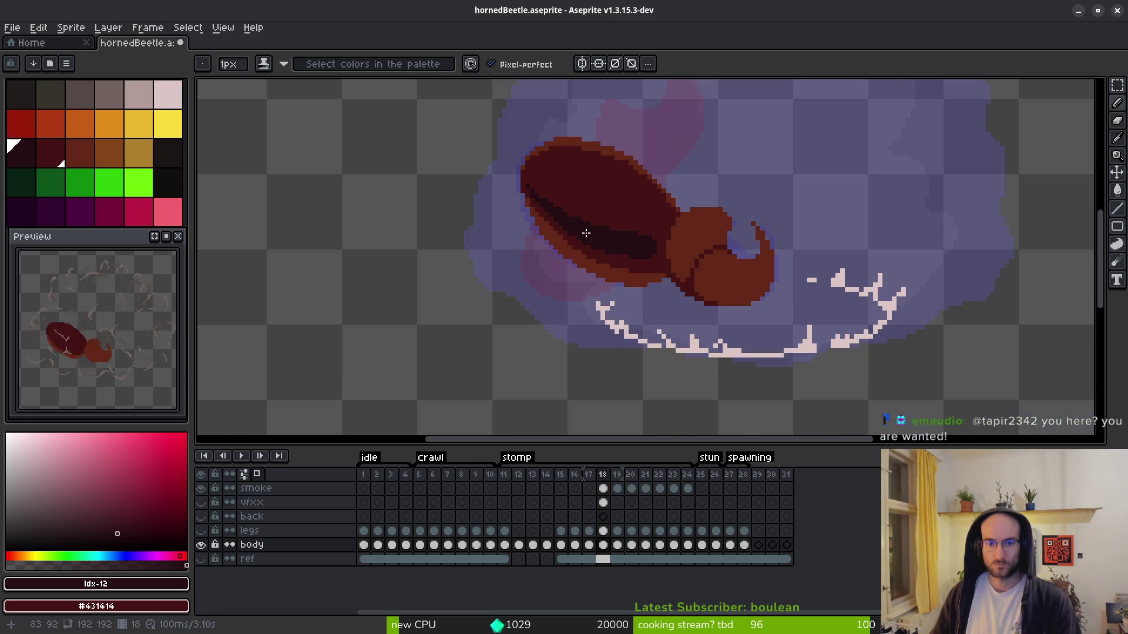
scroll(584, 231, "up", 4)
scroll(611, 217, "up", 1)
- Refine and even out the dark band's pixels from upper left to lower right
left_click_drag(645, 206, 763, 249)
left_click_drag(727, 312, 636, 300)
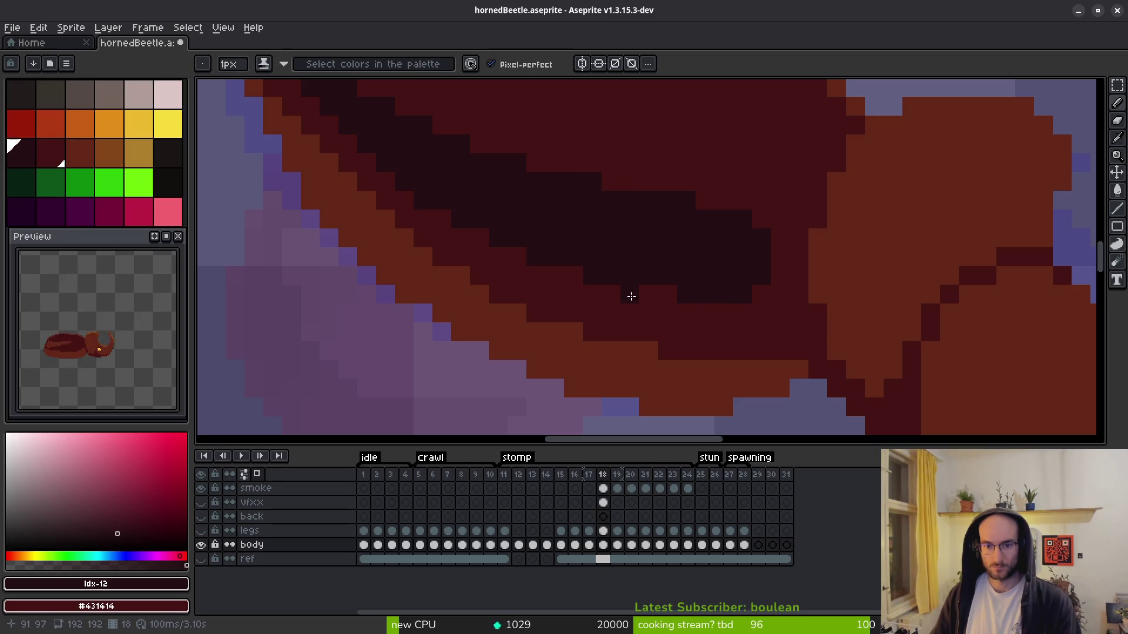
mouse_move(762, 186)
left_mouse_down()
mouse_move(662, 235)
mouse_move(538, 171)
mouse_move(718, 229)
mouse_move(694, 209)
mouse_move(592, 184)
left_mouse_up()
scroll(646, 252, "down", 4)
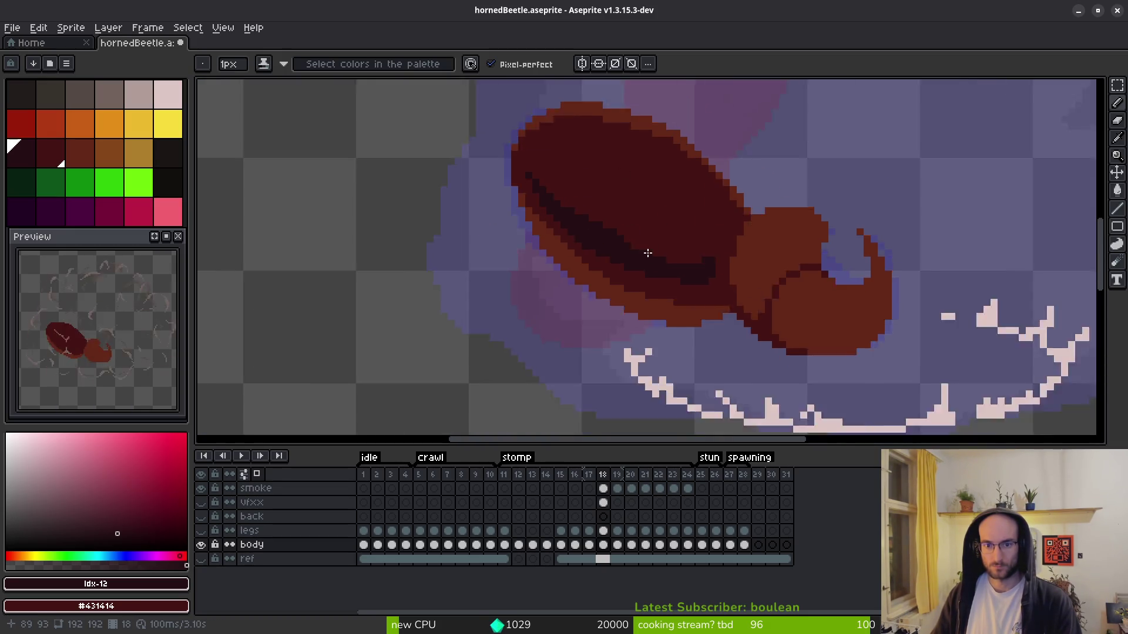
scroll(622, 267, "up", 4)
scroll(422, 219, "up", 1)
mouse_move(422, 219)
left_mouse_down()
mouse_move(415, 229)
mouse_move(538, 309)
mouse_move(735, 370)
mouse_move(868, 363)
mouse_move(871, 330)
mouse_move(848, 385)
mouse_move(876, 390)
mouse_move(673, 333)
mouse_move(394, 215)
left_mouse_up()
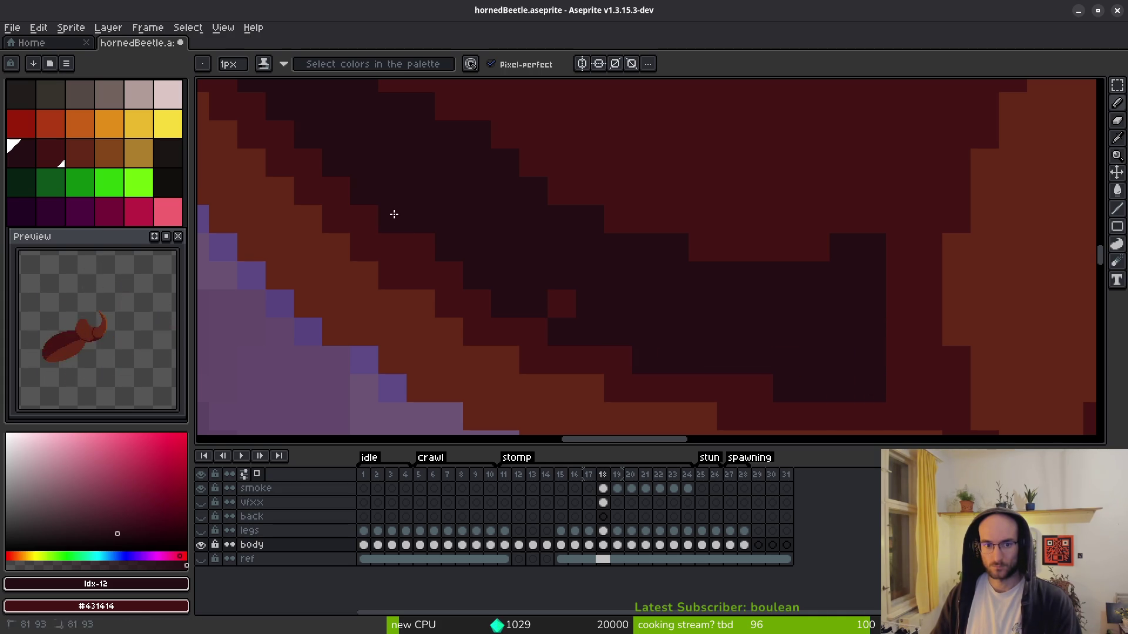
- Touch up single shading pixels and recolour pixels across the band
left_click(561, 304)
left_click(610, 237)
left_click(499, 155)
scroll(573, 265, "down", 2)
scroll(573, 265, "up", 2)
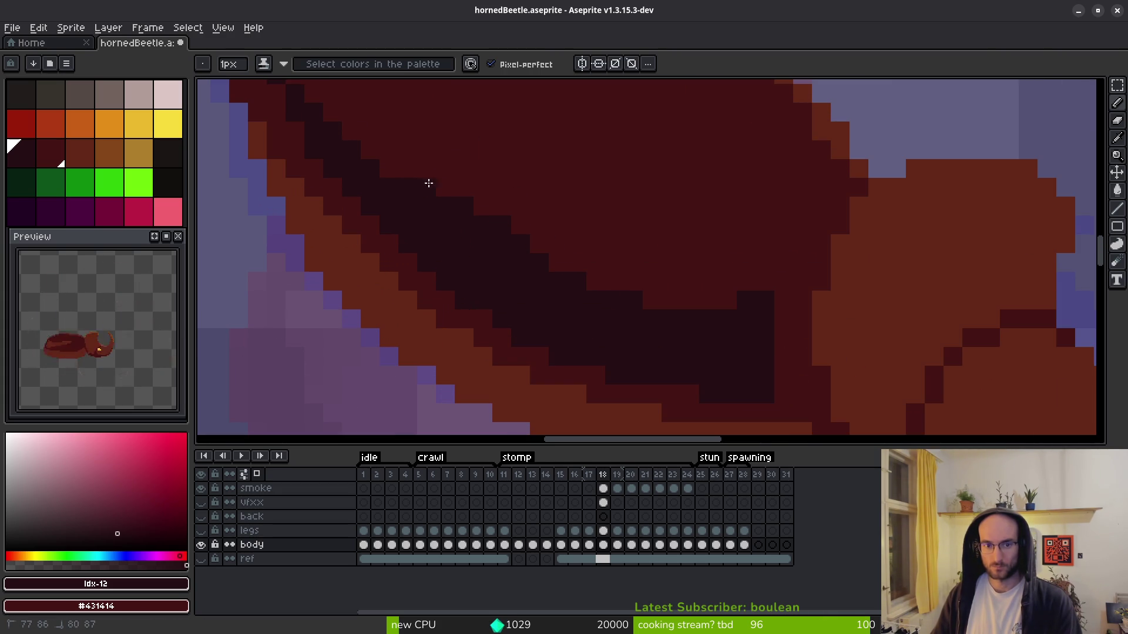
mouse_move(461, 209)
left_mouse_down()
mouse_move(531, 252)
mouse_move(674, 301)
mouse_move(760, 280)
left_mouse_up()
- Extend the shading down at its right end and add dark pixels rising up-right
left_click_drag(783, 396, 783, 376)
left_click(775, 262)
left_click(780, 245)
left_click(795, 215)
- Move the top dark pixel one cell lower and add another dark pixel up-right of it
key("ctrl+z")
left_click(802, 224)
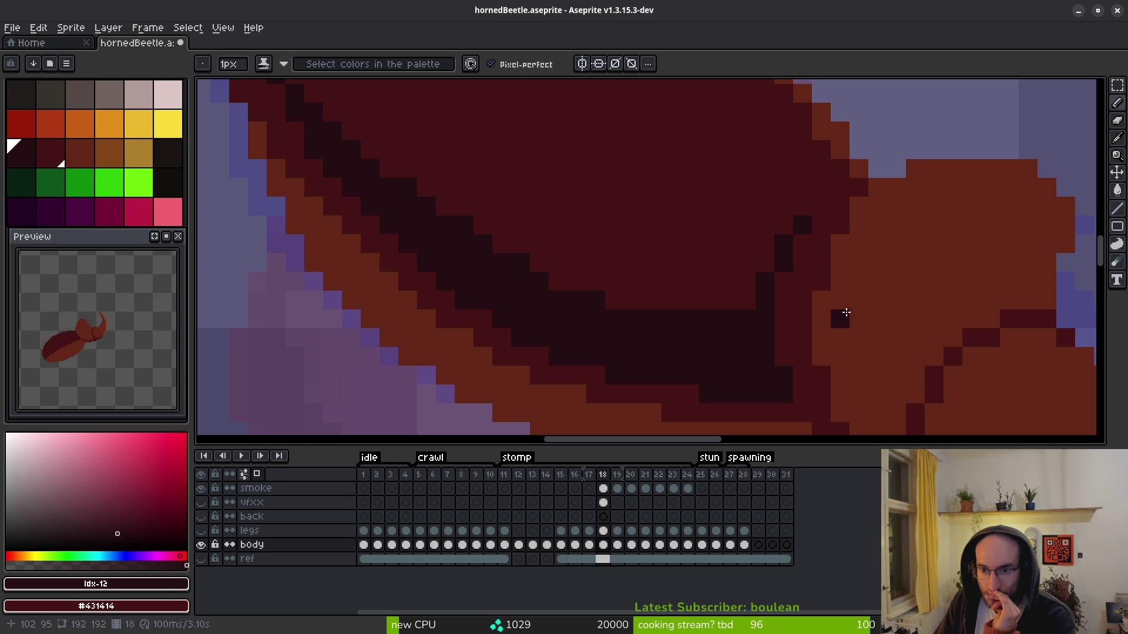
scroll(846, 312, "down", 4)
scroll(806, 328, "up", 4)
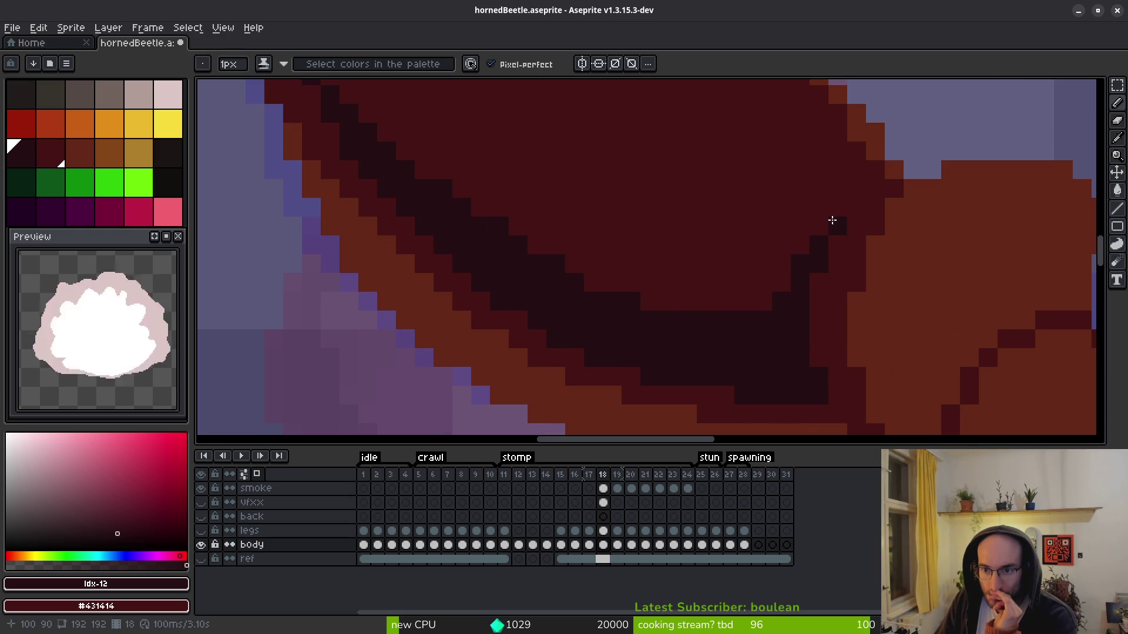
left_click(856, 188)
scroll(837, 303, "down", 4)
scroll(809, 260, "up", 4)
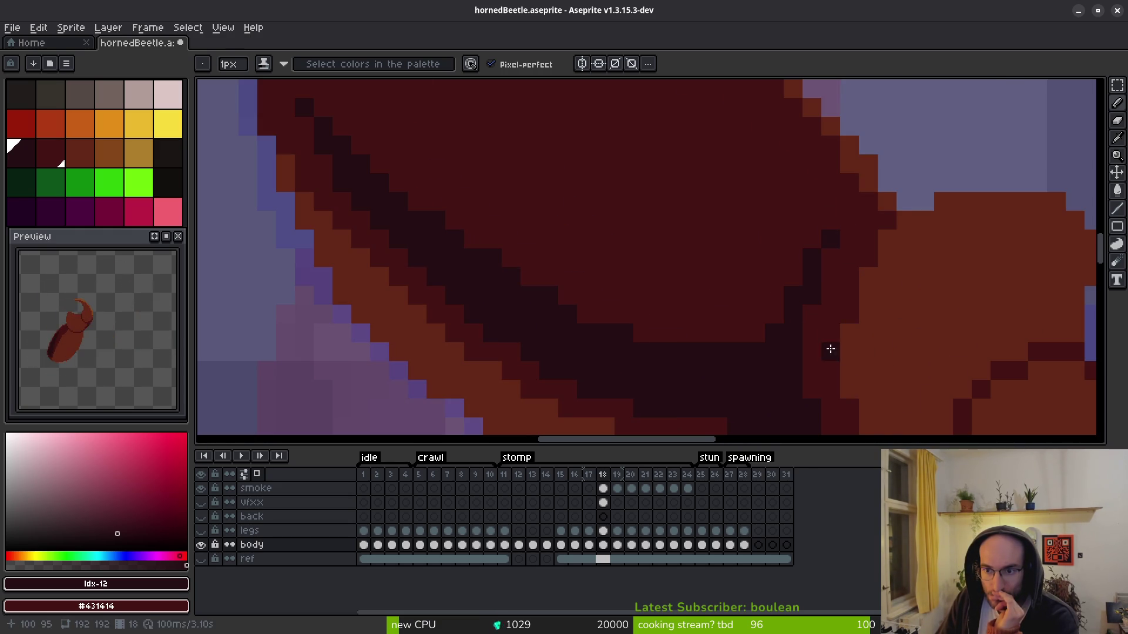
scroll(872, 383, "down", 3)
scroll(851, 374, "down", 3)
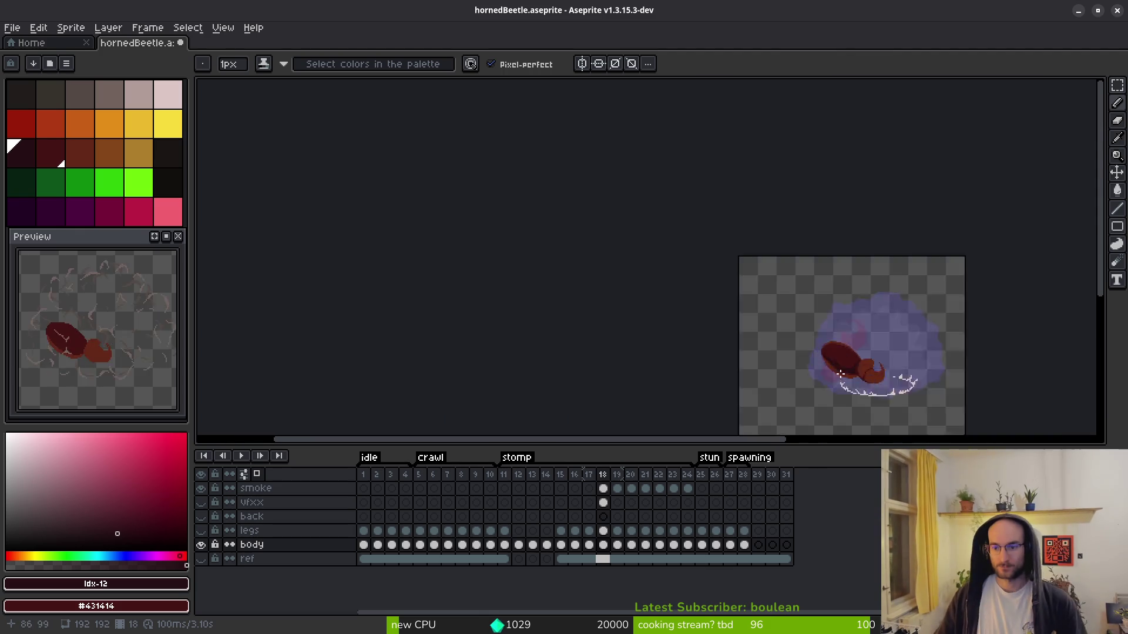
scroll(810, 364, "up", 3)
scroll(802, 362, "up", 4)
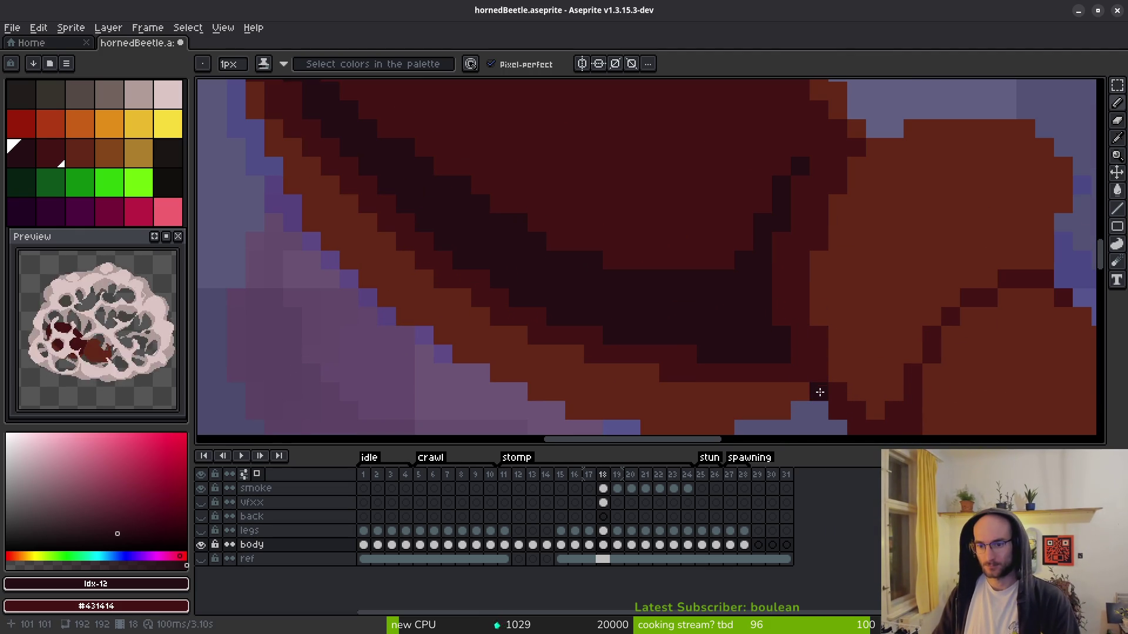
- Paint a short dark pixel column on the shell and smooth the dark stripe with shell colour
left_click_drag(787, 322, 787, 270)
scroll(876, 355, "down", 3)
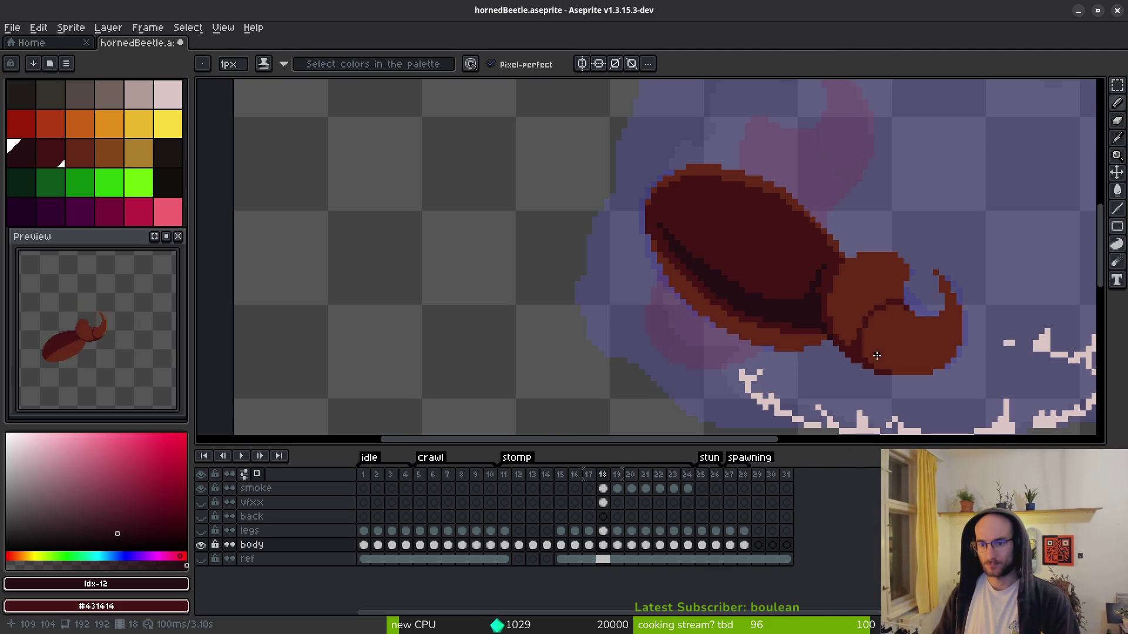
scroll(759, 262, "up", 2)
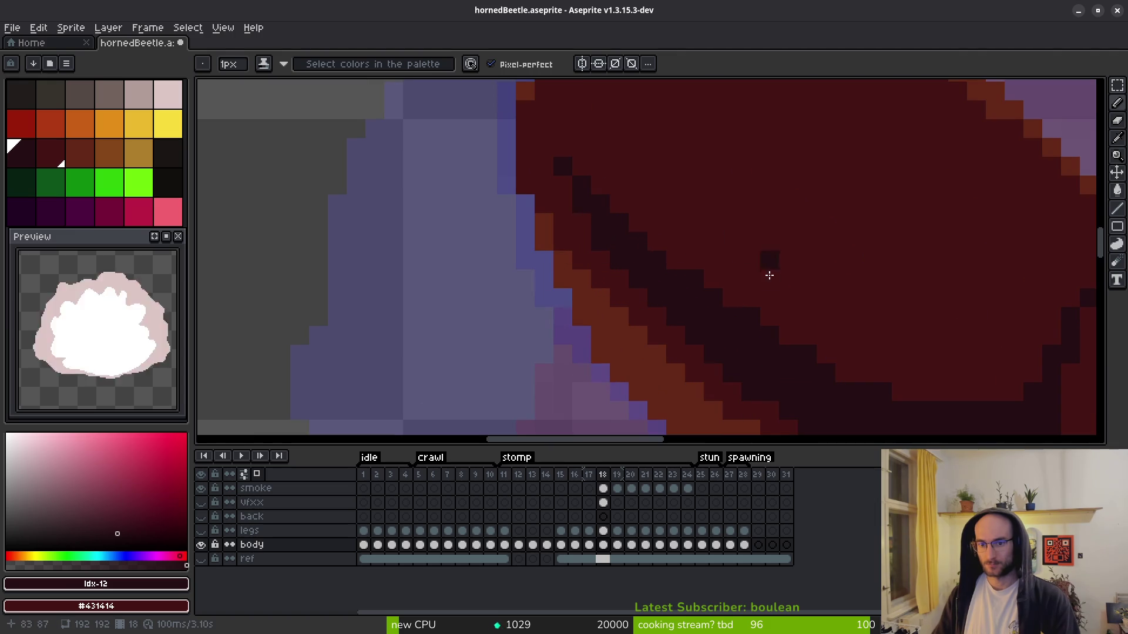
left_click_drag(693, 279, 586, 138)
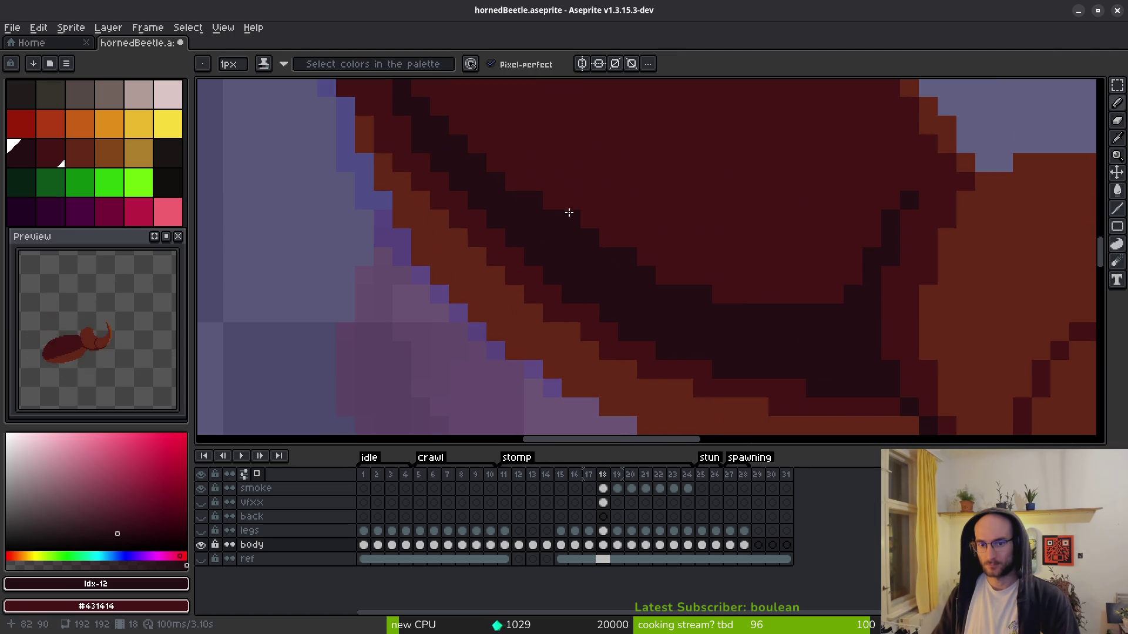
scroll(727, 241, "down", 5)
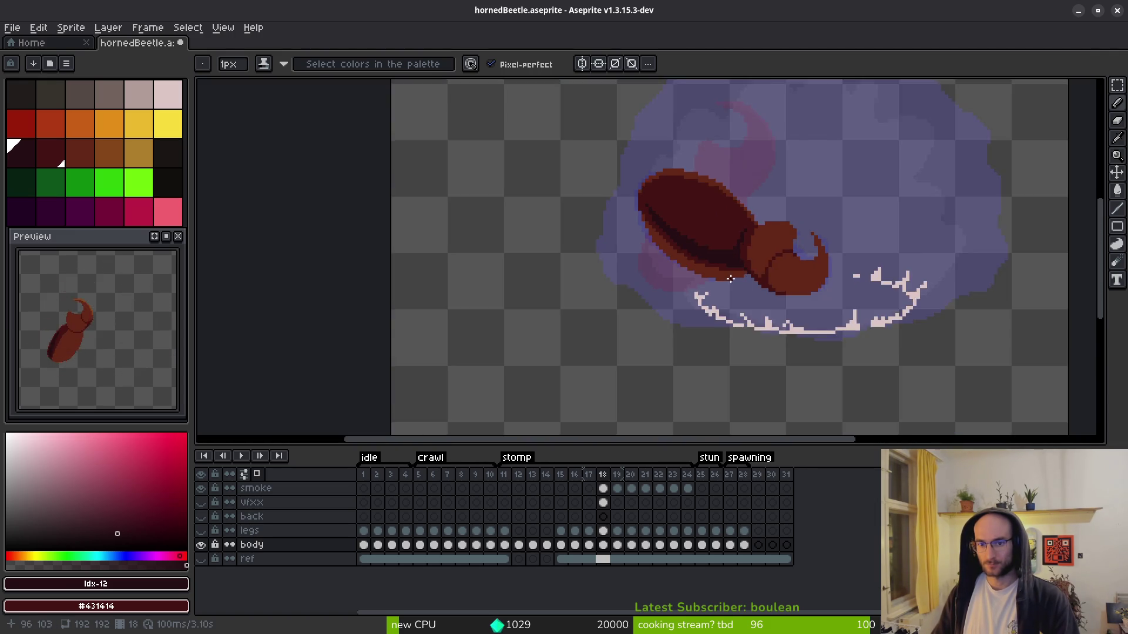
scroll(667, 202, "up", 5)
mouse_move(581, 226)
left_mouse_down()
mouse_move(602, 254)
mouse_move(662, 269)
left_mouse_up()
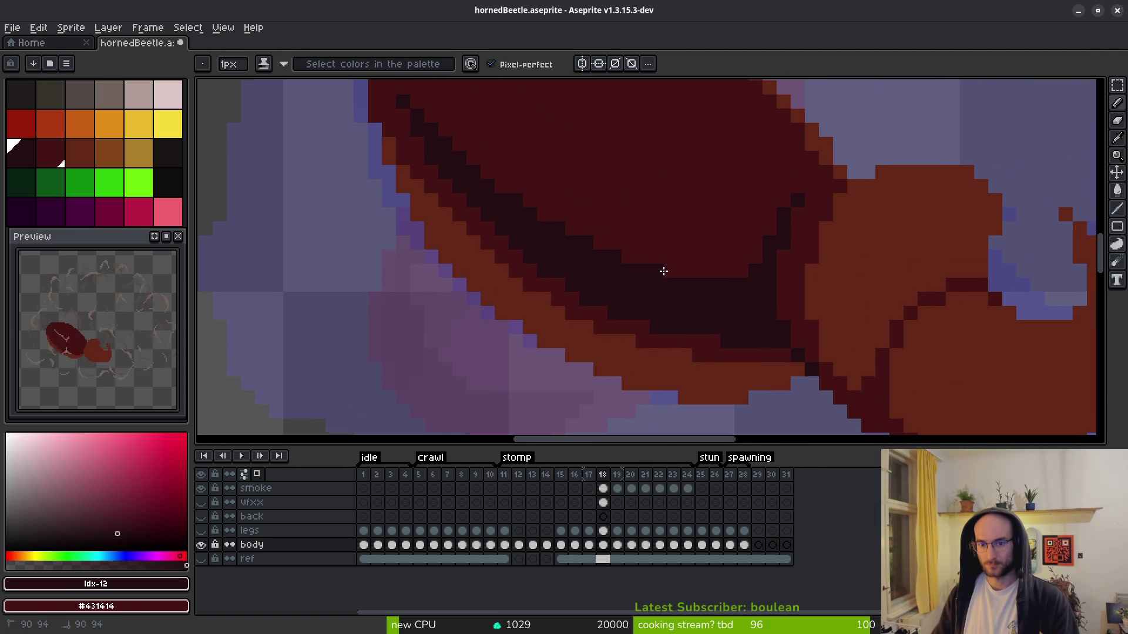
scroll(721, 239, "down", 3)
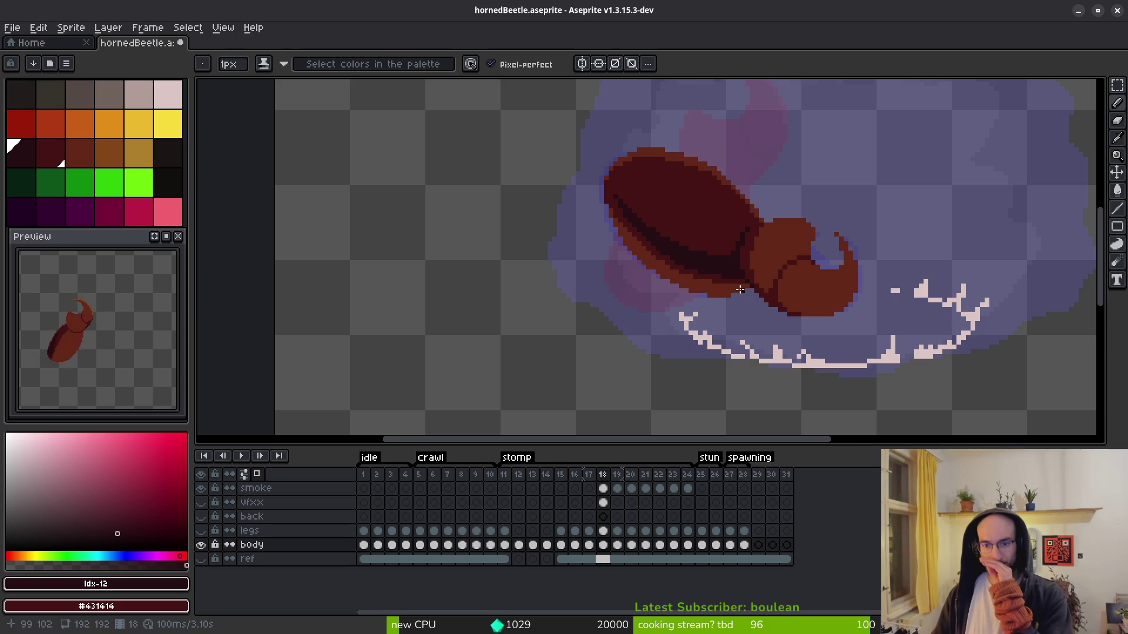
scroll(741, 288, "down", 3)
left_click_drag(746, 288, 646, 283)
scroll(646, 282, "up", 5)
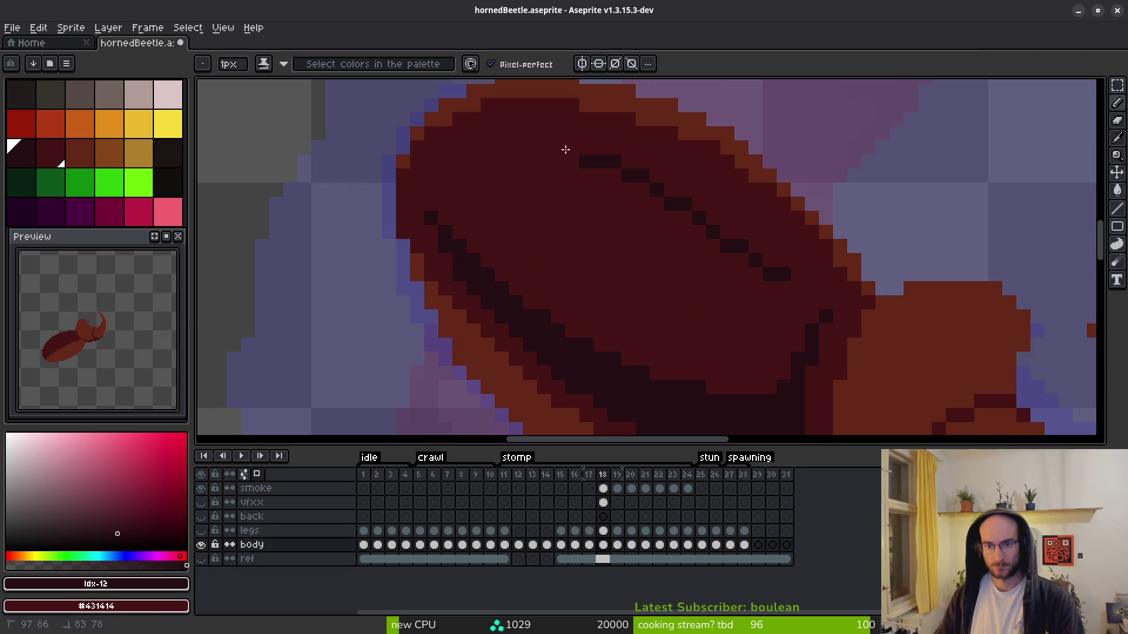
- Draw dark lines along the shell's edge and upper outline, plus a brown stair-step rim line
left_click(813, 297)
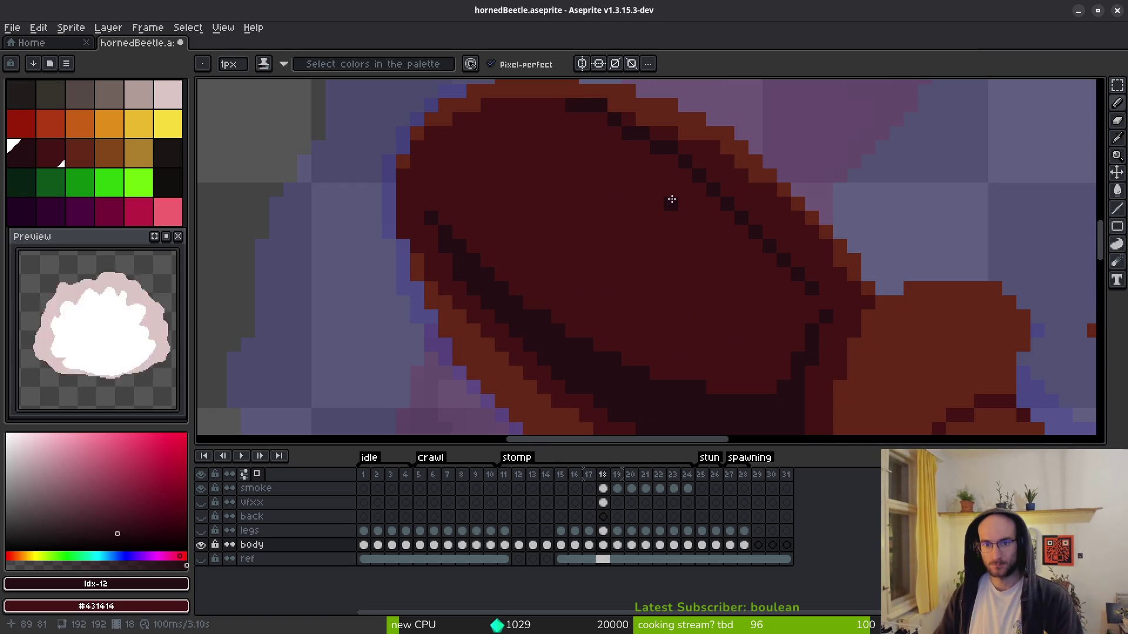
scroll(711, 289, "down", 4)
scroll(713, 289, "up", 5)
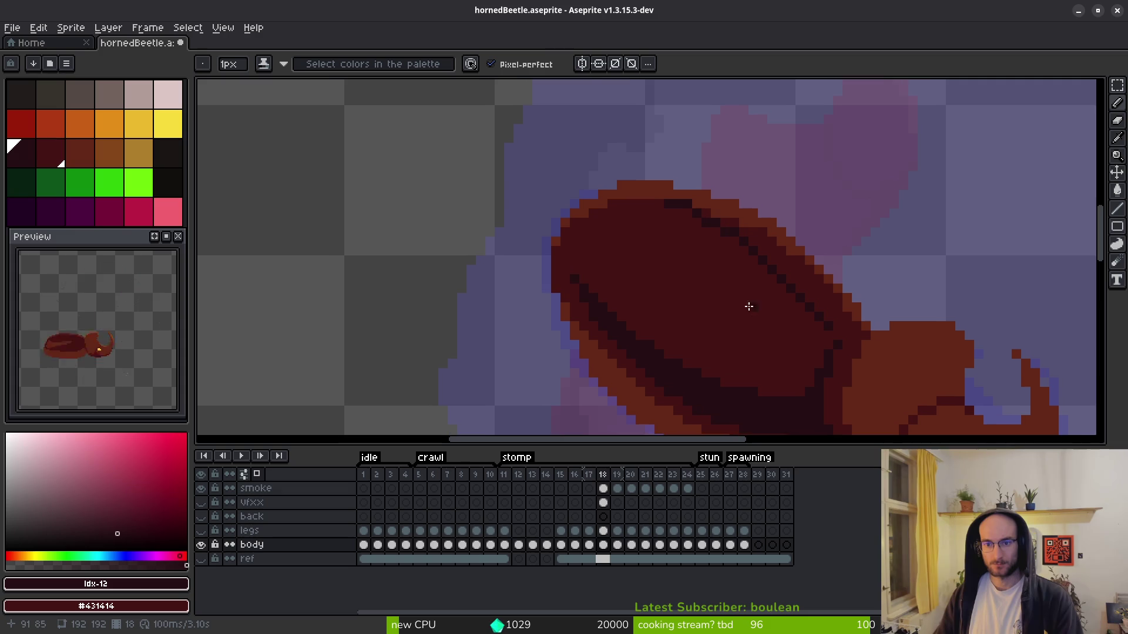
left_click(846, 236, "alt")
left_click(929, 405)
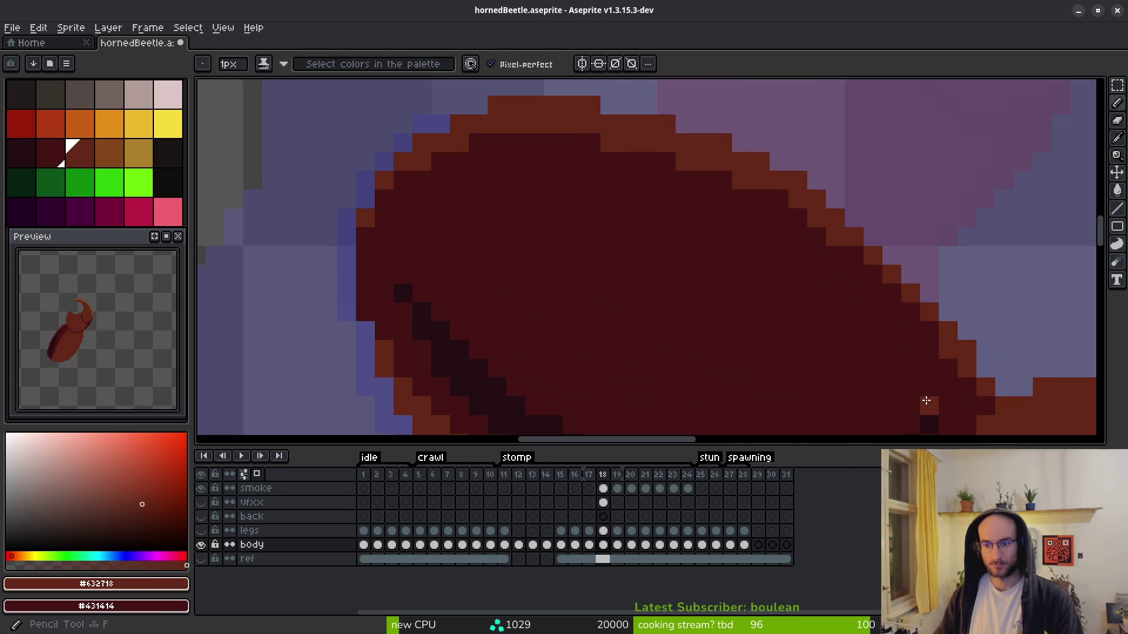
scroll(756, 264, "right", 2)
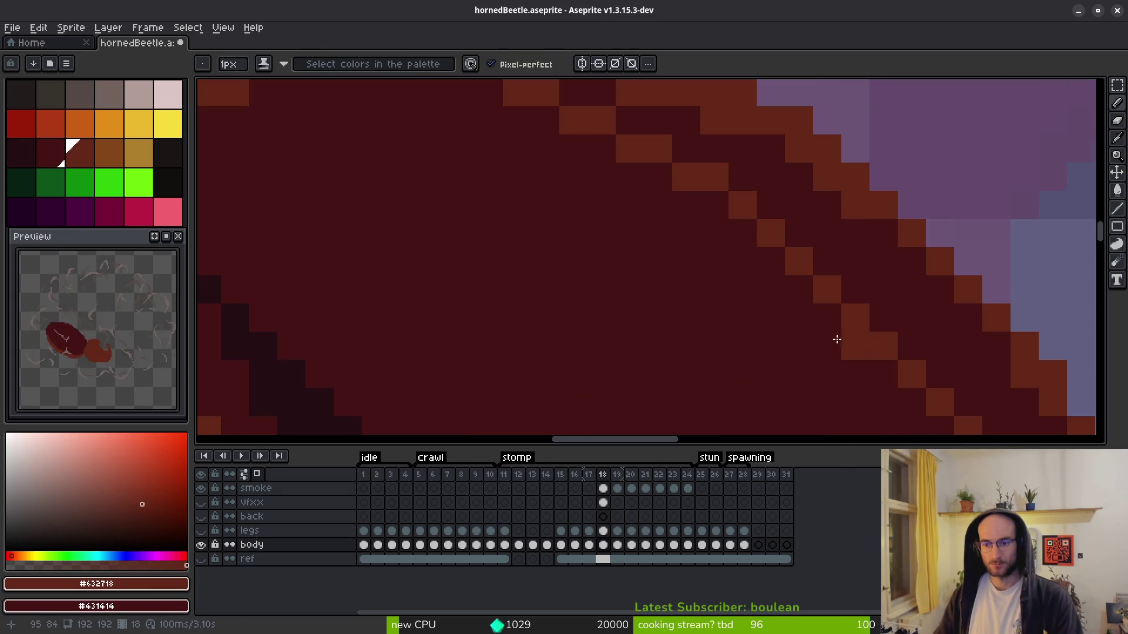
scroll(863, 360, "down", 2)
left_click(834, 351, "alt")
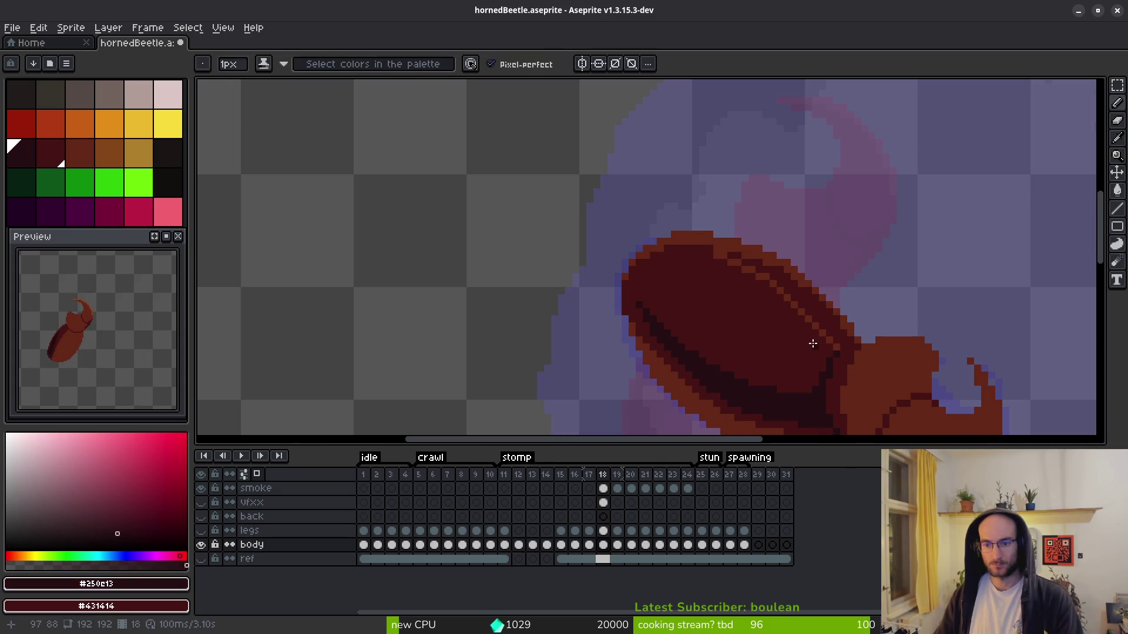
scroll(831, 353, "up", 2)
left_click_drag(769, 275, 513, 123)
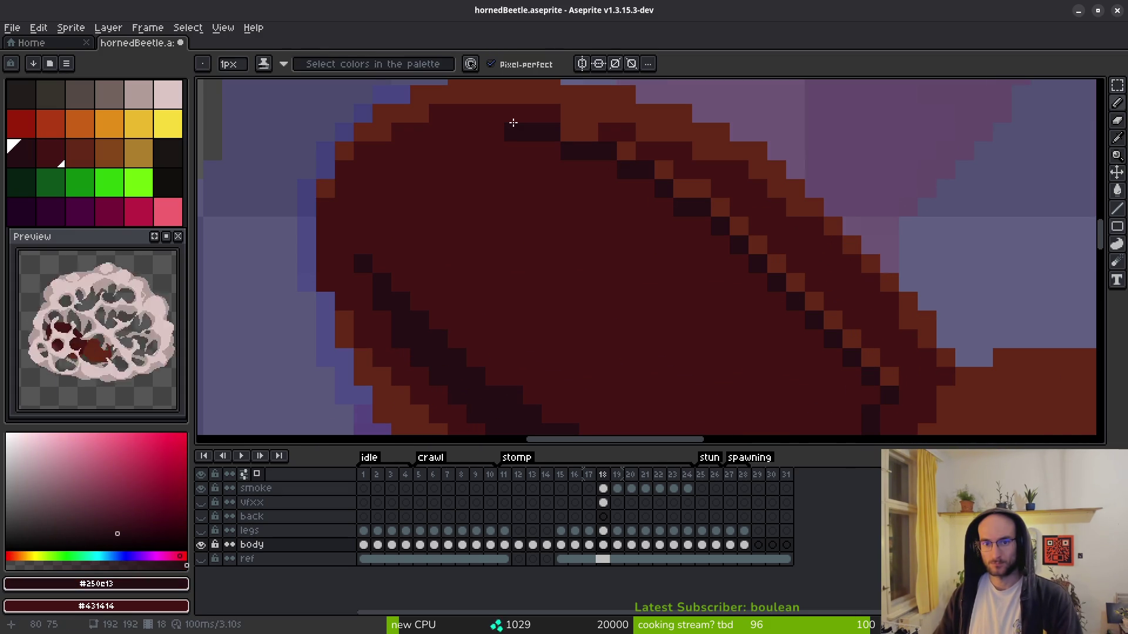
- Adjust brown rim pixels, turning stray orange ones into body colour, and add a dark diagonal
left_click(564, 111, "alt")
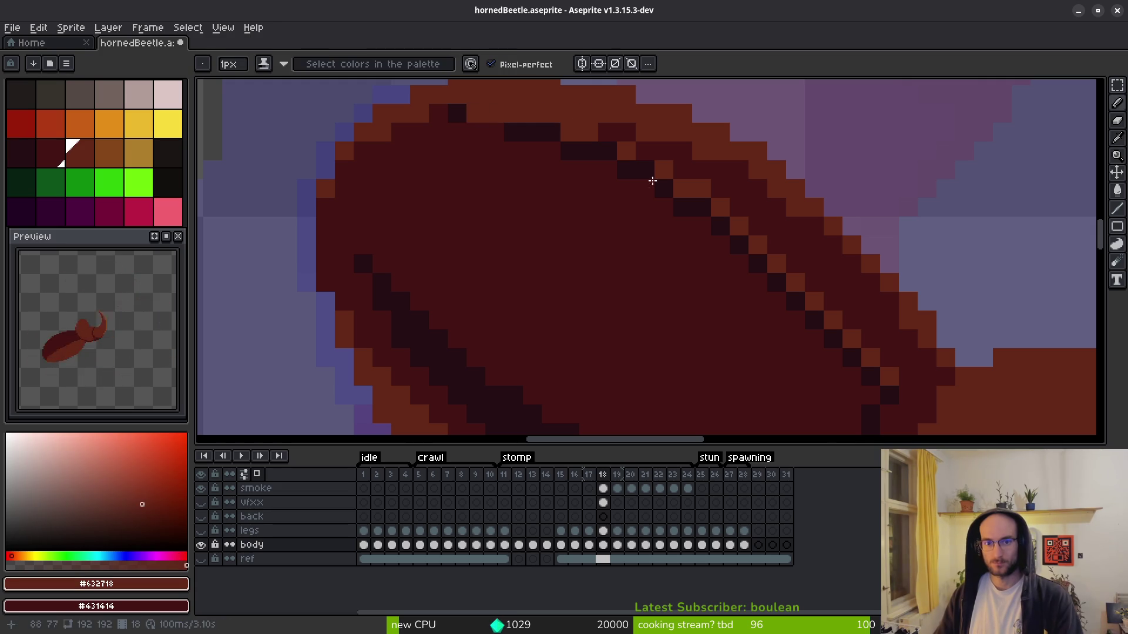
scroll(667, 172, "down", 8)
scroll(616, 258, "up", 10)
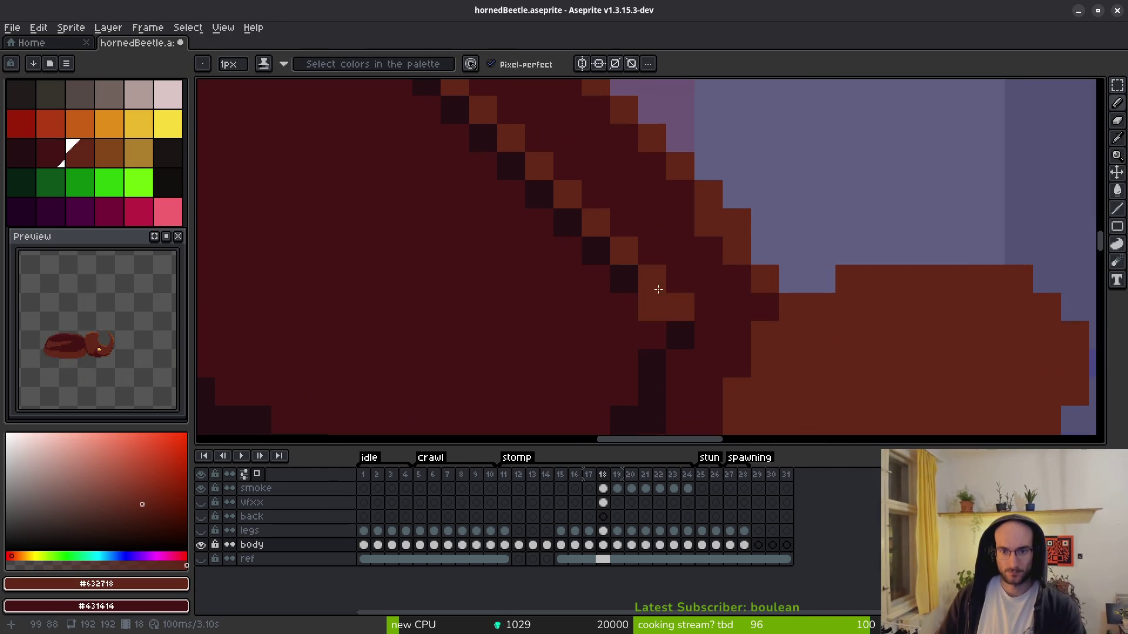
mouse_move(624, 278)
left_mouse_down()
mouse_move(662, 337)
mouse_move(680, 335)
mouse_move(592, 254)
mouse_move(590, 276)
left_mouse_up()
right_click(678, 294)
right_click(652, 278)
left_click(656, 355, "alt")
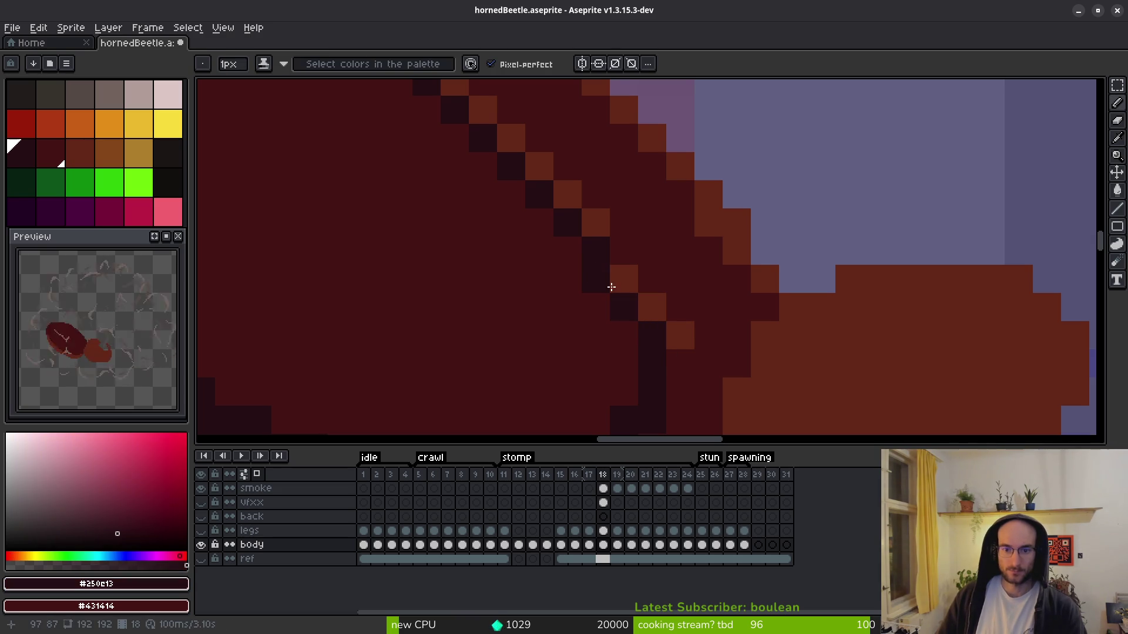
scroll(590, 276, "down", 5)
scroll(637, 272, "up", 4)
- Turn shell-edge pixels brown, reverting a rim pixel that was darkened by mistake
left_click(655, 299, "alt")
left_click(653, 311)
left_click(650, 332, "alt")
left_click_drag(671, 314, 674, 347)
key("ctrl+z")
left_click(674, 318, "alt")
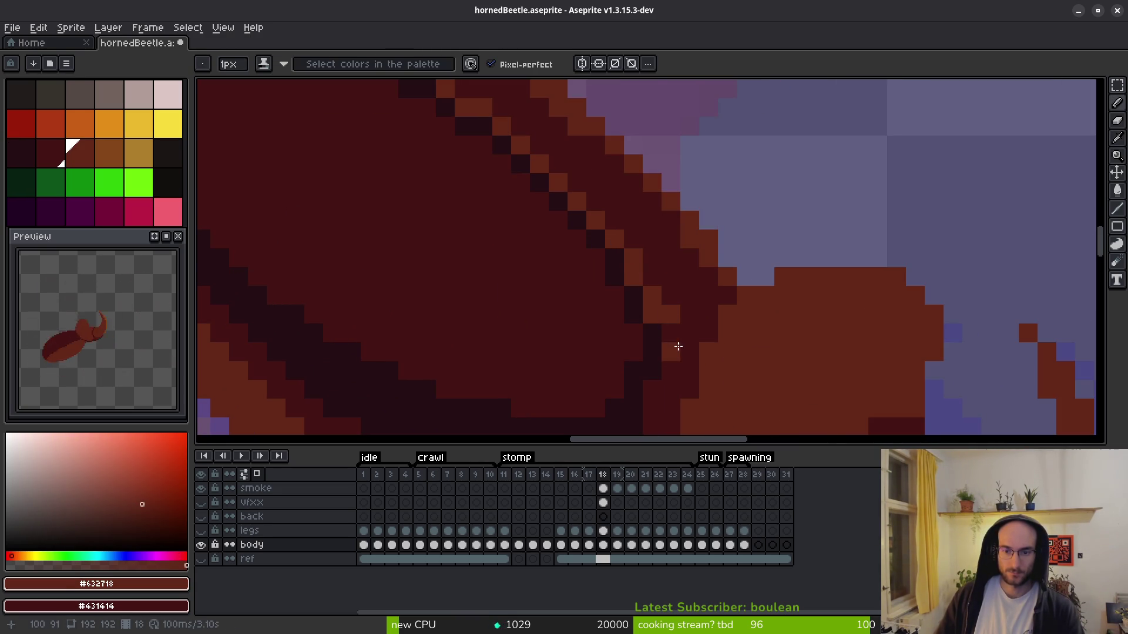
scroll(709, 399, "down", 5)
scroll(706, 385, "up", 3)
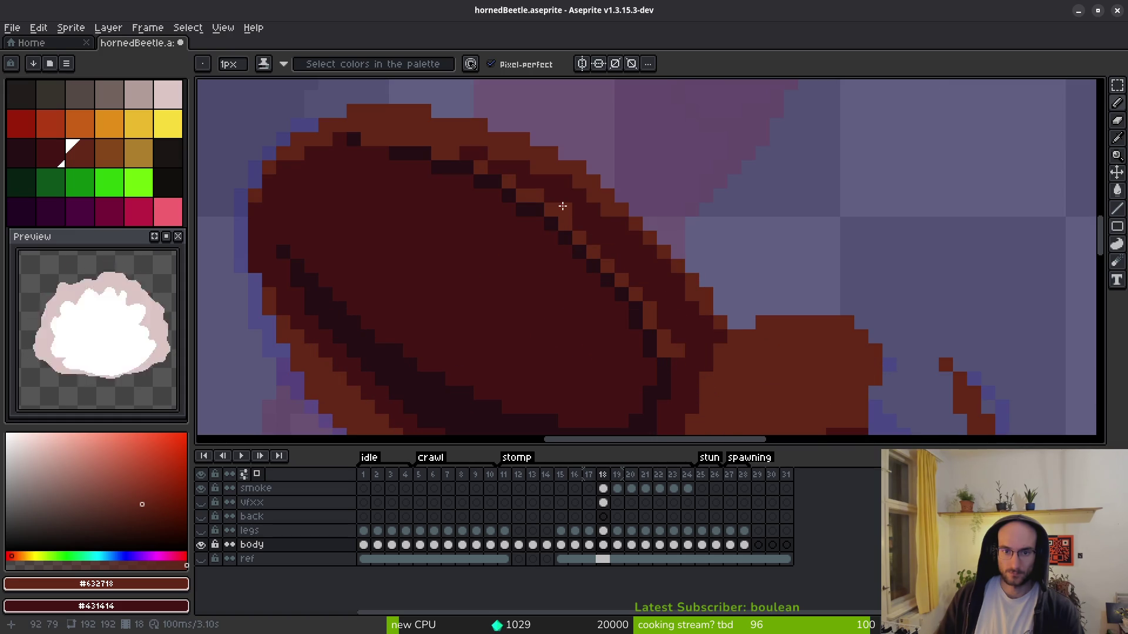
- Paint brown pixels on the upper edge and a dark line along the diagonal edge, covering stray darks
left_click_drag(566, 212, 600, 246)
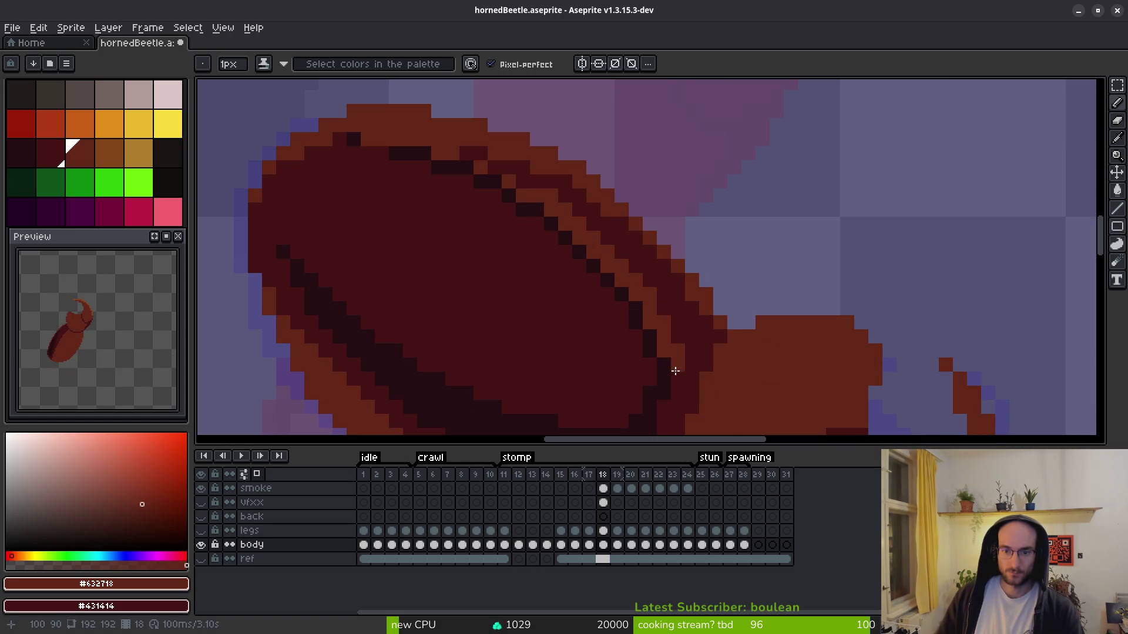
left_click(651, 342, "alt")
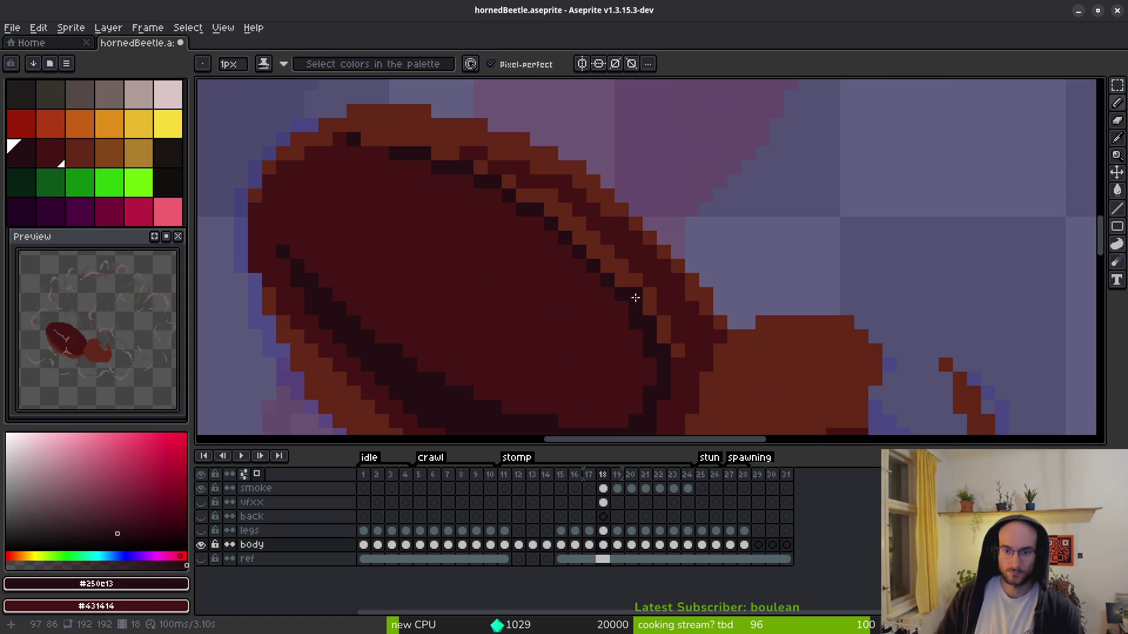
left_click_drag(634, 289, 549, 216)
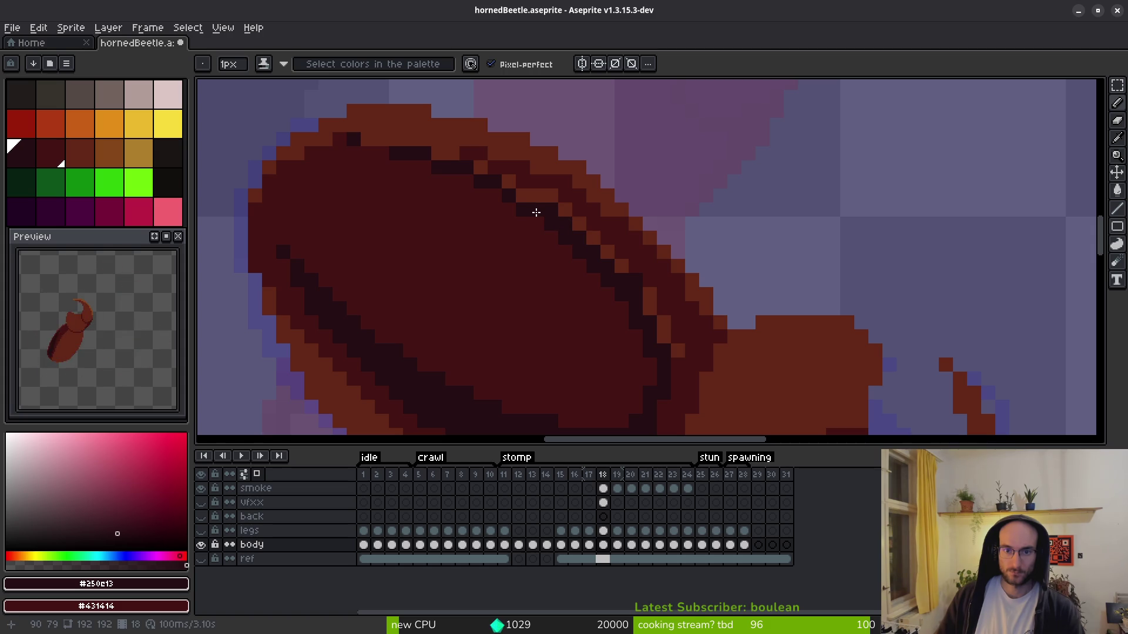
left_click(523, 194, "alt")
left_click(520, 226, "alt")
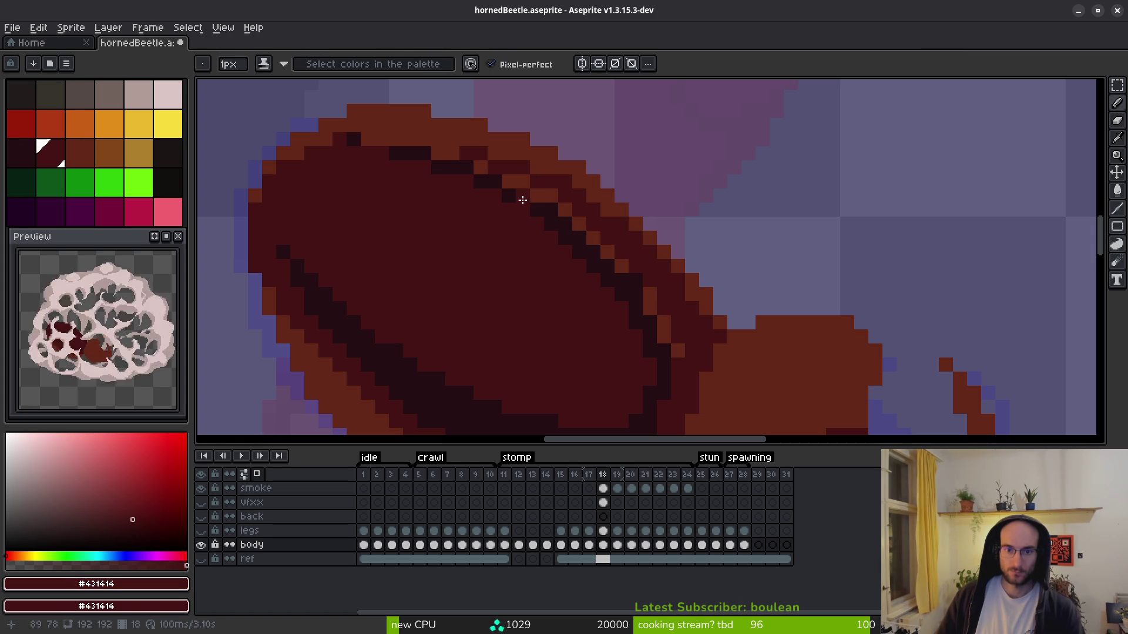
left_click(510, 189, "alt")
left_click(540, 235, "alt")
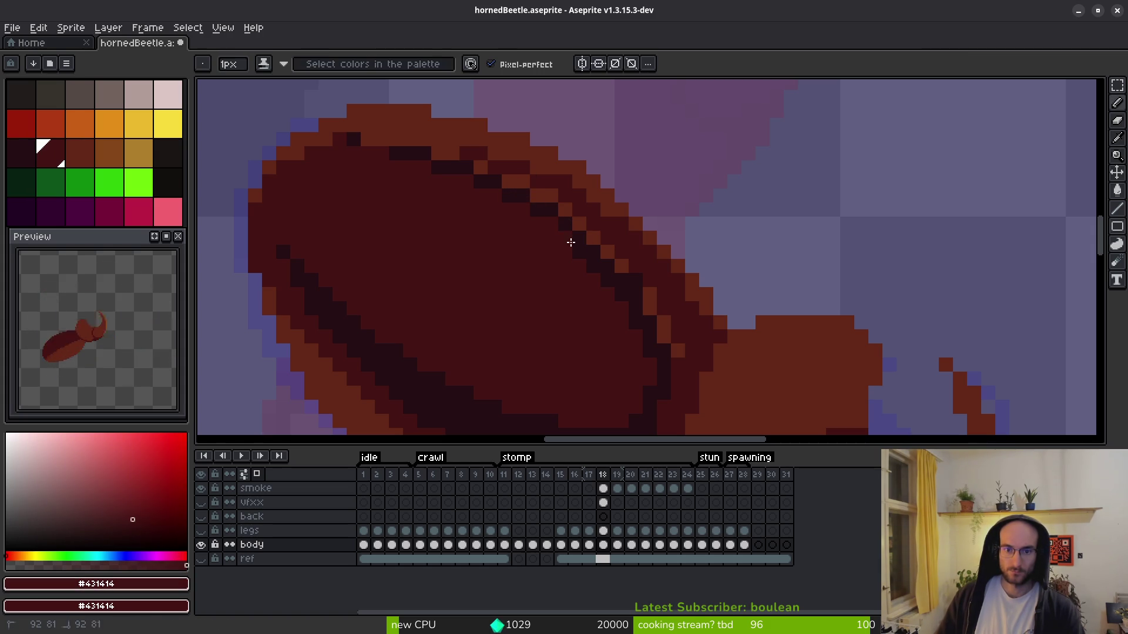
left_click_drag(649, 355, 649, 330)
- Cover a stray dark pixel near the shell's lower edge with body colour
left_click(635, 323)
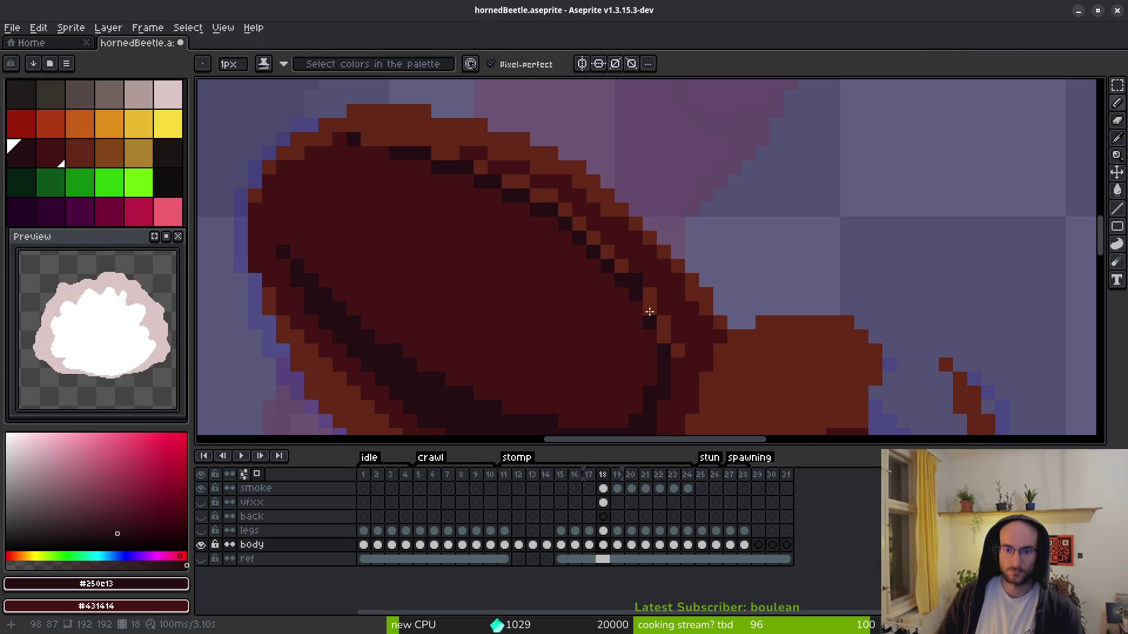
left_click(637, 281, "alt")
scroll(663, 351, "down", 4)
left_click_drag(746, 376, 674, 368)
scroll(673, 368, "up", 3)
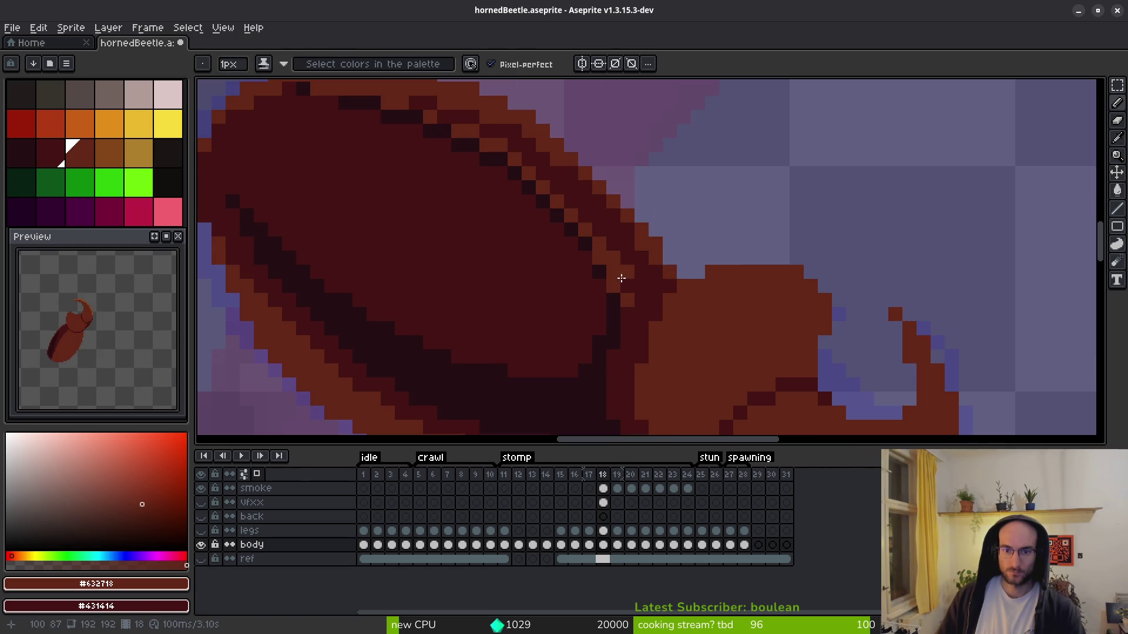
left_click(591, 262, "alt")
left_click(599, 271)
- Add a dark outline pixel on the shell edge and cover another stray dark pixel
left_click(598, 257, "alt")
left_click(612, 285)
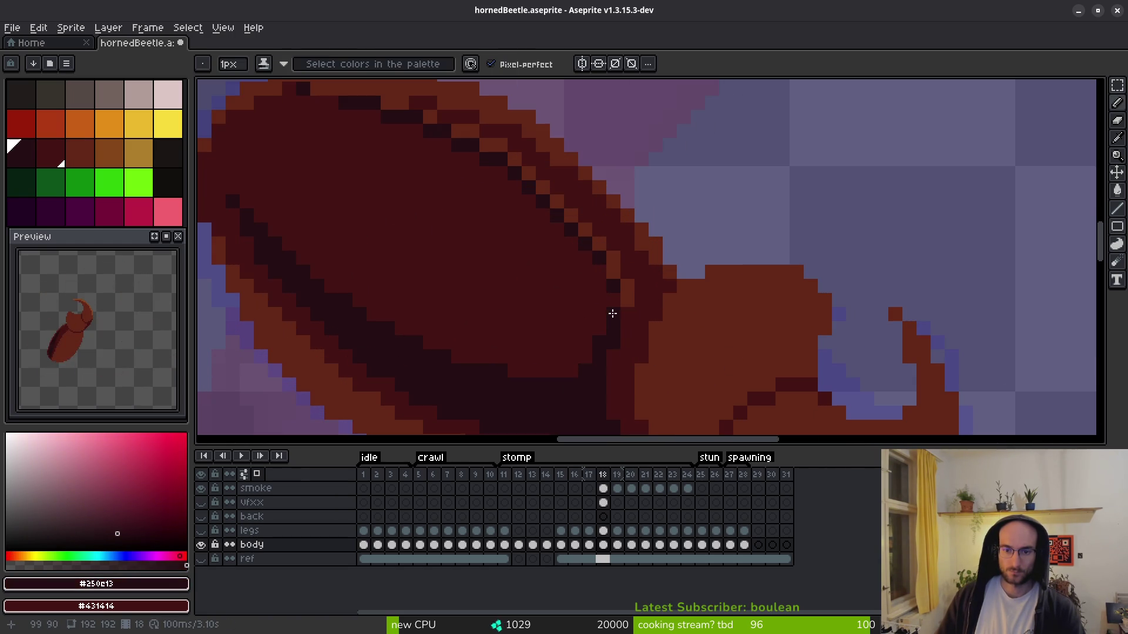
scroll(625, 311, "down", 3)
scroll(629, 295, "up", 4)
left_click(606, 292, "alt")
left_click(591, 327)
scroll(572, 326, "down", 3)
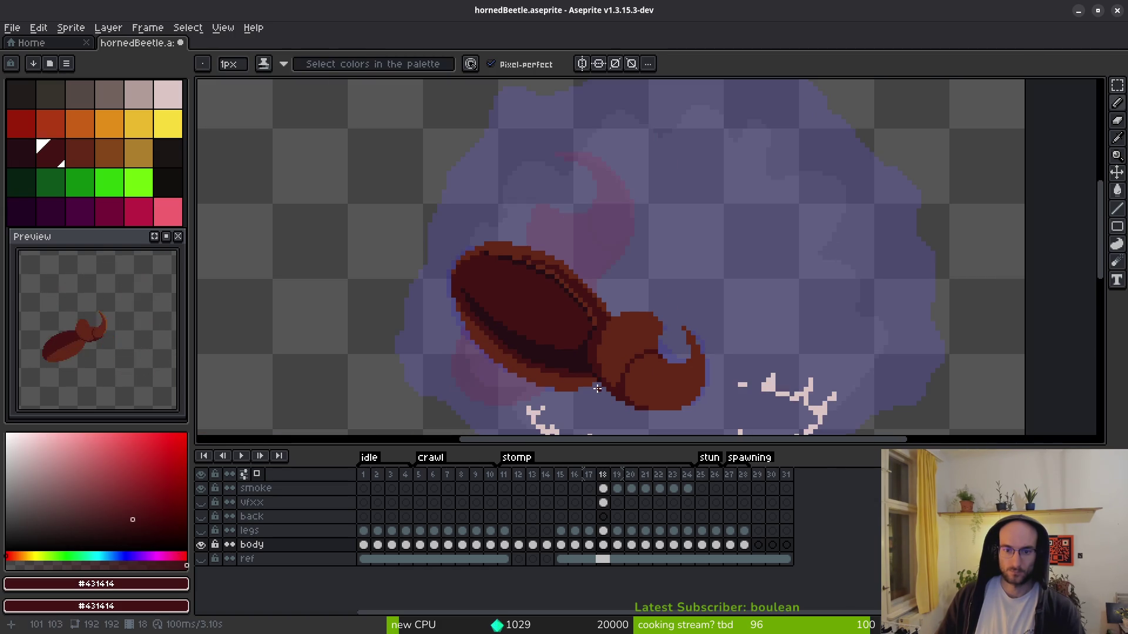
- Cover four stray dark outline pixels on the frame-18 shell with body red
scroll(601, 374, "down", 2)
scroll(602, 350, "up", 4)
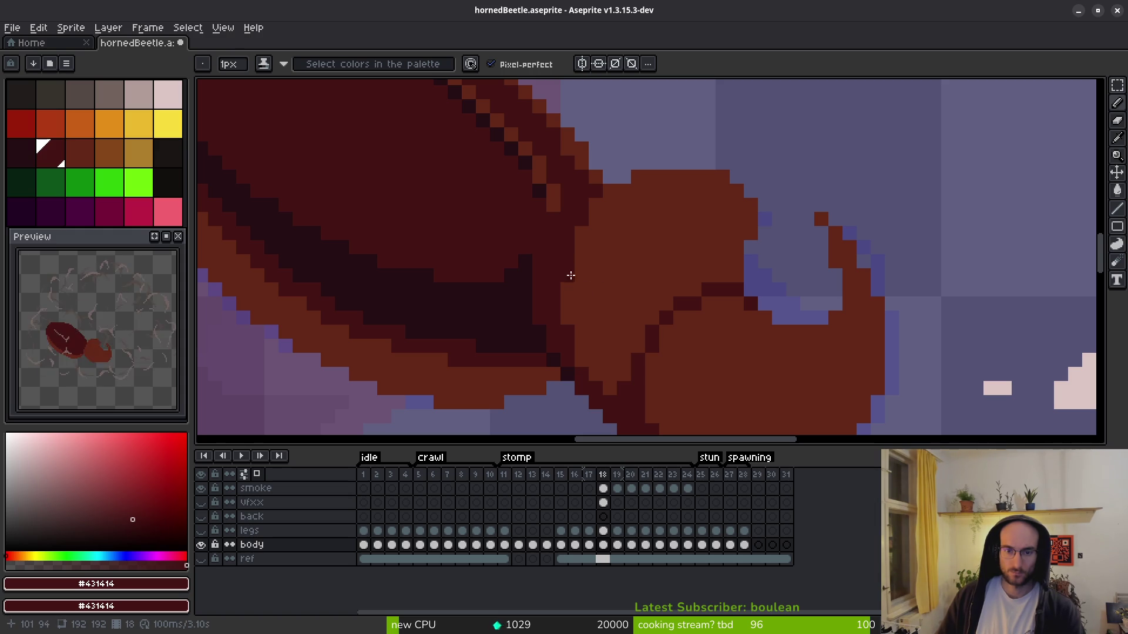
scroll(571, 270, "down", 3)
scroll(553, 270, "down", 3)
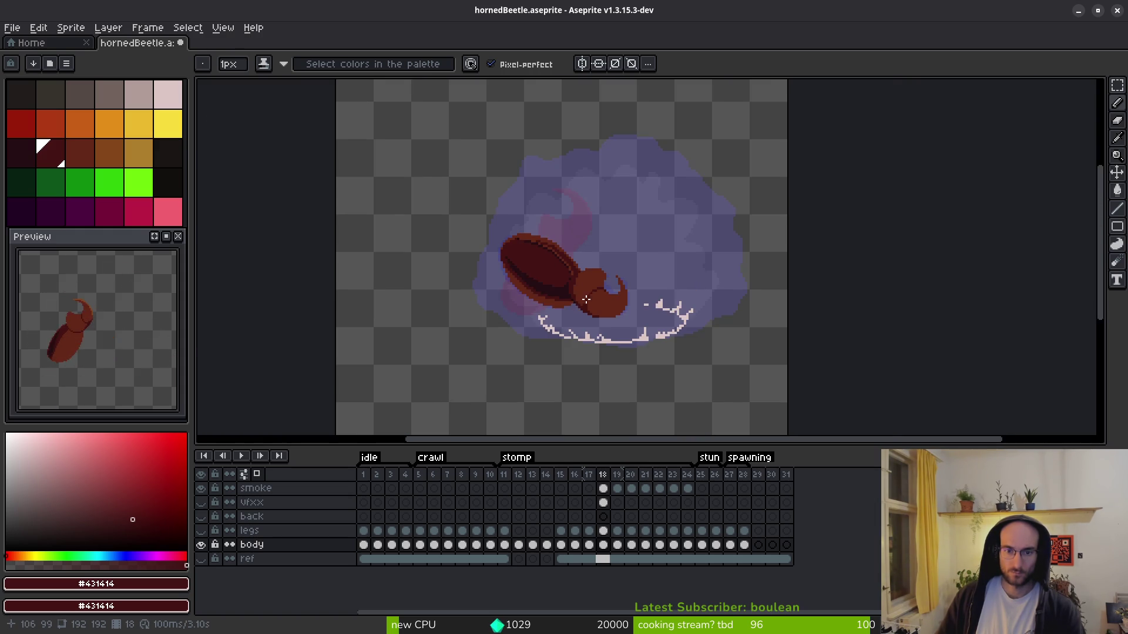
scroll(532, 220, "up", 5)
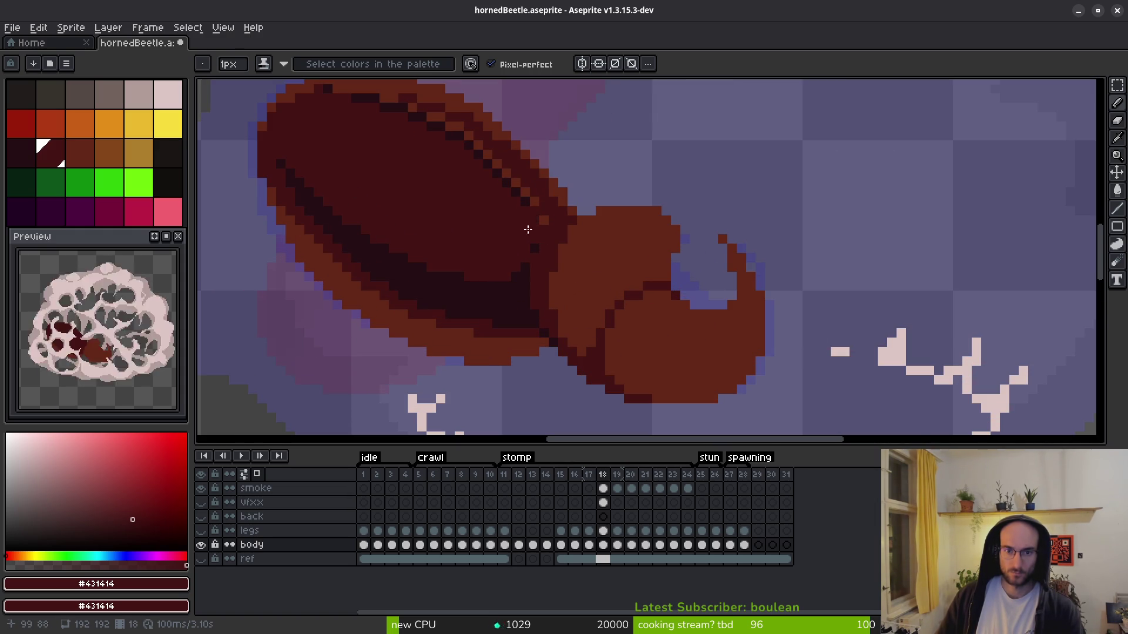
scroll(563, 276, "down", 4)
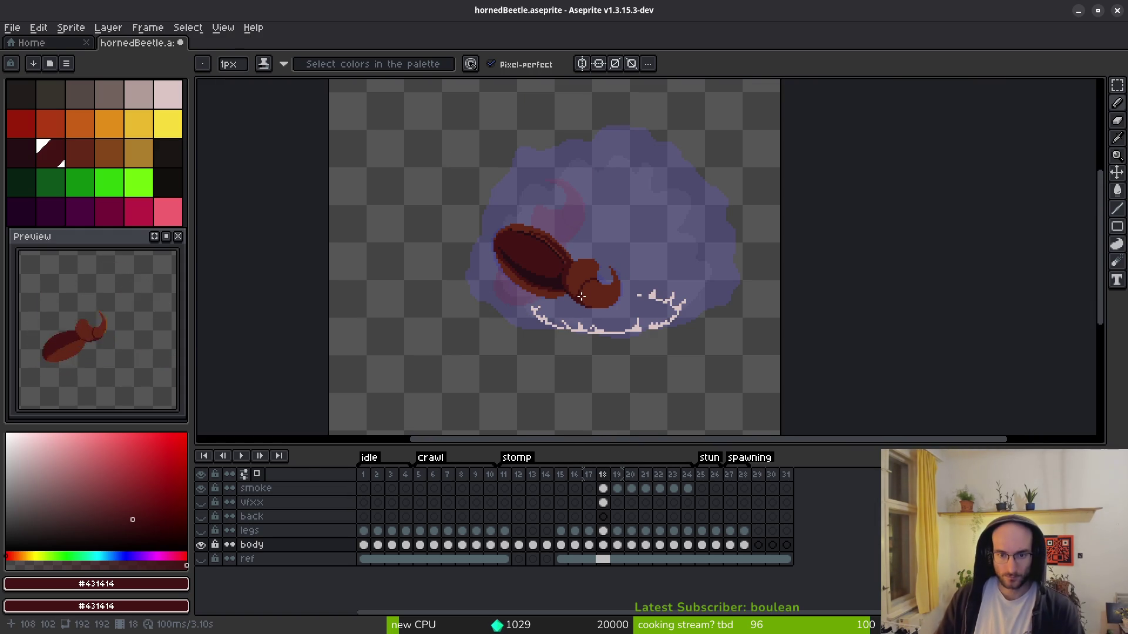
scroll(579, 294, "down", 1)
scroll(508, 241, "up", 6)
left_click(637, 196)
left_click(779, 252)
left_click(829, 274)
left_click(717, 225)
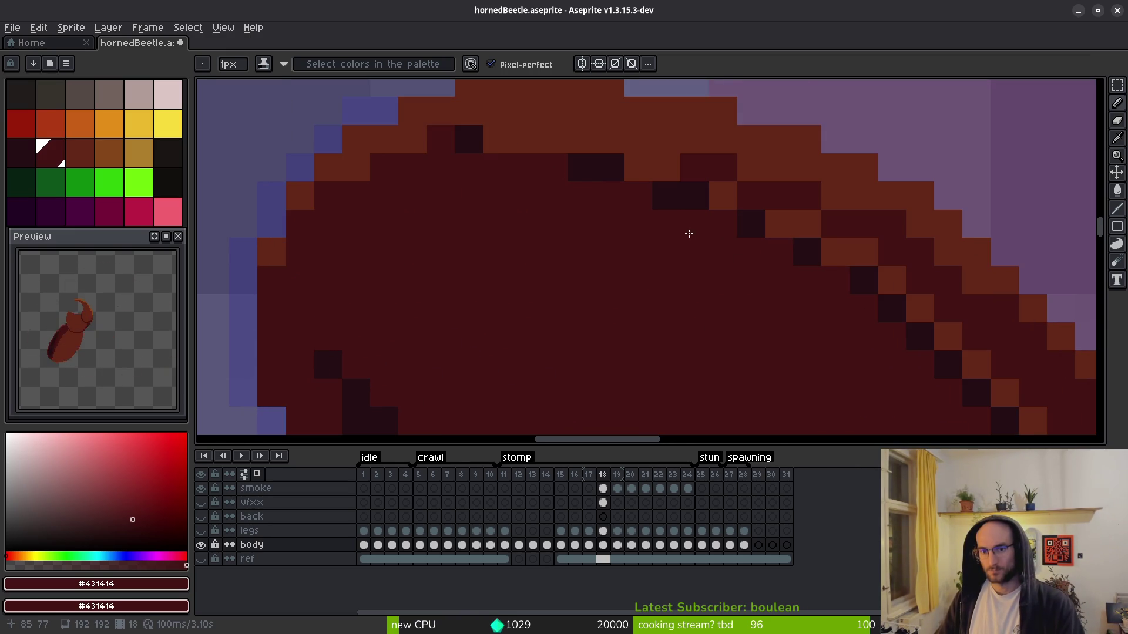
- Dot the shell's top edge with darkest-red pixels, including a run along the rim
scroll(698, 232, "down", 5)
scroll(674, 302, "up", 3)
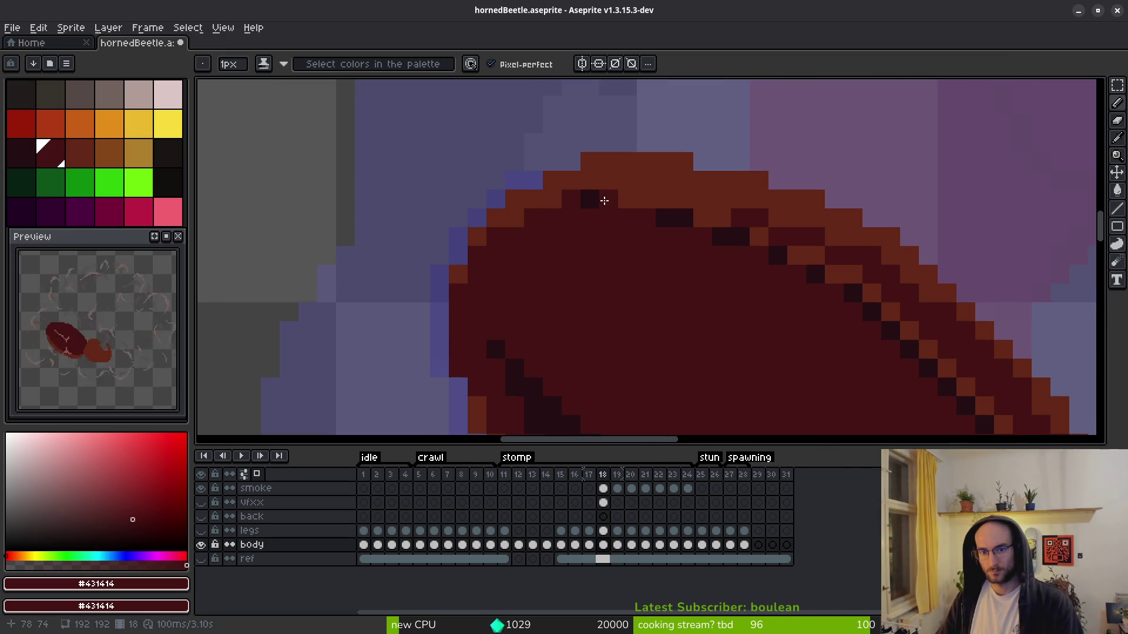
left_click(611, 205, "alt")
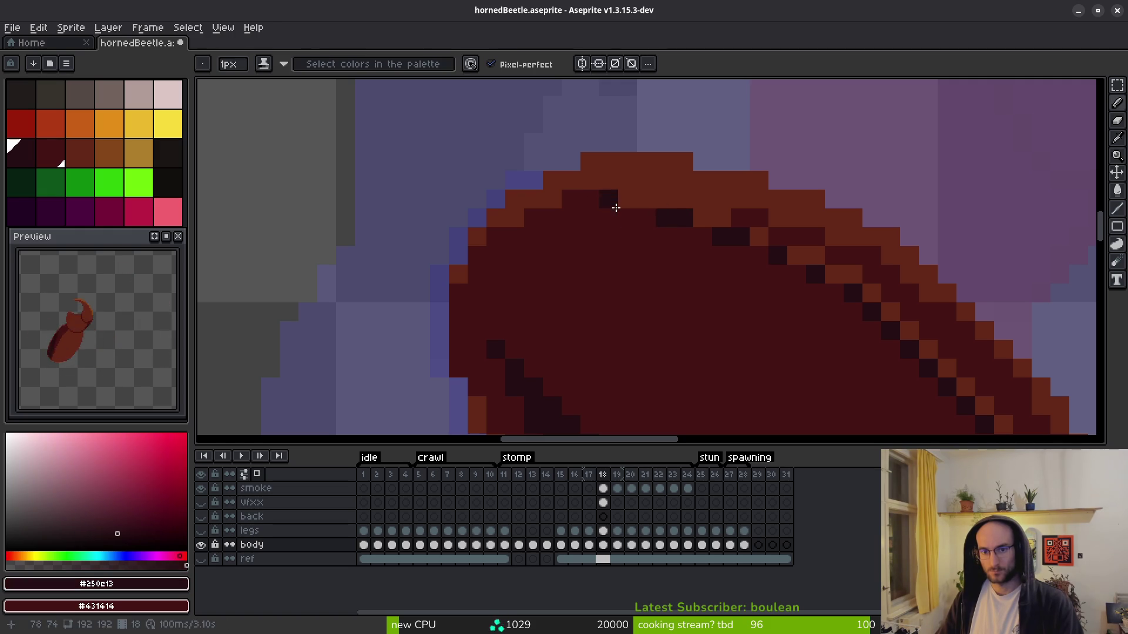
scroll(640, 235, "down", 2)
scroll(694, 236, "up", 2)
left_click(692, 236, "alt")
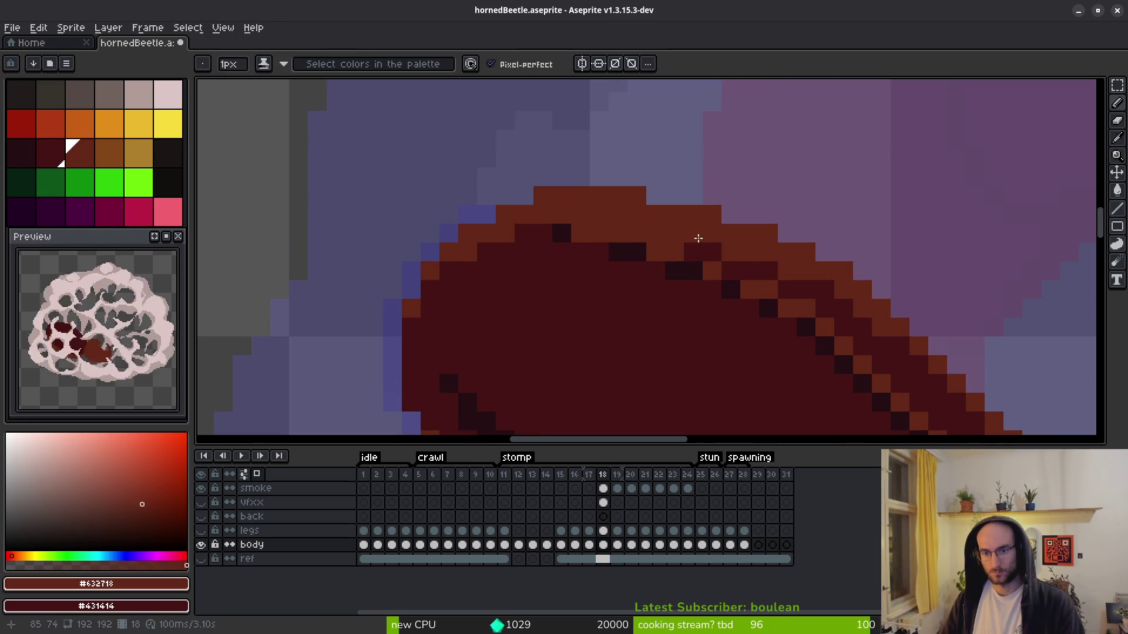
left_click(728, 252, "alt")
left_click(787, 271)
left_click(656, 233)
mouse_move(629, 216)
left_mouse_down()
mouse_move(618, 219)
mouse_move(703, 234)
mouse_move(835, 290)
left_mouse_up()
- Touch up the remaining top-edge outline pixels in brown and dark red
scroll(790, 318, "down", 2)
scroll(751, 287, "up", 3)
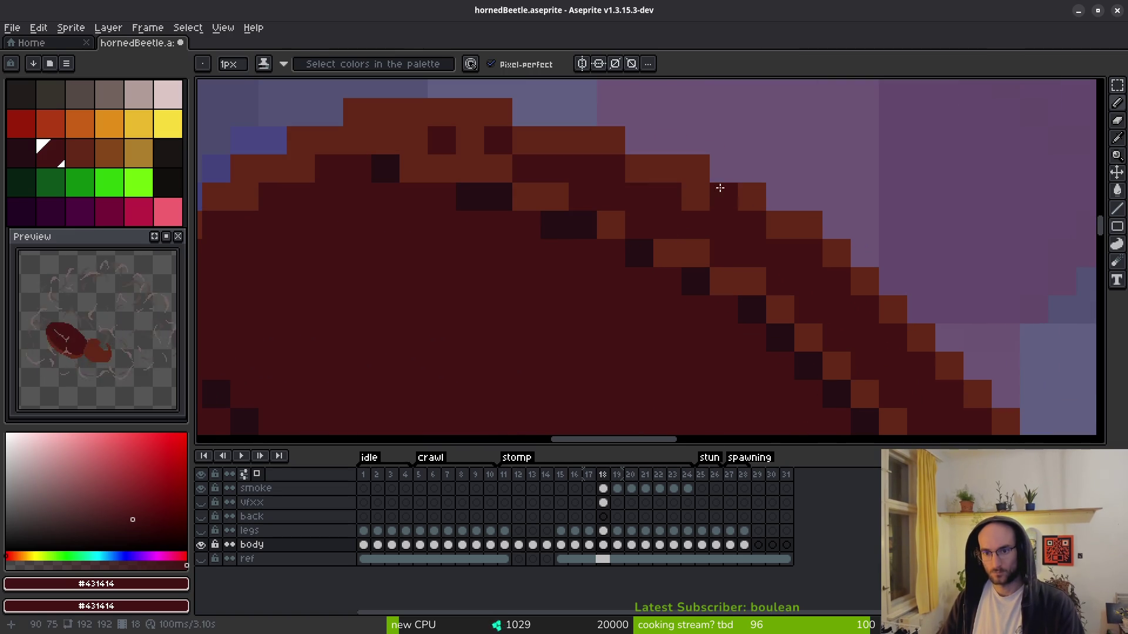
left_click(620, 152, "alt")
left_click(497, 141)
left_click(467, 140, "alt")
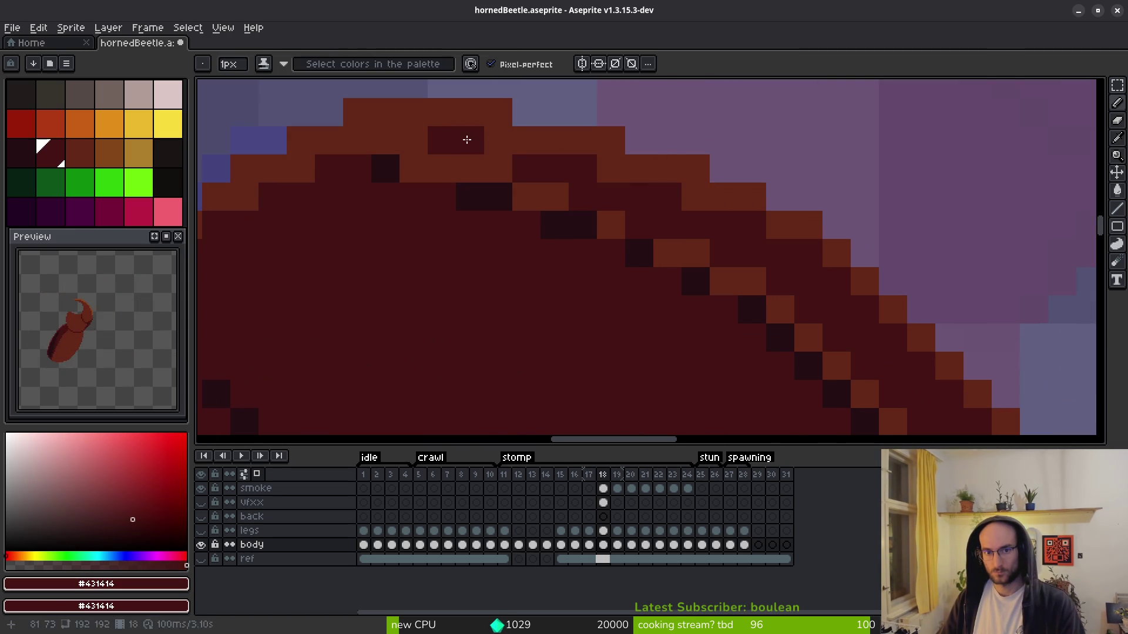
left_click(742, 195)
left_click(770, 221, "alt")
left_click(810, 254)
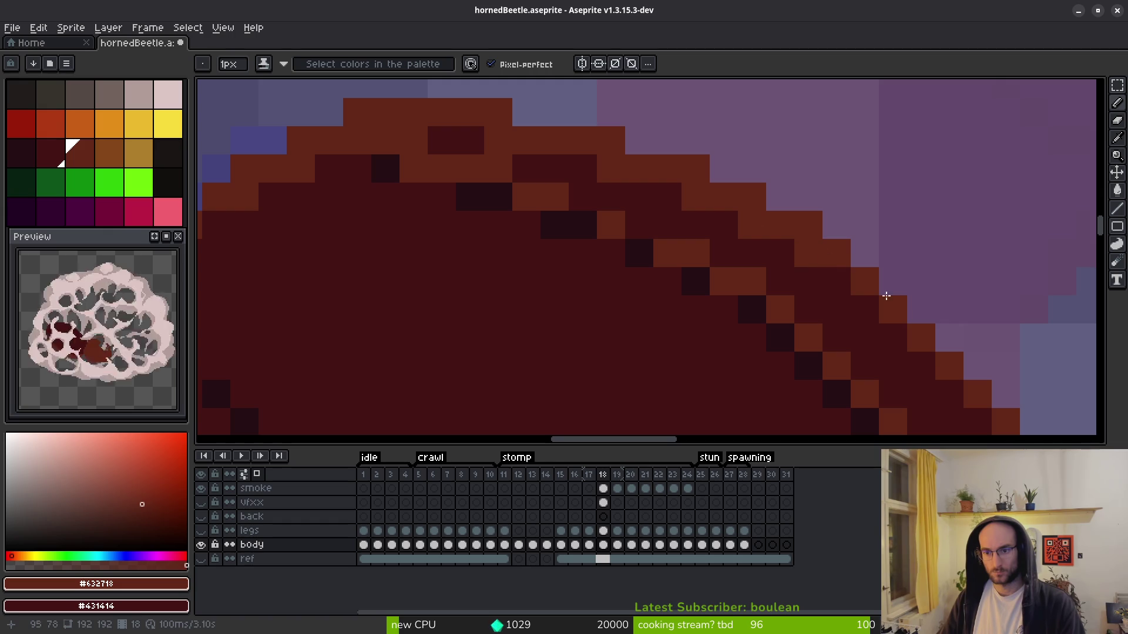
- Save the sprite with Ctrl+S
scroll(863, 277, "down", 3)
left_click_drag(878, 353, 708, 289)
scroll(753, 334, "down", 1)
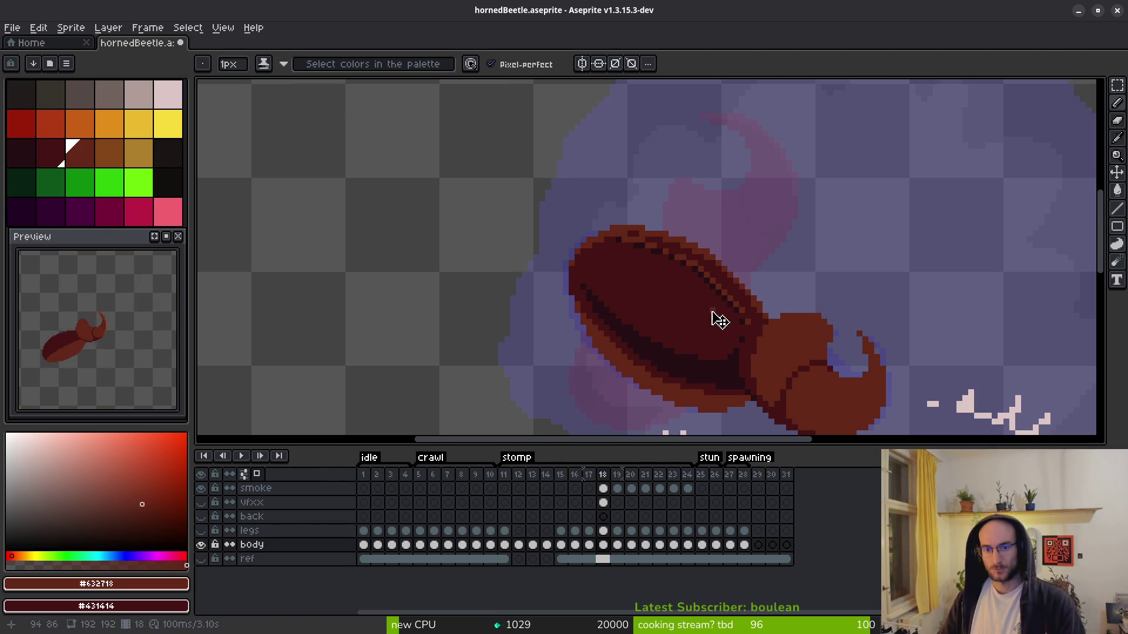
key("ctrl+s")
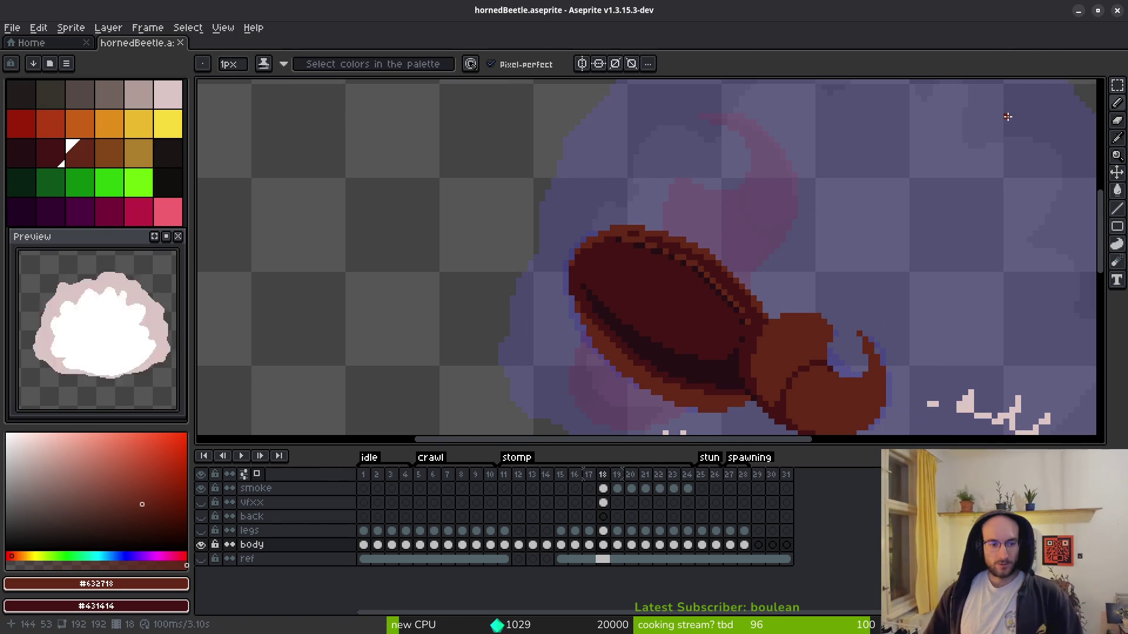
scroll(649, 302, "down", 2)
left_click_drag(650, 302, 664, 304)
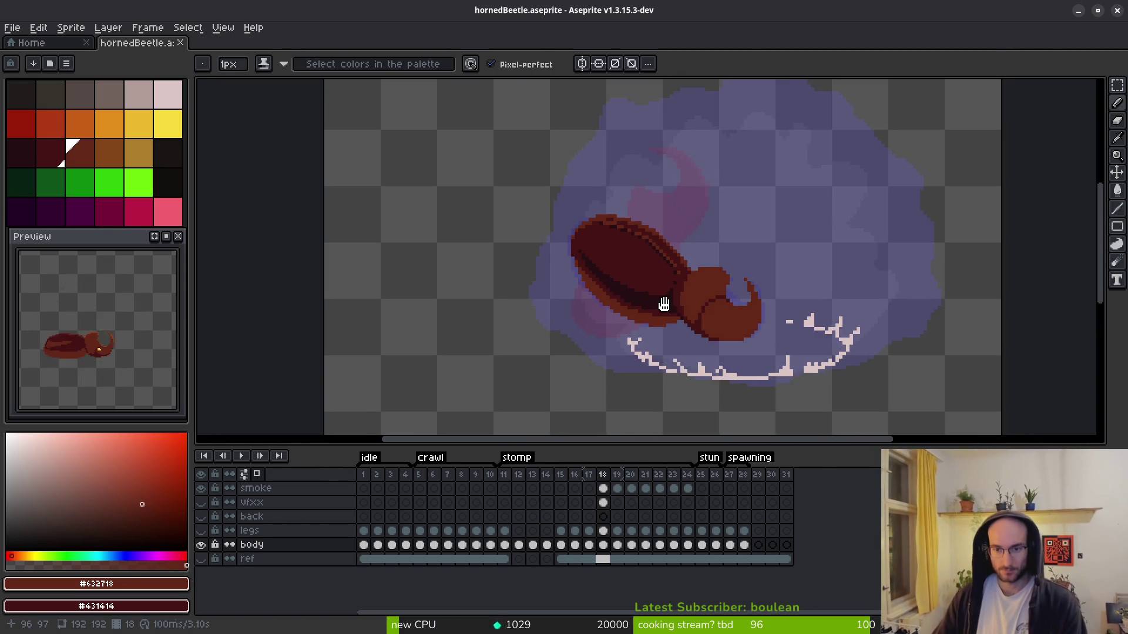
- Add a brown edge pixel and draw a darkest-red line down the shell–head seam
scroll(664, 304, "up", 5)
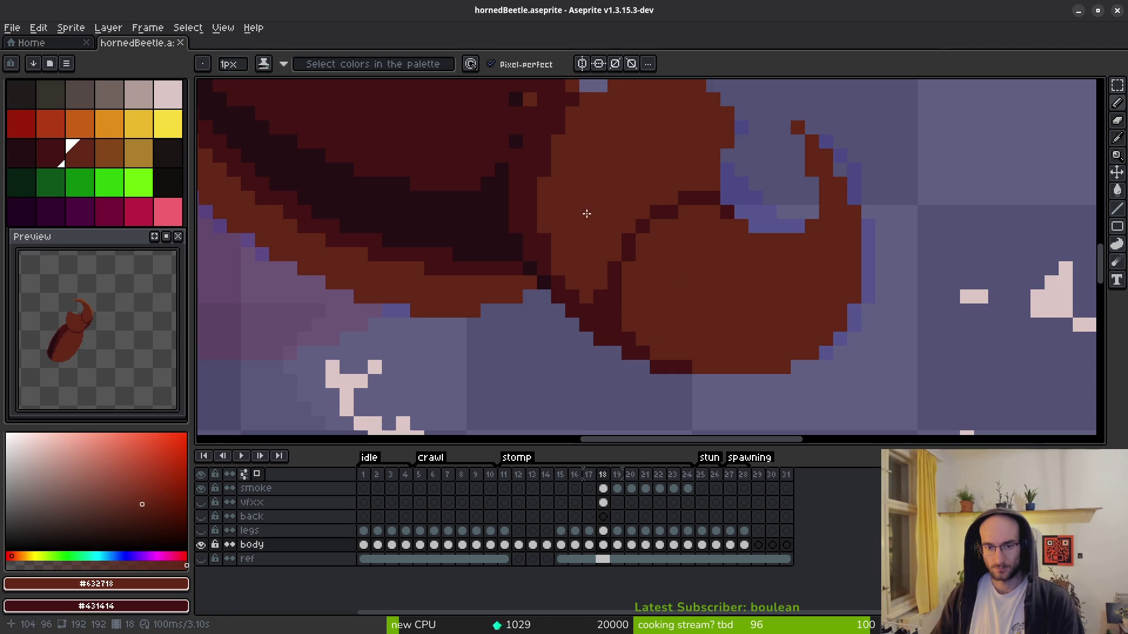
left_click_drag(588, 210, 613, 307)
left_click(580, 221)
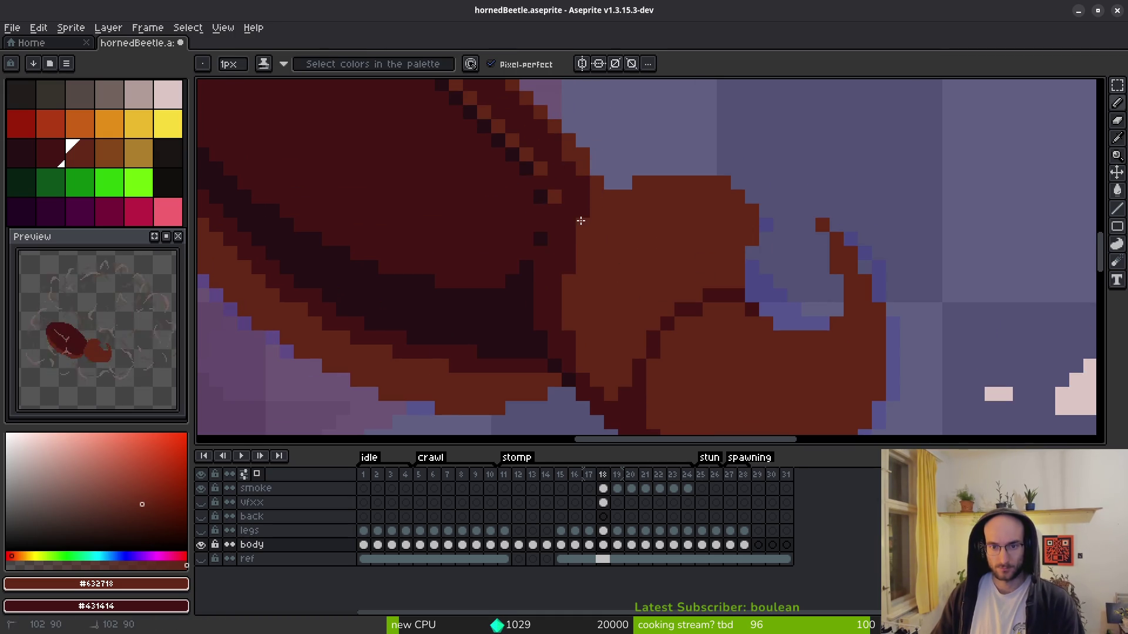
left_click(594, 184, "alt")
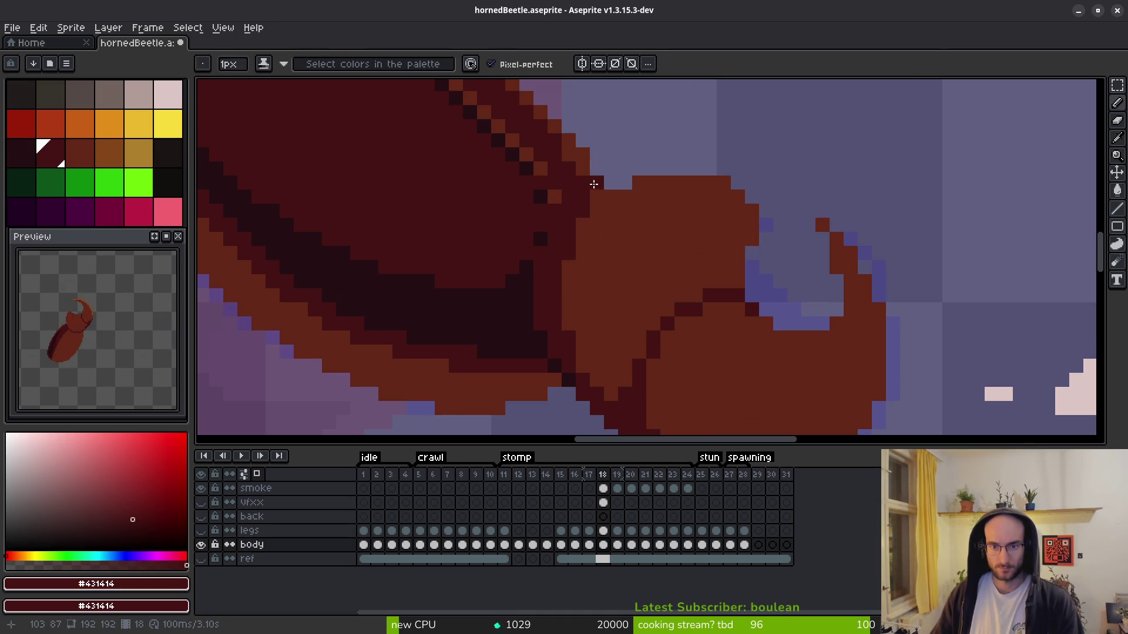
scroll(646, 273, "down", 3)
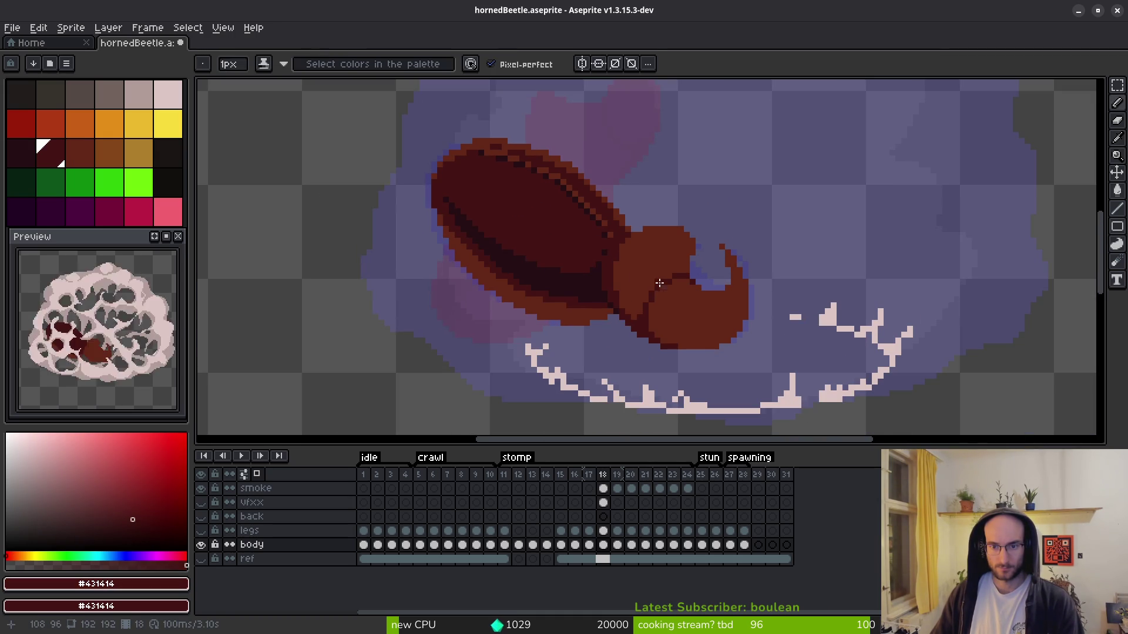
scroll(654, 282, "up", 3)
left_click(503, 276, "alt")
mouse_move(564, 277)
left_mouse_down()
mouse_move(586, 297)
mouse_move(564, 194)
mouse_move(565, 172)
mouse_move(587, 158)
mouse_move(577, 166)
mouse_move(562, 143)
mouse_move(528, 234)
mouse_move(513, 230)
mouse_move(586, 304)
left_mouse_up()
- Try a body-red column and dark diagonal near the horn, then undo the missteps
left_click(562, 144, "alt")
left_click(526, 245, "alt")
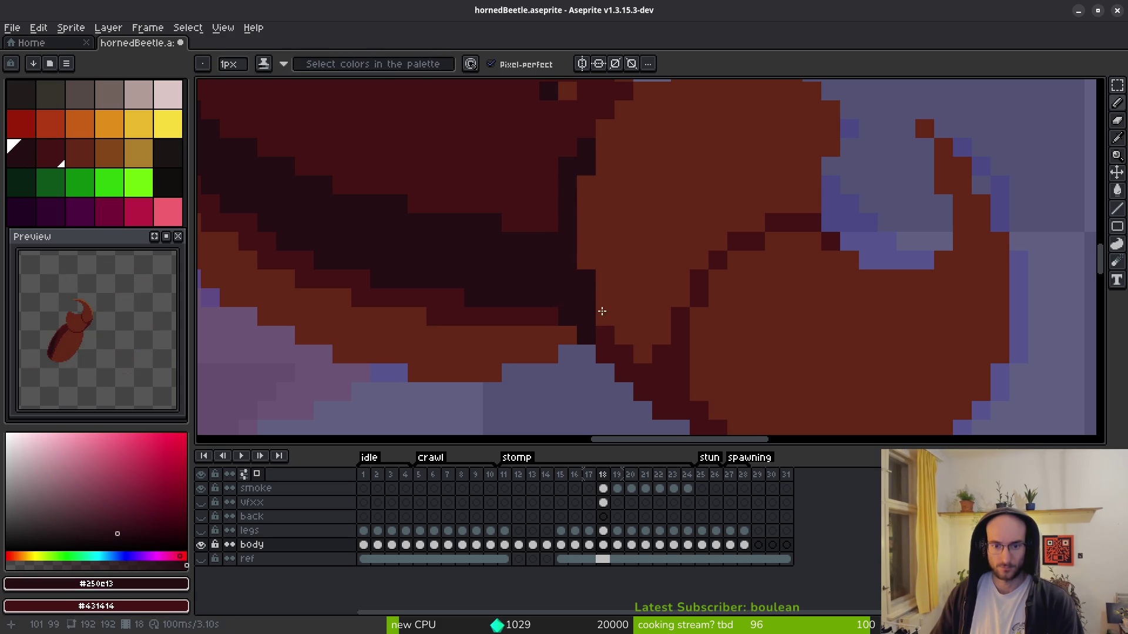
scroll(586, 305, "down", 3)
scroll(594, 284, "up", 3)
key("ctrl+z")
left_click(651, 304)
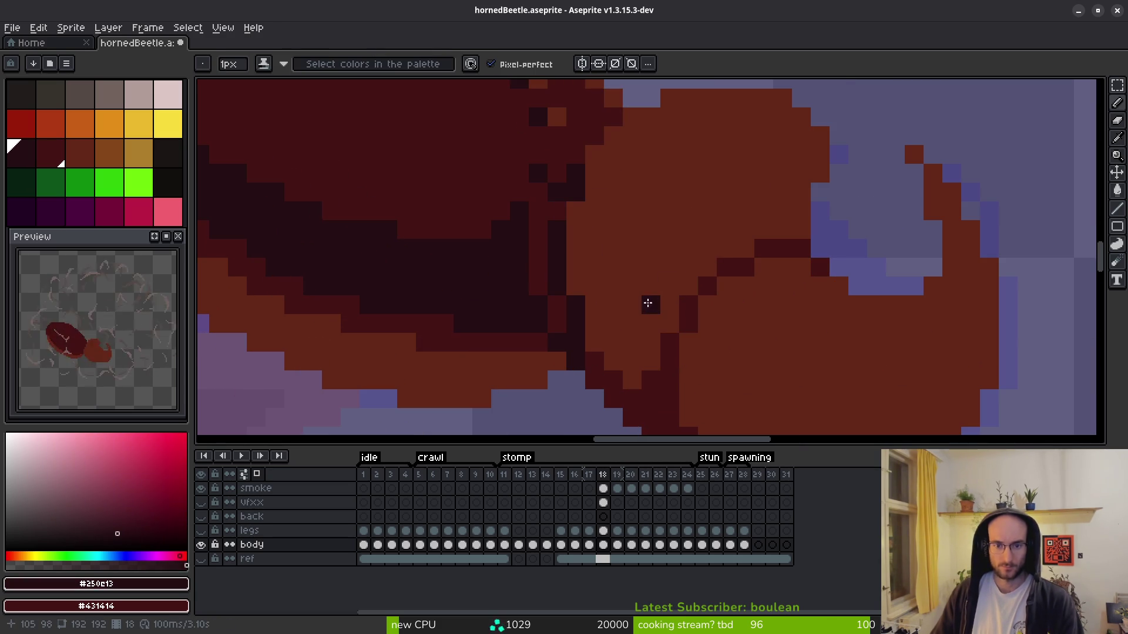
key("ctrl+z")
key("ctrl+z")
key("ctrl+z")
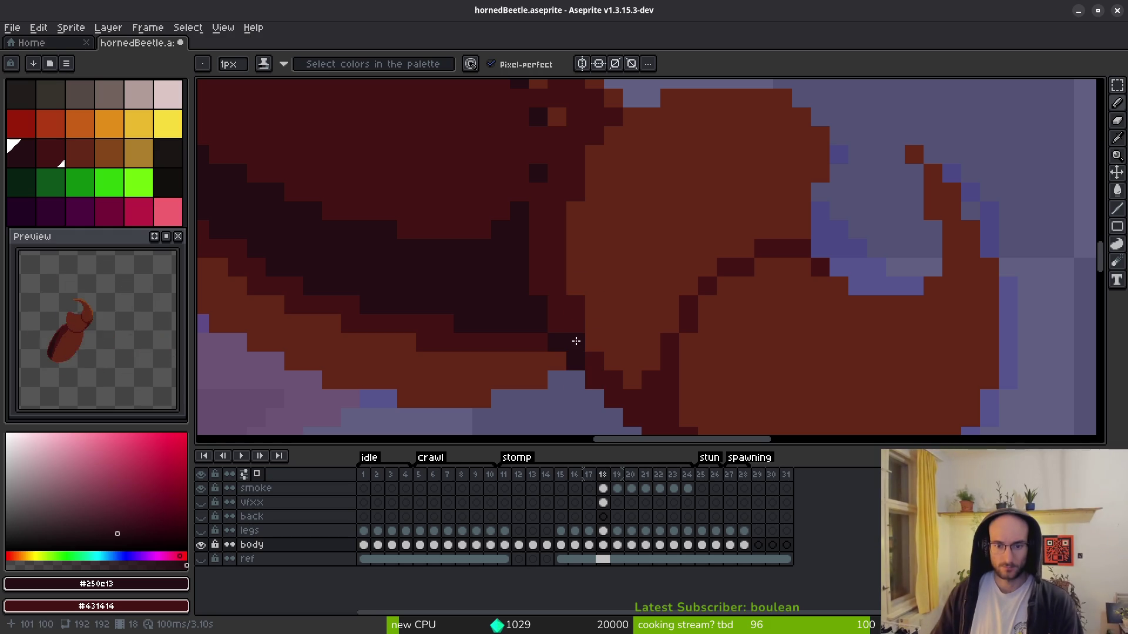
- Darken the seam with a column of darkest-red pixels running up toward the horn
left_click_drag(557, 305, 554, 322)
mouse_move(535, 284)
left_mouse_down()
mouse_move(528, 221)
mouse_move(529, 231)
mouse_move(549, 155)
left_mouse_up()
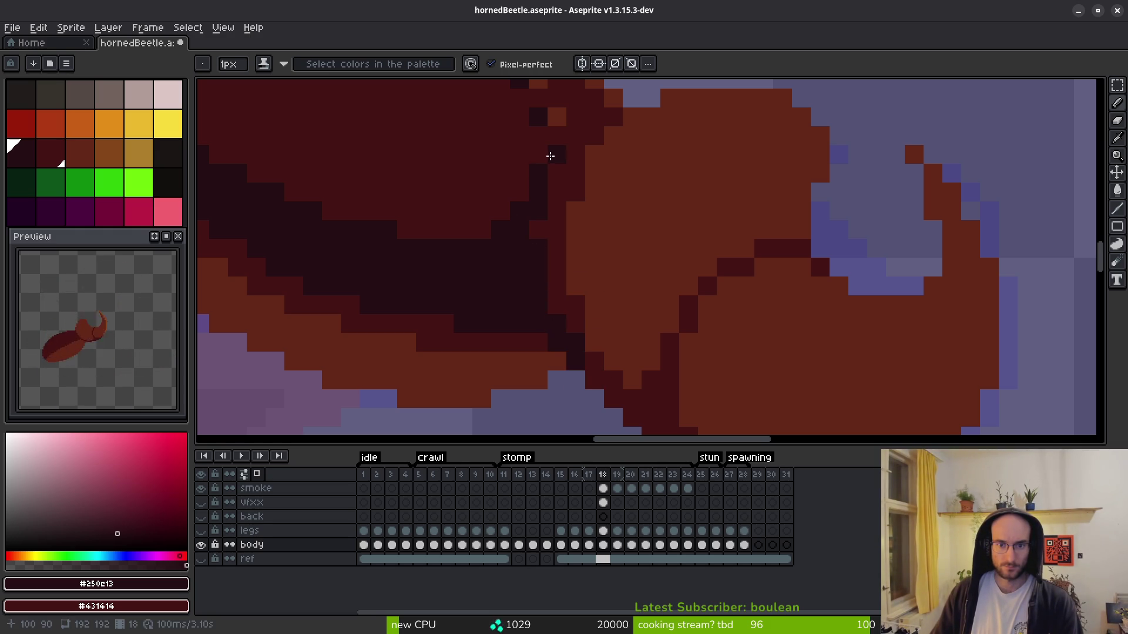
left_click(544, 168, "alt")
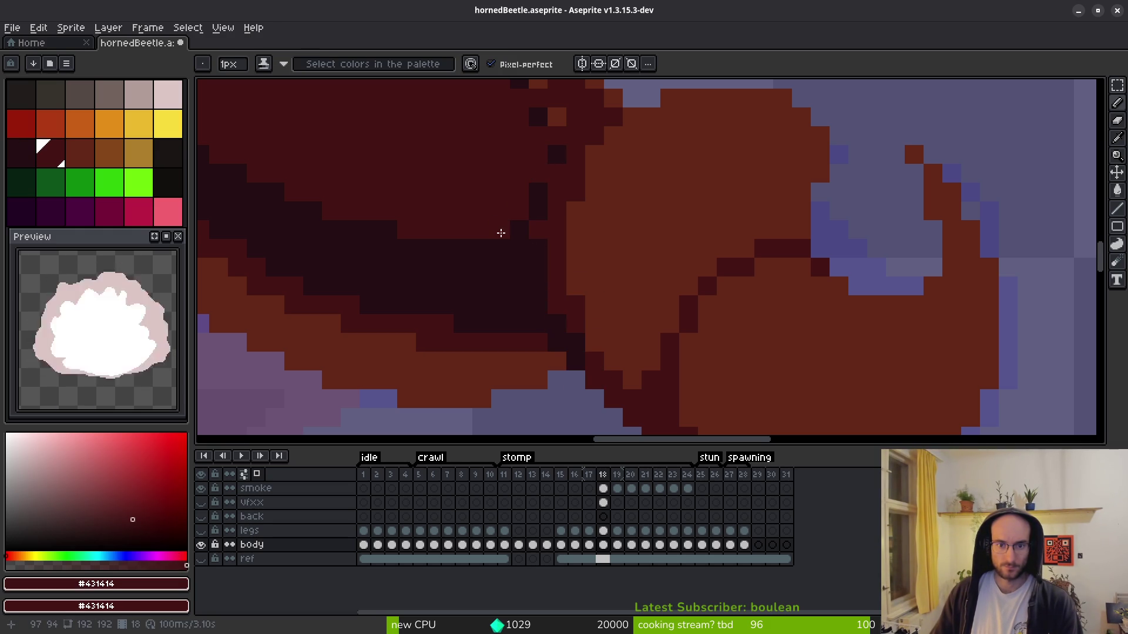
left_click(528, 226, "alt")
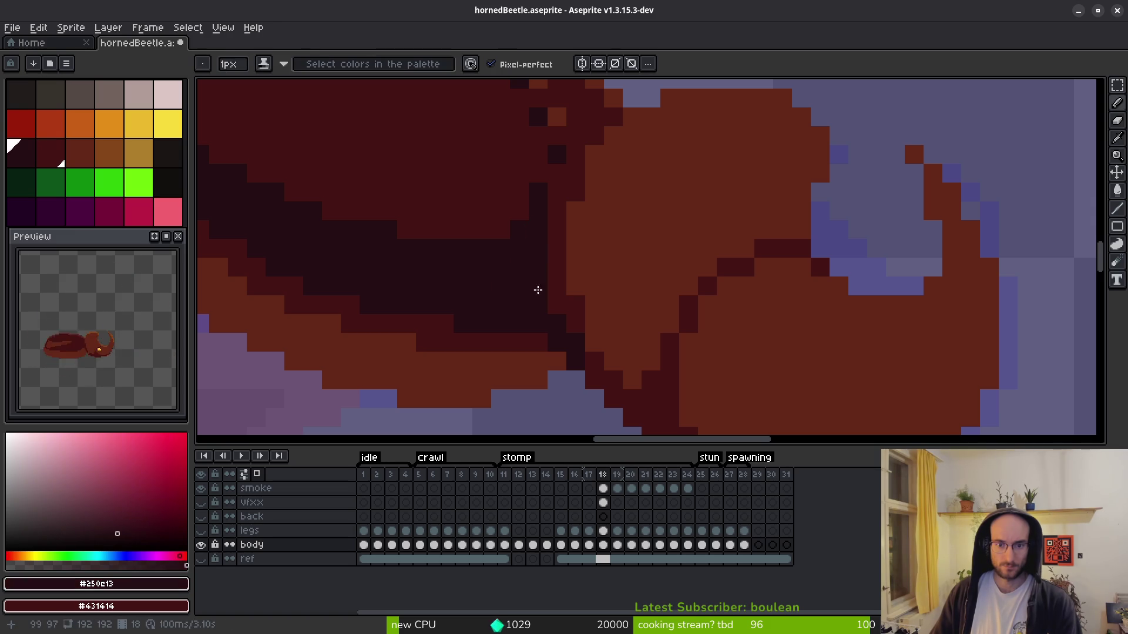
left_click_drag(559, 307, 564, 255)
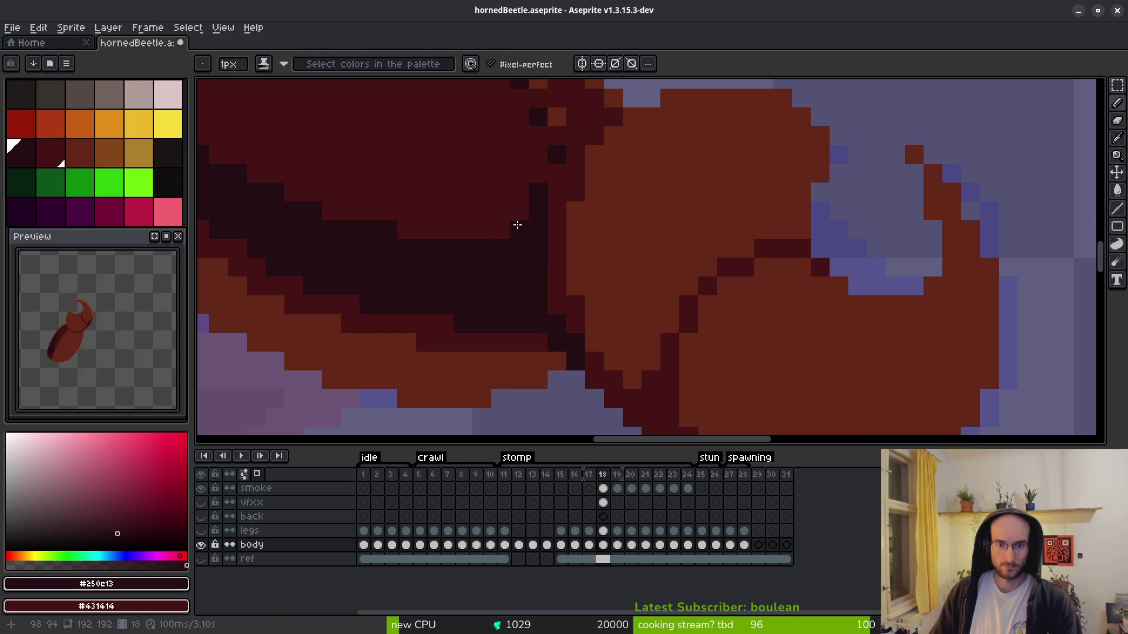
scroll(621, 284, "down", 4)
scroll(621, 283, "up", 4)
- Add a dark pixel just below the beetle's head
left_click(571, 281, "alt")
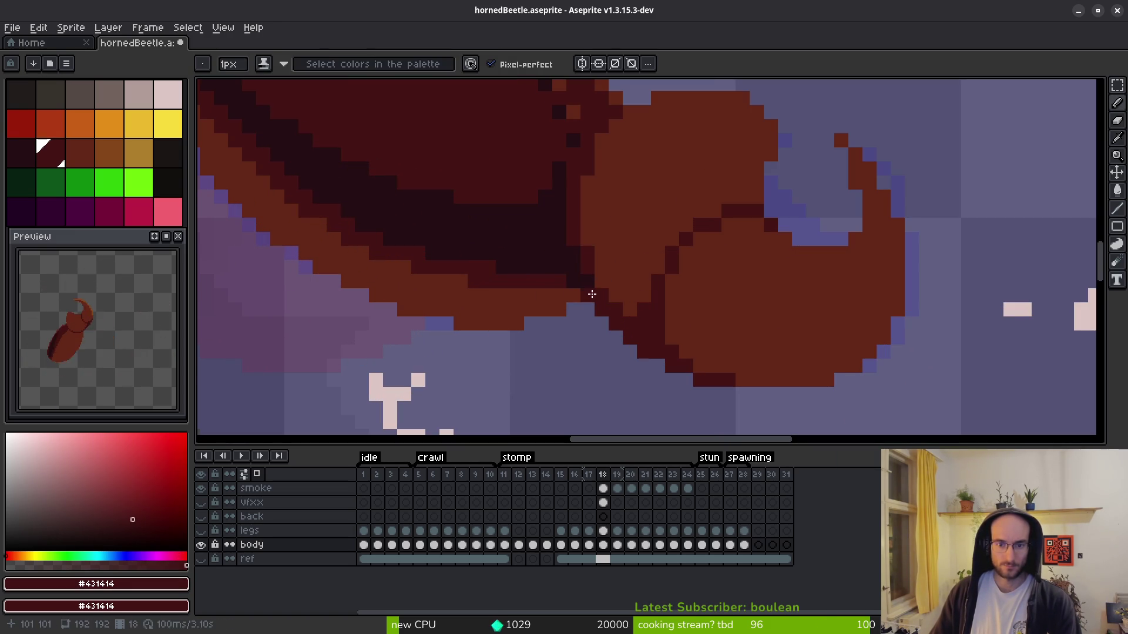
scroll(554, 335, "down", 3)
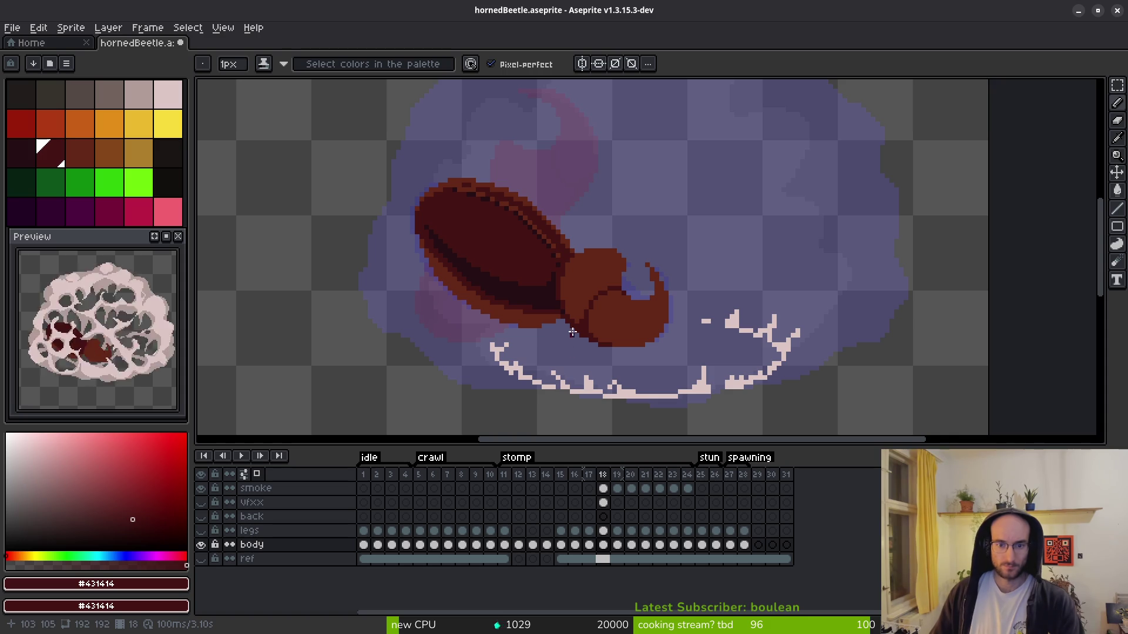
scroll(574, 340, "up", 3)
scroll(533, 344, "down", 3)
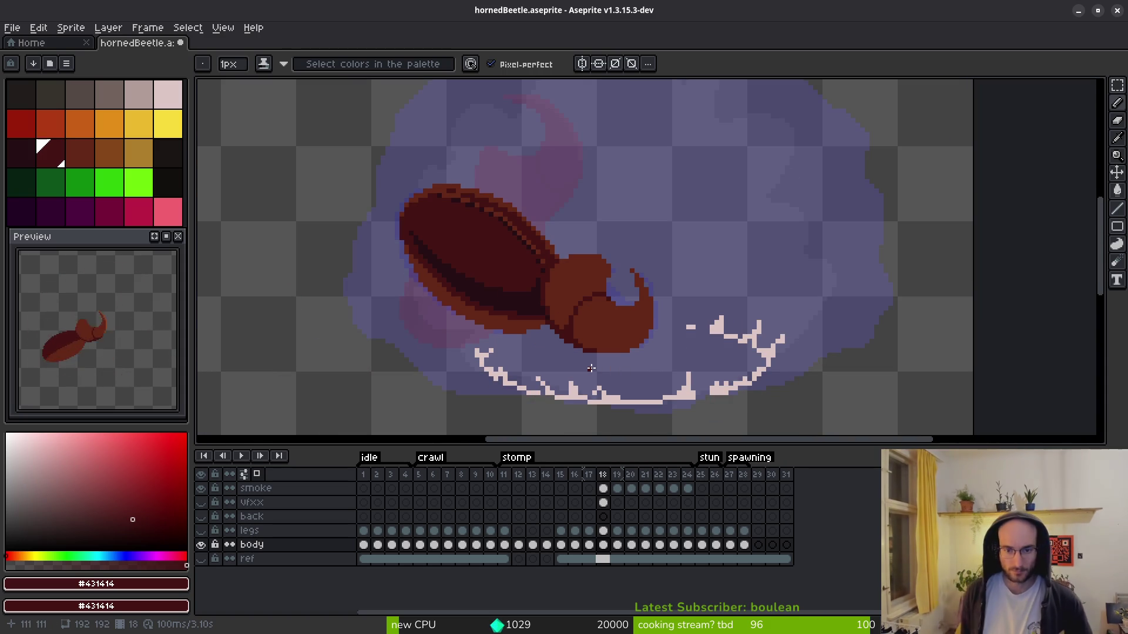
left_click(590, 369)
scroll(595, 379, "up", 3)
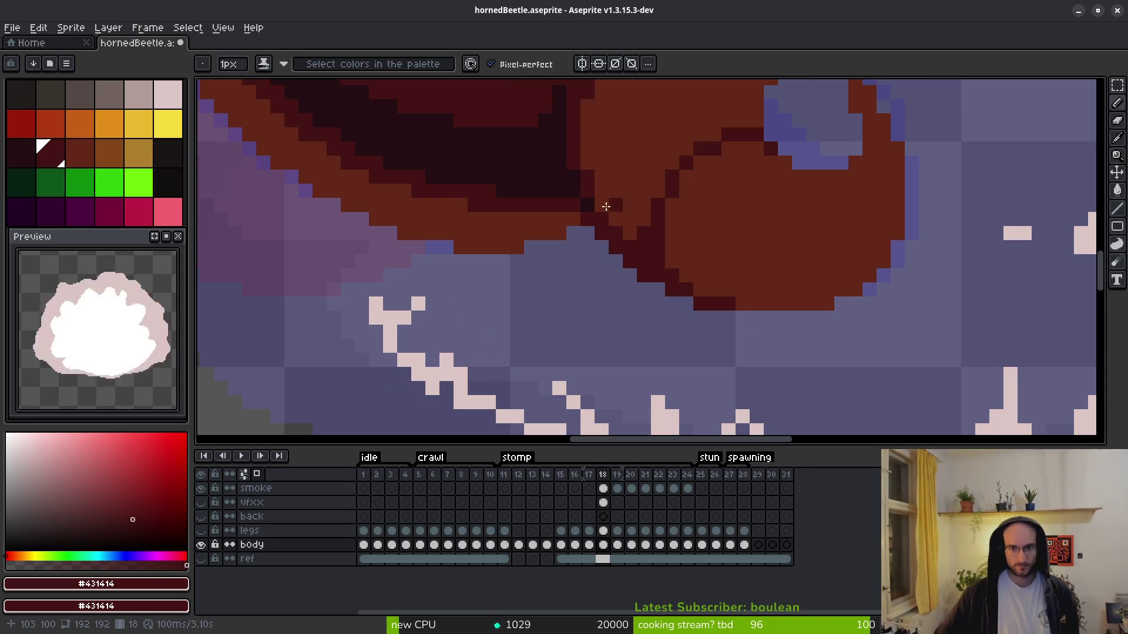
scroll(703, 353, "down", 3)
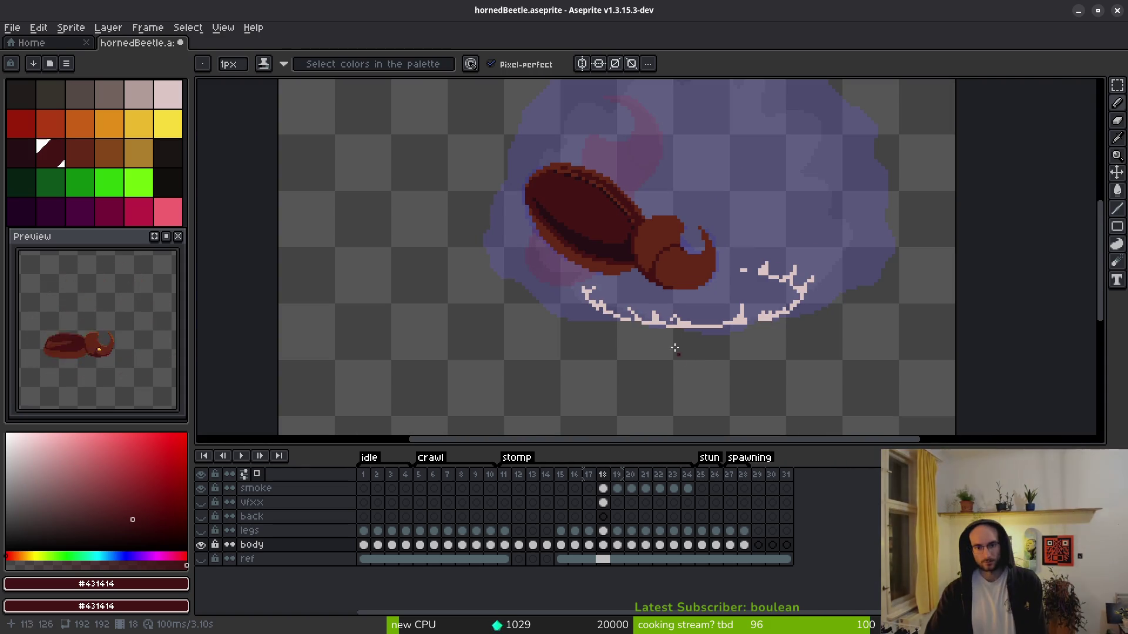
scroll(646, 269, "up", 5)
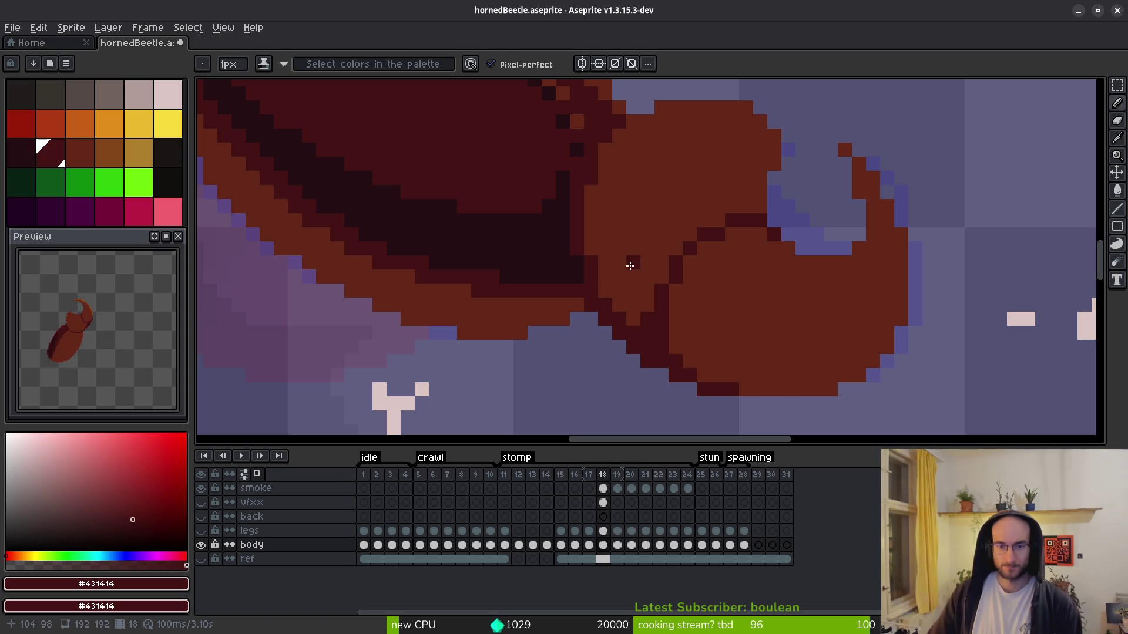
- Paint a body-red pixel on the head and a dark outline pixel on the seam
left_click(596, 257, "alt")
scroll(662, 272, "down", 3)
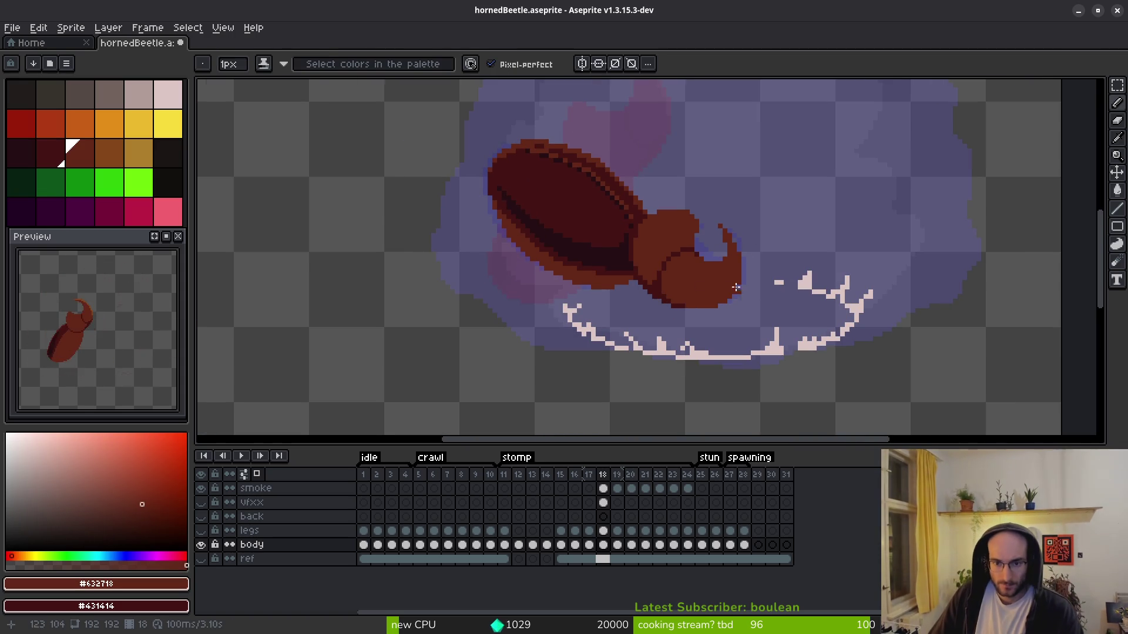
scroll(693, 288, "up", 4)
left_click(516, 312, "alt")
left_click(477, 308)
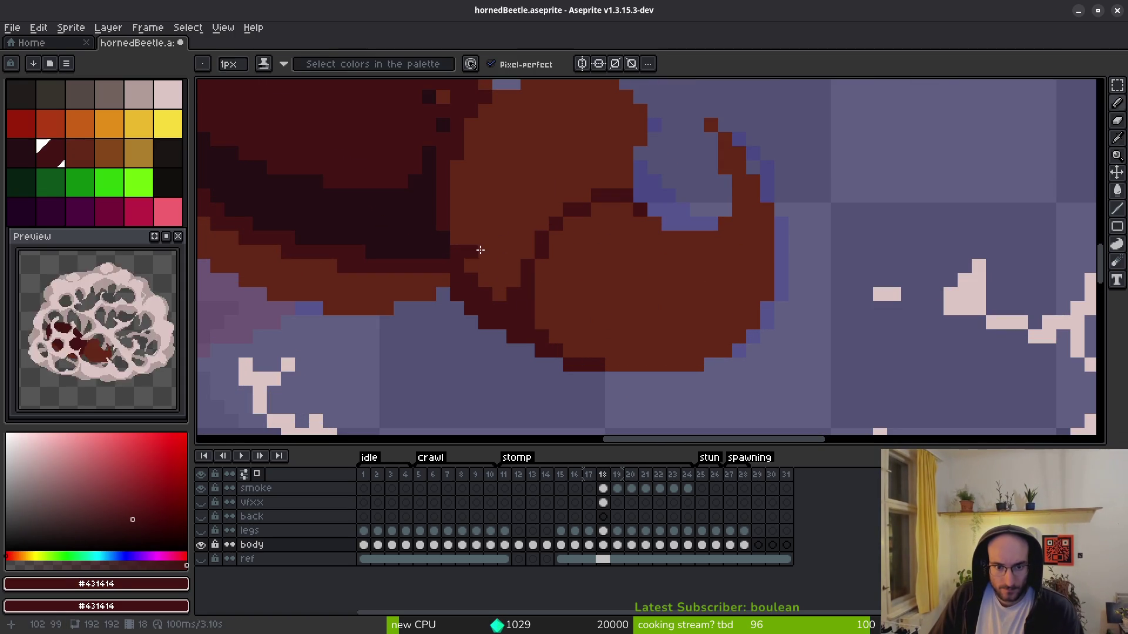
left_click(473, 278, "alt")
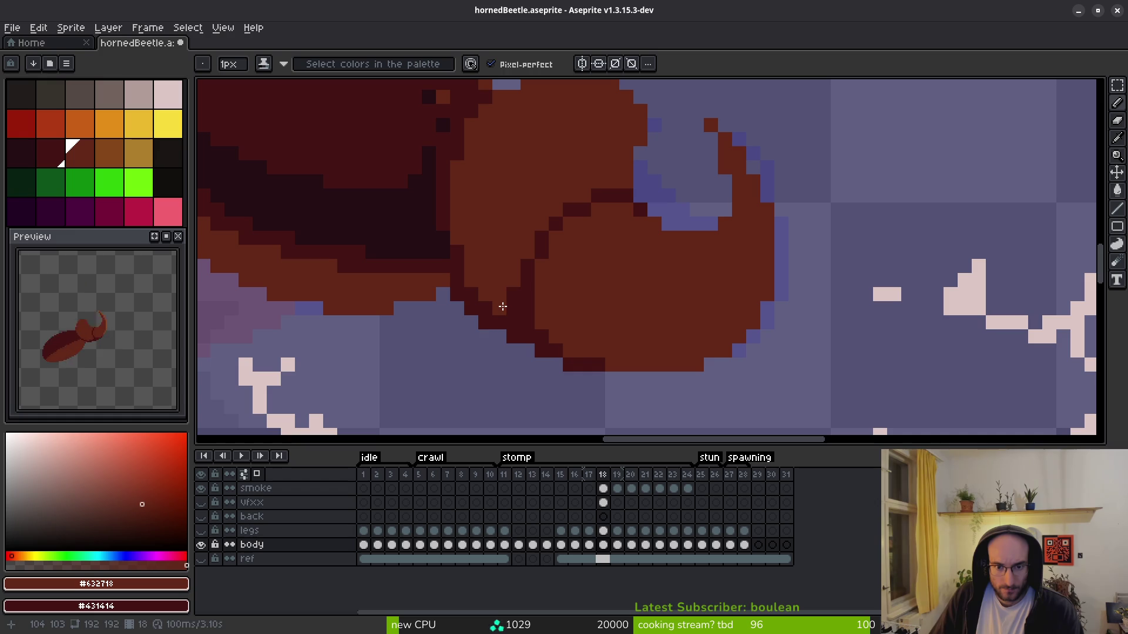
left_click(534, 304)
scroll(592, 338, "down", 4)
scroll(590, 343, "up", 4)
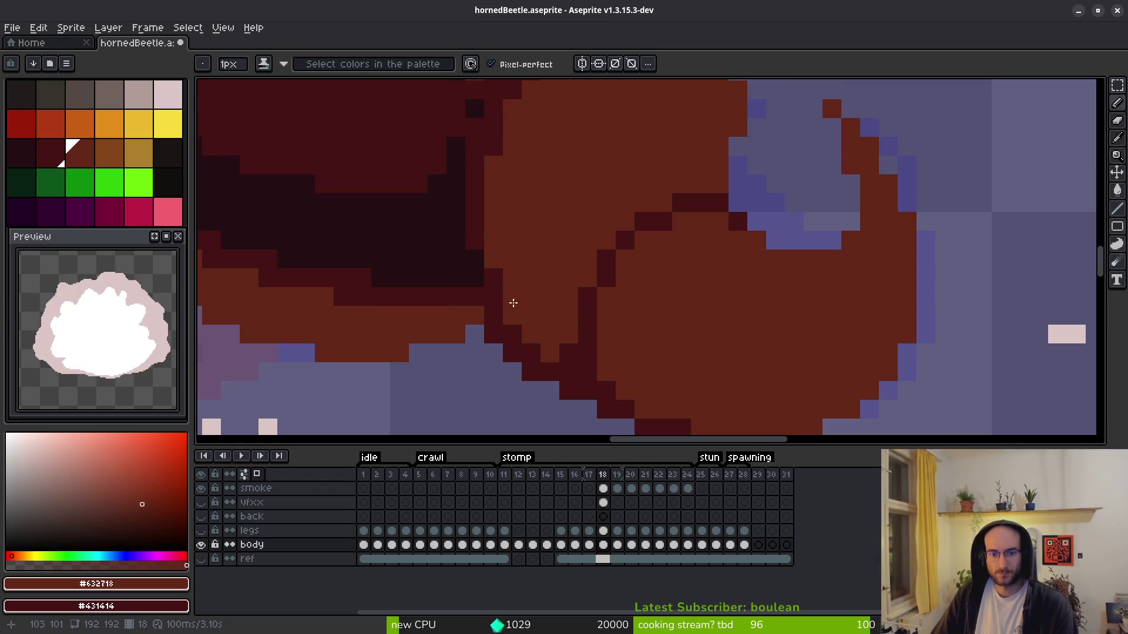
scroll(555, 285, "down", 3)
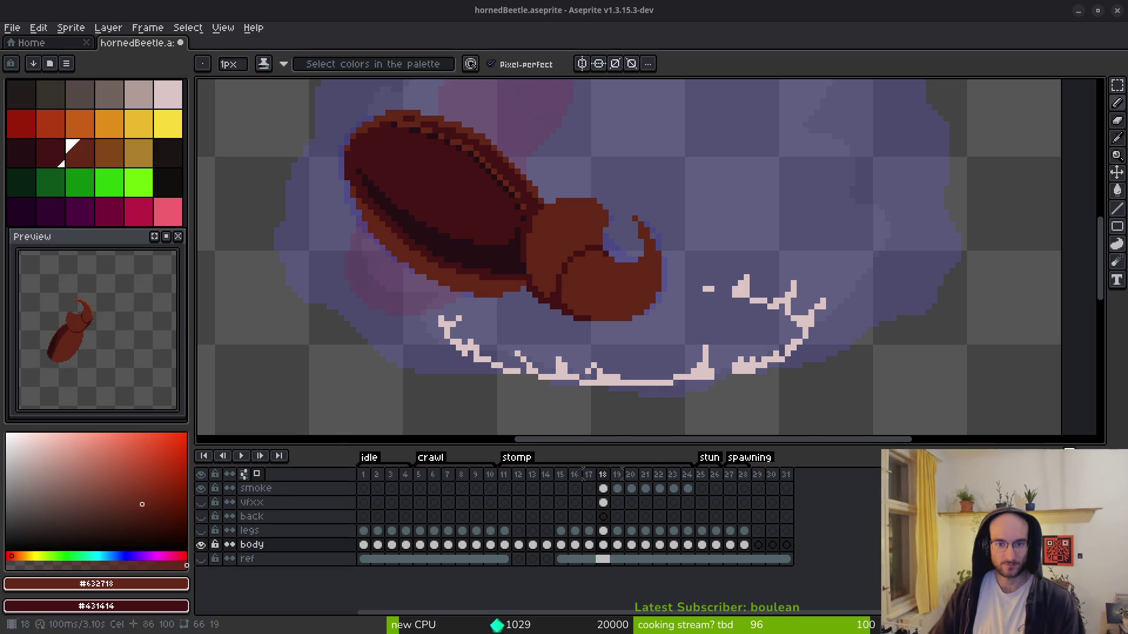
- Step back through the crawl frames to compare poses with frame 14
key("alt")
key("Left")
scroll(589, 303, "down", 2)
key("Right")
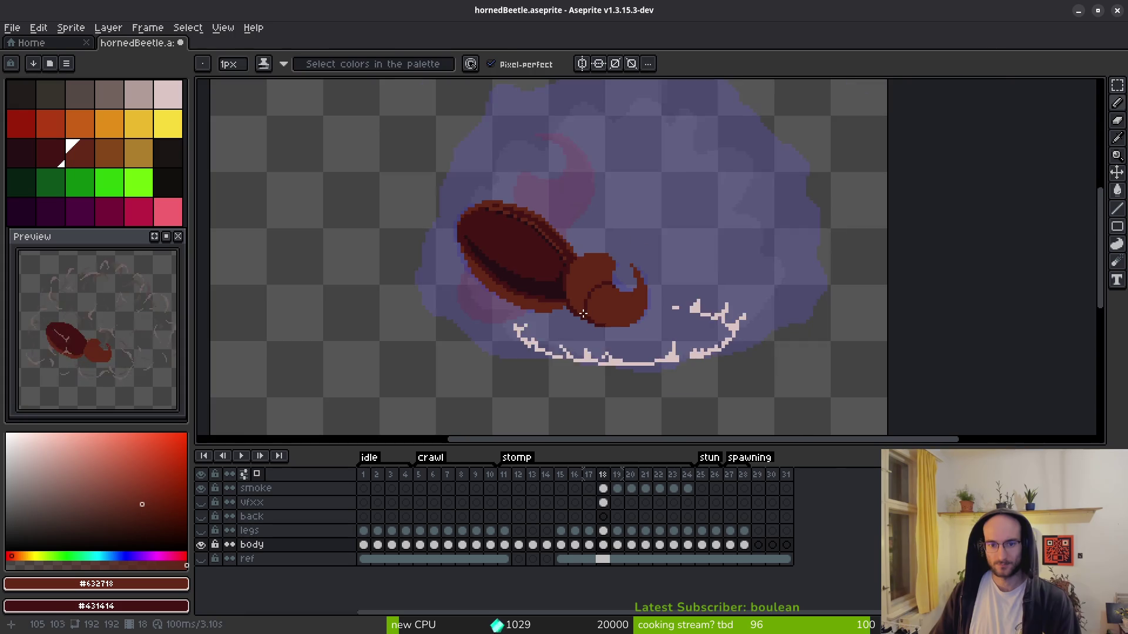
key("Left")
key("Left")
key("Left")
key("Left")
key("Right")
key("Left")
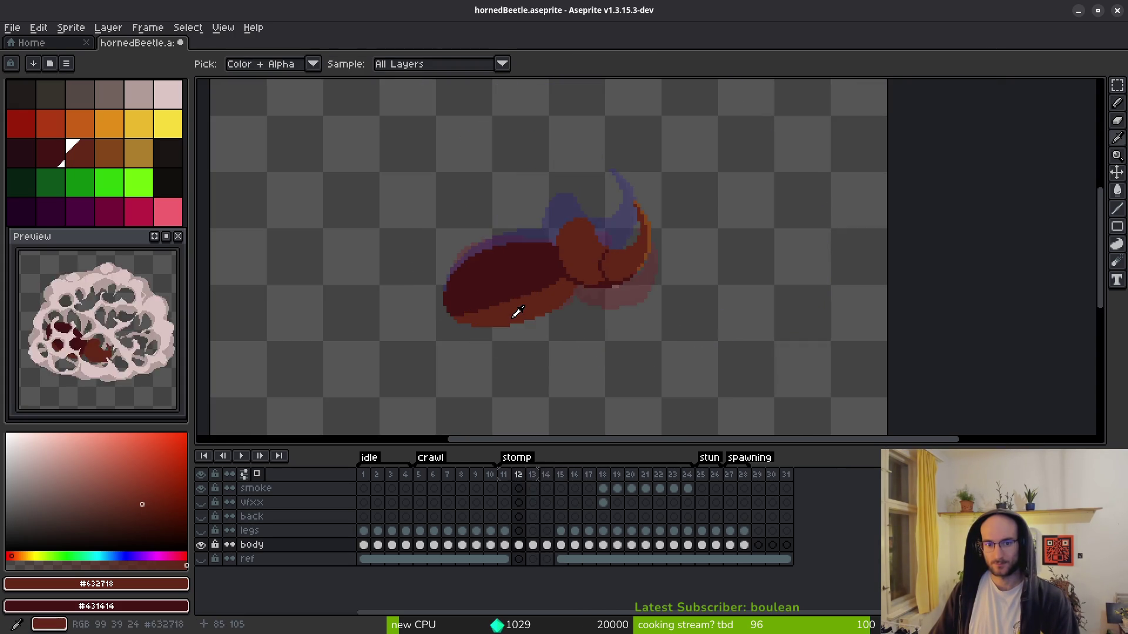
key("Left")
key("Left")
key("Left")
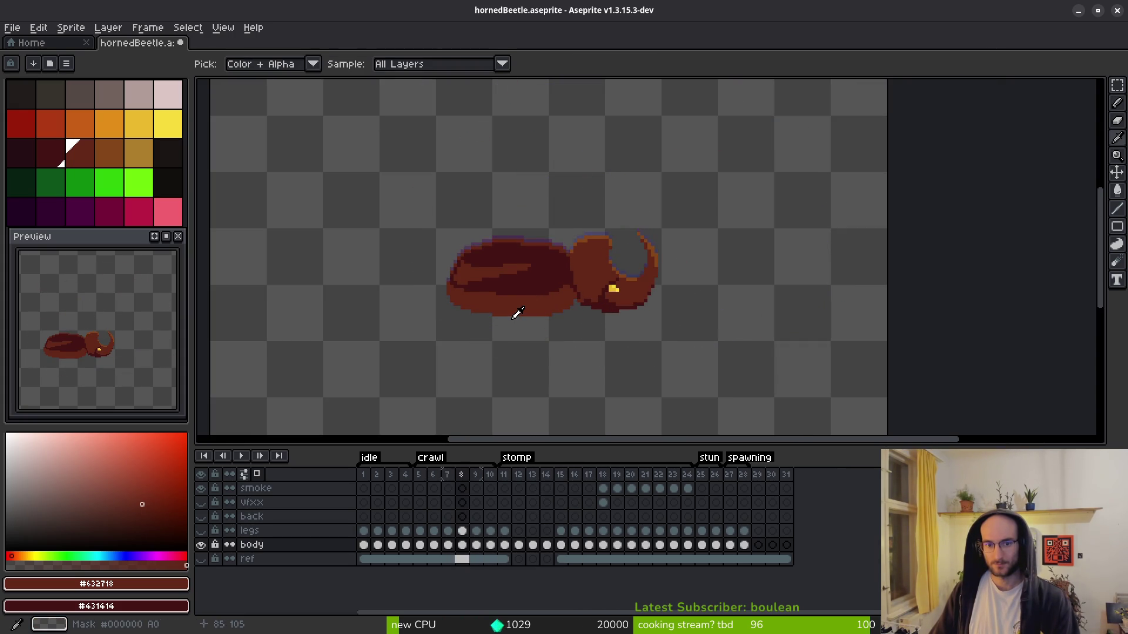
key("Left")
key("Right")
key("Right")
key("Right")
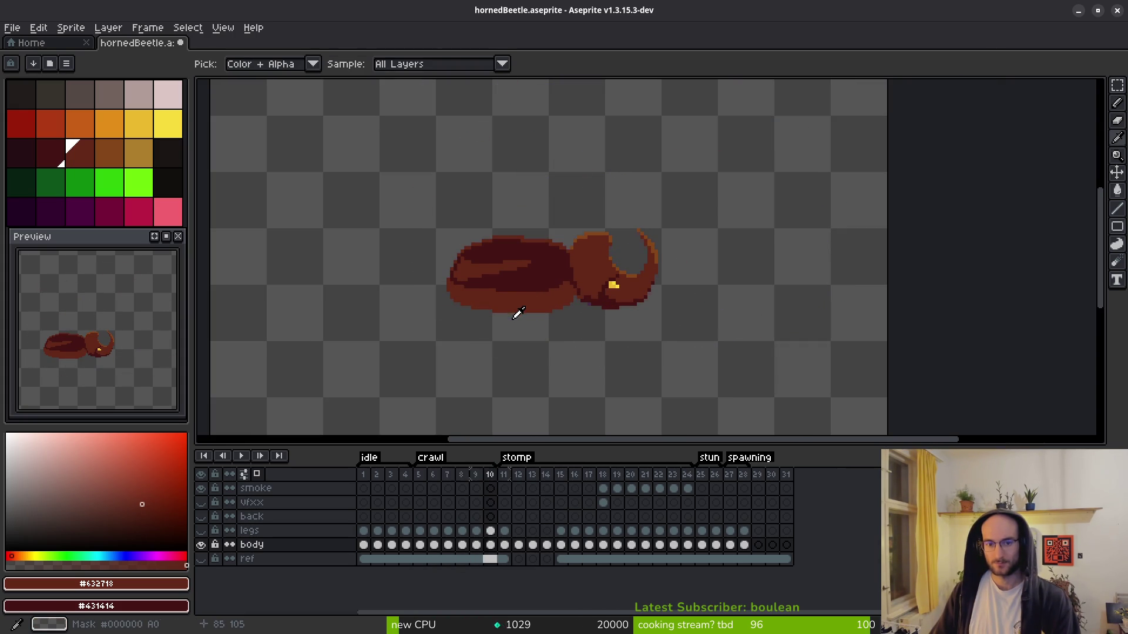
key("Right")
key("Left")
- Advance through frames 14, 15 and 17 to compare, ending on frame 18
key("Right")
key("Right")
key("Right")
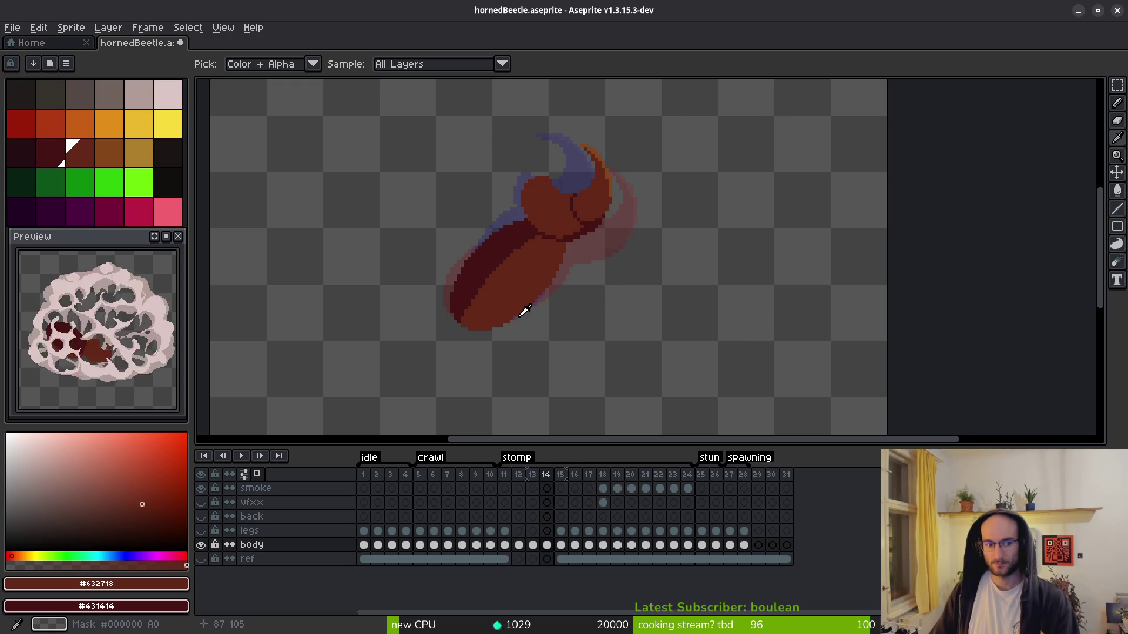
key("Right")
key("Right")
key("Right")
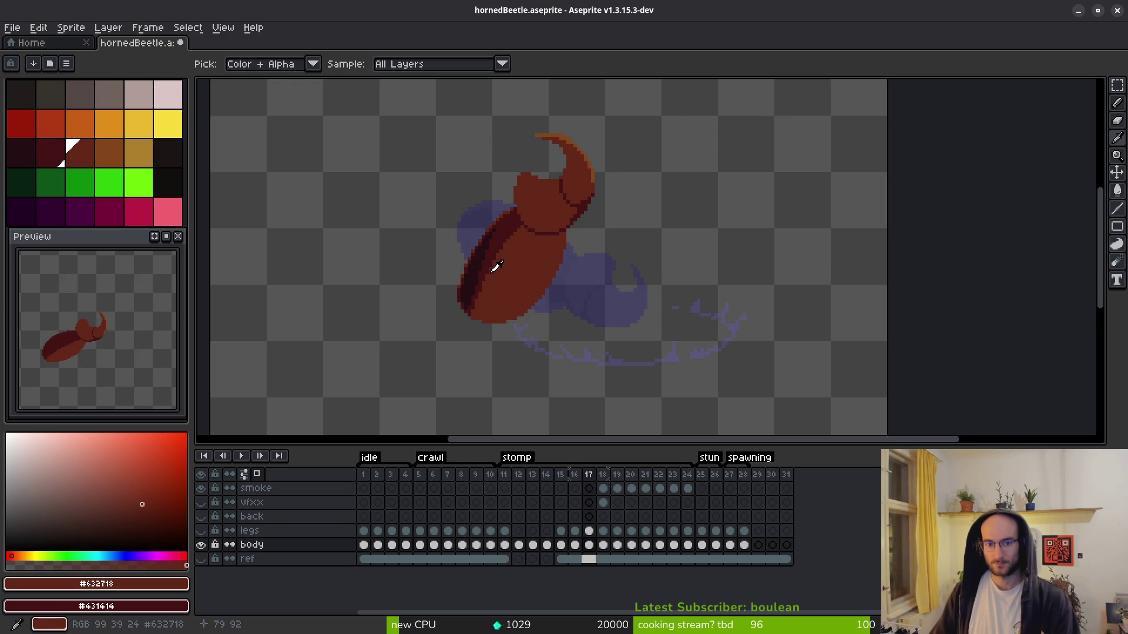
key("Left")
key("Left")
key("Right")
key("Right")
key("Right")
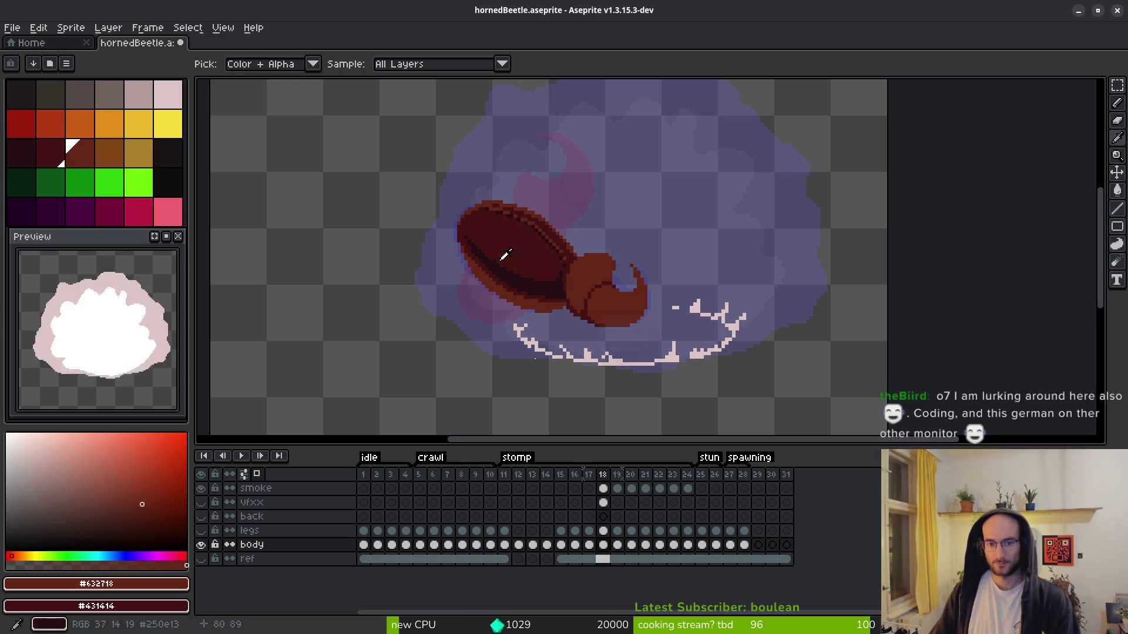
key("b")
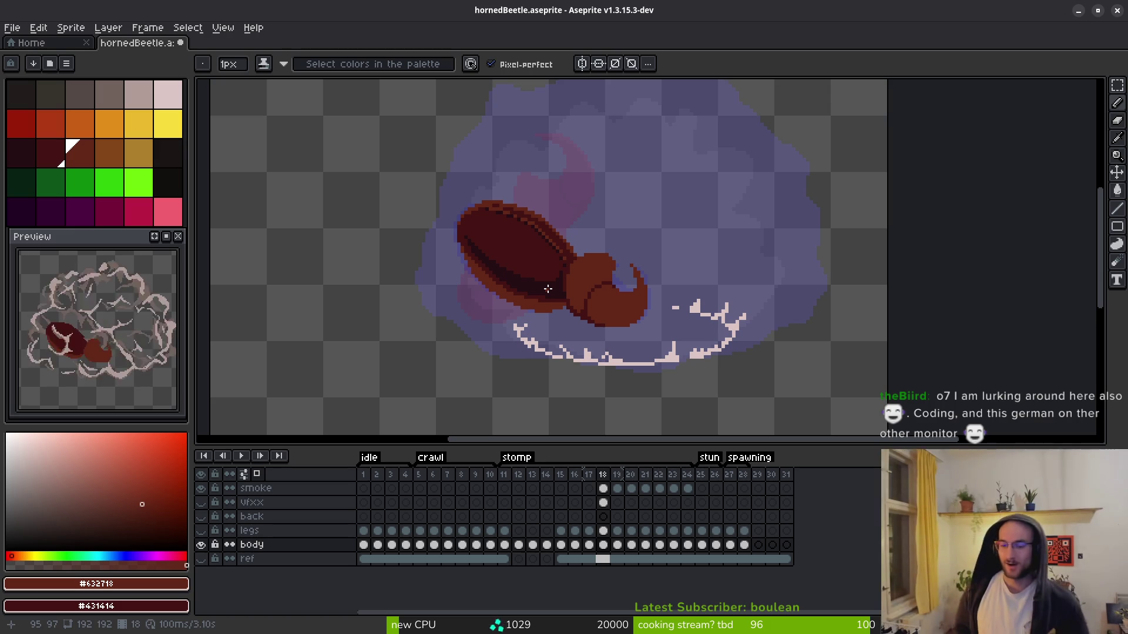
scroll(597, 320, "up", 5)
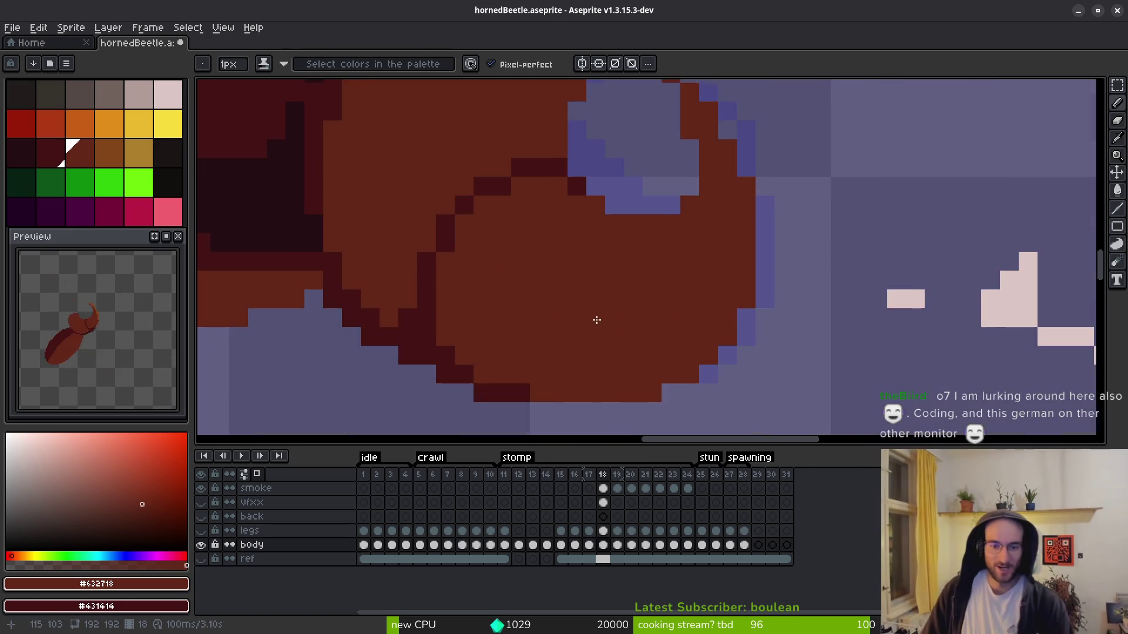
scroll(596, 319, "down", 3)
- Move to frame 19 and hide the smoke layer
key("Right")
key("Left")
scroll(661, 308, "down", 2)
key("Right")
key("b")
left_click(200, 488)
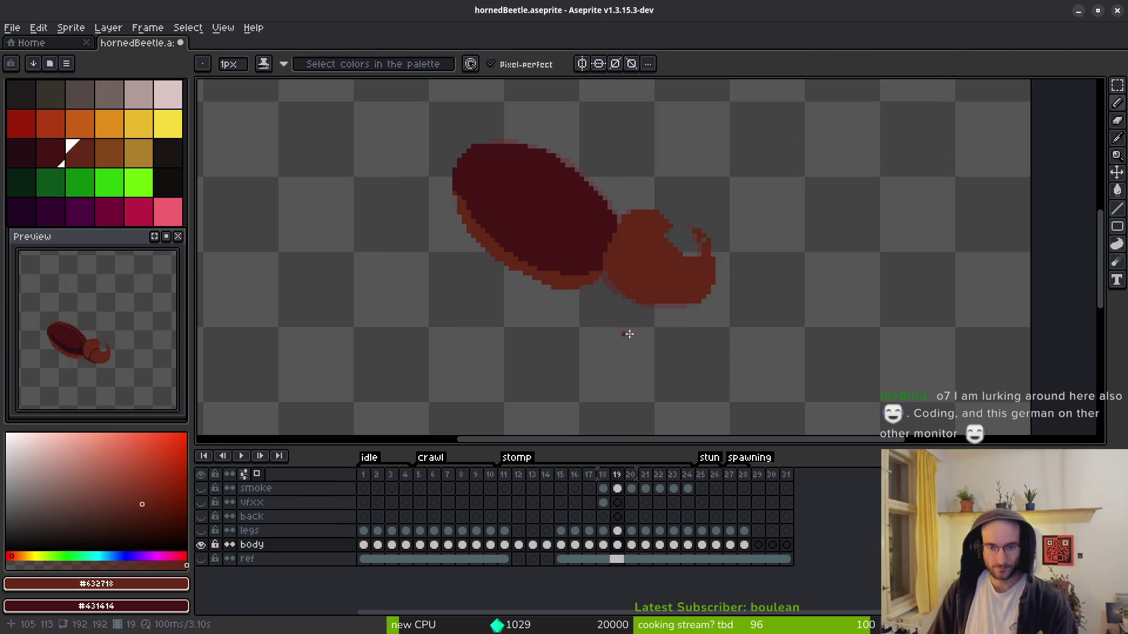
- Select the body cel on frame 24 and insert two empty frames after it
key("Left")
key("i")
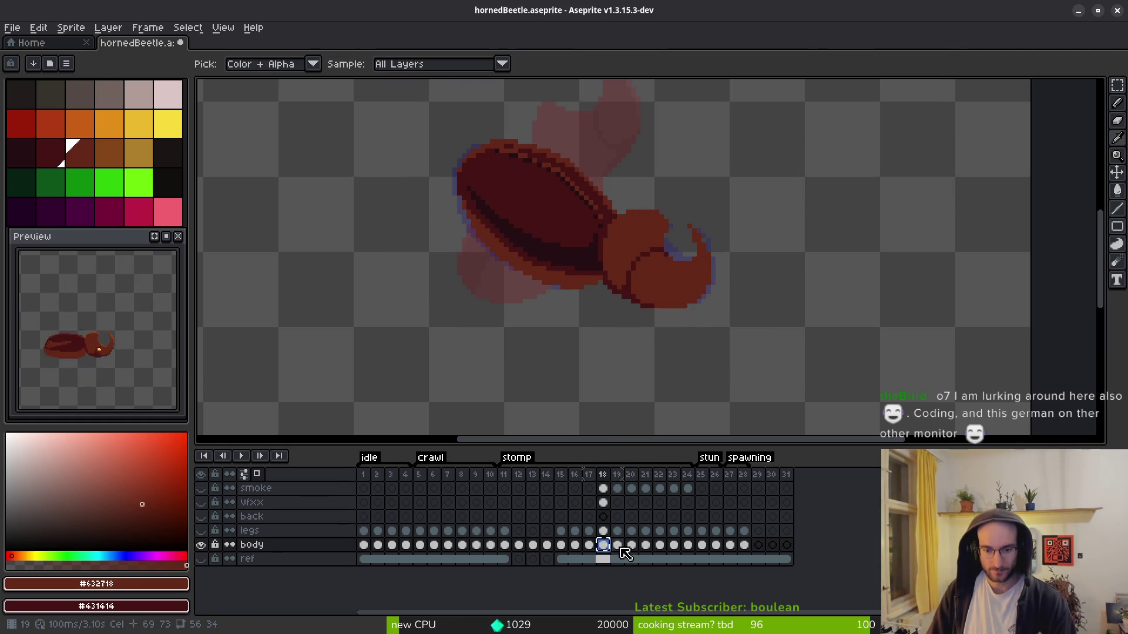
key("Right")
key("Right")
key("Right")
key("Right")
key("Right")
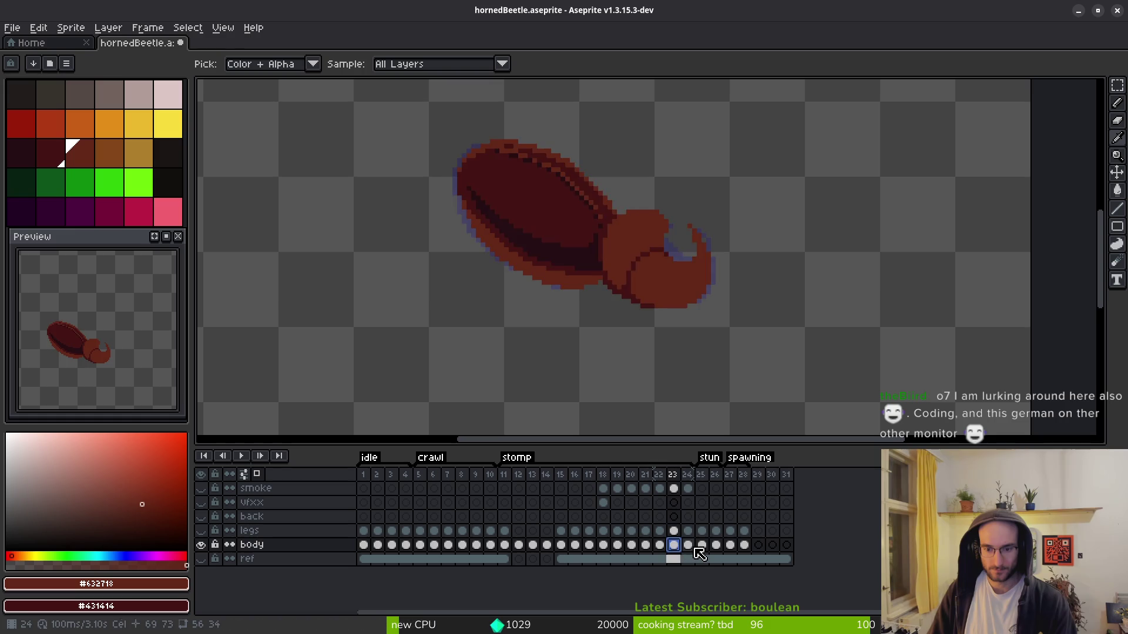
left_click(687, 545)
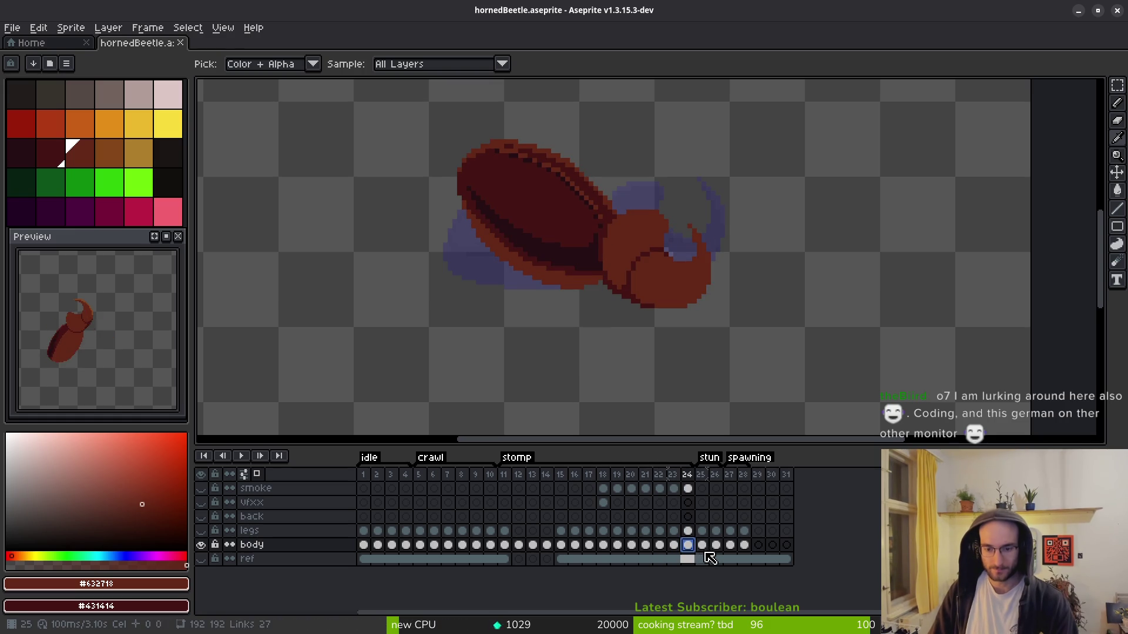
key("alt+b")
key("alt+b")
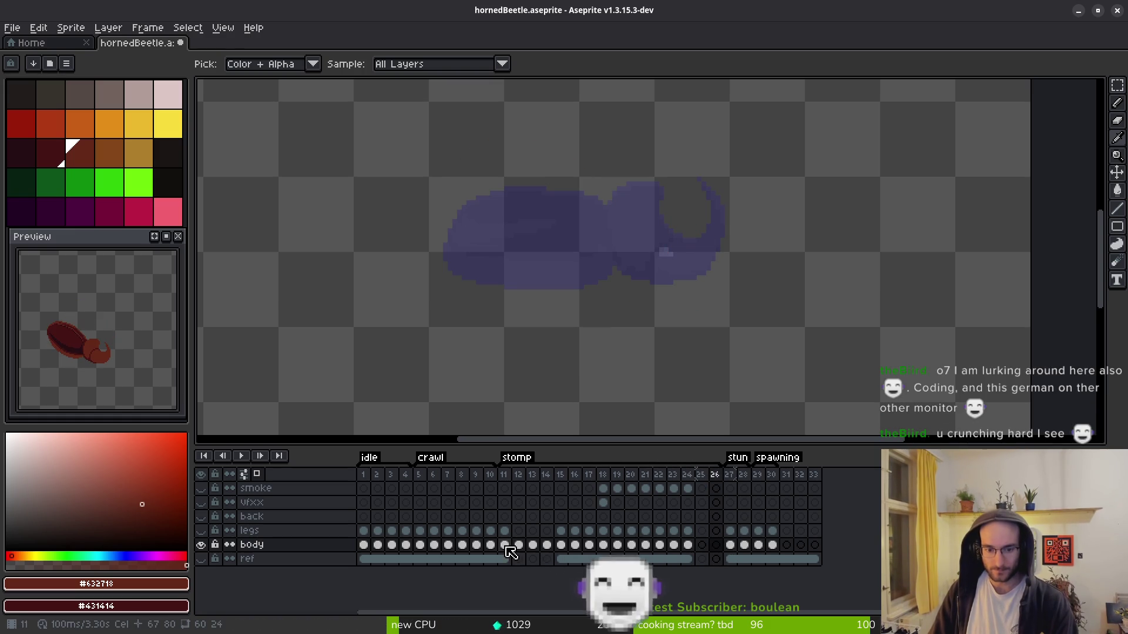
- Eyedrop dark red #431414 from the frame-24 beetle body, then return to frame 25
left_click(490, 545)
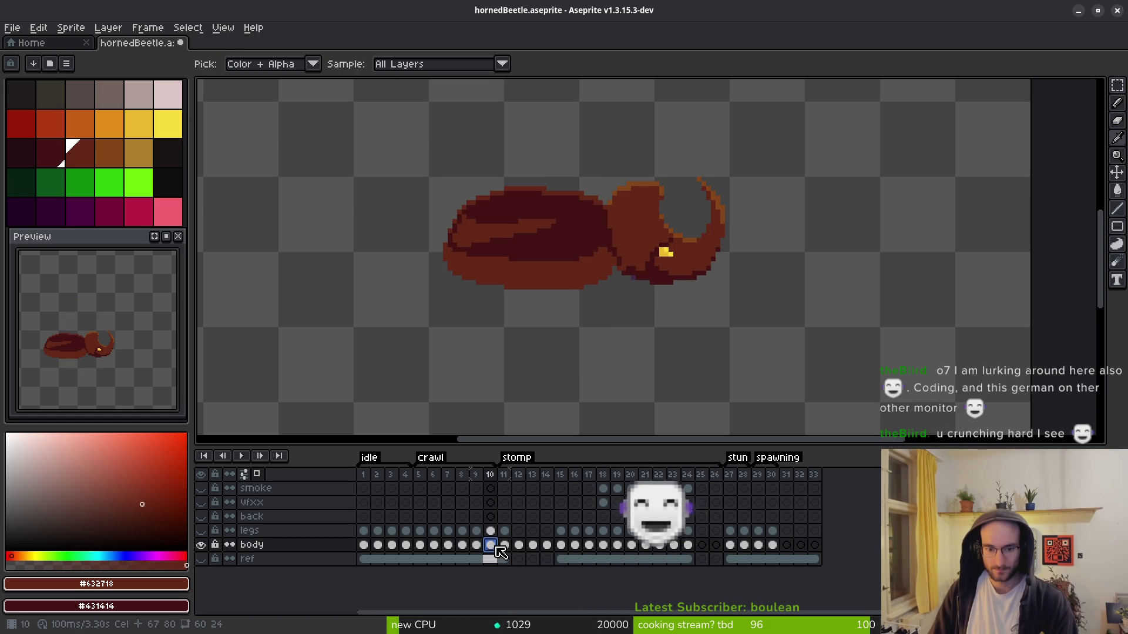
left_click(701, 545)
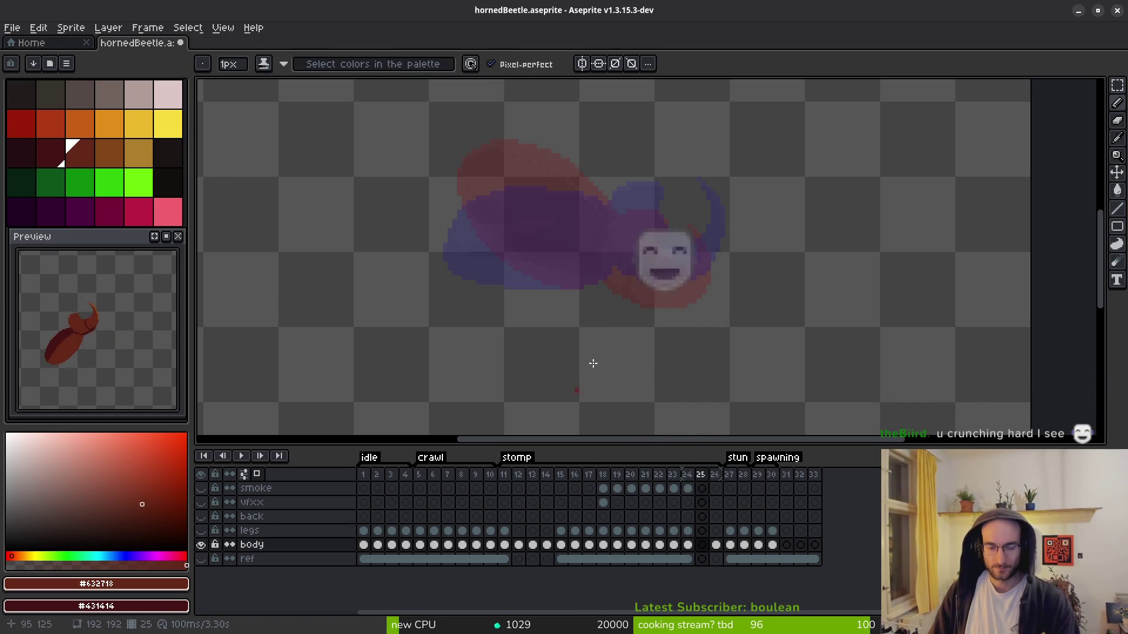
scroll(597, 272, "up", 2)
key("comma")
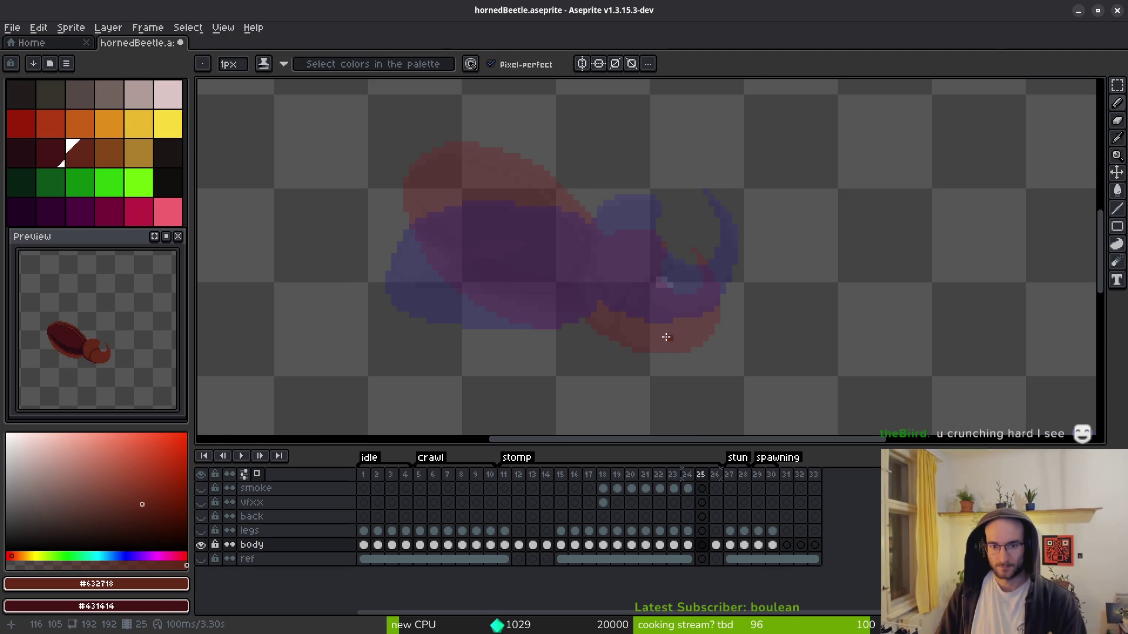
key("Left")
key("i")
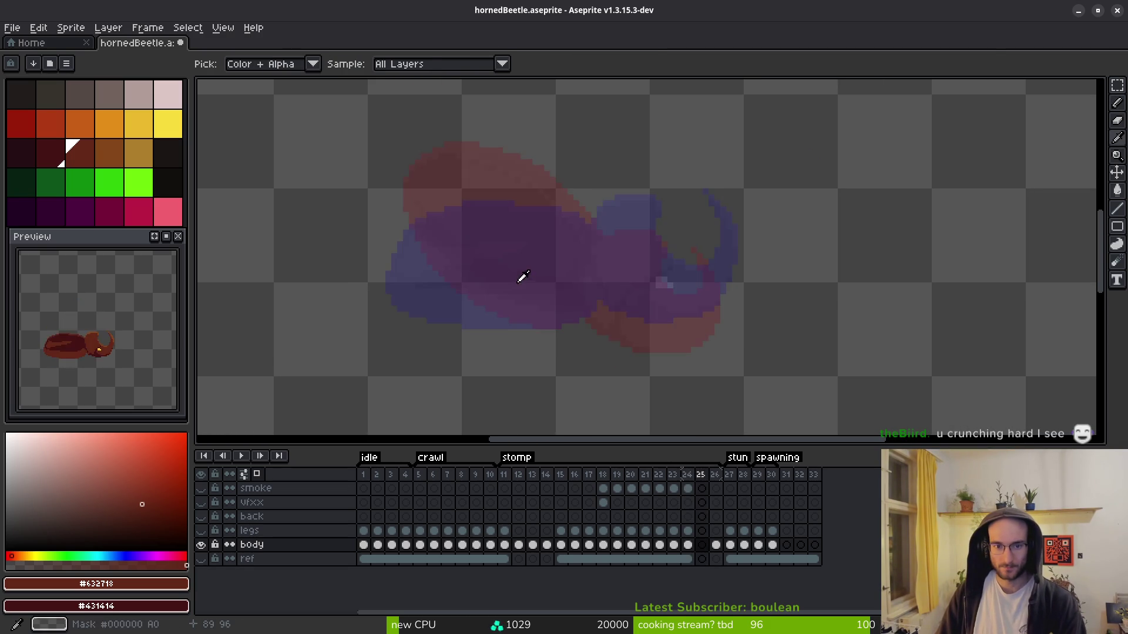
left_click(514, 215)
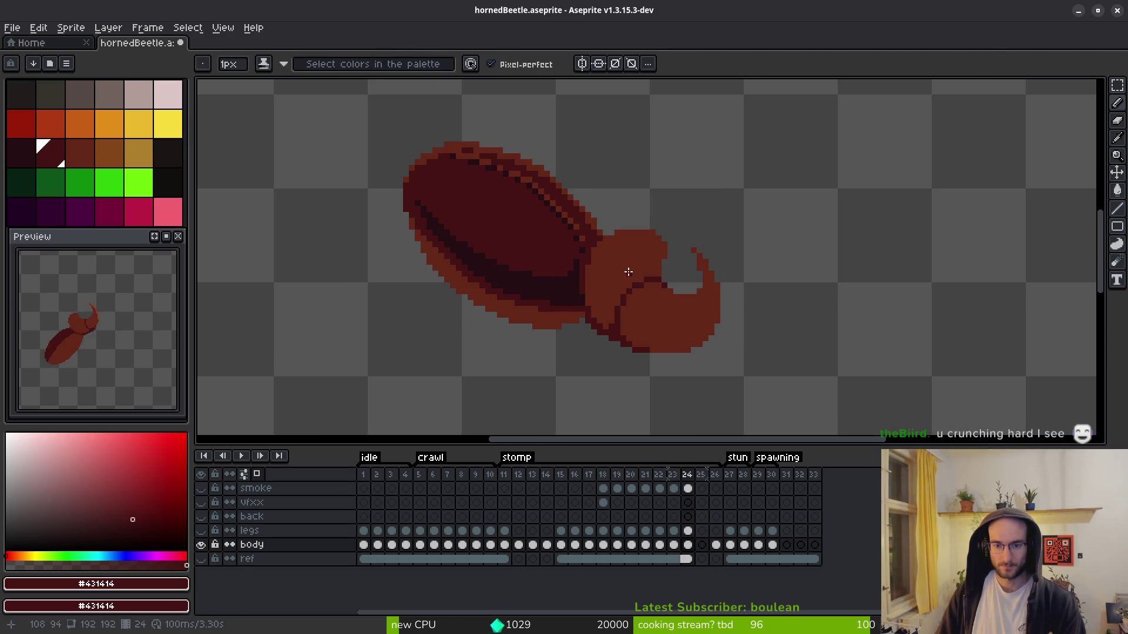
key("Left")
key("Right")
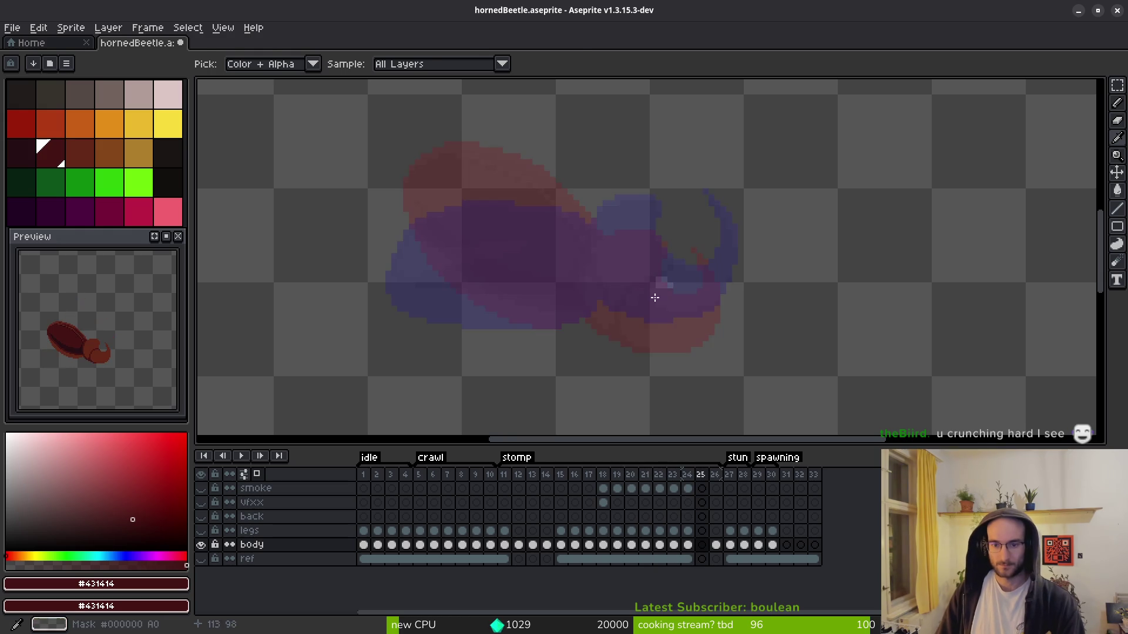
key("b")
scroll(605, 272, "up", 2)
key("Right")
- Pencil the beetle body's closed outline in dark red on frame 25
left_click_drag(640, 281, 613, 236)
left_click(659, 301)
mouse_move(609, 236)
left_mouse_down()
mouse_move(493, 179)
mouse_move(368, 170)
left_mouse_up()
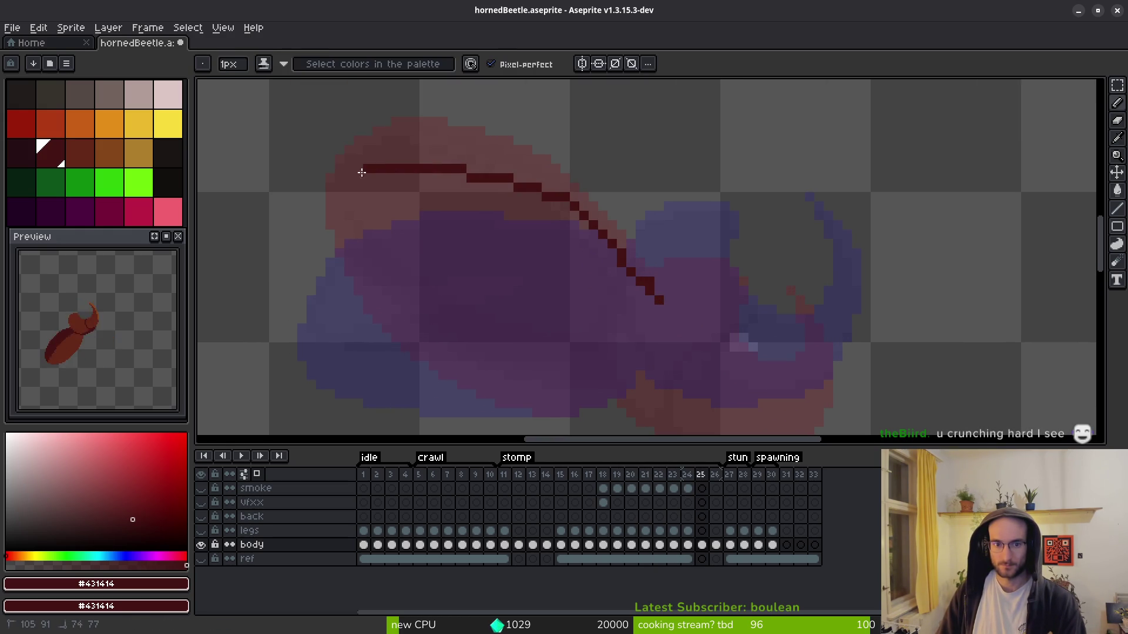
mouse_move(342, 341)
left_mouse_down()
mouse_move(489, 393)
mouse_move(616, 404)
left_mouse_up()
left_click(641, 282)
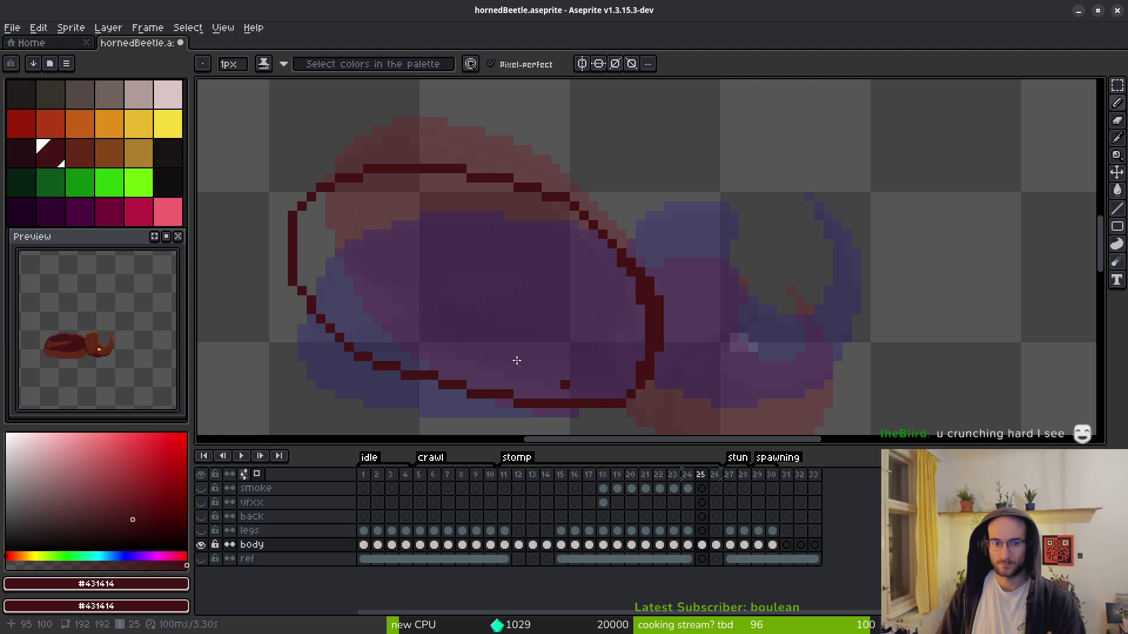
- Bucket-fill the body outline solid dark red
key("g")
left_click(340, 254)
scroll(408, 323, "down", 2)
scroll(414, 243, "up", 2)
key("f")
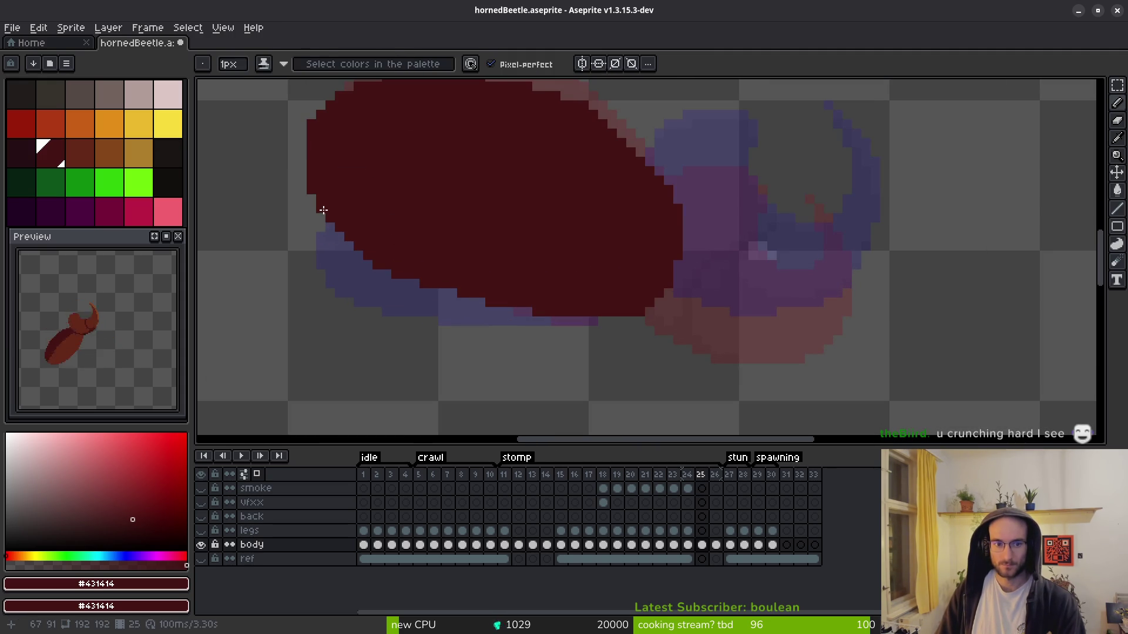
scroll(499, 271, "down", 1)
scroll(623, 308, "up", 1)
scroll(560, 307, "up", 1)
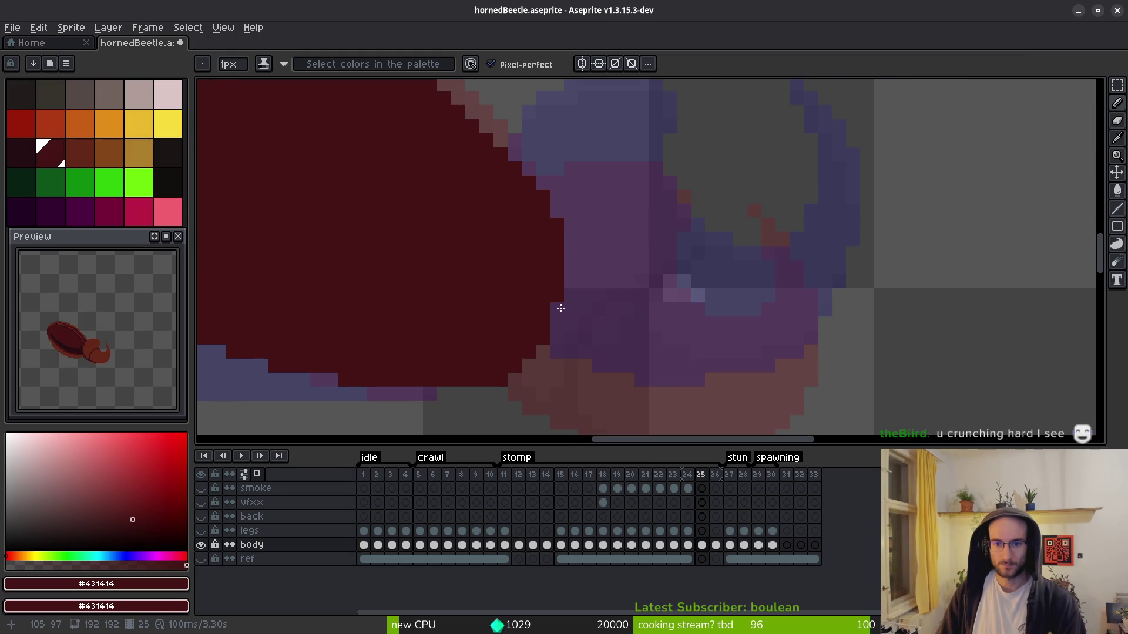
scroll(528, 247, "up", 1)
- Outline the head and horn tip in dark red around the purple ghost
mouse_move(530, 280)
left_mouse_down()
mouse_move(642, 222)
mouse_move(631, 329)
mouse_move(646, 359)
mouse_move(612, 245)
left_mouse_up()
mouse_move(624, 203)
left_mouse_down()
mouse_move(643, 274)
mouse_move(708, 297)
mouse_move(787, 256)
left_mouse_up()
mouse_move(764, 170)
left_mouse_down()
mouse_move(793, 199)
mouse_move(781, 227)
left_mouse_up()
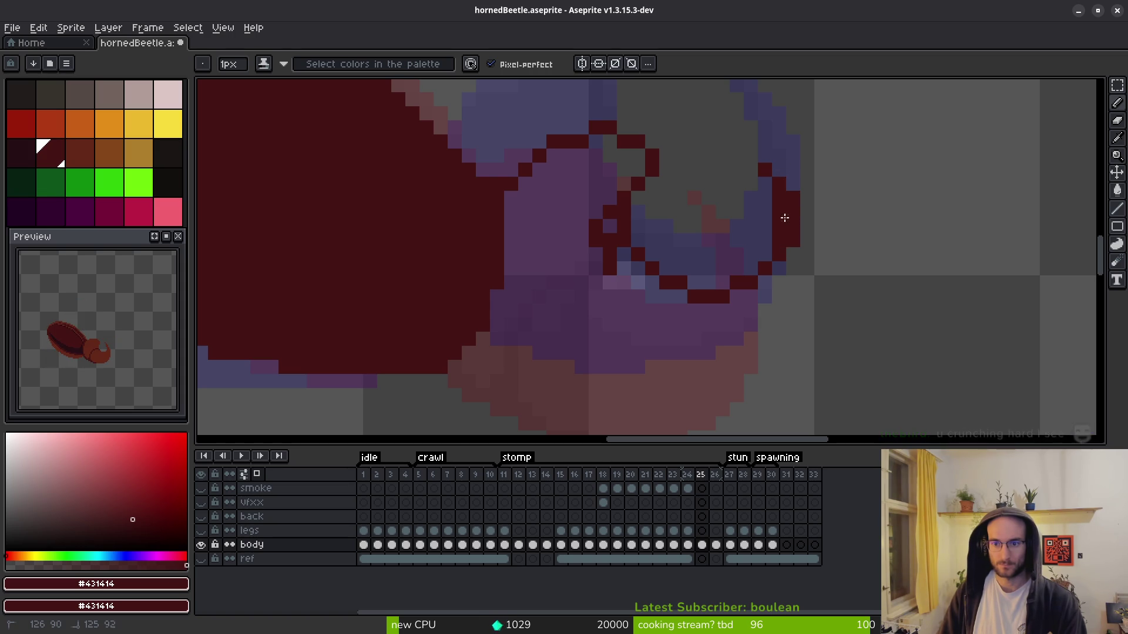
mouse_move(779, 296)
left_mouse_down()
mouse_move(793, 246)
mouse_move(773, 323)
mouse_move(702, 394)
mouse_move(563, 406)
mouse_move(478, 340)
left_mouse_up()
scroll(592, 284, "down", 3)
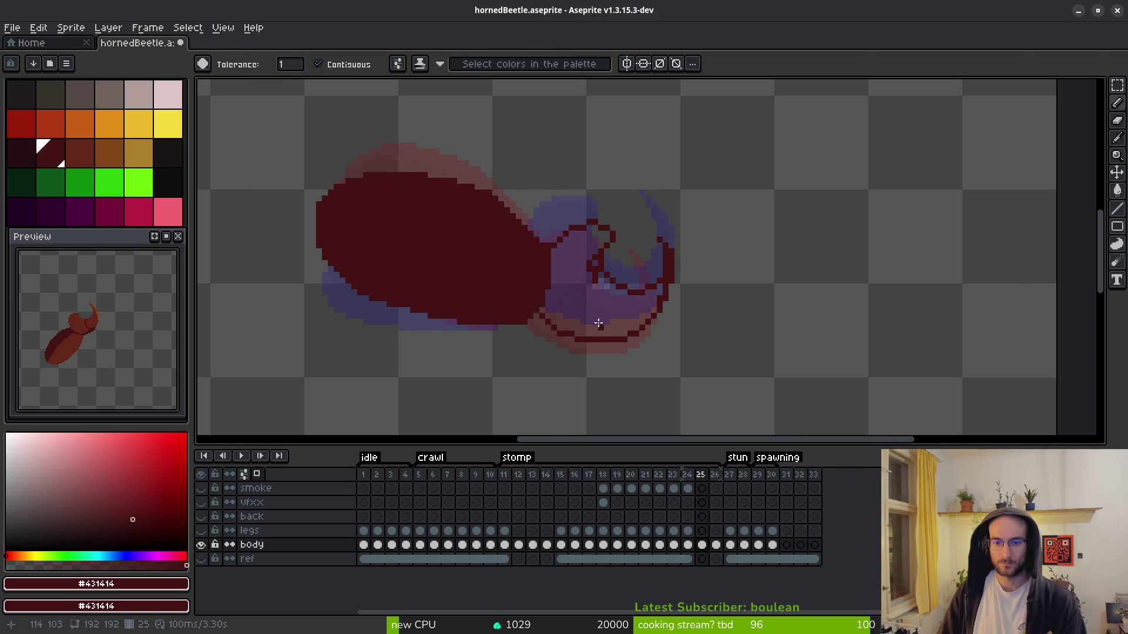
- Fill the beetle head's interior on frame 25 with dark red
key("g")
left_click(599, 319)
scroll(605, 247, "up", 2)
key("b")
scroll(609, 206, "down", 2)
scroll(591, 239, "up", 4)
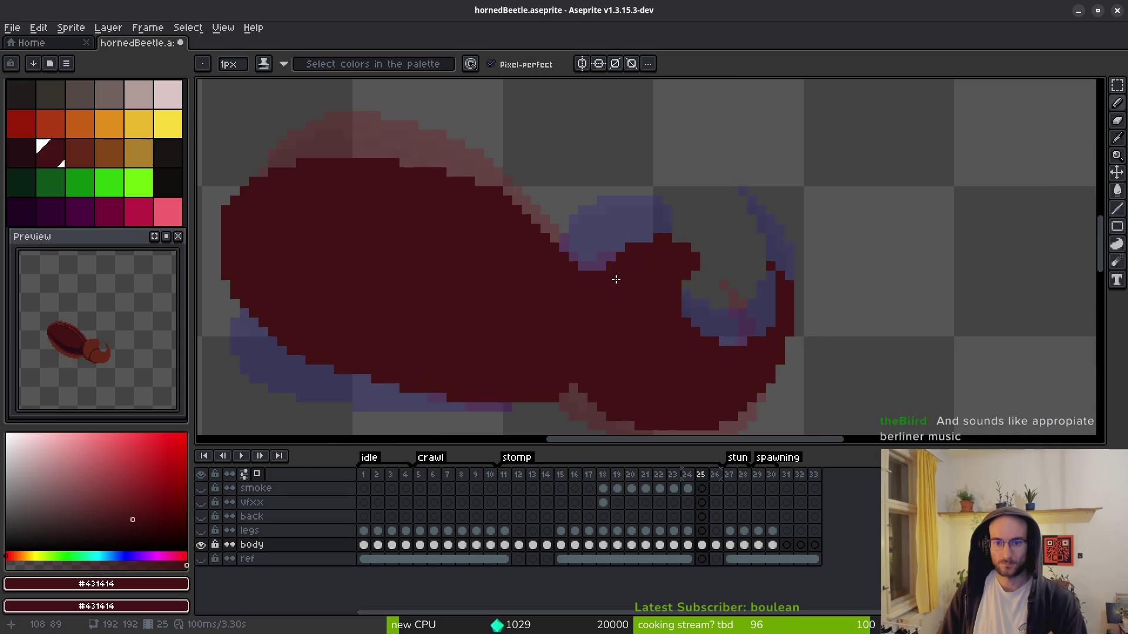
- Paint dark red over the leftover purple gaps in the head, then bring up the browser
mouse_move(590, 269)
left_mouse_down()
mouse_move(605, 227)
mouse_move(637, 219)
mouse_move(597, 247)
left_mouse_up()
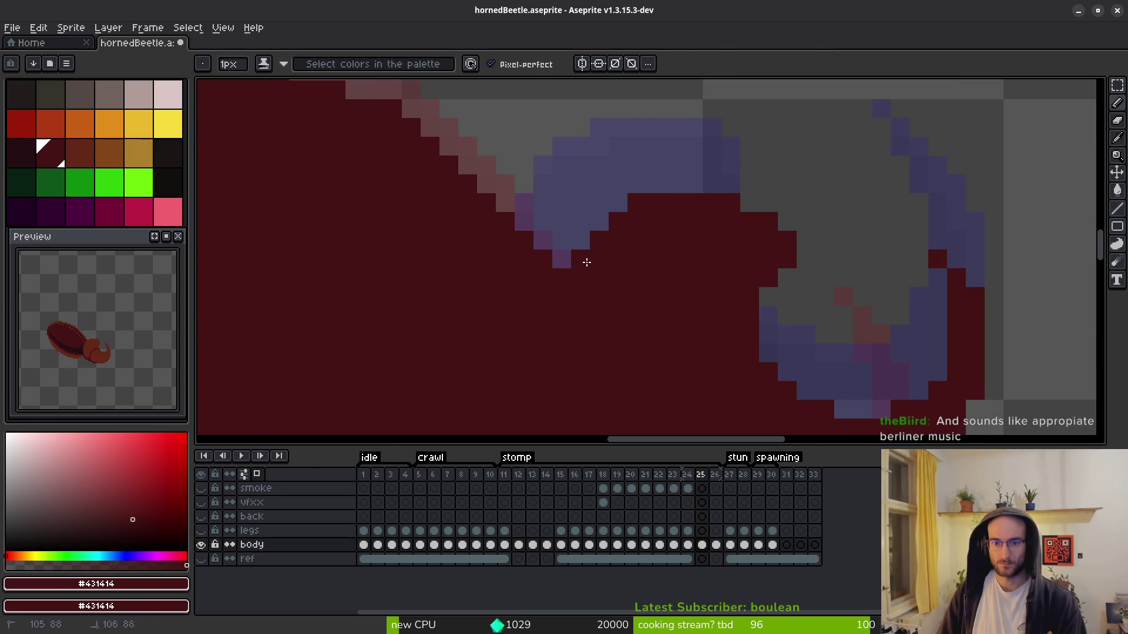
scroll(711, 310, "down", 3)
scroll(711, 310, "right", 2)
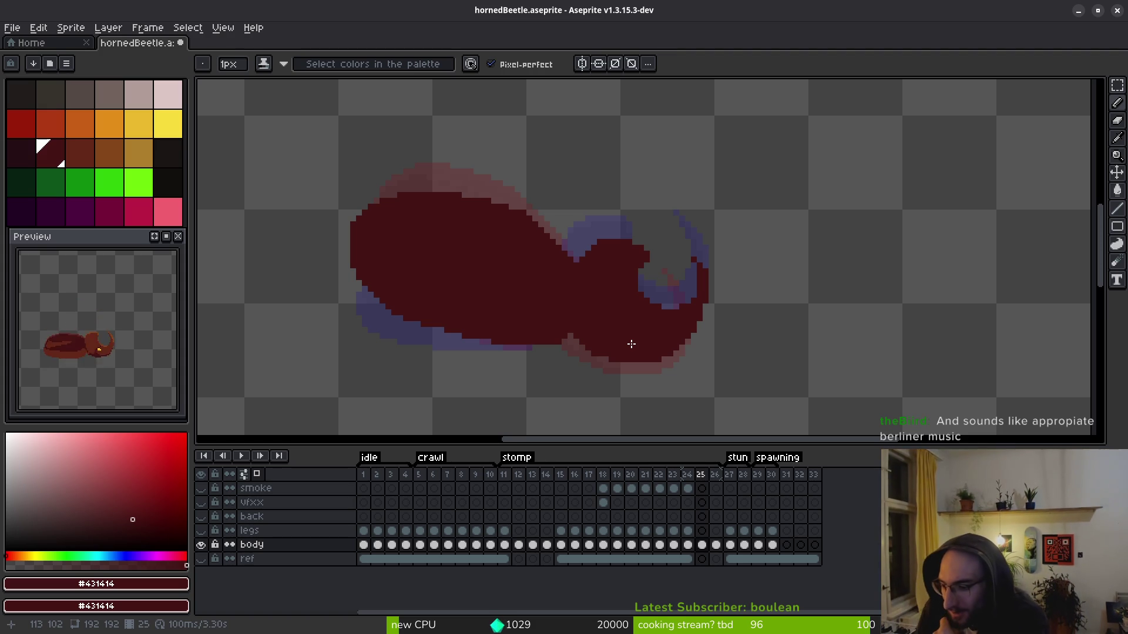
key("alt+Tab")
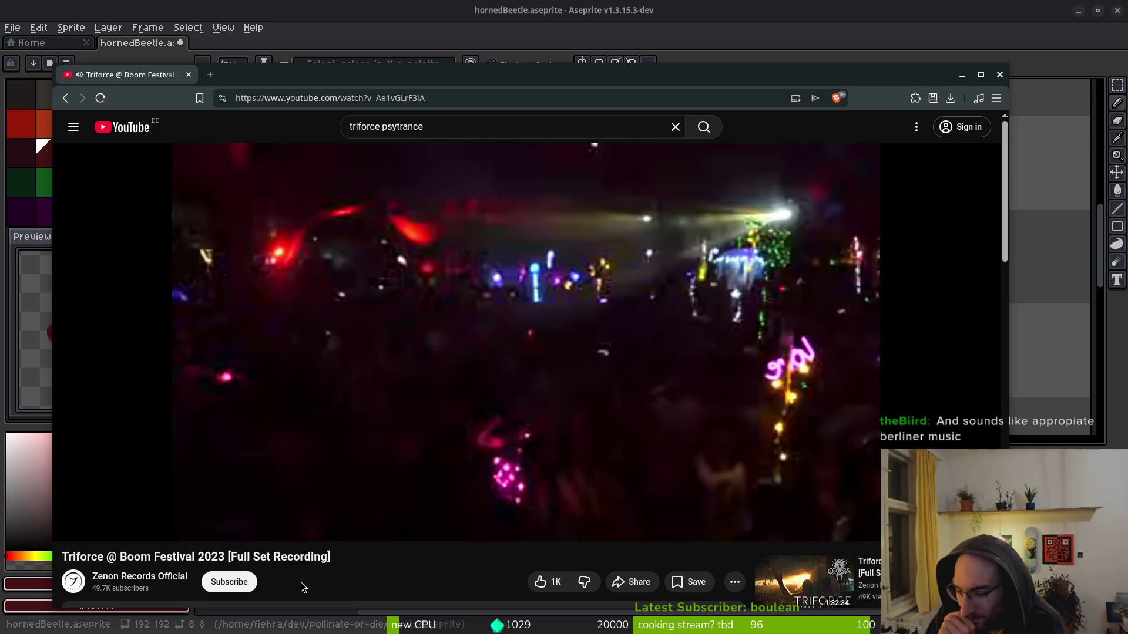
- Raise the Triforce set's volume and slide the Brave window aside
key("XF86AudioRaiseVolume")
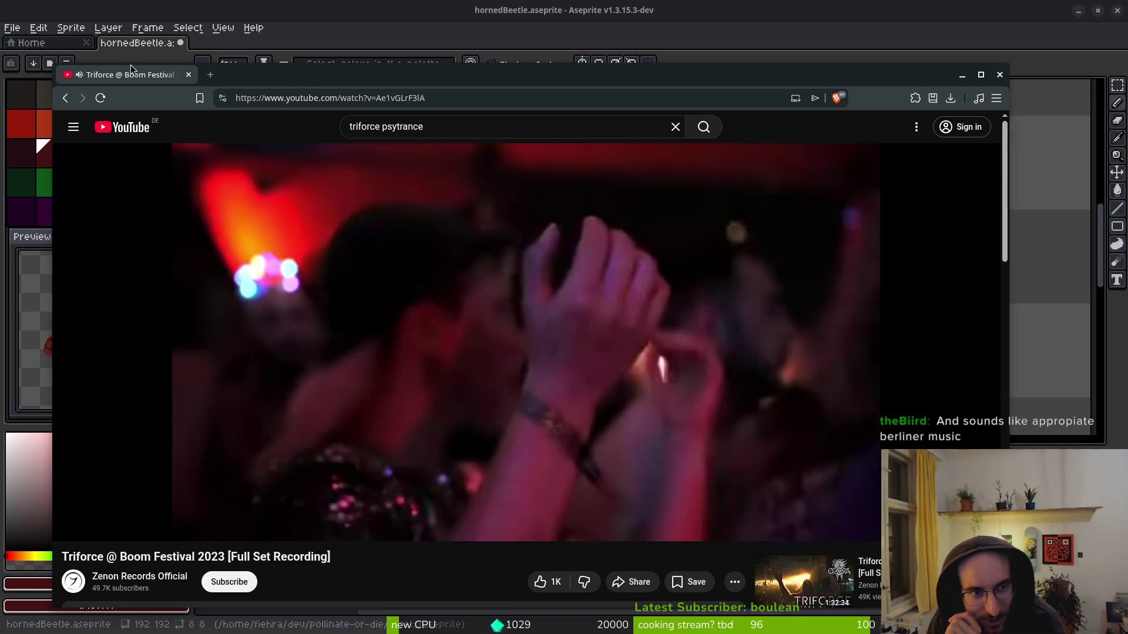
mouse_move(135, 79)
left_mouse_down()
mouse_move(147, 75)
mouse_move(0, 76)
left_mouse_up()
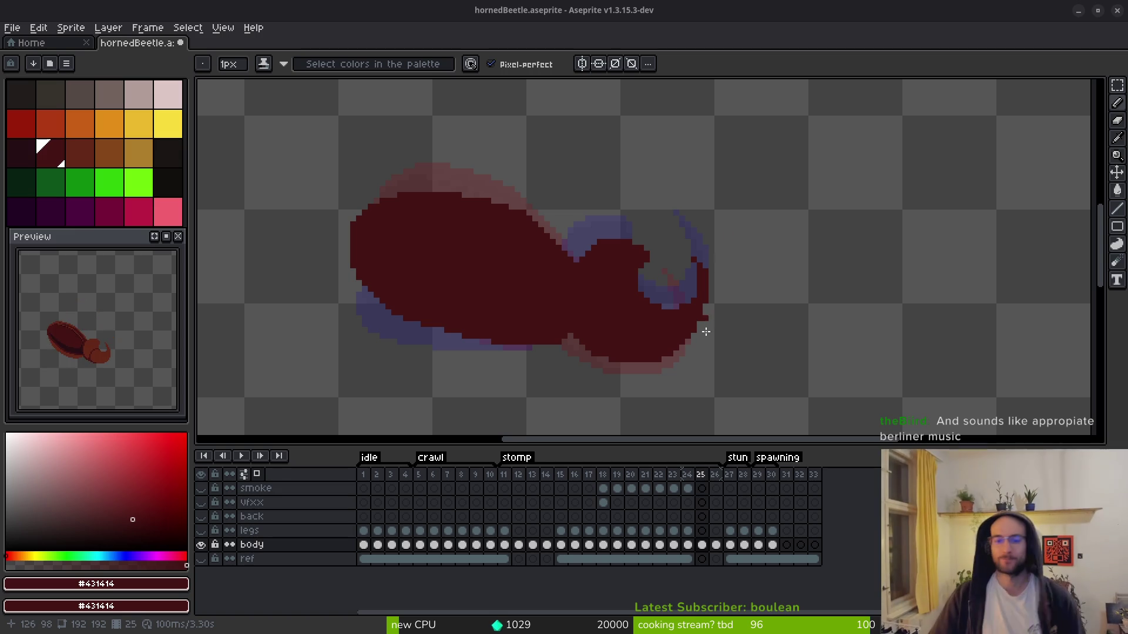
- Sample frame 24's lighter red #632718 and refill frame 25's body with it
scroll(601, 319, "up", 1)
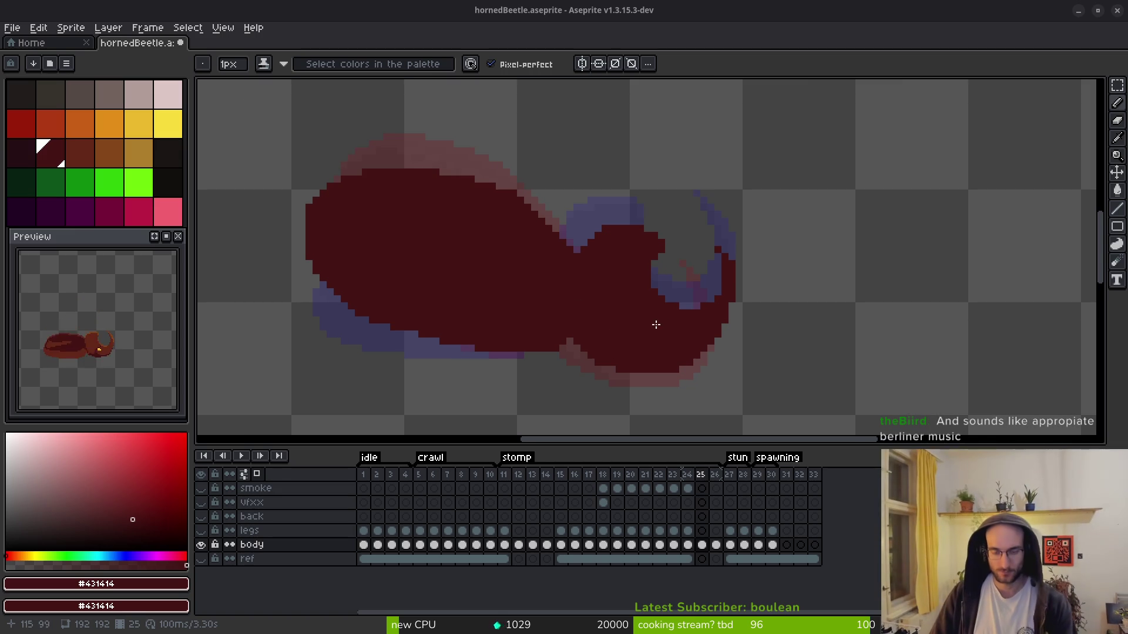
key("i")
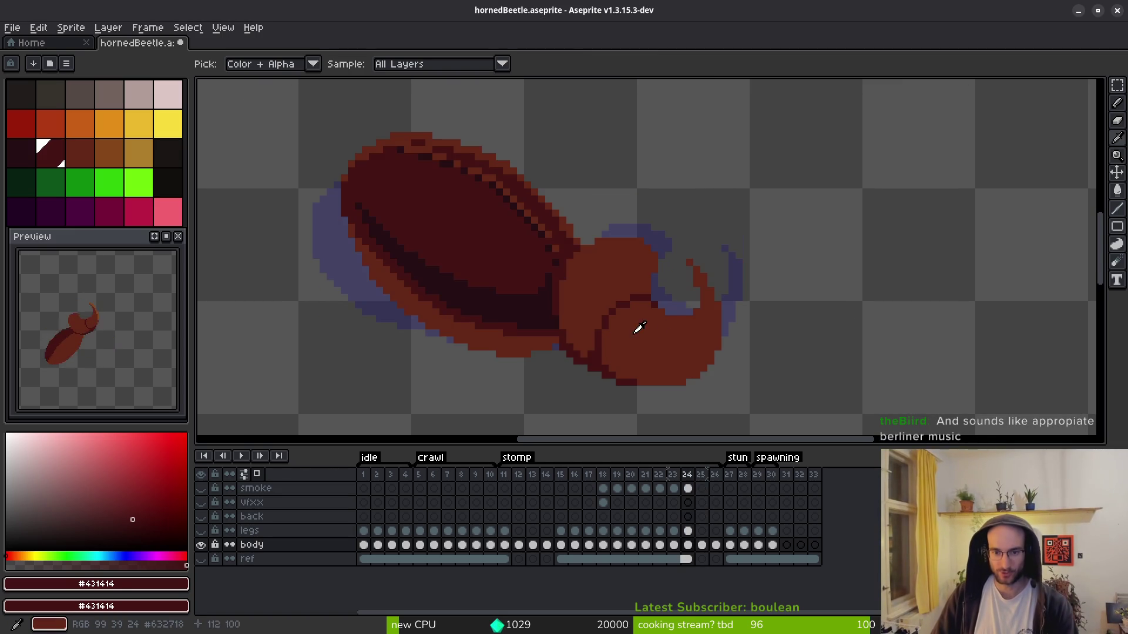
left_click(649, 328)
key("g")
left_click(581, 319)
- Add red pixels along the horn hook and edge, erasing stray pixels beside it
scroll(698, 254, "up", 3)
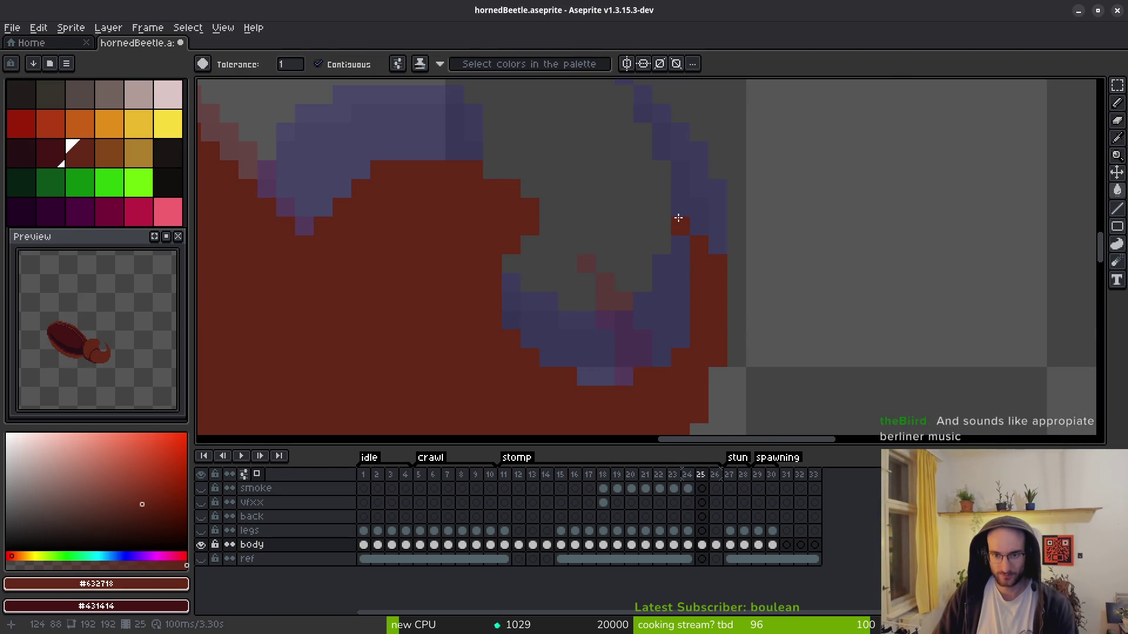
key("b")
scroll(695, 272, "down", 2)
scroll(687, 312, "up", 2)
left_click(727, 371)
scroll(700, 332, "down", 1)
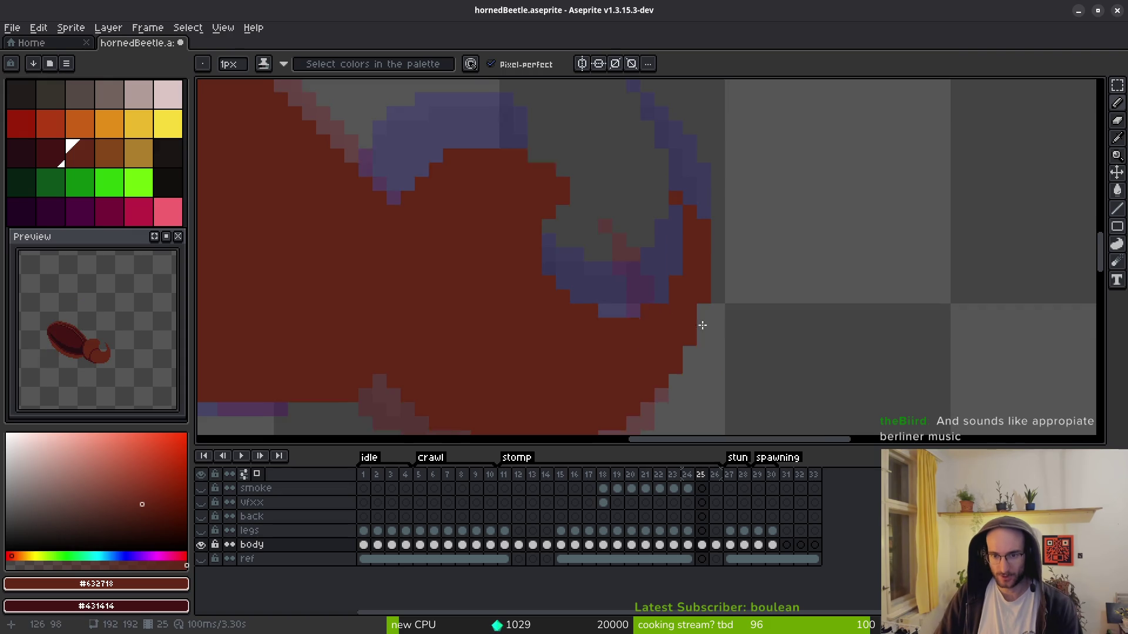
scroll(743, 298, "up", 2)
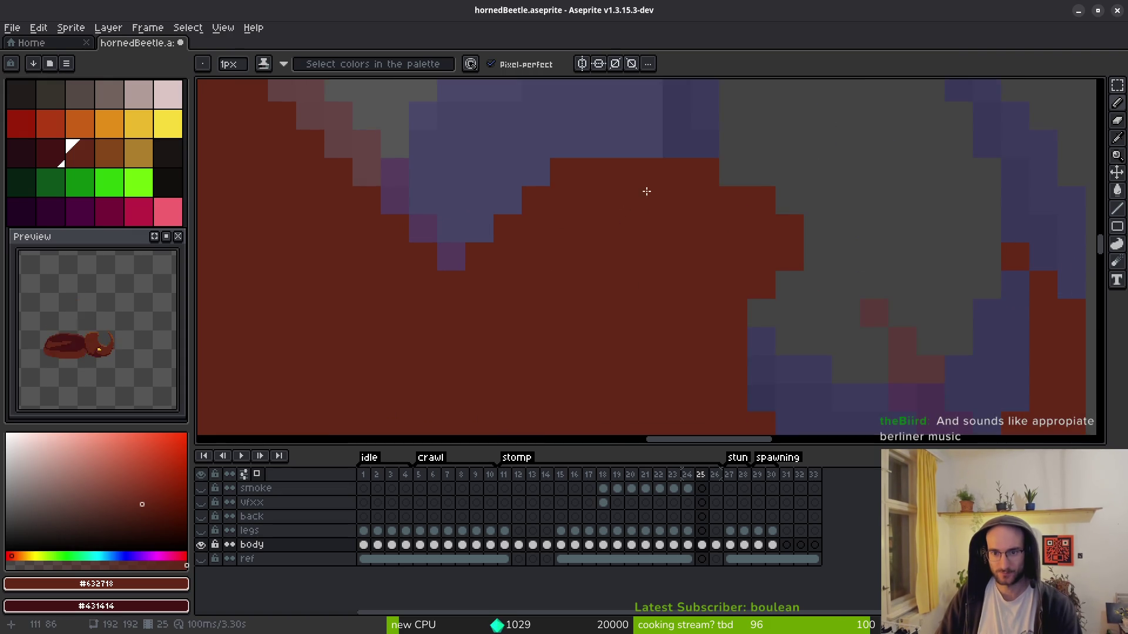
left_click(775, 214)
right_click(812, 273)
key("e")
key("b")
left_click(755, 203)
mouse_move(699, 174)
left_mouse_down()
mouse_move(566, 168)
mouse_move(558, 202)
mouse_move(503, 269)
left_mouse_up()
scroll(609, 330, "down", 3)
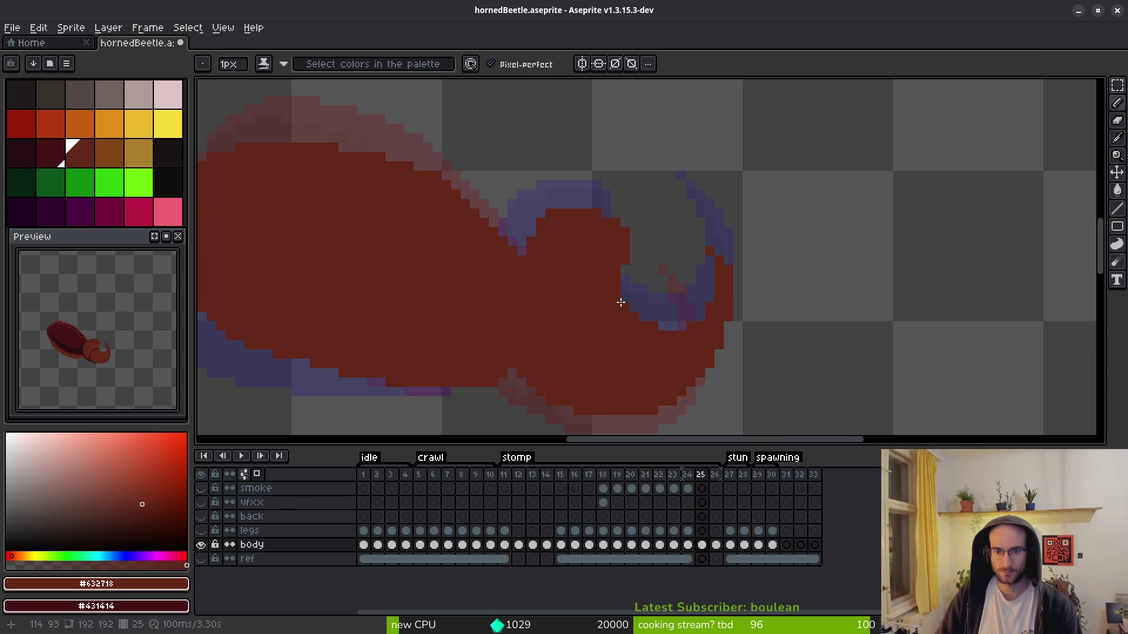
- Undo and redo the latest horn-edge pencil strokes to settle the hook pixels
key("ctrl+z")
key("ctrl+y")
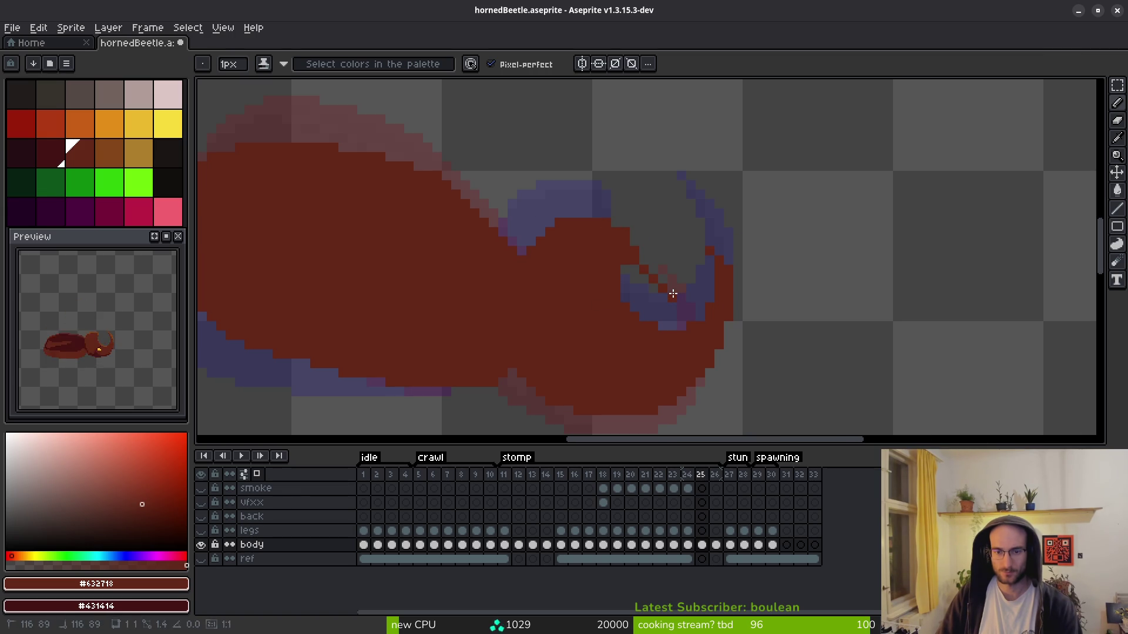
key("ctrl+z")
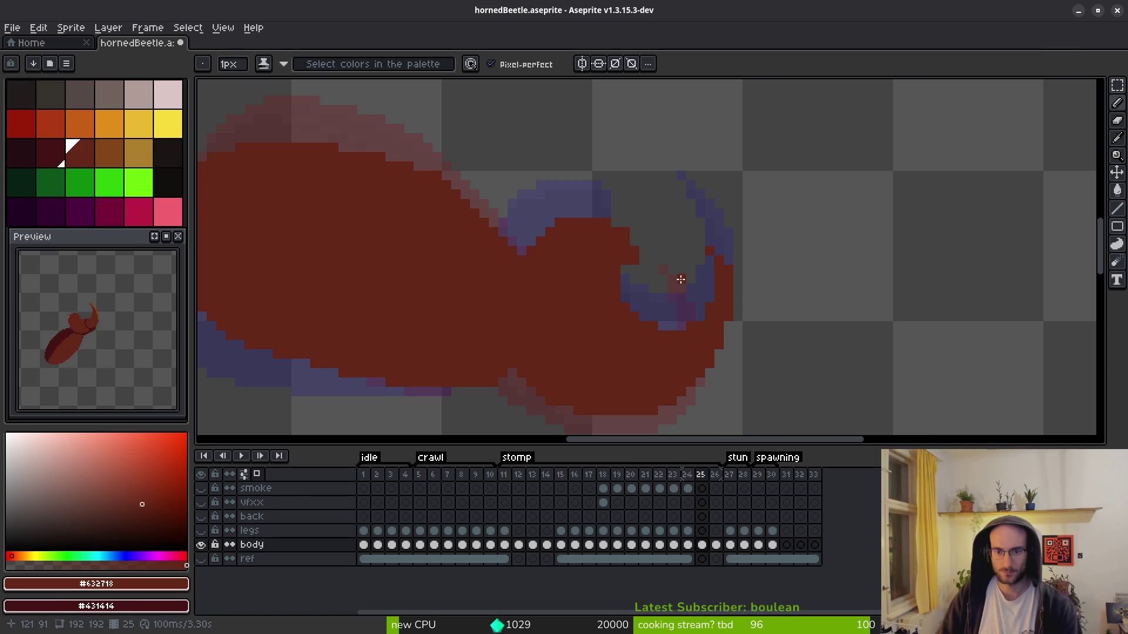
scroll(616, 271, "up", 2)
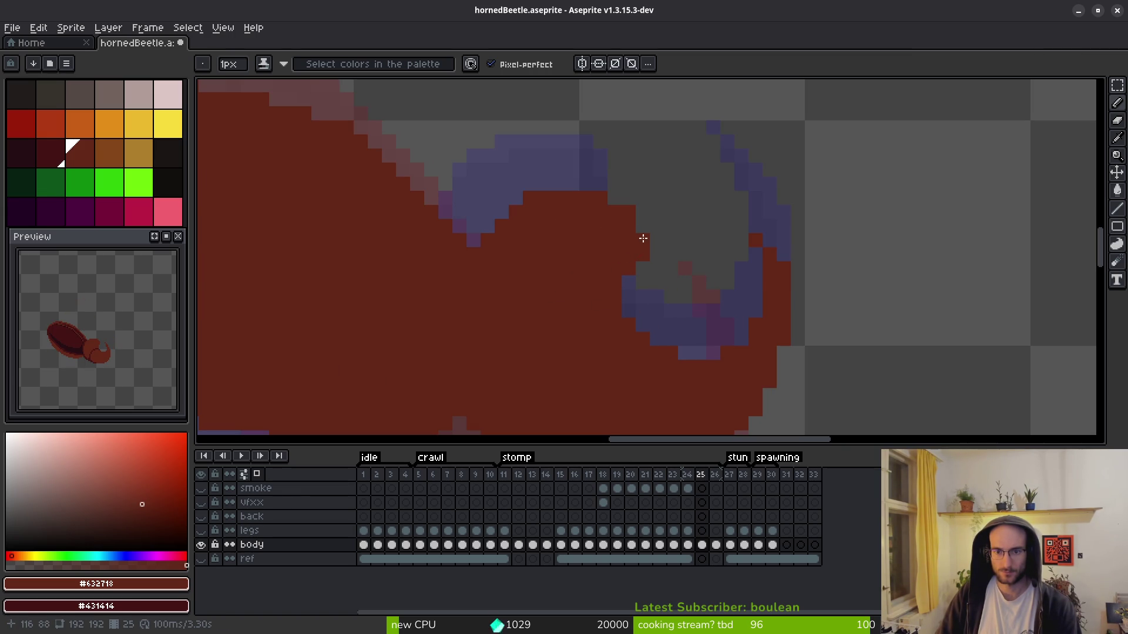
scroll(696, 241, "down", 3)
scroll(699, 259, "up", 3)
key("e")
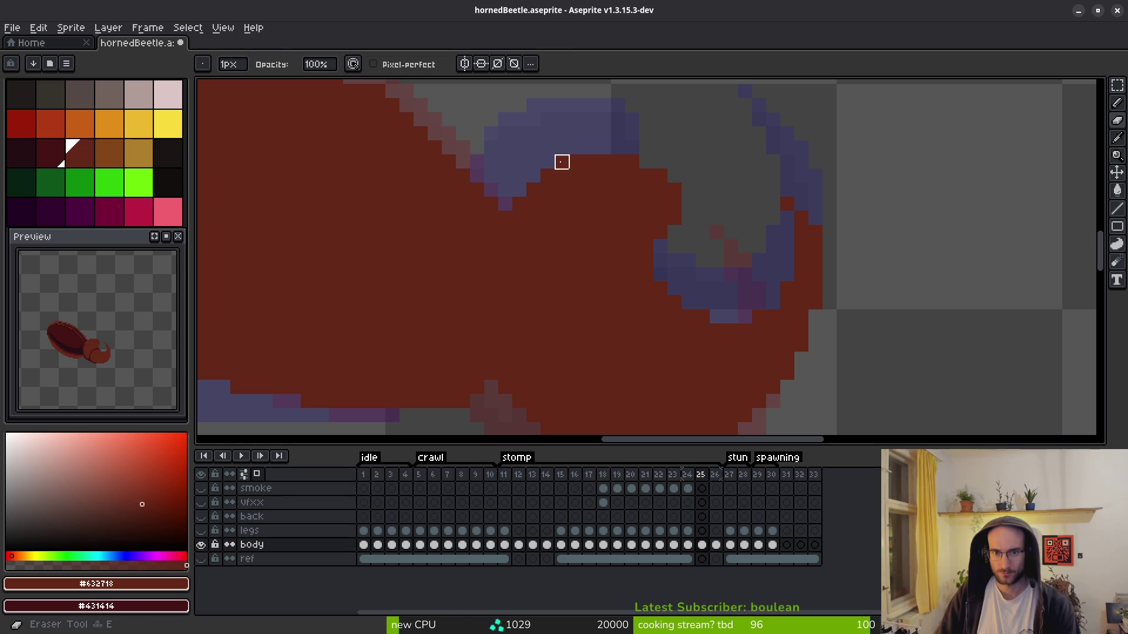
scroll(631, 231, "up", 1)
key("b")
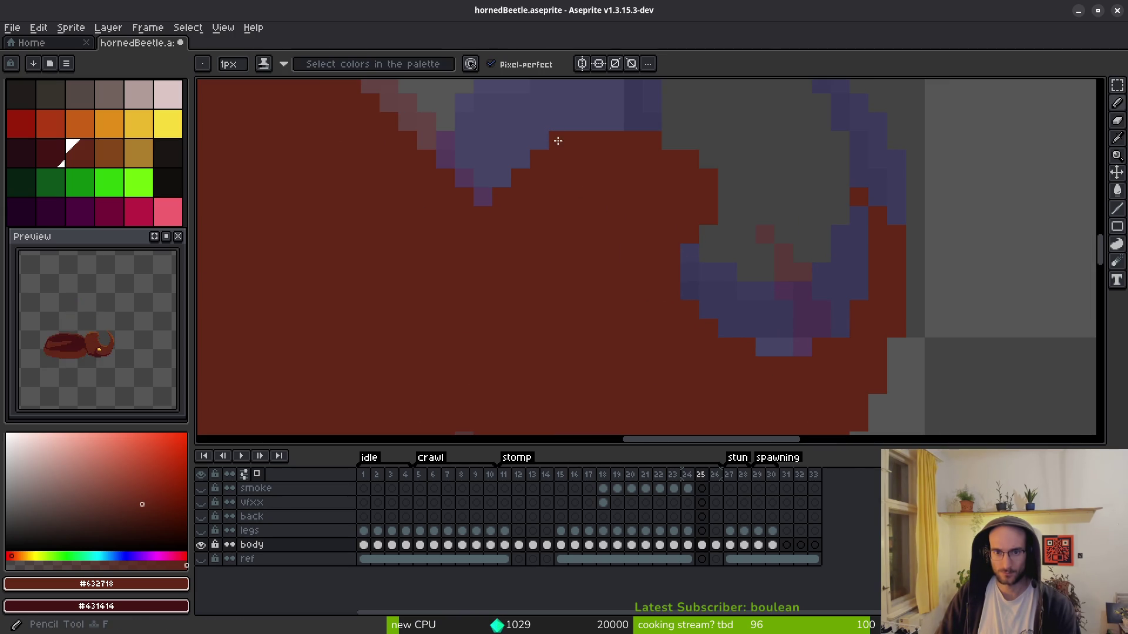
scroll(604, 292, "down", 3)
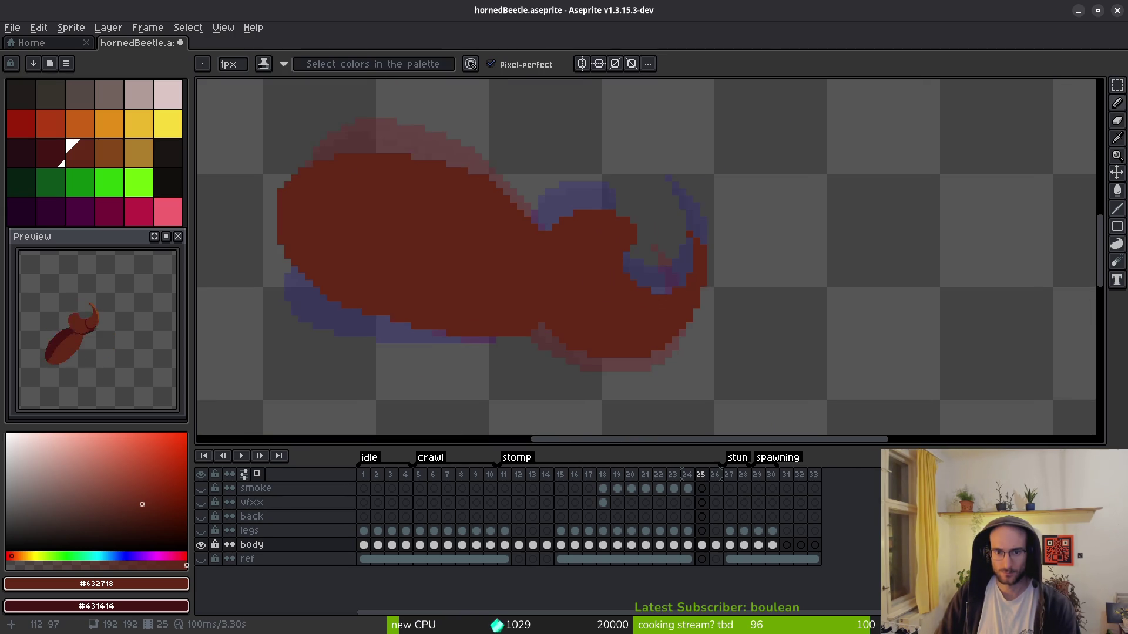
scroll(624, 264, "up", 3)
scroll(703, 284, "down", 2)
left_click_drag(703, 284, 707, 286)
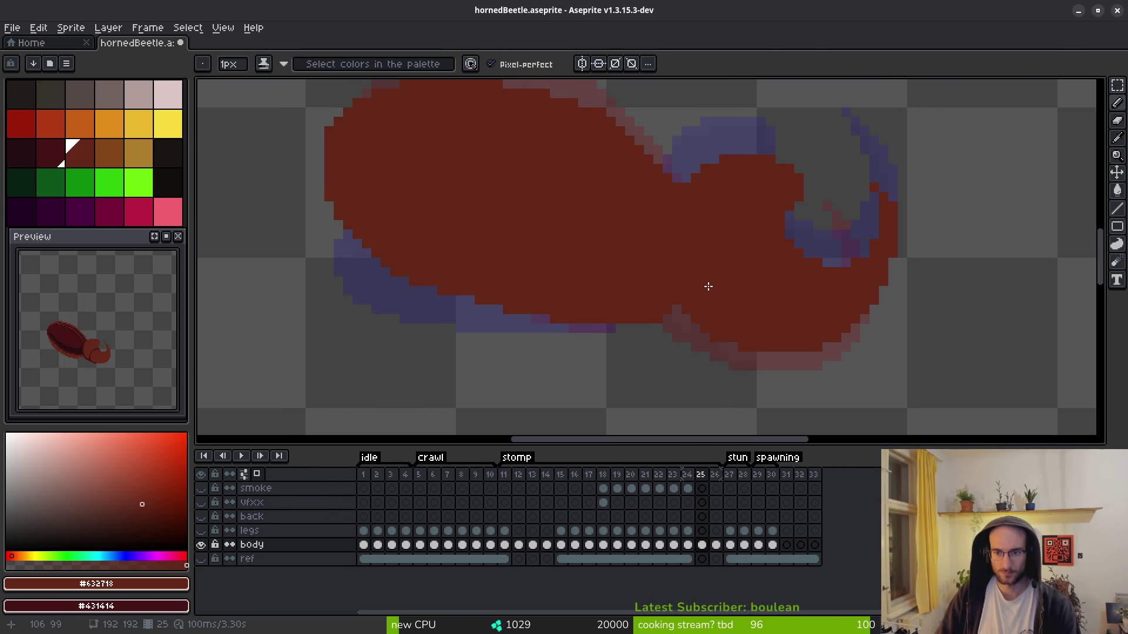
scroll(713, 282, "up", 2)
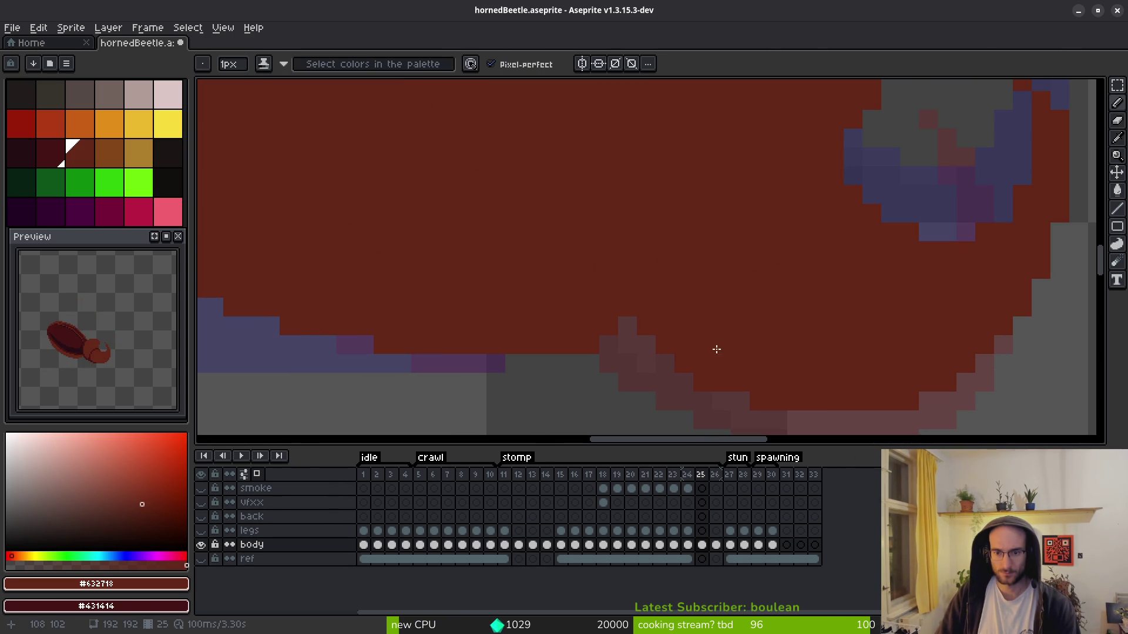
scroll(707, 307, "down", 3)
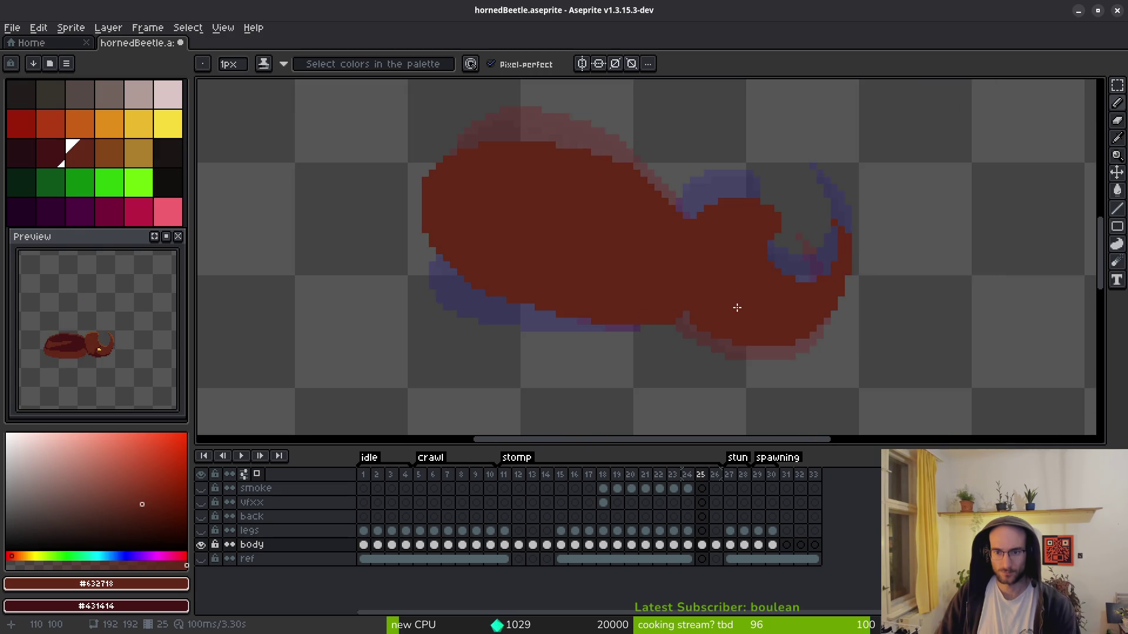
scroll(690, 306, "up", 2)
scroll(693, 317, "down", 2)
key("comma")
- Flip between frames 24 and 25 to compare the beetle silhouettes
key("i")
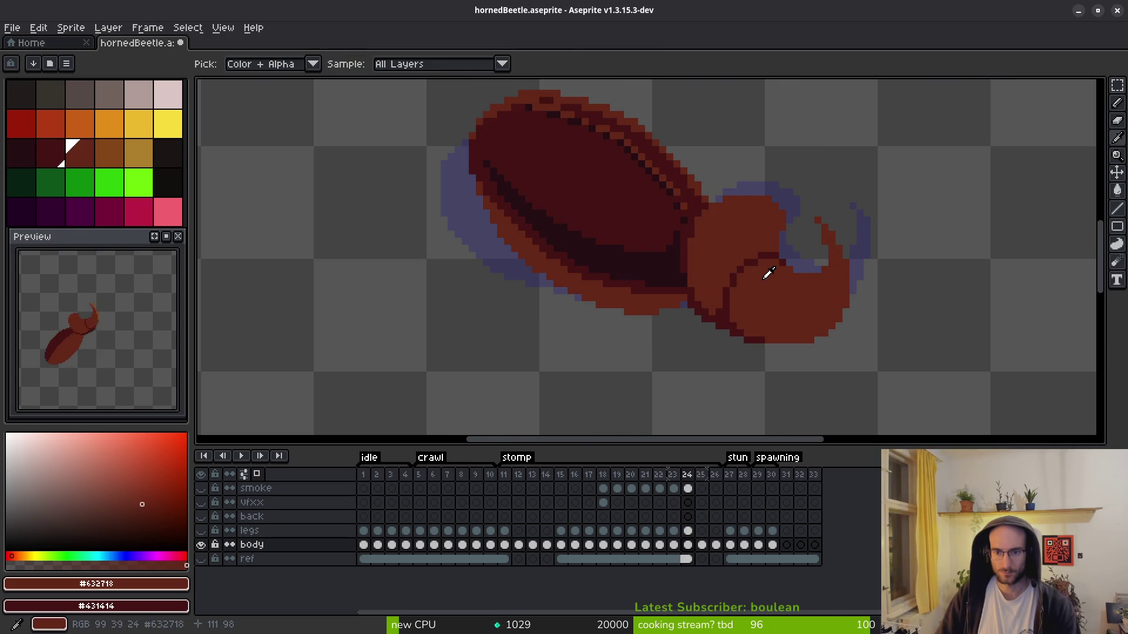
key("period")
key("comma")
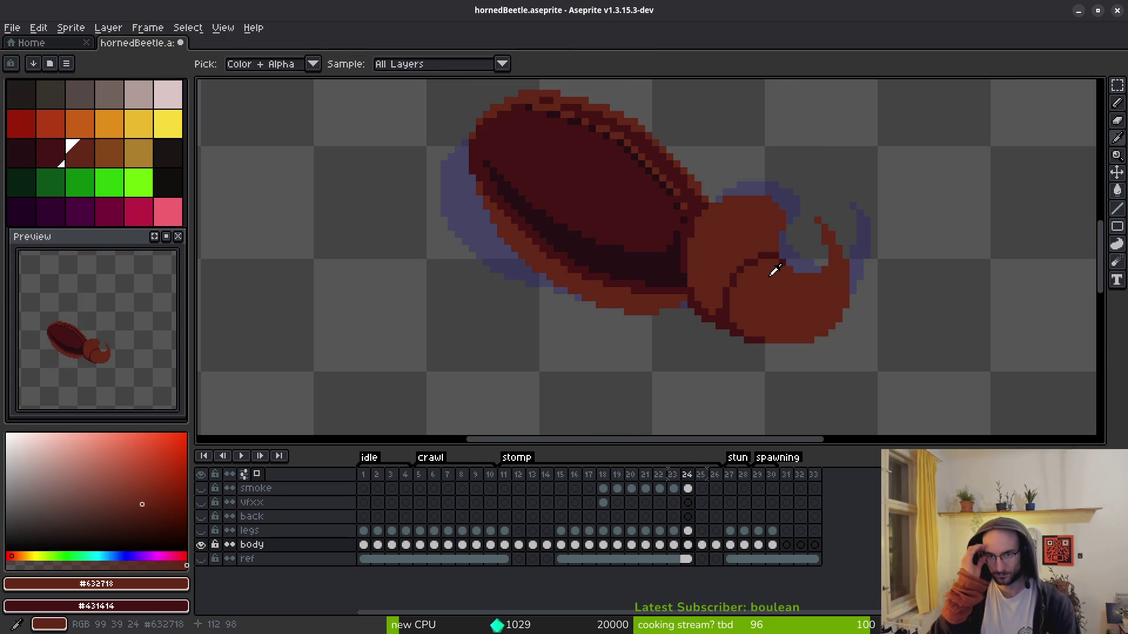
key("period")
key("comma")
key("period")
- Mark a rectangular area on the body, deselect it, and recheck against frame 24
key("m")
scroll(808, 247, "up", 3)
mouse_move(820, 134)
left_mouse_down()
mouse_move(784, 269)
mouse_move(617, 306)
mouse_move(692, 291)
left_mouse_up()
key("ctrl+d")
key("b")
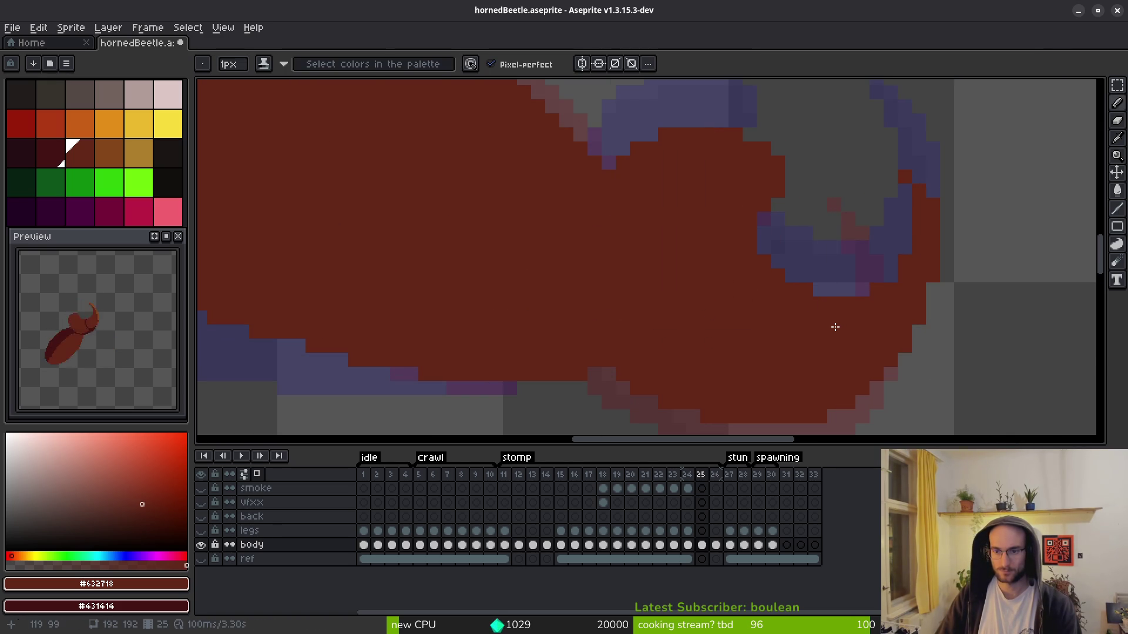
scroll(835, 327, "down", 2)
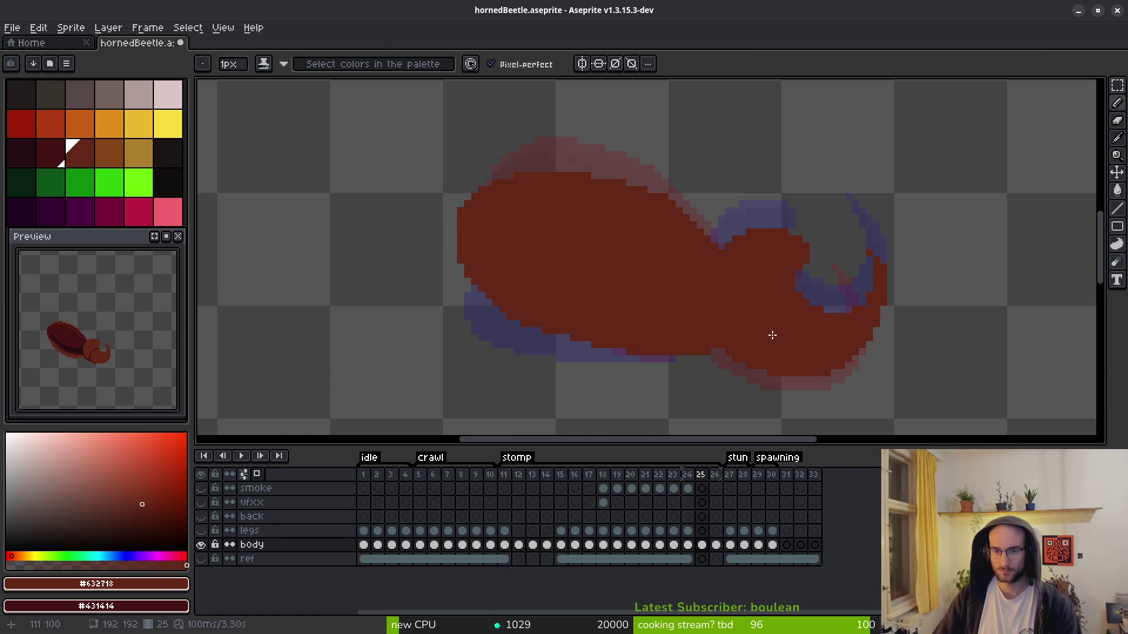
key("comma")
key("period")
scroll(513, 176, "up", 2)
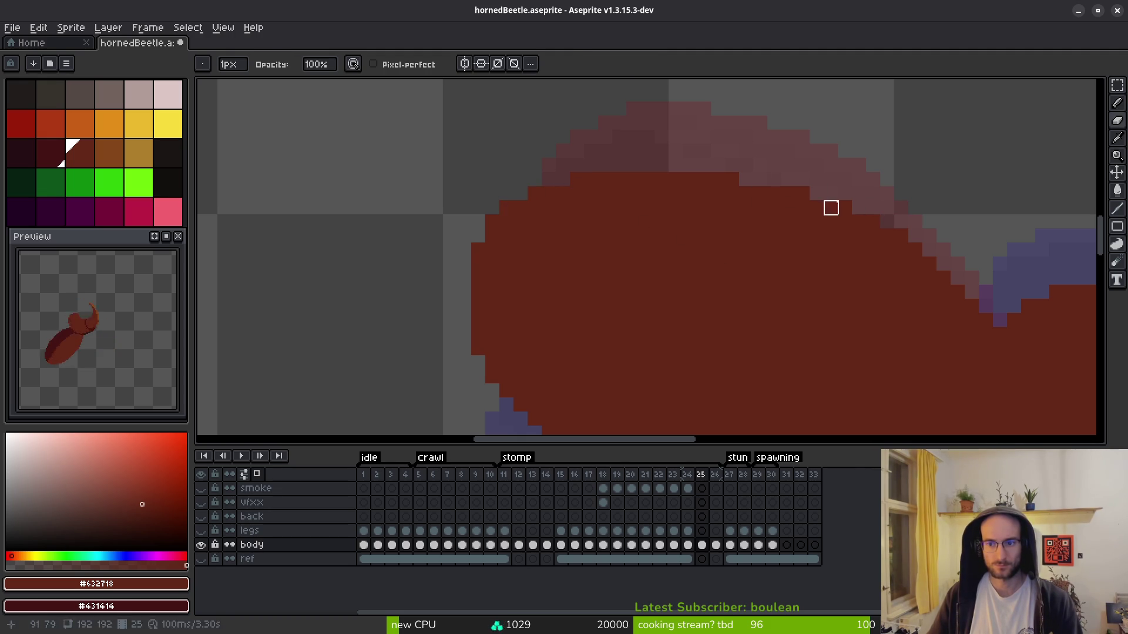
- Draw dark-red pixels along the top edge of frame 25's body
left_click(814, 191)
mouse_move(720, 165)
left_mouse_down()
mouse_move(589, 170)
mouse_move(538, 188)
left_mouse_up()
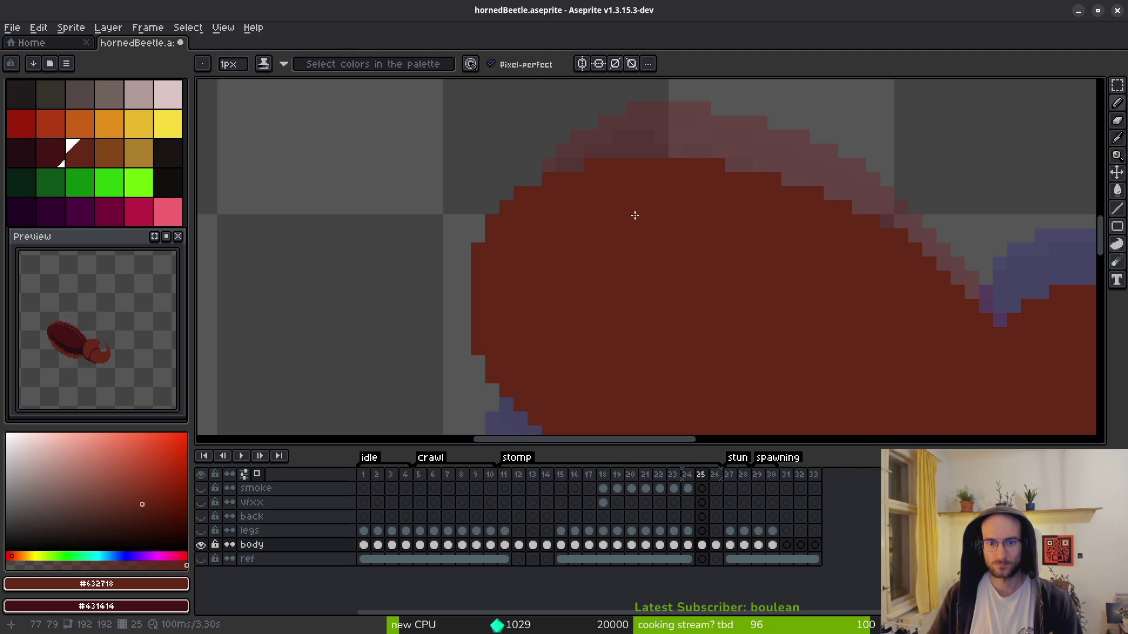
scroll(607, 205, "down", 3)
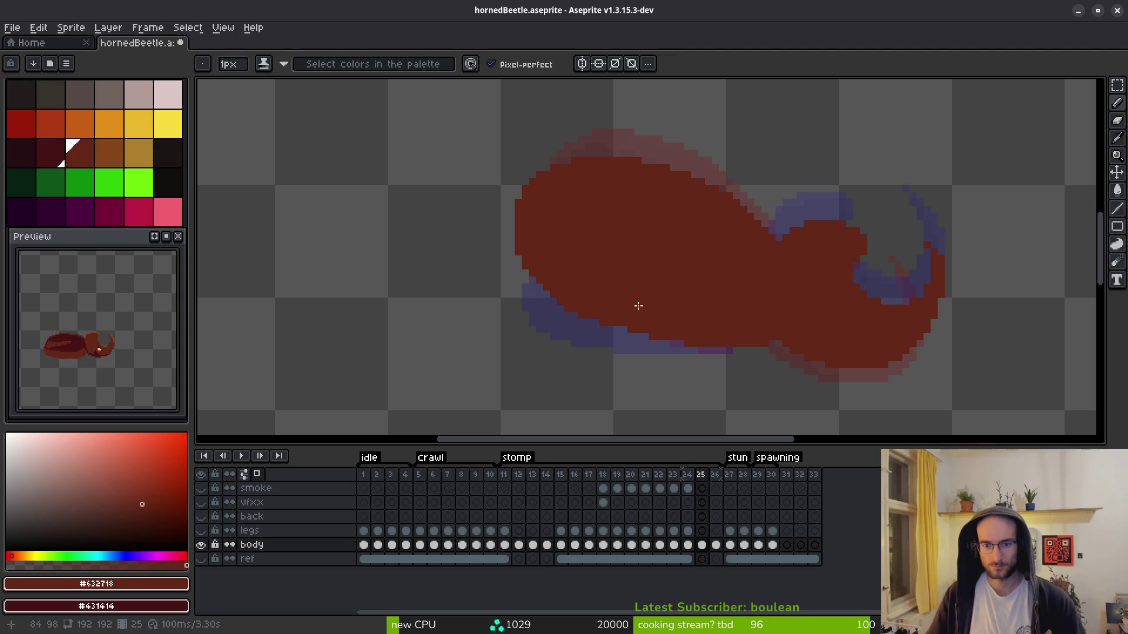
scroll(658, 319, "up", 2)
key("e")
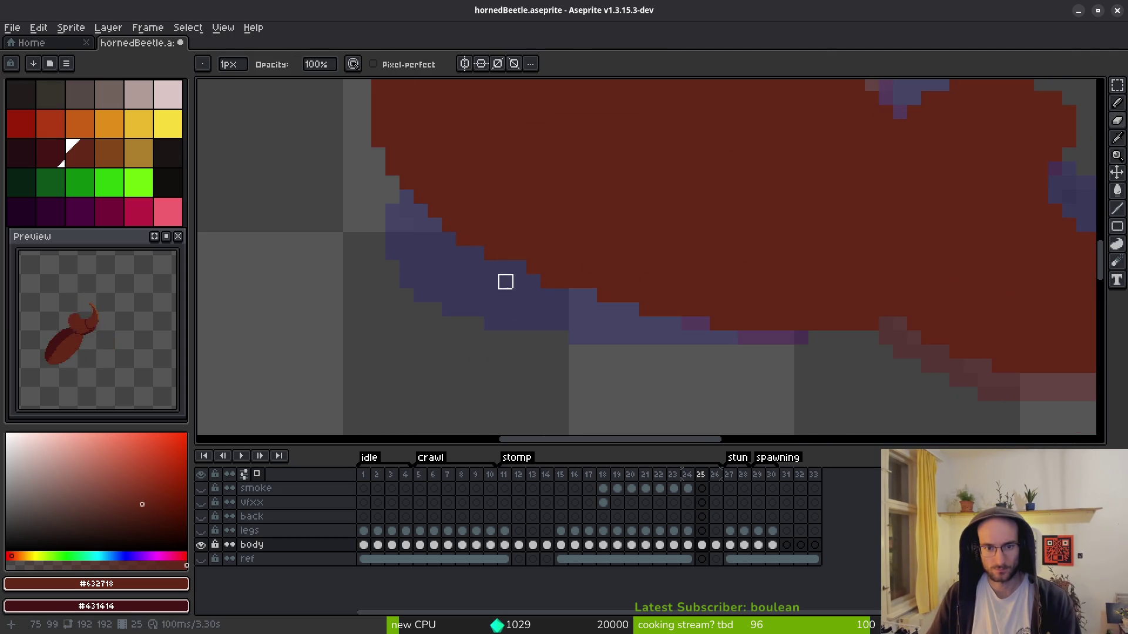
key("b")
key("e")
key("b")
scroll(725, 330, "down", 2)
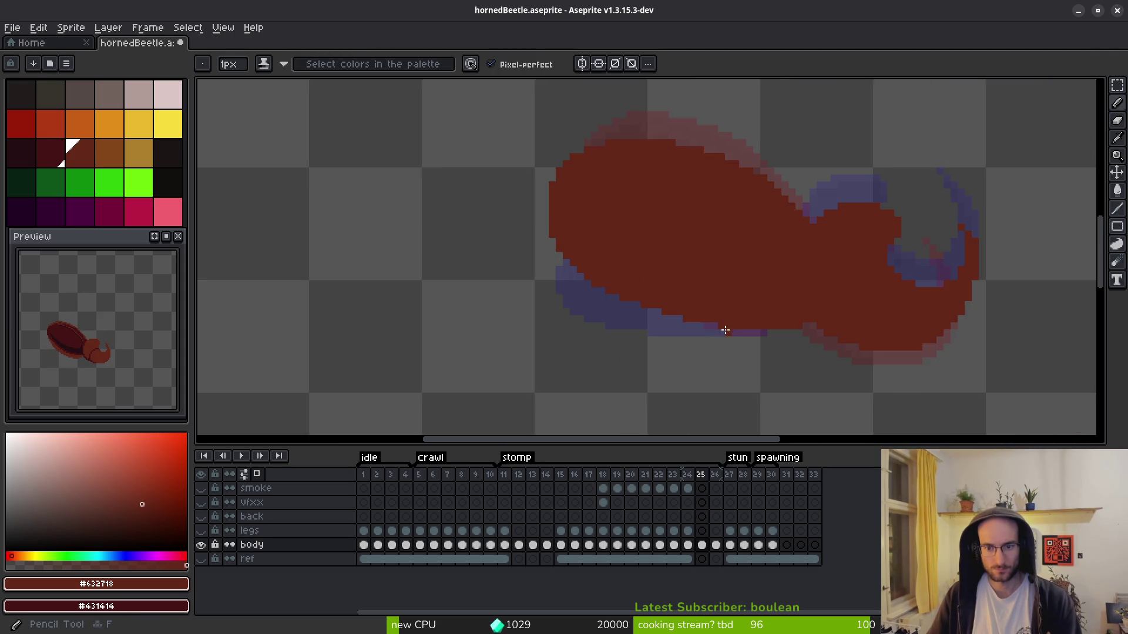
scroll(725, 330, "up", 2)
- Add a red pixel on the body's lower edge, recentre the beetle, and save the sprite
left_click(714, 332)
key("e")
scroll(660, 334, "down", 2)
key("b")
left_click_drag(716, 359, 617, 299)
key("ctrl+s")
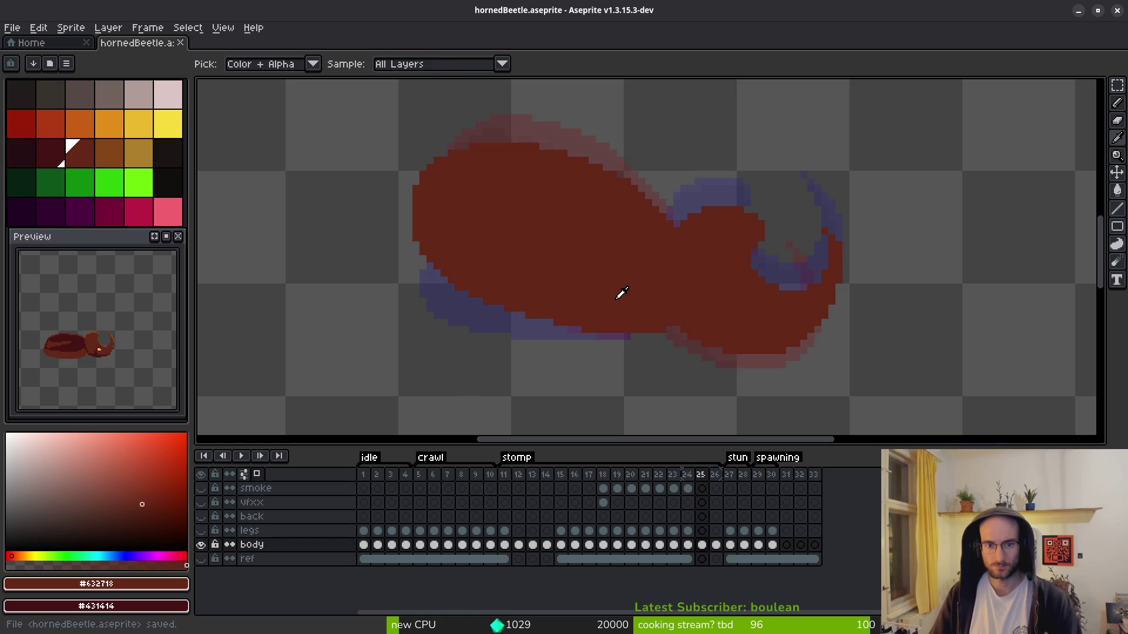
- Show the pixel grid and insert a new frame after frame 25
key("period")
key("comma")
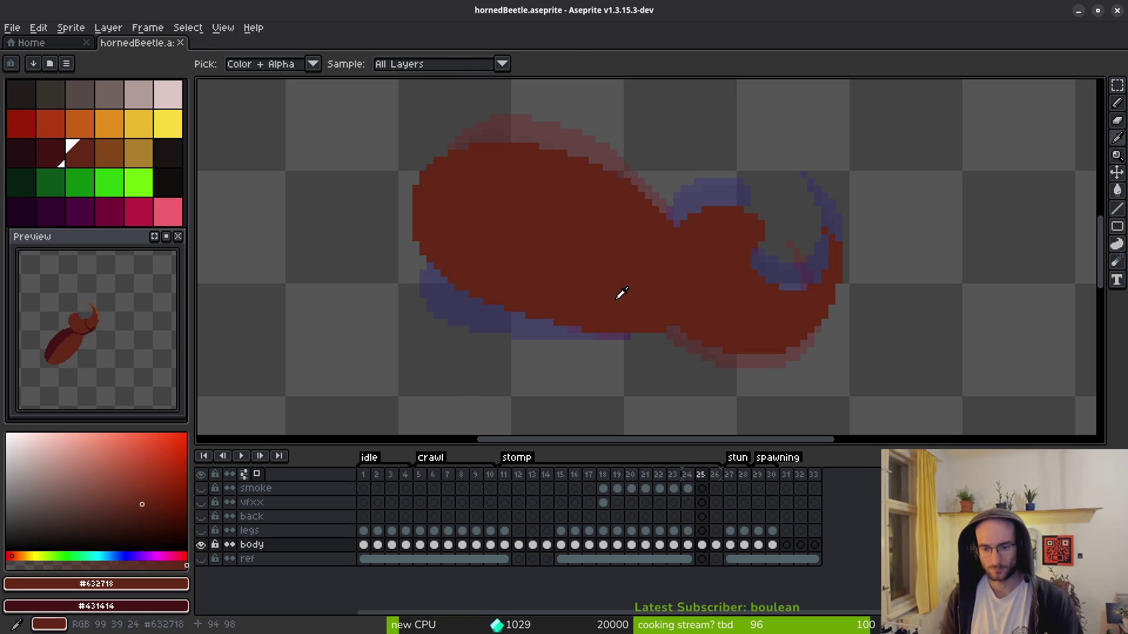
key("ctrl+apostrophe")
key("alt+n")
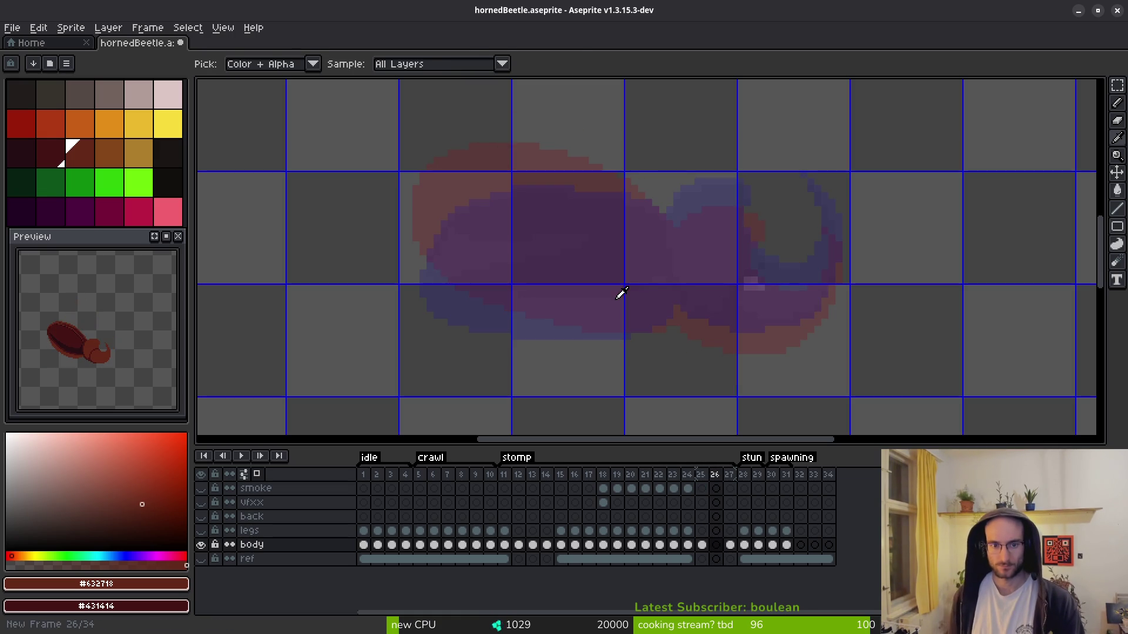
- Step between frames 24, 25 and the new frame 26 to review them
key("comma")
key("comma")
key("period")
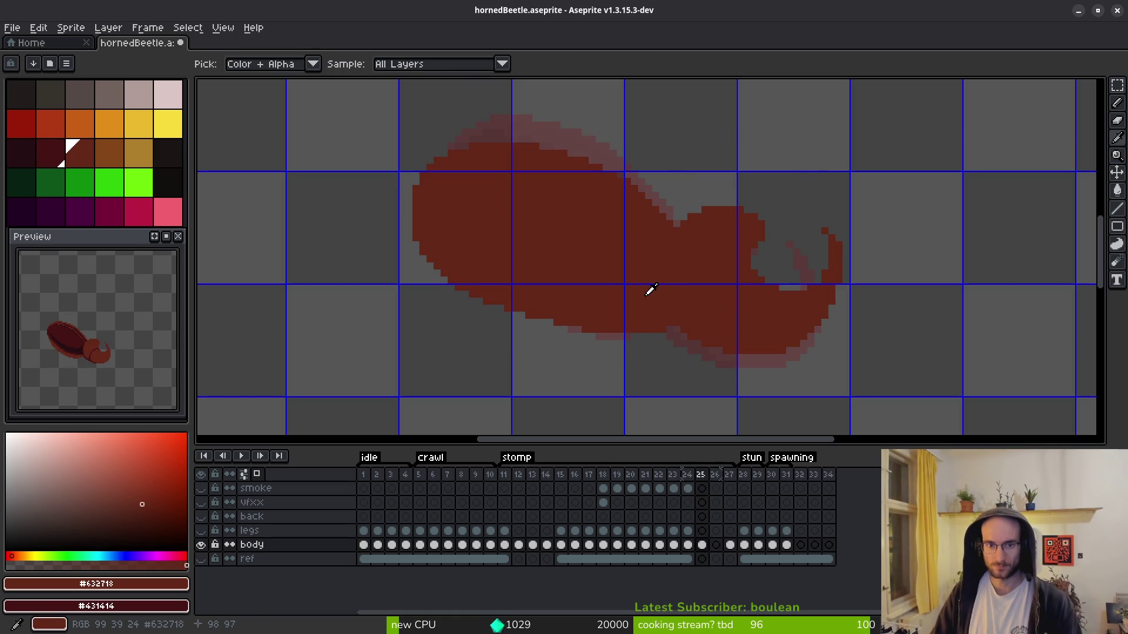
key("period")
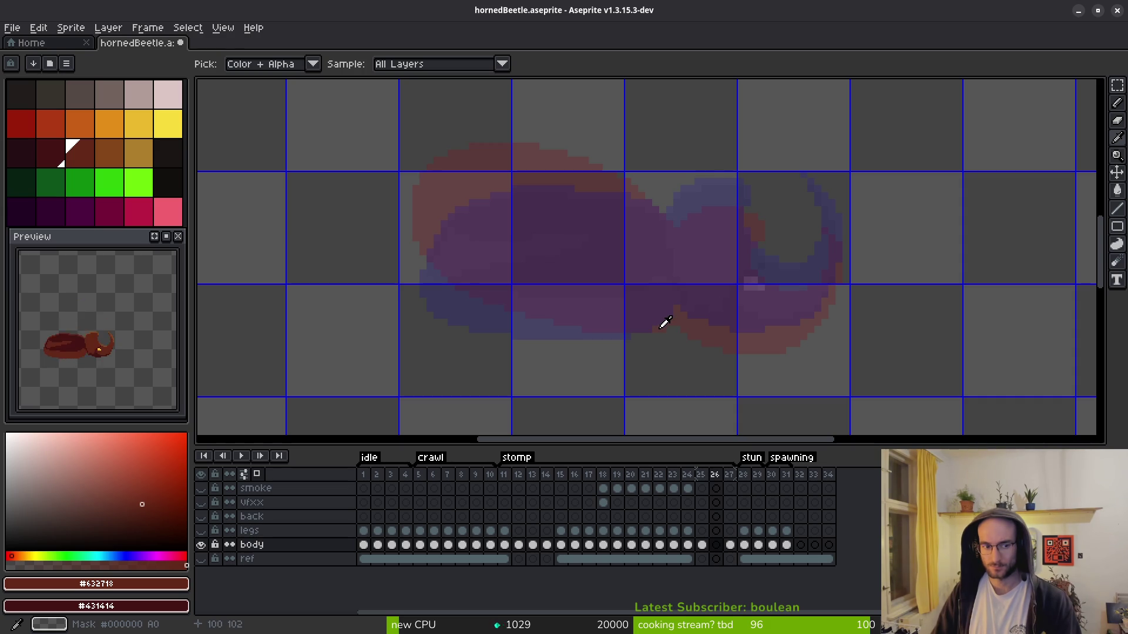
key("comma")
key("period")
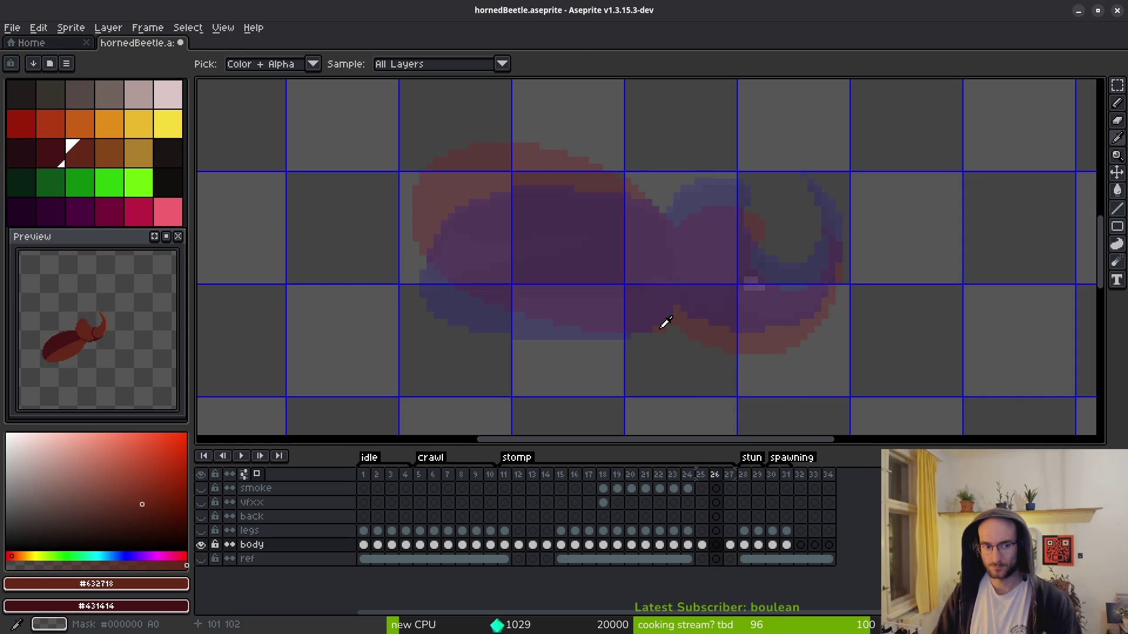
key("b")
key("comma")
key("comma")
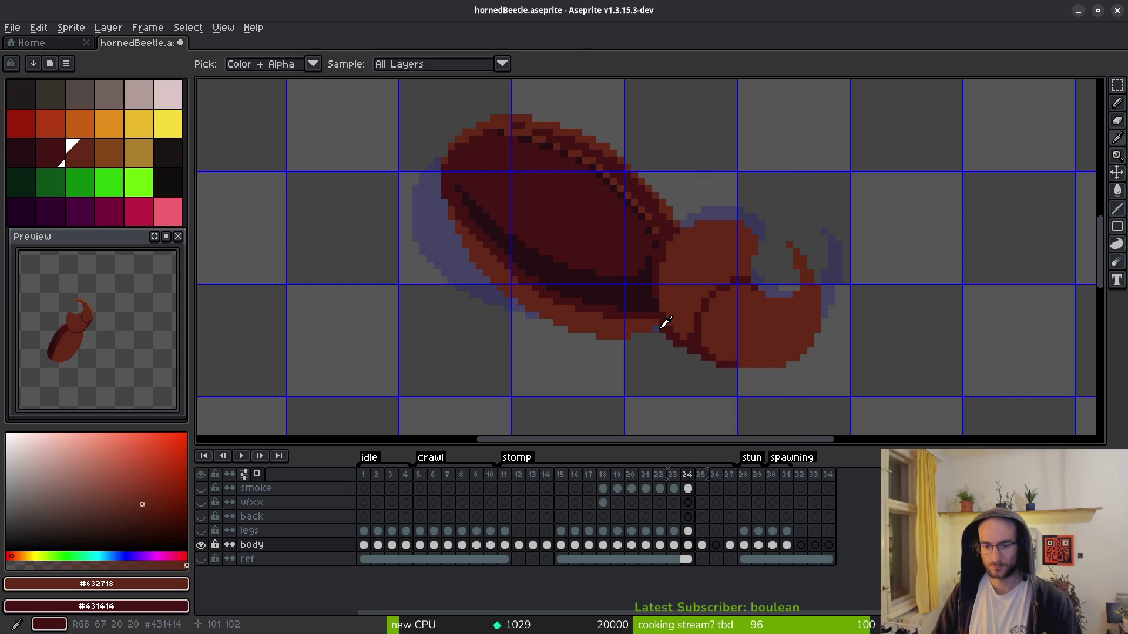
- Compare frame 24's detailed beetle with frame 25's silhouette, then add an empty frame after 24
key("i")
key("period")
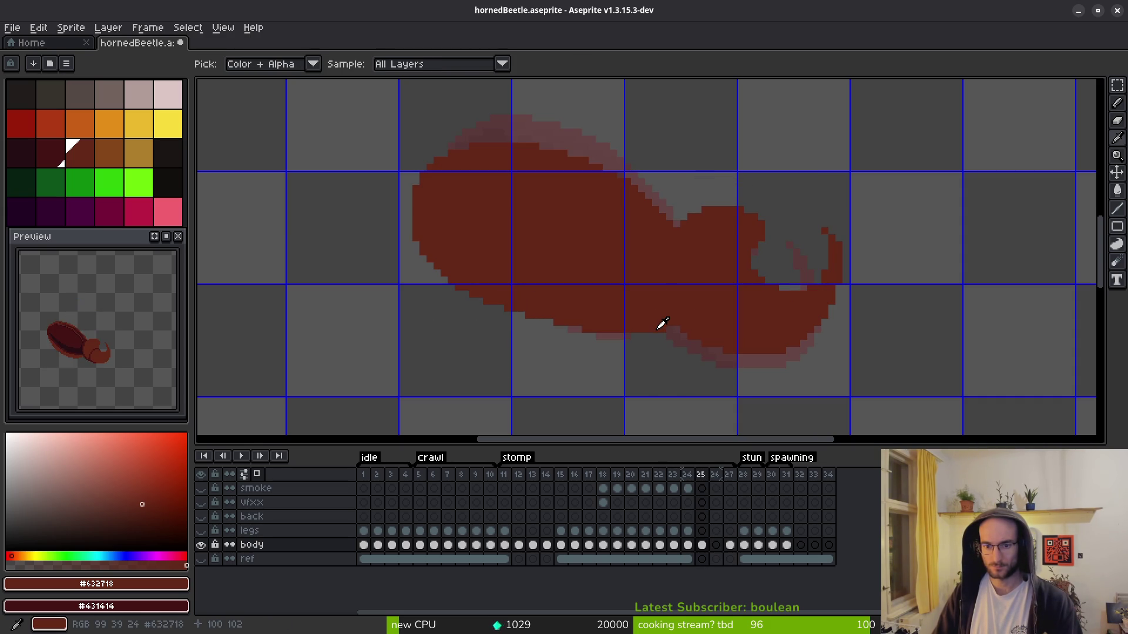
key("period")
key("comma")
key("comma")
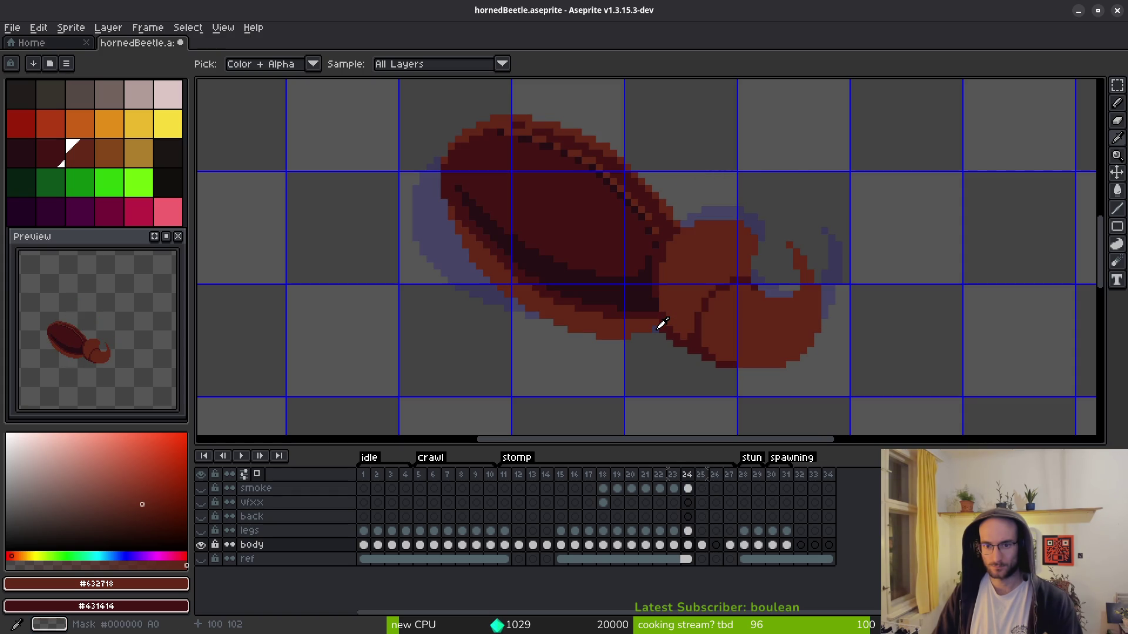
key("period")
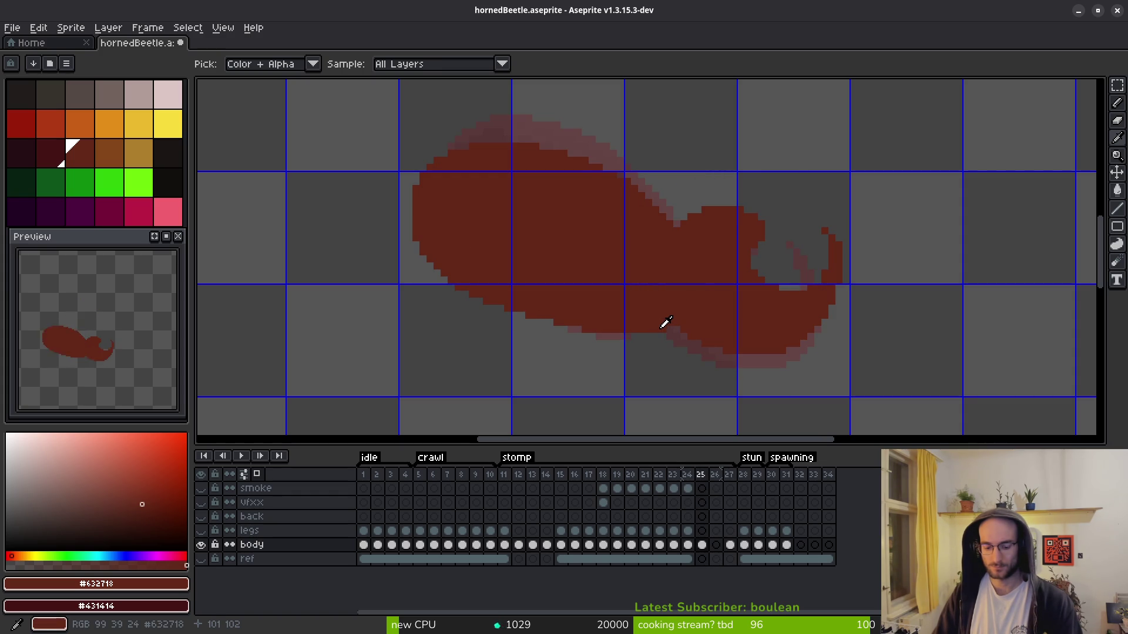
key("comma")
key("alt+b")
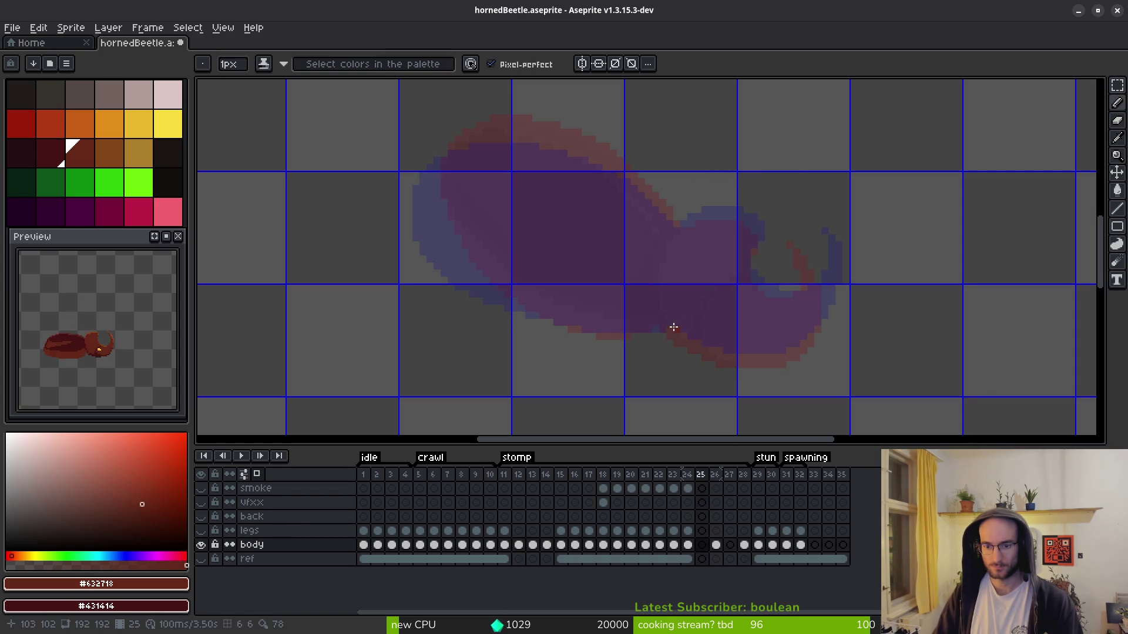
- Start frame 25's dark red outline along the beetle's top edge and right side
scroll(587, 211, "left", 3)
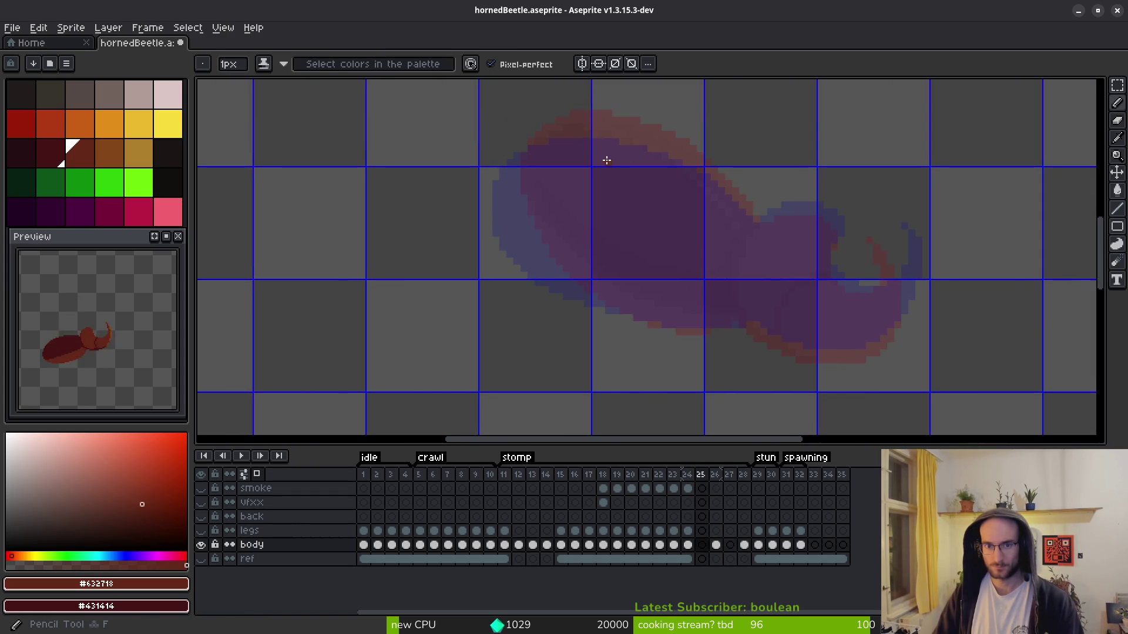
scroll(607, 162, "up", 1)
left_click(608, 162)
key("Left")
key("Right")
scroll(539, 116, "up", 3)
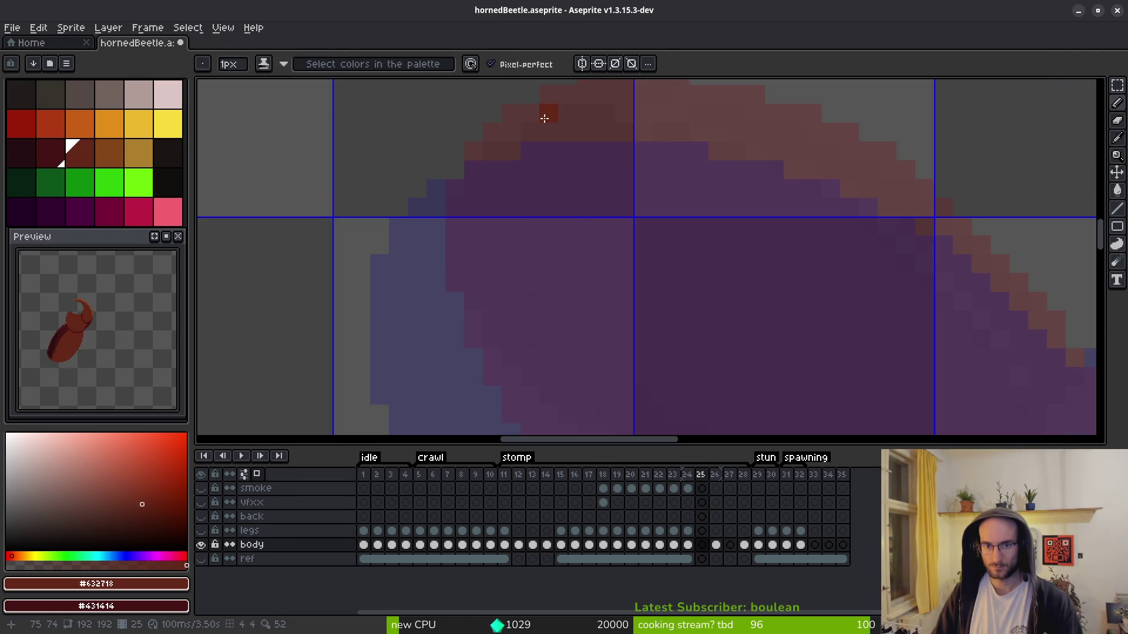
mouse_move(516, 120)
left_mouse_down()
mouse_move(762, 143)
mouse_move(581, 107)
left_mouse_up()
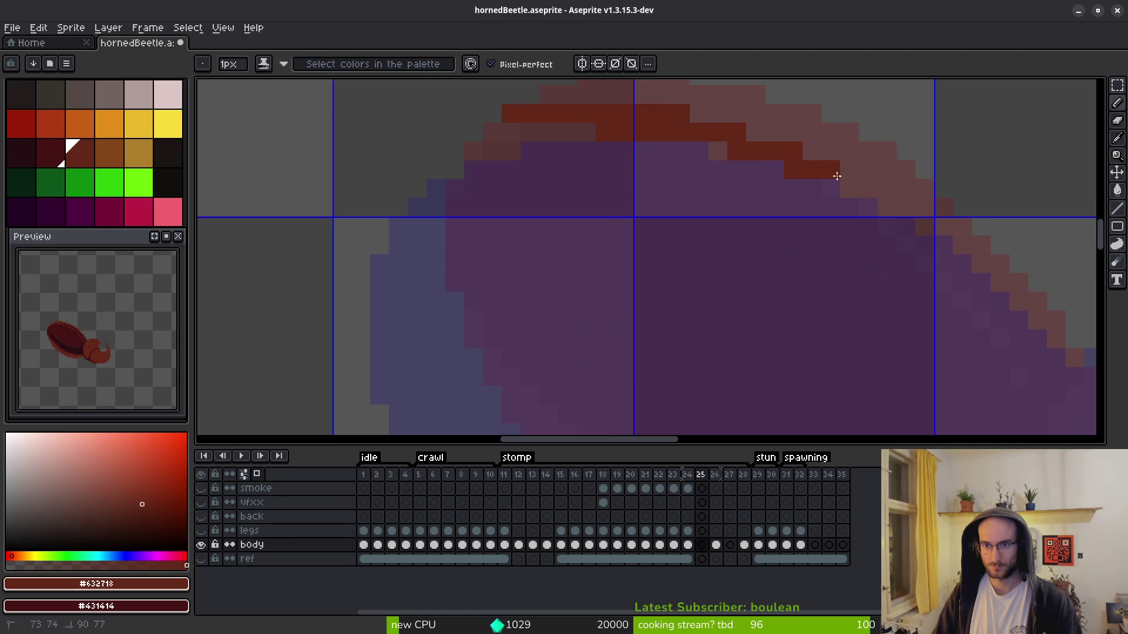
left_click_drag(824, 170, 941, 257)
mouse_move(759, 146)
left_mouse_down()
mouse_move(893, 191)
mouse_move(996, 295)
mouse_move(755, 191)
mouse_move(818, 244)
mouse_move(863, 328)
left_mouse_up()
left_click(737, 154)
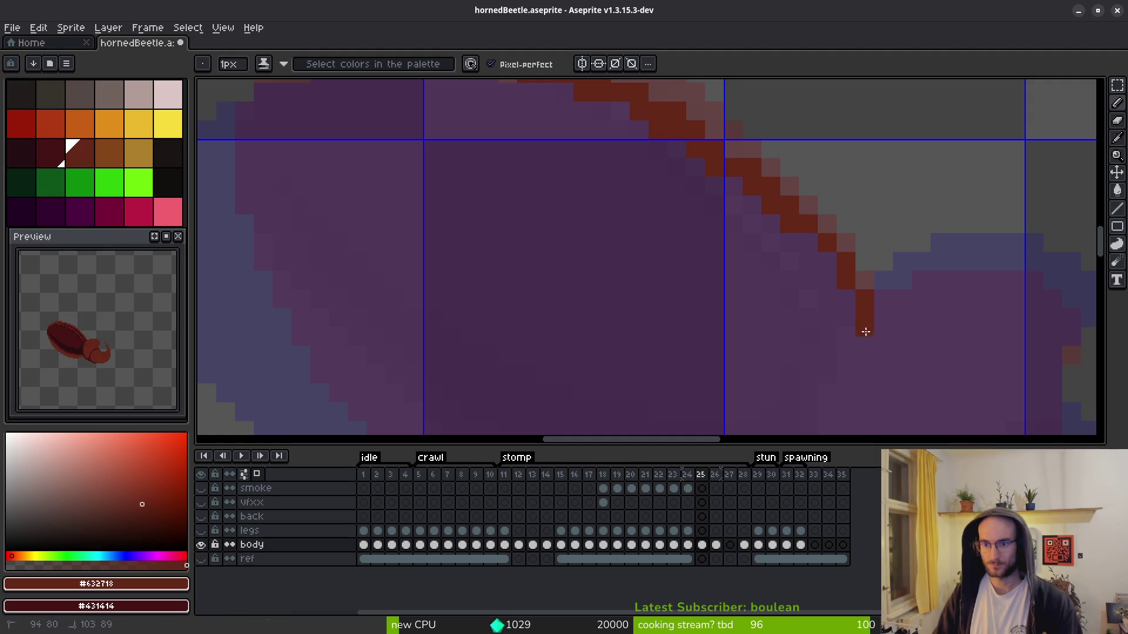
- Outline the beetle's upper-left edge and erase the stray pixels along it
scroll(655, 221, "up", 3)
scroll(654, 222, "left", 5)
mouse_move(706, 253)
left_mouse_down()
mouse_move(697, 237)
mouse_move(611, 311)
mouse_move(685, 244)
mouse_move(672, 245)
mouse_move(584, 318)
left_mouse_up()
left_click(640, 281)
key("e")
mouse_move(658, 262)
left_mouse_down()
mouse_move(602, 337)
mouse_move(626, 360)
mouse_move(640, 355)
left_mouse_up()
key("b")
- Draw the diagonal left edge and lower edge of the outline, undoing one stray pixel
scroll(641, 354, "down", 4)
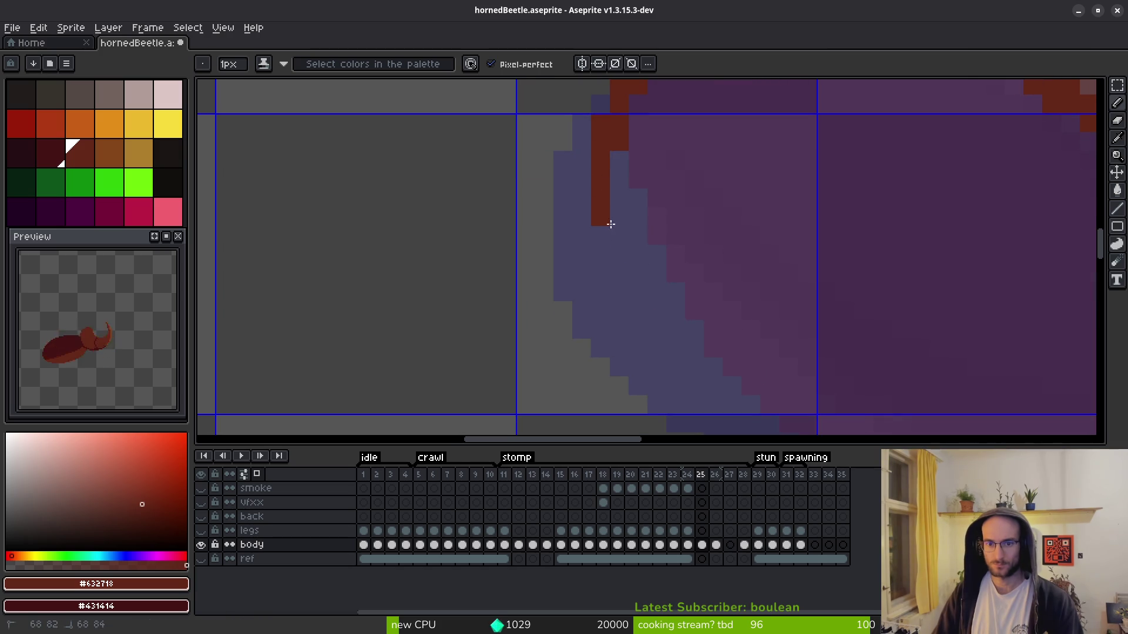
left_click_drag(611, 210, 722, 365)
scroll(723, 365, "down", 2)
scroll(722, 365, "right", 2)
mouse_move(539, 114)
left_mouse_down()
mouse_move(584, 213)
mouse_move(658, 271)
left_mouse_up()
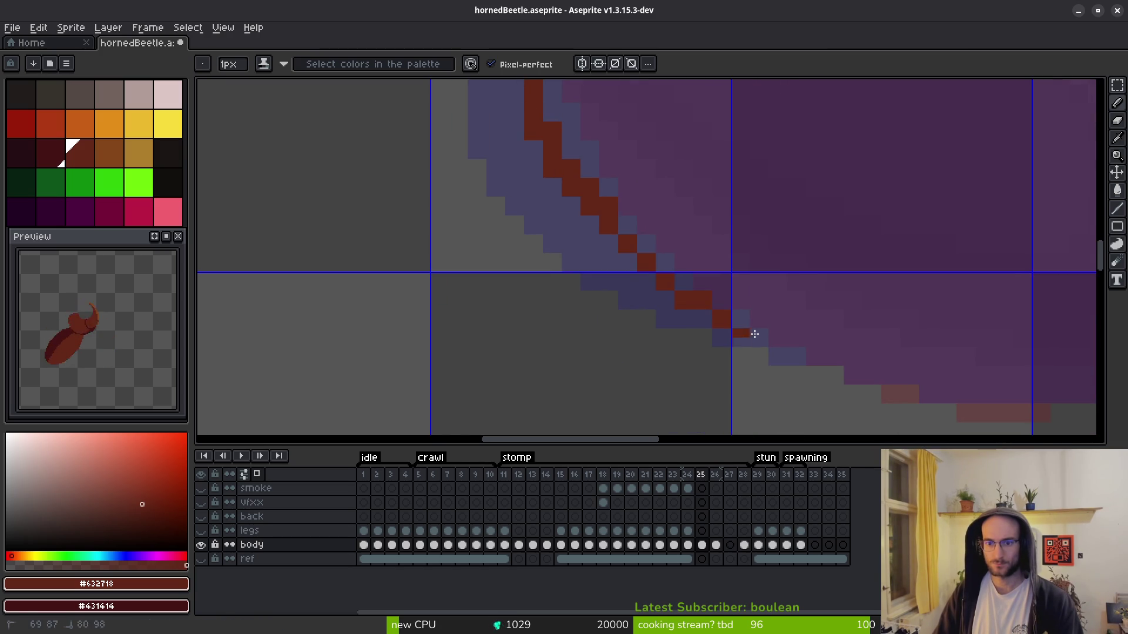
left_click_drag(734, 322, 823, 364)
scroll(777, 317, "right", 3)
scroll(777, 317, "down", 1)
left_click(664, 318)
key("ctrl+z")
left_click_drag(624, 336, 819, 355)
- Trace the outline's right edge and close the gaps along the lower edge
scroll(898, 278, "down", 2)
scroll(899, 277, "up", 2)
scroll(863, 320, "up", 5)
scroll(680, 196, "down", 2)
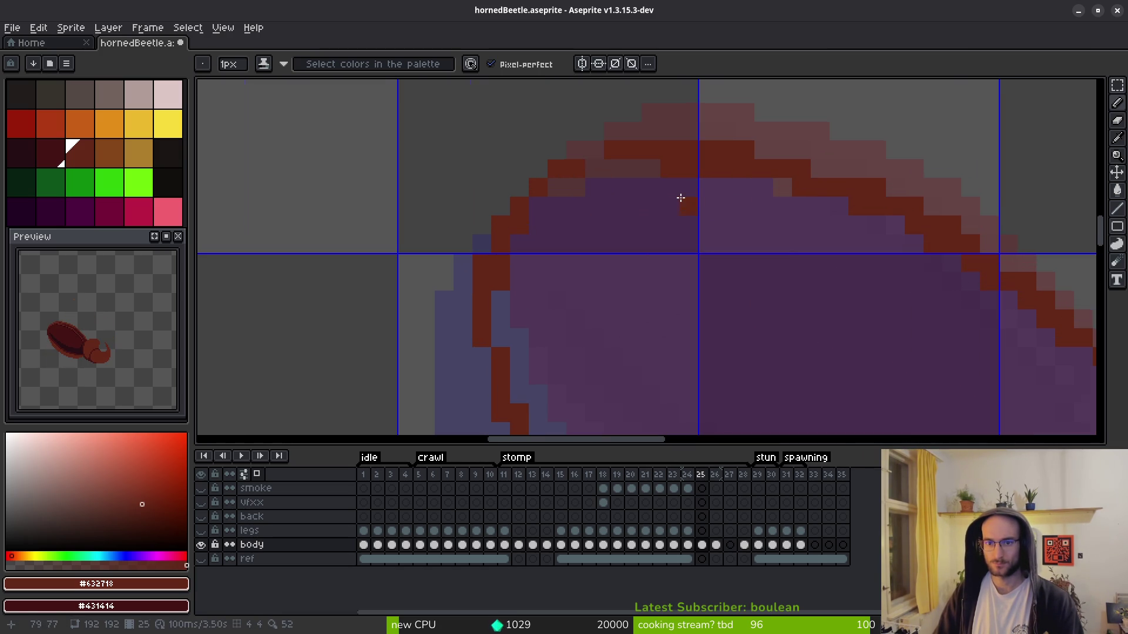
scroll(693, 282, "down", 3)
left_click_drag(847, 348, 769, 244)
scroll(769, 245, "up", 2)
left_click(716, 205)
mouse_move(812, 167)
left_mouse_down()
mouse_move(710, 181)
mouse_move(688, 221)
left_mouse_up()
left_click(703, 195)
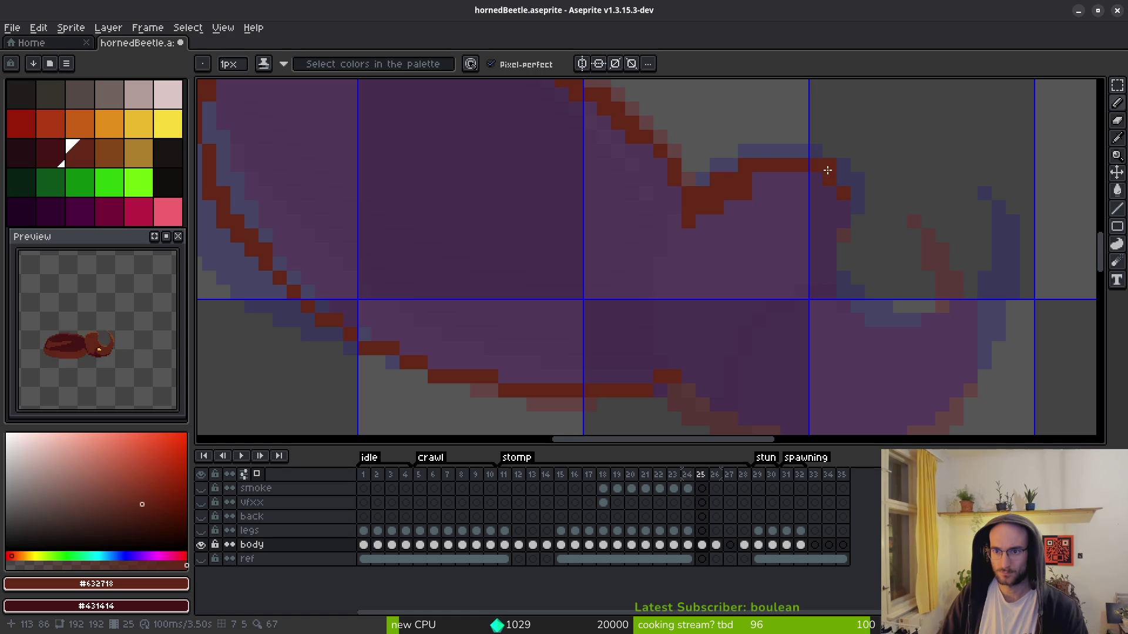
- Outline the hooked horn tip and its right edge, closing the lower outline gap
mouse_move(838, 217)
left_mouse_down()
mouse_move(837, 298)
mouse_move(851, 312)
mouse_move(899, 330)
mouse_move(887, 331)
mouse_move(969, 307)
left_mouse_up()
left_click(941, 208)
left_click(970, 250)
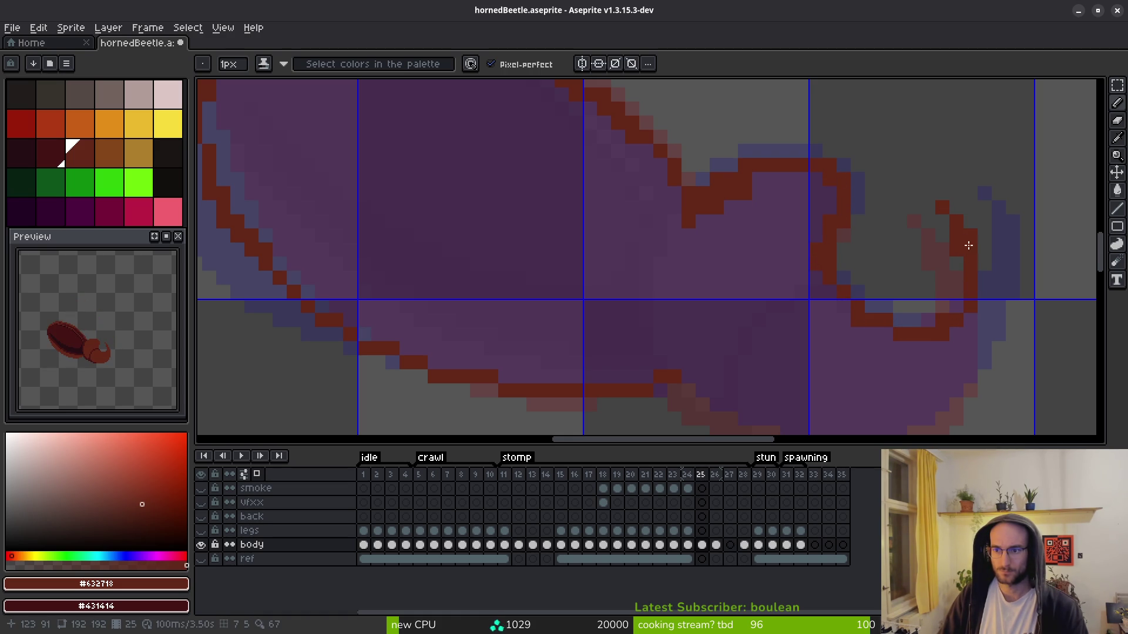
left_click_drag(982, 259, 965, 356)
scroll(965, 356, "down", 2)
left_click_drag(953, 245, 937, 318)
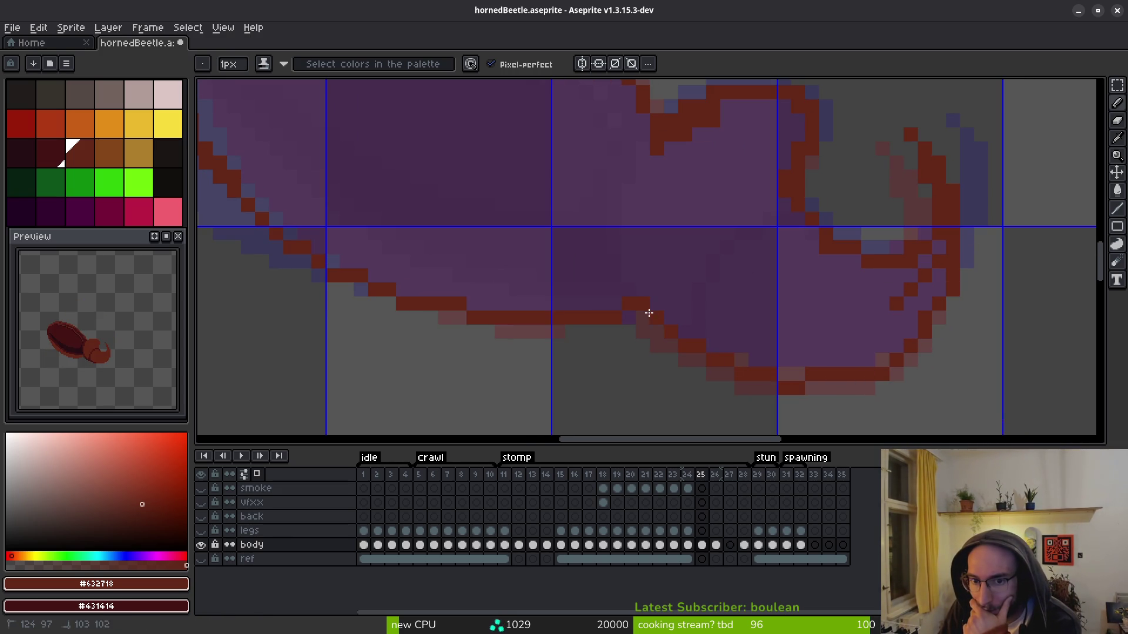
left_click(782, 380)
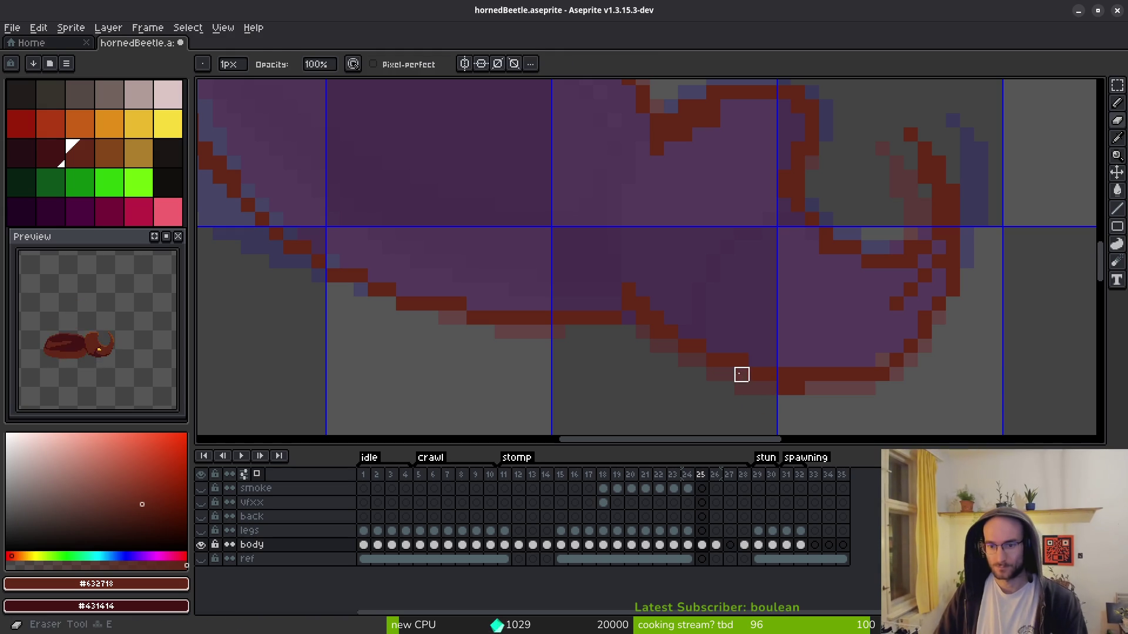
- Fill the silhouette interior solid dark red and repaint a leftover purple pixel
key("e")
key("b")
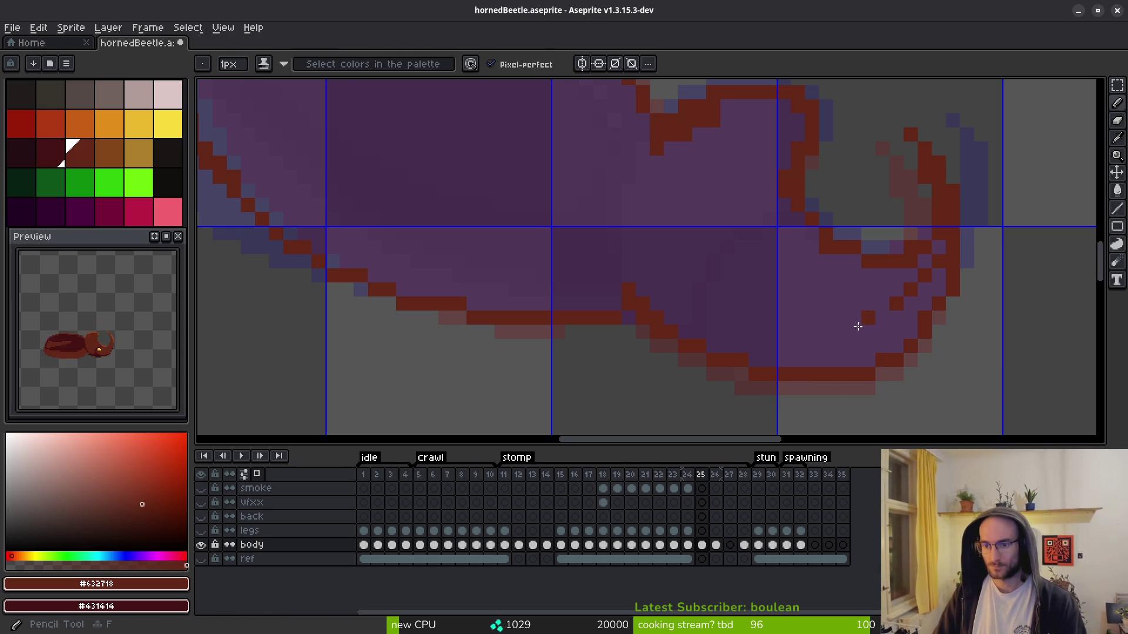
scroll(883, 317, "right", 1)
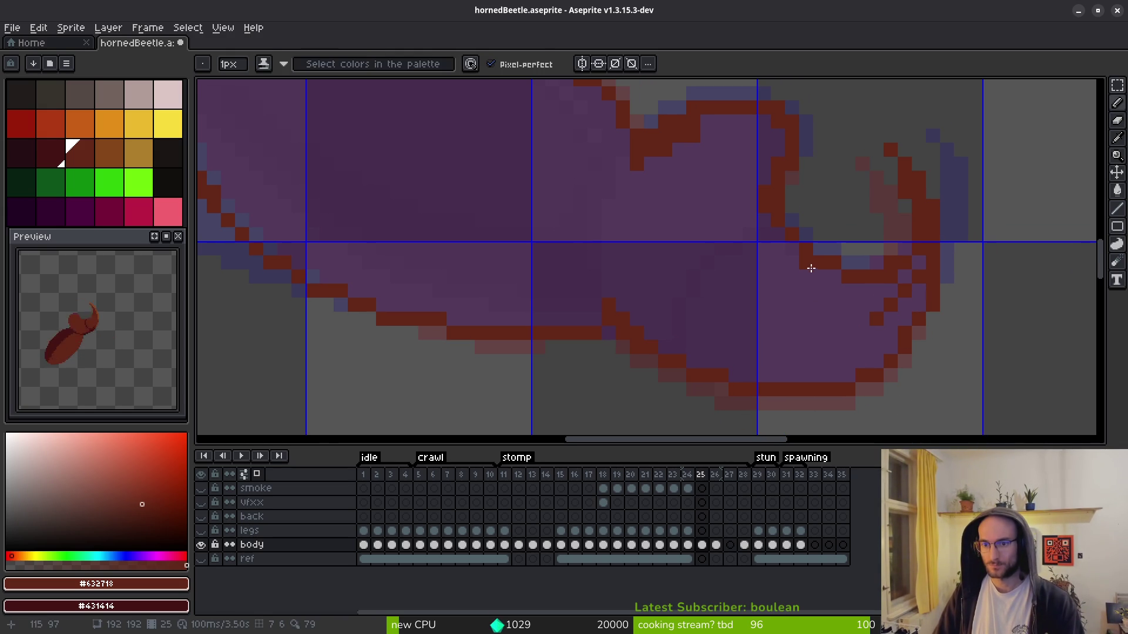
key("g")
left_click(589, 231)
scroll(700, 249, "down", 3)
scroll(847, 232, "up", 4)
key("b")
left_click(824, 256)
- Repaint another leftover pixel on frame 25 dark red
key("e")
scroll(798, 253, "down", 3)
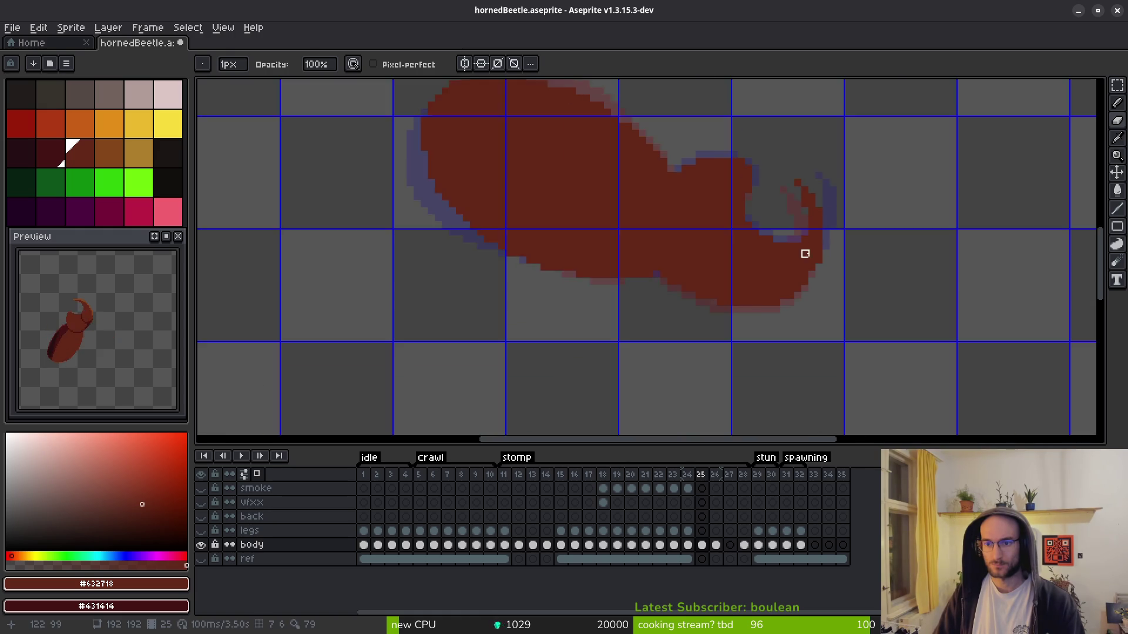
scroll(808, 197, "up", 3)
key("b")
left_click(797, 198)
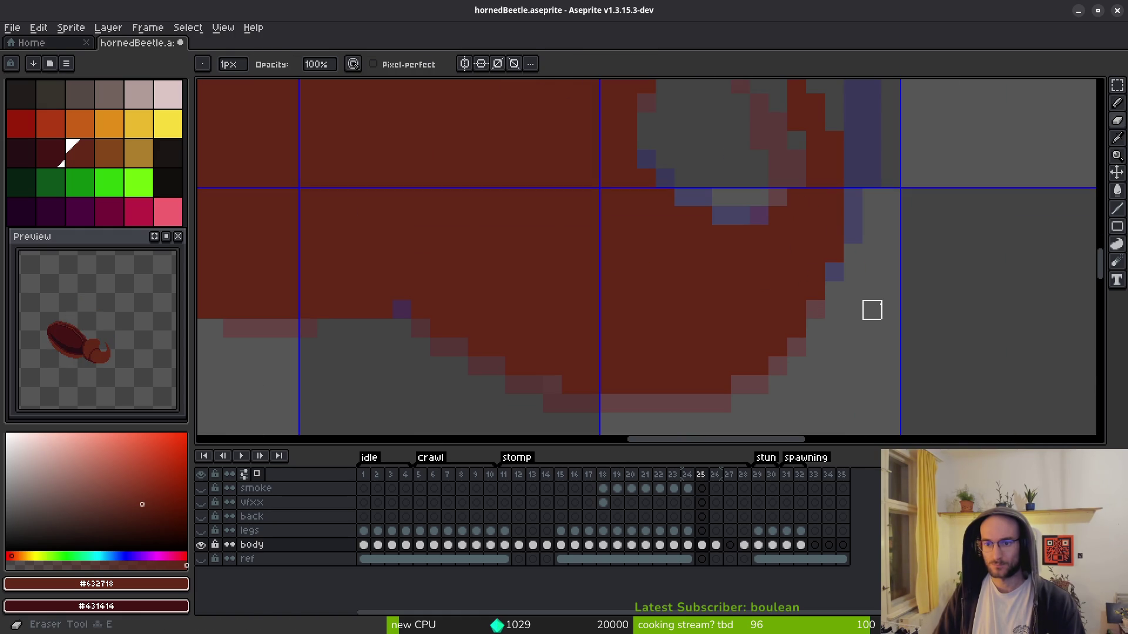
scroll(875, 310, "down", 3)
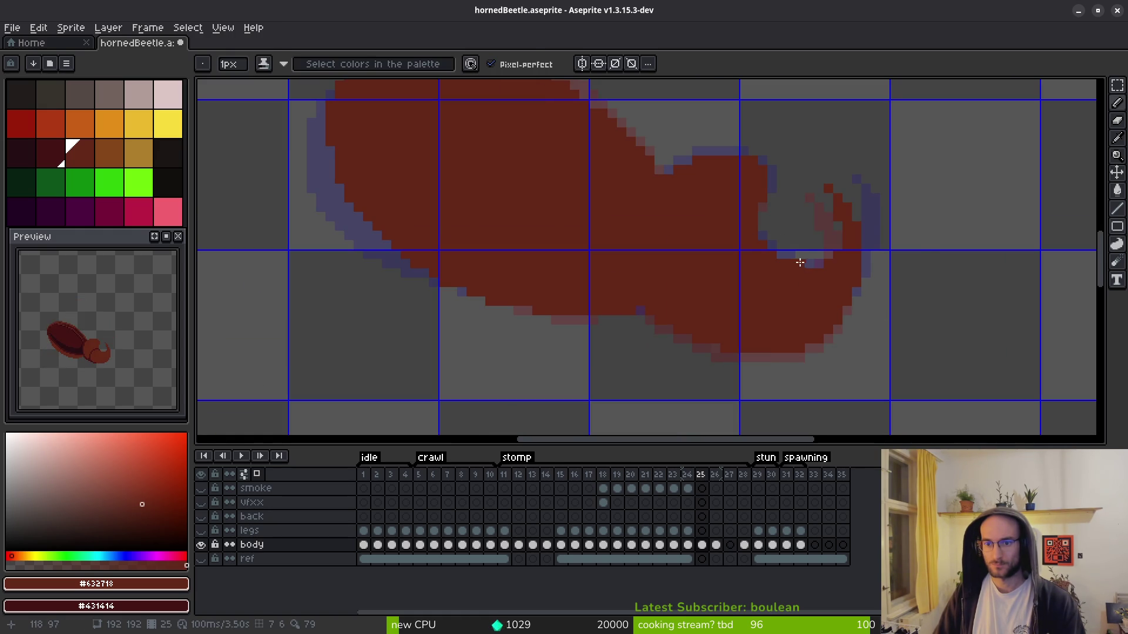
scroll(790, 240, "up", 1)
scroll(781, 230, "down", 2)
scroll(738, 204, "down", 1)
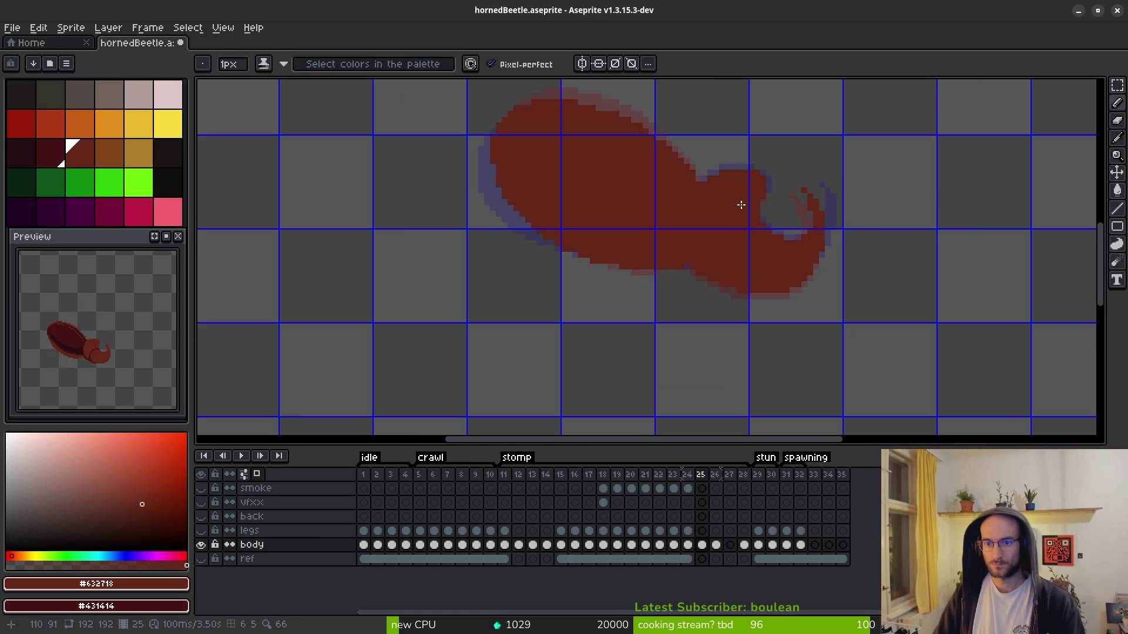
key("i")
- Flip back and forth between frames 24–26 to check the stomp motion
key("Right")
key("Left")
key("Right")
key("Left")
key("Right")
key("Left")
key("Left")
key("Right")
key("Right")
key("Left")
key("Left")
key("Right")
key("Left")
key("Right")
key("Right")
key("Left")
key("Right")
- Touch up frame 25's silhouette edges with the Eraser and Pencil
key("e")
scroll(775, 203, "up", 3)
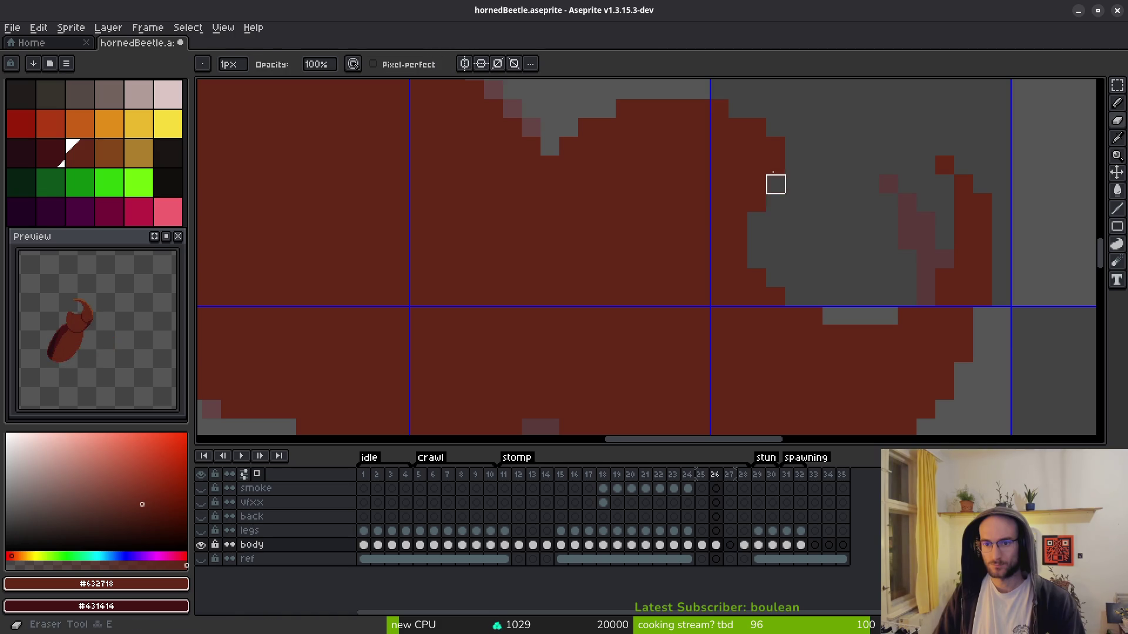
scroll(758, 293, "down", 3)
key("b")
scroll(775, 287, "down", 2)
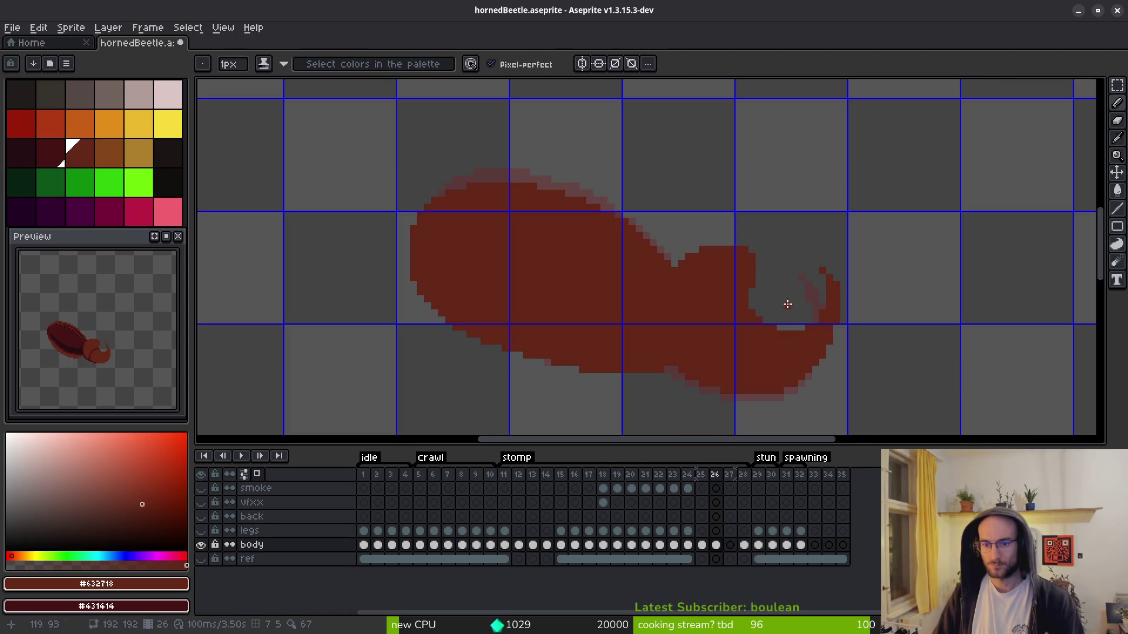
scroll(787, 304, "up", 3)
key("e")
scroll(743, 188, "down", 2)
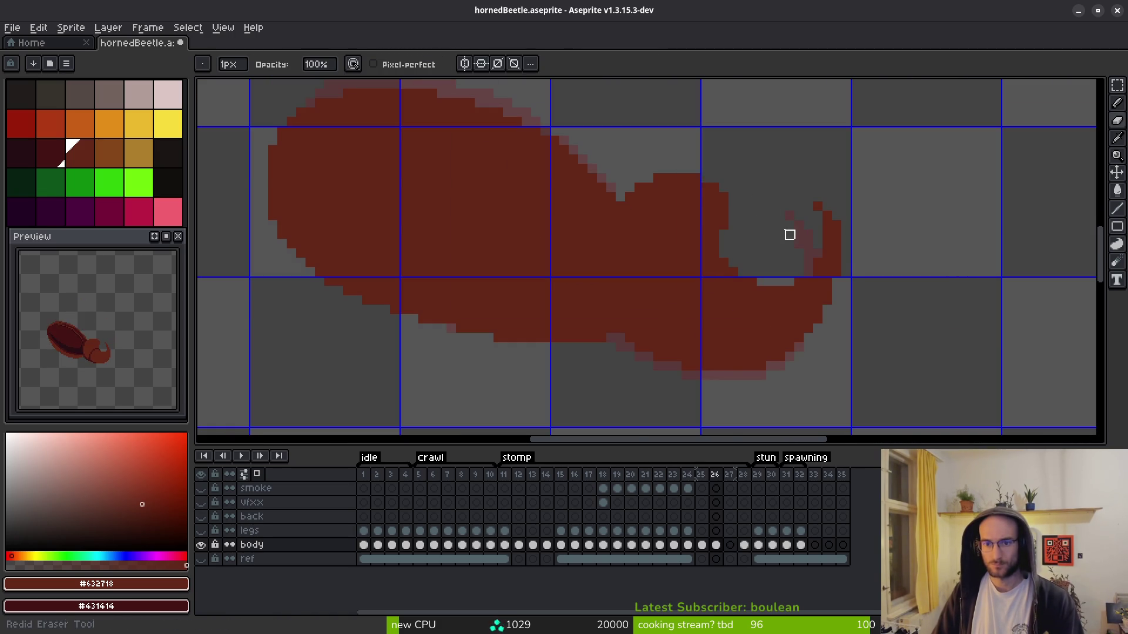
scroll(788, 239, "down", 2)
key("i")
- Compare frame 25 with its neighbour while toggling between Pencil and Eyedropper
key("Left")
key("Right")
key("Left")
key("Left")
key("Right")
key("Right")
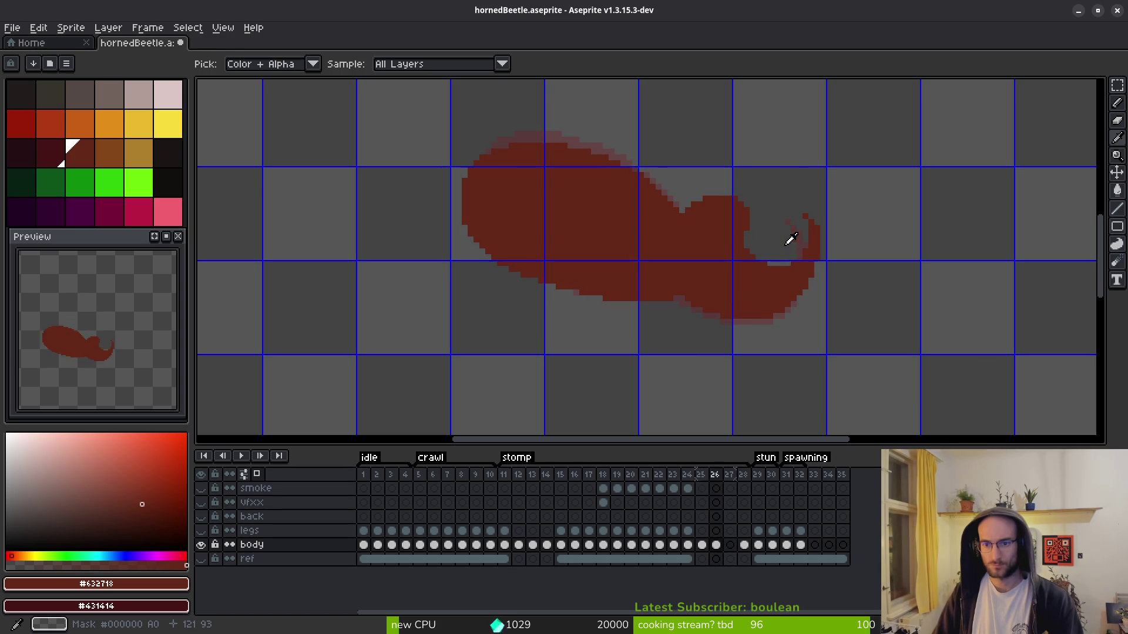
key("b")
scroll(745, 212, "up", 3)
key("Left")
key("i")
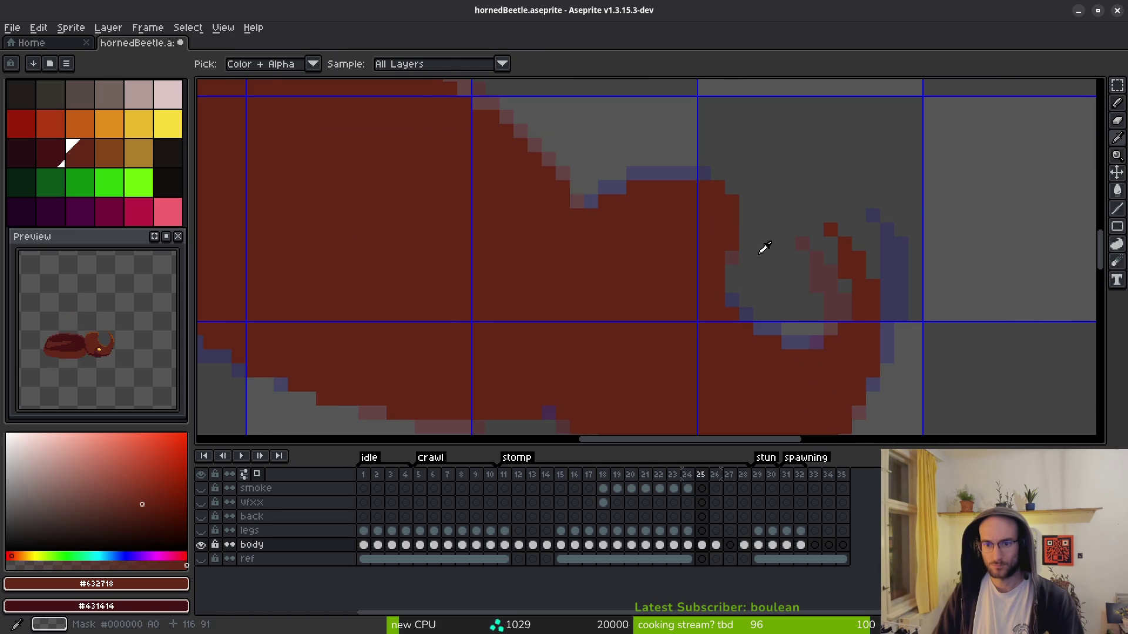
key("b")
scroll(761, 254, "down", 3)
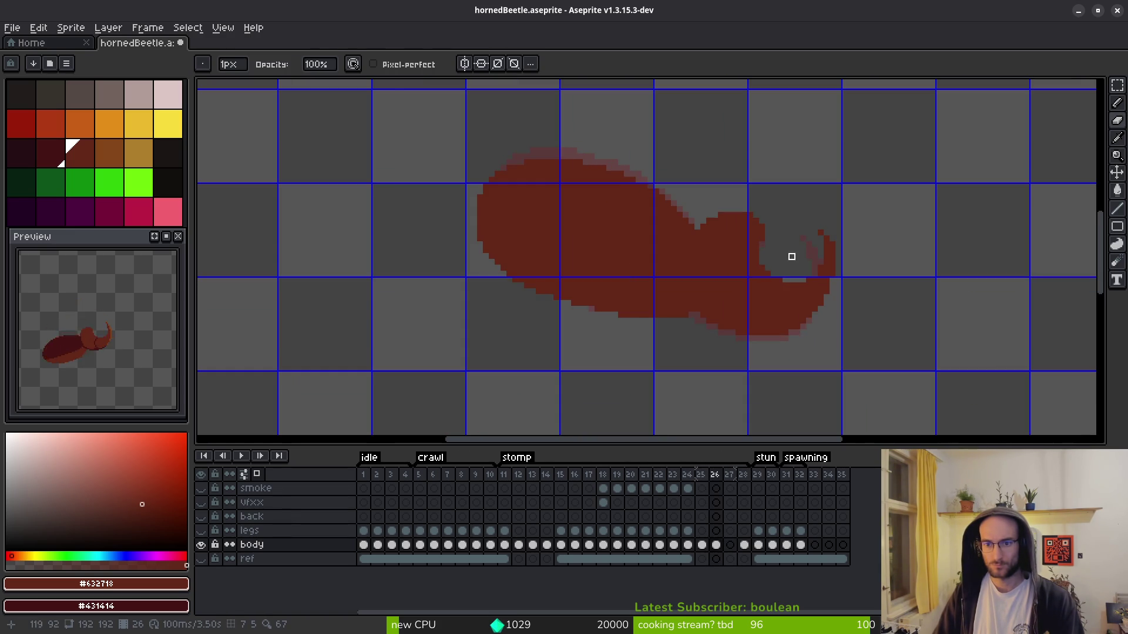
key("i")
- Advance to frame 27, glancing back at frame 25 once before settling
key("Right")
key("Left")
key("Right")
key("Right")
key("Left")
key("Left")
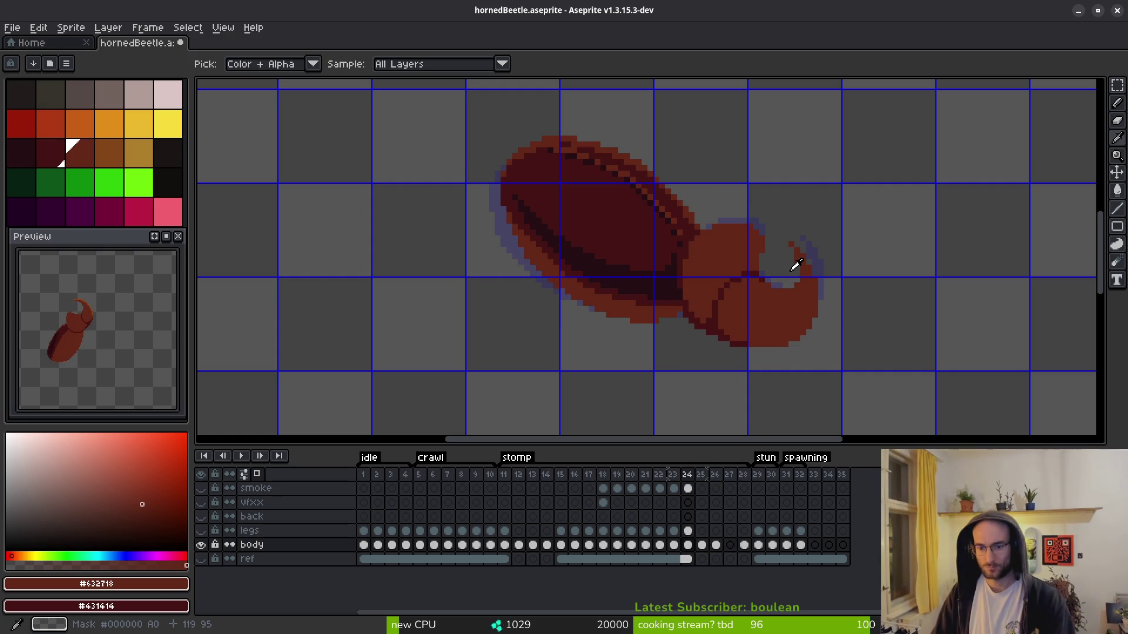
key("Right")
key("Right")
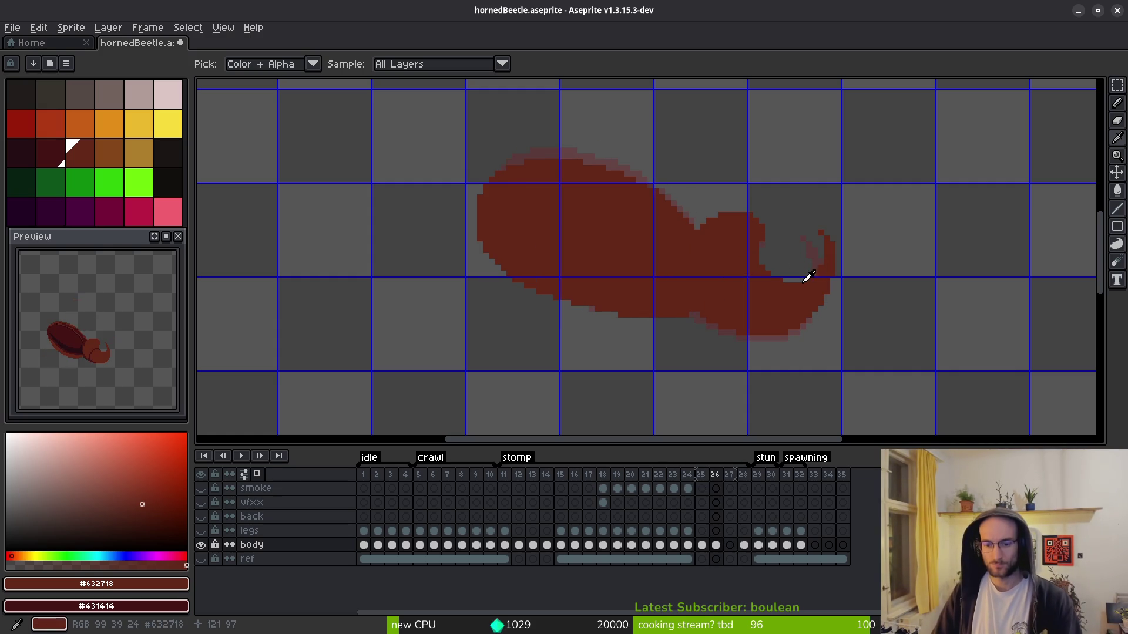
scroll(791, 289, "up", 2)
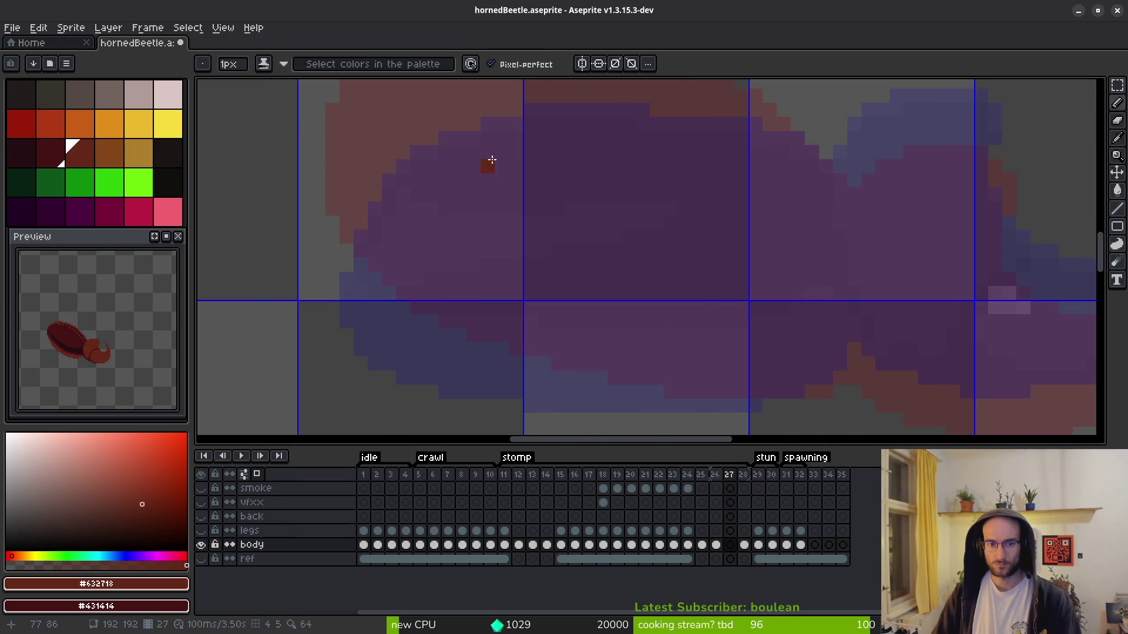
- Draw frame 27's dark red outline across the top edge and down the left side
scroll(679, 183, "down", 1)
scroll(678, 183, "up", 2)
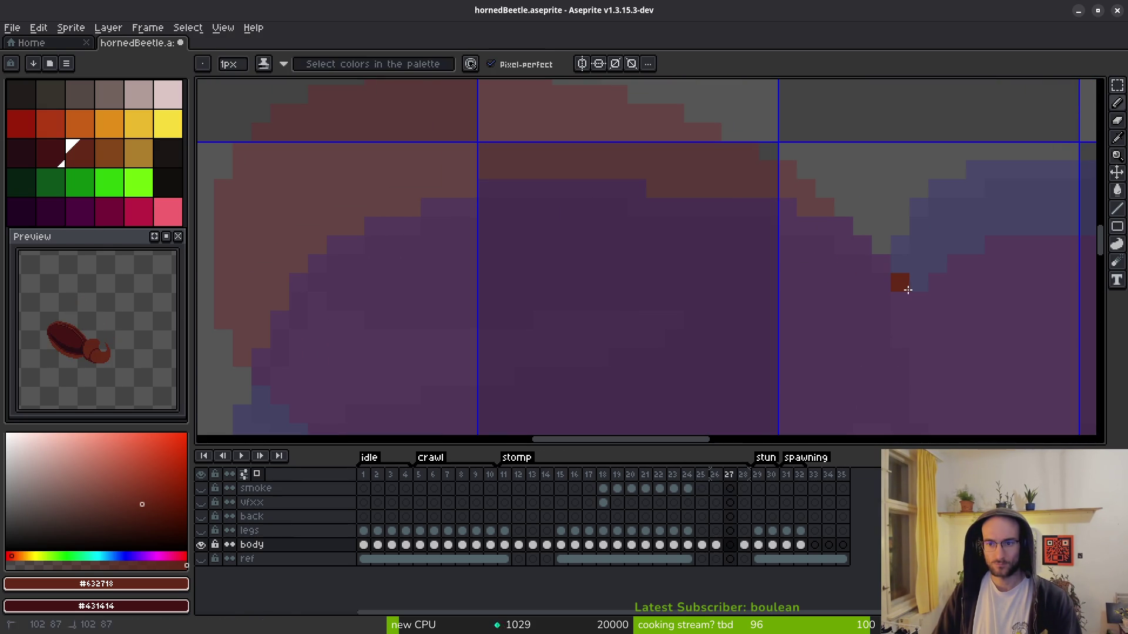
left_click_drag(898, 281, 773, 202)
mouse_move(920, 298)
left_mouse_down()
mouse_move(852, 235)
mouse_move(712, 171)
mouse_move(496, 144)
mouse_move(298, 189)
mouse_move(242, 267)
left_mouse_up()
left_click_drag(235, 310, 345, 151)
mouse_move(333, 103)
left_mouse_down()
mouse_move(323, 218)
mouse_move(400, 322)
left_mouse_up()
left_click_drag(584, 383, 680, 405)
- Continue the outline along the beetle's underside and up the right edge
scroll(690, 330, "down", 2)
scroll(689, 329, "right", 4)
mouse_move(347, 299)
left_mouse_down()
mouse_move(548, 320)
mouse_move(767, 282)
mouse_move(614, 337)
left_mouse_up()
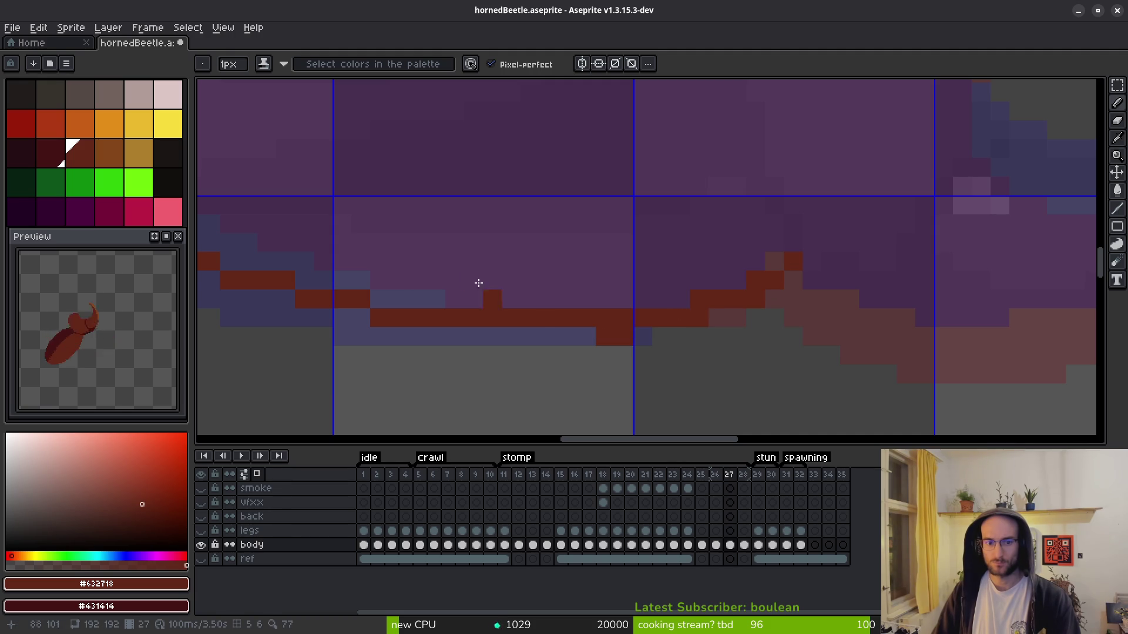
mouse_move(787, 298)
left_mouse_down()
mouse_move(450, 304)
mouse_move(599, 347)
mouse_move(699, 342)
mouse_move(742, 322)
mouse_move(607, 365)
mouse_move(564, 359)
left_mouse_up()
left_click(664, 304)
left_click_drag(658, 335, 627, 390)
mouse_move(743, 358)
left_mouse_down()
mouse_move(788, 319)
mouse_move(820, 246)
mouse_move(808, 171)
mouse_move(789, 220)
left_mouse_up()
- Add dark-red pixels to the horn curve, then view frame 26 with the Eyedropper
scroll(772, 173, "down", 1)
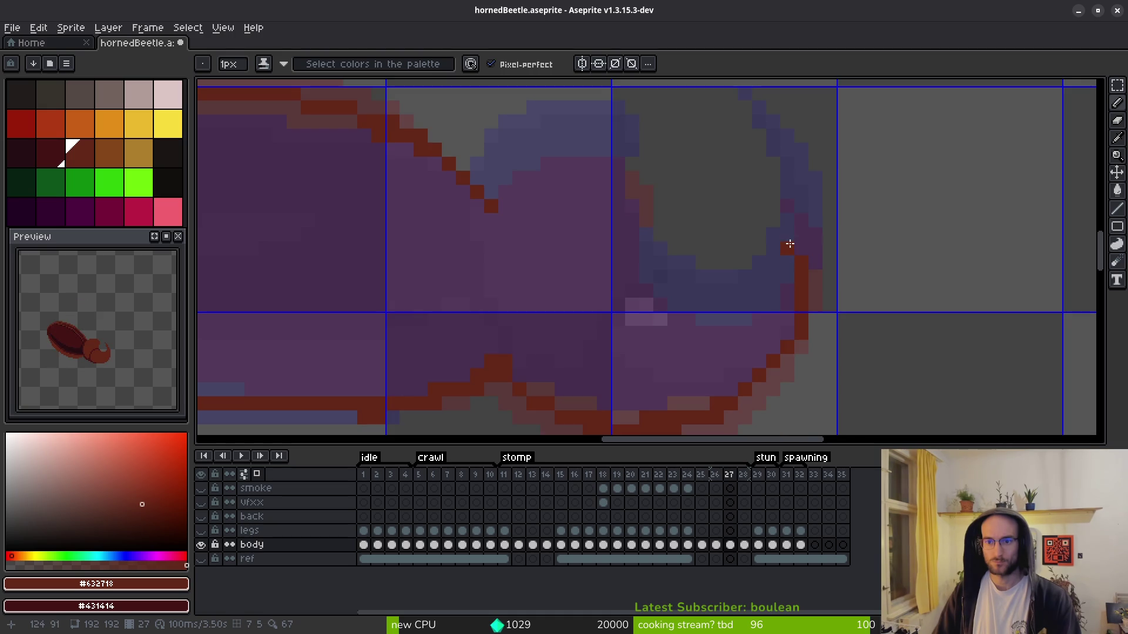
left_click_drag(768, 217, 786, 247)
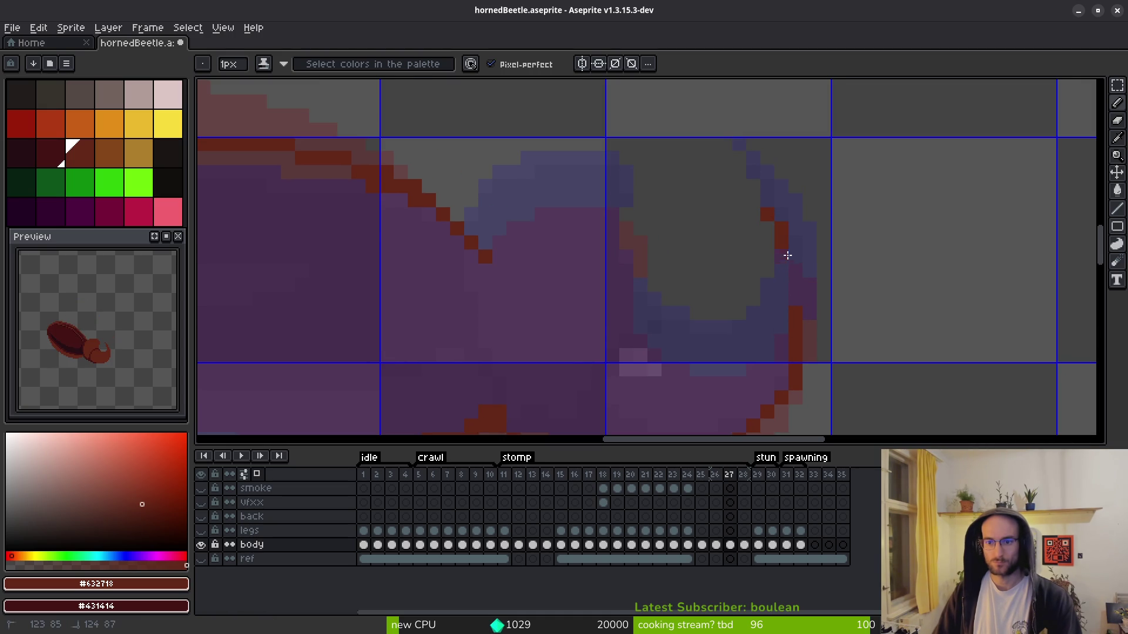
scroll(775, 329, "down", 3)
key("Left")
key("alt")
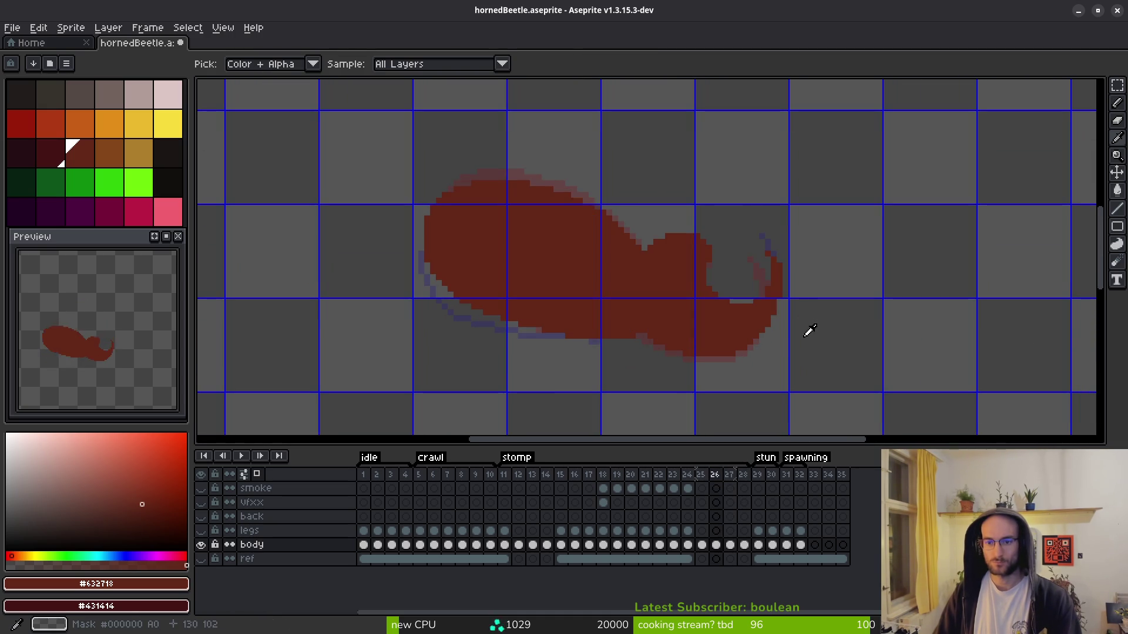
- Compare frames 24–28, then extend frame 25's horn tip with red pencil pixels
key("Right")
key("Right")
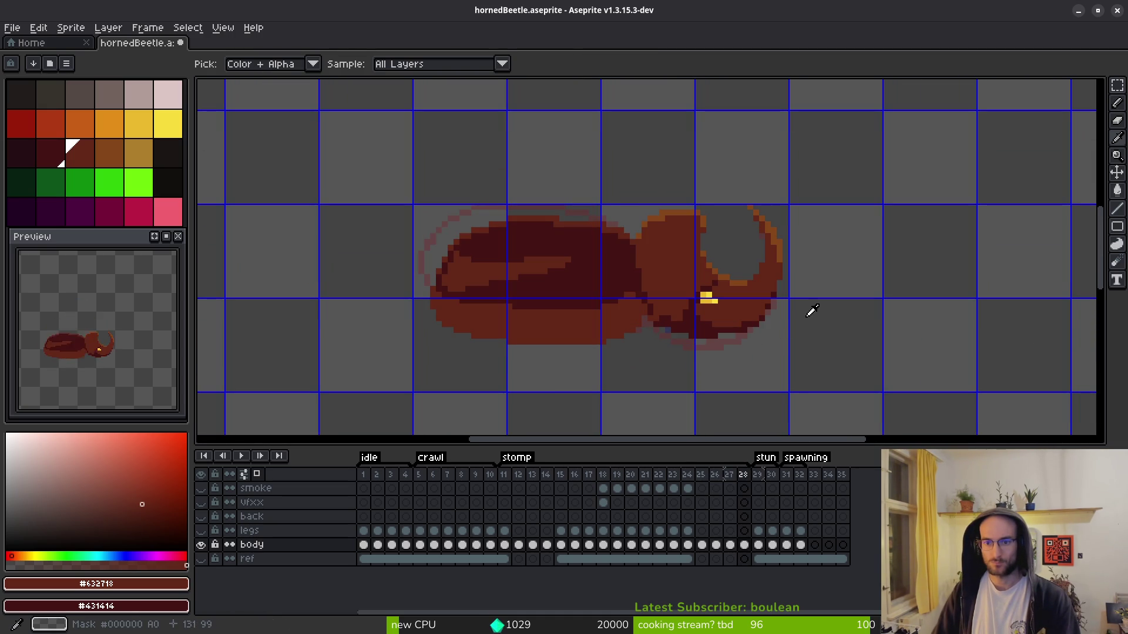
key("Left")
key("Left")
key("Left")
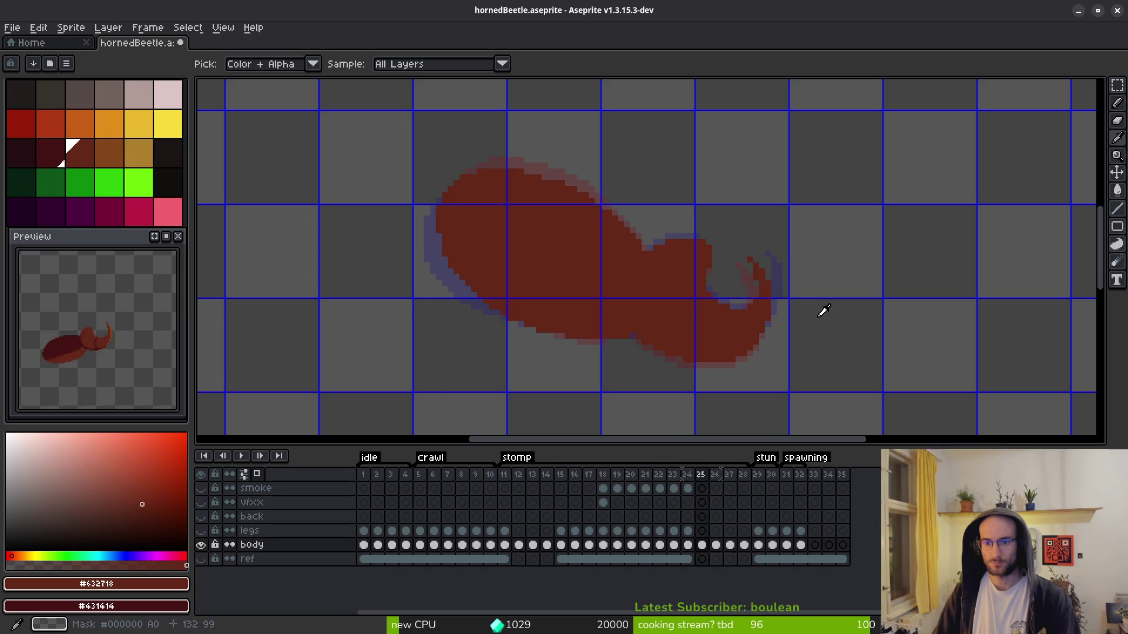
key("Right")
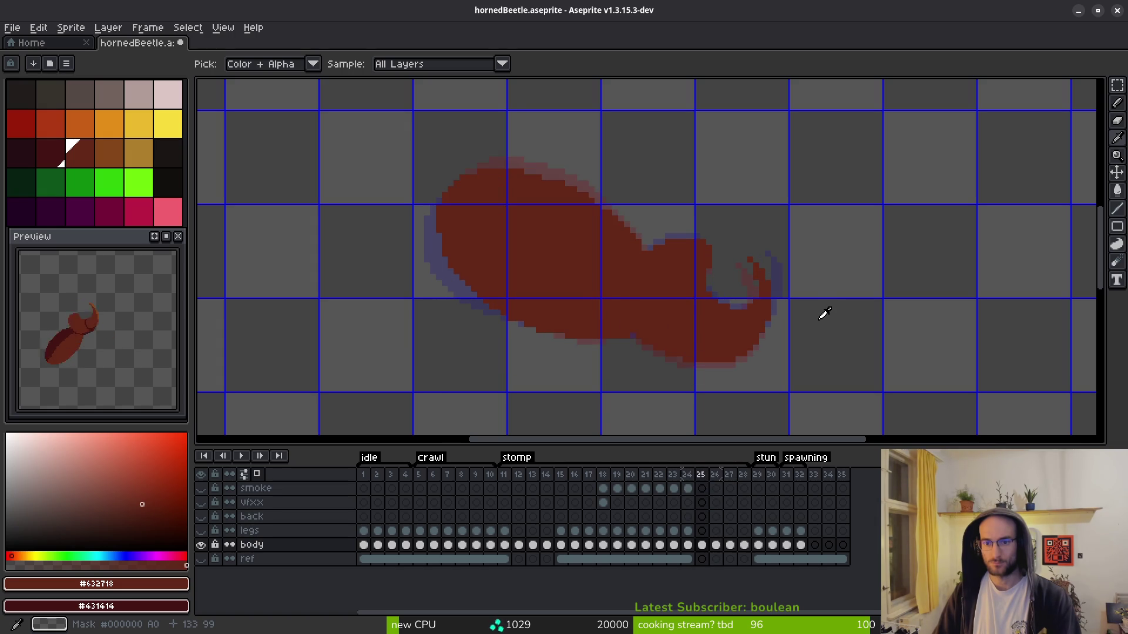
scroll(785, 289, "up", 3)
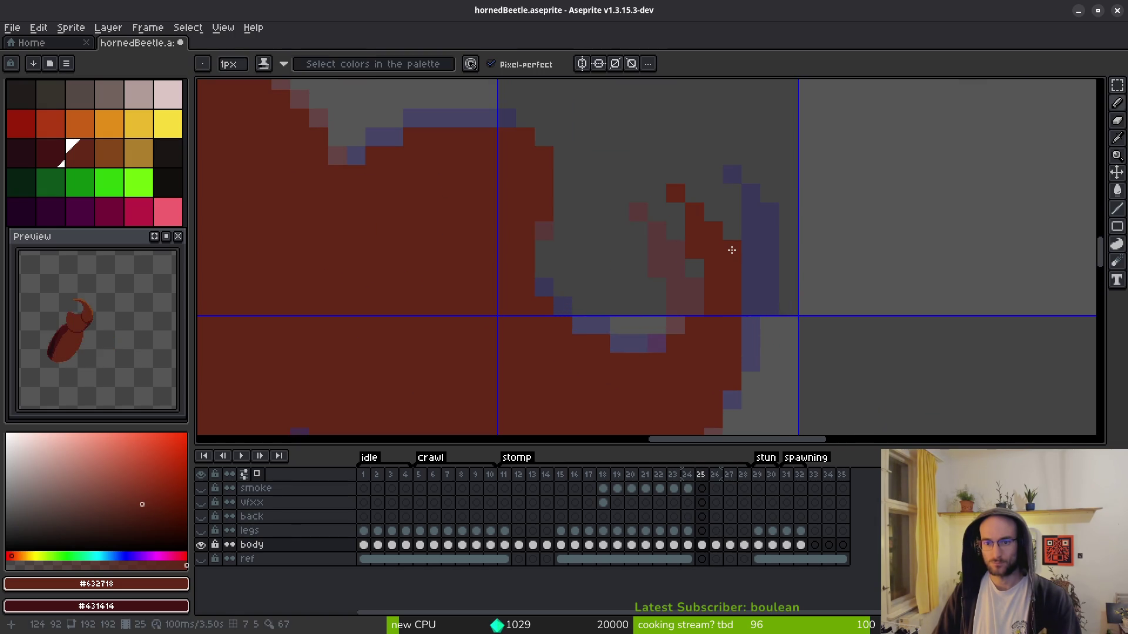
left_click_drag(711, 221, 699, 190)
left_click(672, 167)
key("e")
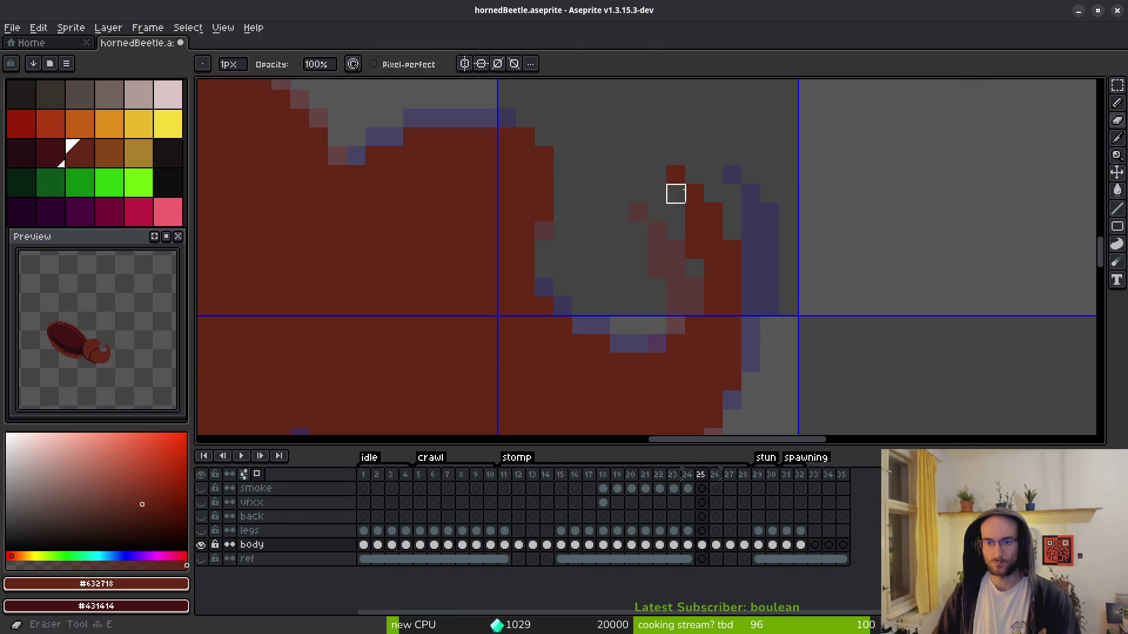
scroll(729, 282, "down", 3)
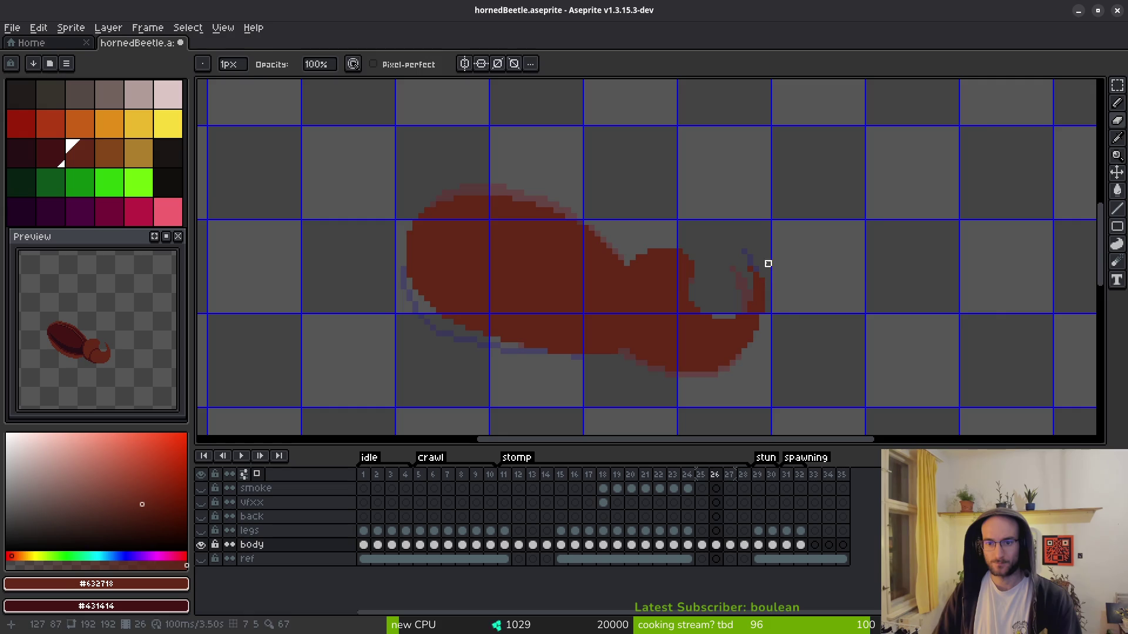
- On frame 26, marquee-select the horn curl area and transform its pixels
key("period")
key("b")
scroll(769, 267, "up", 4)
scroll(771, 272, "down", 4)
key("i")
key("m")
scroll(768, 264, "up", 1)
mouse_move(704, 194)
left_mouse_down()
mouse_move(767, 319)
mouse_move(711, 257)
left_mouse_up()
scroll(710, 257, "up", 1)
left_click_drag(655, 154, 802, 357)
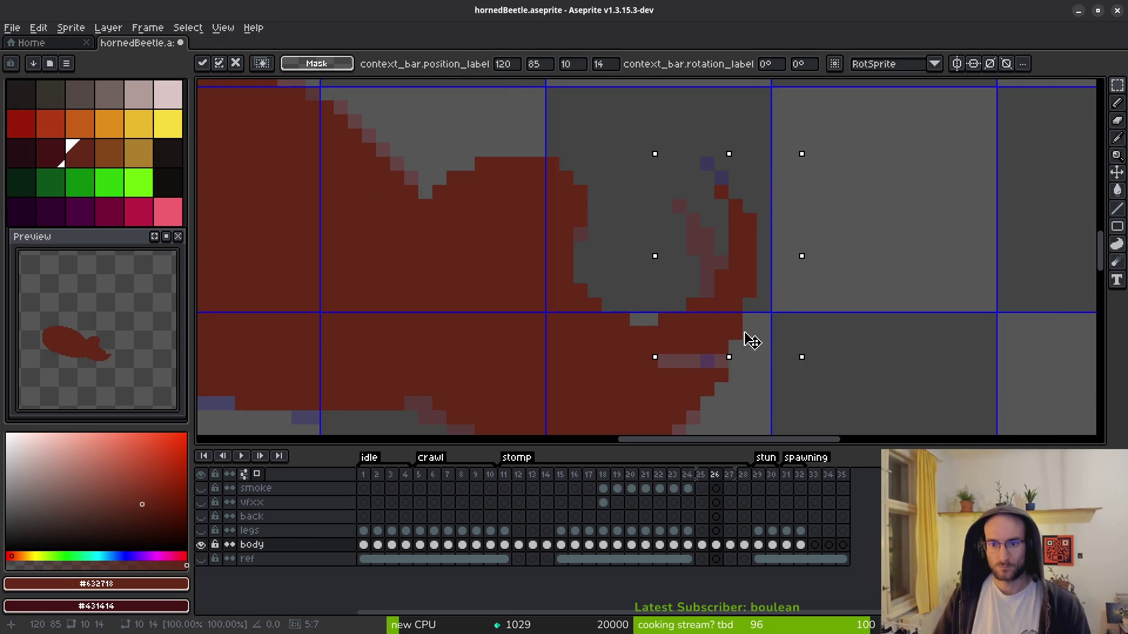
key("Return")
- Touch up frame 26's horn tip with Eraser and Pencil, checking it against frame 27
key("e")
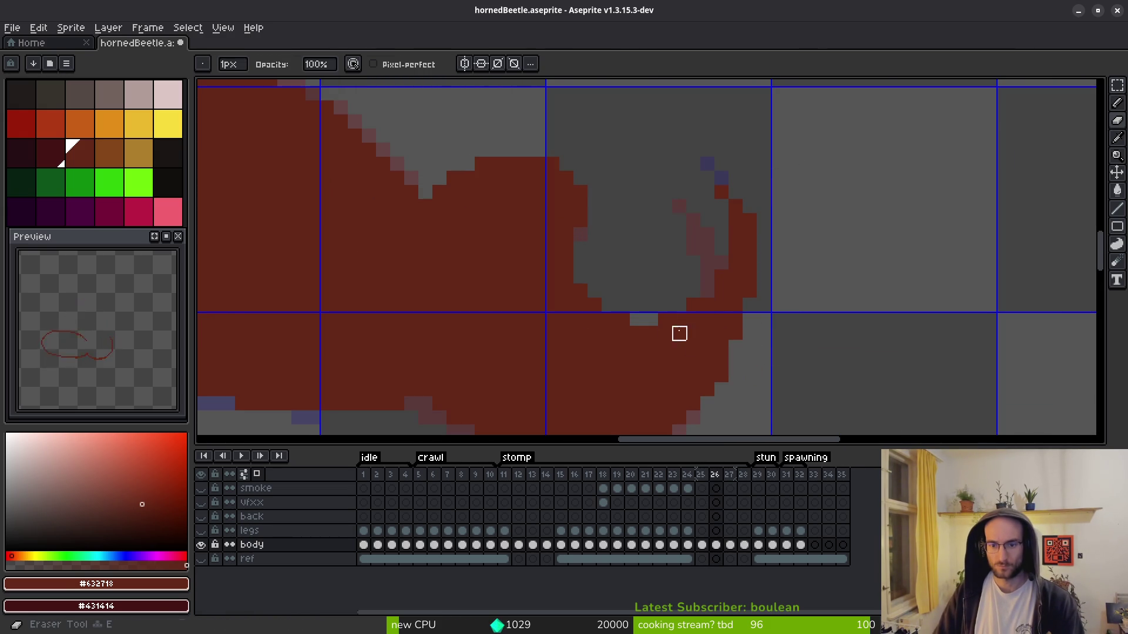
key("b")
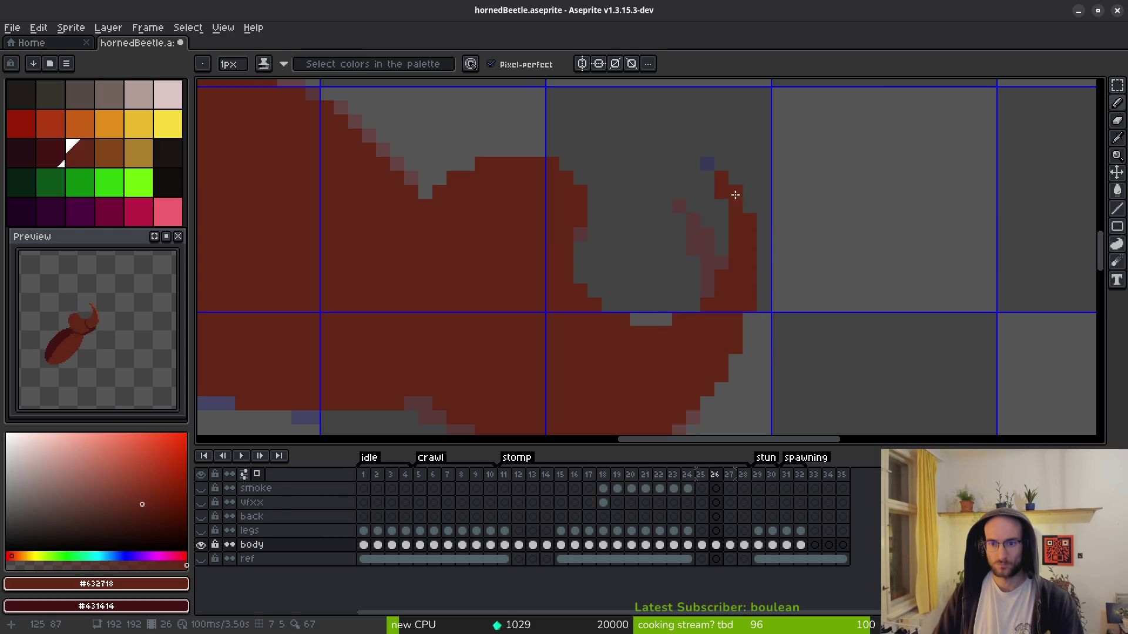
scroll(858, 264, "down", 3)
key("period")
key("i")
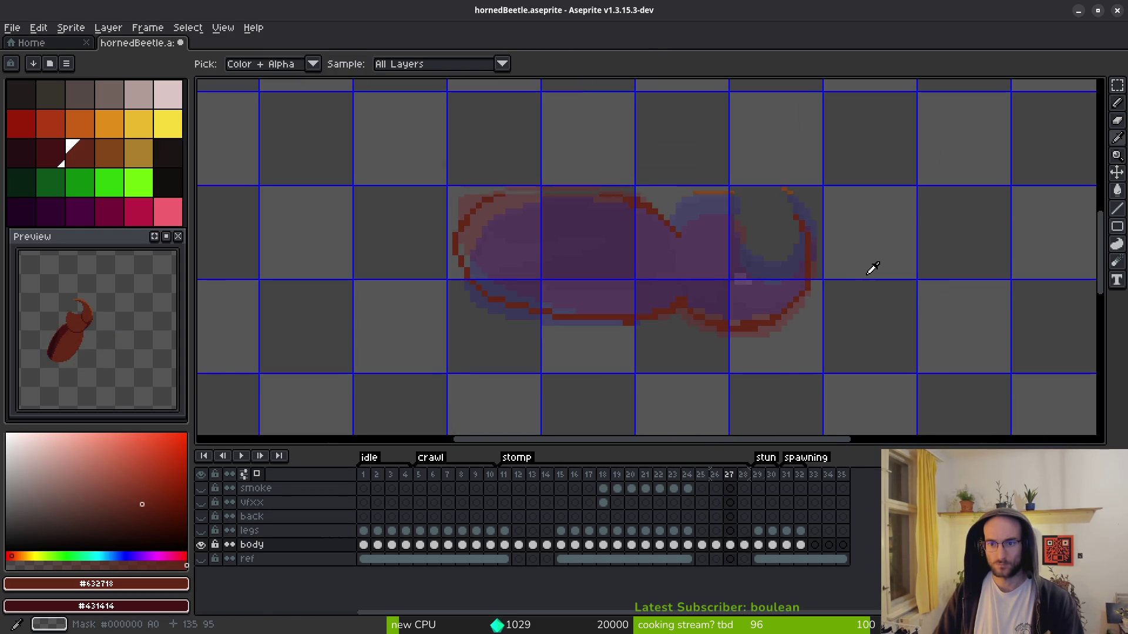
key("comma")
key("b")
- Review the horn across frames 25 to 27, finishing on frame 27
scroll(840, 246, "up", 4)
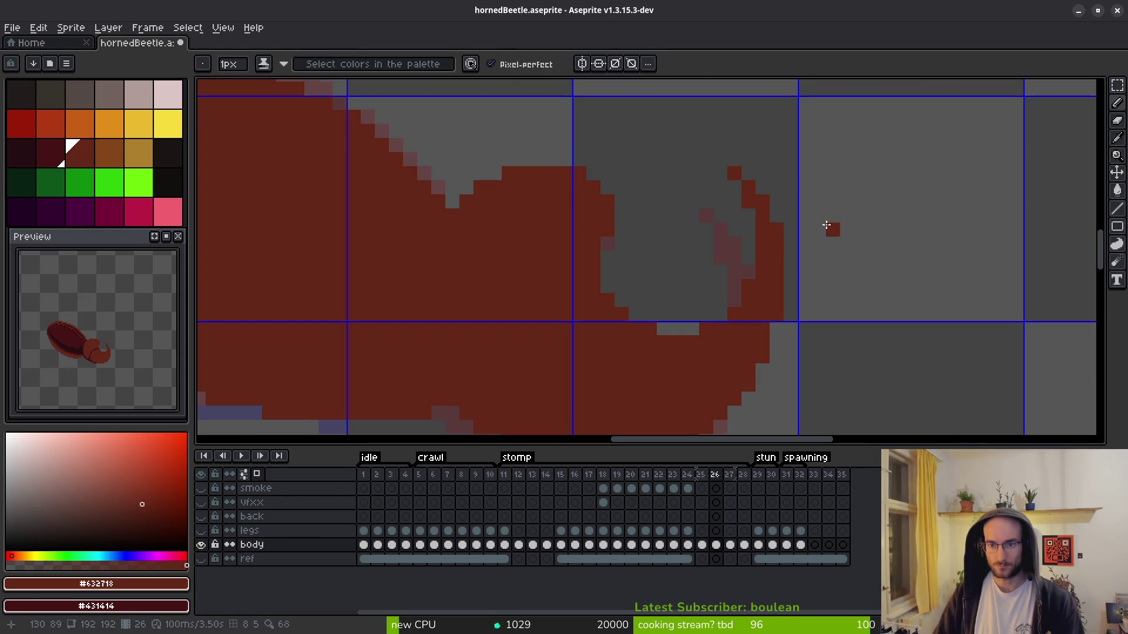
scroll(784, 258, "down", 3)
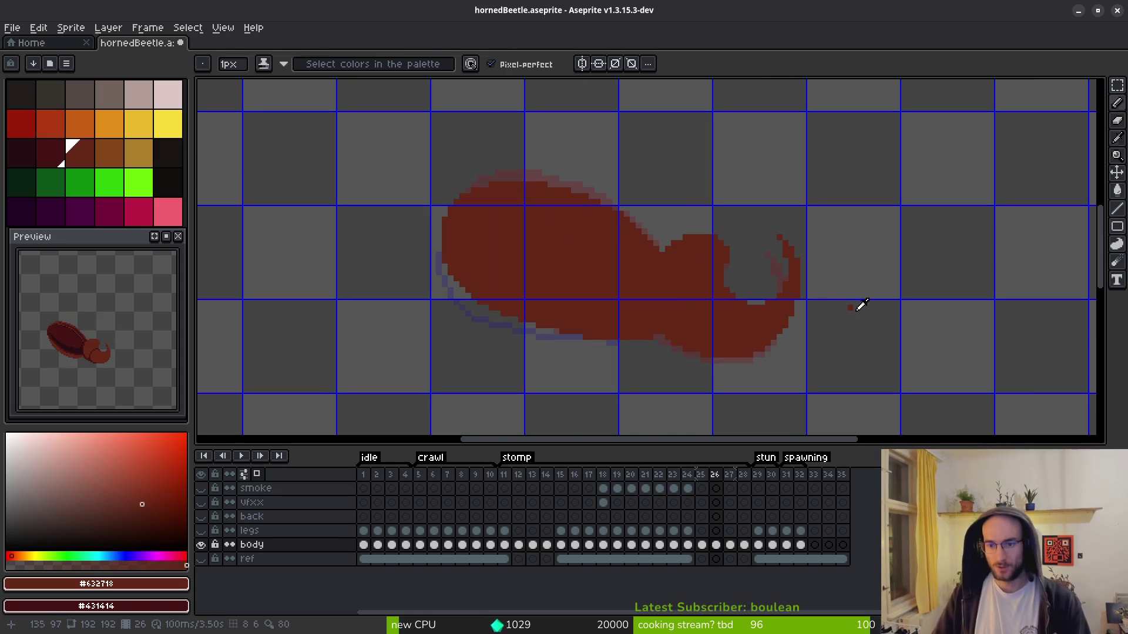
scroll(817, 317, "up", 3)
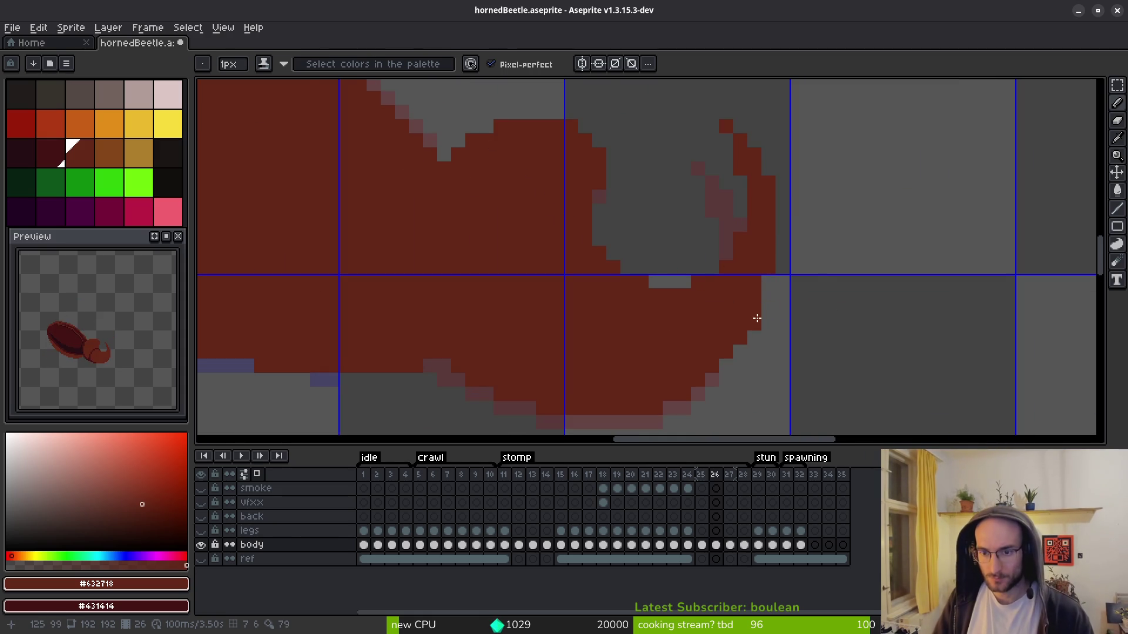
key("comma")
scroll(763, 282, "down", 2)
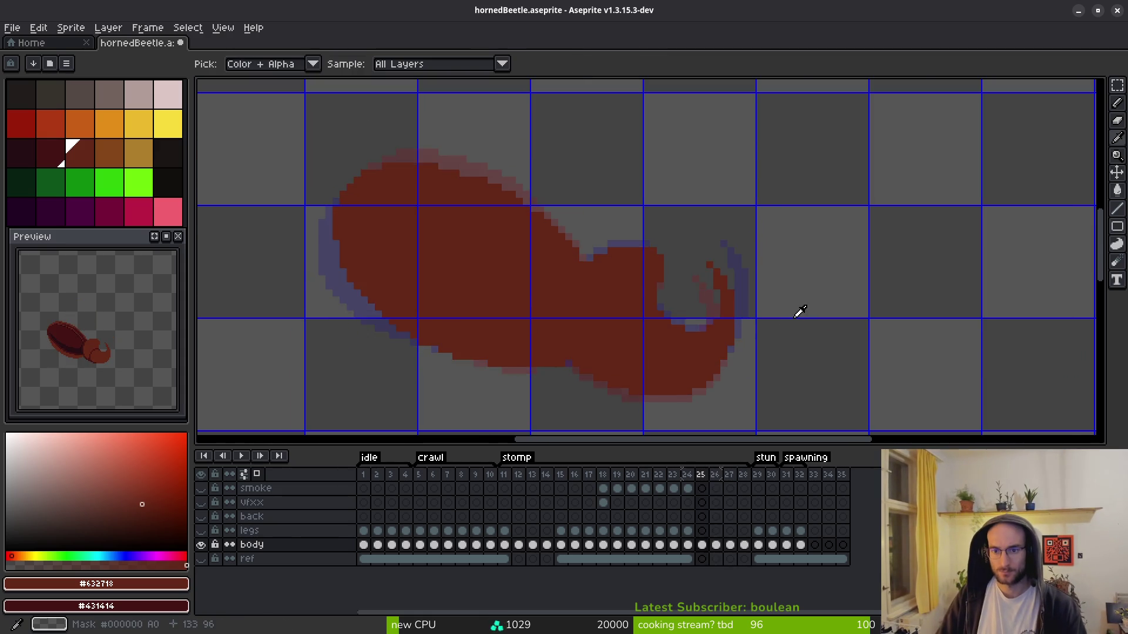
key("period")
key("period")
scroll(746, 243, "up", 2)
key("alt")
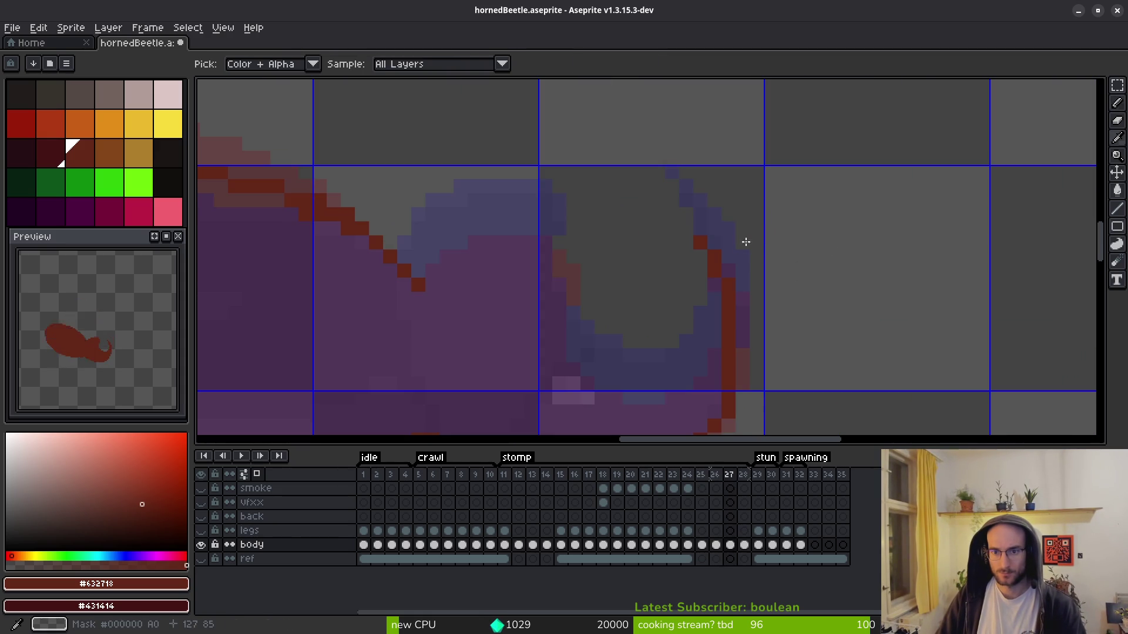
- Thicken frame 27's horn outline and inner edge with dark-red pencil strokes
left_click_drag(691, 211, 735, 312)
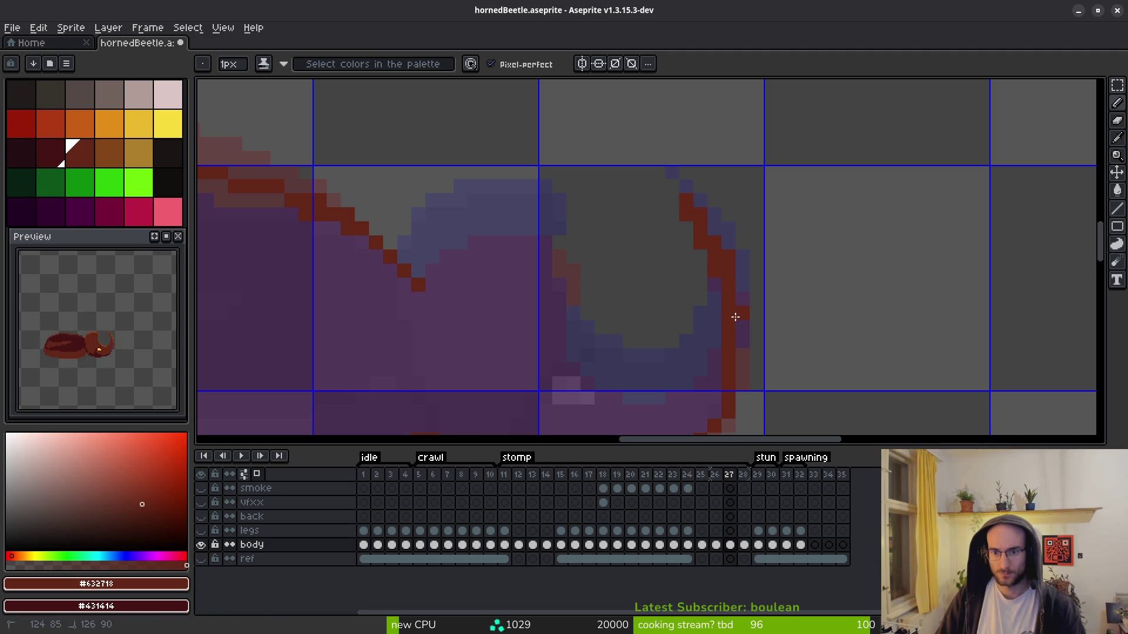
scroll(745, 329, "down", 3)
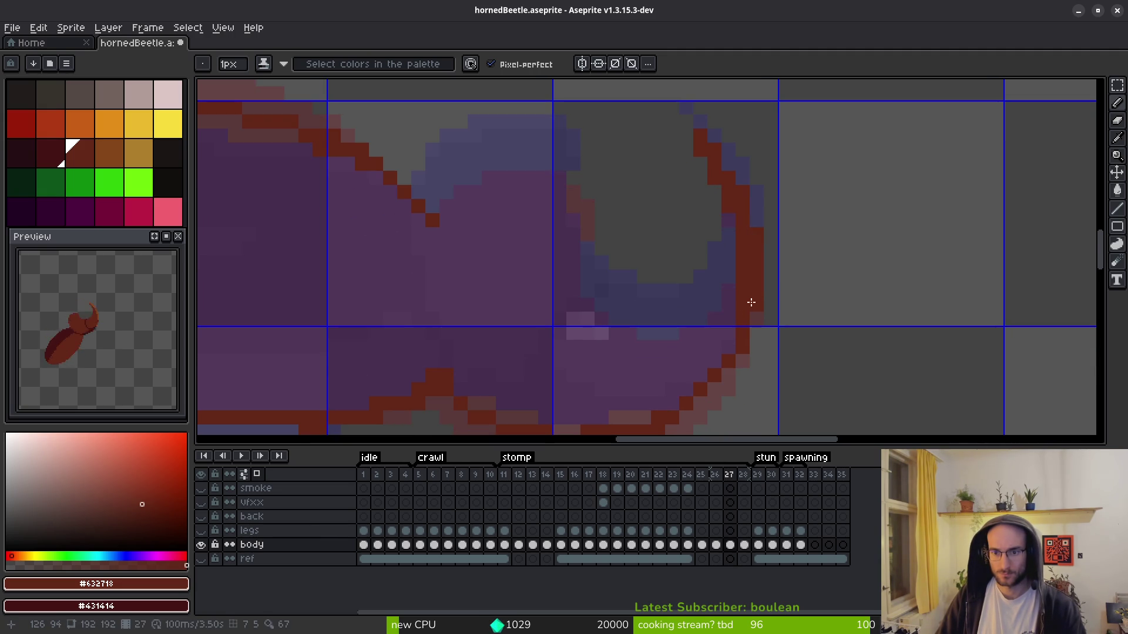
key("e")
key("b")
left_click(728, 348)
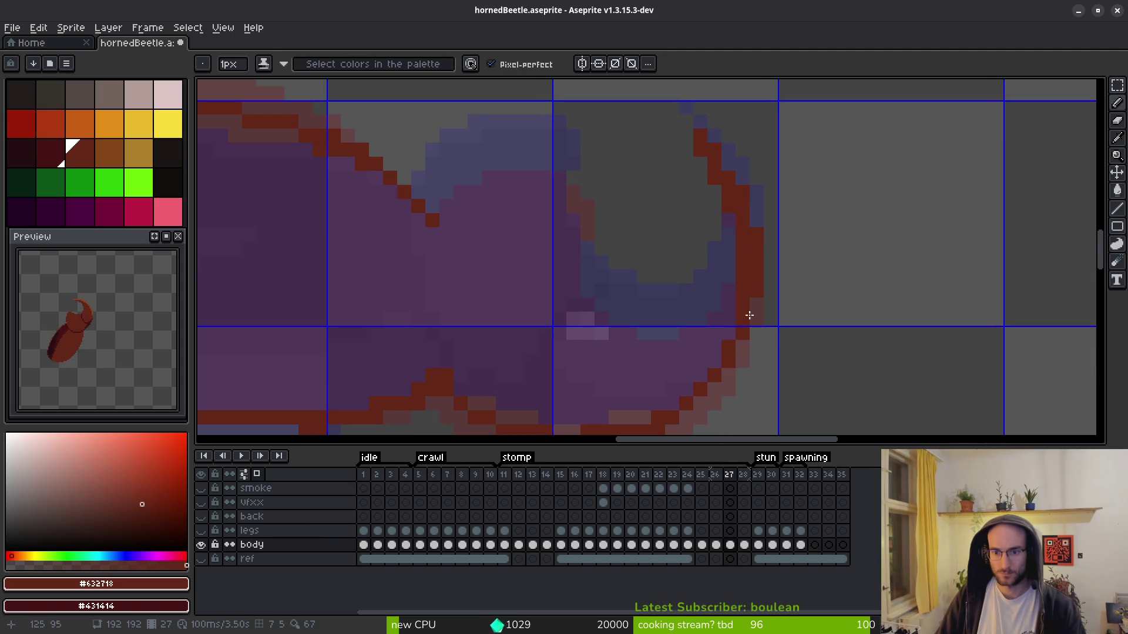
mouse_move(729, 203)
left_mouse_down()
mouse_move(728, 338)
mouse_move(721, 291)
left_mouse_up()
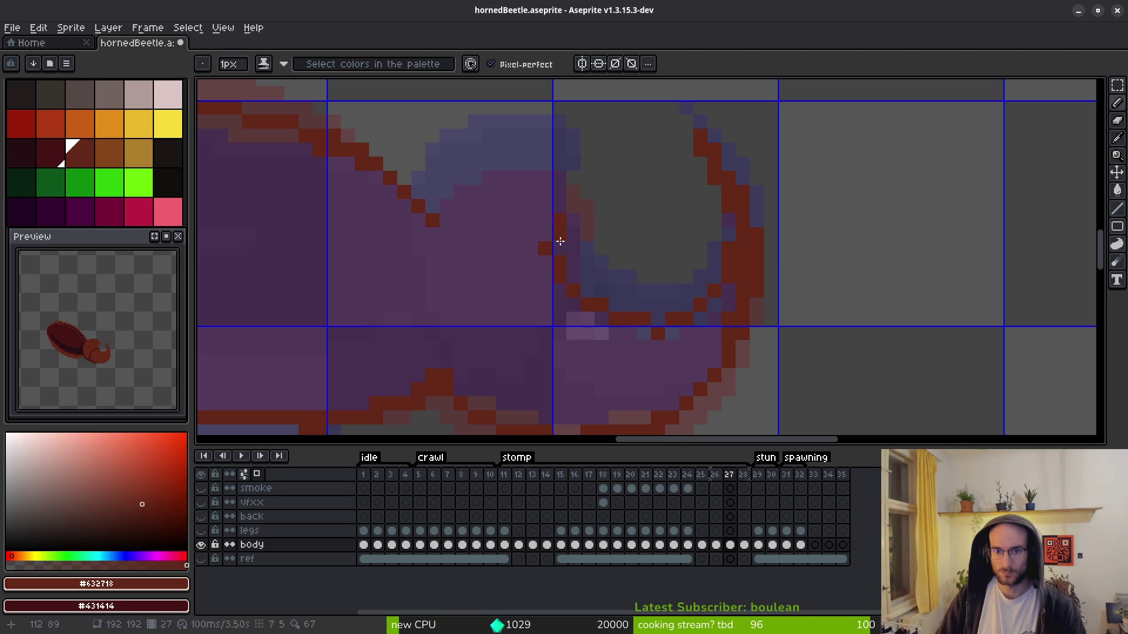
mouse_move(565, 186)
left_mouse_down()
mouse_move(502, 151)
mouse_move(540, 134)
left_mouse_up()
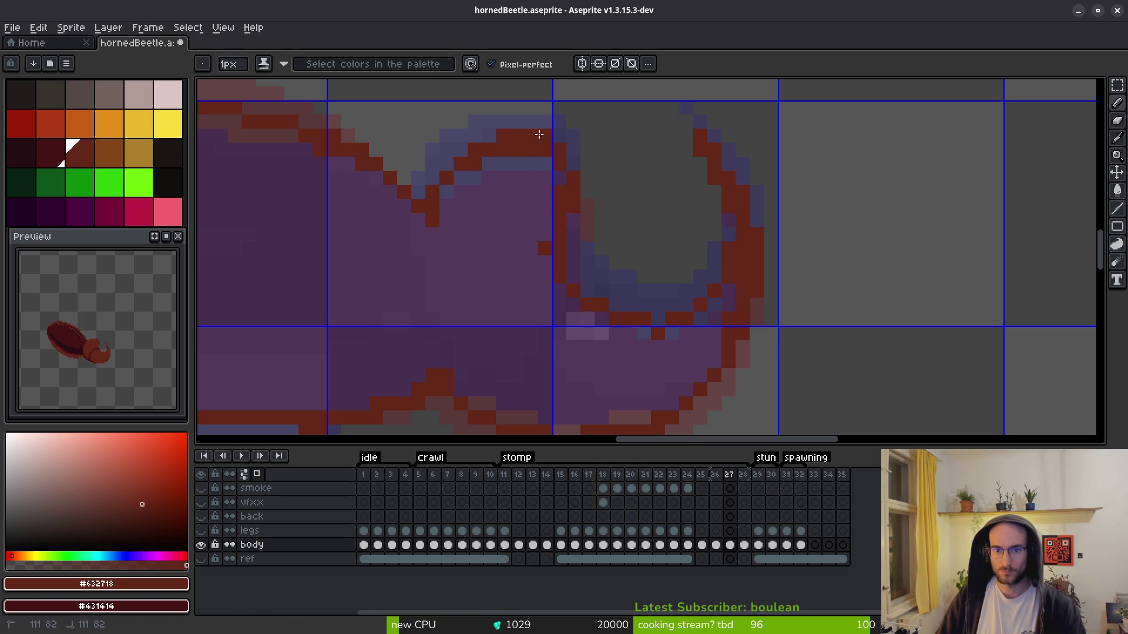
- Fill the horn's purple interior dark red and paint red along the body's bottom edge
key("g")
left_click(531, 372)
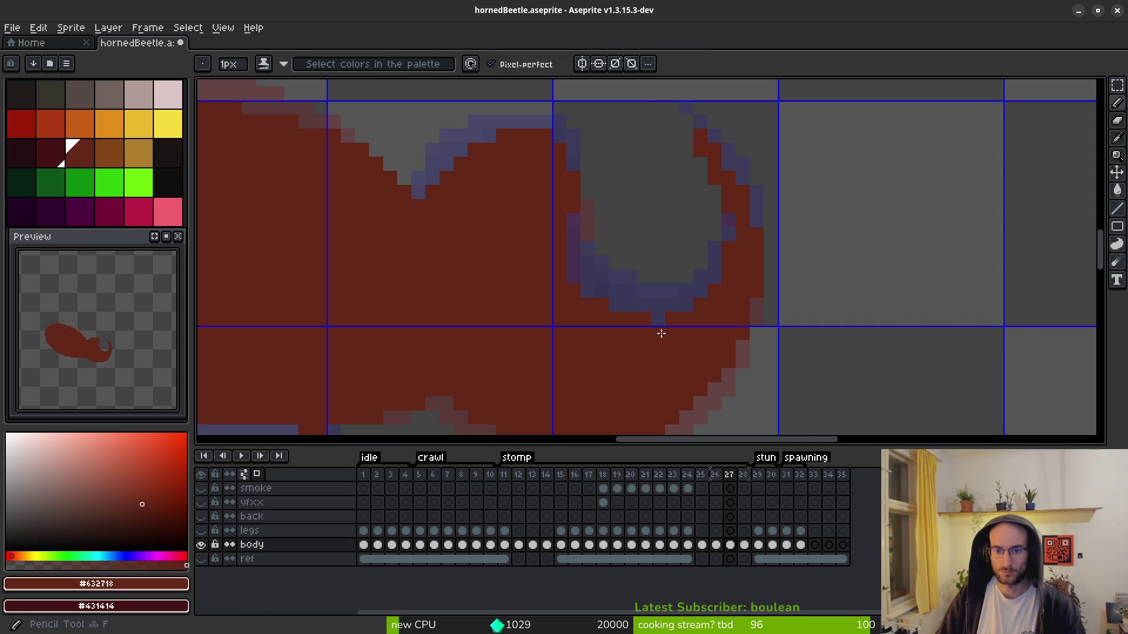
scroll(586, 330, "down", 3)
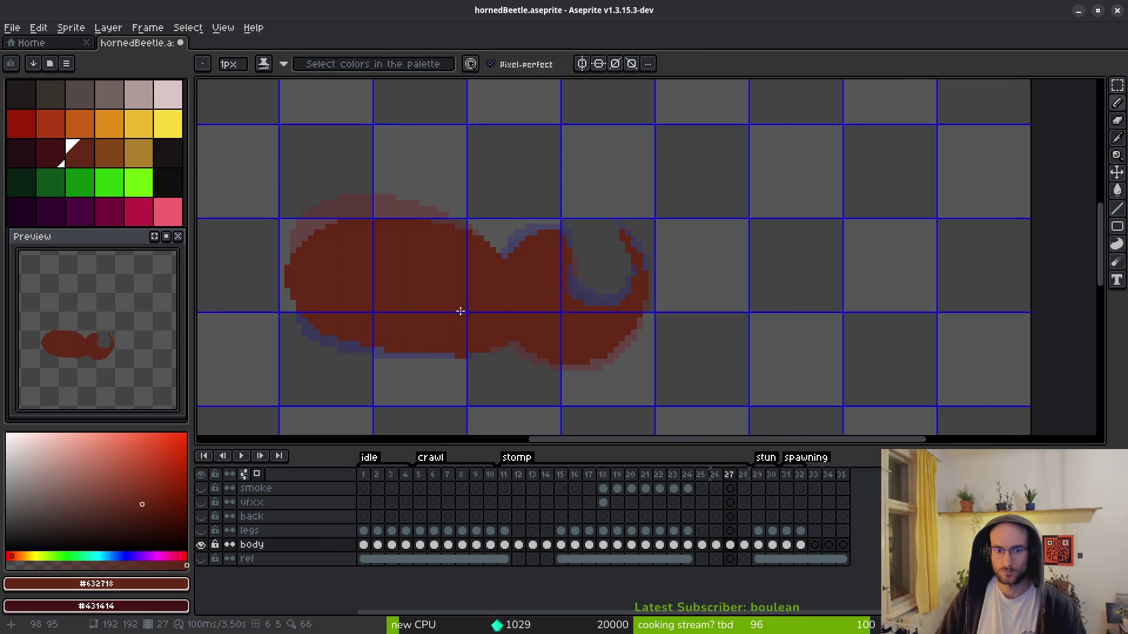
scroll(460, 320, "up", 3)
left_click_drag(731, 343, 636, 341)
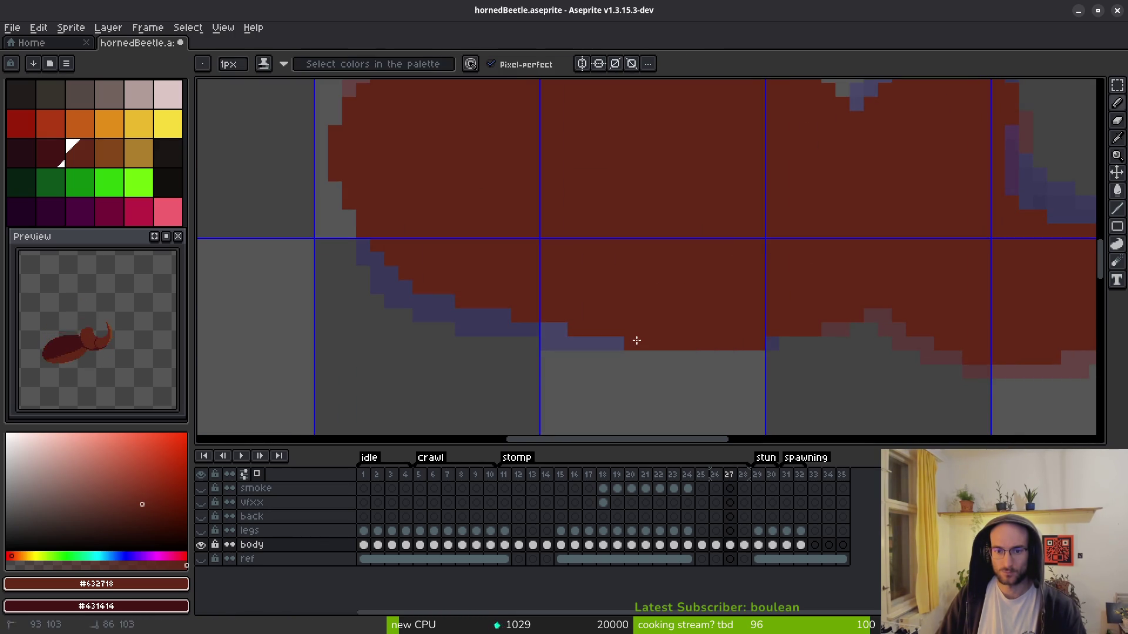
key("e")
left_click(630, 342)
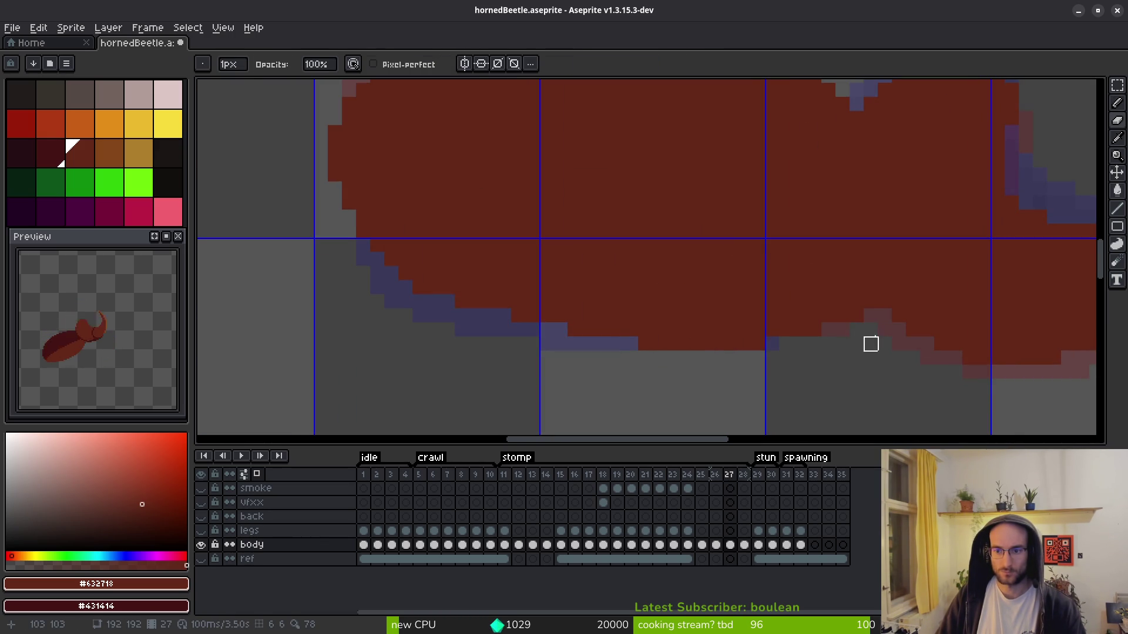
key("b")
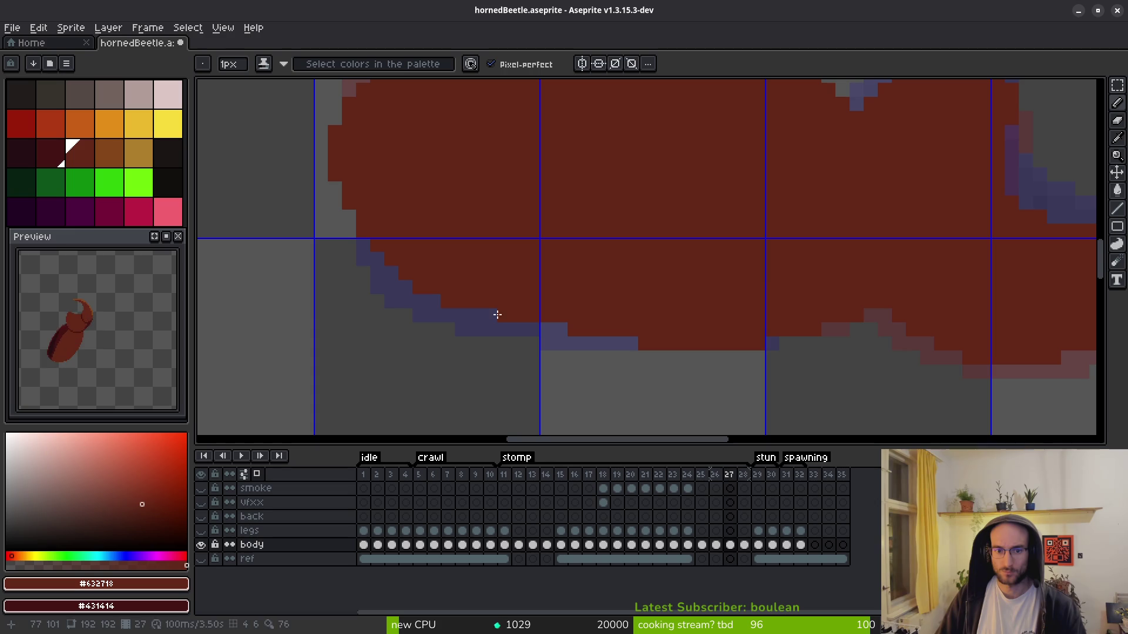
- Paint the body's left and pale upper-left edges dark red
key("e")
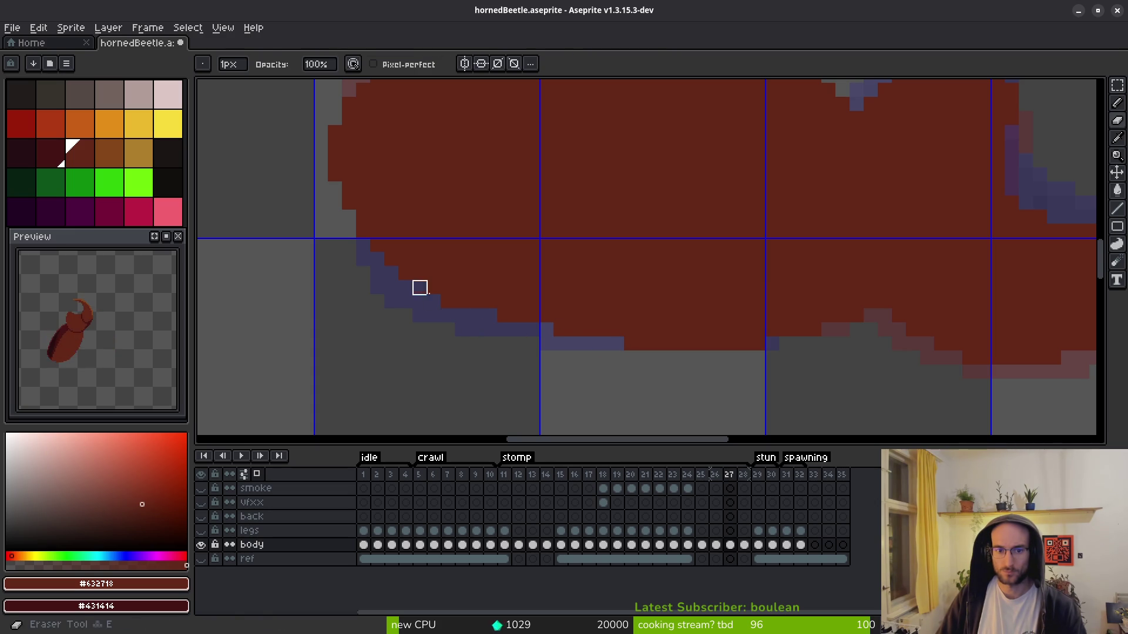
scroll(462, 273, "up", 3)
key("b")
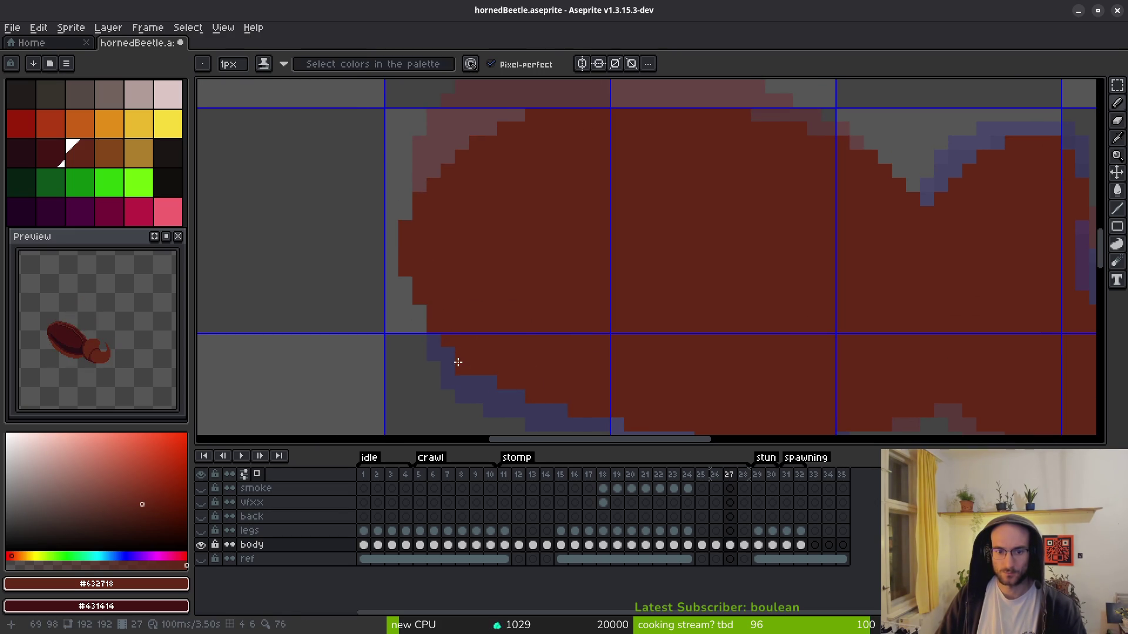
mouse_move(443, 351)
left_mouse_down()
mouse_move(405, 283)
mouse_move(456, 335)
left_mouse_up()
scroll(453, 293, "up", 1)
left_click_drag(419, 243, 479, 201)
scroll(592, 252, "down", 4)
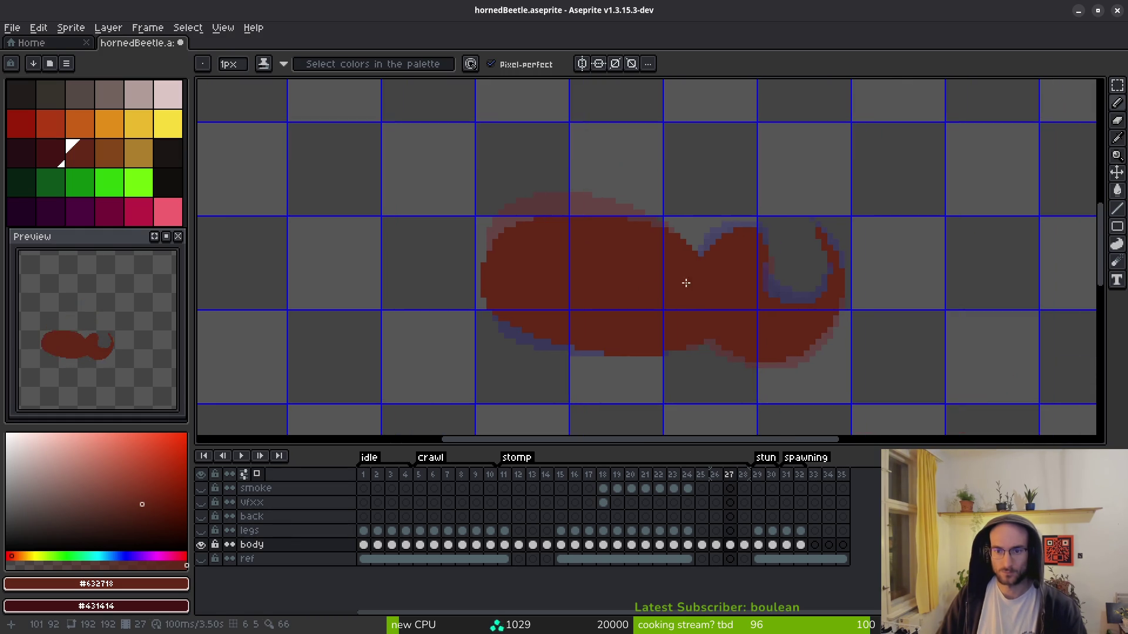
scroll(693, 276, "up", 5)
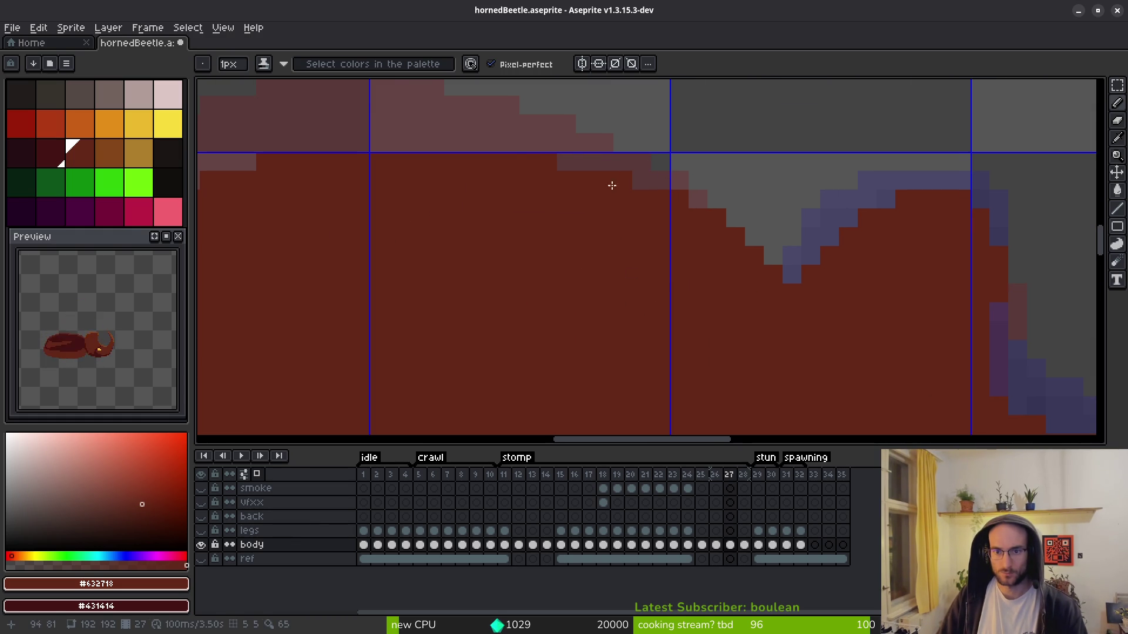
scroll(433, 236, "down", 4)
scroll(429, 232, "up", 4)
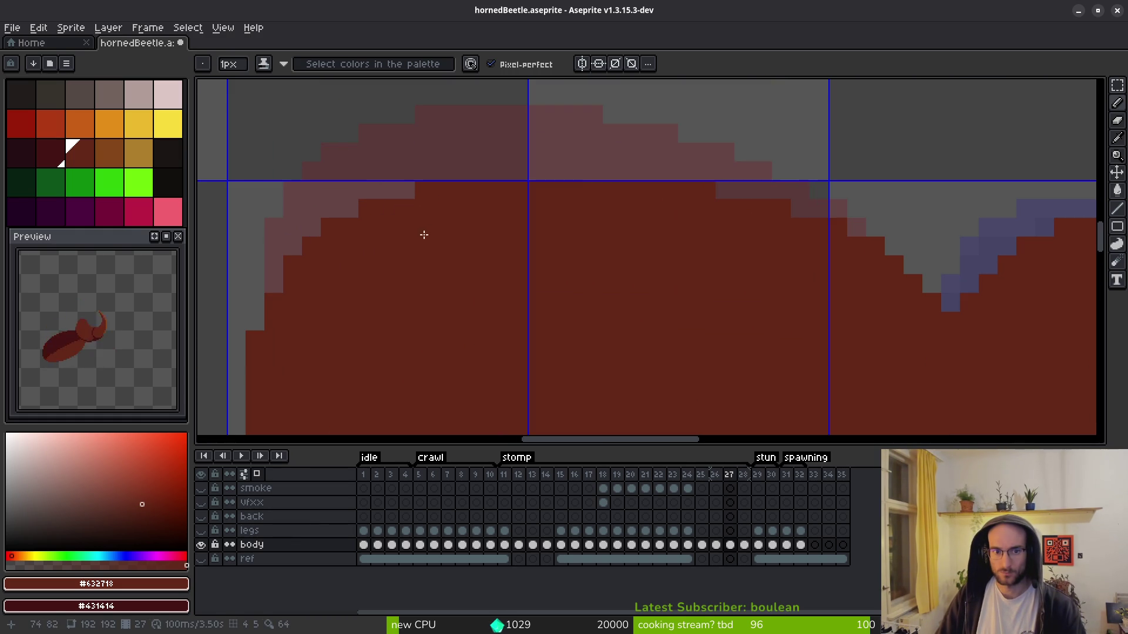
scroll(637, 194, "right", 5)
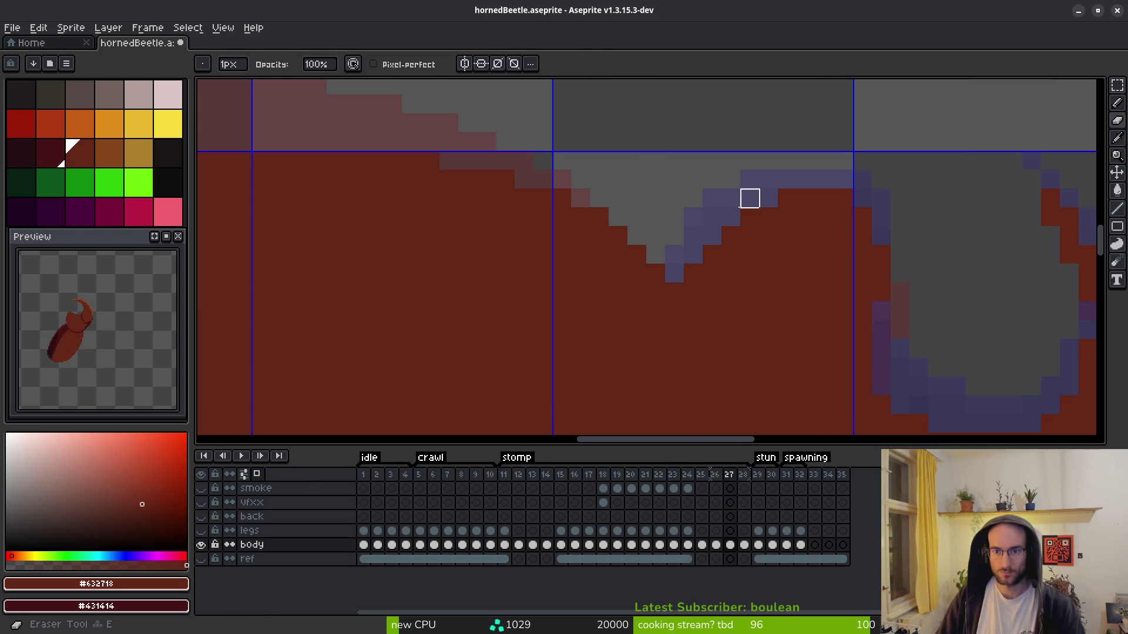
scroll(722, 235, "right", 1)
- Paint onion-skin pixels along the horn notch edge and inside the notch body red
left_click_drag(659, 284, 732, 229)
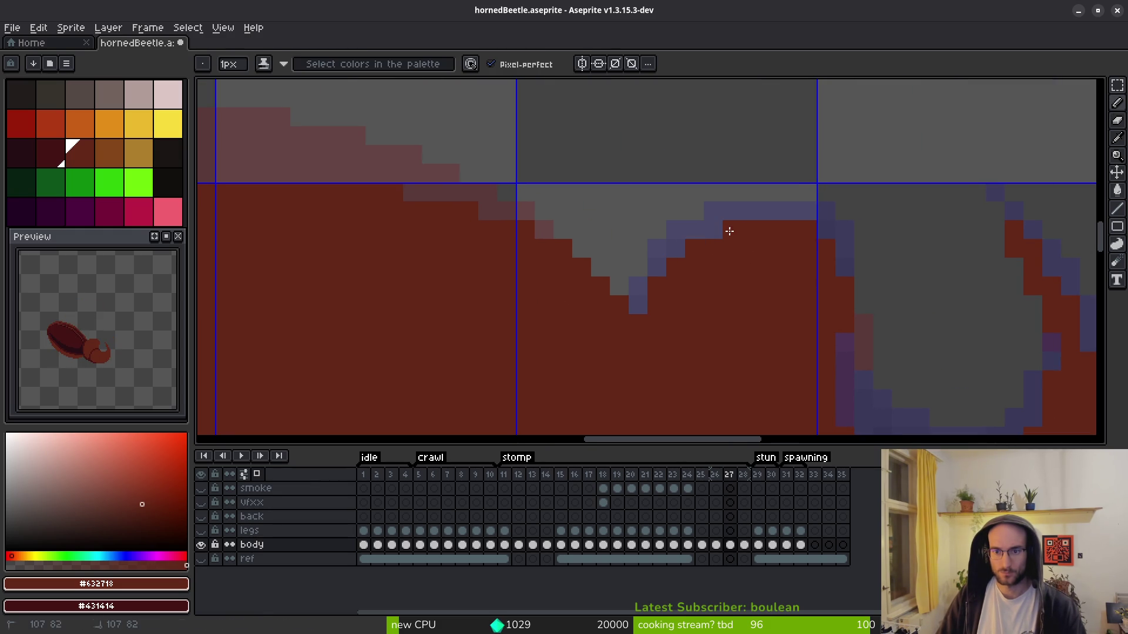
scroll(652, 269, "down", 4)
scroll(717, 327, "up", 4)
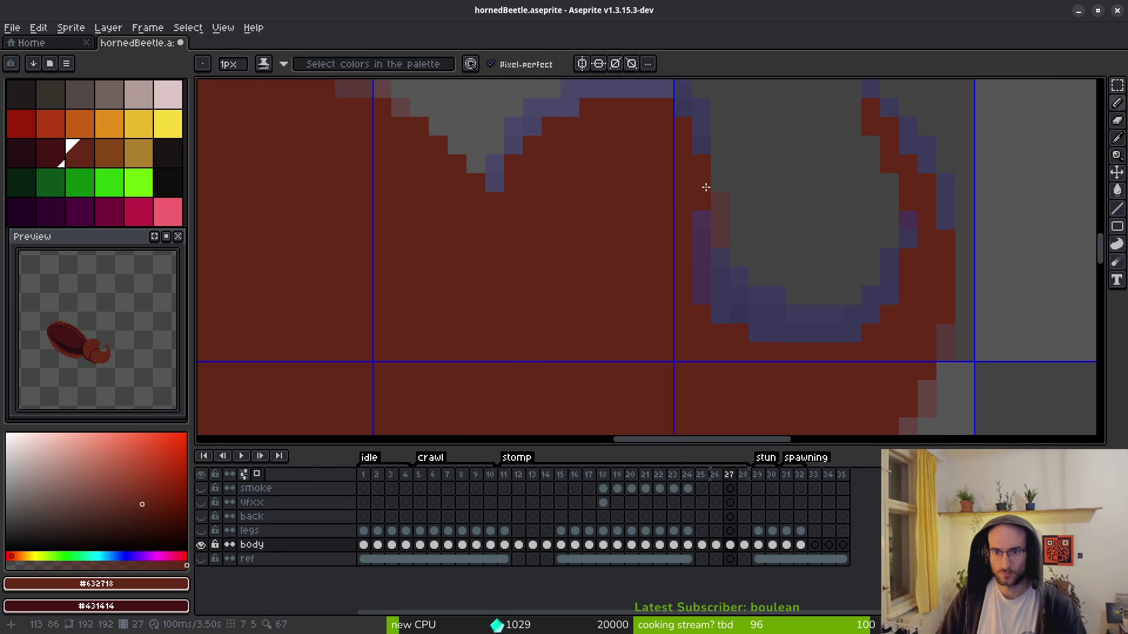
scroll(703, 181, "down", 2)
scroll(740, 346, "down", 2)
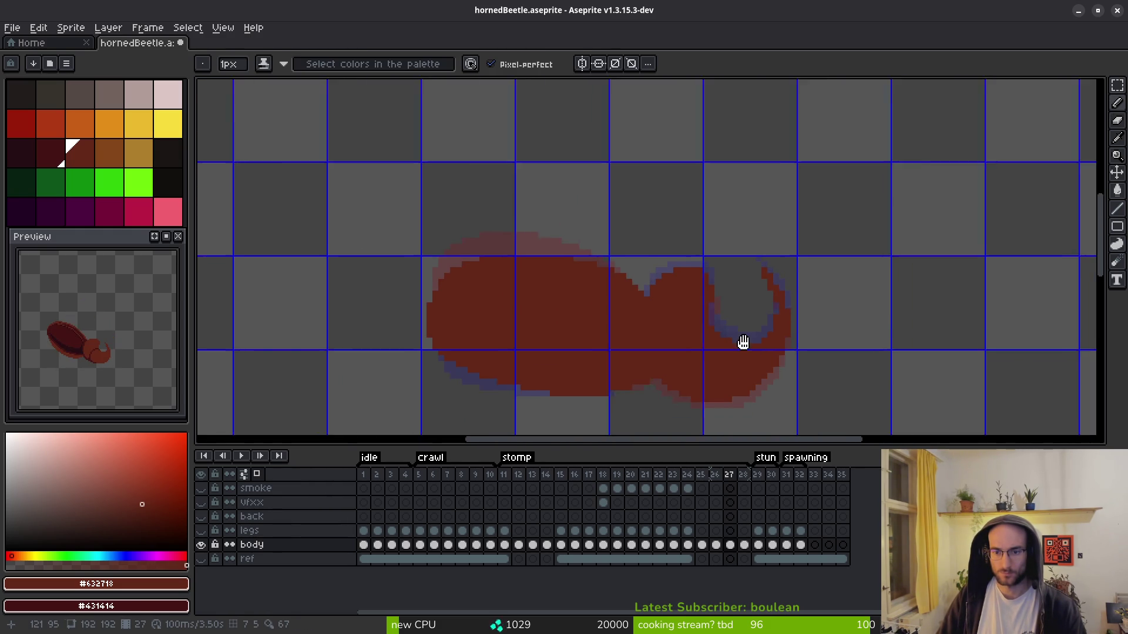
left_click(747, 297)
scroll(746, 299, "up", 4)
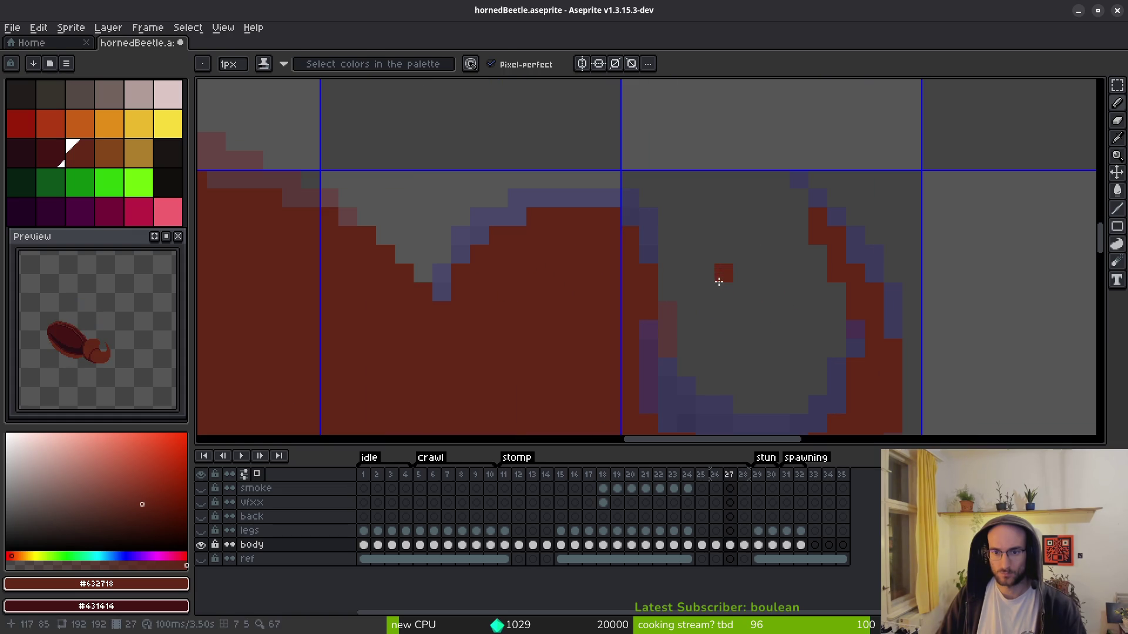
- Paint a purple notch-edge pixel body red after clearing a trial rectangular selection
key("m")
mouse_move(414, 174)
left_mouse_down()
mouse_move(594, 278)
mouse_move(679, 301)
left_mouse_up()
left_click(641, 287)
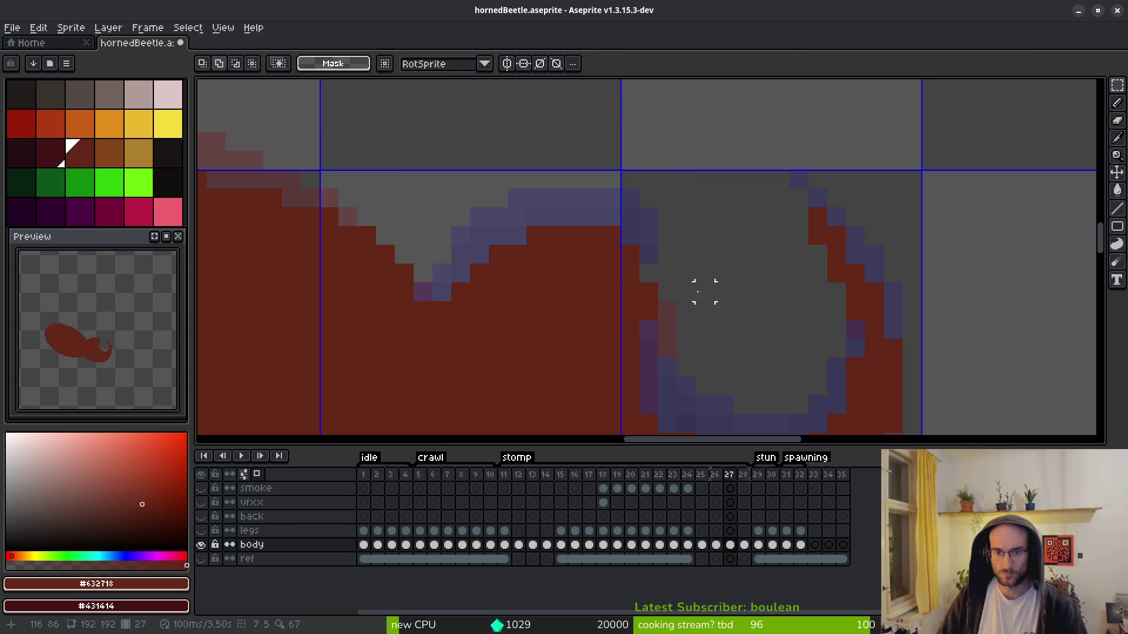
key("b")
left_click(422, 292)
scroll(646, 304, "down", 1)
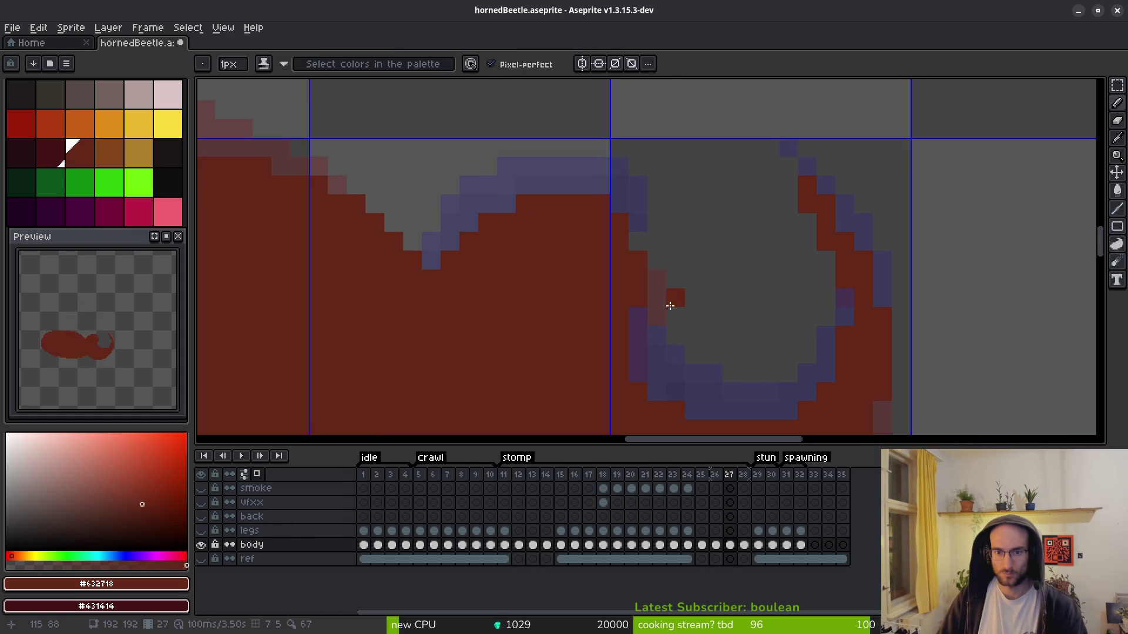
scroll(669, 306, "down", 3)
- Compare frame 27 with frame 28, then add a red pixel in the horn's inner curve
key("i")
key("Right")
key("Left")
key("Right")
scroll(747, 365, "up", 2)
key("Left")
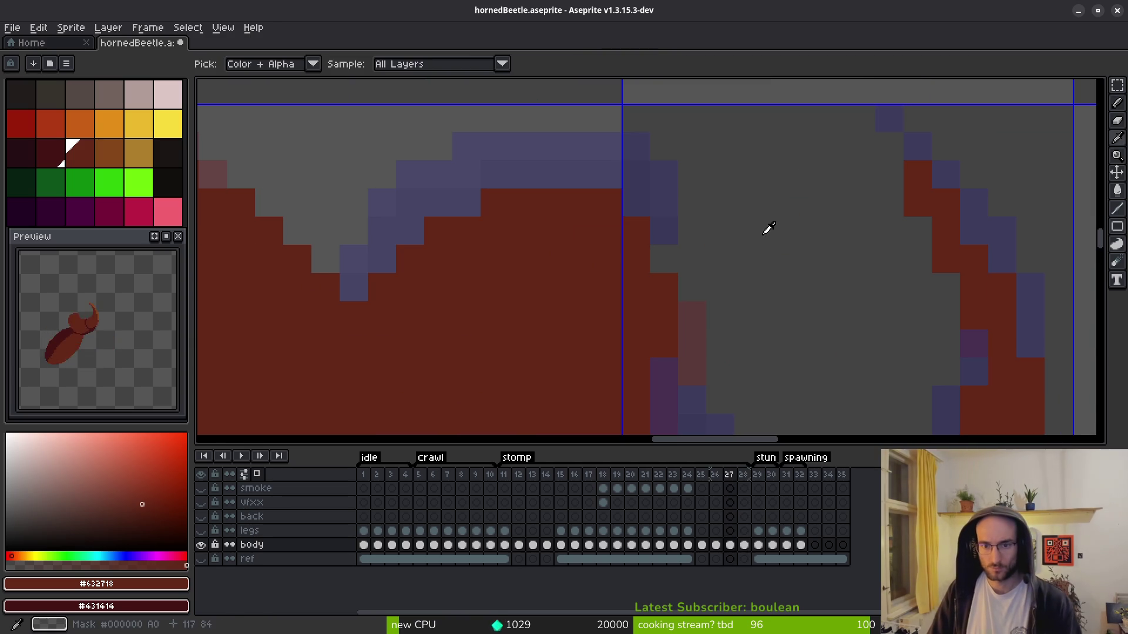
key("b")
left_click(686, 264)
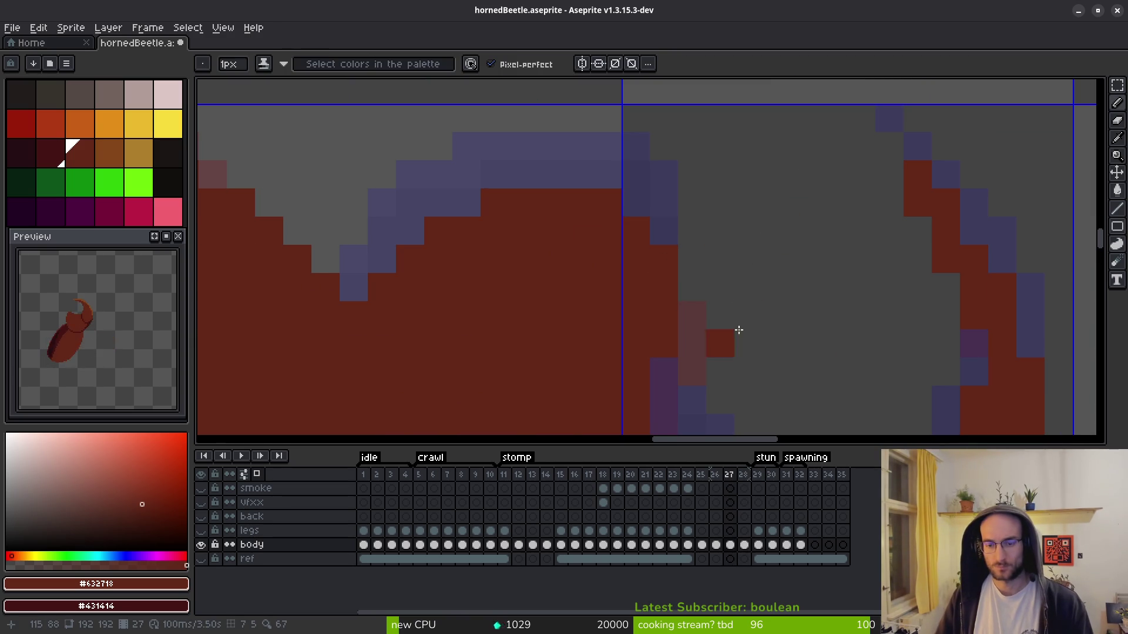
scroll(749, 335, "down", 2)
- Step between frames 26 and 29 to compare the edited horn poses
key("Left")
key("i")
key("Right")
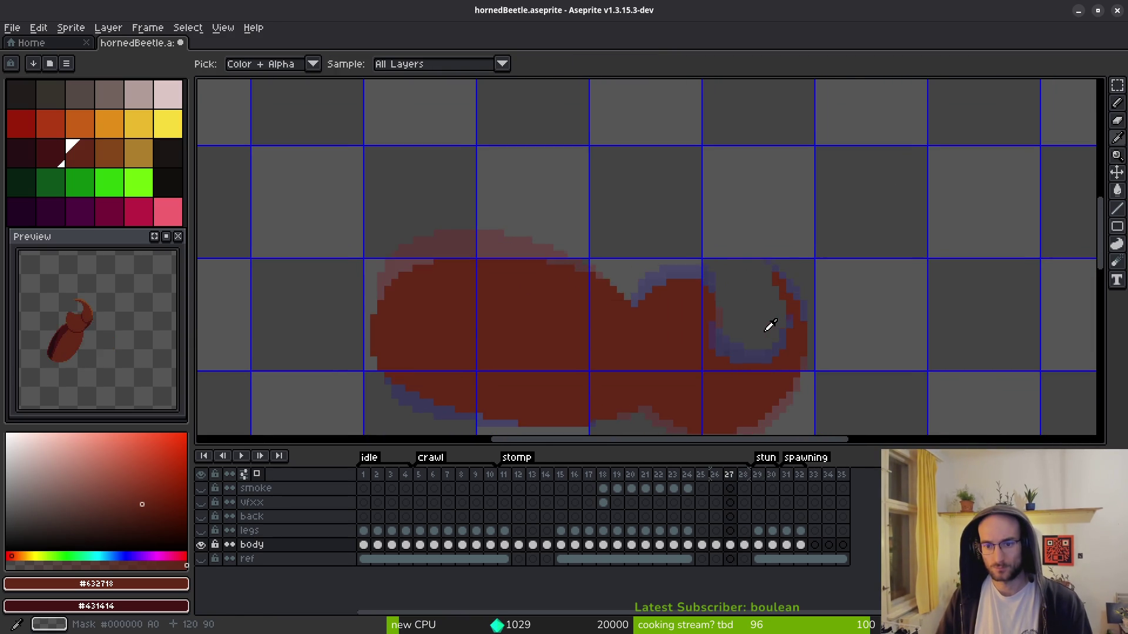
key("Right")
key("Right")
scroll(738, 311, "down", 1)
key("Left")
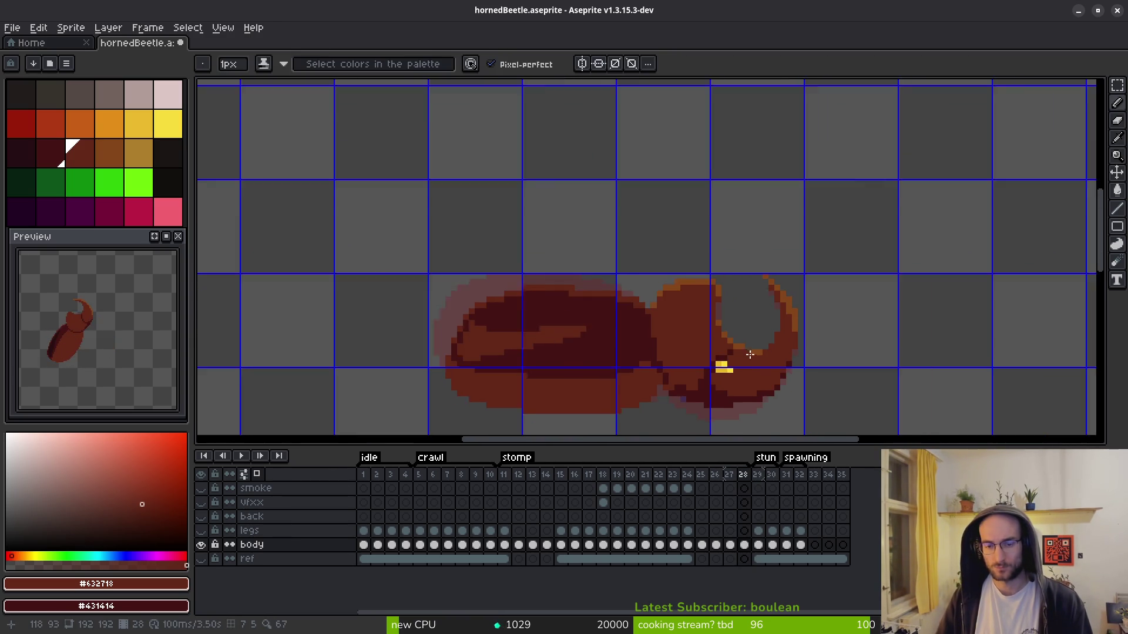
- Move back through the timeline to frame 18, reviewing its ghosted neighbouring horn poses
key("Right")
key("Left")
key("Left")
key("Right")
key("b")
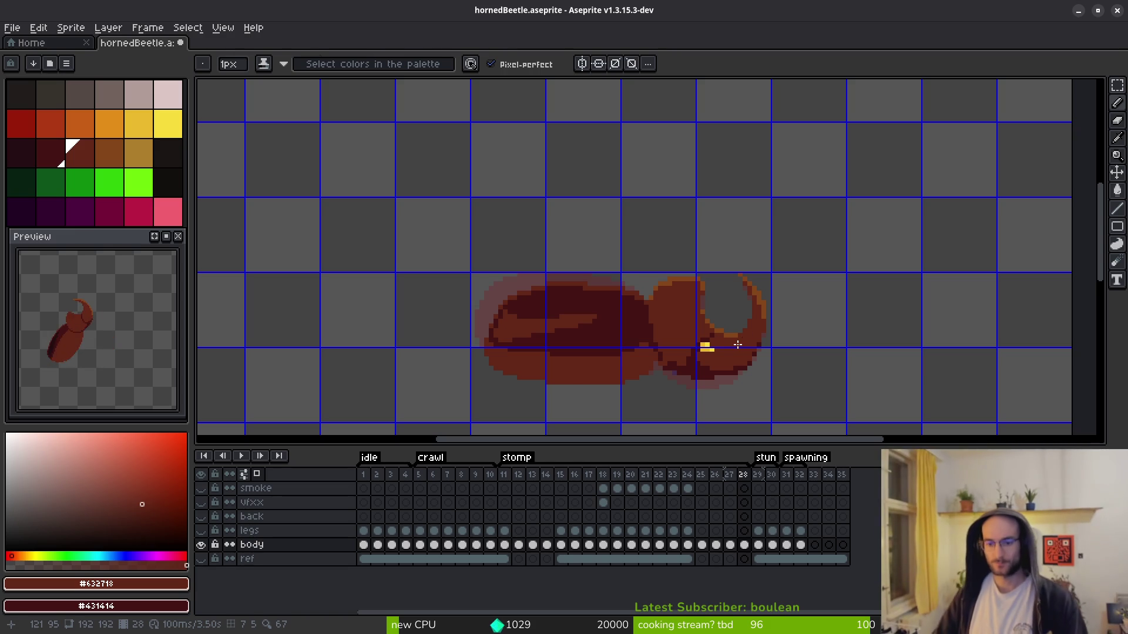
scroll(737, 344, "up", 9, "alt")
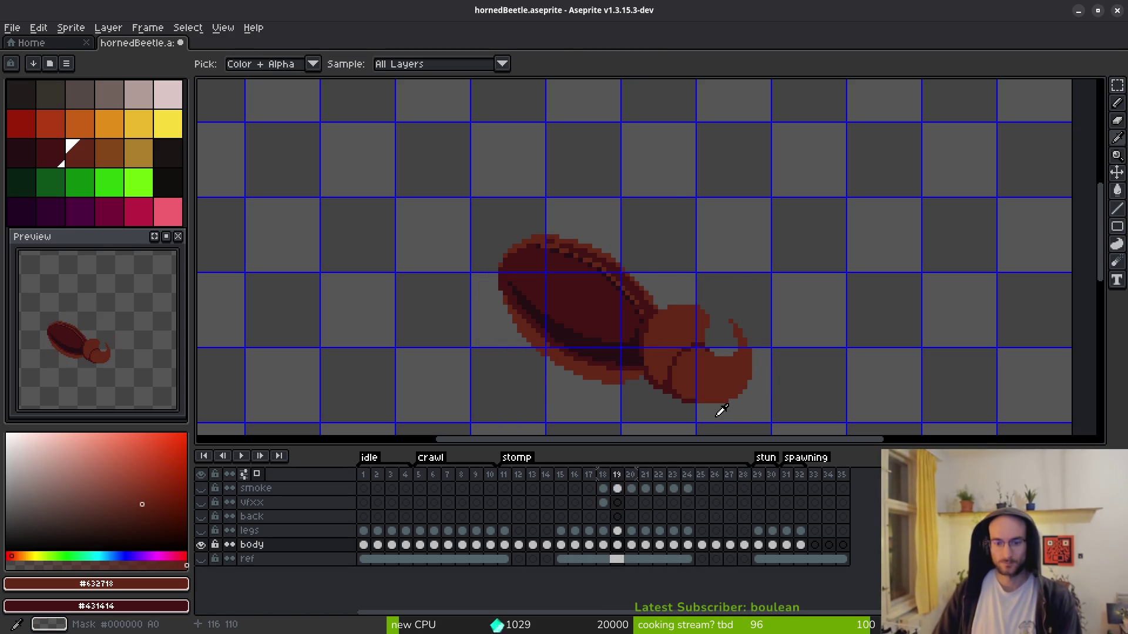
scroll(705, 399, "up", 3, "alt")
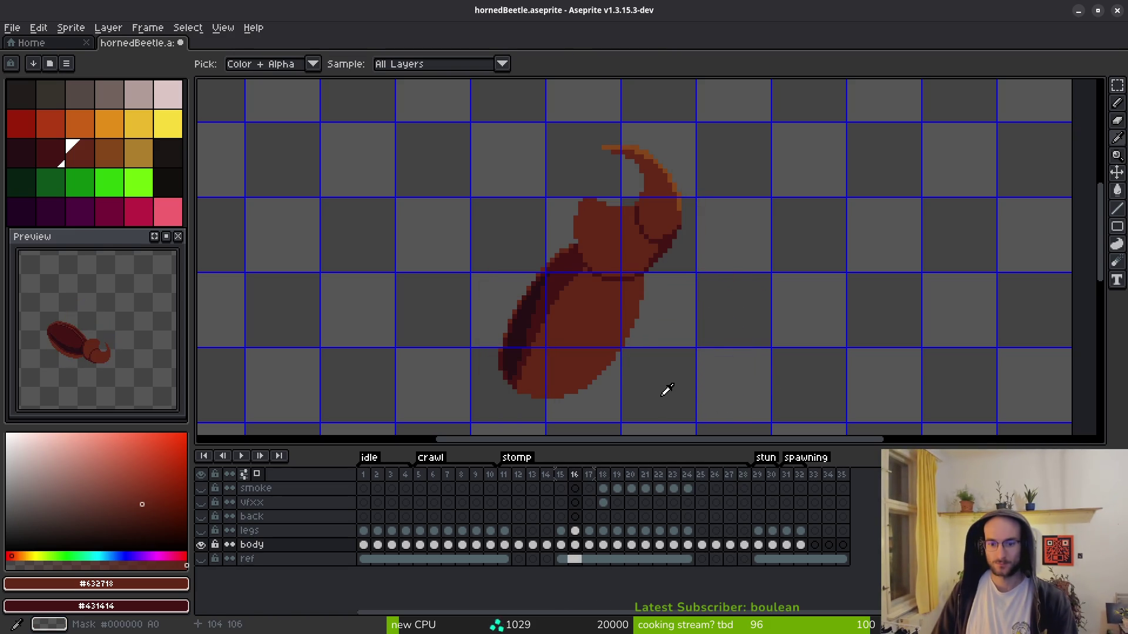
scroll(667, 385, "down", 3, "alt")
scroll(675, 352, "down", 1)
scroll(675, 312, "up", 1, "alt")
scroll(656, 245, "up", 1)
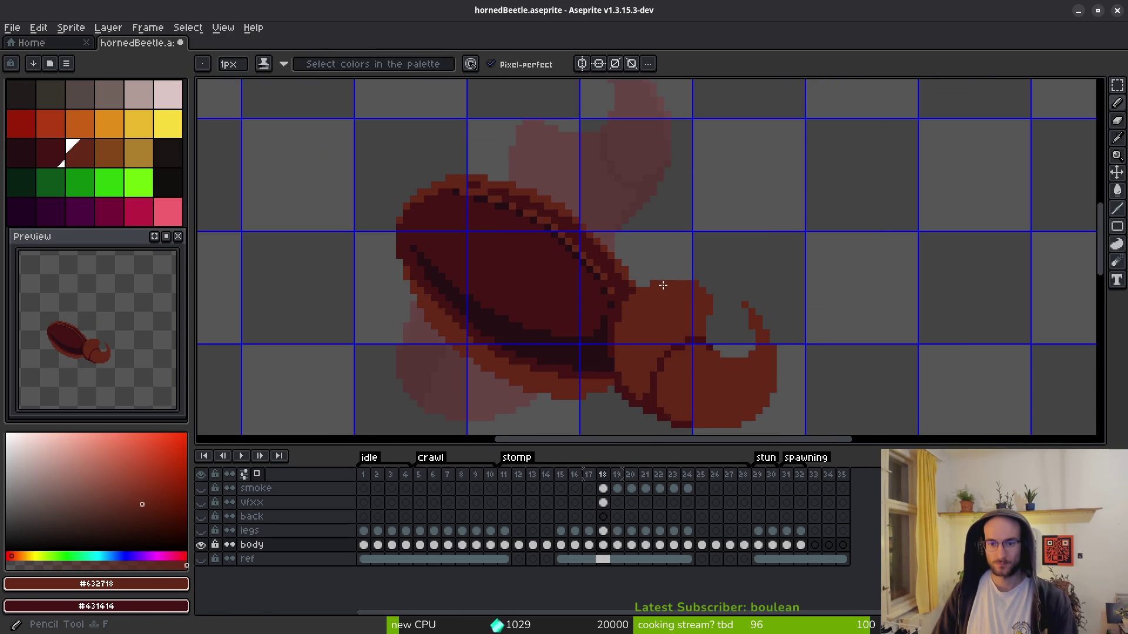
- Draw a diagonal dark pixel line along frame 18's body
scroll(693, 294, "up", 1)
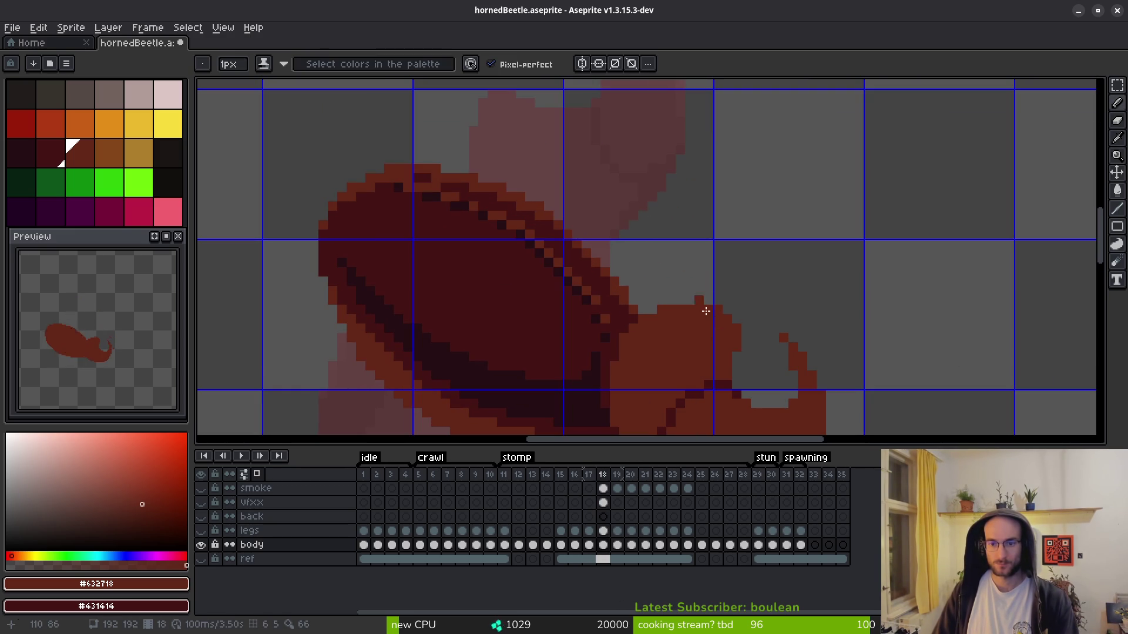
left_click_drag(726, 321, 648, 260)
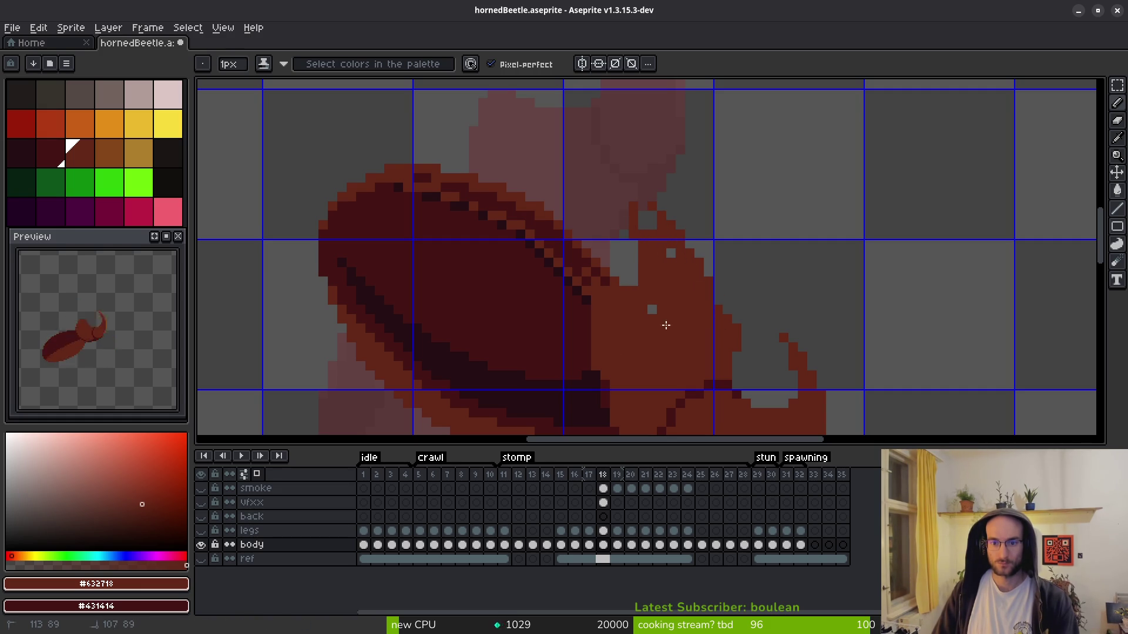
scroll(642, 203, "down", 1)
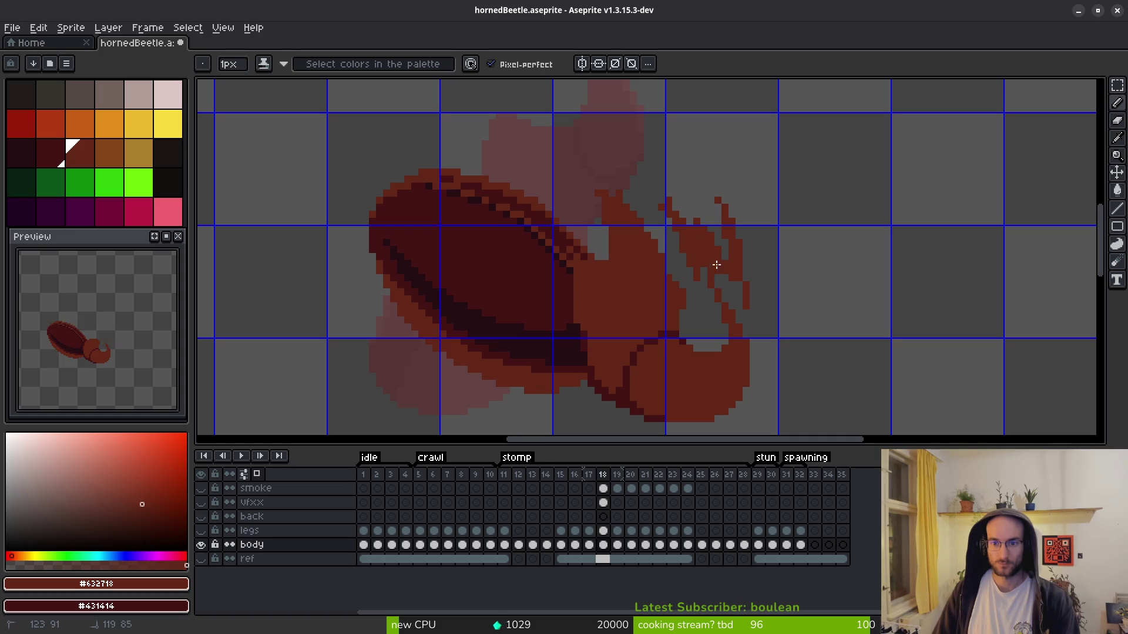
scroll(729, 247, "down", 4)
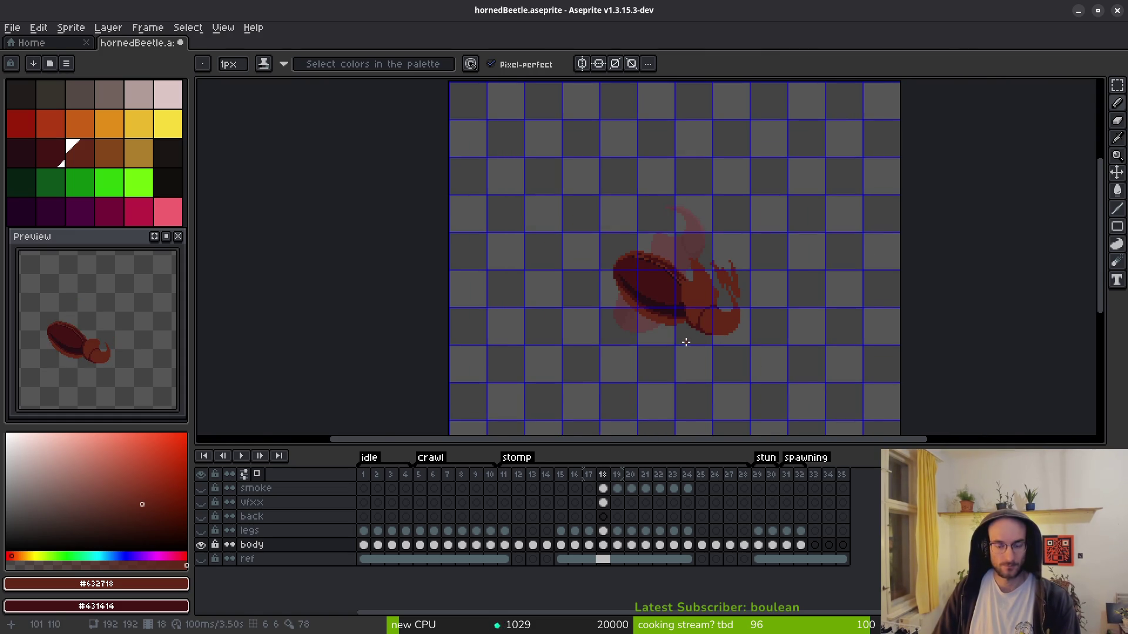
scroll(710, 298, "up", 3)
- Compare frame 18 against frame 17's outline
key("Left")
key("alt")
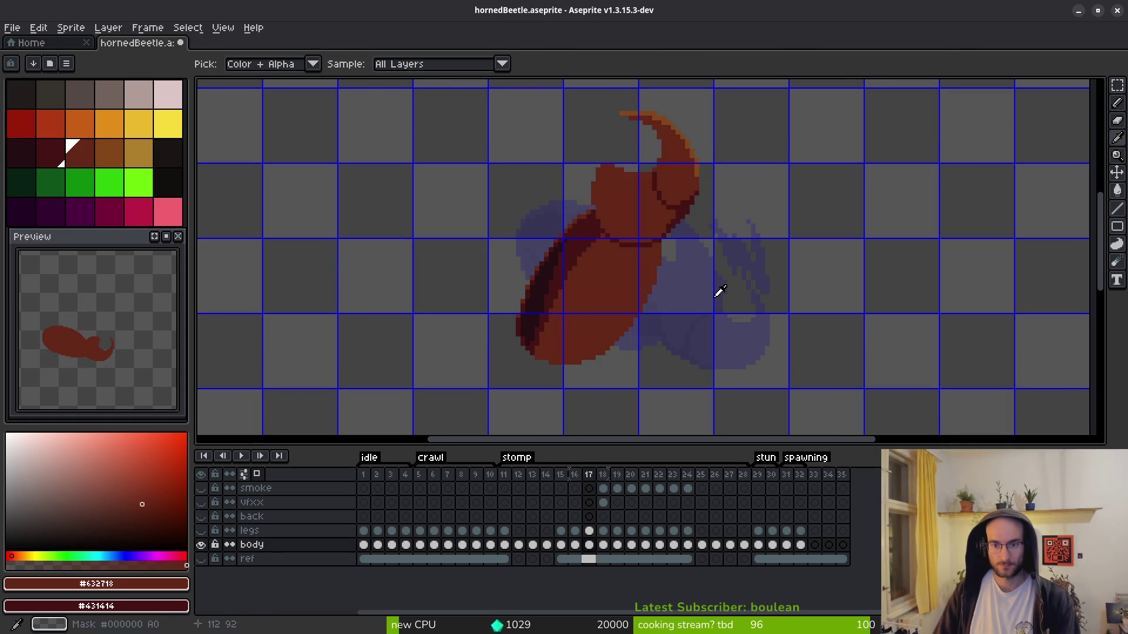
key("Right")
scroll(660, 247, "up", 2)
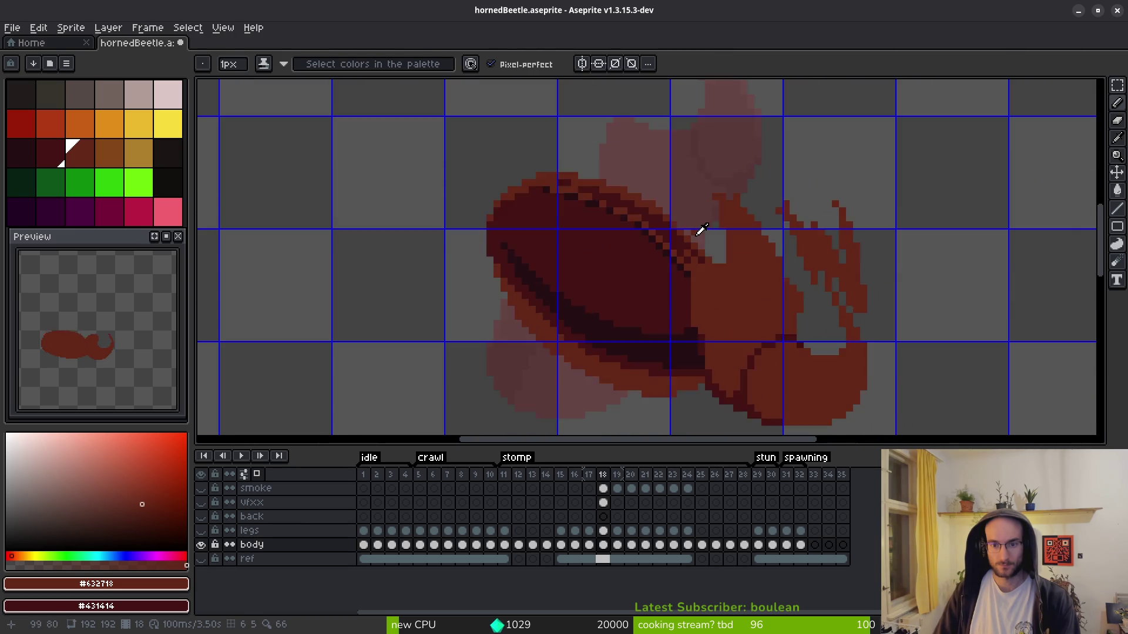
key("Left")
key("alt")
key("Right")
scroll(552, 246, "up", 2)
- Sample dark red #431414 and repaint the head's left outline with a 3-pixel brush
left_click(475, 280, "alt")
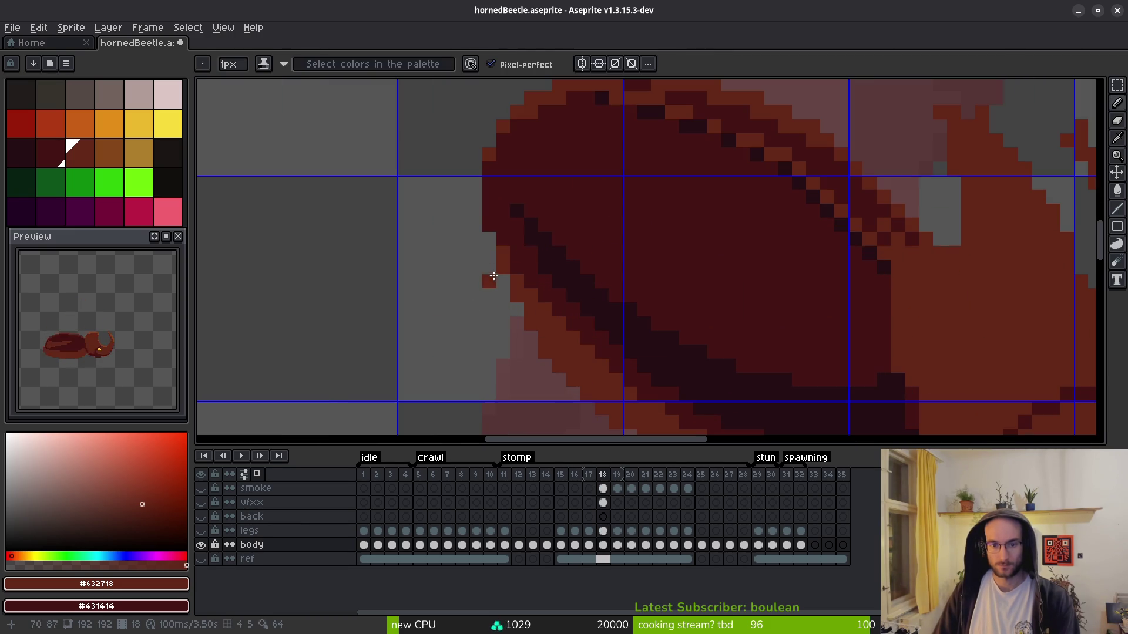
mouse_move(475, 253)
left_mouse_down()
mouse_move(460, 295)
mouse_move(538, 371)
left_mouse_up()
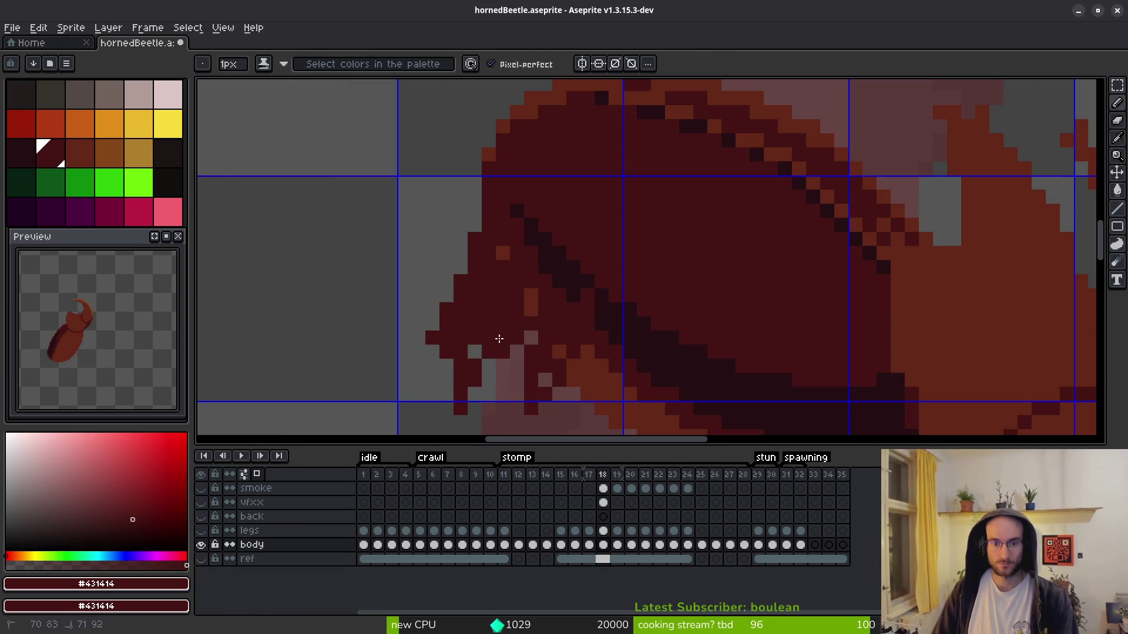
scroll(486, 295, "down", 3)
scroll(573, 252, "up", 2)
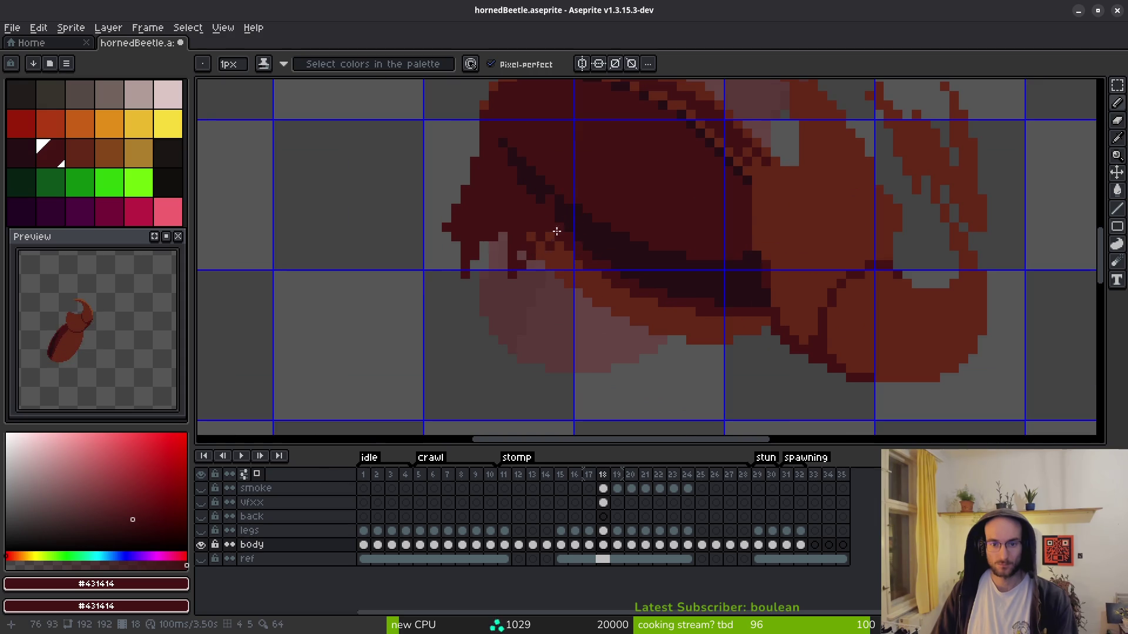
key("ctrl+z")
key("plus")
key("plus")
mouse_move(564, 217)
left_mouse_down()
mouse_move(529, 317)
mouse_move(528, 230)
left_mouse_up()
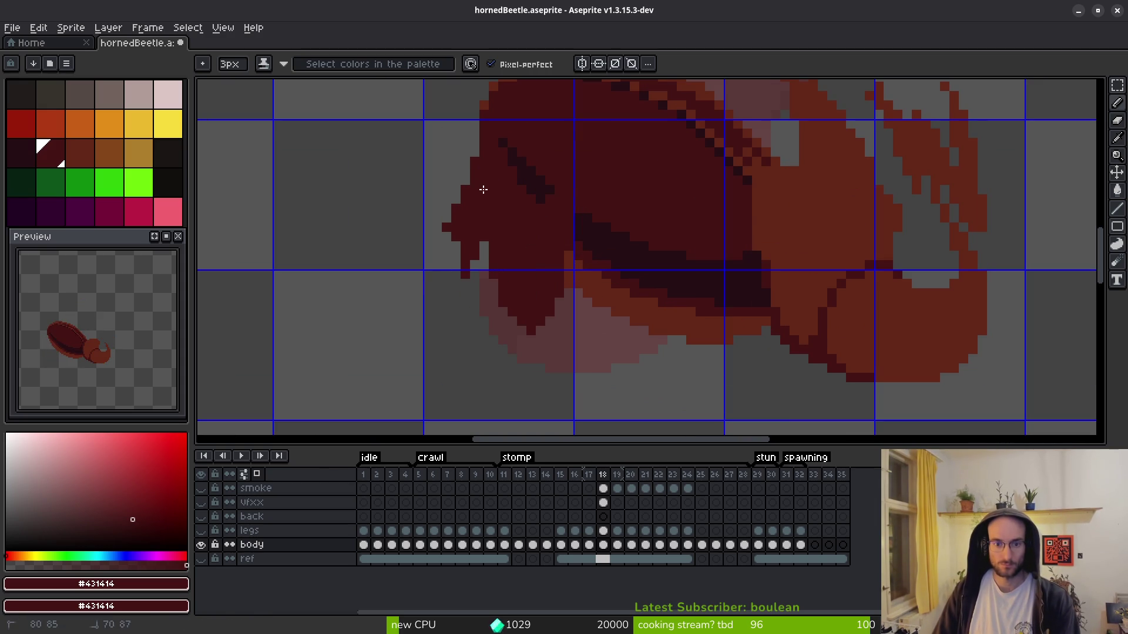
key("e")
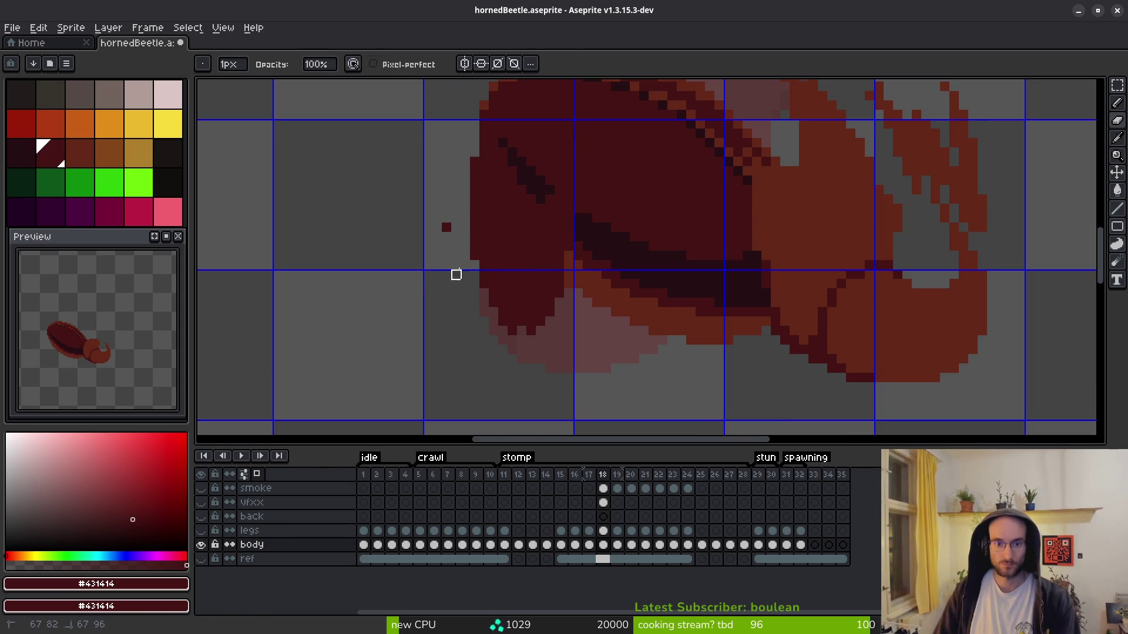
scroll(466, 256, "down", 3)
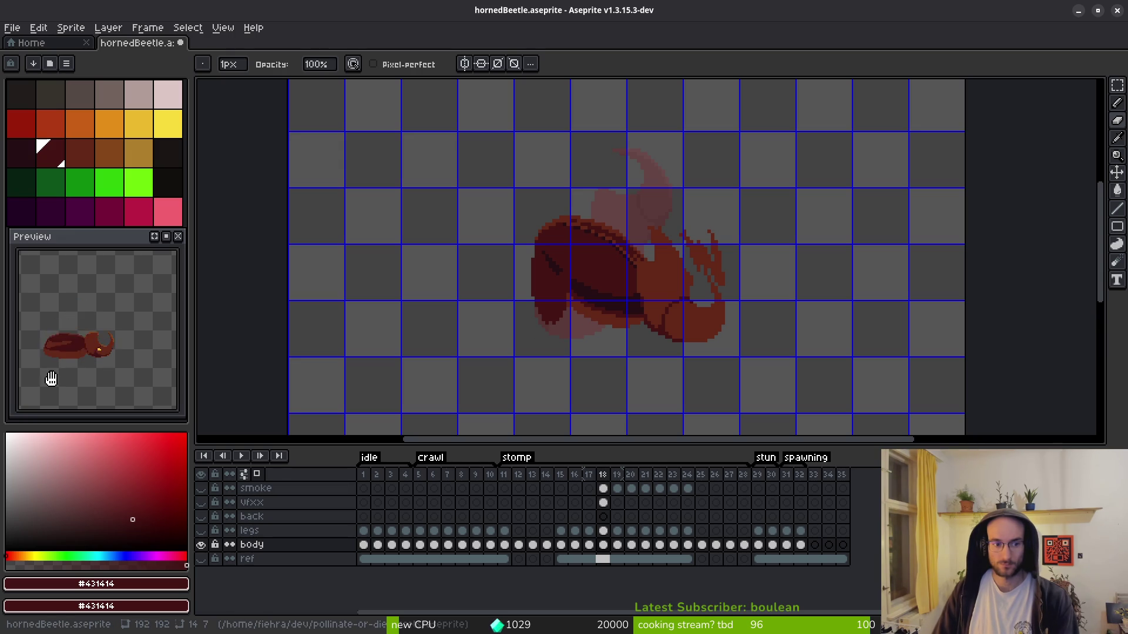
- Turn on the vfxx, back, legs and smoke layer eye icons, then disable Onion Skin
scroll(88, 376, "up", 3)
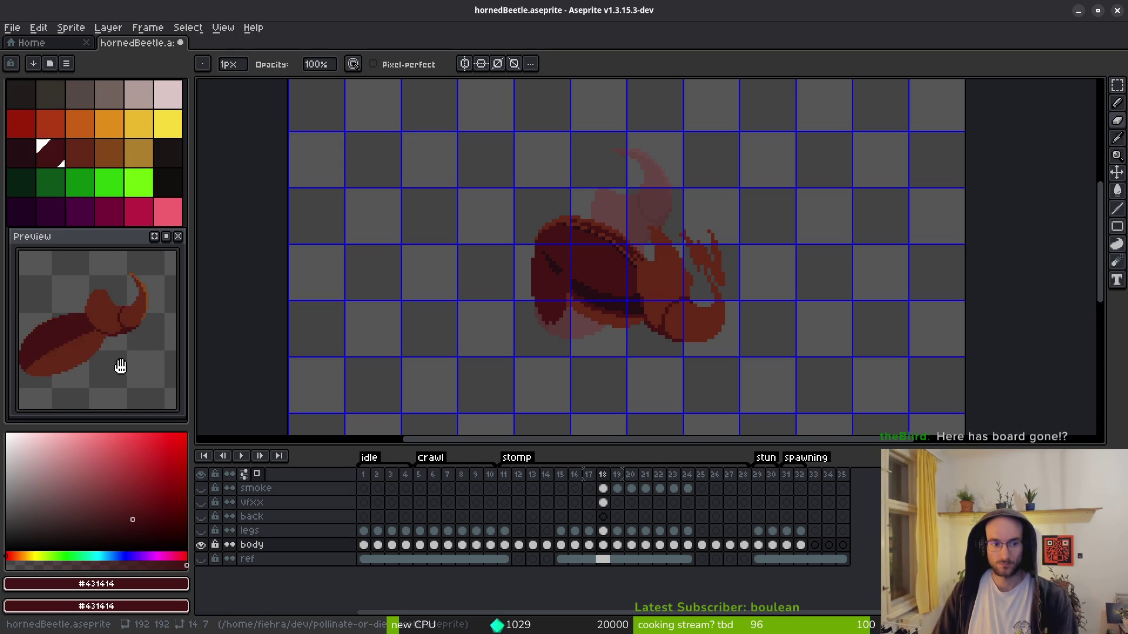
scroll(120, 366, "down", 3)
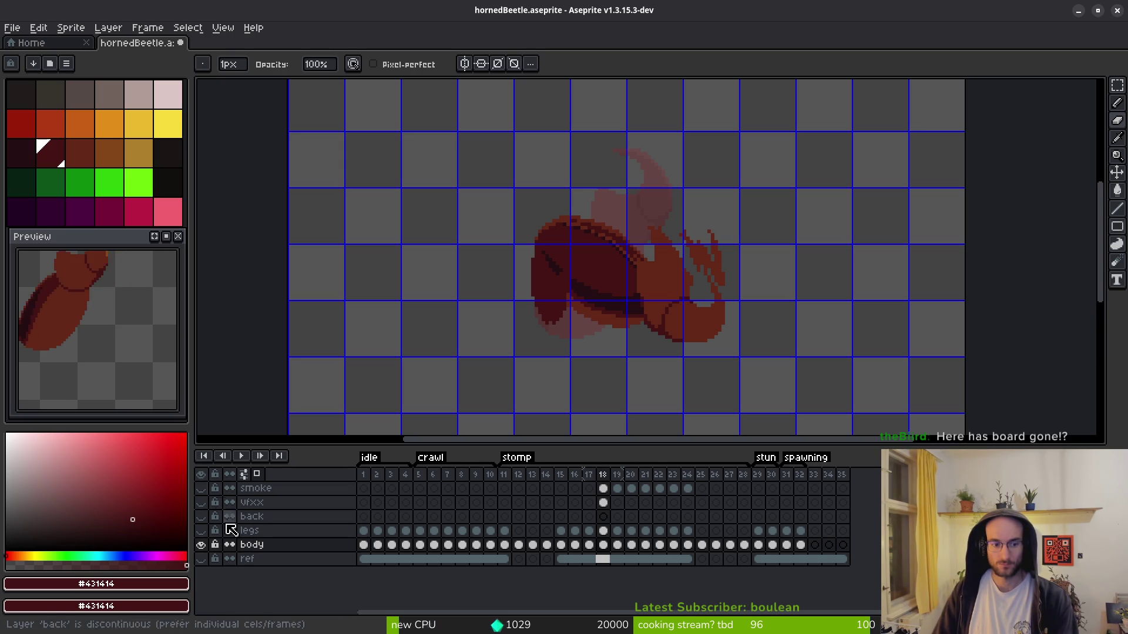
left_click_drag(201, 502, 202, 531)
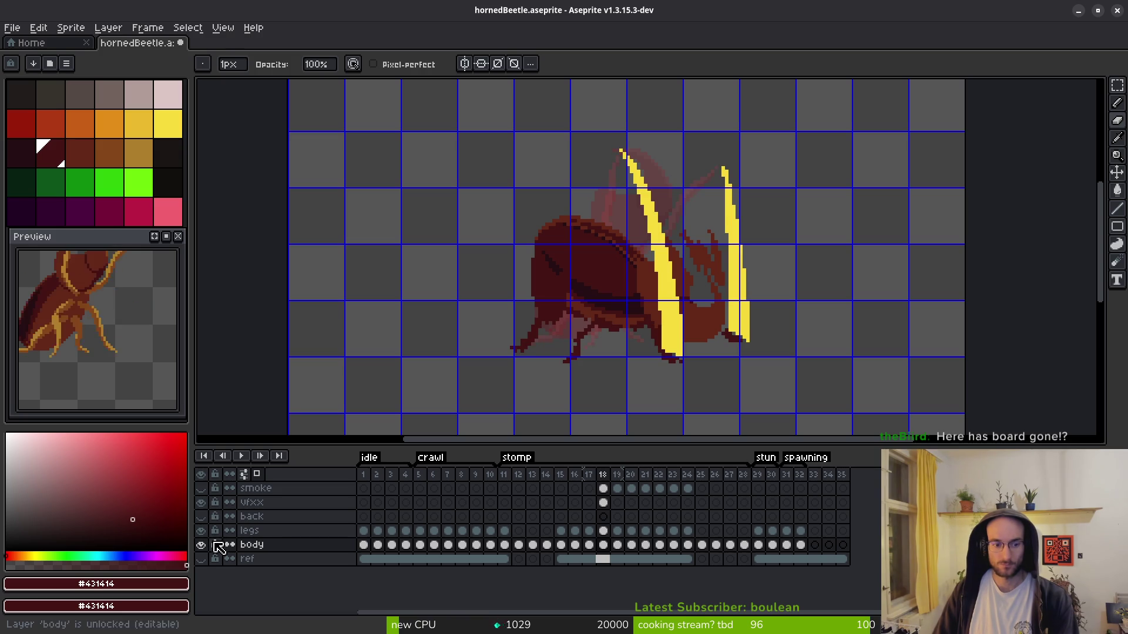
left_click(201, 488)
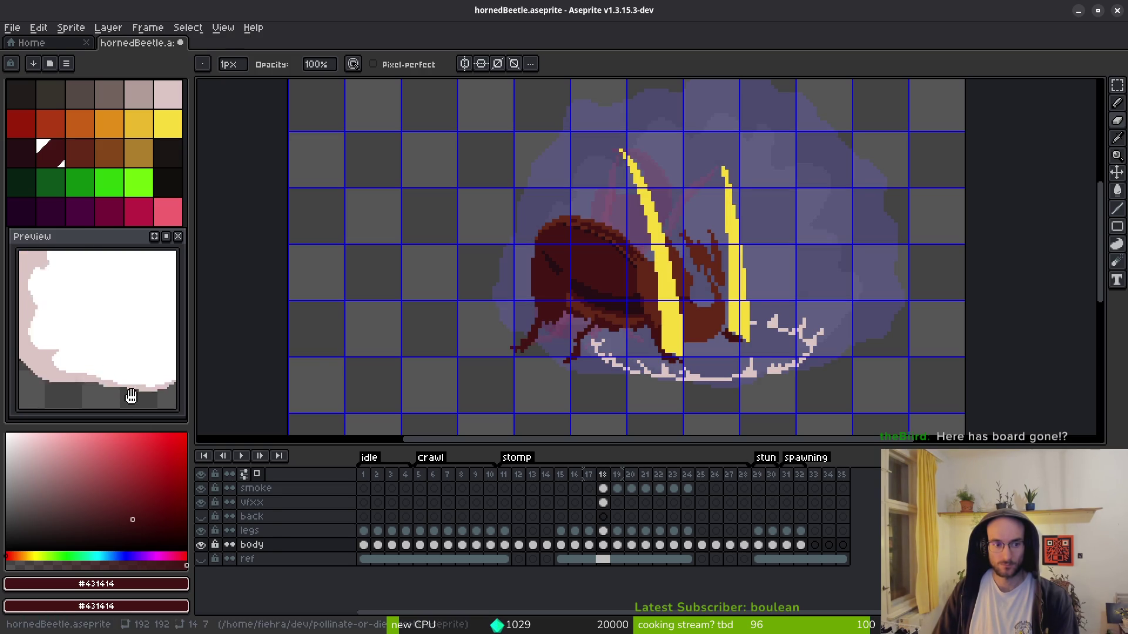
scroll(390, 386, "right", 1)
left_click(258, 475)
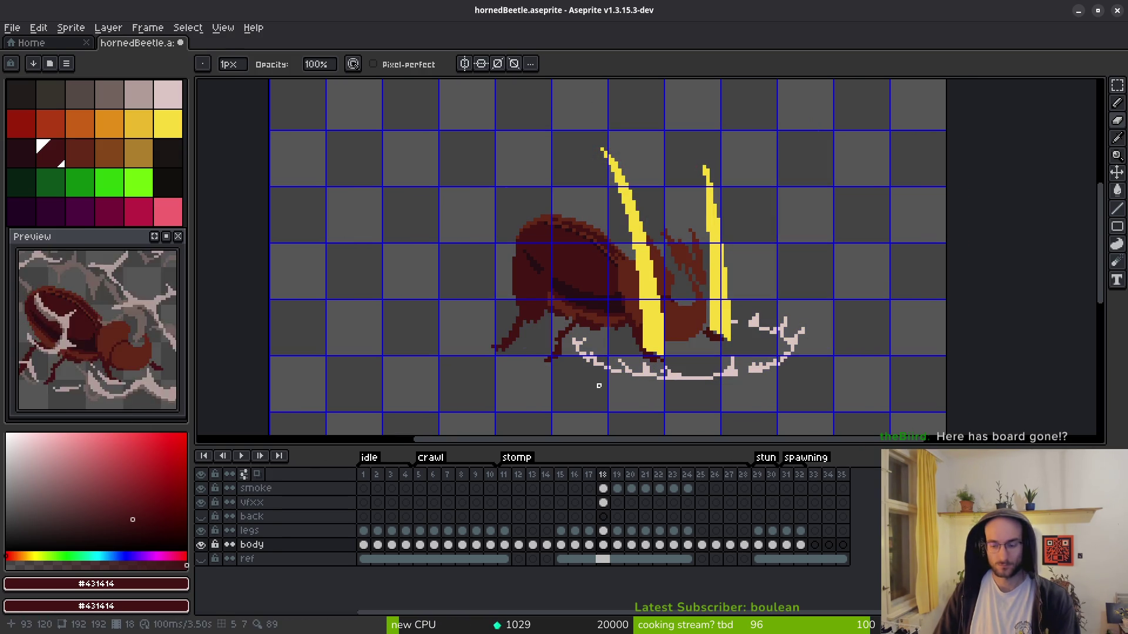
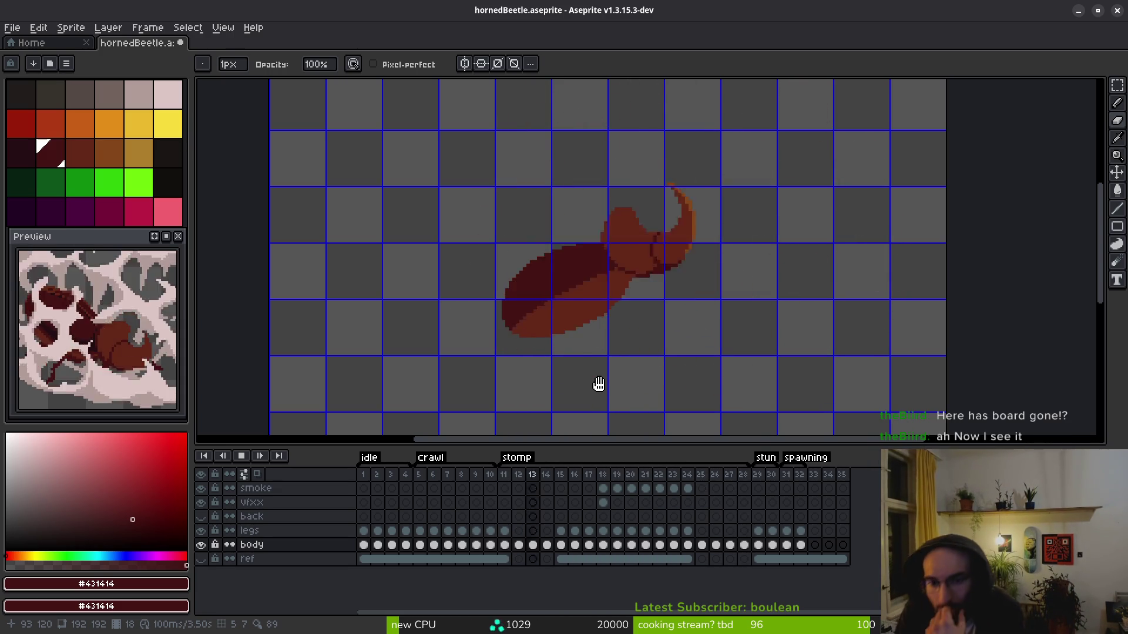
- Replay the stomp animation zoomed out, then stop on frame 18 and zoom back in
key("Return")
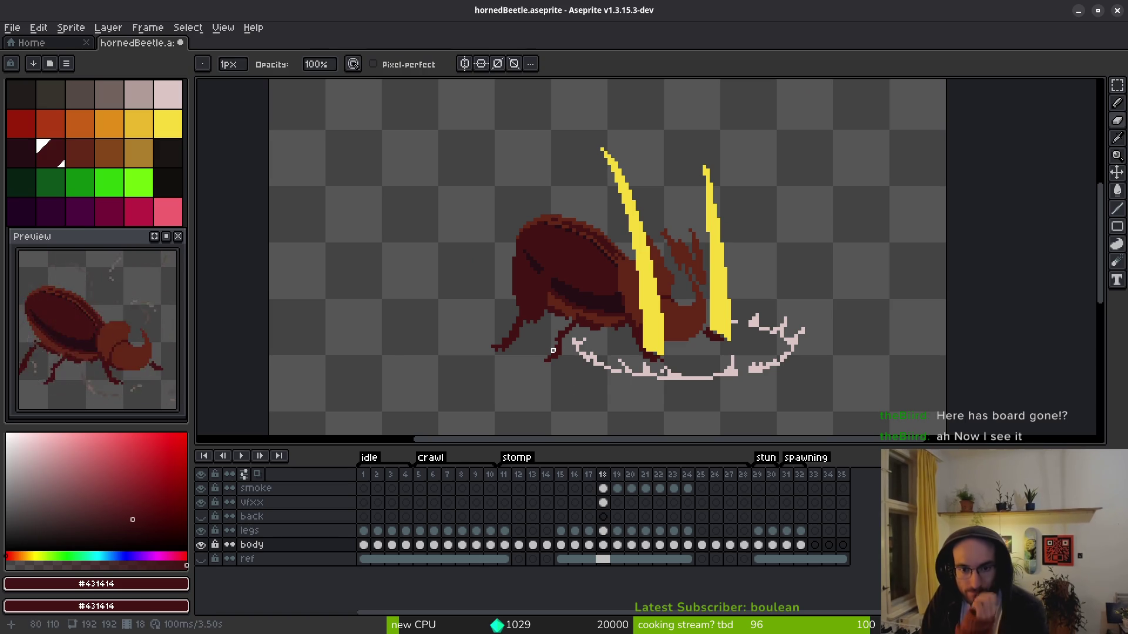
key("Return")
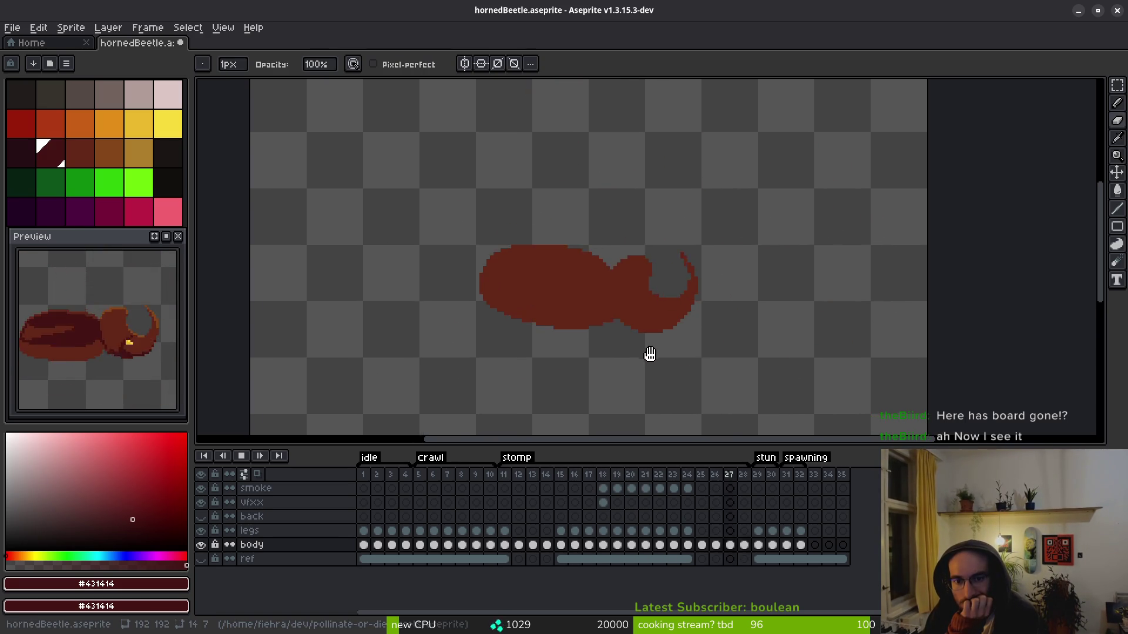
scroll(657, 356, "down", 2)
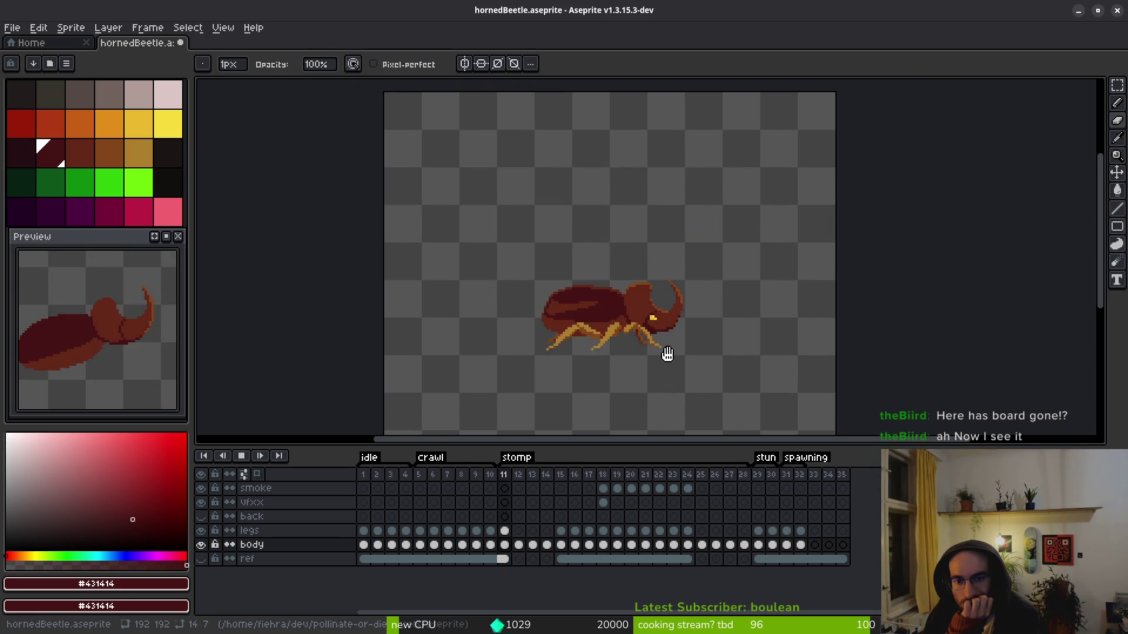
left_click_drag(667, 352, 647, 365)
scroll(646, 364, "down", 2)
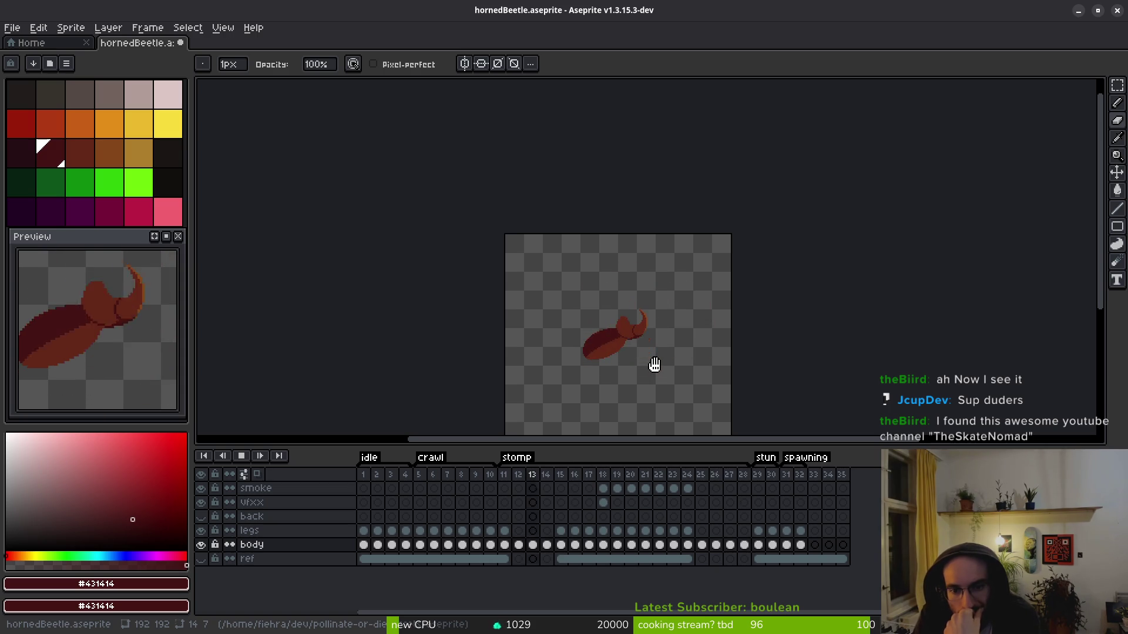
key("Return")
scroll(605, 350, "up", 6)
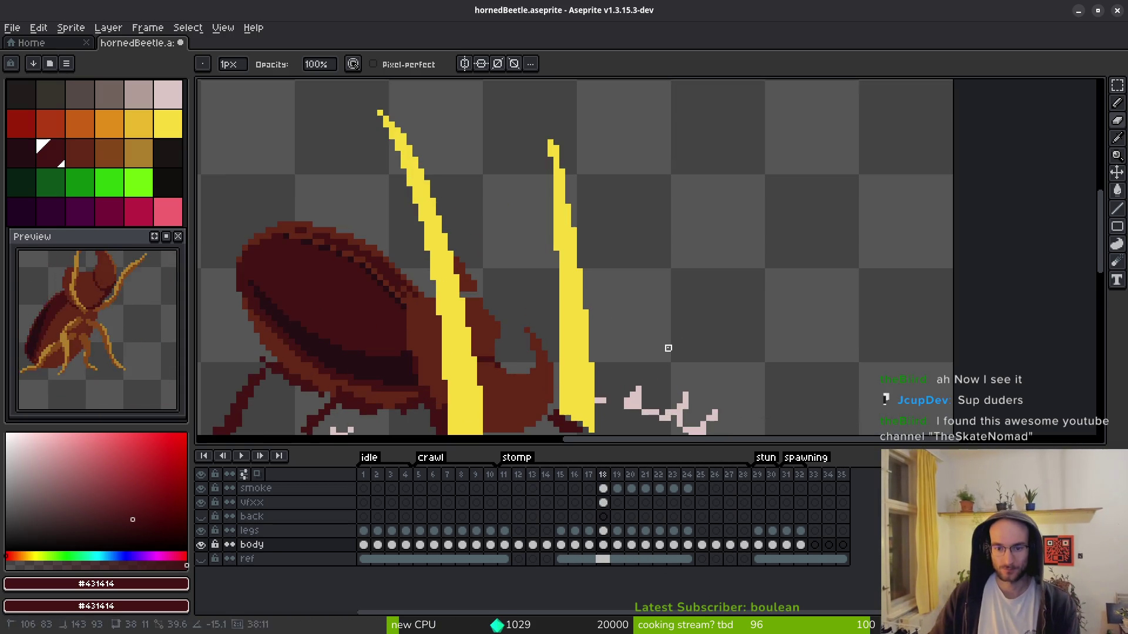
- Hide the vfxx layer and set the 3px pencil to #632718
left_click(202, 502)
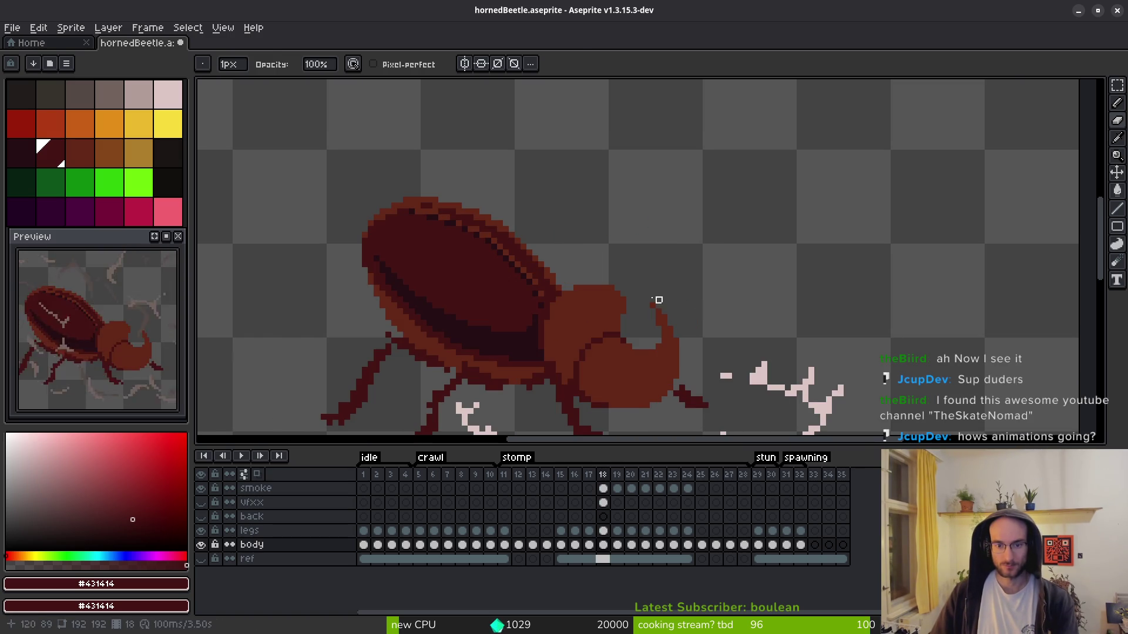
key("b")
key("]")
scroll(622, 276, "up", 2)
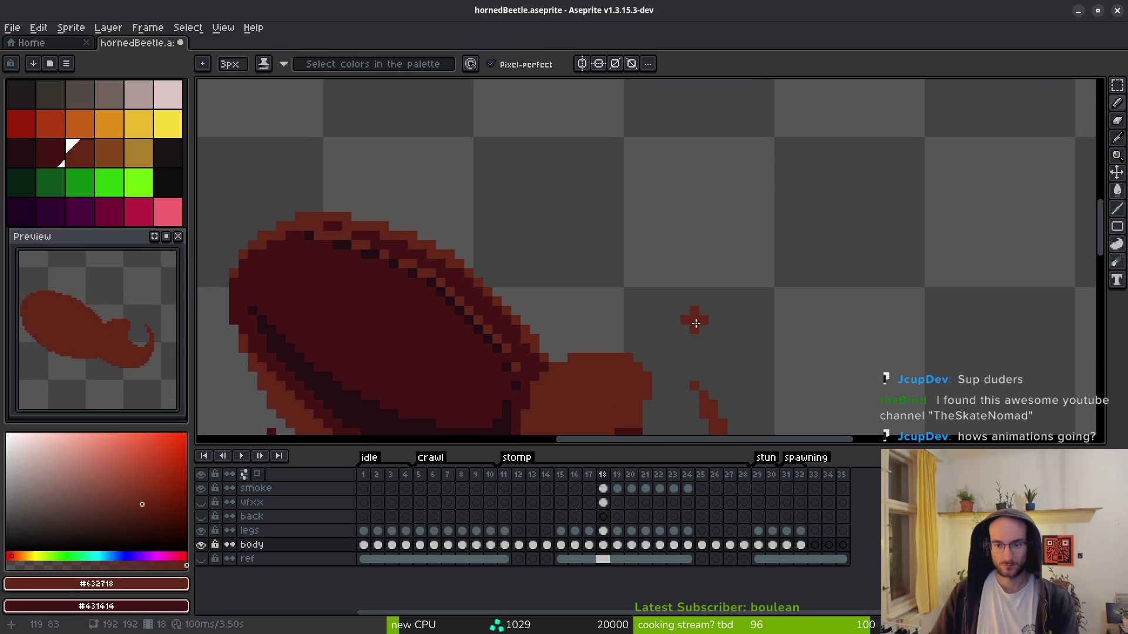
- Paint new dark-red horn strokes on the beetle's head and fill the grey gap
left_click_drag(702, 335, 669, 259)
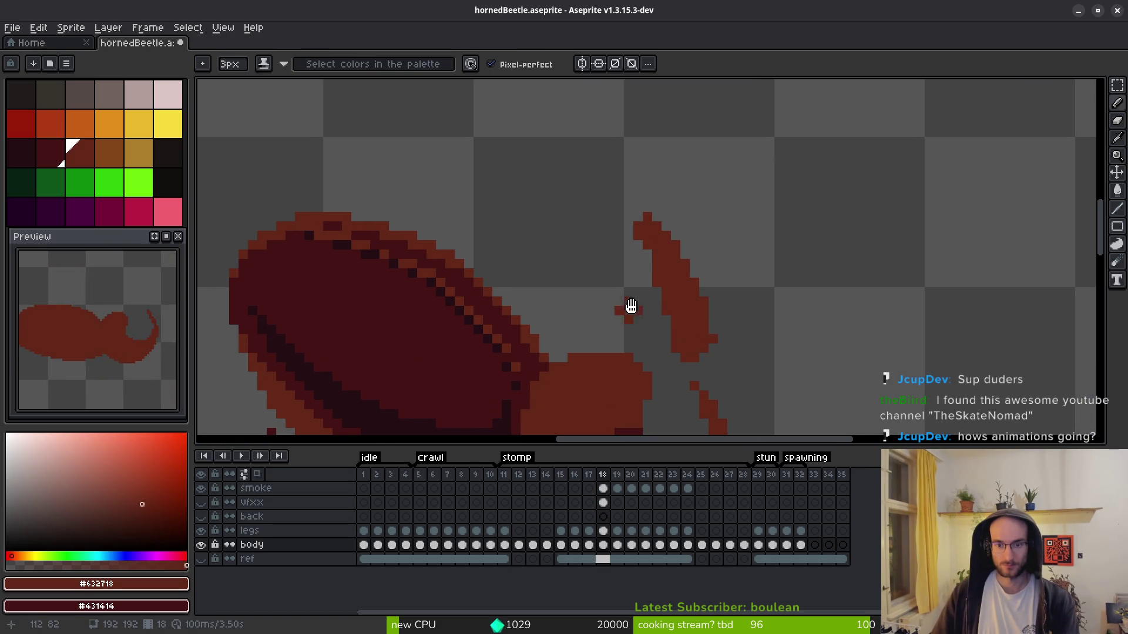
scroll(624, 308, "left", 2)
mouse_move(637, 332)
left_mouse_down()
mouse_move(549, 164)
mouse_move(599, 328)
left_mouse_up()
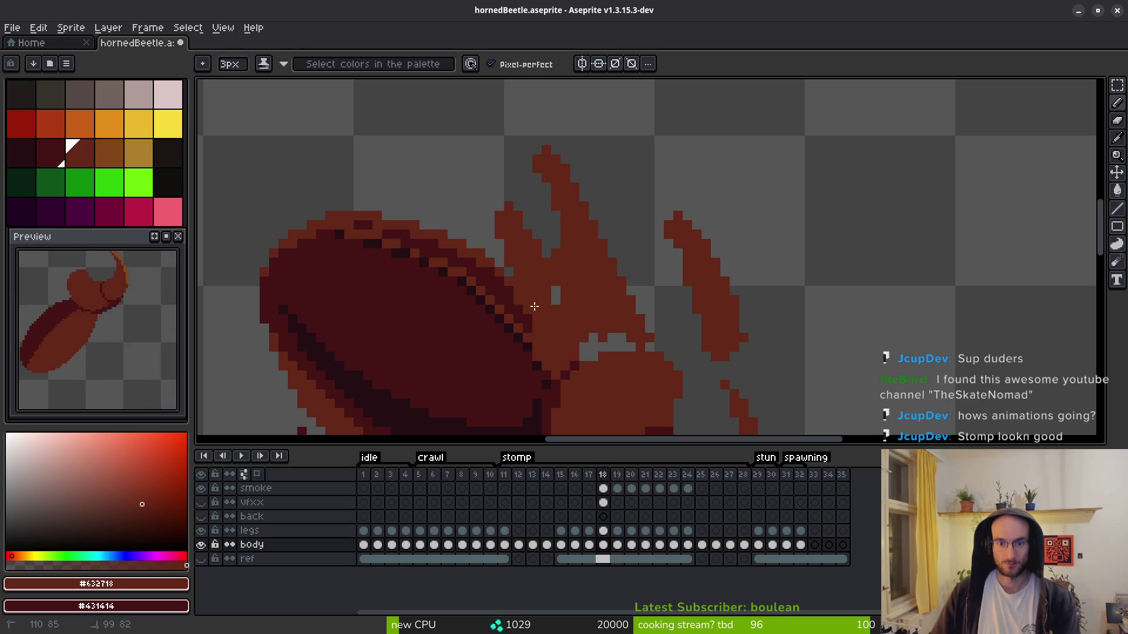
left_click_drag(553, 289, 555, 310)
key("e")
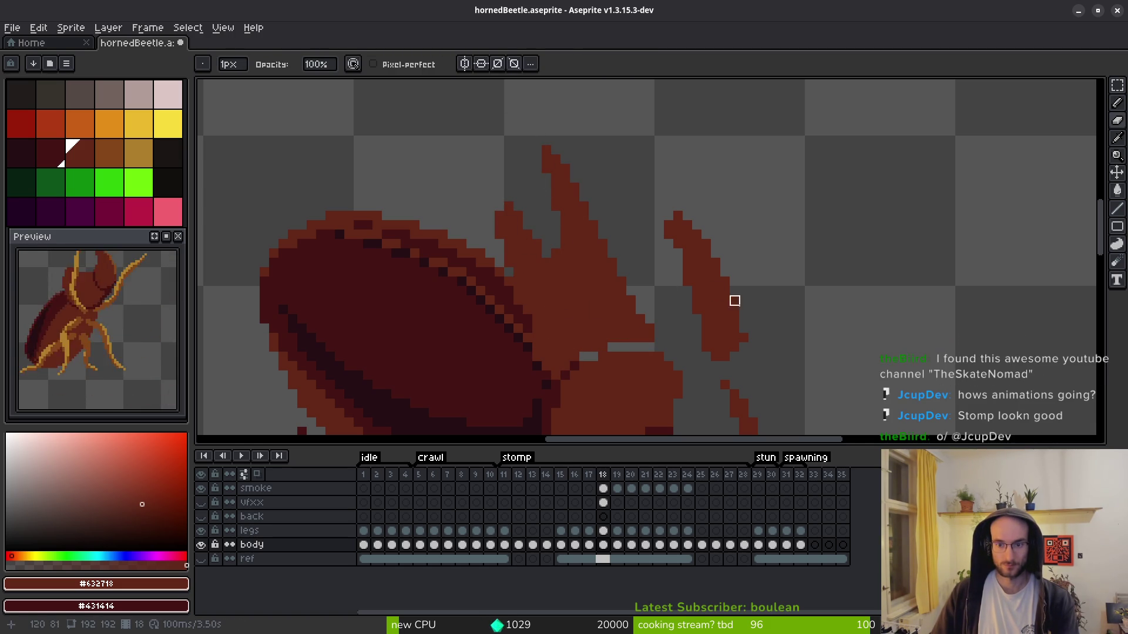
scroll(667, 194, "down", 4)
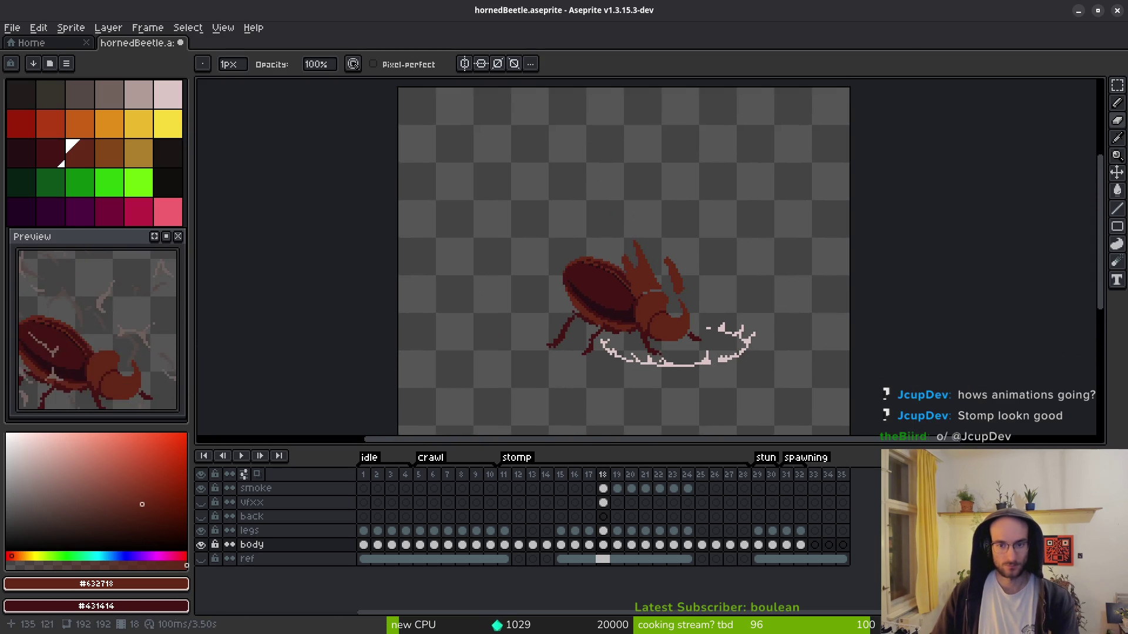
scroll(670, 297, "up", 3)
- Pick the orange highlight colour, try an orange fill on the horn and undo it
key("i")
left_click(109, 154)
scroll(660, 297, "up", 2)
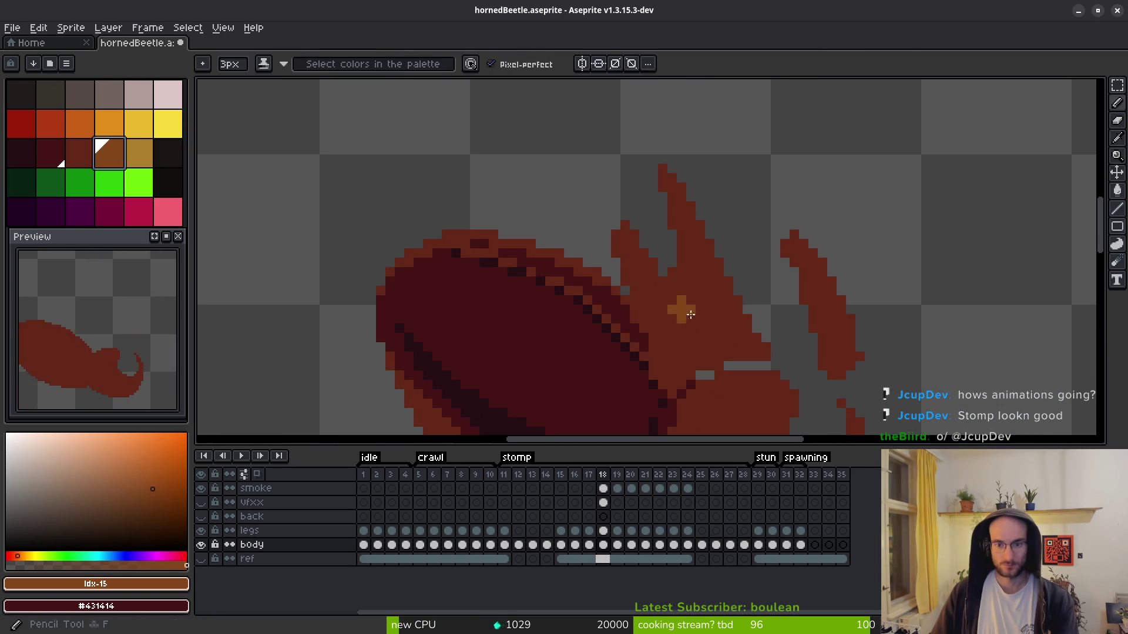
key("g")
left_click(698, 316)
key("ctrl+z")
scroll(728, 347, "down", 1)
left_click_drag(729, 347, 705, 343)
- With a 1px pencil, draw orange highlight lines along the horn edges
key("b")
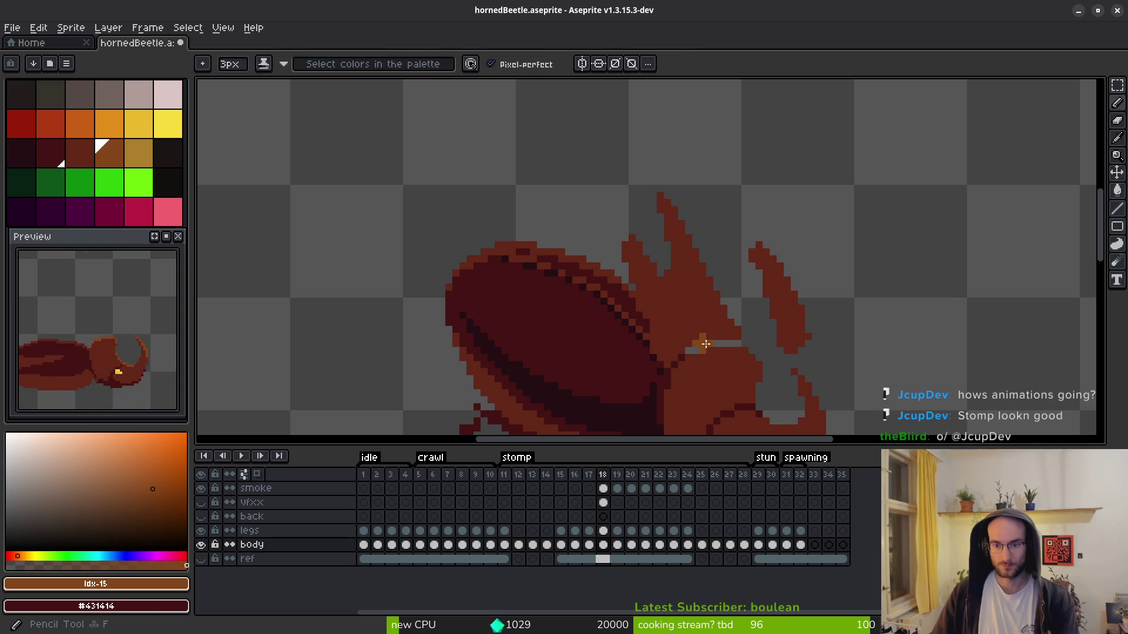
scroll(696, 330, "up", 3)
key("minus")
key("minus")
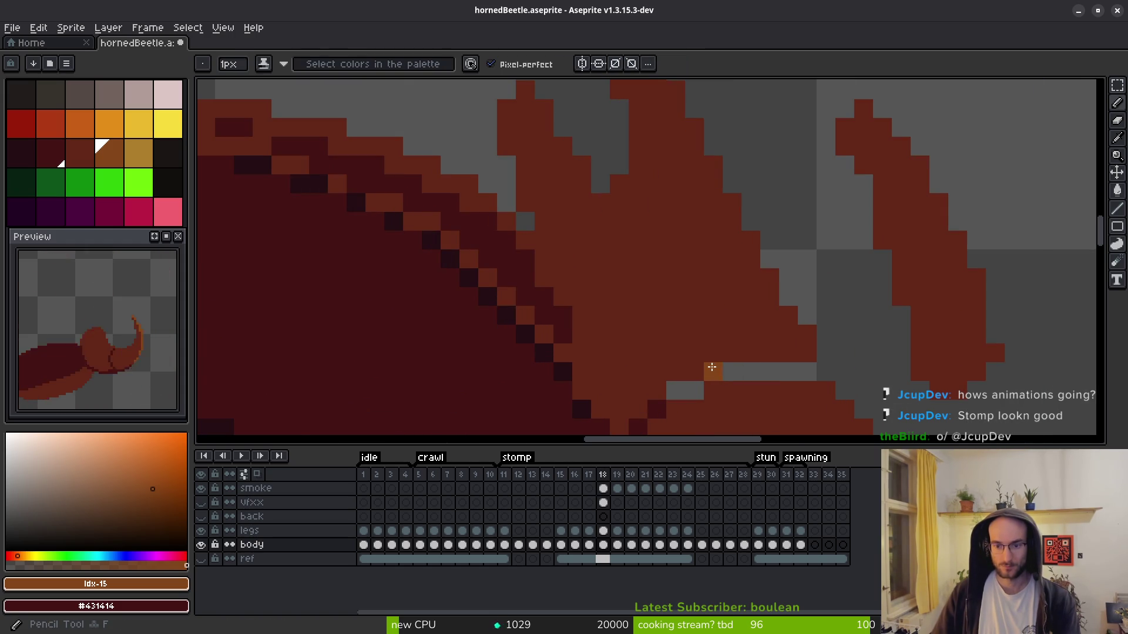
left_click(789, 353)
left_click(711, 259, "shift")
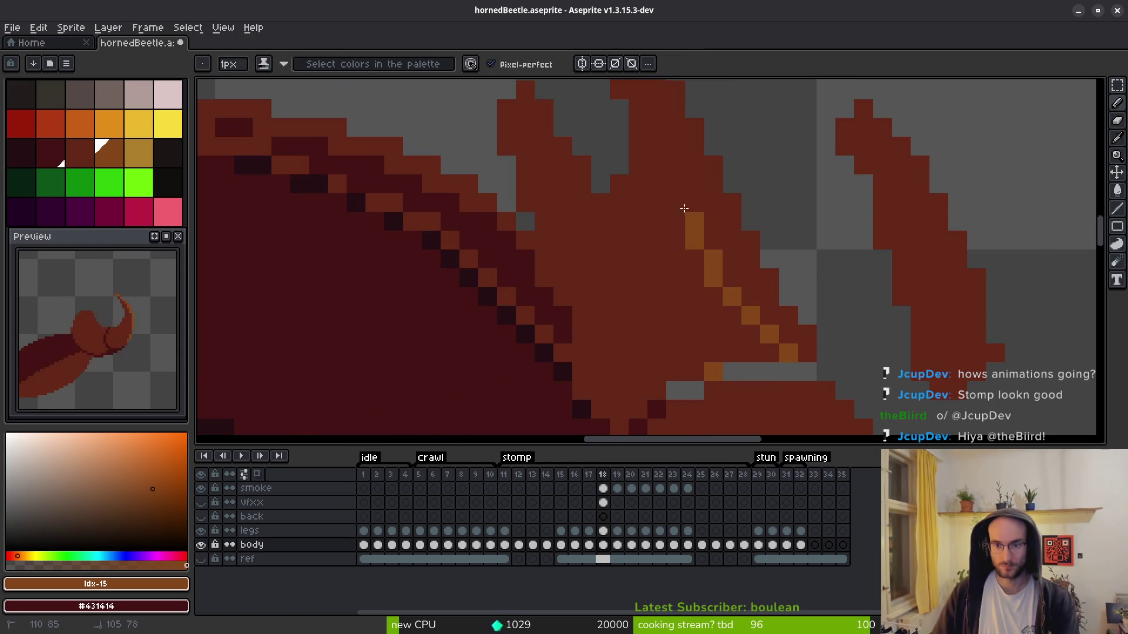
left_click(652, 124, "shift")
left_click_drag(656, 176, 731, 358)
left_click(525, 142)
left_click_drag(525, 142, 585, 308)
left_click(563, 202, "shift")
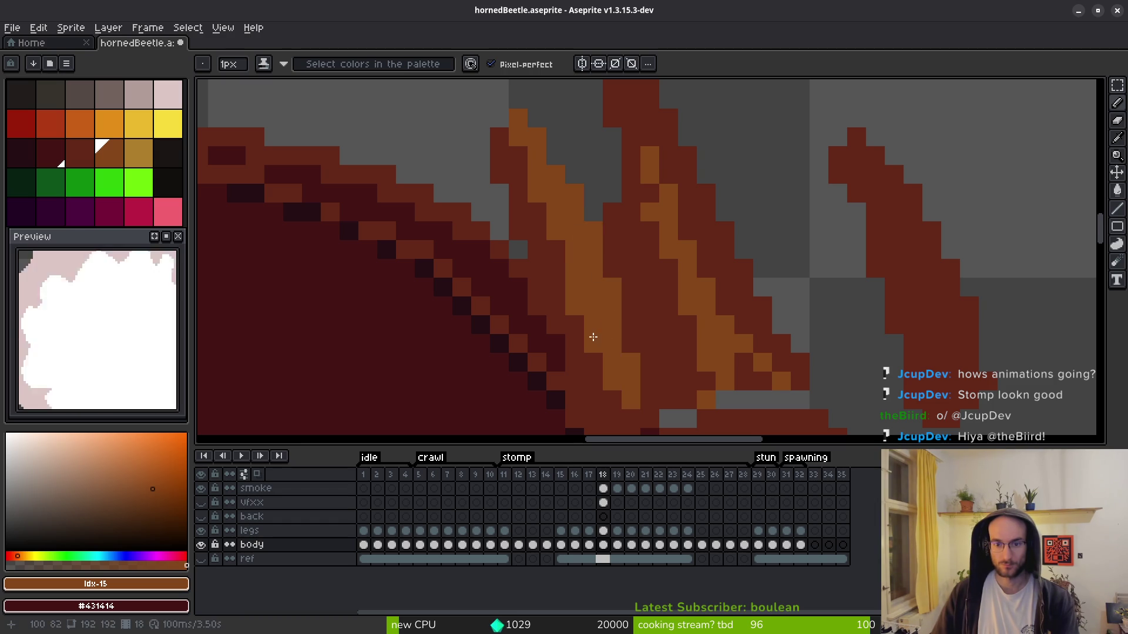
scroll(659, 370, "up", 5)
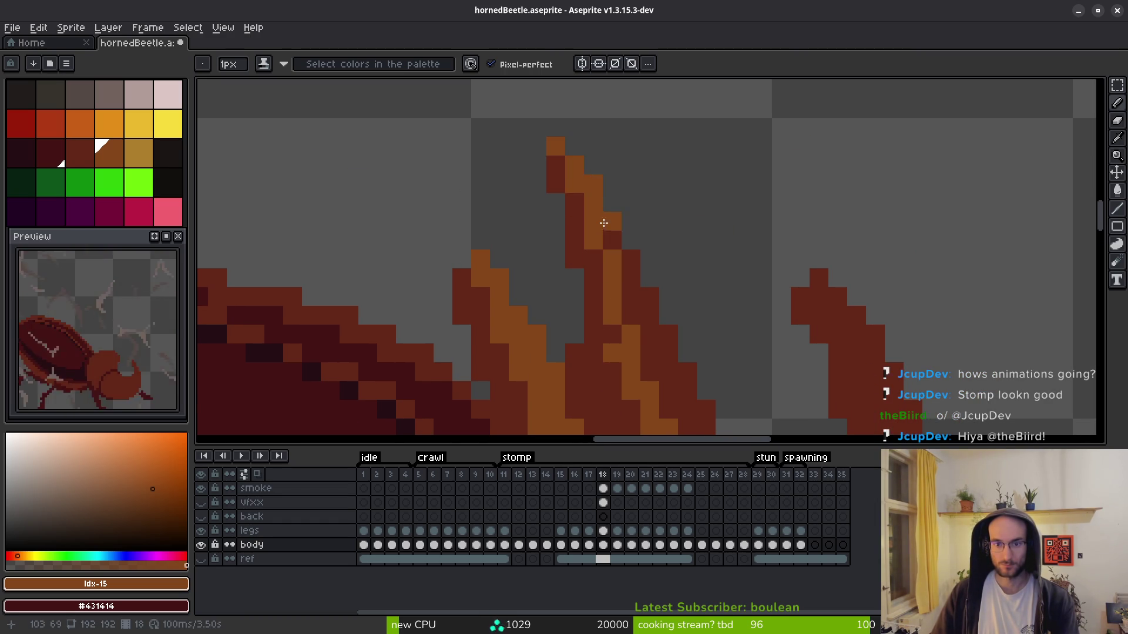
- Pick #632718 and #854619 orange, then flood-fill horn sections with orange
left_click_drag(621, 333, 578, 217)
left_click(581, 249, "alt")
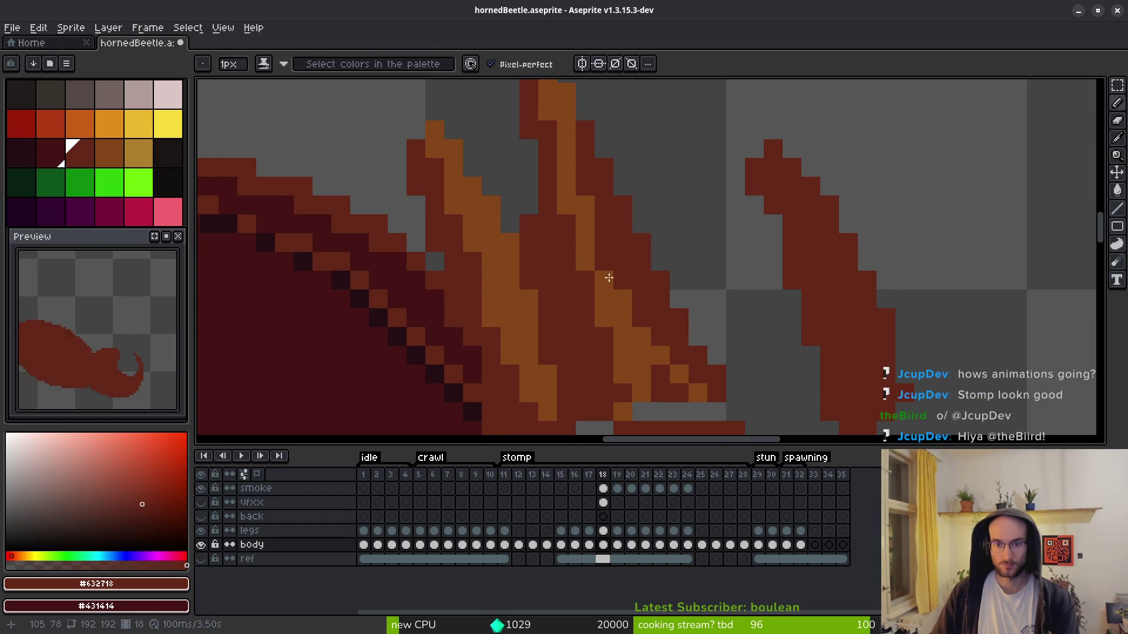
left_click(626, 330, "alt")
key("g")
left_click(639, 297)
left_click(675, 378)
scroll(679, 399, "down", 4)
scroll(680, 399, "down", 2)
scroll(690, 211, "up", 5)
- Draw an orange highlight line down the right horn's edge column
key("b")
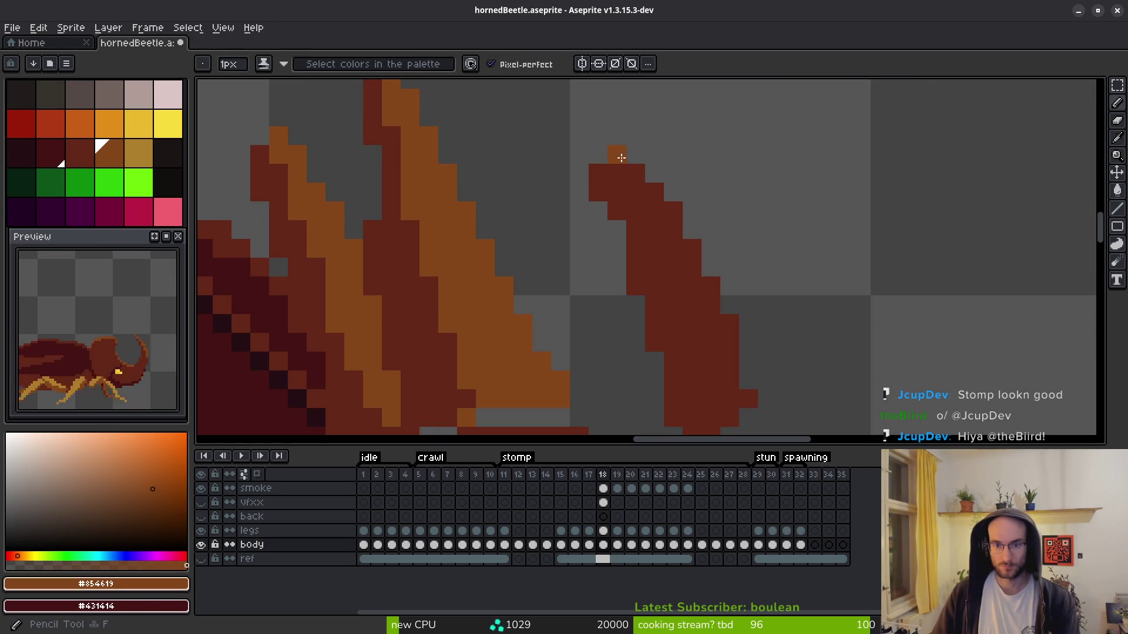
left_click_drag(656, 212, 702, 345)
left_click_drag(719, 413, 723, 321)
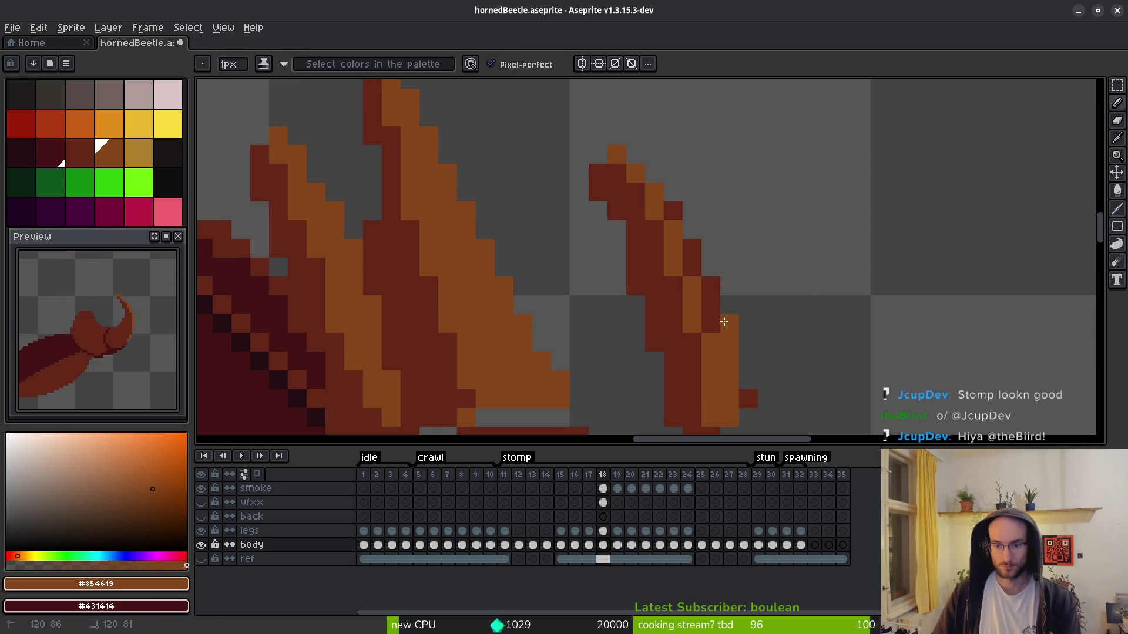
key("g")
scroll(705, 315, "down", 4)
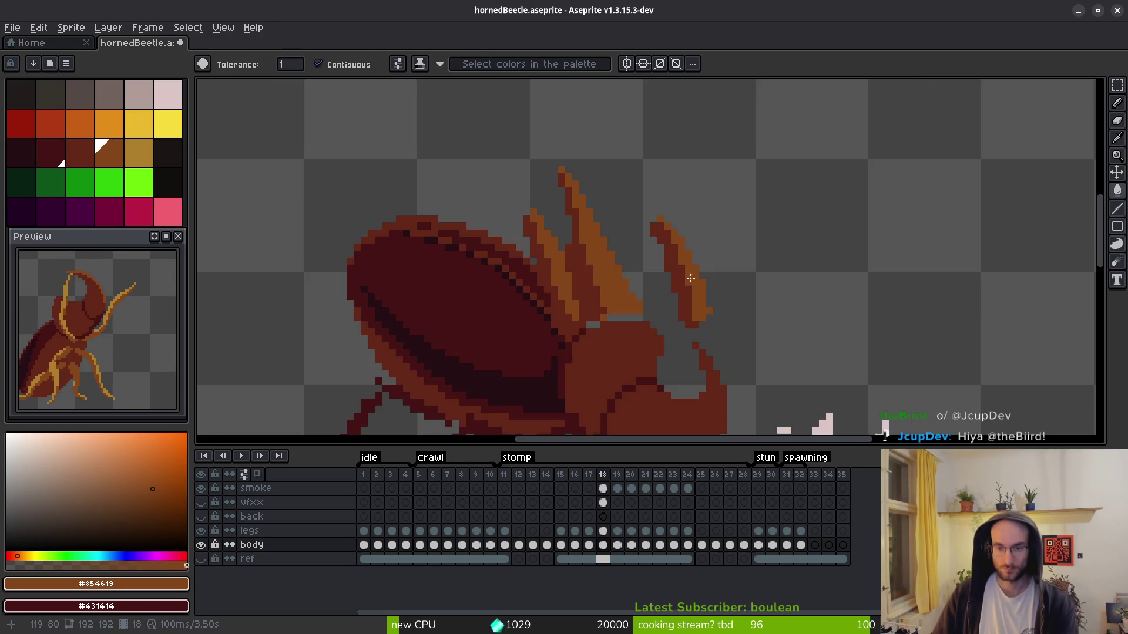
scroll(703, 310, "up", 3)
key("e")
left_click(592, 153)
left_click(593, 168)
key("b")
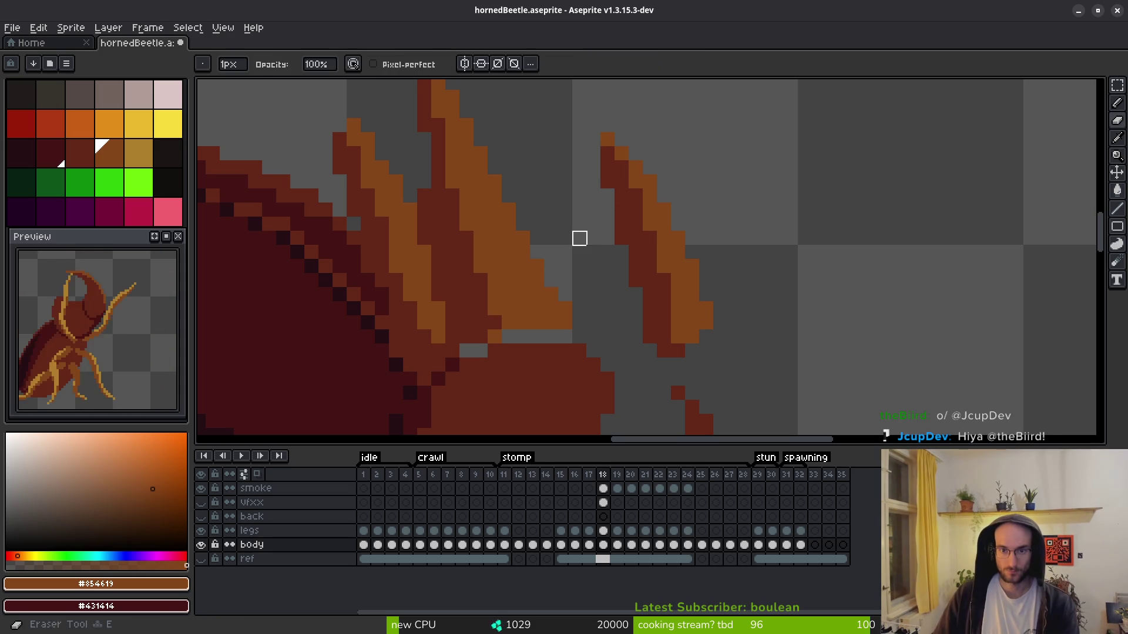
scroll(635, 252, "down", 3)
key("g")
scroll(645, 238, "up", 3)
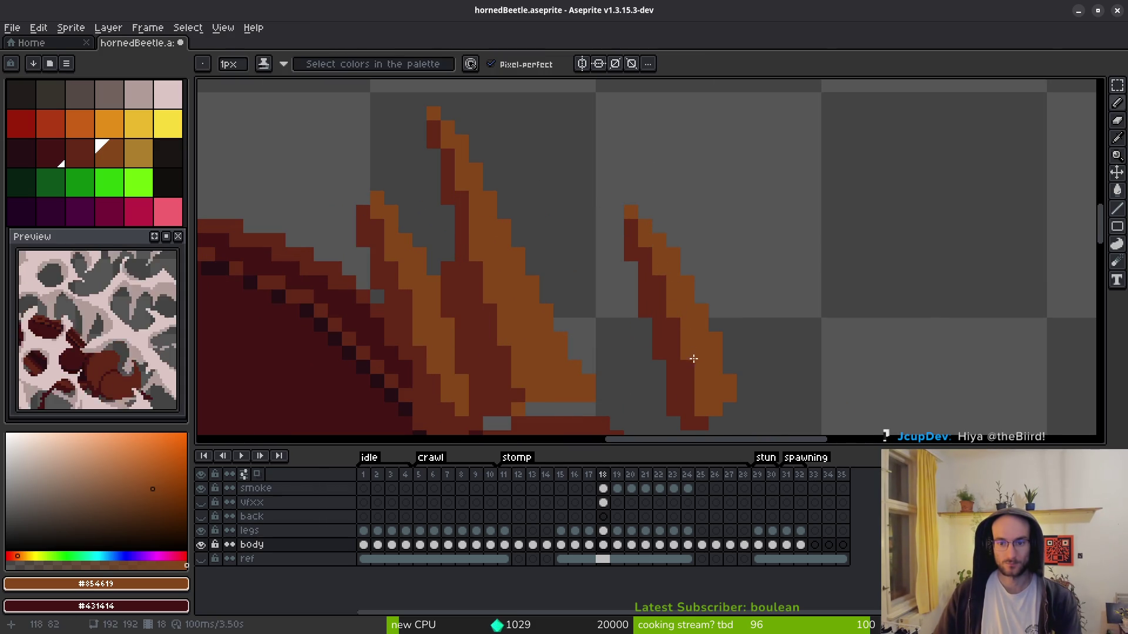
scroll(690, 356, "down", 3)
scroll(624, 354, "up", 4)
right_click(605, 297)
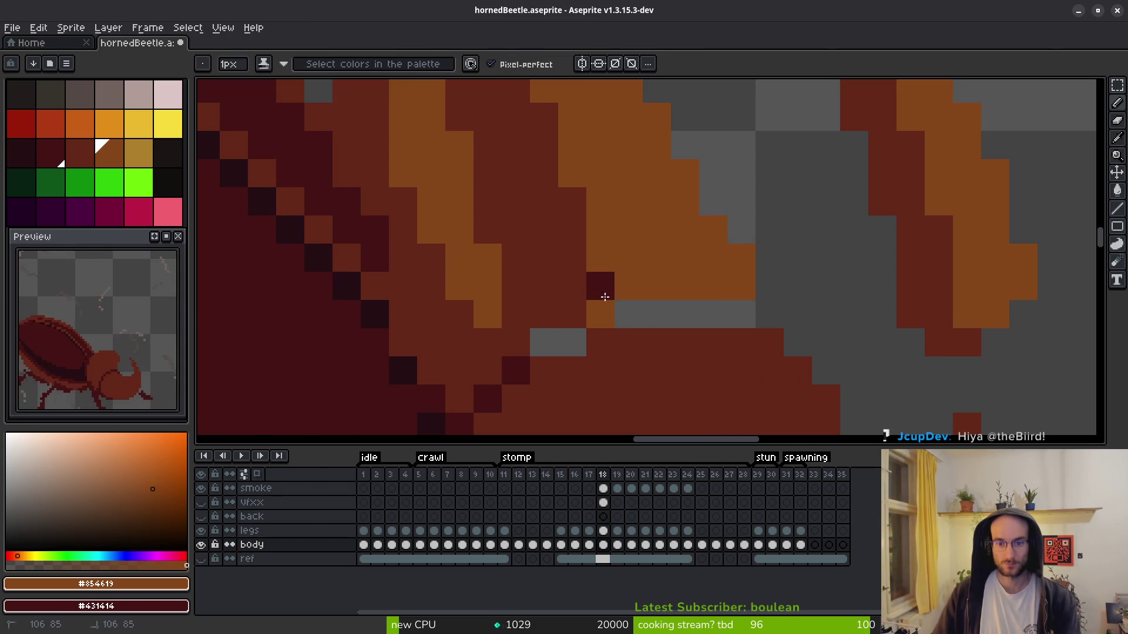
right_click(584, 290, "alt")
right_click(602, 310)
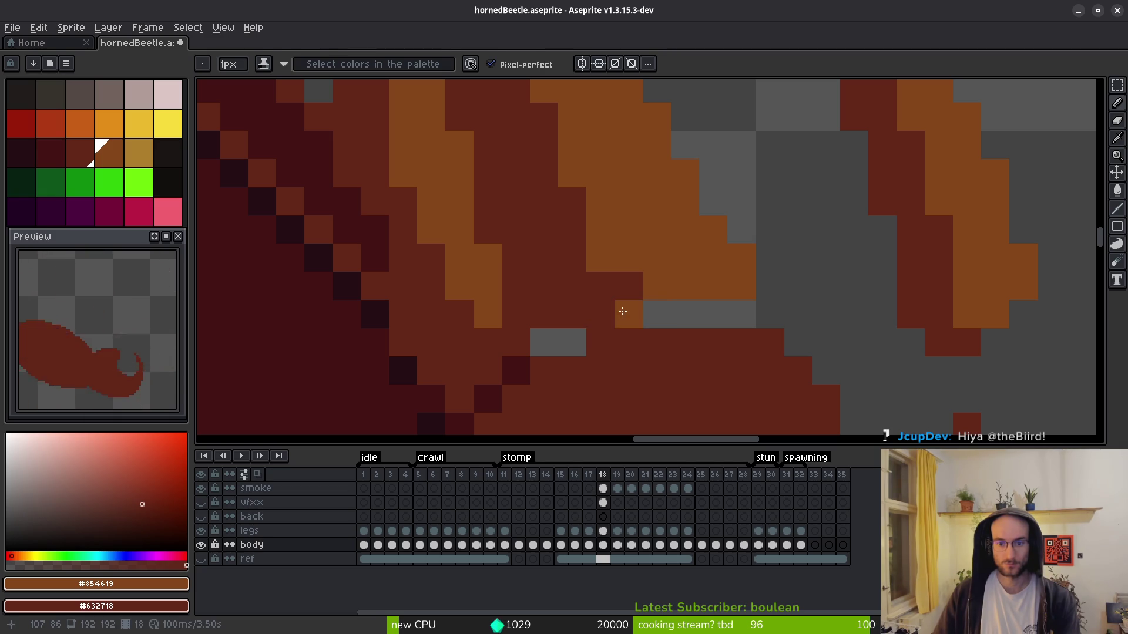
scroll(623, 311, "down", 1)
scroll(715, 312, "up", 1)
scroll(712, 282, "down", 3)
scroll(584, 302, "up", 3)
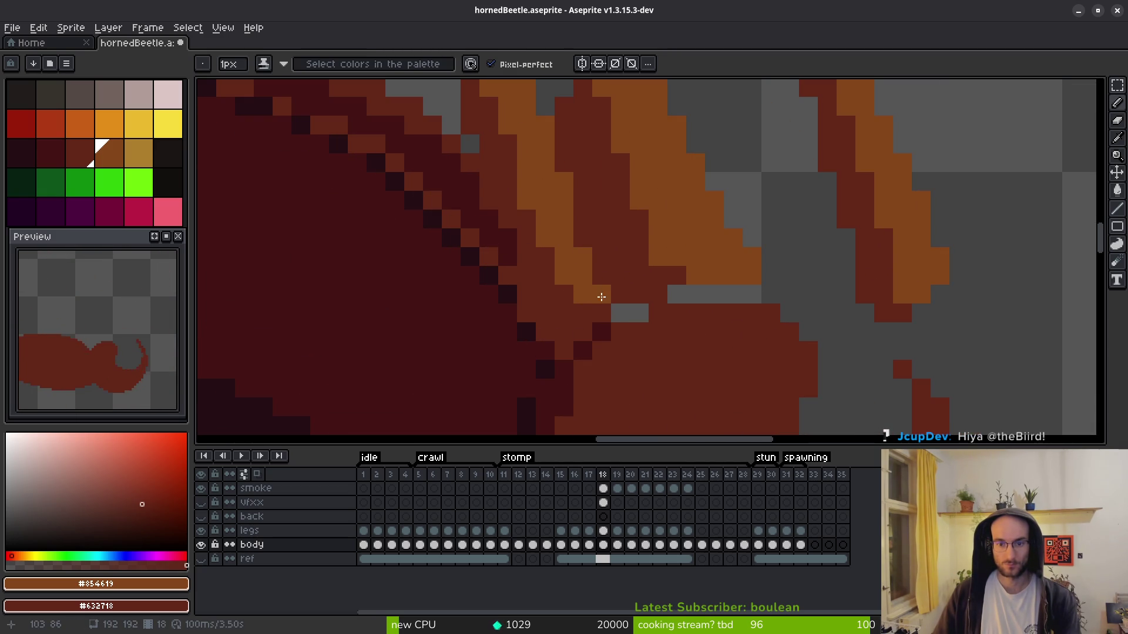
left_click_drag(597, 306, 587, 310)
scroll(576, 224, "down", 4)
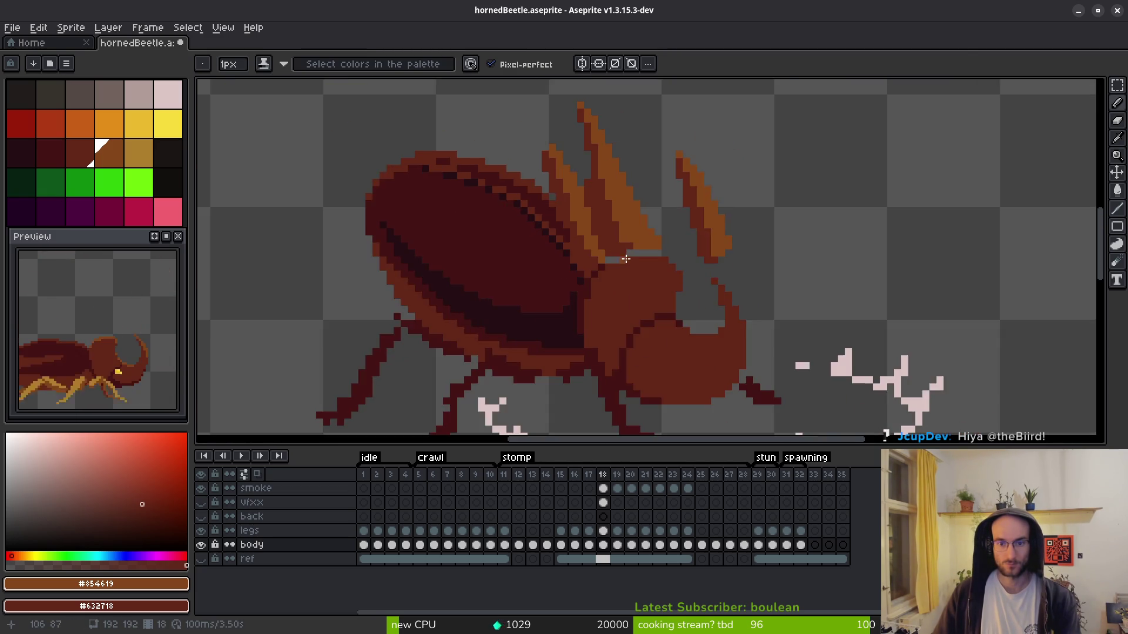
scroll(586, 223, "up", 4)
scroll(590, 232, "down", 3)
scroll(613, 255, "up", 5)
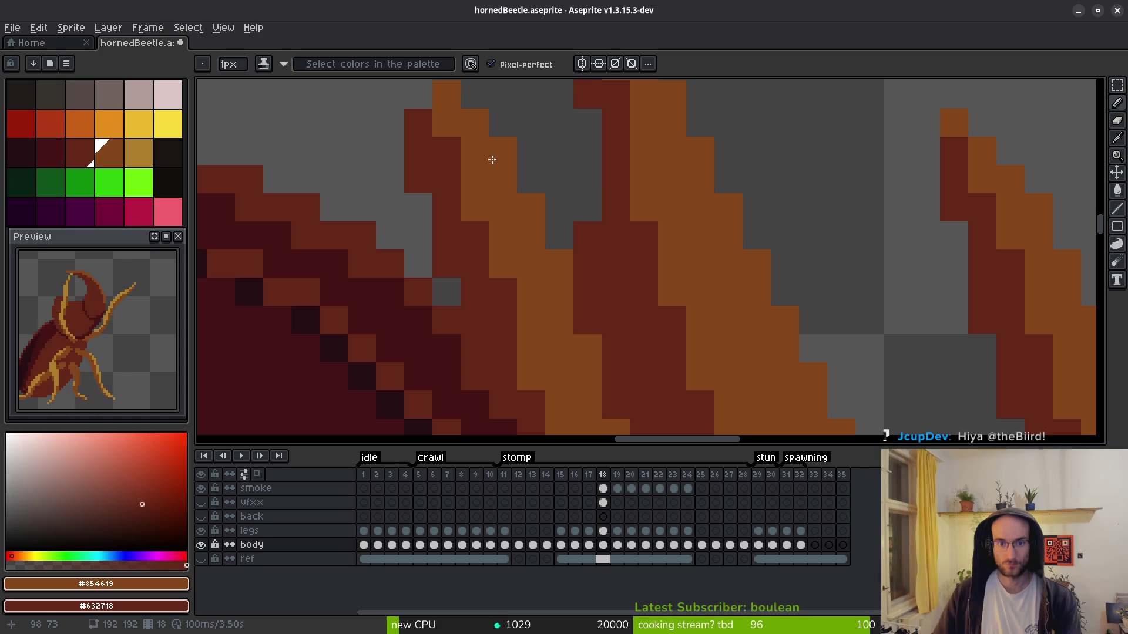
left_click_drag(492, 159, 517, 252)
scroll(492, 234, "down", 5)
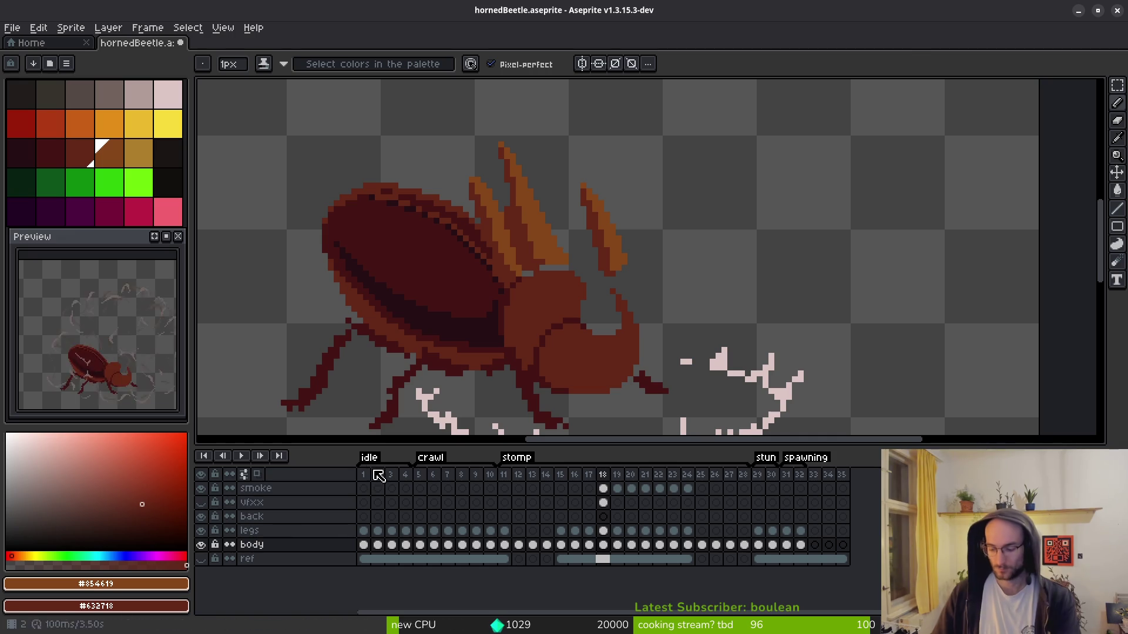
key("Return")
scroll(581, 318, "down", 2)
scroll(580, 318, "down", 2)
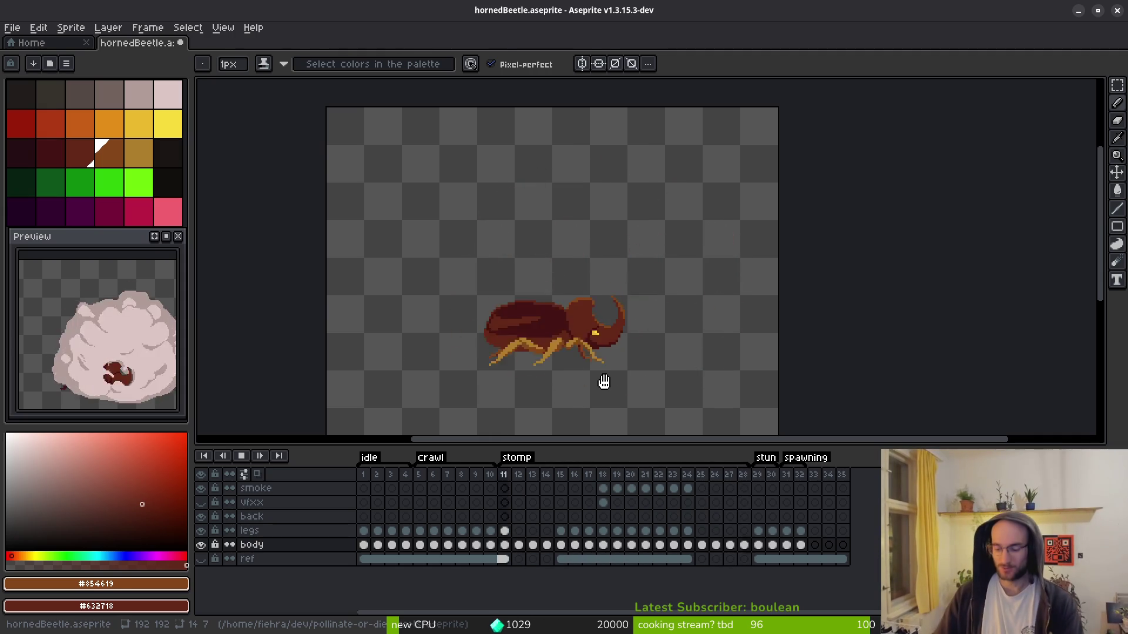
key("alt")
key("alt")
scroll(582, 304, "up", 3)
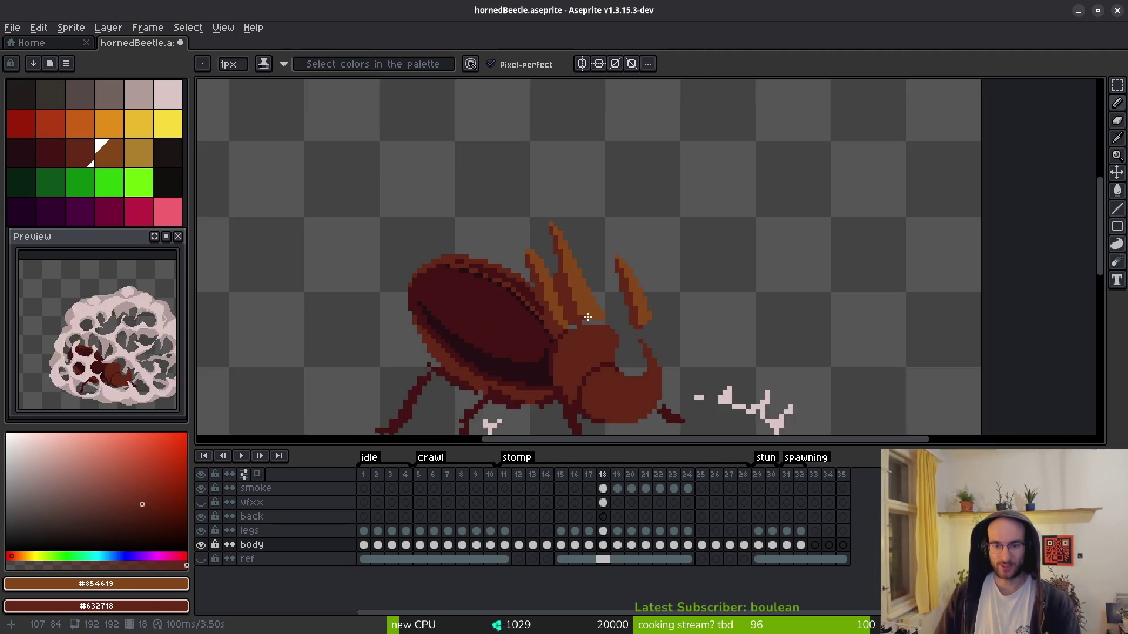
key("alt")
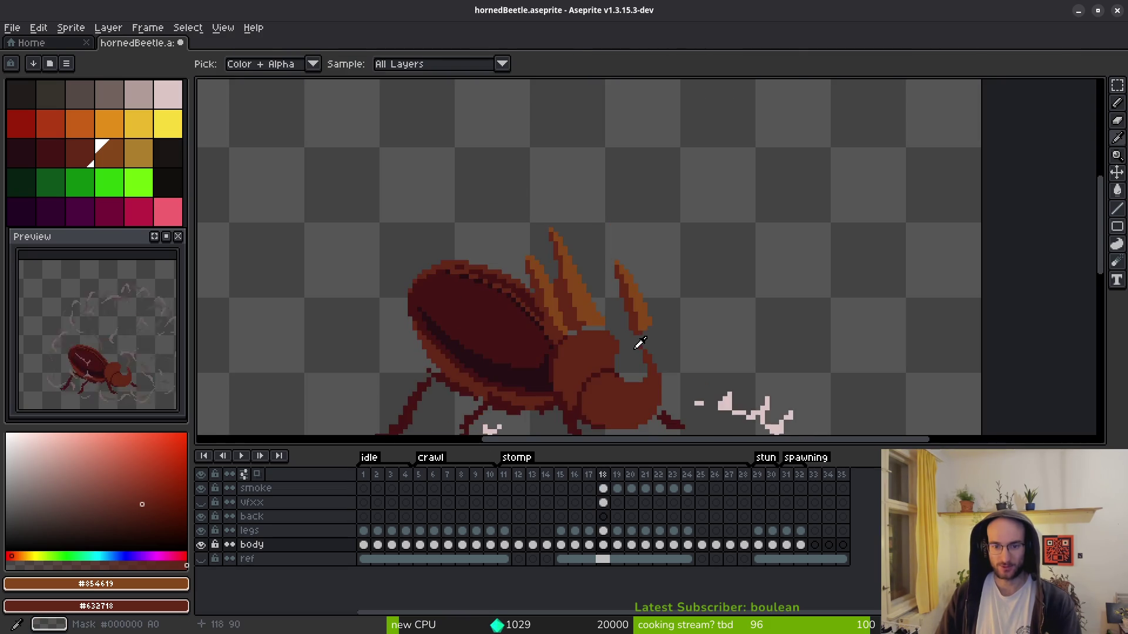
scroll(627, 351, "down", 3)
key("alt")
key("b")
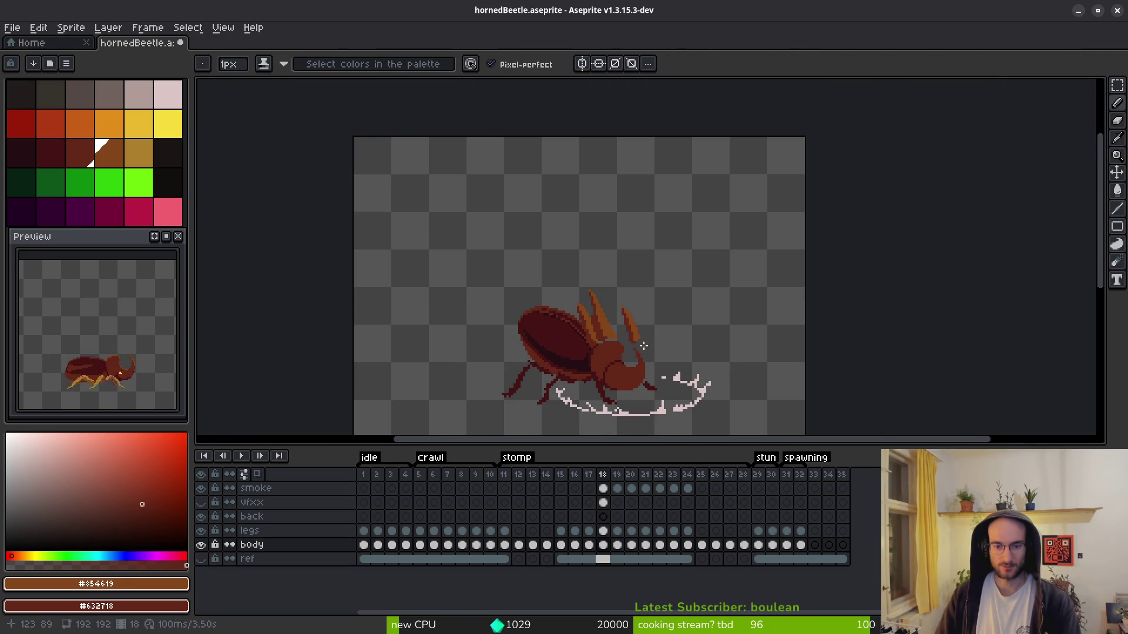
scroll(646, 347, "up", 5)
key("i")
left_click(523, 286, "alt")
left_click(503, 151)
- Paint dark red #632718 over the excess orange stripe pixels on the horn
left_click_drag(512, 167, 551, 343)
scroll(529, 246, "down", 2)
left_click_drag(512, 145, 585, 317)
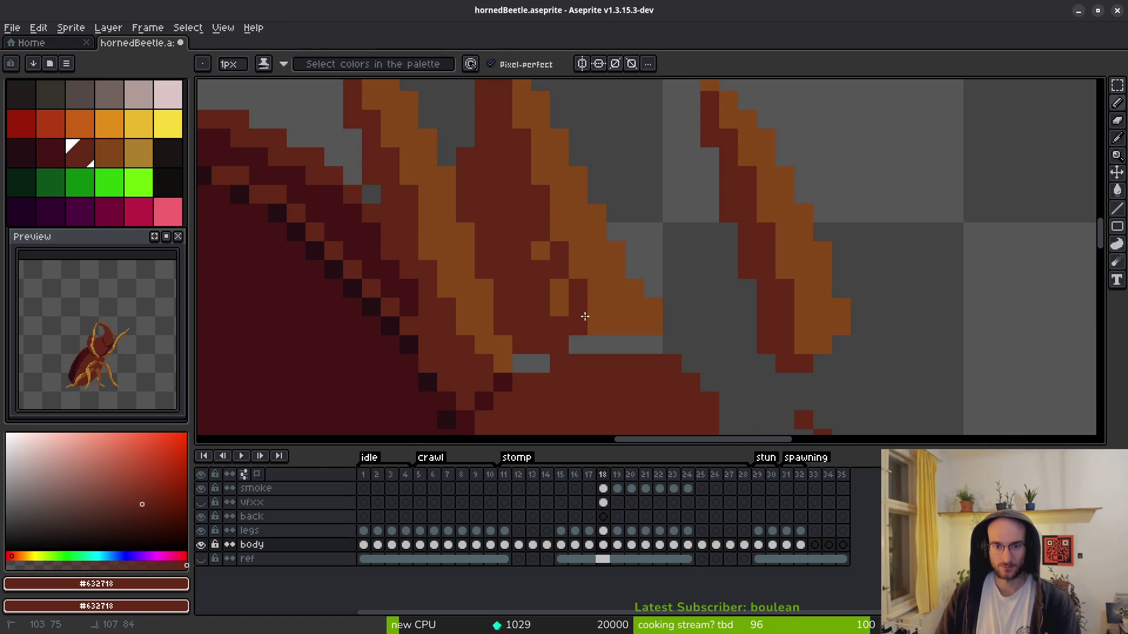
left_click(559, 307)
left_click(541, 251)
left_click(559, 235)
left_click(587, 345, "alt")
left_click(616, 344)
left_click(551, 306, "alt")
scroll(556, 229, "down", 1)
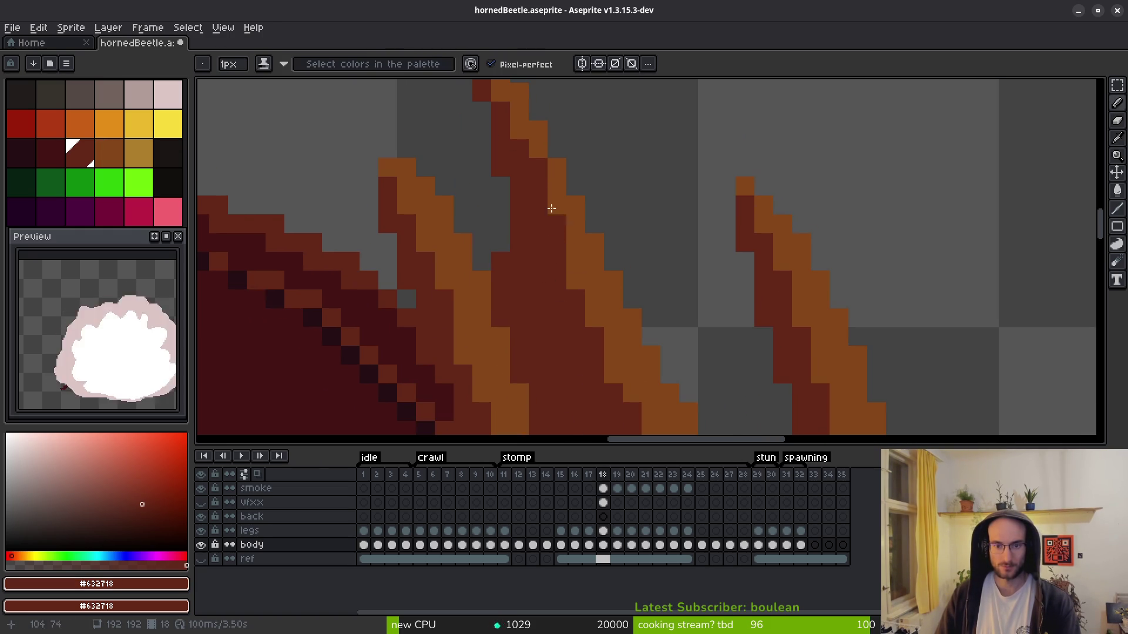
- Re-pick #632718 from the horn and darken another orange horn pixel
left_click(539, 152, "alt")
scroll(561, 232, "down", 1)
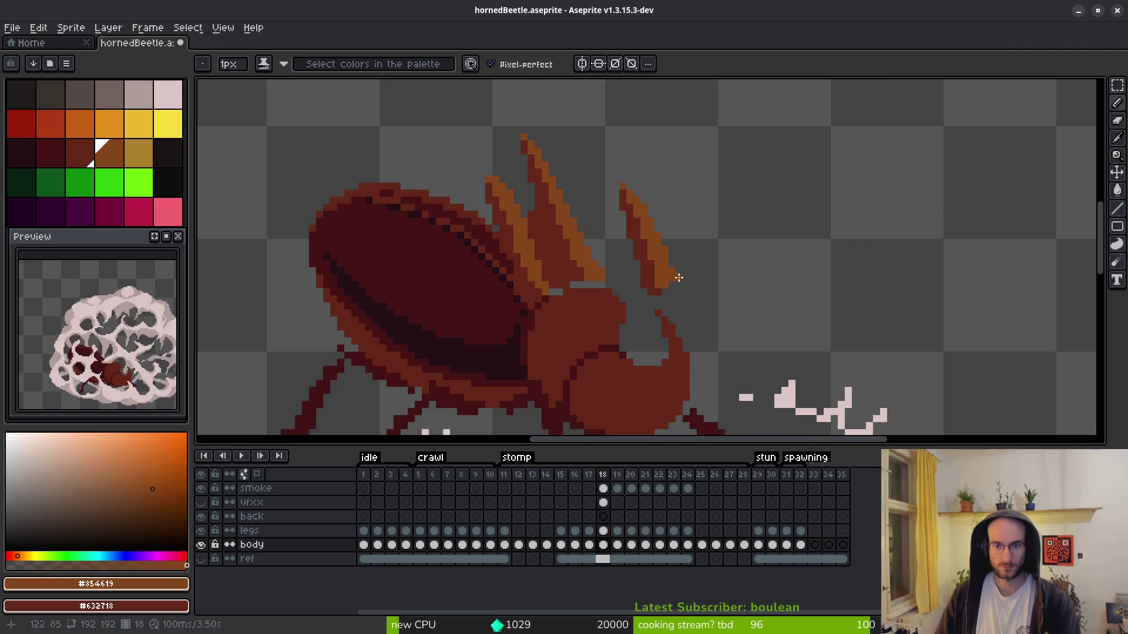
scroll(670, 276, "up", 2)
left_click(630, 205, "alt")
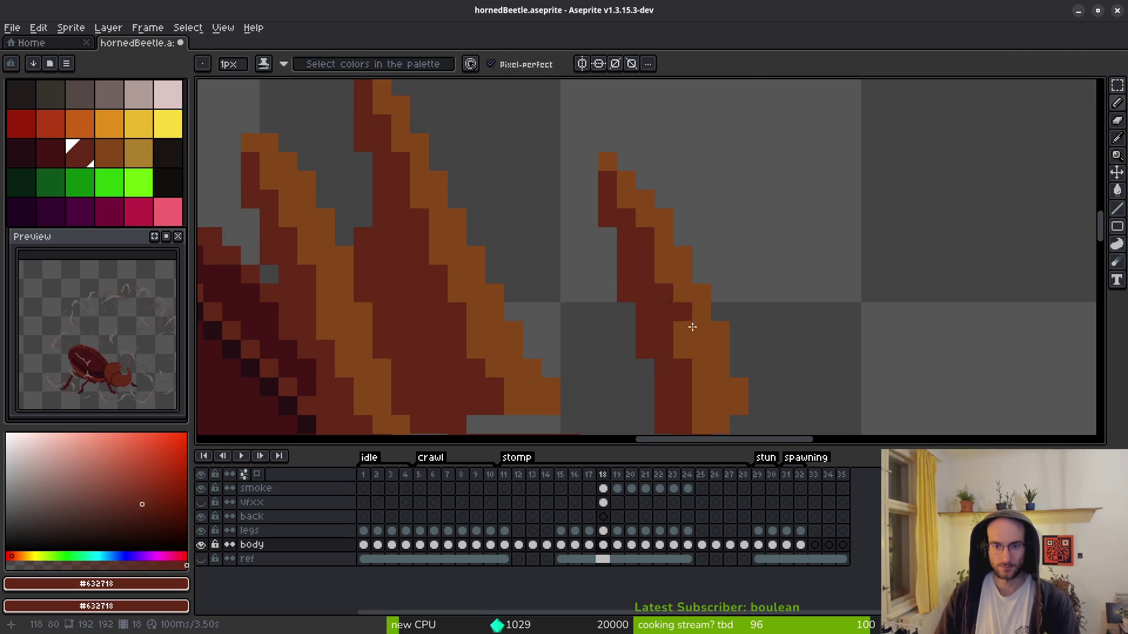
left_click(665, 256)
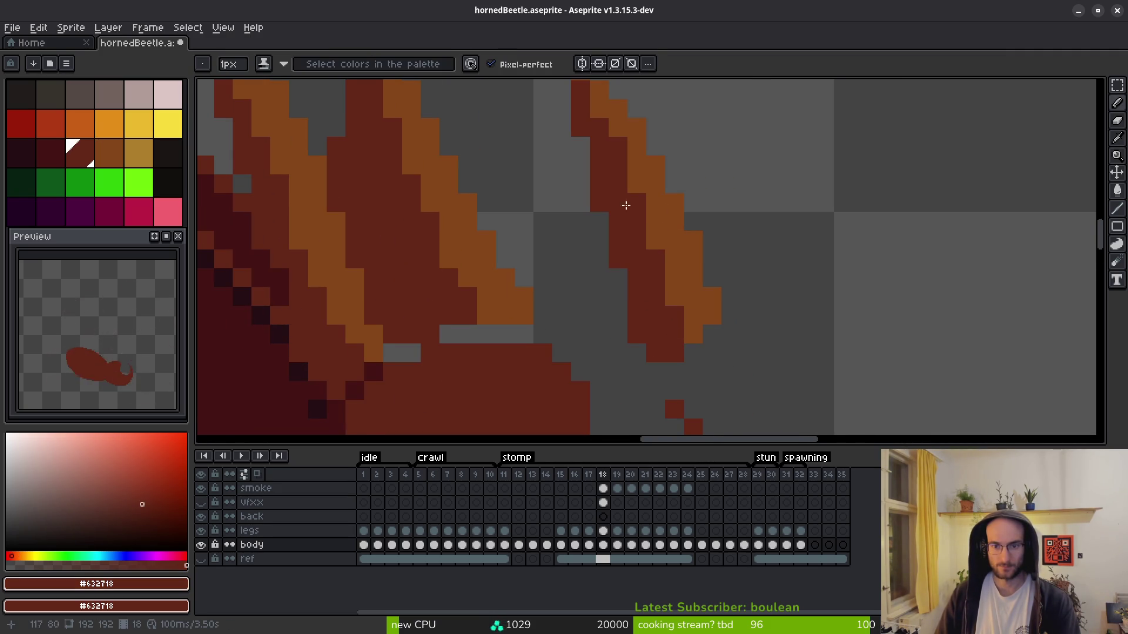
scroll(598, 160, "up", 1)
scroll(607, 246, "down", 2)
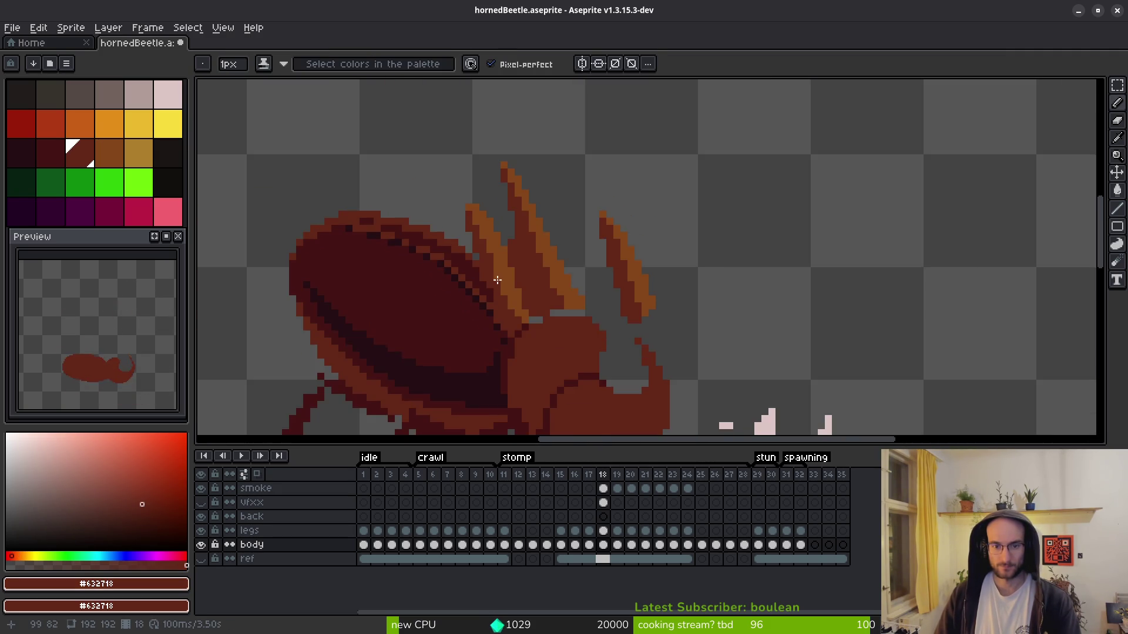
scroll(497, 293, "up", 2)
- Turn a diagonal run of horn pixels and the pixels near the tip dark red
left_click(505, 286)
left_click_drag(530, 351, 487, 249)
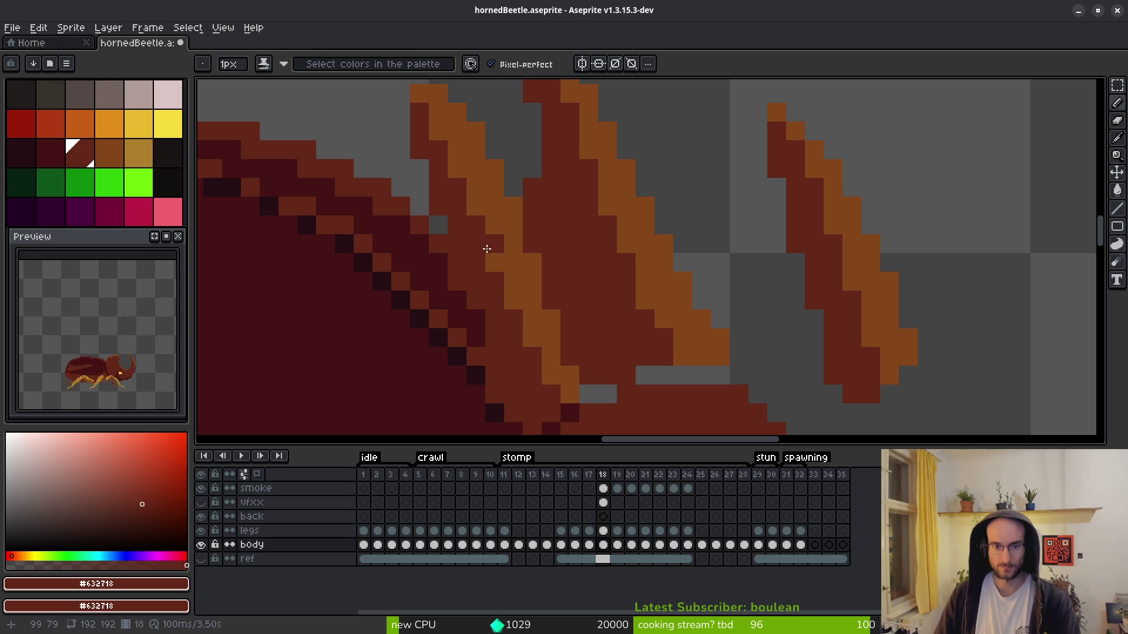
left_click(457, 168)
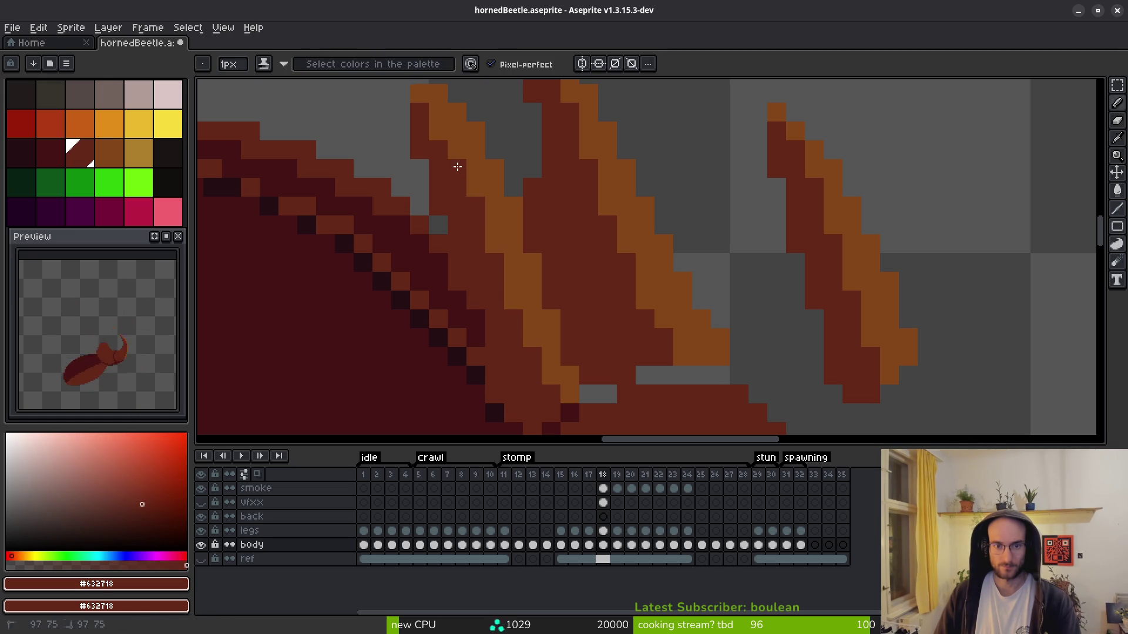
left_click(438, 112)
scroll(448, 182, "down", 3)
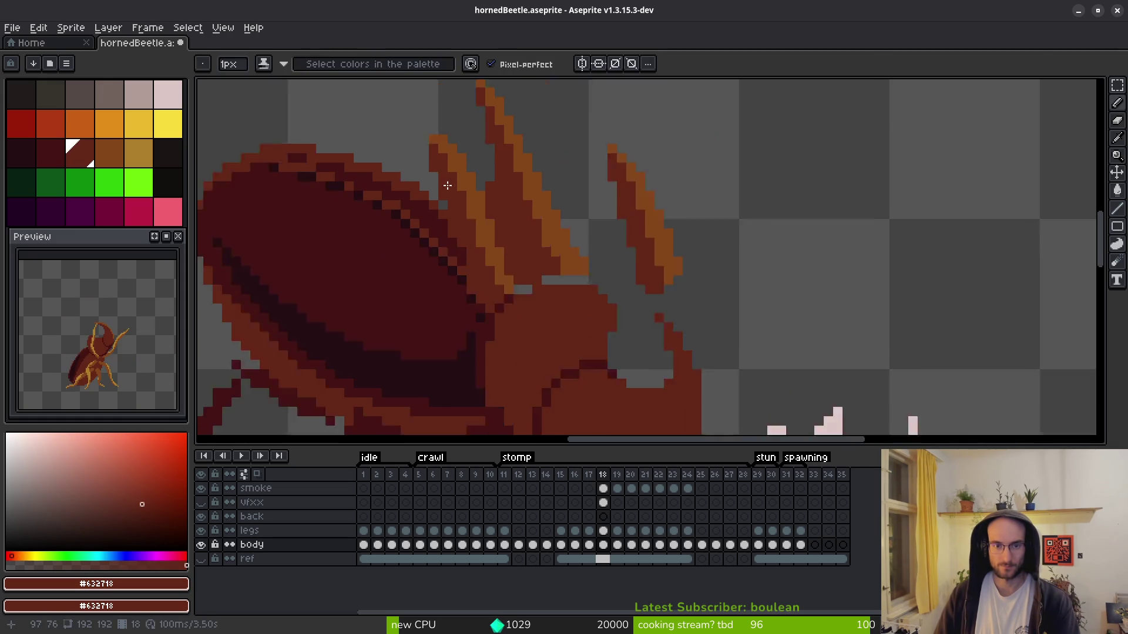
scroll(466, 221, "up", 3)
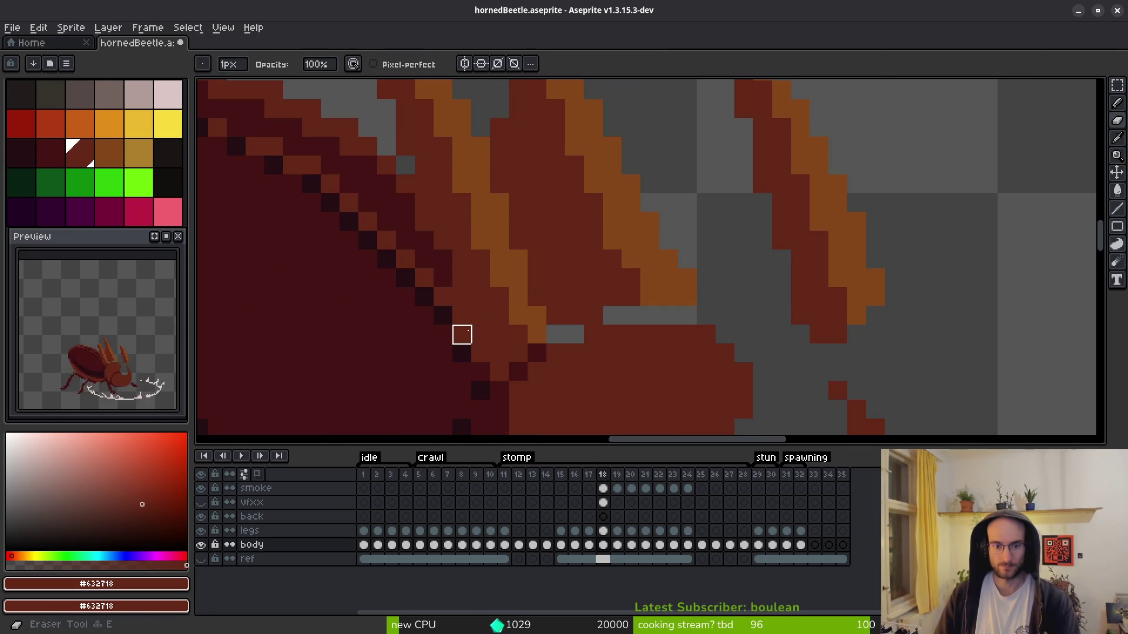
scroll(485, 341, "down", 5)
scroll(511, 349, "down", 2)
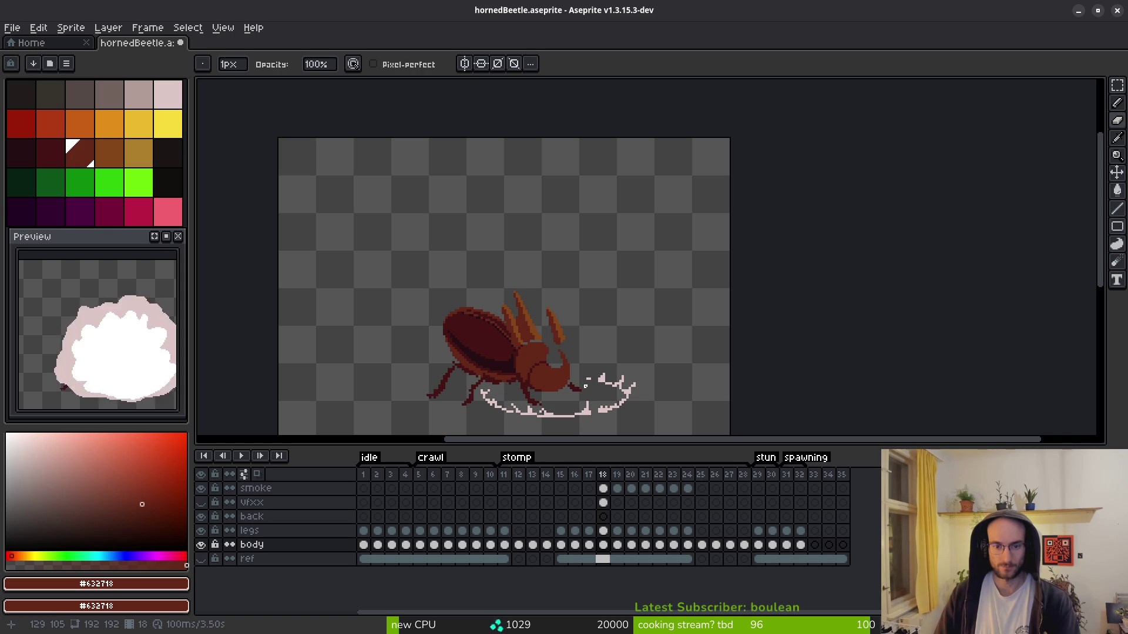
scroll(585, 386, "down", 1)
scroll(513, 336, "up", 1)
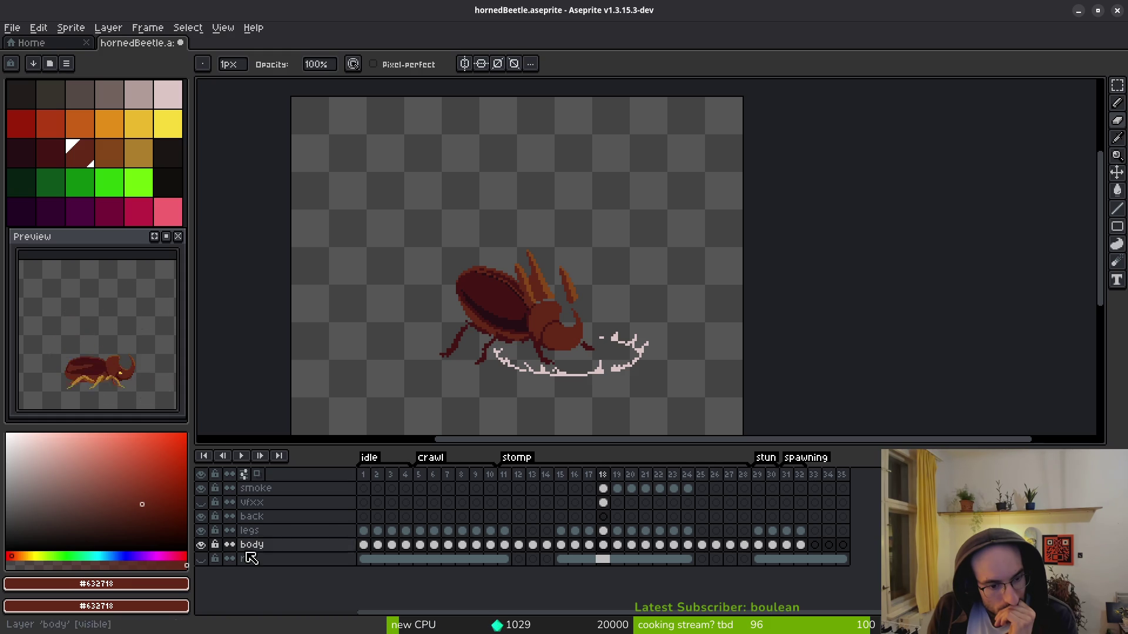
- Show the vfxx streaks to compare frames 18 and 19, then hide the layer again
left_click(201, 503)
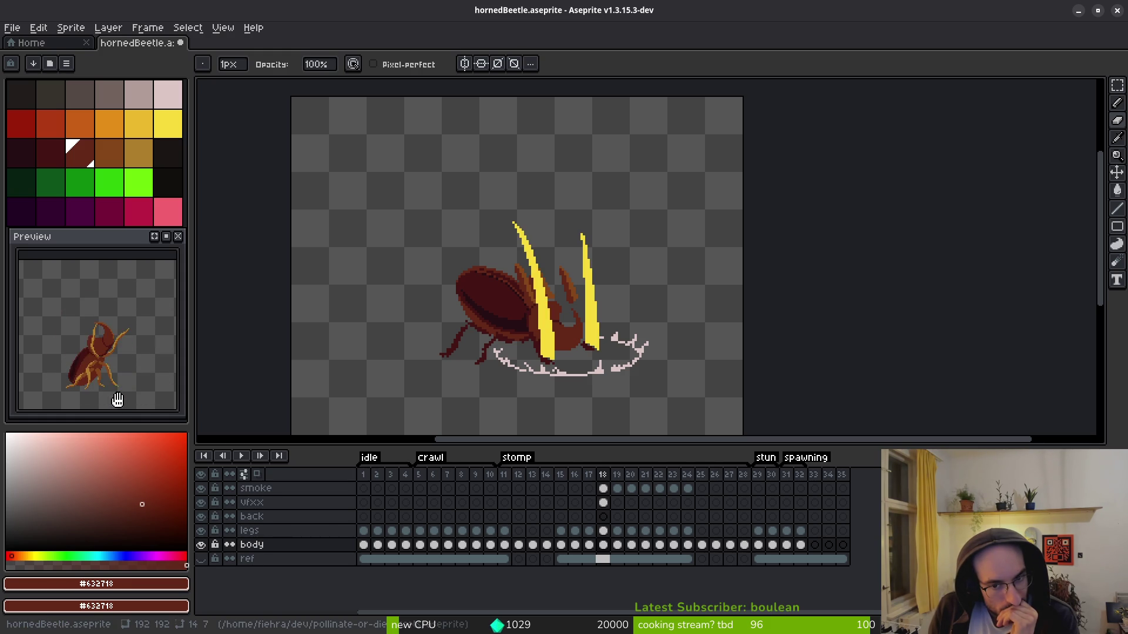
key("Right")
key("Left")
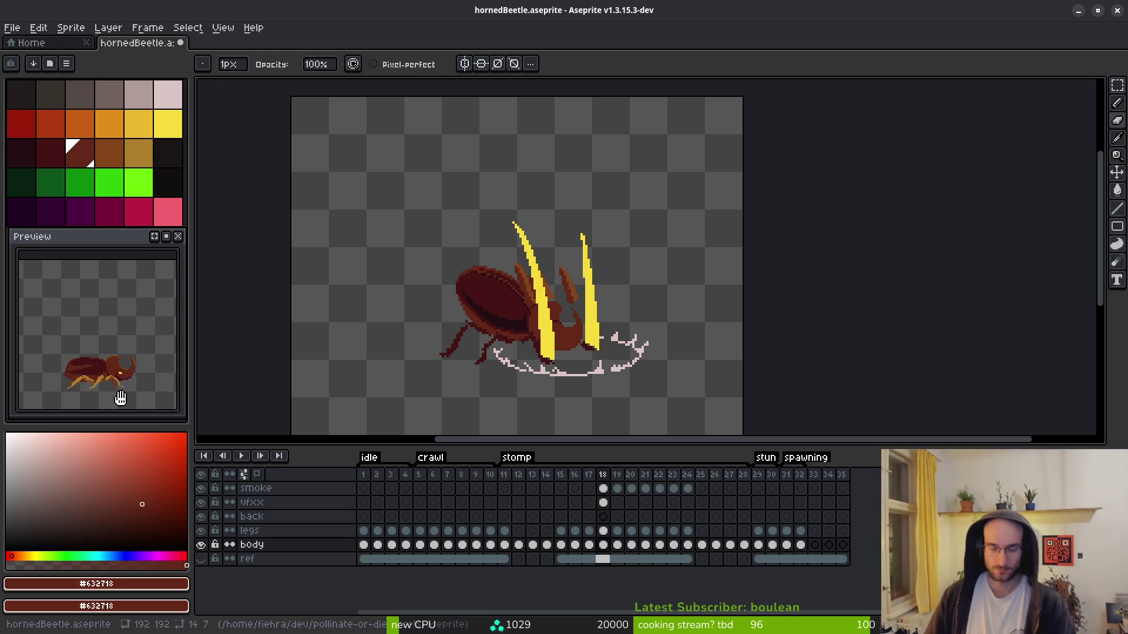
left_click(201, 503)
scroll(566, 319, "up", 3)
- Lasso-select the beetle's head, including its lower area
key("shift+w")
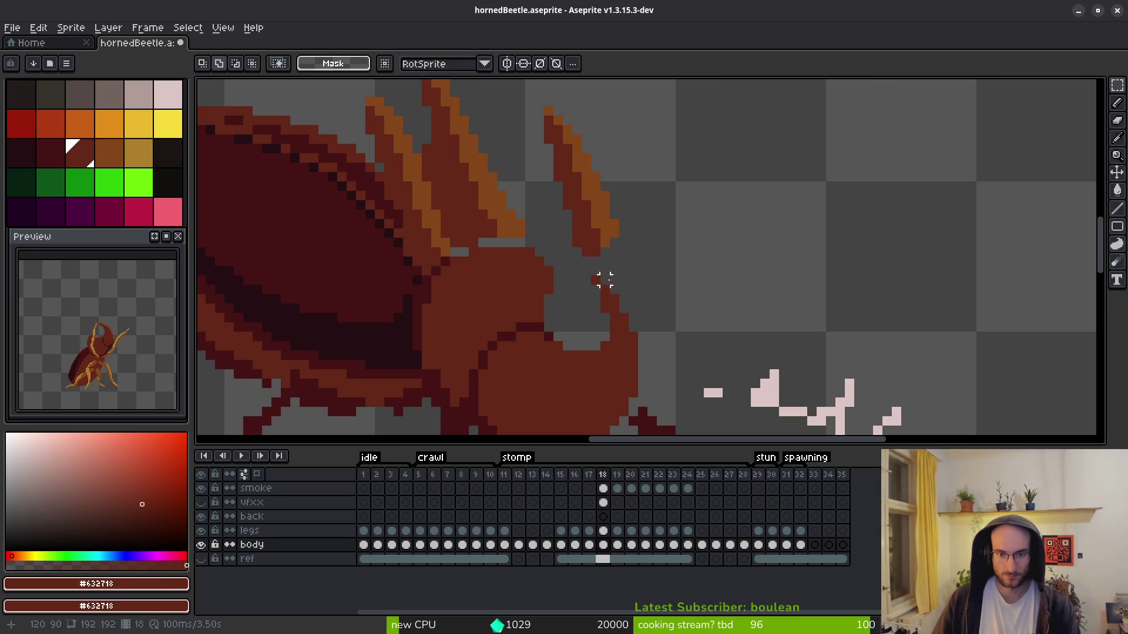
scroll(614, 308, "down", 2)
scroll(629, 269, "up", 1)
mouse_move(646, 199)
left_mouse_down()
mouse_move(598, 171)
mouse_move(502, 191)
left_mouse_up()
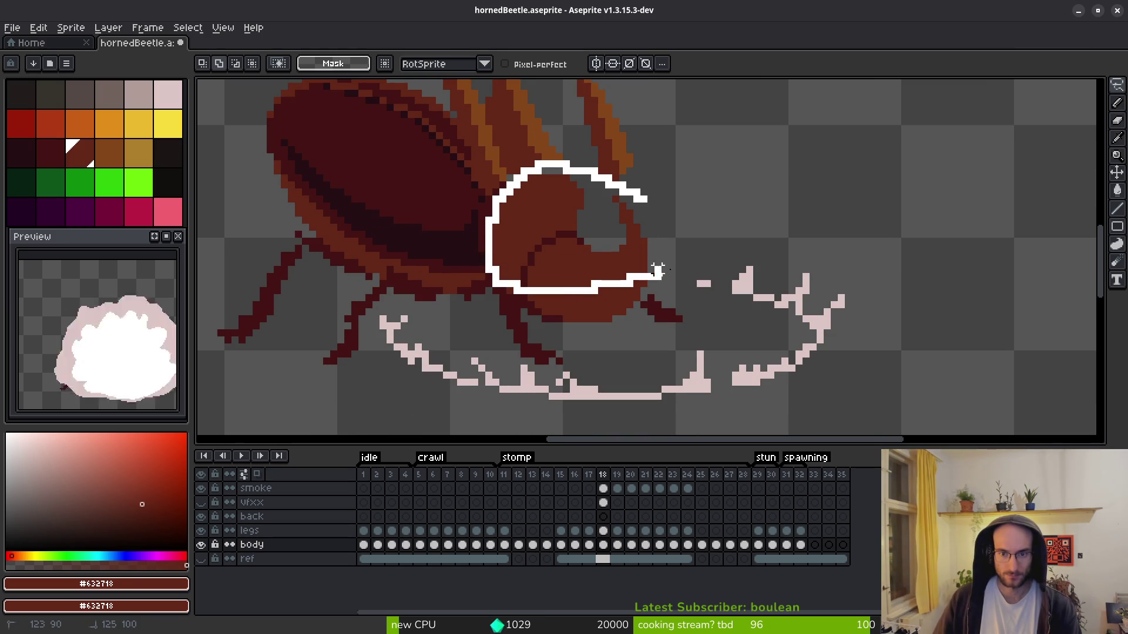
left_click_drag(633, 204, 640, 202)
mouse_move(676, 282)
left_mouse_down()
mouse_move(505, 290)
mouse_move(668, 260)
left_mouse_up()
- Stretch the selected head taller, move it up 15 px and commit
mouse_move(701, 356)
left_mouse_down()
mouse_move(748, 396)
mouse_move(730, 441)
mouse_move(717, 221)
mouse_move(727, 231)
left_mouse_up()
scroll(722, 271, "down", 1)
scroll(669, 364, "up", 2)
mouse_move(666, 365)
left_mouse_down()
mouse_move(658, 272)
mouse_move(671, 281)
mouse_move(660, 271)
left_mouse_up()
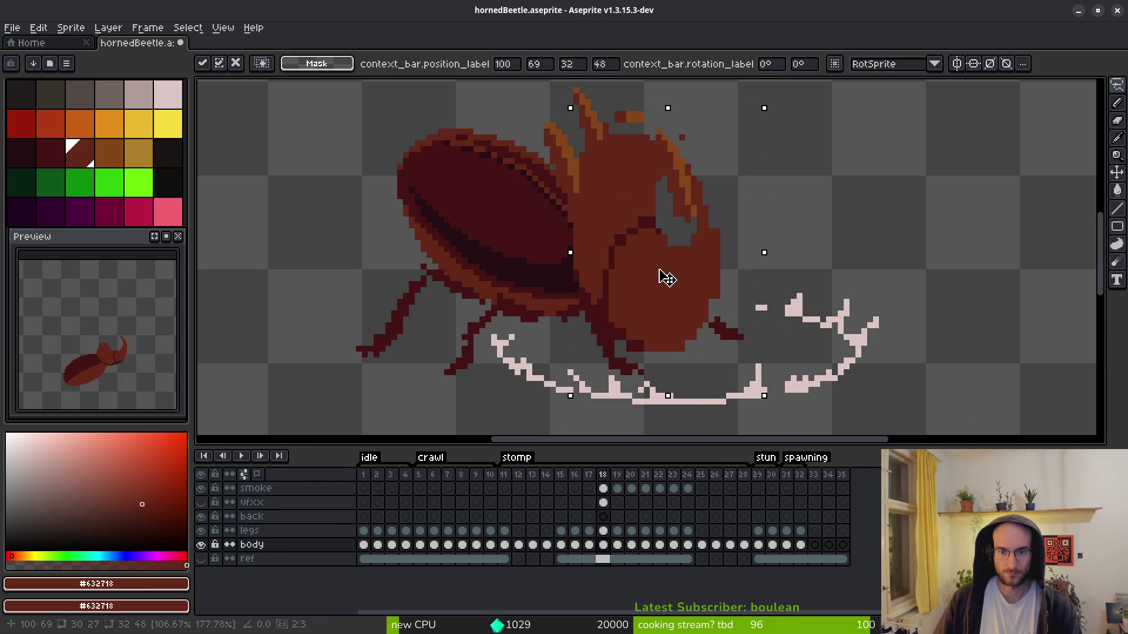
left_click(143, 406)
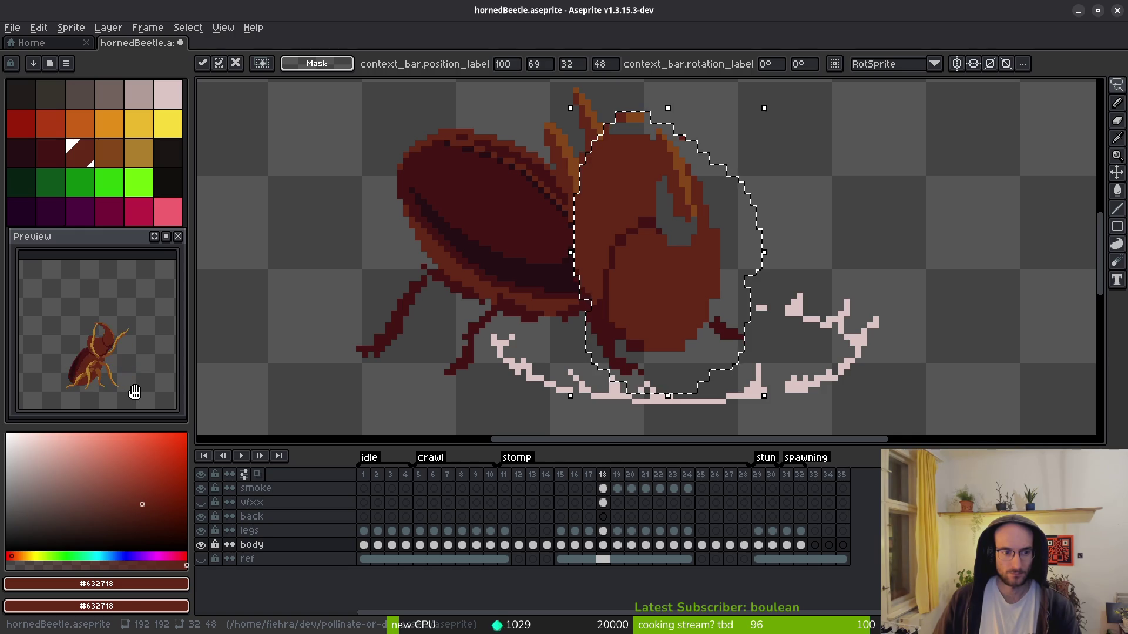
scroll(687, 327, "down", 1)
key("Return")
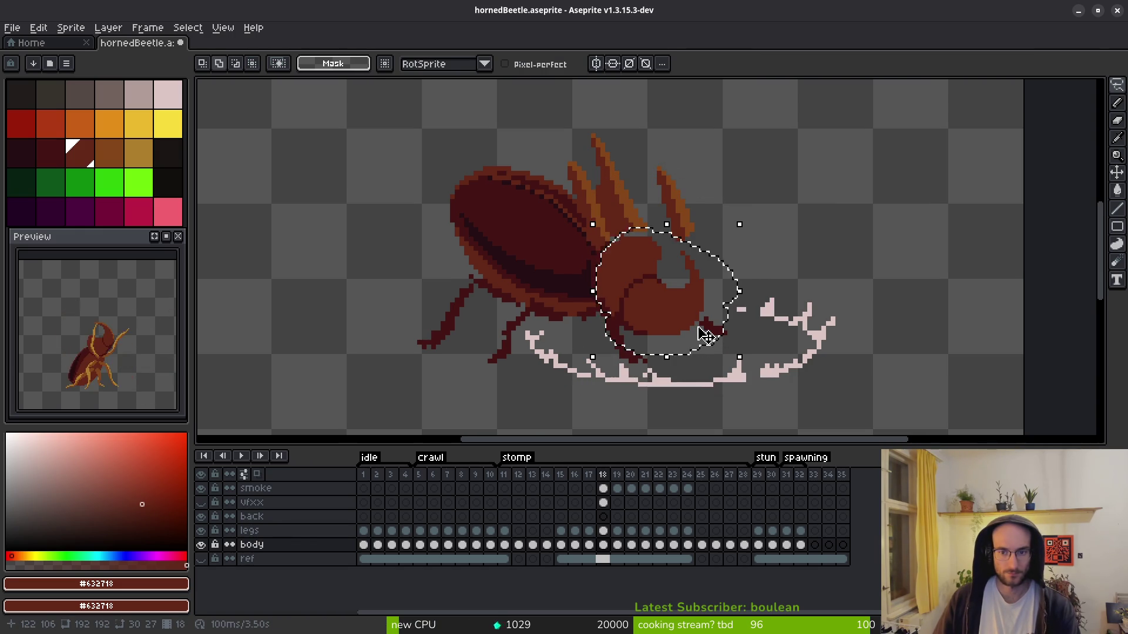
- Reposition the head up and right, nudge it, rotate it about 8.5° and apply
mouse_move(739, 356)
left_mouse_down()
mouse_move(742, 390)
mouse_move(720, 410)
left_mouse_up()
mouse_move(658, 335)
left_mouse_down()
mouse_move(675, 353)
mouse_move(671, 306)
mouse_move(747, 348)
mouse_move(707, 331)
left_mouse_up()
scroll(725, 257, "down", 2)
key("Up")
key("Up")
key("Up")
key("Left")
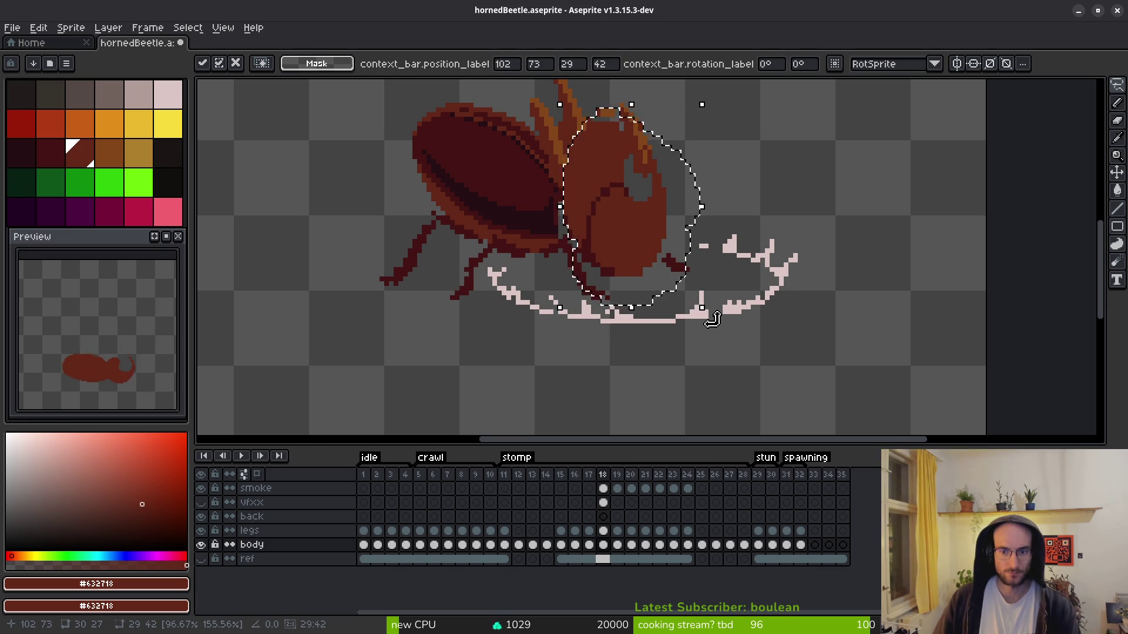
left_click_drag(708, 323, 735, 317)
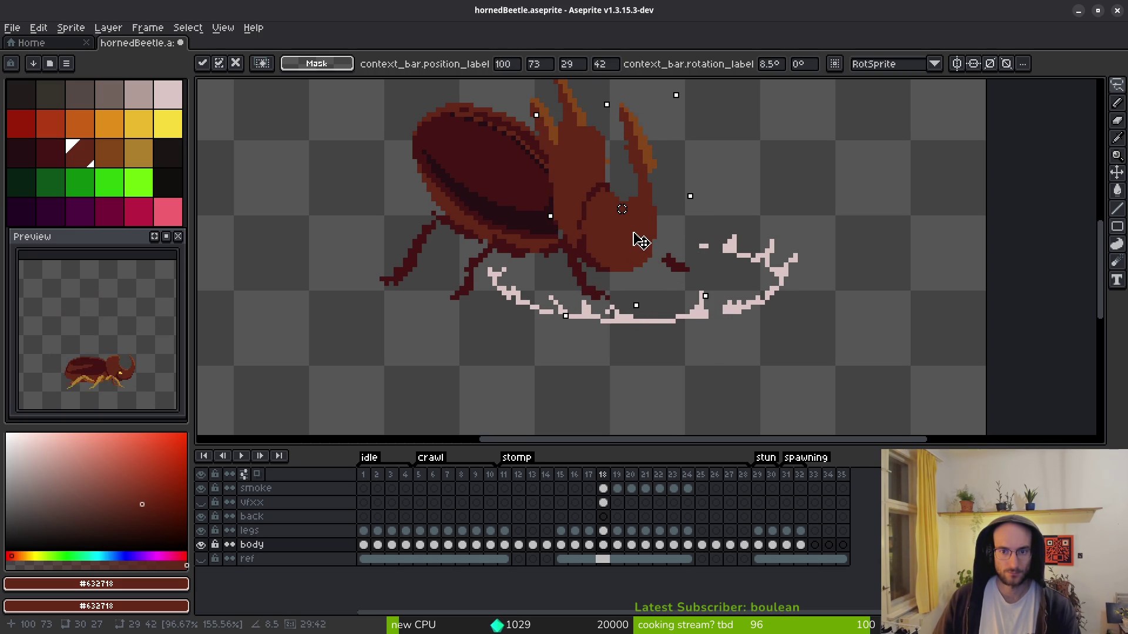
key("Return")
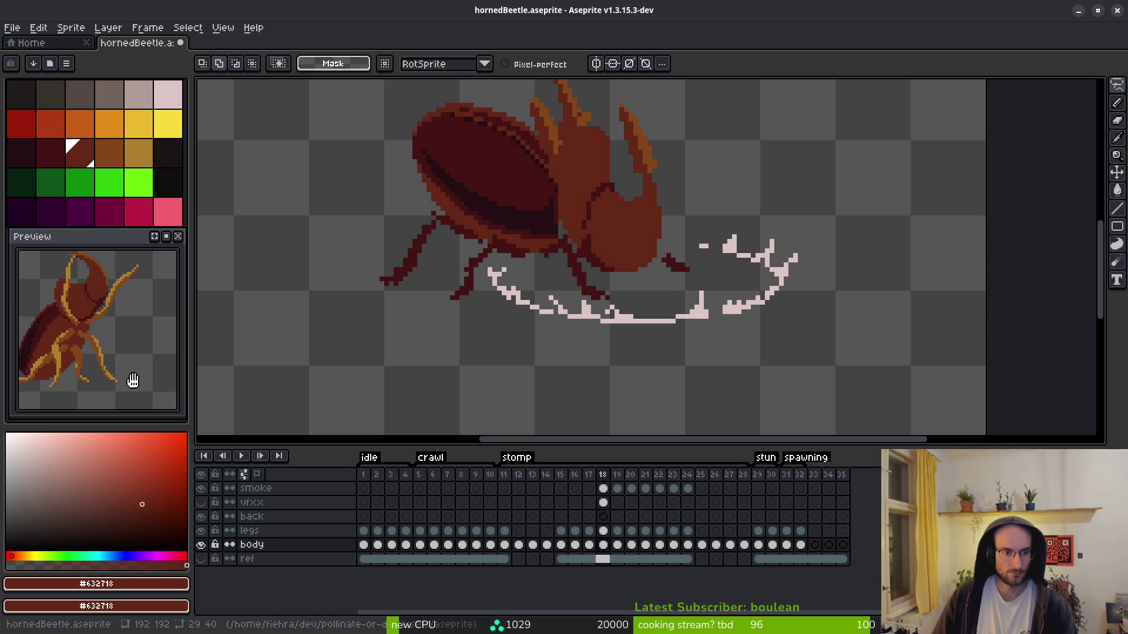
- Erase stray pixels along the small front horn and its left edge
scroll(554, 233, "up", 1)
scroll(627, 296, "up", 1)
key("e")
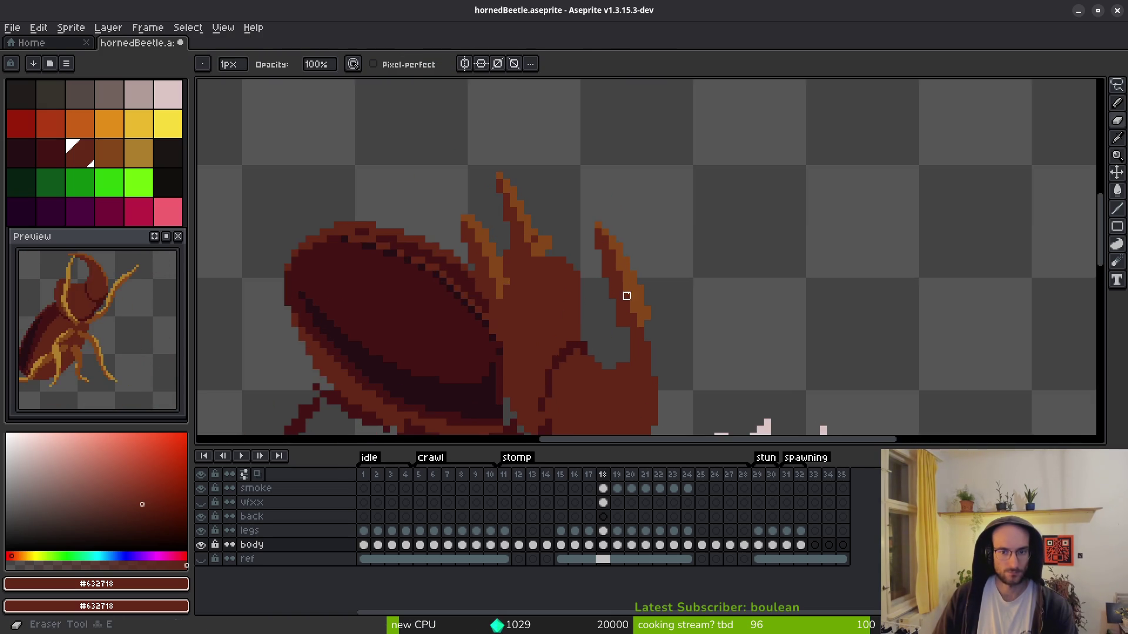
scroll(626, 295, "up", 1)
mouse_move(647, 332)
left_mouse_down()
mouse_move(589, 201)
mouse_move(607, 221)
left_mouse_up()
left_click(552, 238)
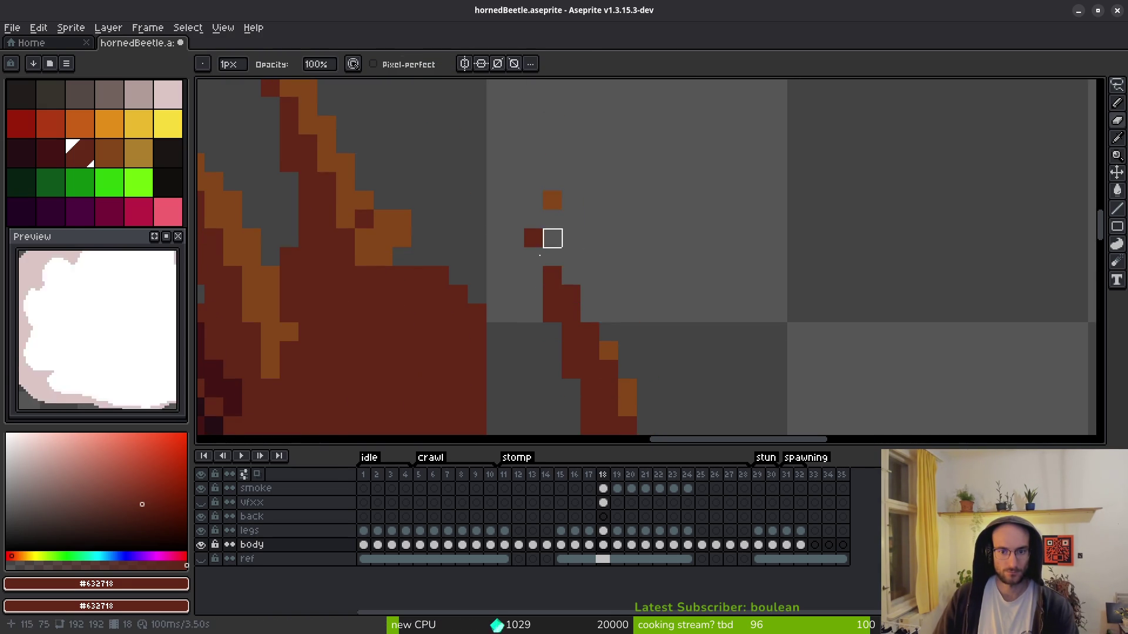
scroll(552, 238, "down", 3)
scroll(553, 238, "right", 2)
left_click_drag(521, 337, 501, 279)
left_click_drag(483, 242, 464, 168)
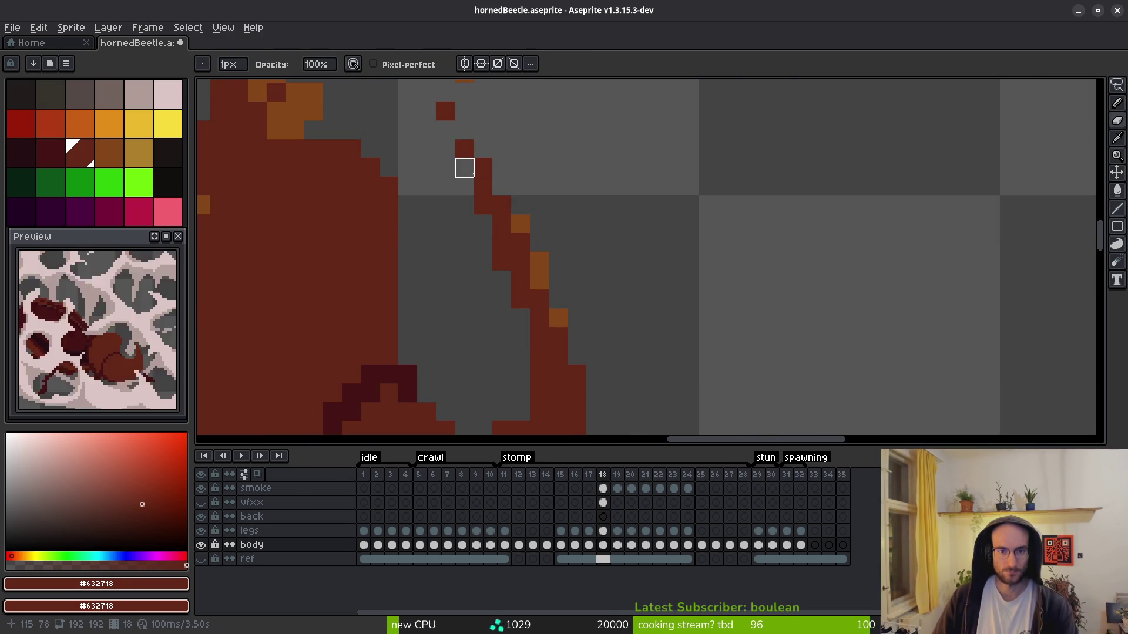
- Erase further strokes of dark horn pixels, including a vertical strip through the horn
scroll(464, 168, "up", 2)
left_click_drag(521, 368, 446, 158)
scroll(565, 331, "down", 3)
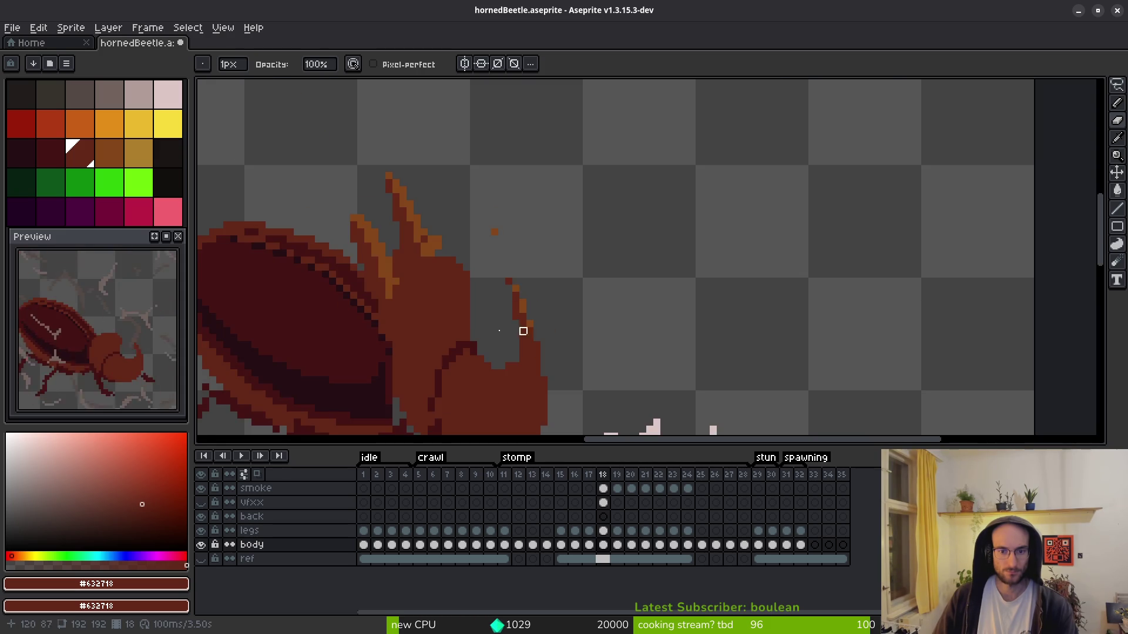
scroll(544, 298, "up", 3)
mouse_move(516, 256)
left_mouse_down()
mouse_move(451, 262)
mouse_move(545, 227)
left_mouse_up()
left_click_drag(470, 170, 533, 217)
scroll(456, 229, "down", 4)
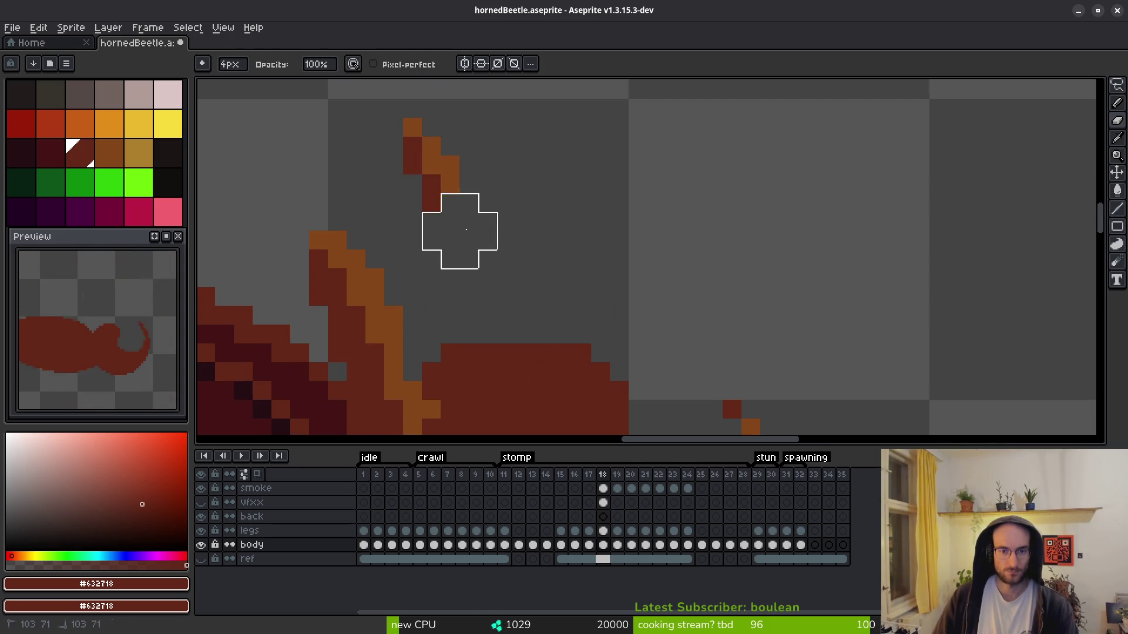
scroll(508, 211, "up", 2)
left_click_drag(509, 294, 508, 138)
scroll(482, 132, "up", 1)
- Undo the last erasing, then clear the remaining orange horn tip beside the head
key("ctrl+z")
key("ctrl+z")
key("ctrl+z")
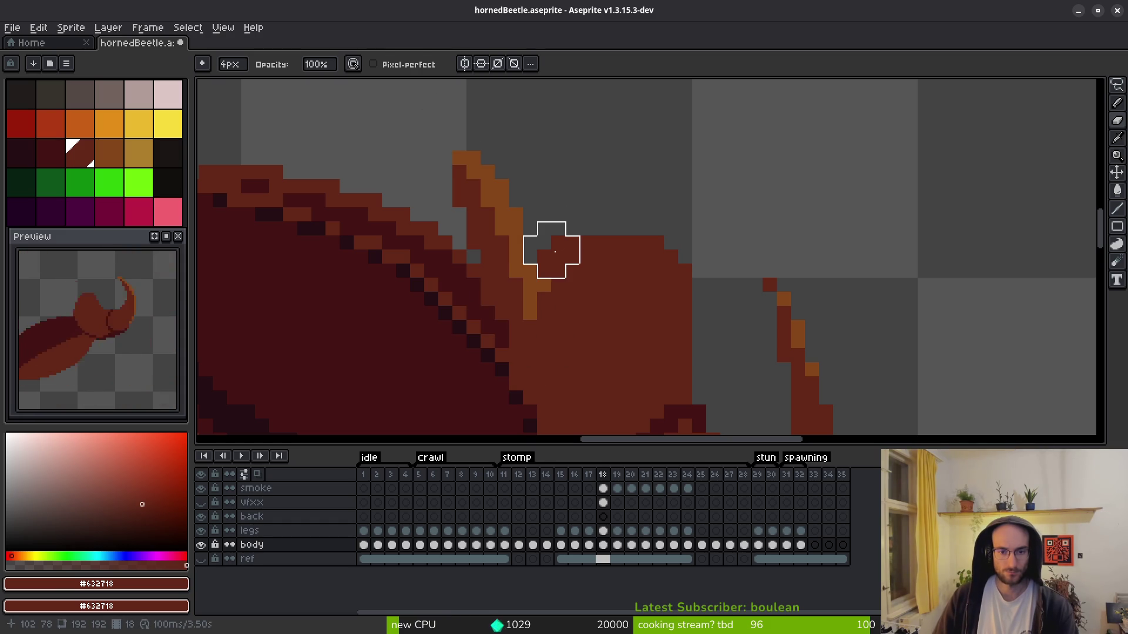
key("alt")
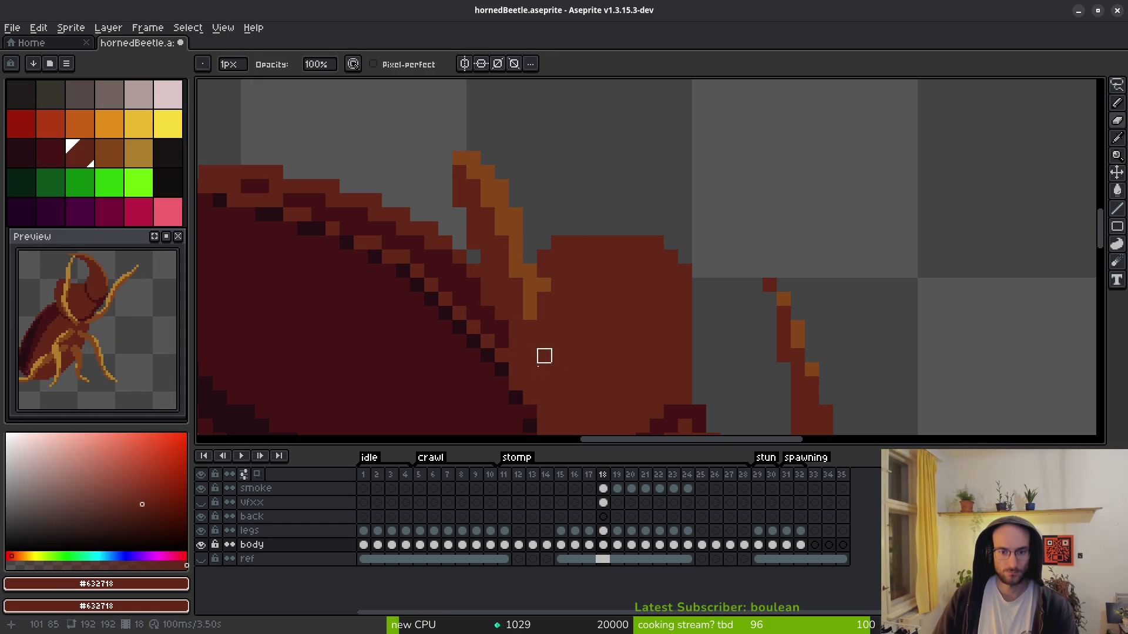
left_click_drag(530, 370, 530, 242)
mouse_move(516, 342)
left_mouse_down()
mouse_move(446, 202)
mouse_move(516, 285)
left_mouse_up()
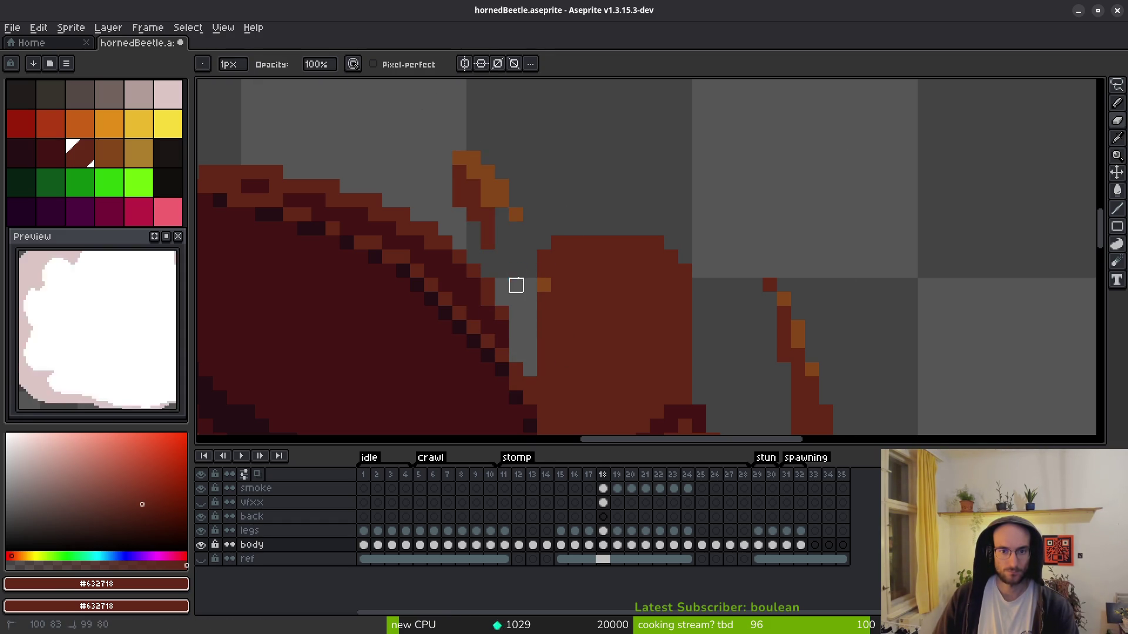
mouse_move(501, 229)
left_mouse_down()
mouse_move(458, 156)
mouse_move(502, 201)
left_mouse_up()
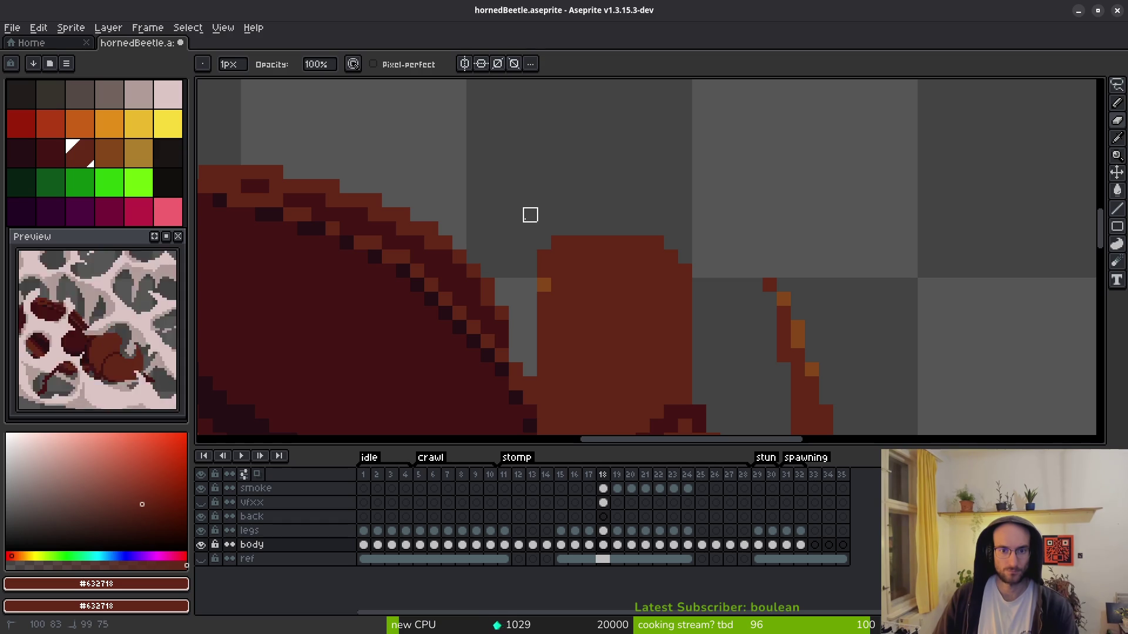
scroll(599, 347, "down", 3)
scroll(579, 282, "up", 2)
- Fill the gap beside the head with body red #632718 and sample outline colour #431414
key("b")
scroll(549, 238, "up", 2)
mouse_move(549, 238)
left_mouse_down()
mouse_move(536, 221)
mouse_move(536, 325)
left_mouse_up()
left_click(498, 266, "alt")
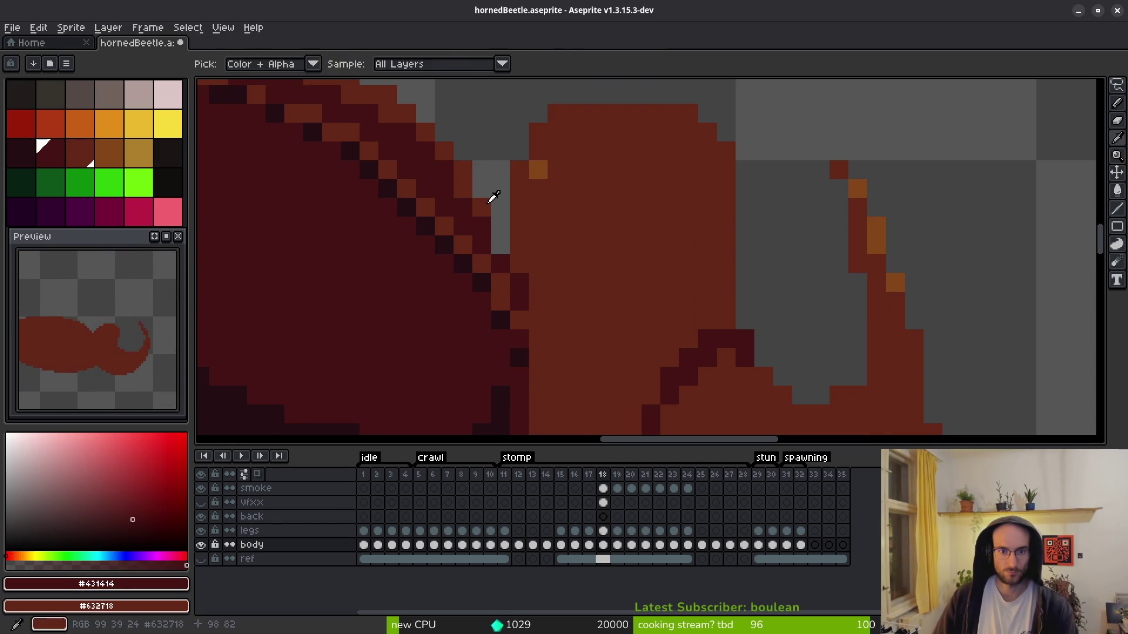
left_click(499, 241, "alt")
scroll(559, 320, "down", 4)
scroll(541, 241, "up", 4)
left_click(489, 286, "alt")
- Paint the last two gap pixels dark red, undoing an accidental background fill
key("g")
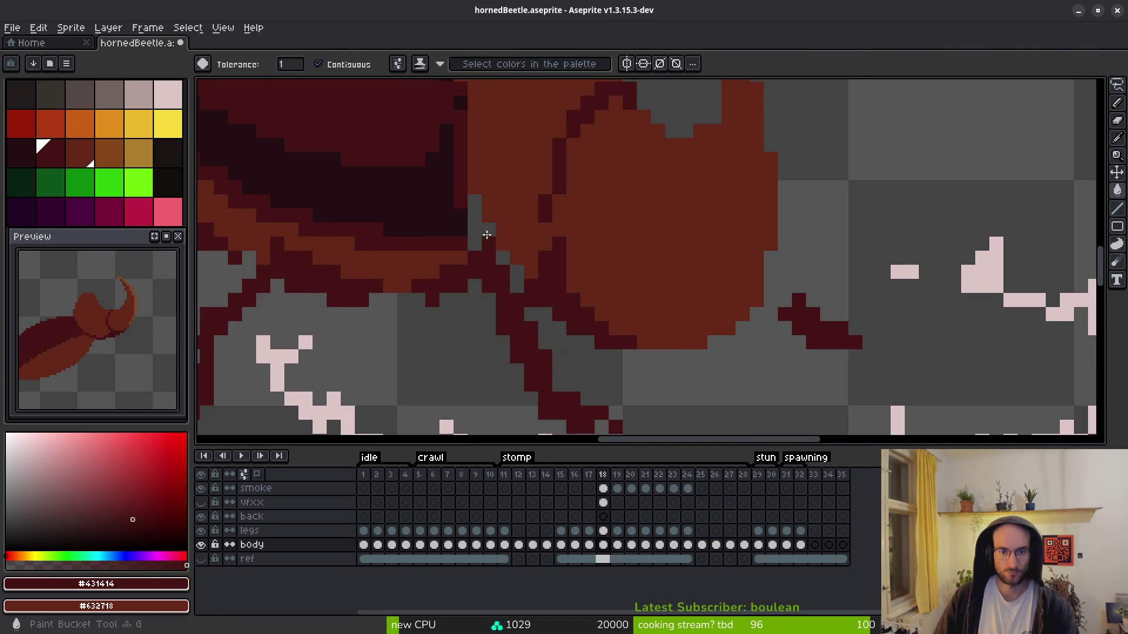
left_click(488, 241)
key("ctrl+z")
key("b")
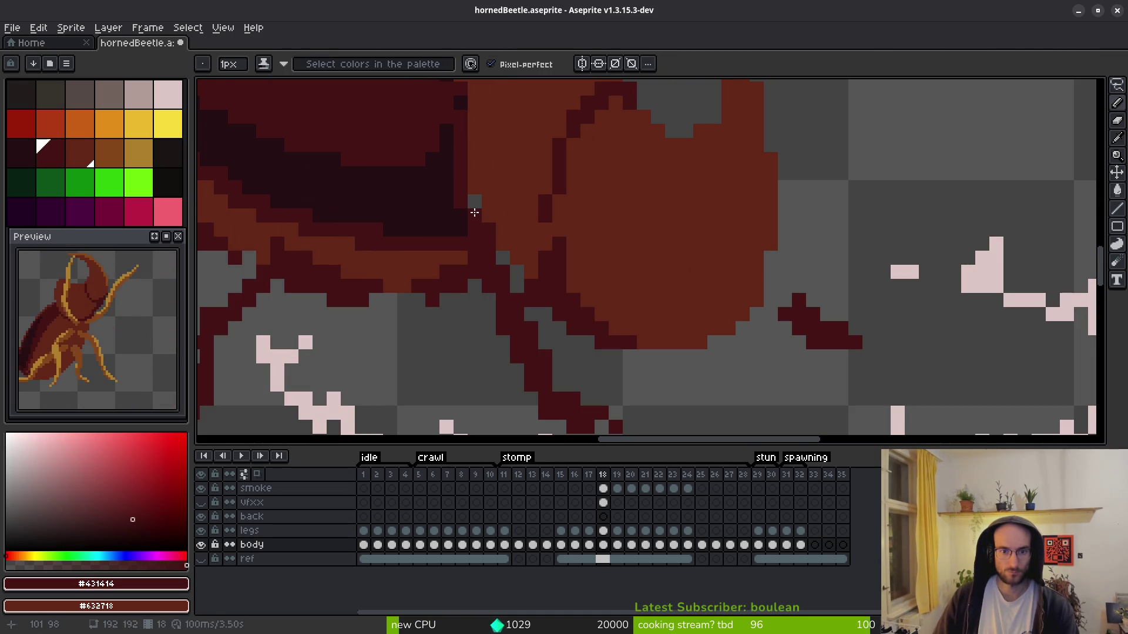
left_click_drag(503, 258, 530, 300)
- Draw an orange #854619 highlight along the head's top edge, corner and left edge
key("e")
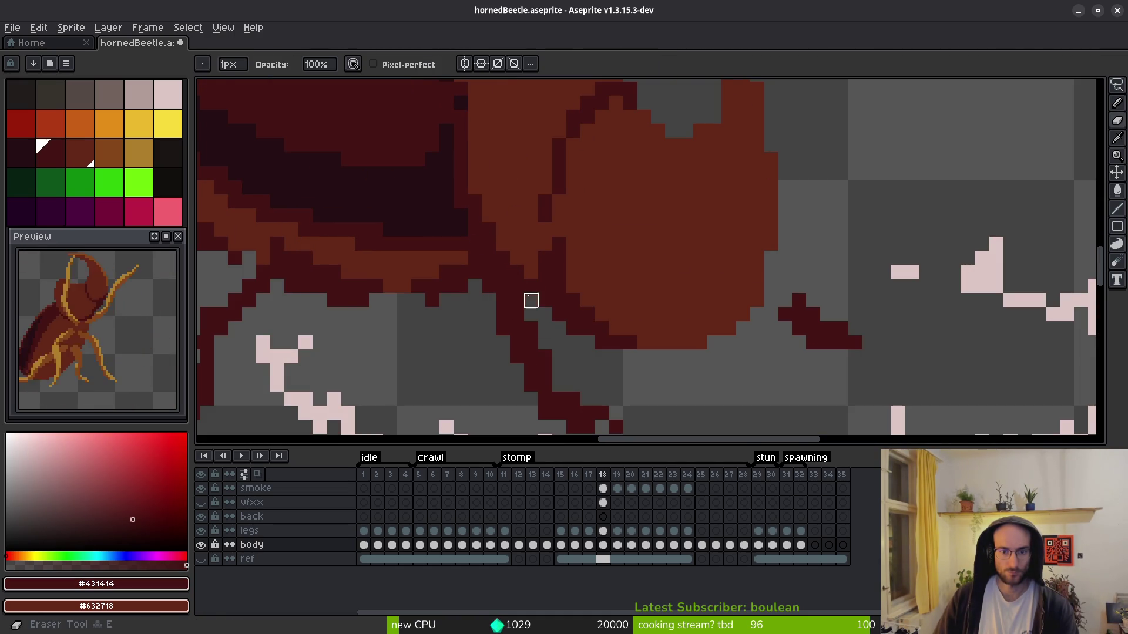
scroll(572, 327, "down", 4)
scroll(553, 251, "up", 4)
left_click_drag(553, 251, 587, 280)
left_click(489, 210, "alt")
key("b")
mouse_move(595, 172)
left_mouse_down()
mouse_move(506, 169)
mouse_move(484, 204)
left_mouse_up()
left_click(629, 197)
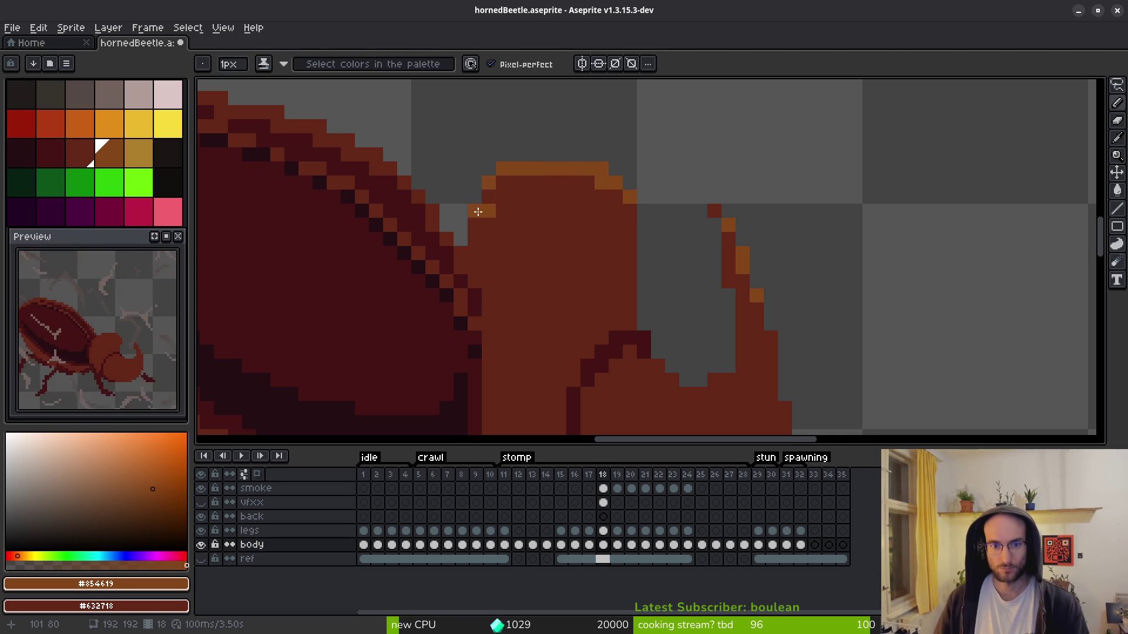
- Add an orange highlight pixel on the horn edge and turn a stray orange pixel dark red
scroll(488, 200, "down", 3)
scroll(667, 168, "up", 4)
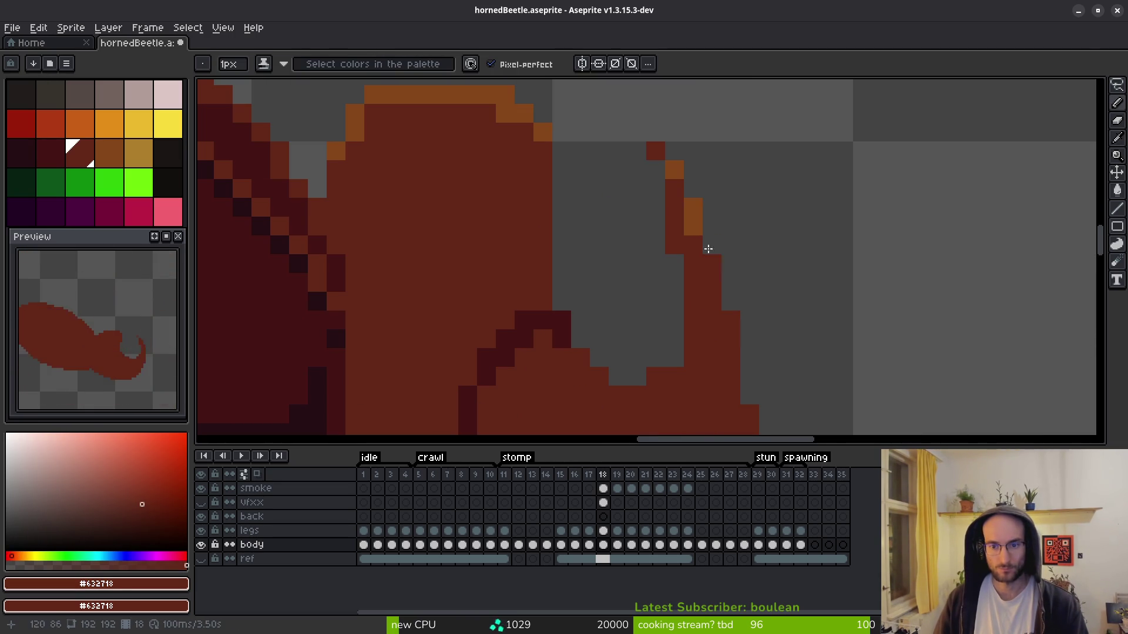
left_click(655, 151)
right_click(708, 263)
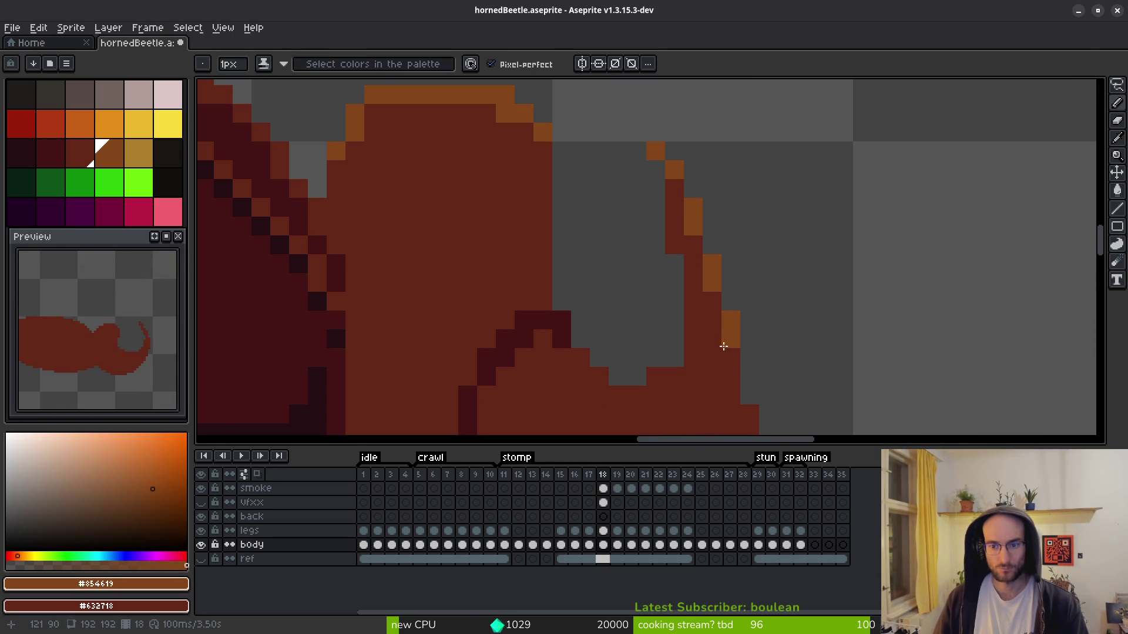
scroll(743, 408, "down", 3)
scroll(727, 341, "up", 2)
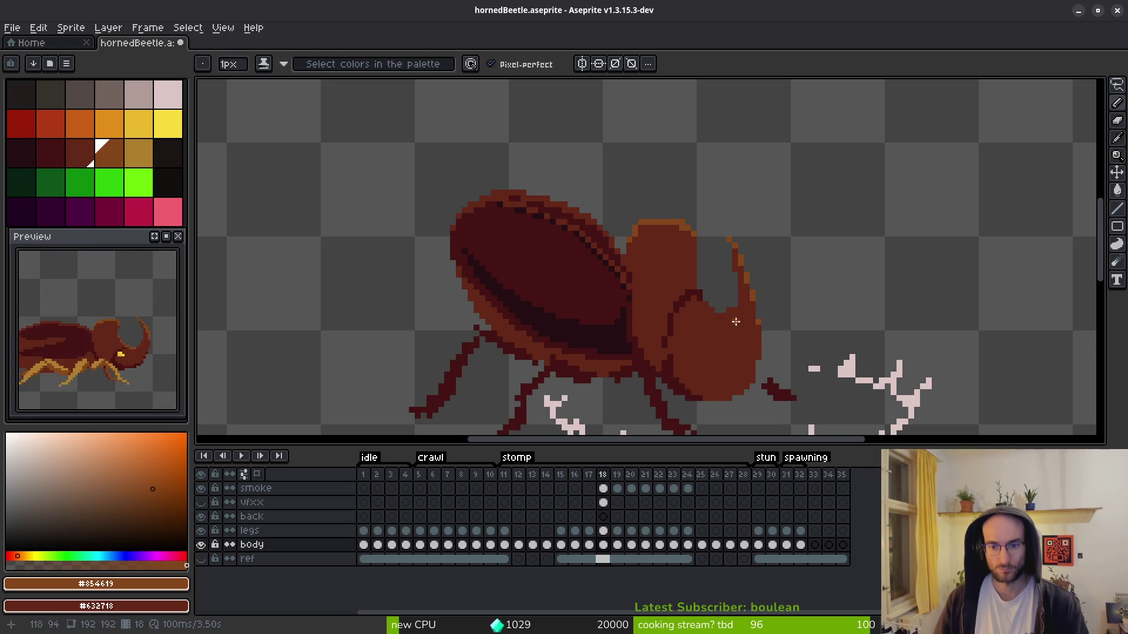
scroll(738, 324, "up", 3)
left_click(558, 242, "alt")
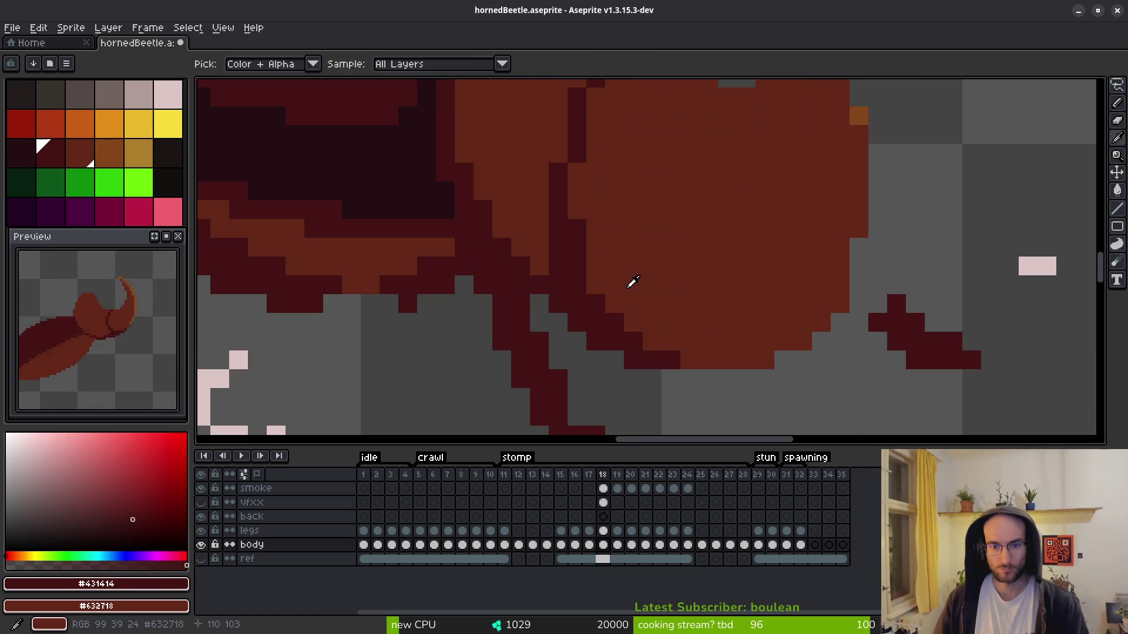
scroll(650, 352, "up", 3)
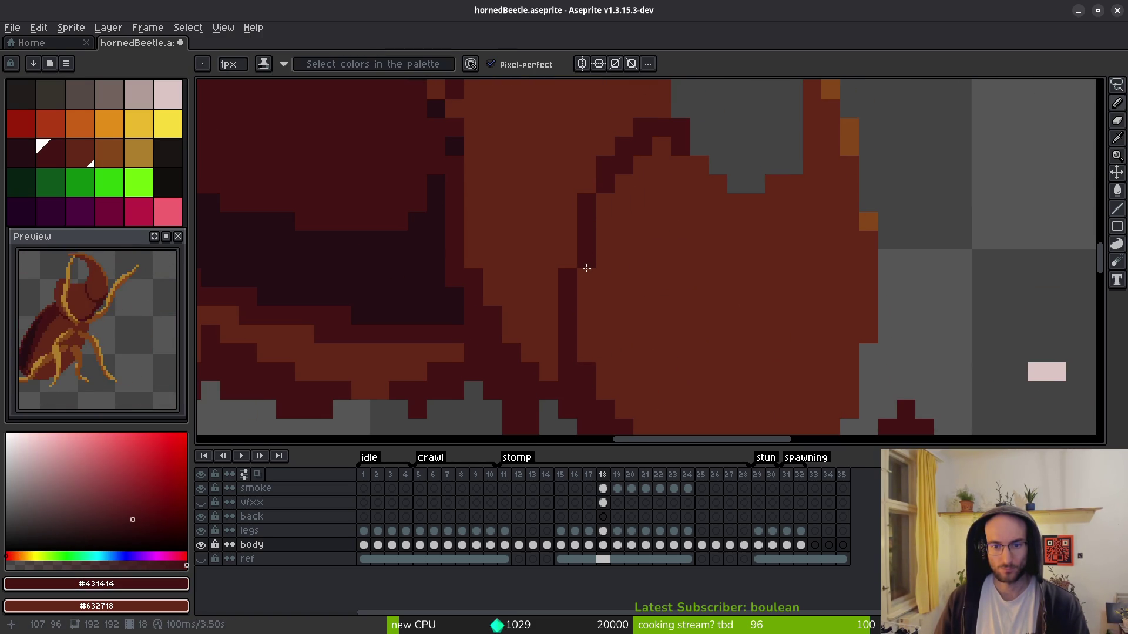
left_click(641, 204, "alt")
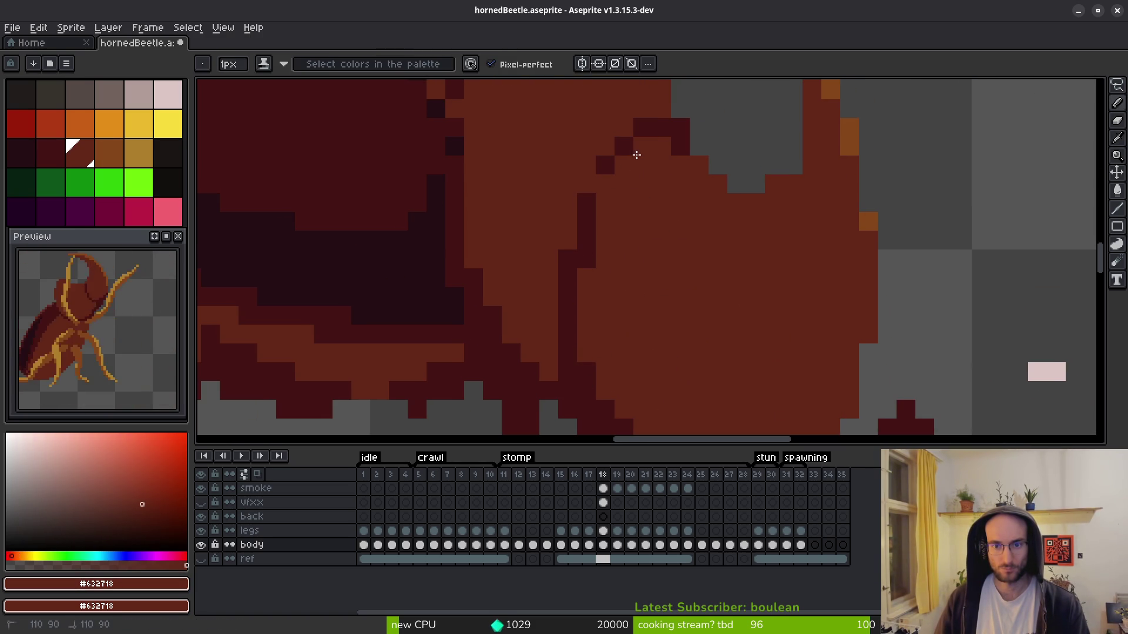
- Repaint two orange horn-tip pixels dark red using the sampled body red
scroll(693, 239, "down", 3)
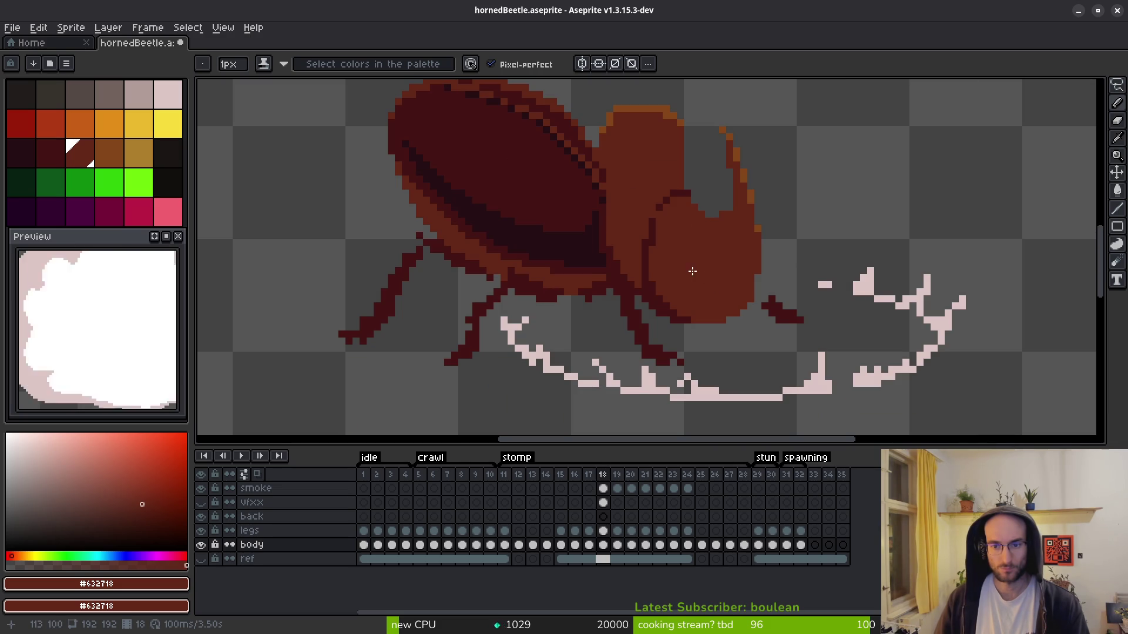
scroll(692, 271, "up", 3)
left_click(641, 117, "alt")
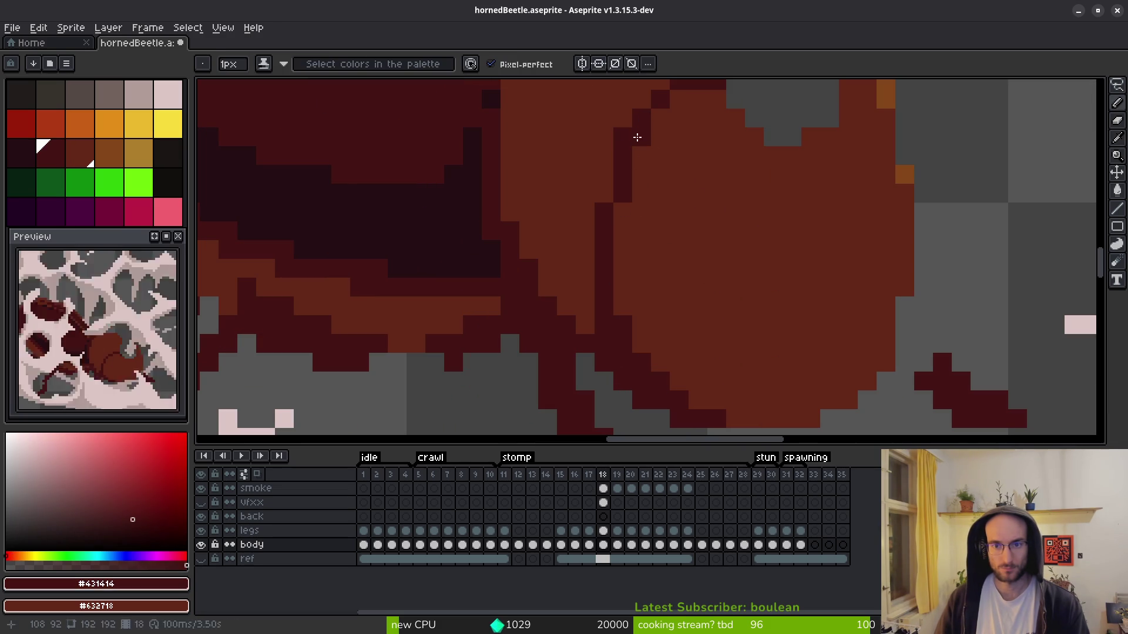
scroll(687, 229, "down", 4)
scroll(677, 243, "up", 3)
left_click(657, 198, "alt")
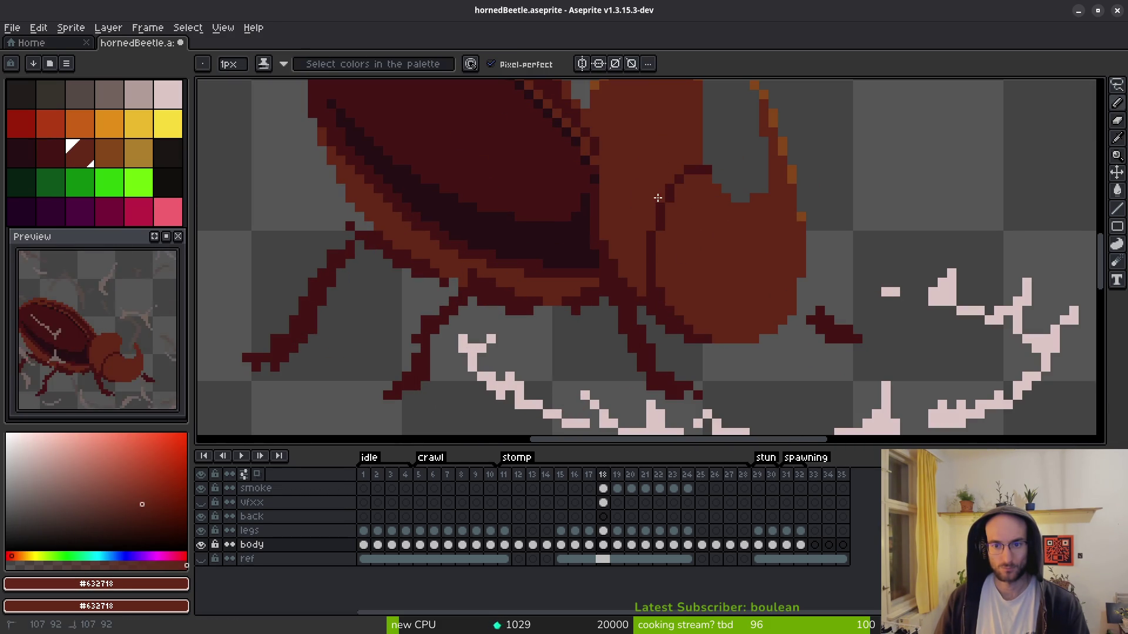
scroll(724, 246, "down", 4)
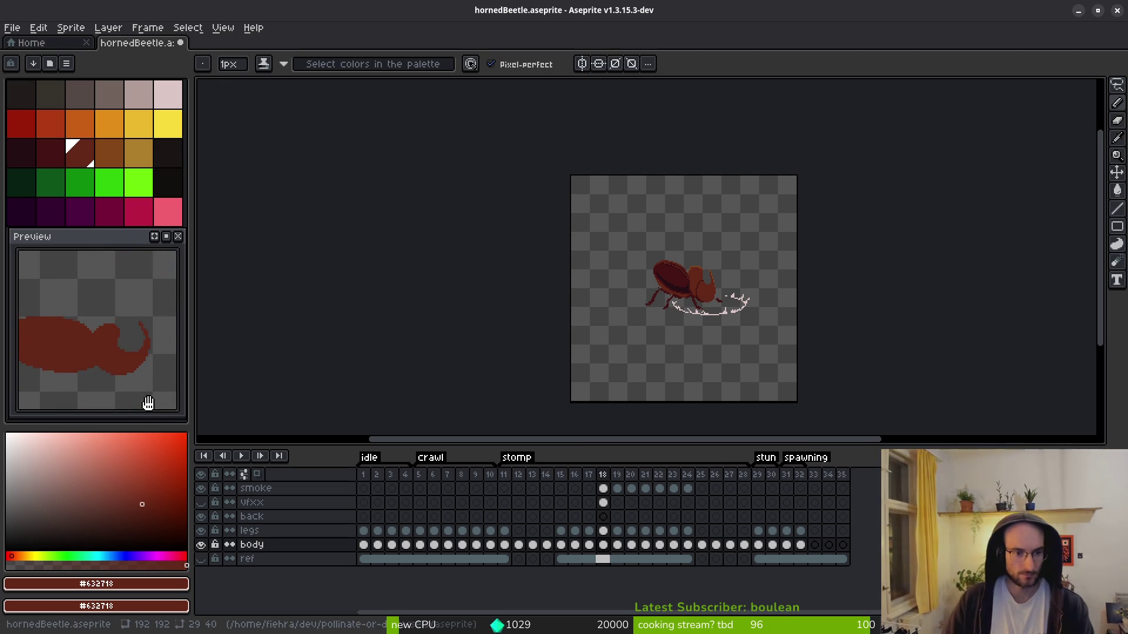
scroll(693, 293, "up", 5)
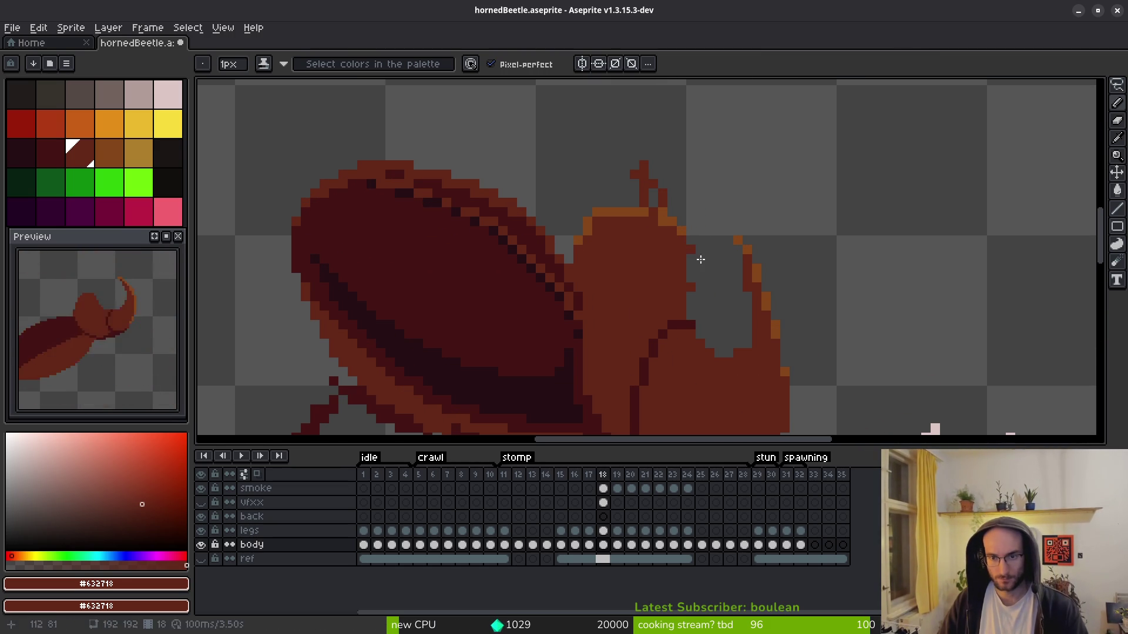
key("b")
left_click_drag(662, 212, 672, 222)
- Add three orange rim pixels along the head's edge and save the sprite
key("b")
left_click(682, 229, "alt")
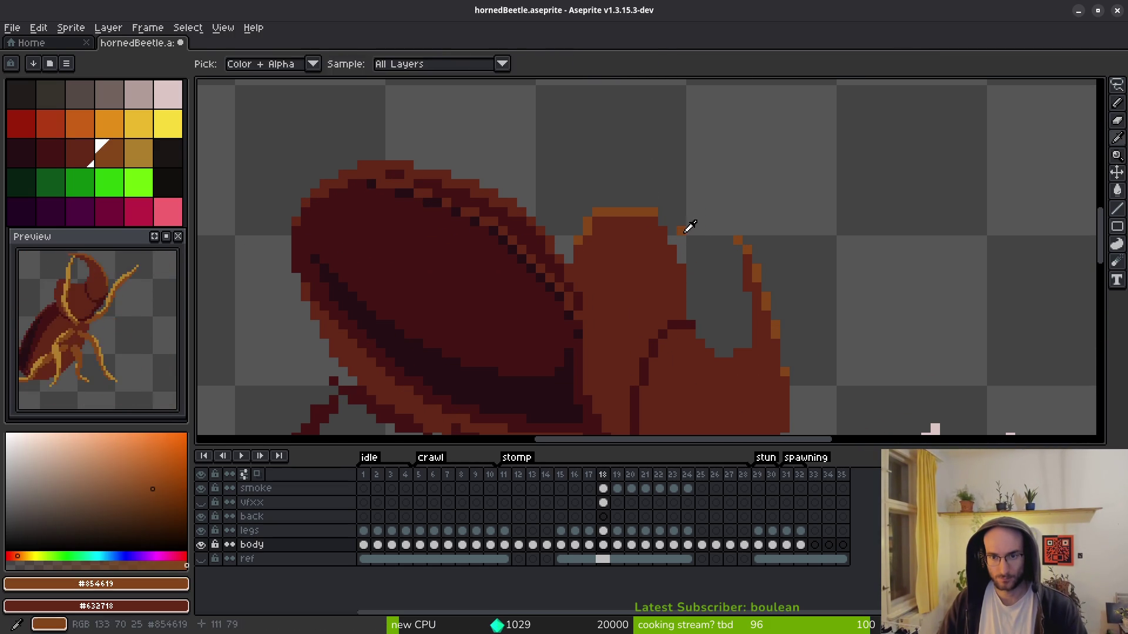
scroll(687, 228, "up", 3)
left_click(711, 226)
left_click(716, 280)
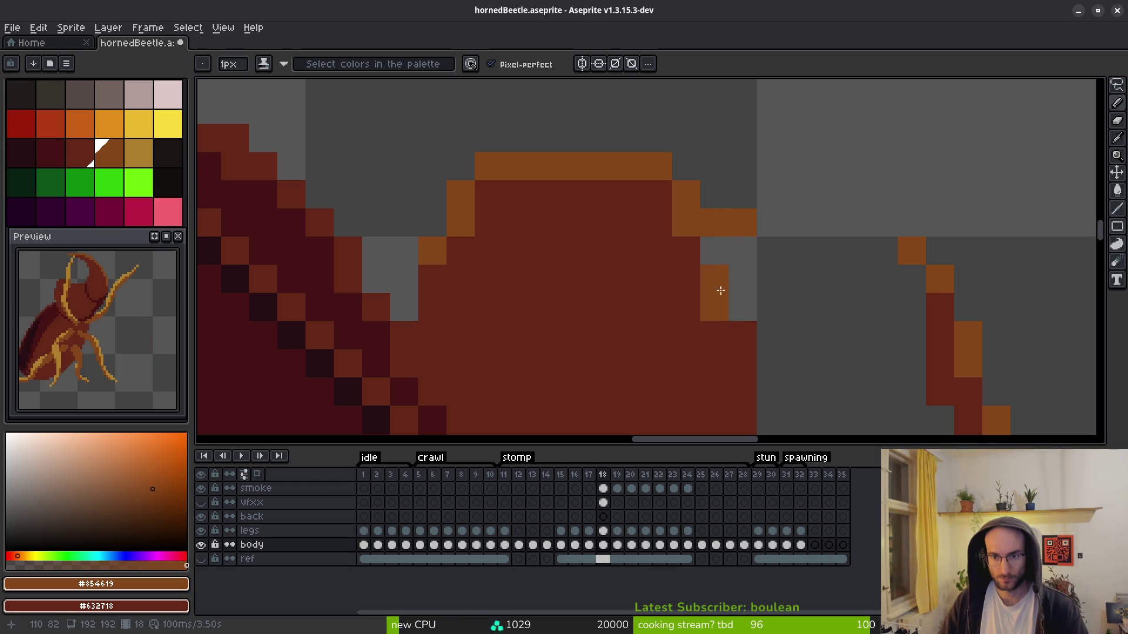
left_click(741, 335)
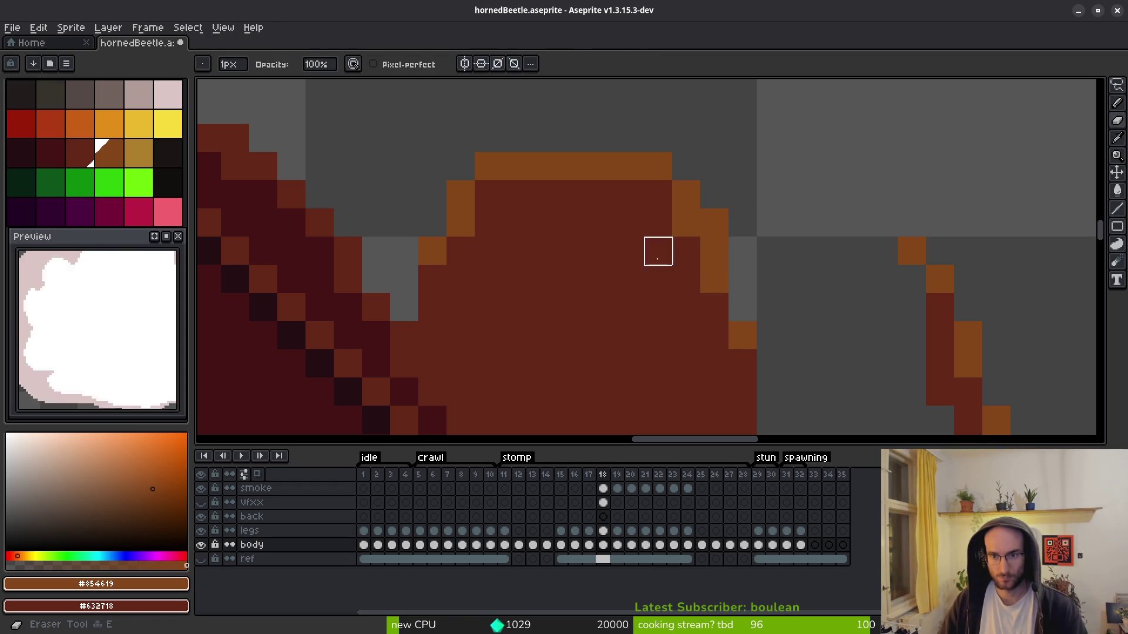
left_click(684, 251, "alt")
scroll(665, 257, "down", 3)
scroll(639, 283, "up", 3)
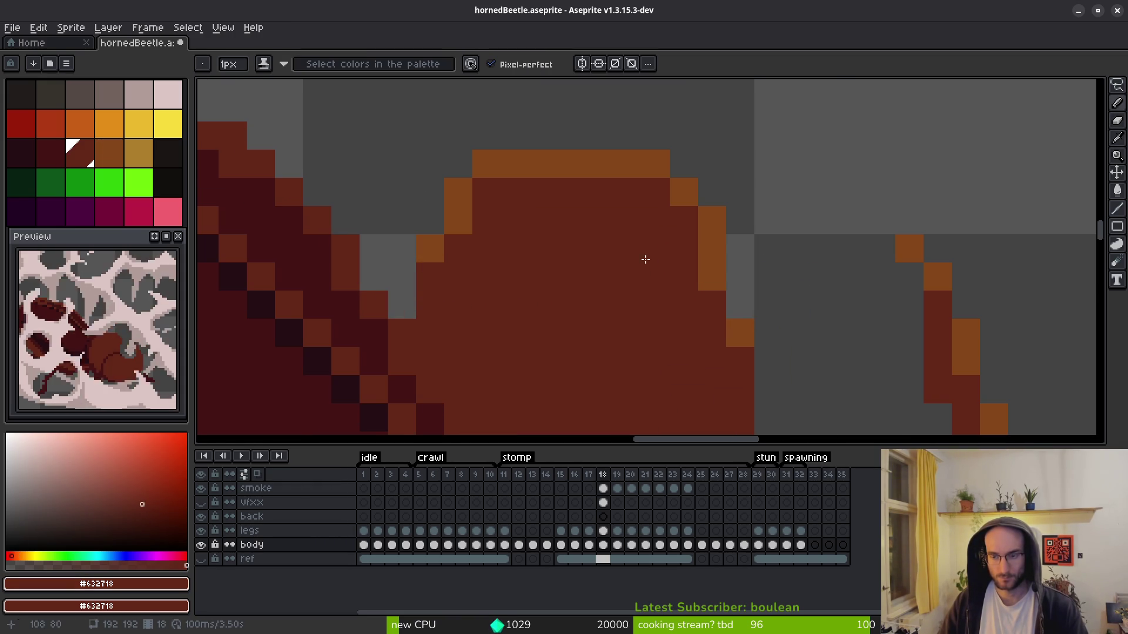
key("ctrl+s")
- Erase a stray orange pixel and retouch orange and dark red pixels on the head's top edge
scroll(529, 292, "down", 2)
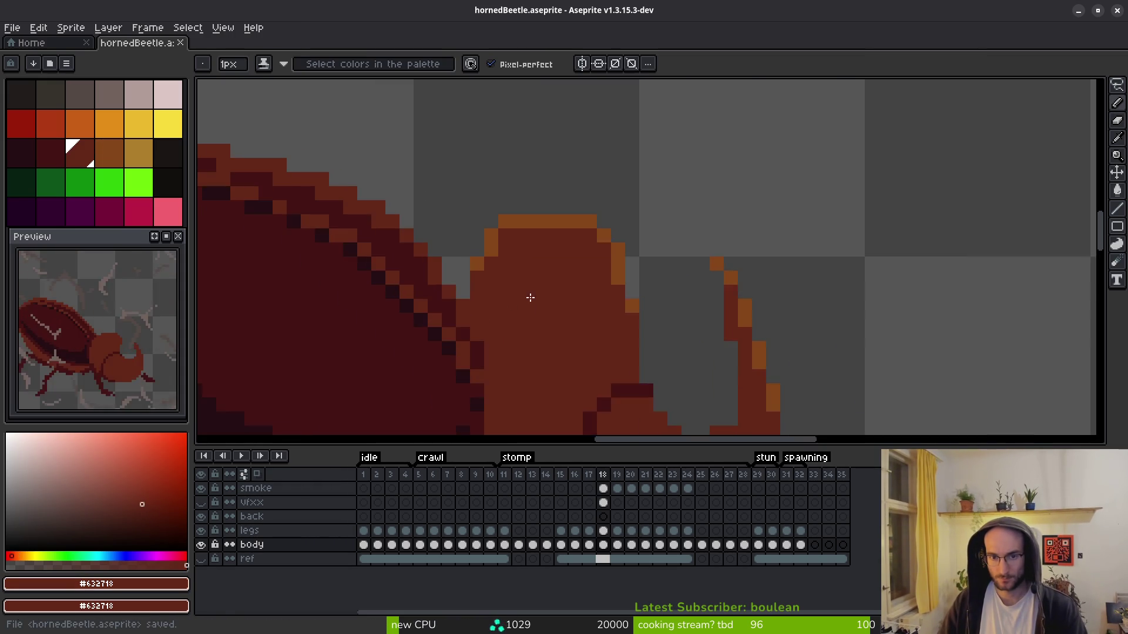
scroll(525, 282, "up", 2)
key("e")
left_click(498, 148)
key("b")
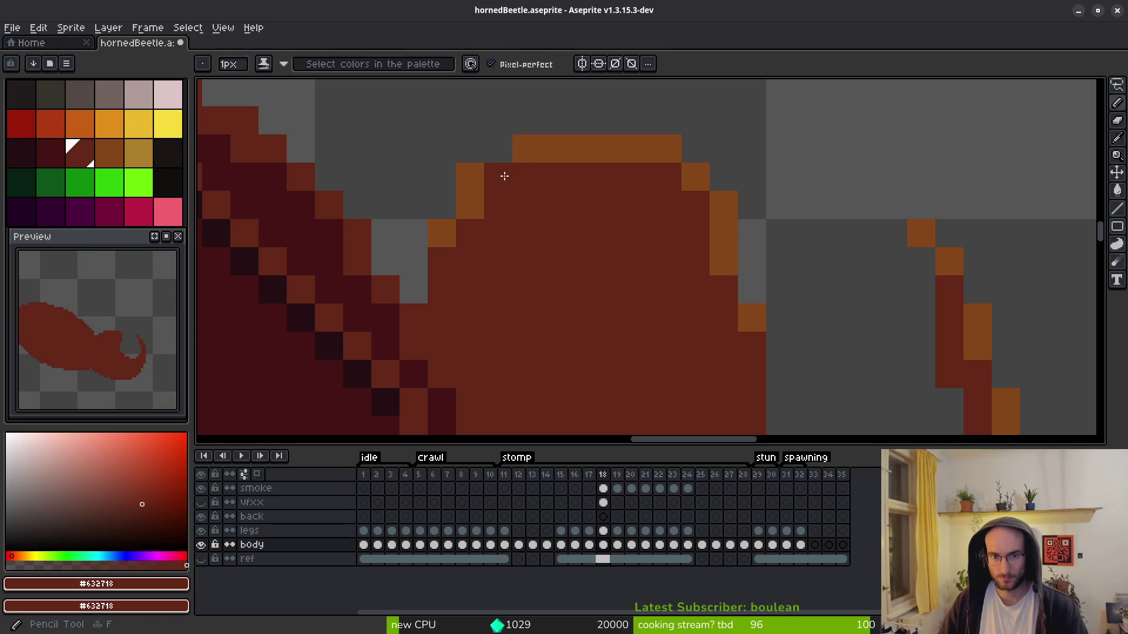
left_click(469, 177, "alt")
left_click(498, 178)
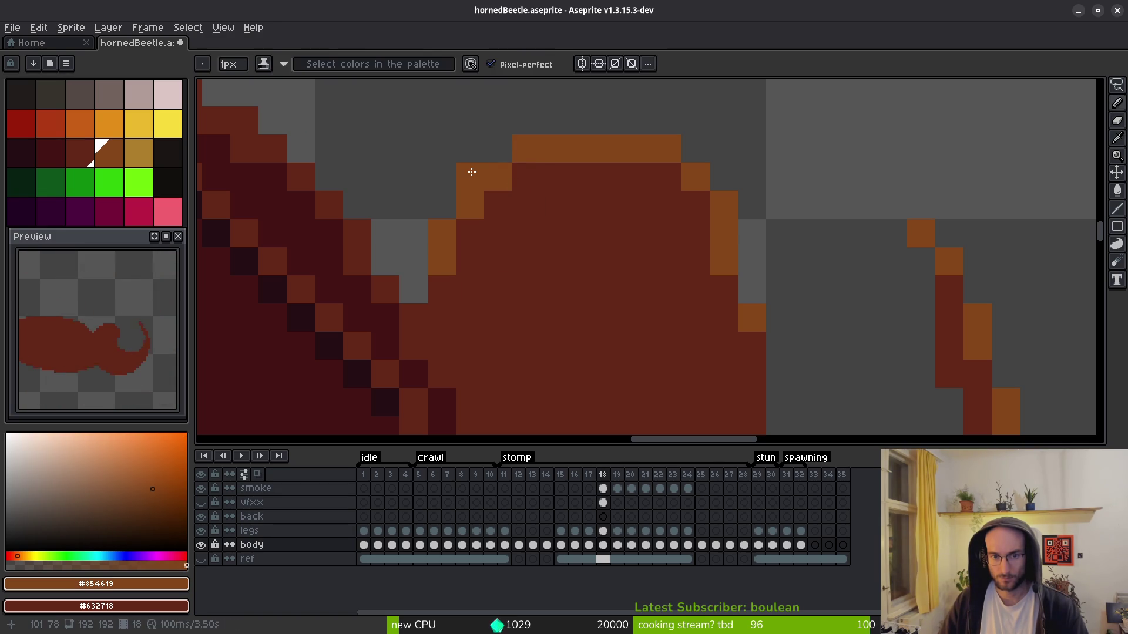
left_click(531, 178, "alt")
left_click(549, 144, "alt")
left_click(527, 171)
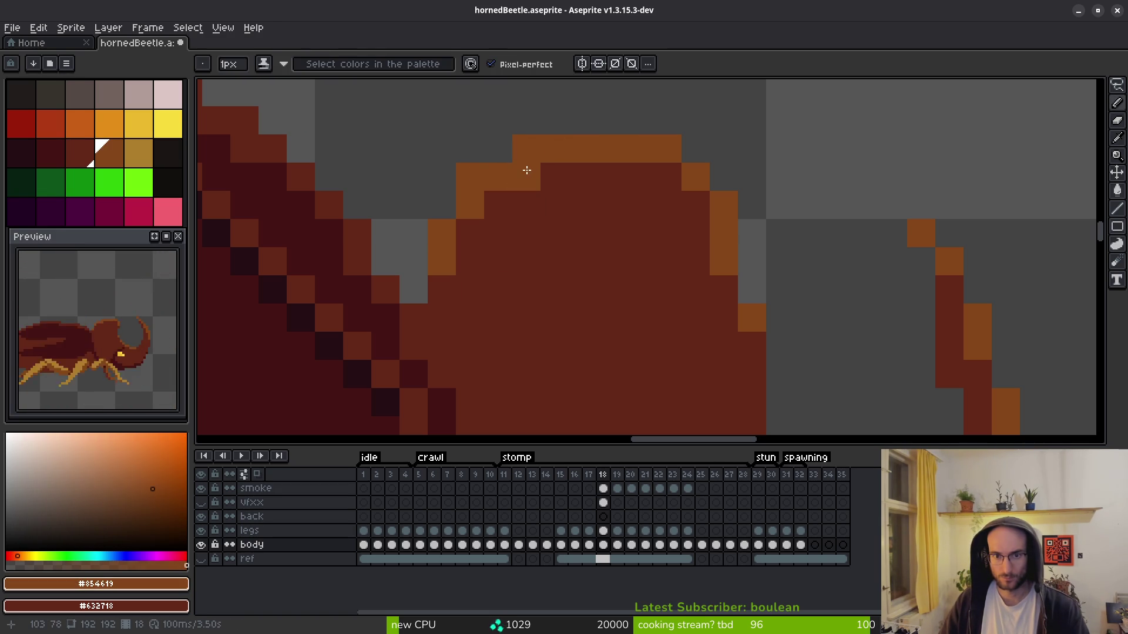
left_click(512, 171, "alt")
left_click_drag(508, 172, 476, 211)
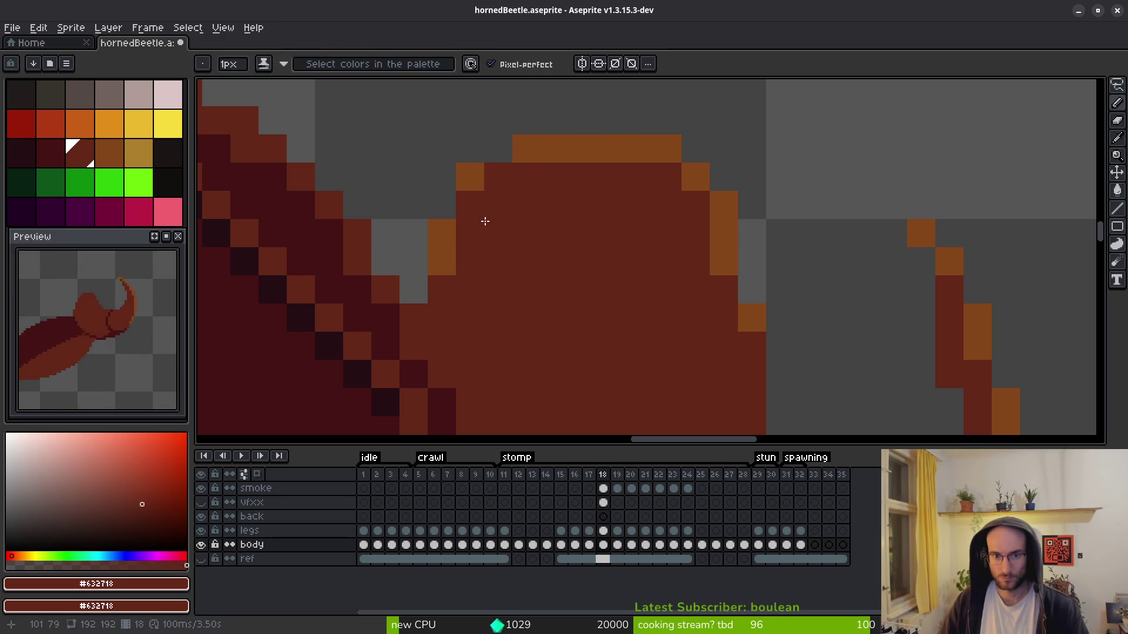
- Extend the orange rim down the head's left edge and save hornedBeetle.aseprite
left_click(511, 153, "alt")
left_click(494, 179)
left_click(442, 207)
left_click(430, 286, "alt")
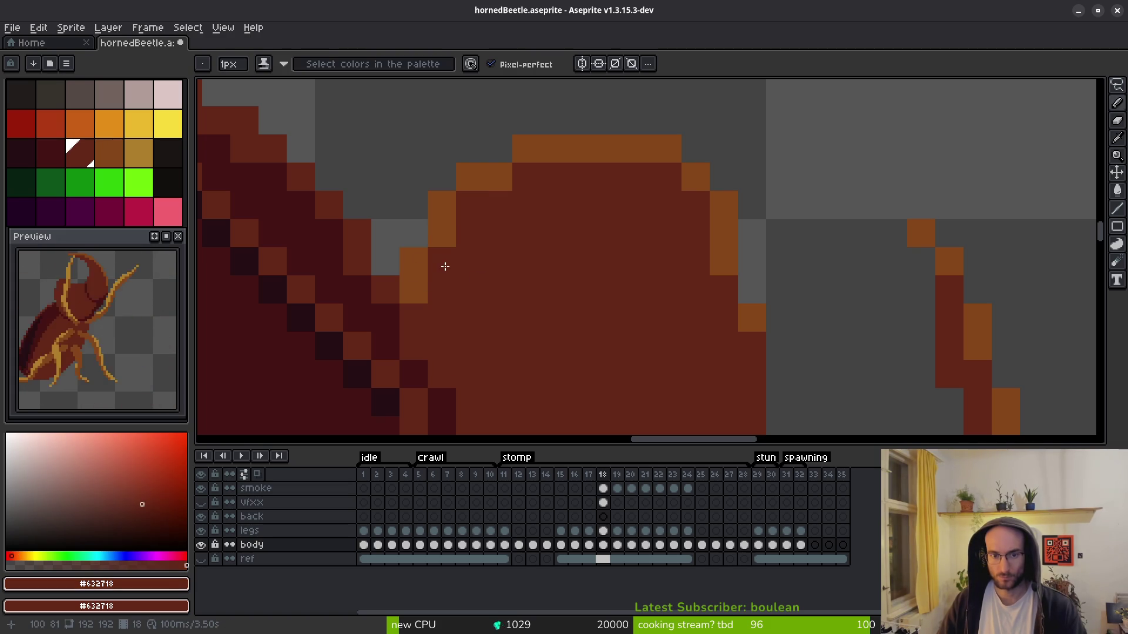
scroll(504, 270, "down", 5)
scroll(542, 299, "up", 5)
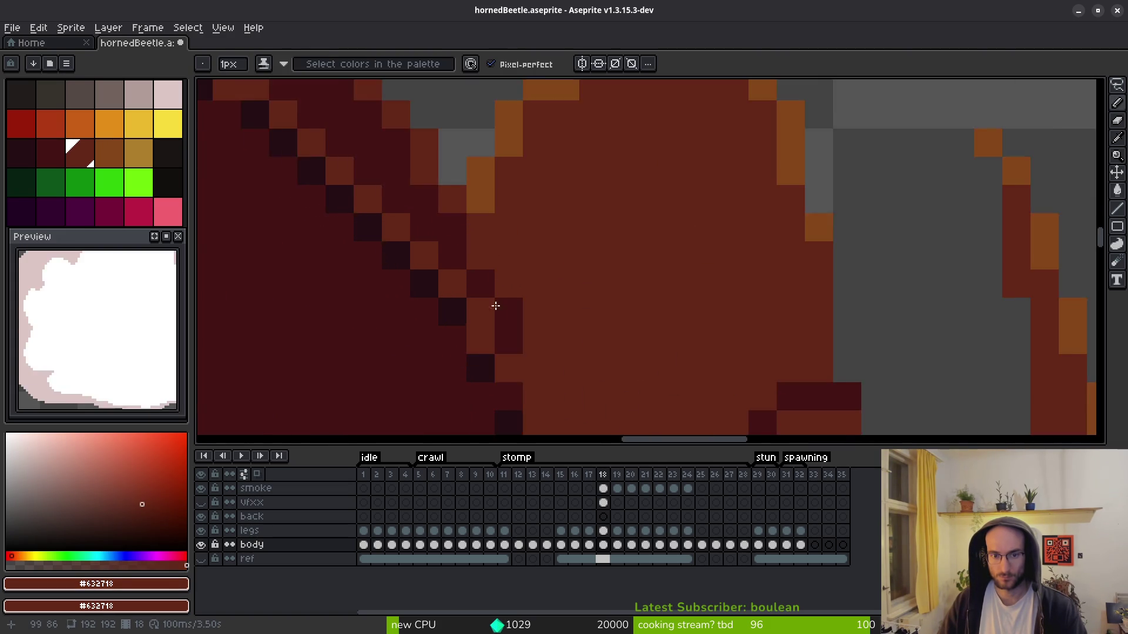
scroll(569, 235, "down", 4)
scroll(521, 264, "up", 4)
scroll(577, 242, "down", 4)
scroll(593, 271, "up", 1)
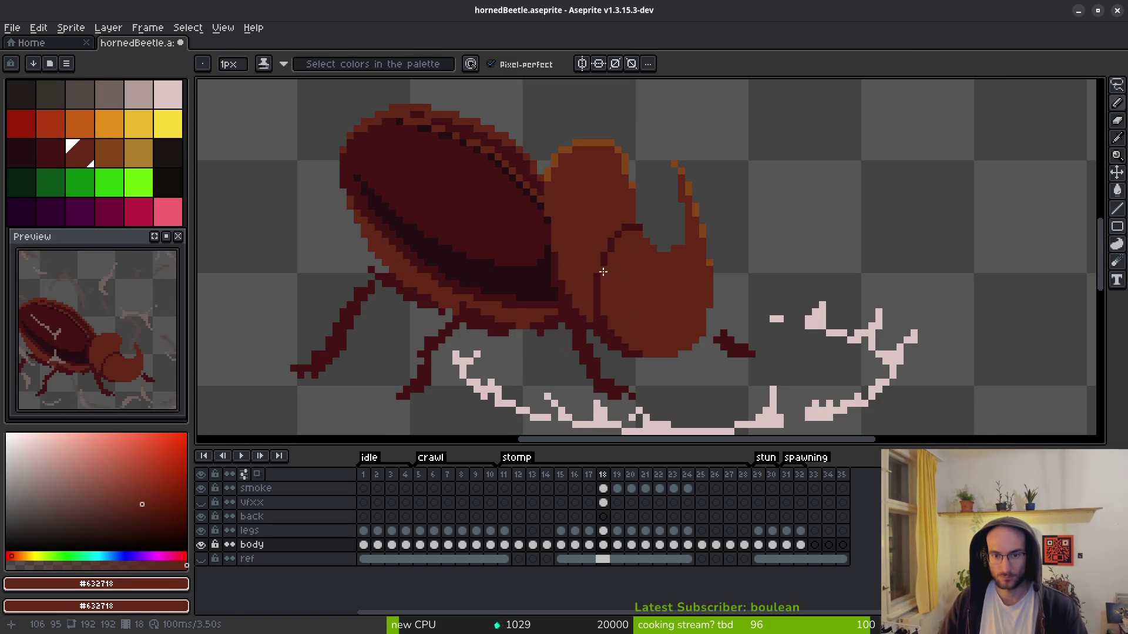
scroll(662, 318, "down", 2)
key("ctrl+s")
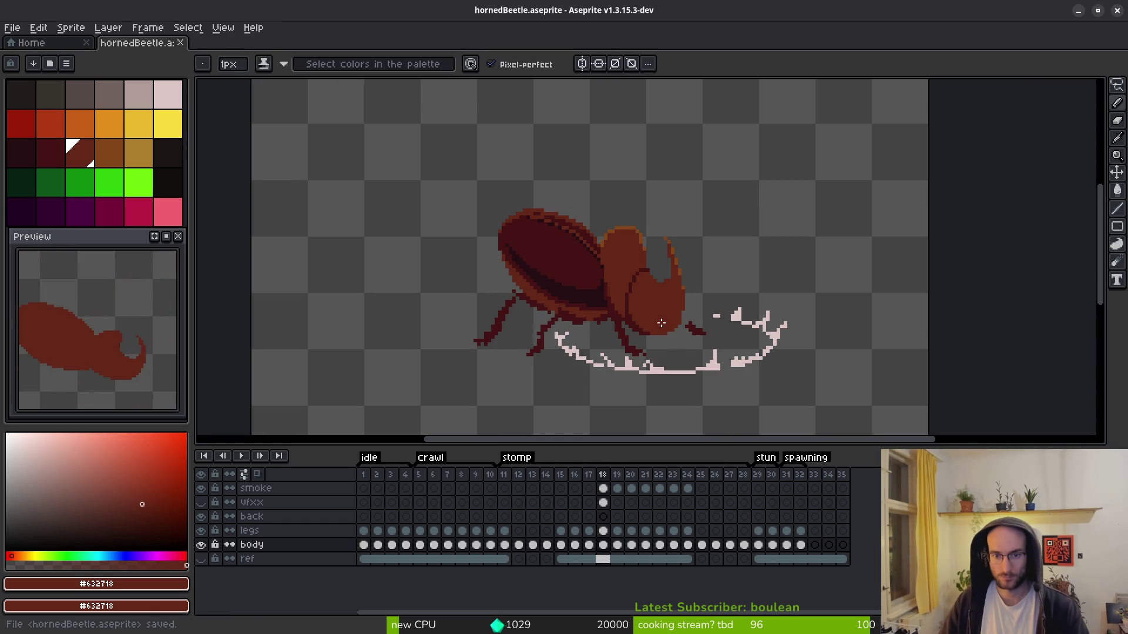
- Preview frame 21 with the smoke cloud, then return to frame 18
scroll(643, 306, "down", 1)
key("alt")
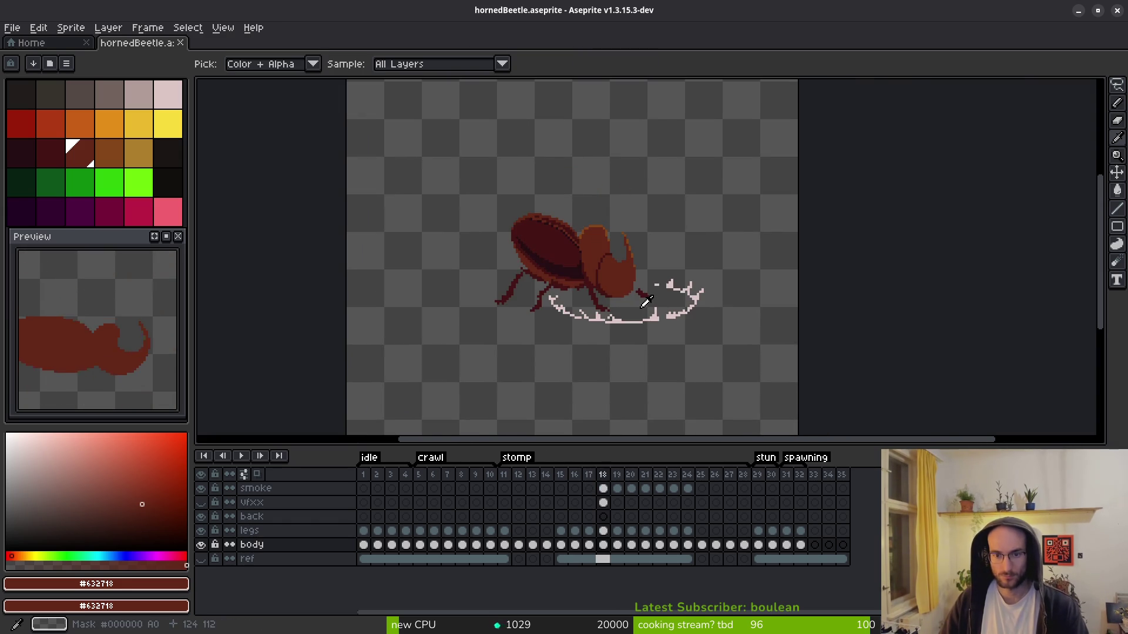
key("Right")
key("Right")
key("Right")
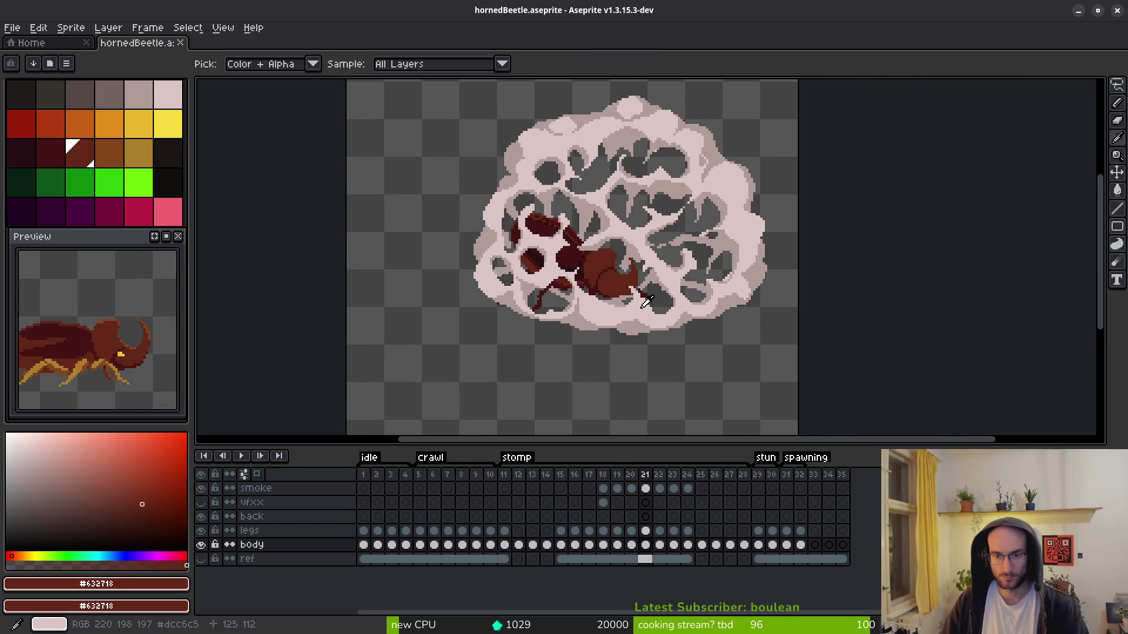
key("Left")
key("Left")
key("Left")
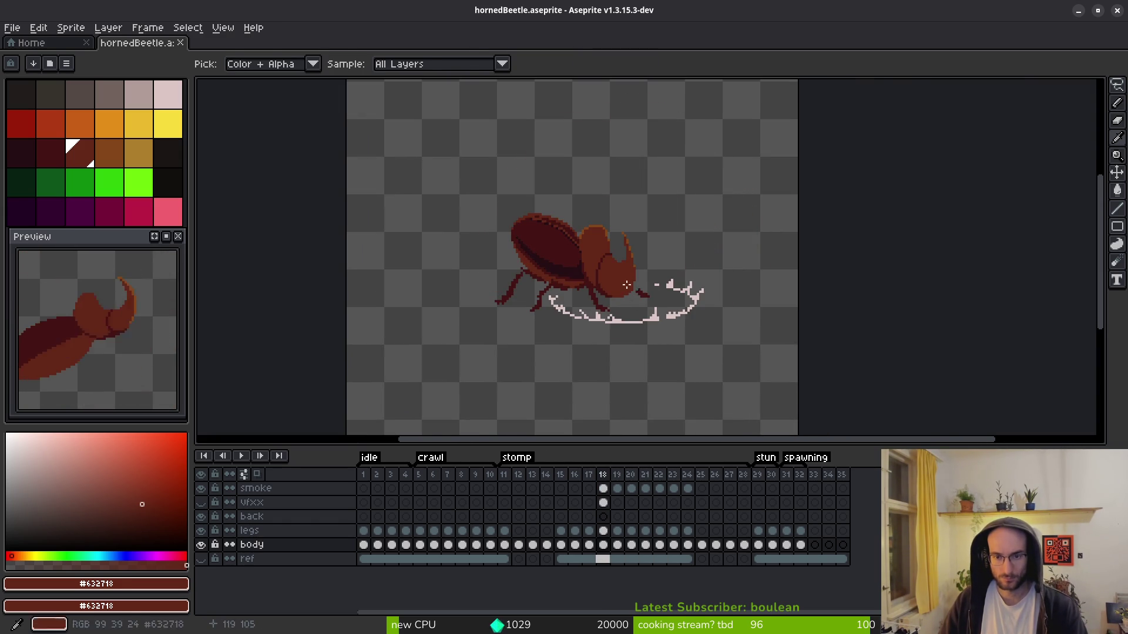
scroll(620, 255, "up", 5)
scroll(615, 205, "up", 2)
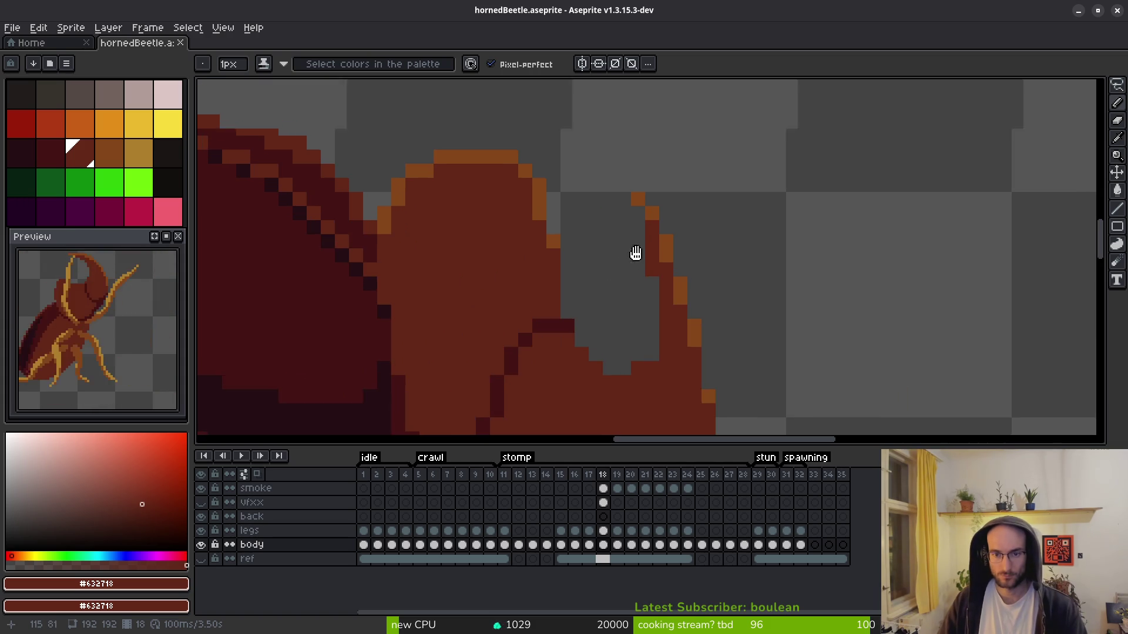
- Draw two thin orange diagonal streaks beside the horn, undoing misplaced strokes and stray pixels
left_click(705, 289, "alt")
left_click_drag(704, 288, 635, 159)
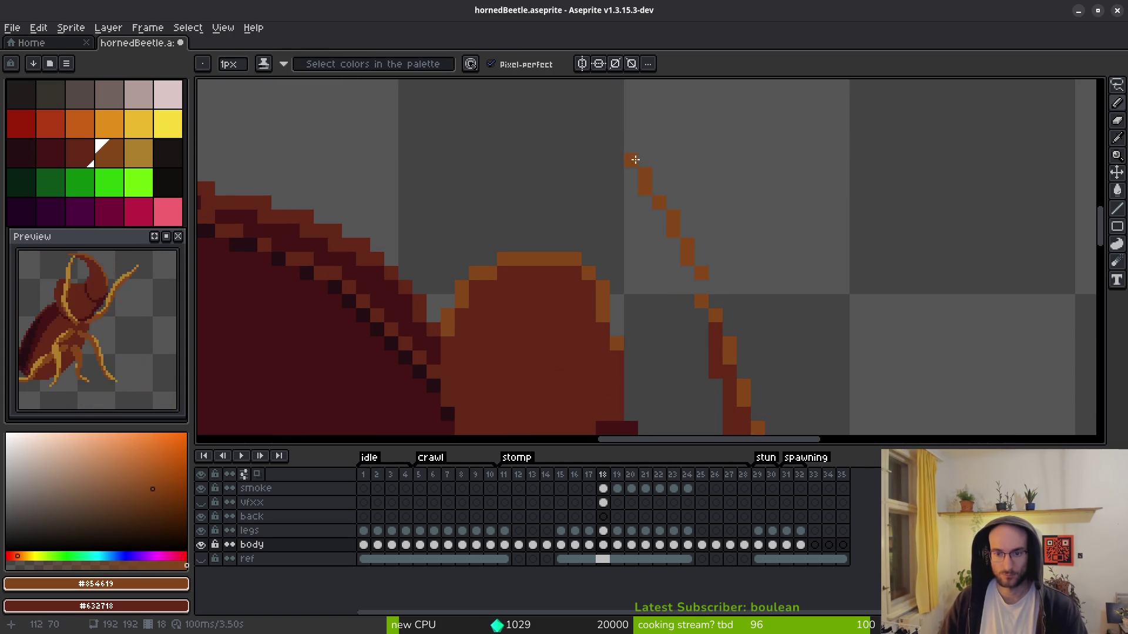
scroll(612, 232, "up", 3)
left_click_drag(572, 203, 579, 243)
key("ctrl+z")
left_click_drag(629, 319, 589, 176)
key("ctrl+z")
mouse_move(646, 334)
left_mouse_down()
mouse_move(589, 193)
mouse_move(622, 315)
left_mouse_up()
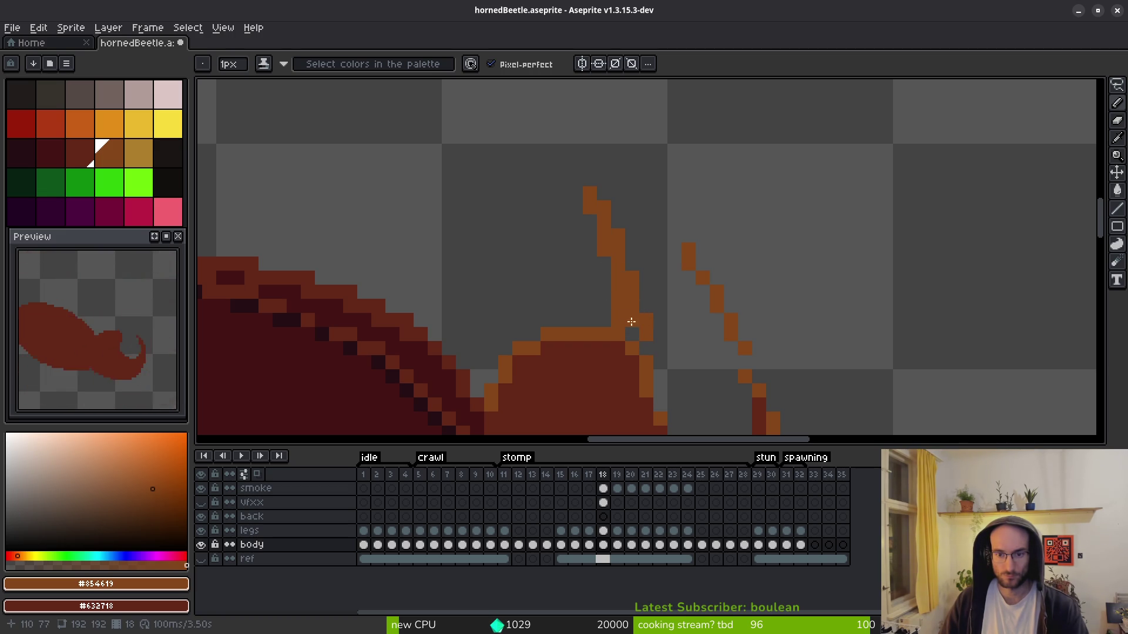
key("ctrl+z")
left_click_drag(549, 303, 521, 326)
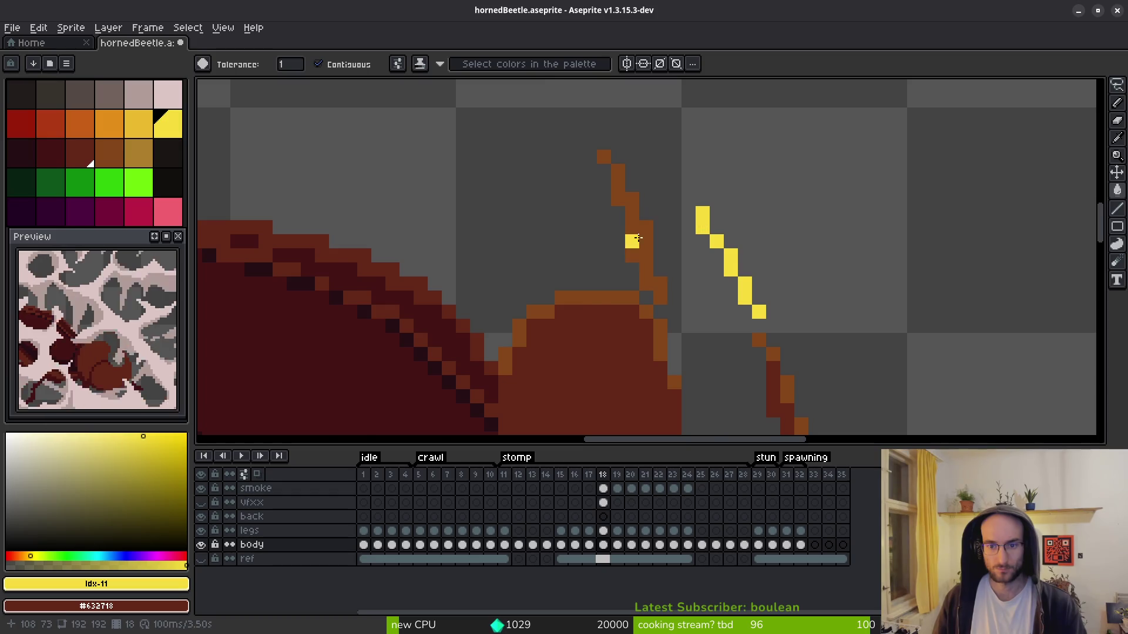
- Fill the left streak yellow, magic-wand the yellow streaks and cut them from the body layer
left_click(637, 238)
scroll(659, 253, "down", 1)
key("w")
left_click(634, 196)
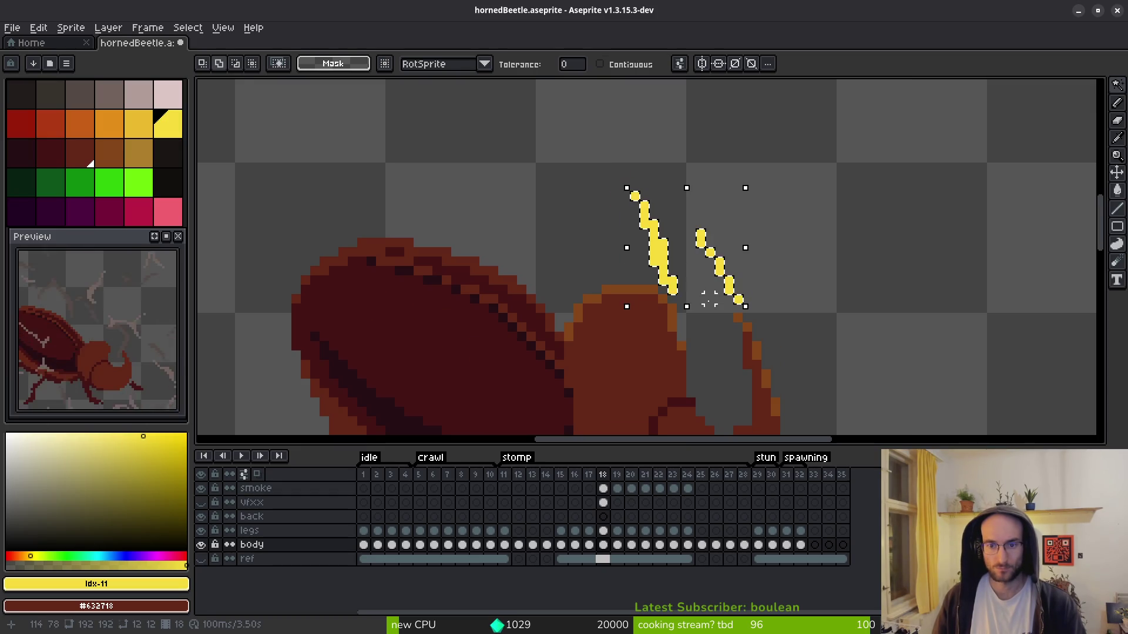
key("Delete")
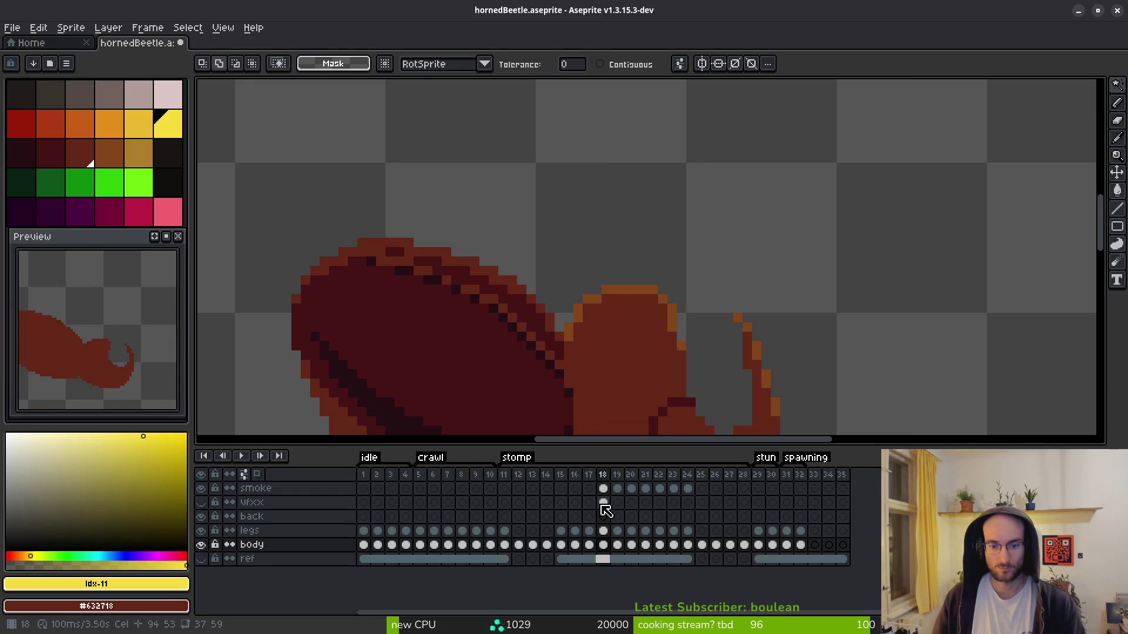
- Unhide and select the vfxx layer, then paste the yellow streaks onto it and confirm
left_click(603, 503)
left_click(201, 503)
key("ctrl+b")
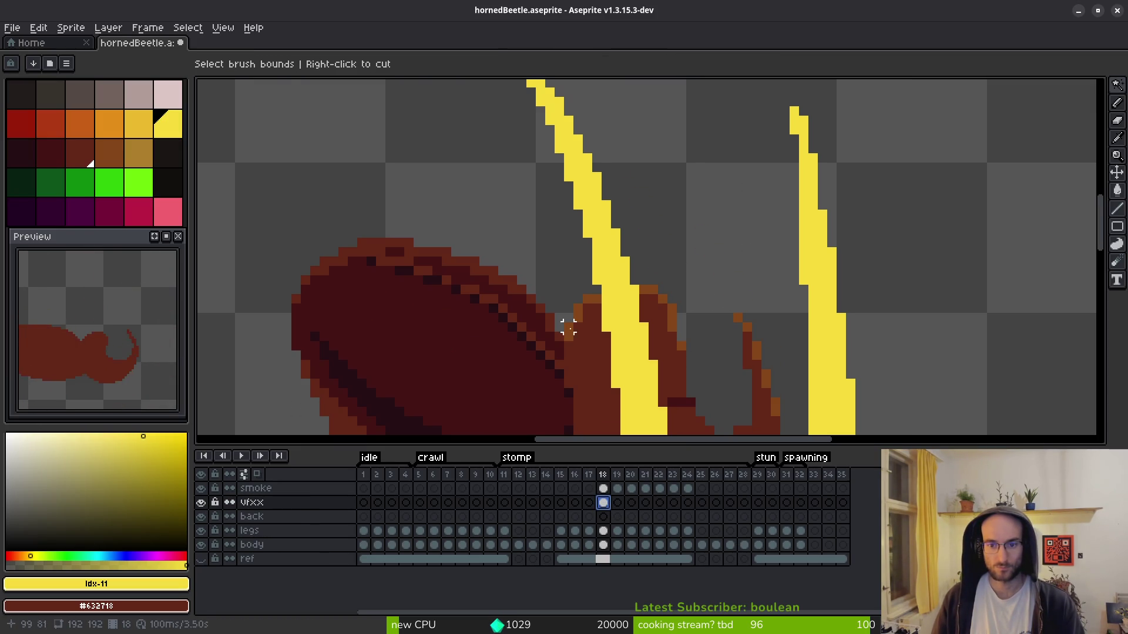
key("ctrl+v")
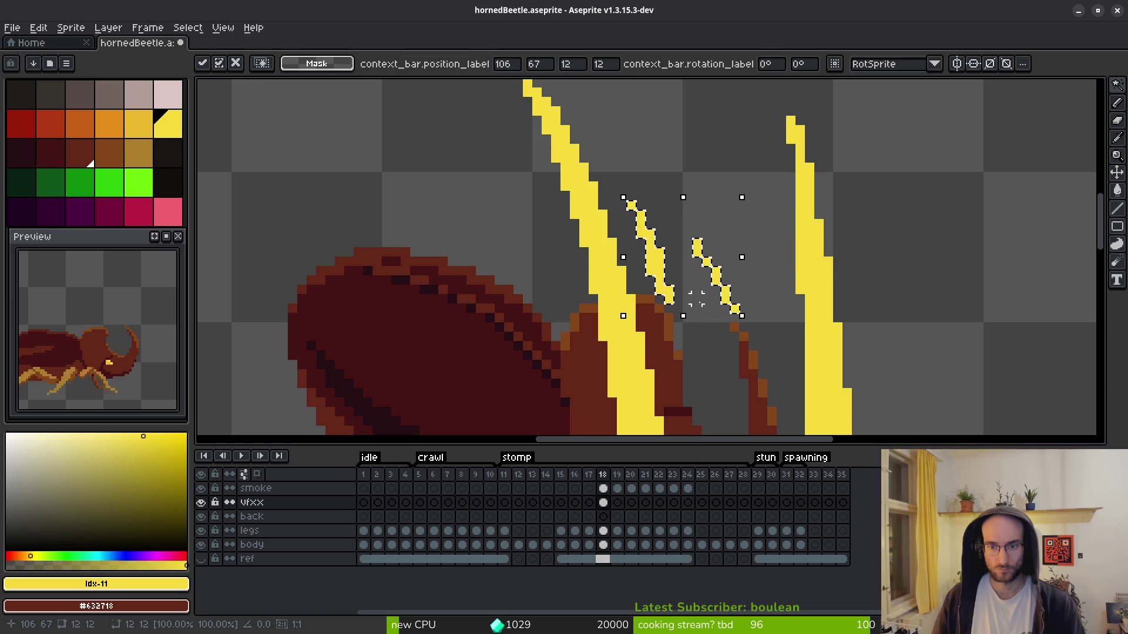
key("ctrl+b")
scroll(696, 304, "down", 5)
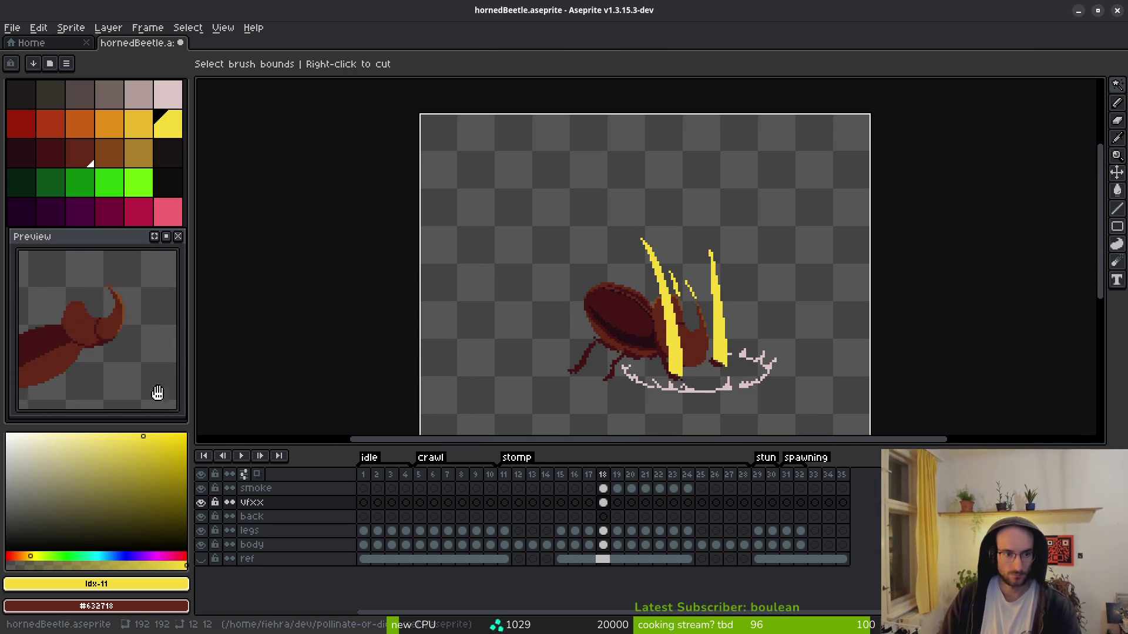
scroll(693, 338, "up", 4)
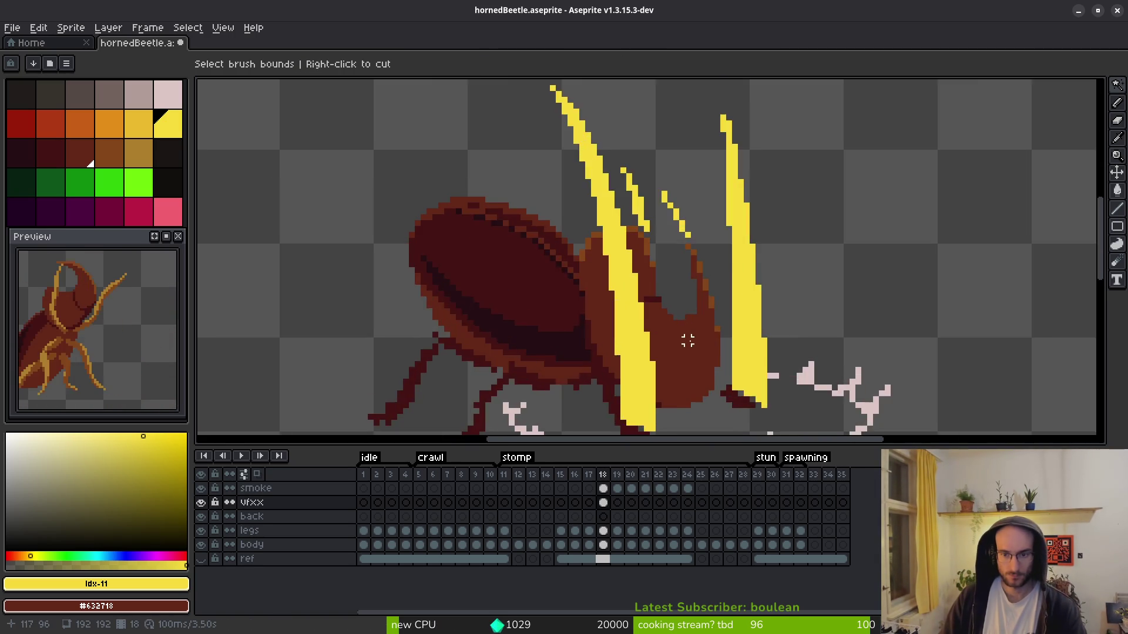
scroll(646, 293, "up", 3)
- Toggle between the Eraser and Pencil tools and zoom in around the beetle's horns
key("f")
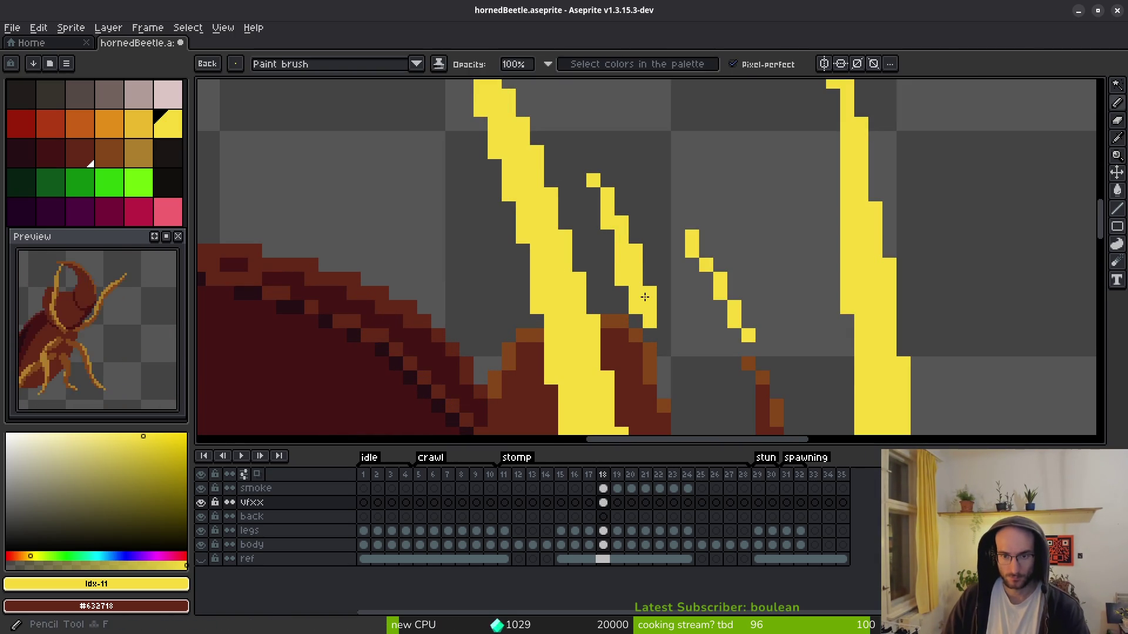
key("e")
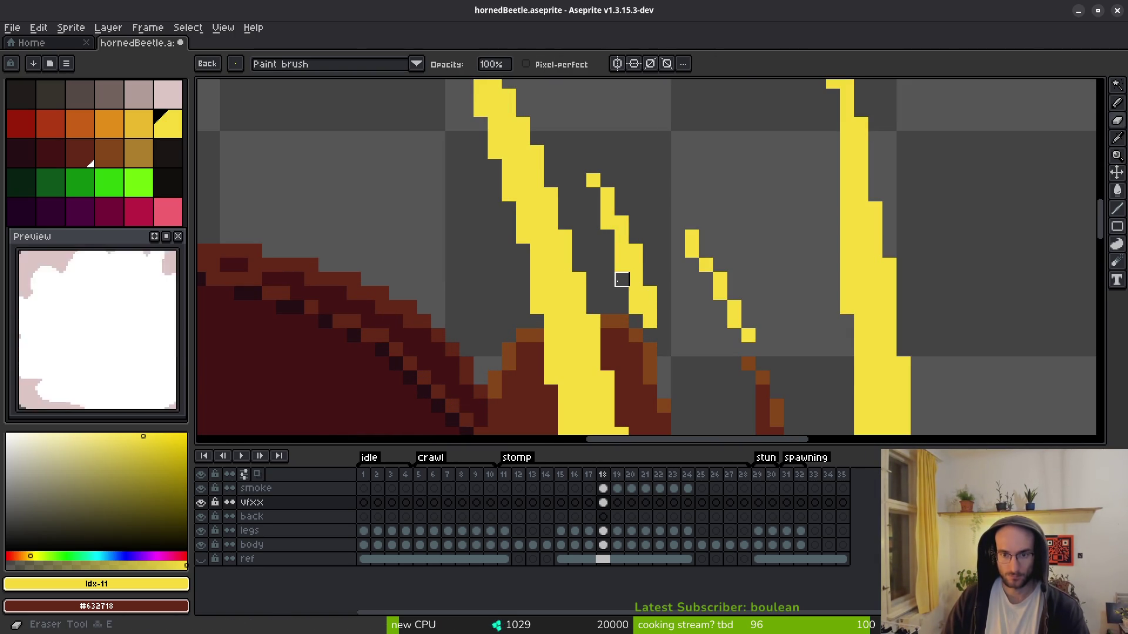
key("b")
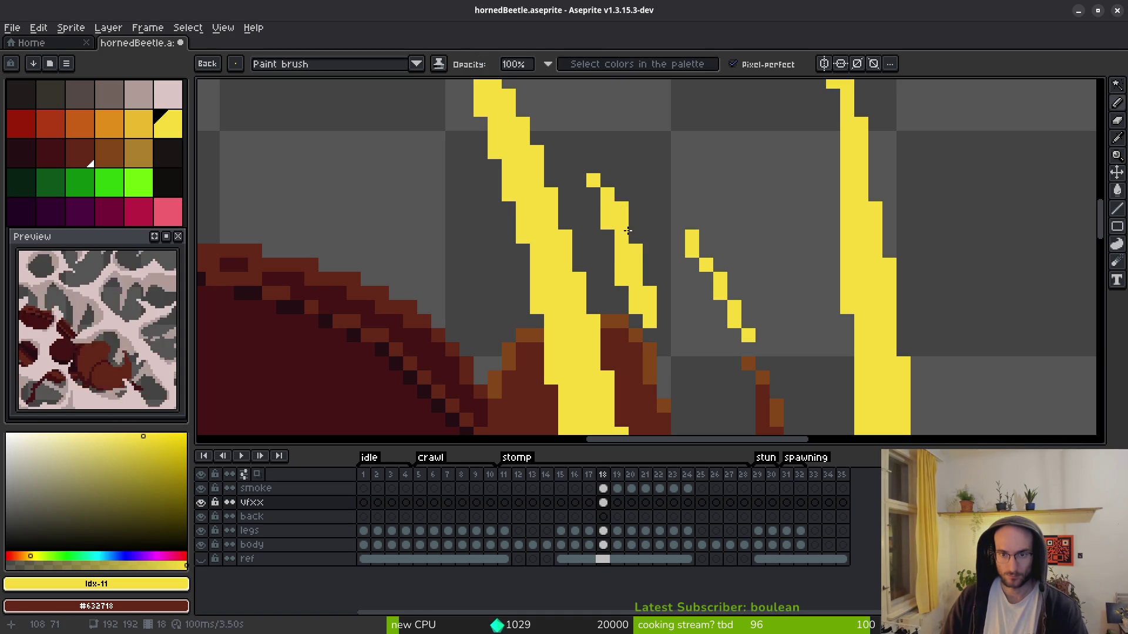
key("e")
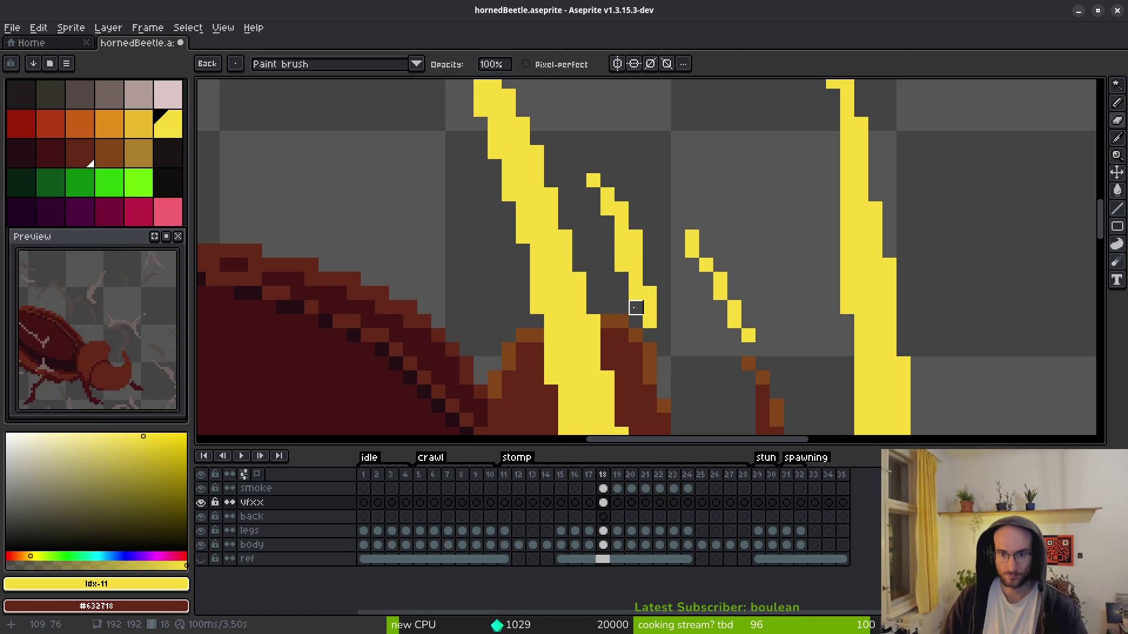
scroll(621, 266, "down", 6)
scroll(702, 364, "down", 2)
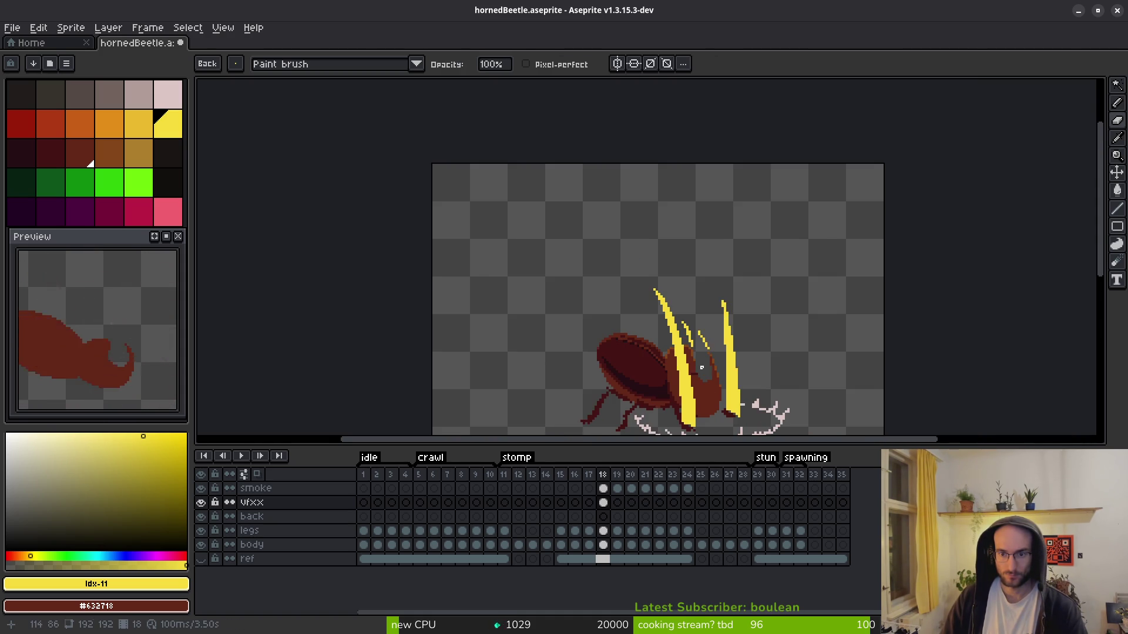
scroll(714, 254, "up", 5)
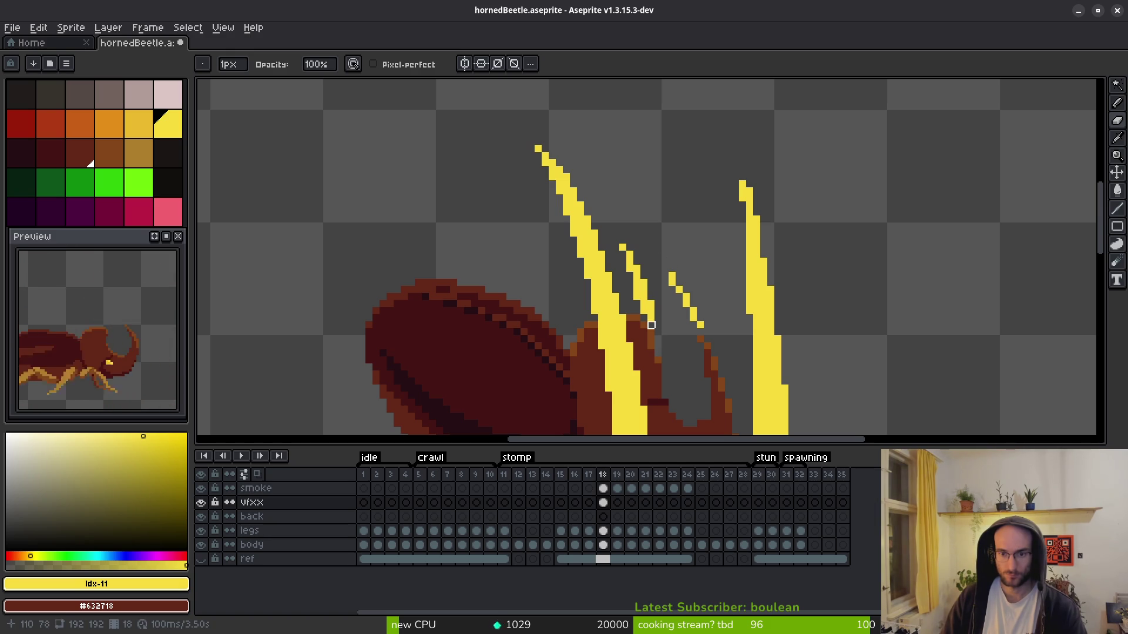
scroll(665, 303, "up", 2)
key("e")
scroll(673, 336, "down", 5)
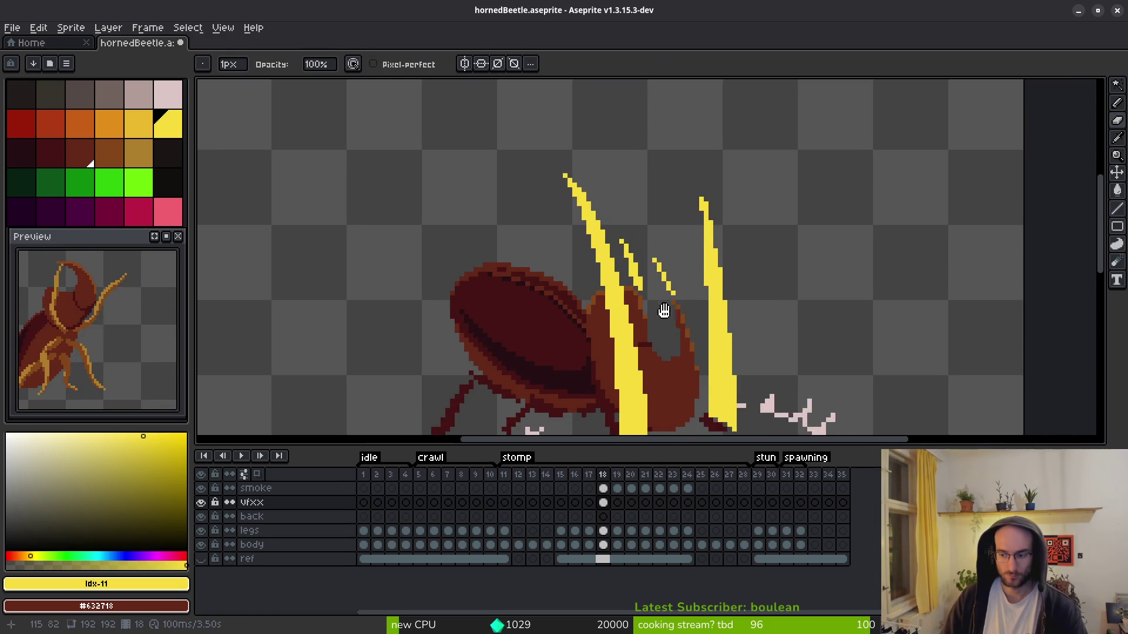
- Save hornedBeetle.aseprite and recentre the view on the beetle
key("ctrl+s")
left_click_drag(669, 293, 664, 293)
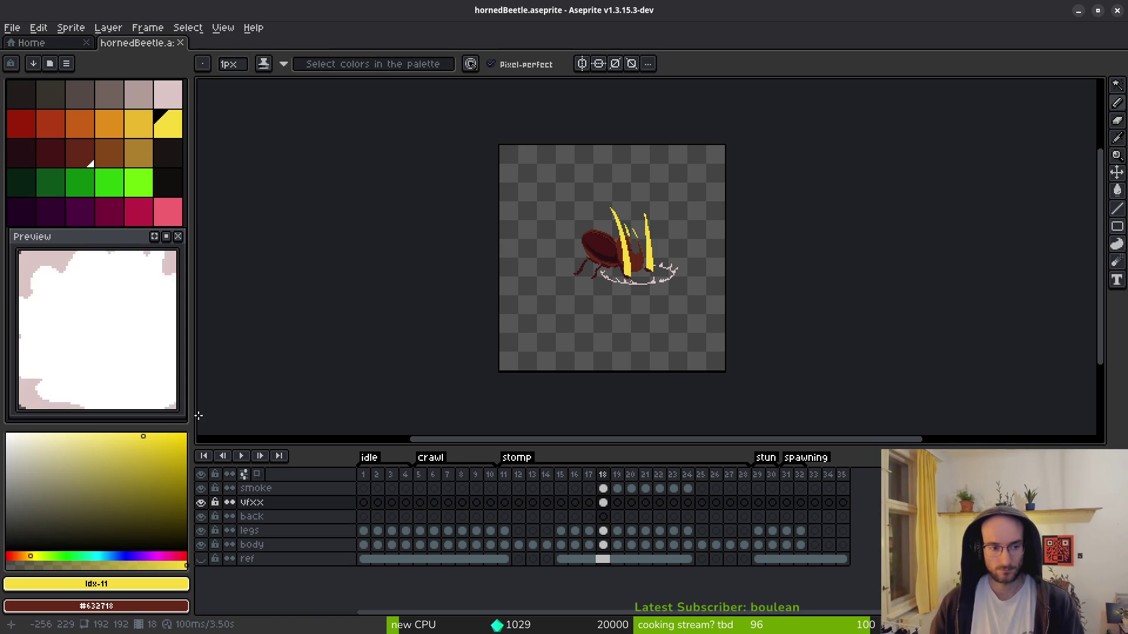
scroll(463, 357, "right", 1)
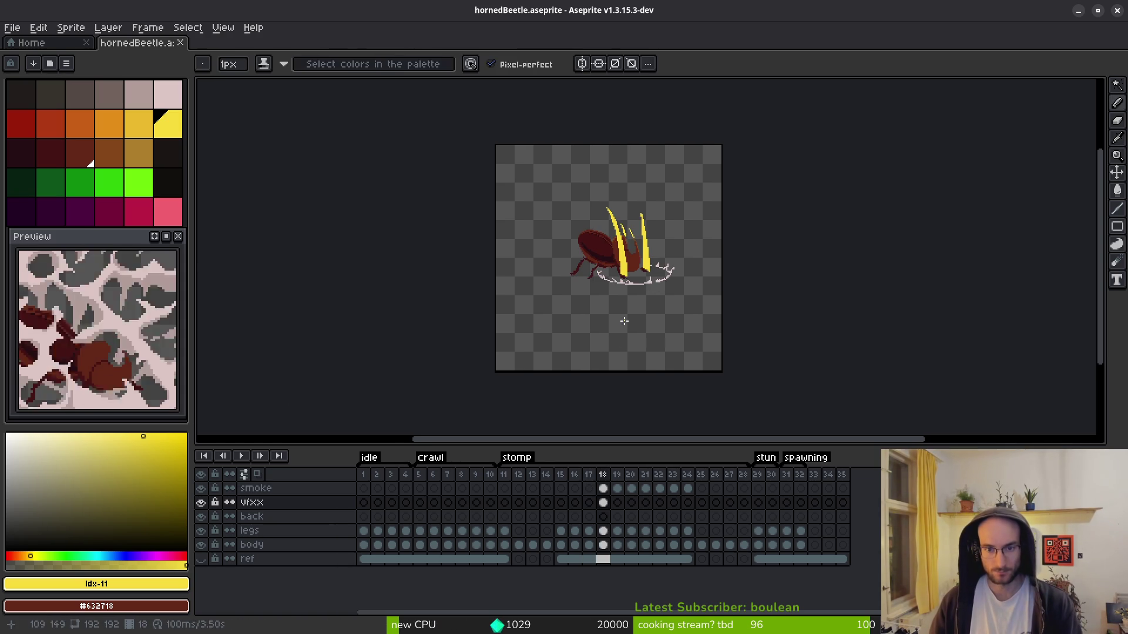
- Check the smoke on frame 21, return to frame 18, and hide the vfxx layer
key("i")
key("Right")
key("Right")
key("Right")
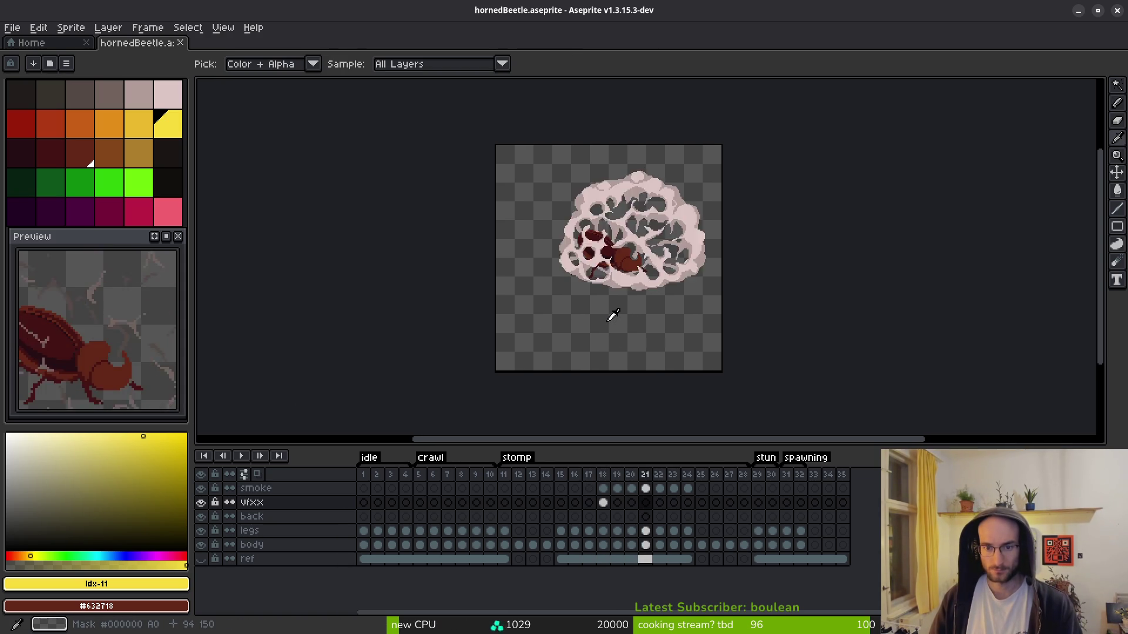
key("Left")
key("Left")
key("Left")
key("b")
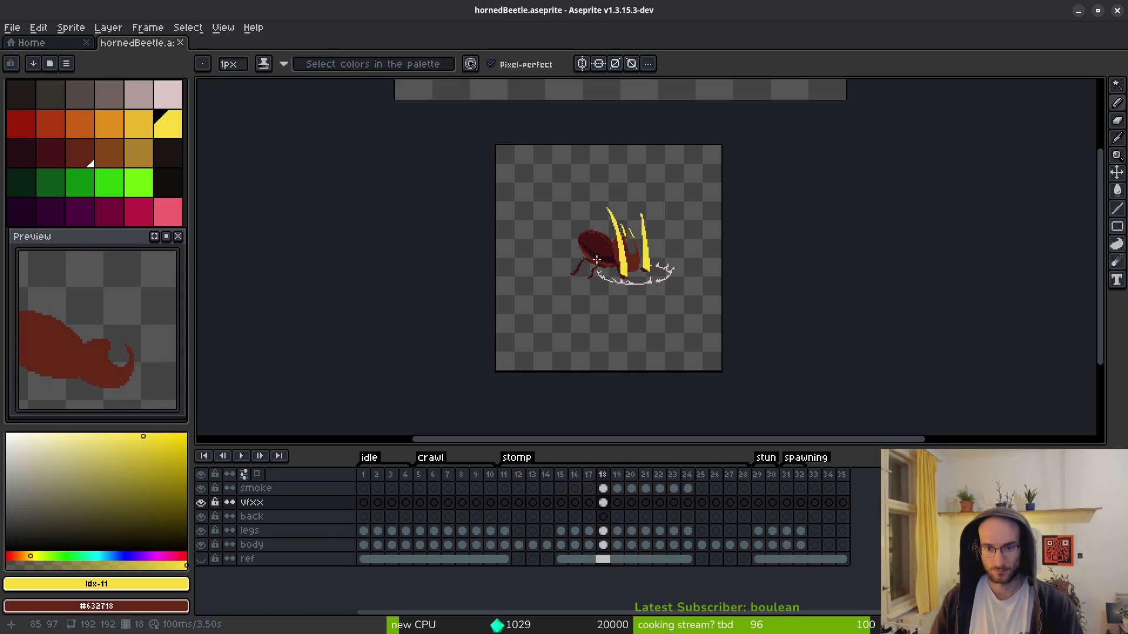
scroll(596, 259, "up", 5)
left_click(201, 502)
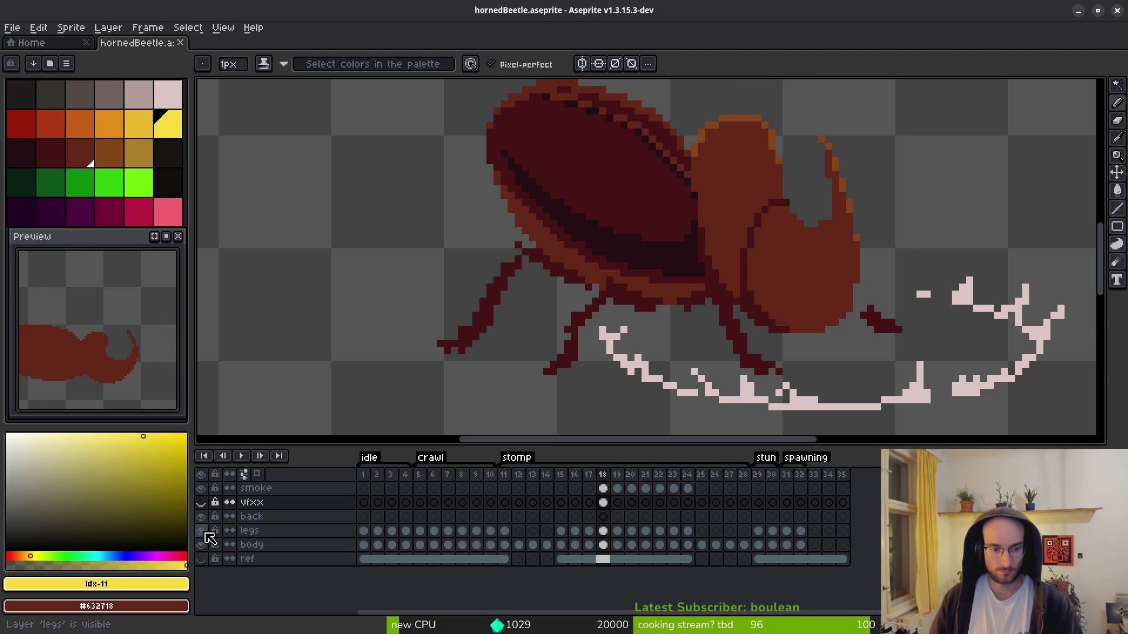
- Hide the legs layer and fill the grey gap pixel on the body cel with medium red #632718
left_click(202, 532)
scroll(703, 335, "up", 2)
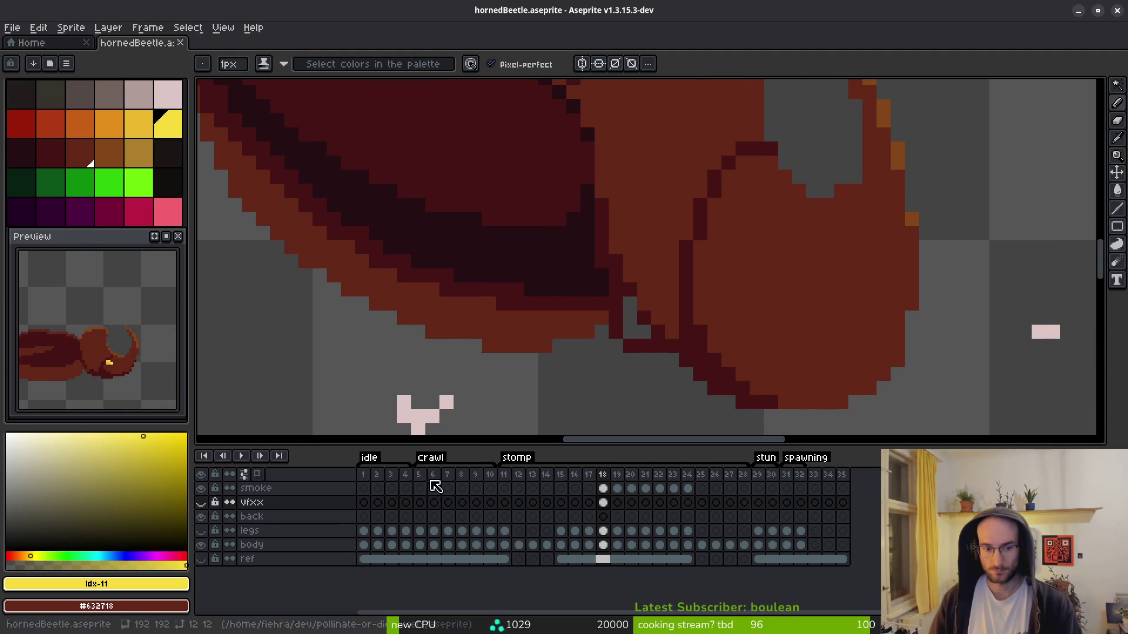
left_click(603, 545)
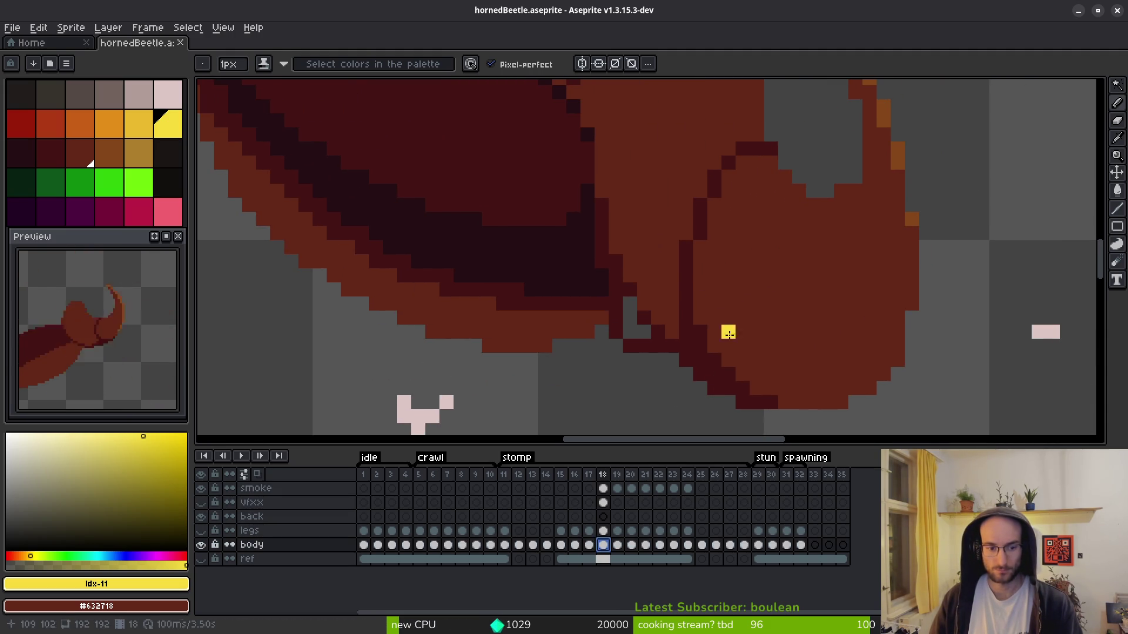
left_click(650, 310, "alt")
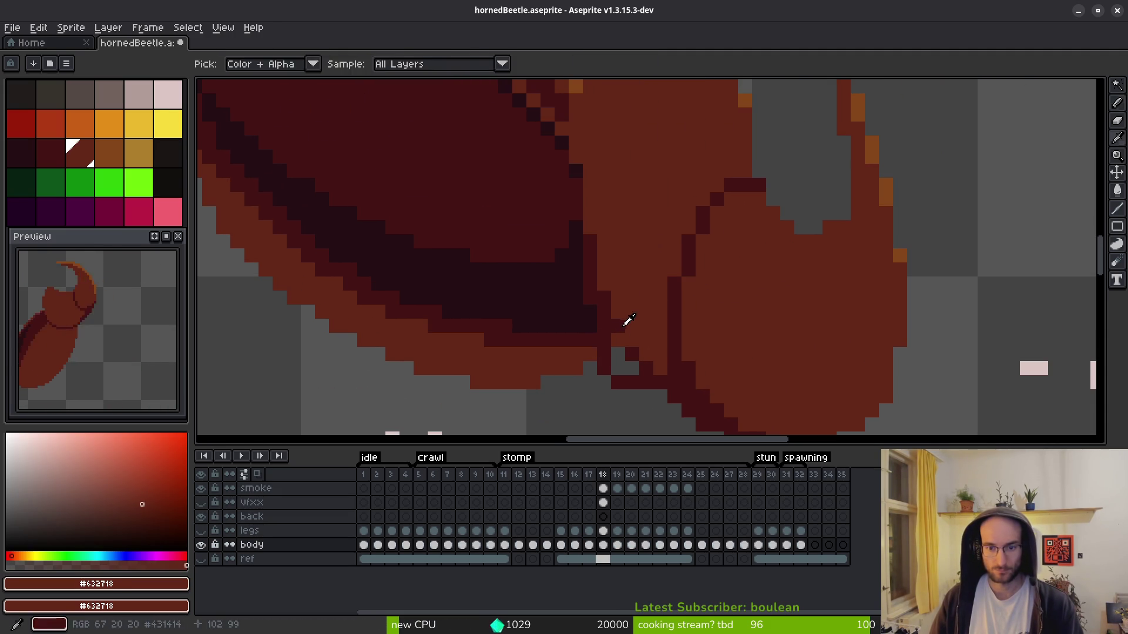
left_click(614, 352, "alt")
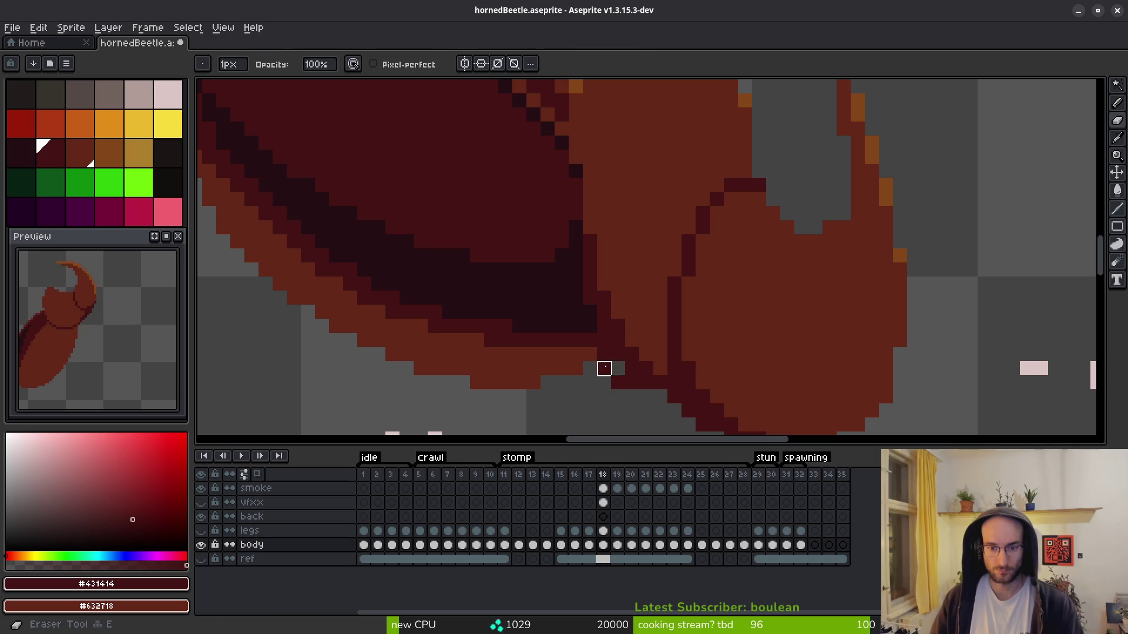
scroll(677, 282, "down", 3)
scroll(662, 292, "up", 3)
left_click(519, 313, "alt")
left_click(545, 319)
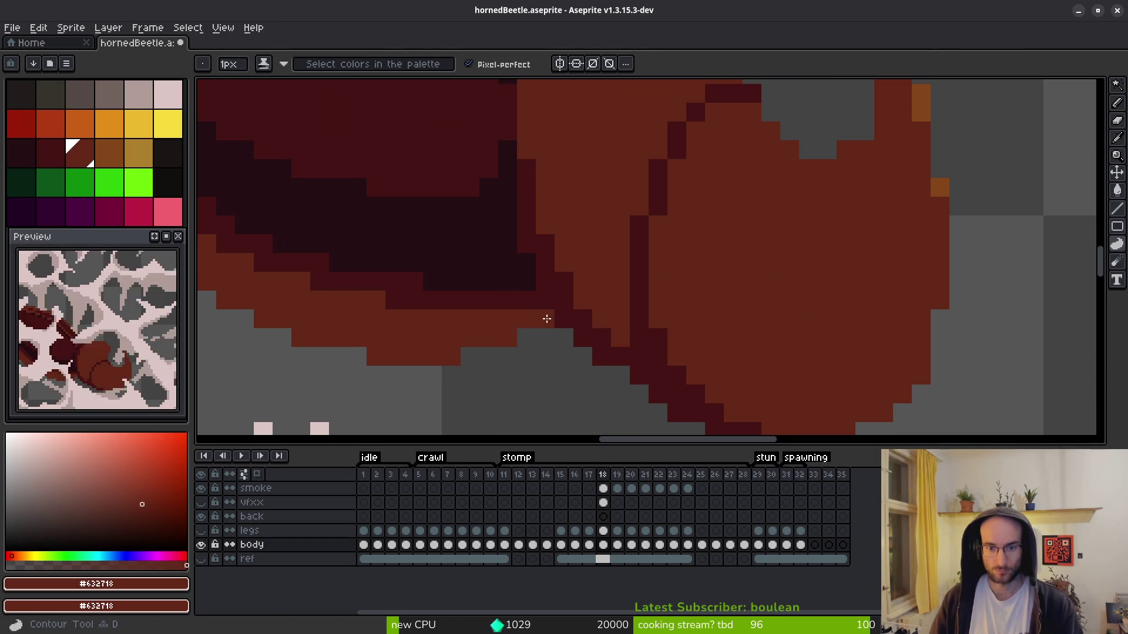
- Save hornedBeetle.aseprite and make the legs layer visible again
left_click(631, 359, "alt")
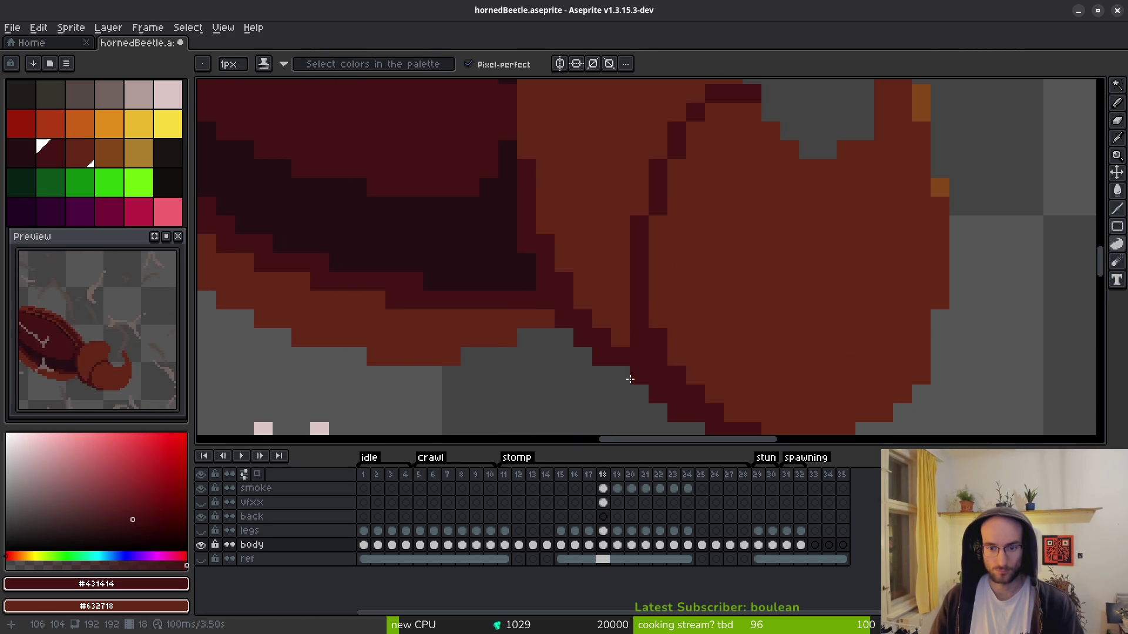
scroll(732, 365, "down", 4)
key("ctrl+s")
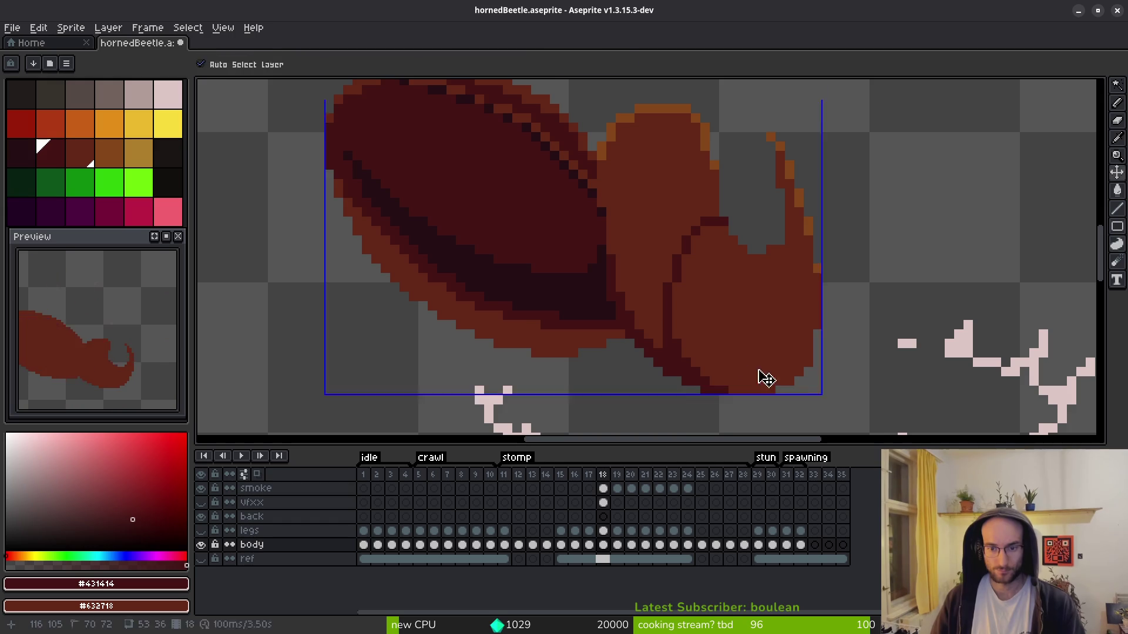
left_click_drag(631, 360, 549, 326)
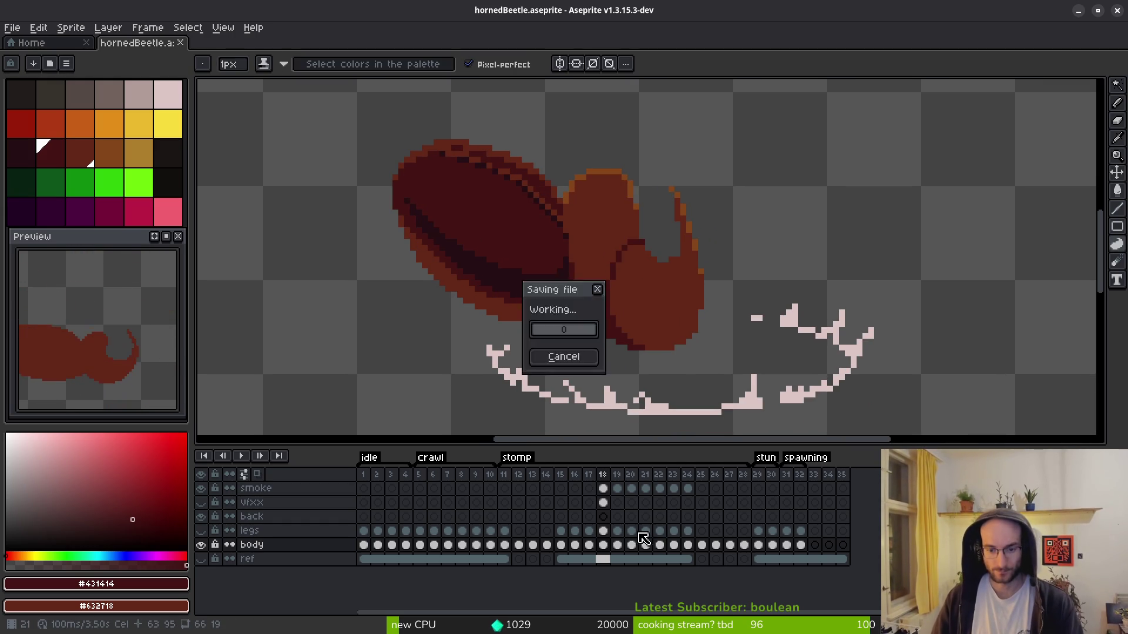
left_click(201, 531)
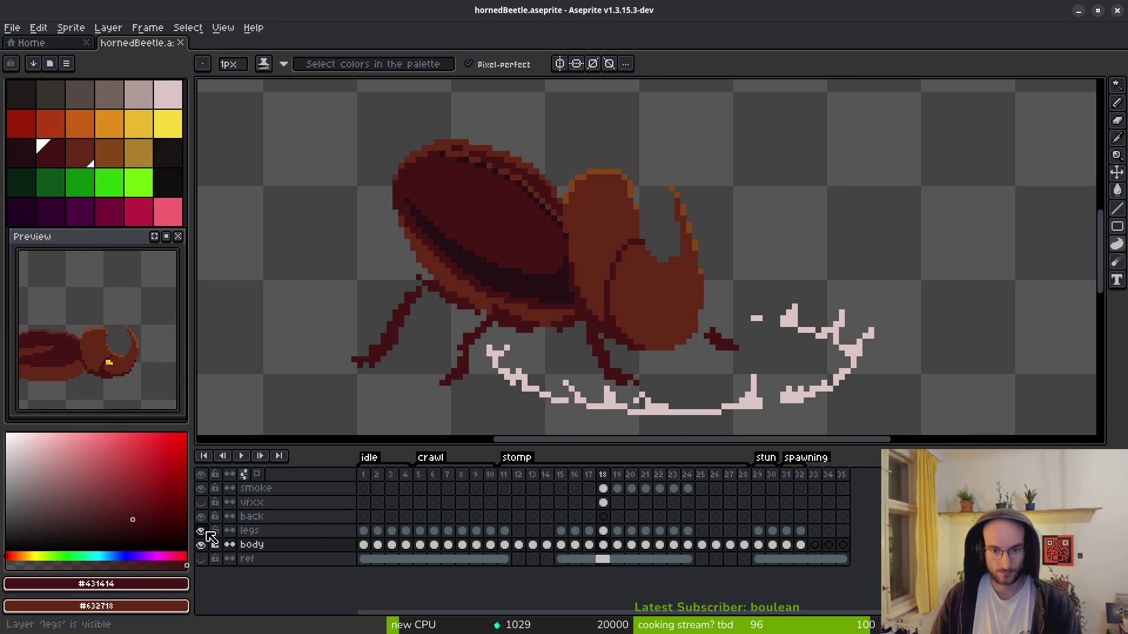
- On frame 18's legs cel, set gold Idx-16 as primary and brown Idx-15 as secondary colour
left_click_drag(578, 338, 592, 333)
scroll(592, 334, "up", 3)
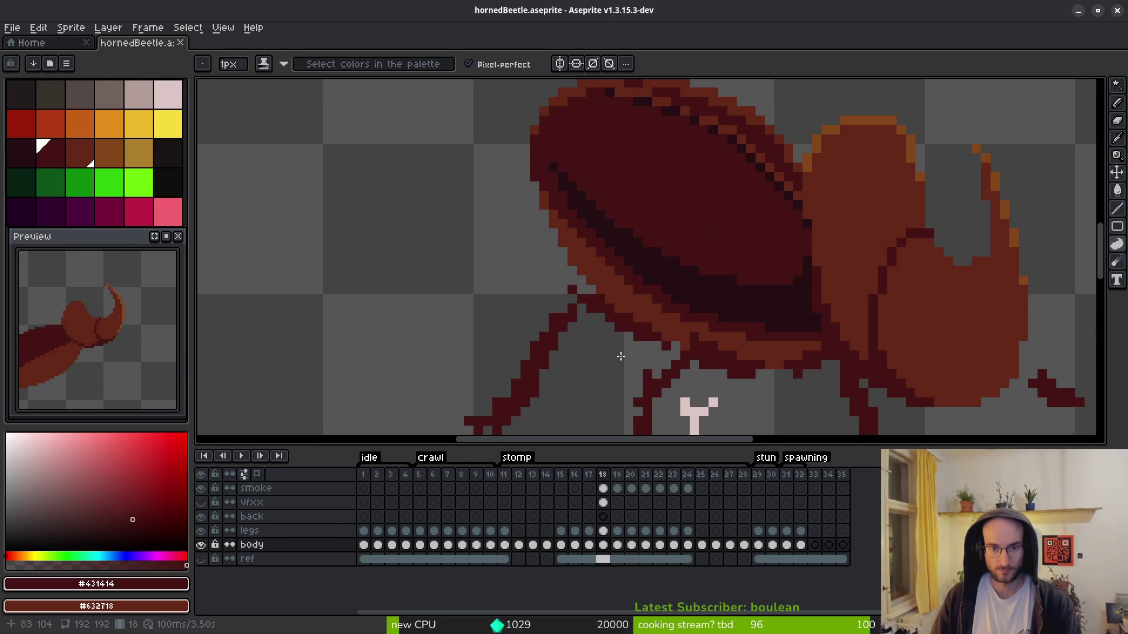
left_click(117, 153)
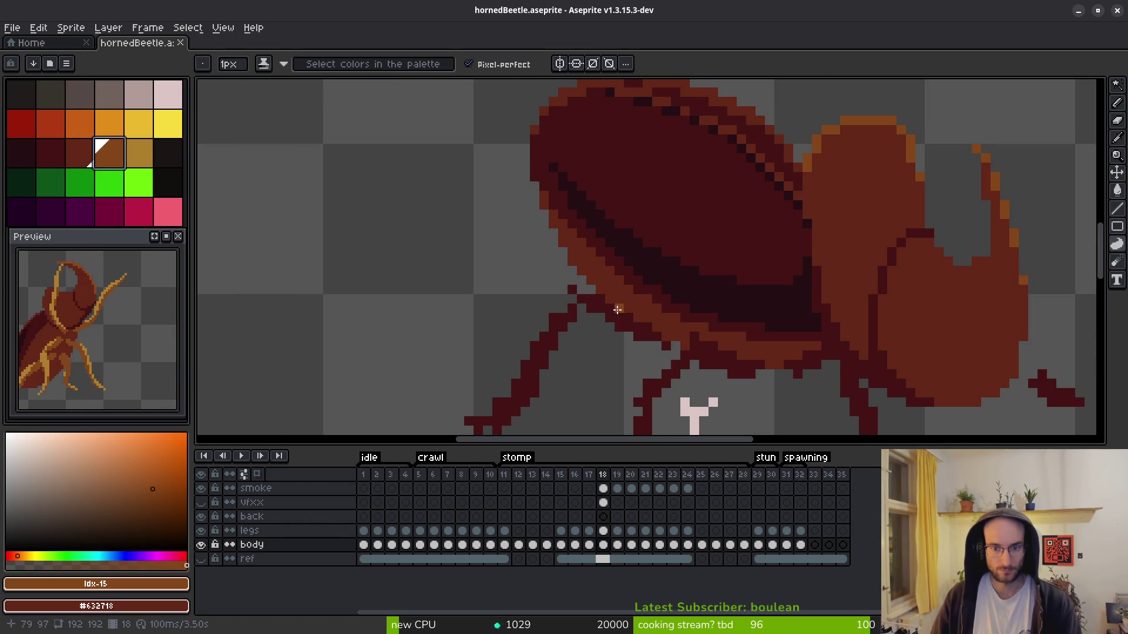
scroll(621, 313, "up", 1)
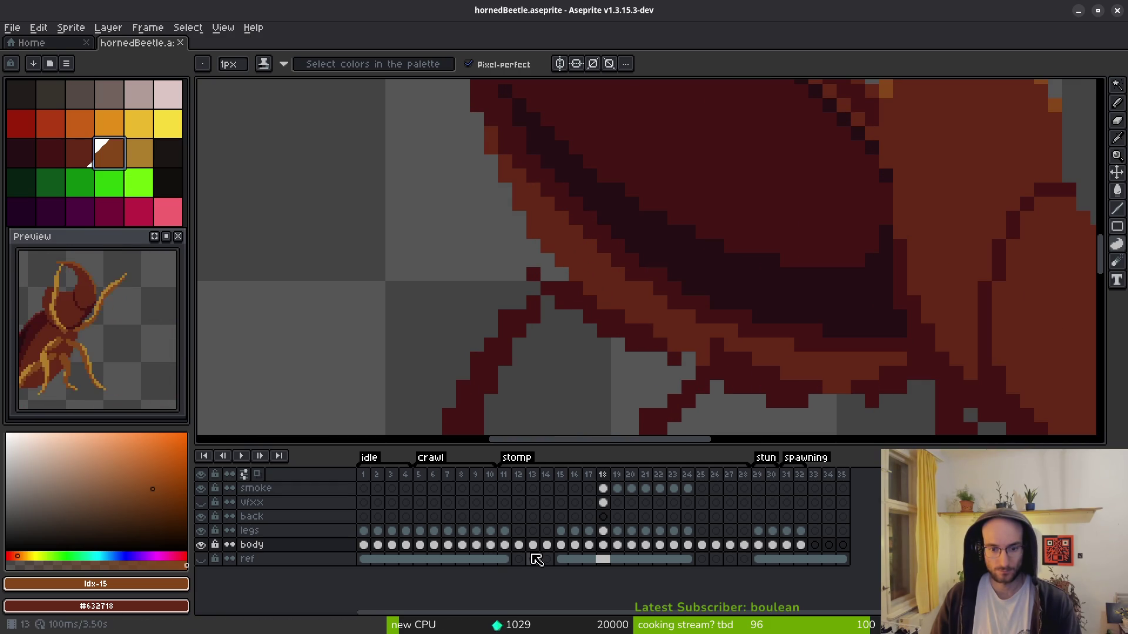
left_click(603, 531)
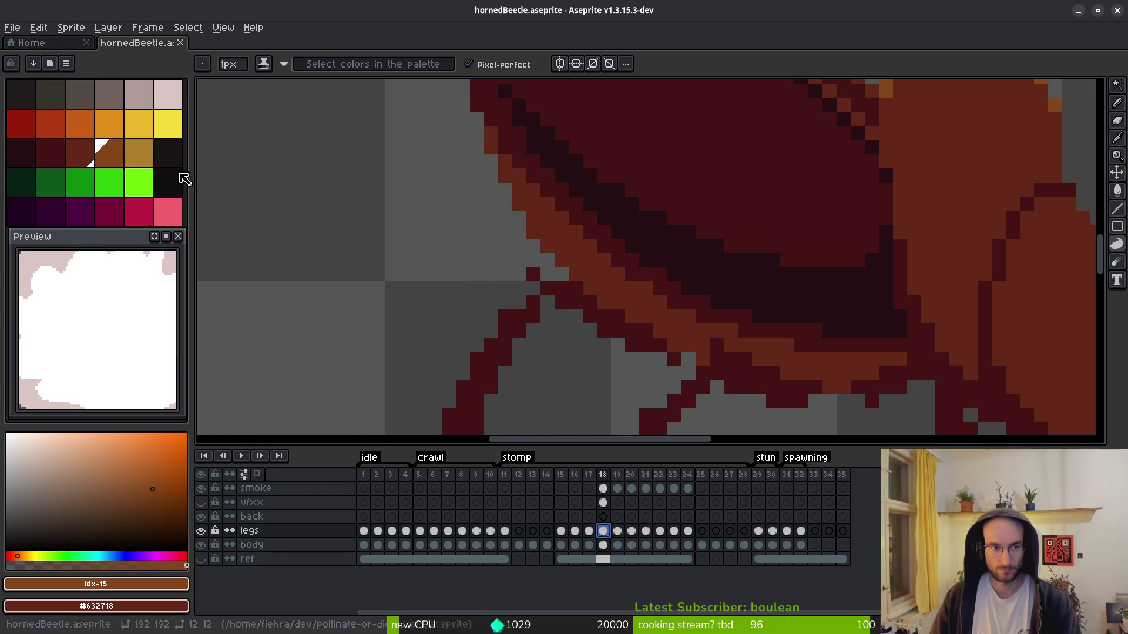
left_click(139, 154)
right_click(103, 152)
scroll(664, 343, "up", 1)
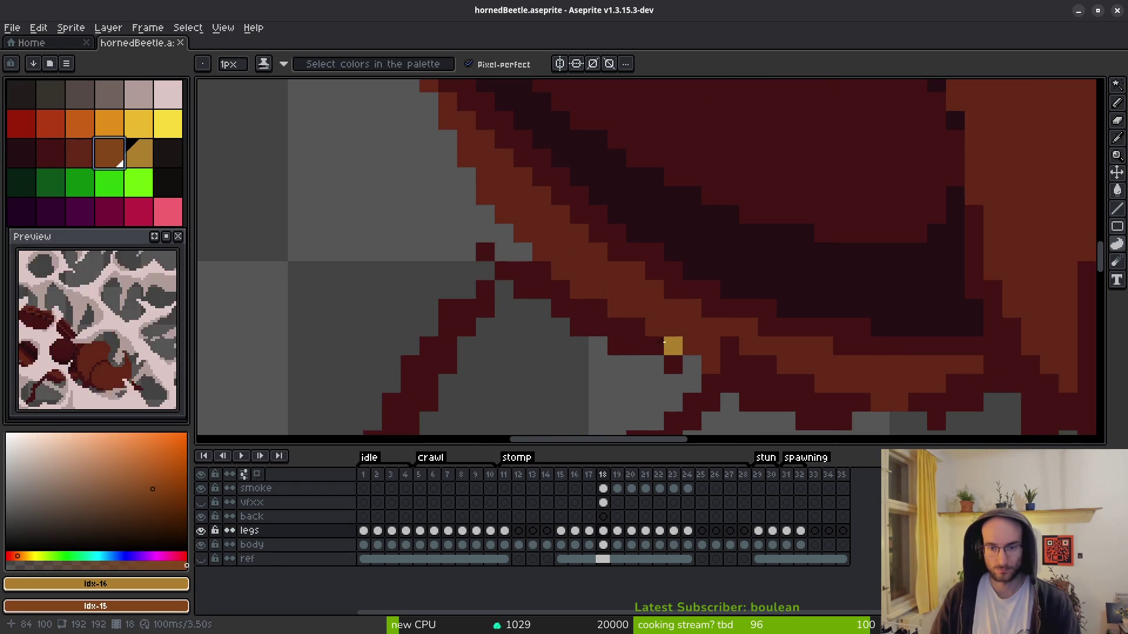
scroll(664, 343, "down", 3)
scroll(690, 325, "up", 3)
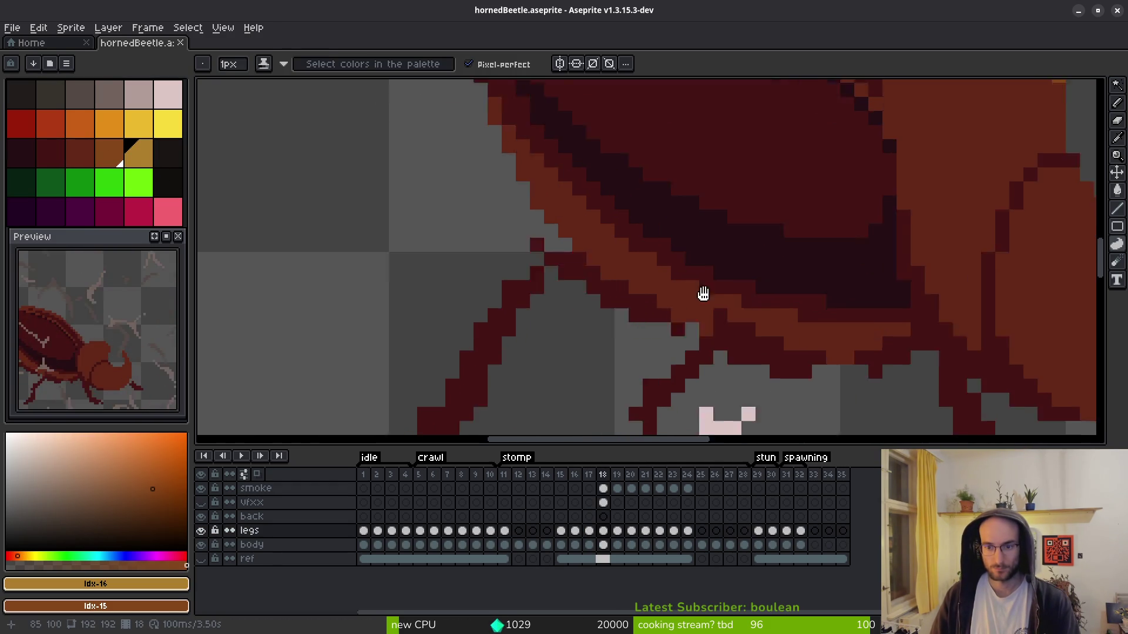
scroll(690, 325, "down", 3)
scroll(685, 281, "up", 3)
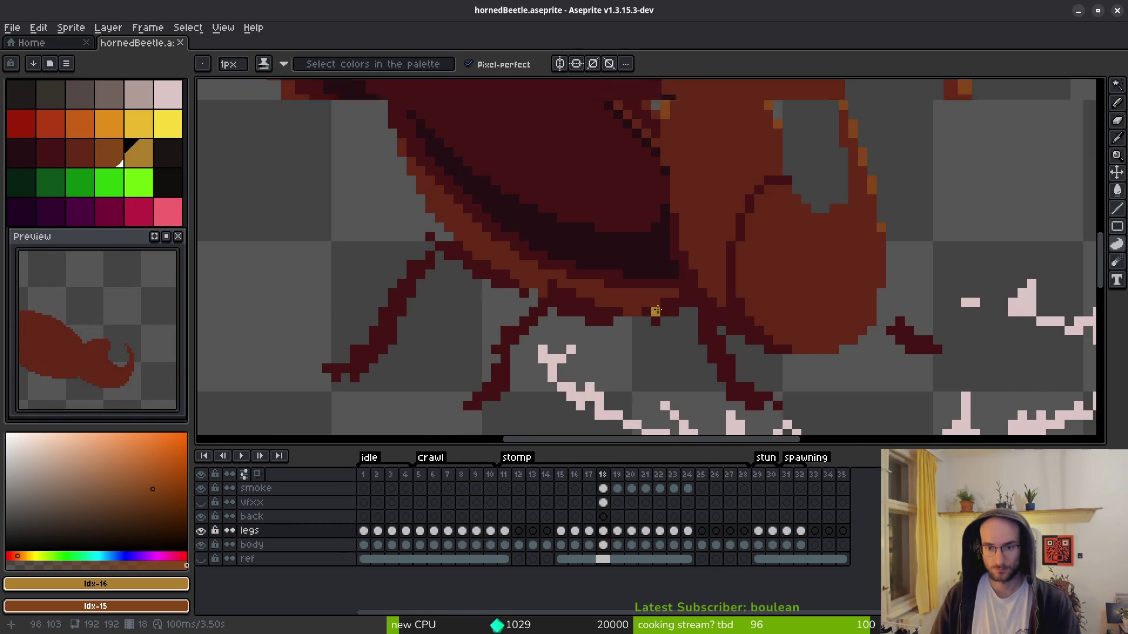
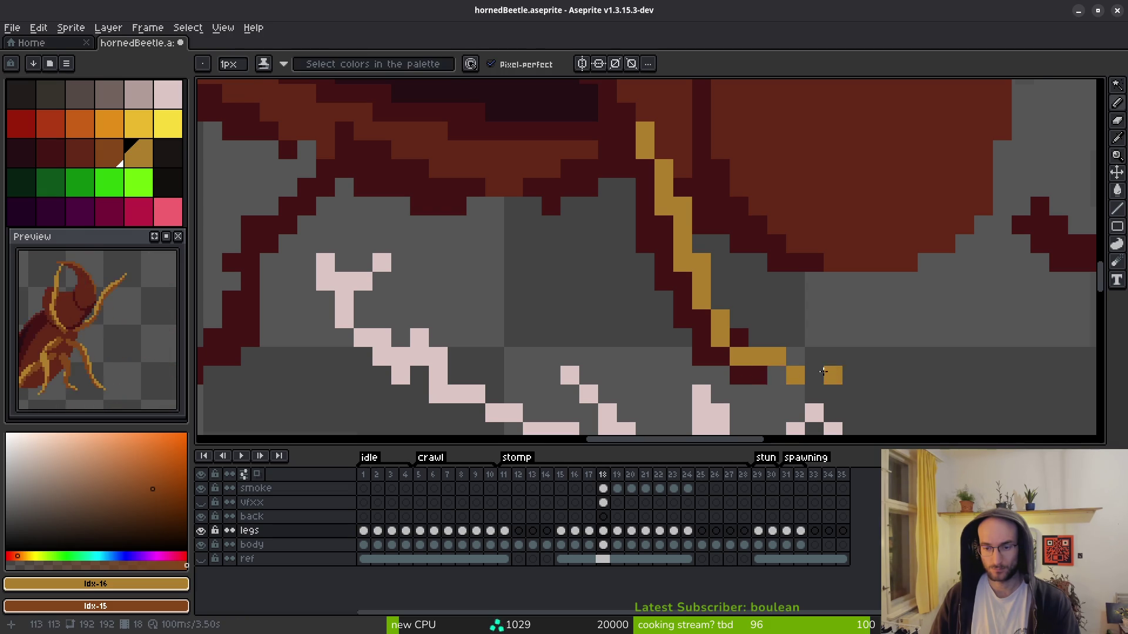
- Step back through the frames, make the ref layer visible, and return to stomp frame 15
scroll(803, 380, "down", 4)
key("comma")
key("comma")
key("comma")
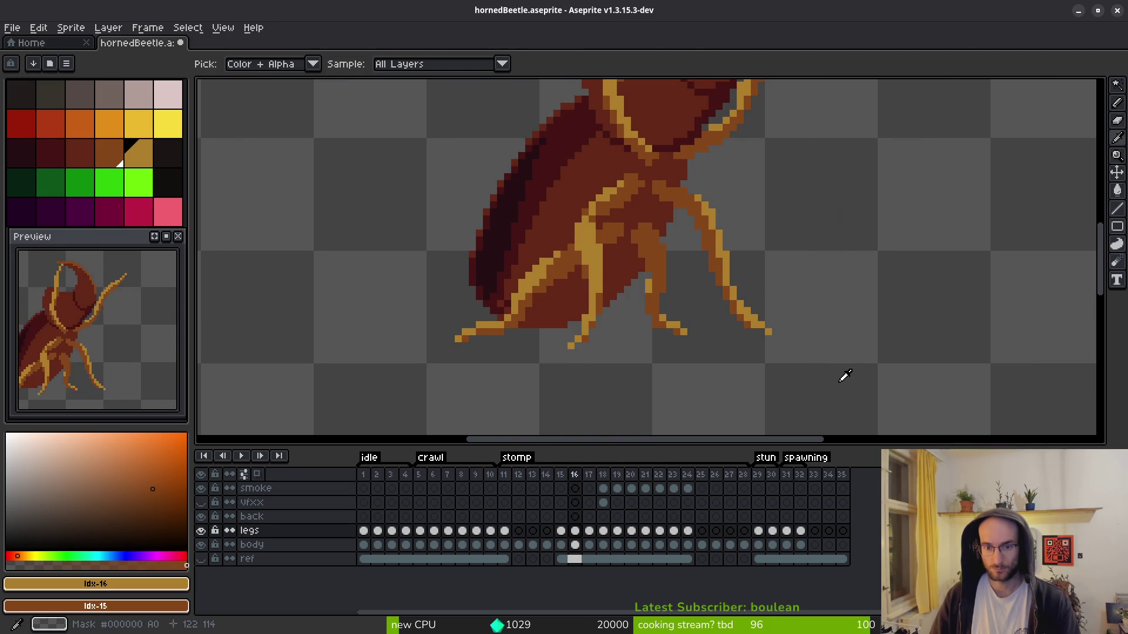
scroll(758, 370, "down", 2)
key("comma")
key("comma")
key("comma")
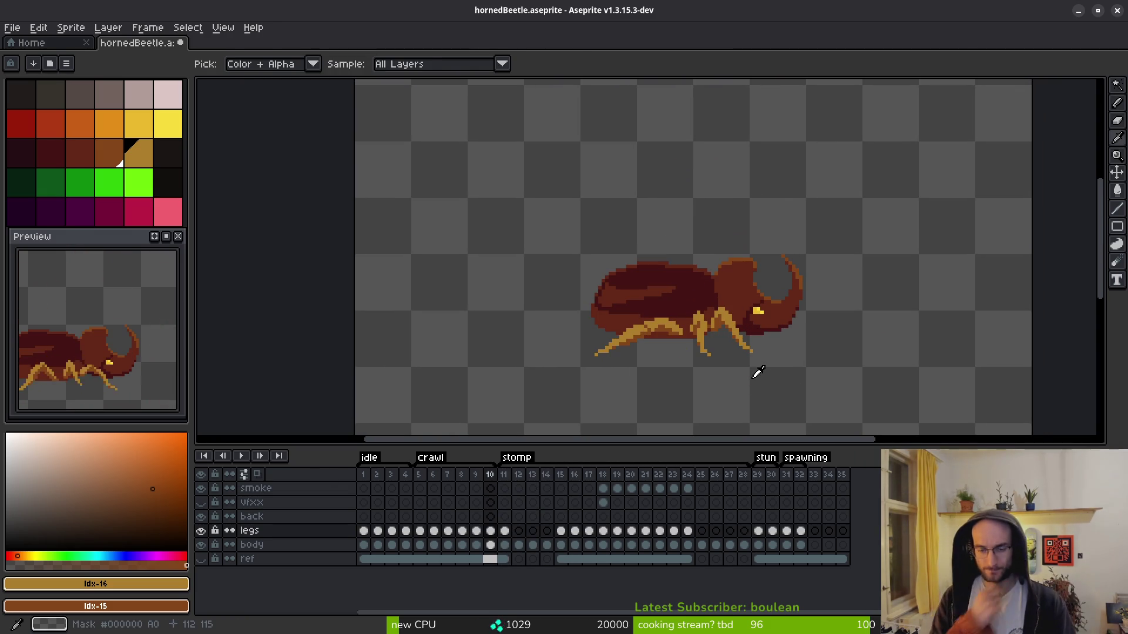
left_click(200, 559)
key("period")
key("period")
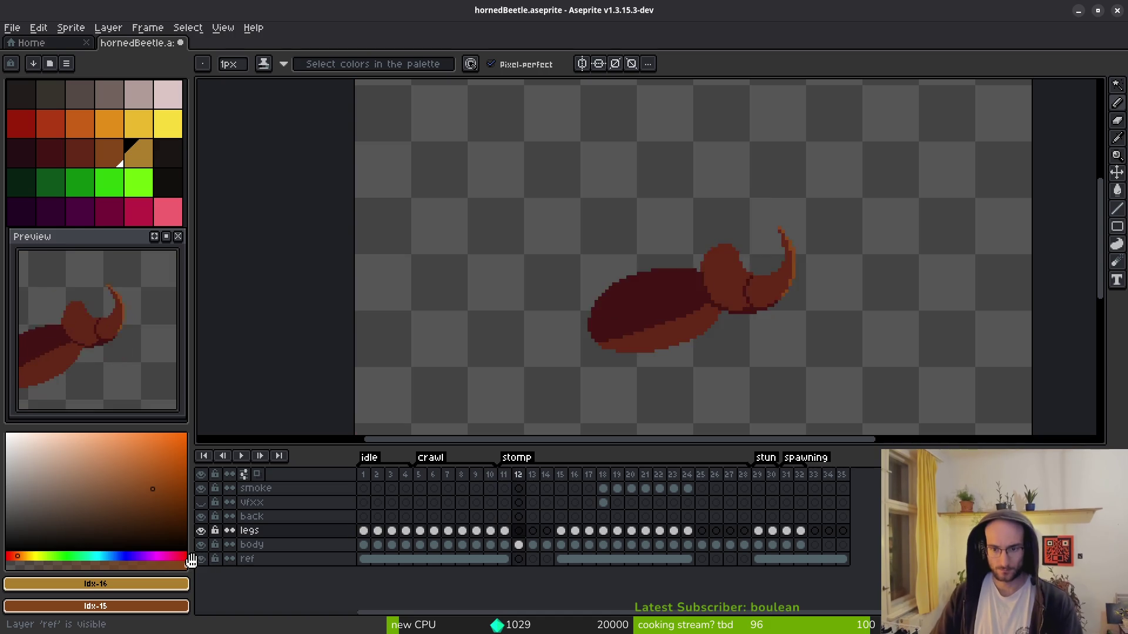
key("period")
key("period")
key("period")
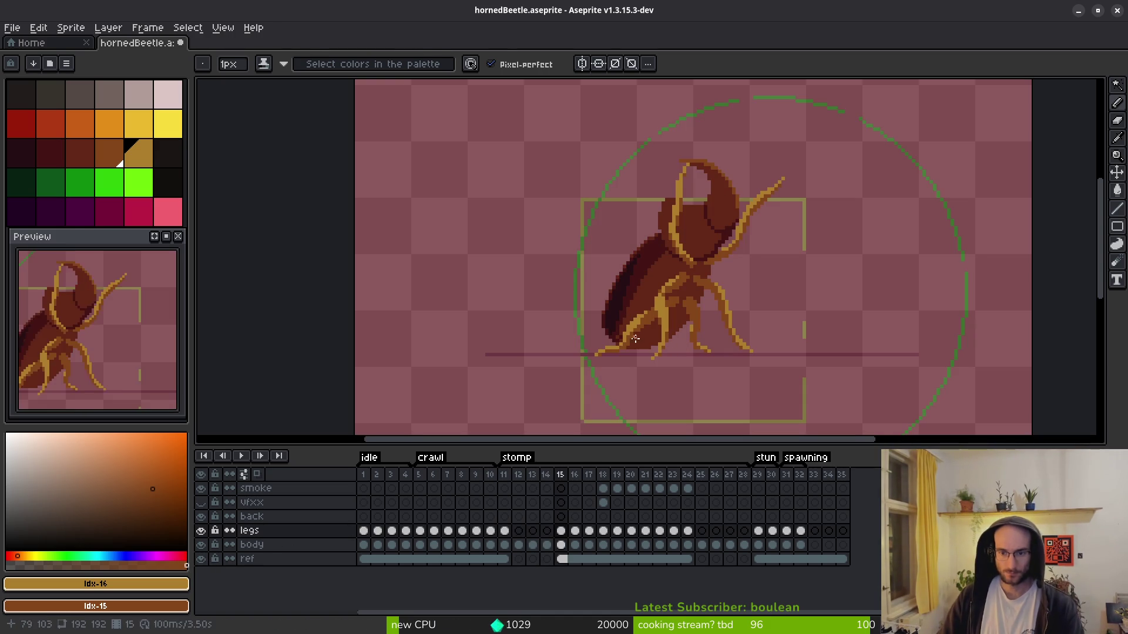
- On frame 18, select the gold leg block and shift it up and to the left
key("period")
key("period")
key("period")
scroll(640, 344, "right", 2)
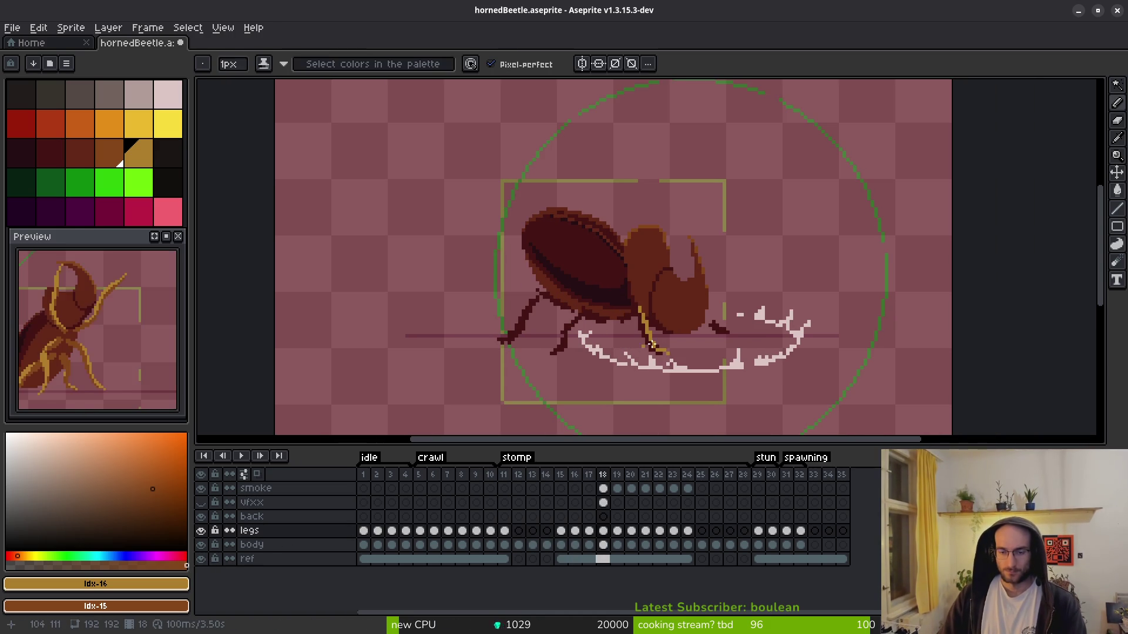
key("m")
scroll(664, 330, "up", 1)
scroll(664, 332, "up", 1)
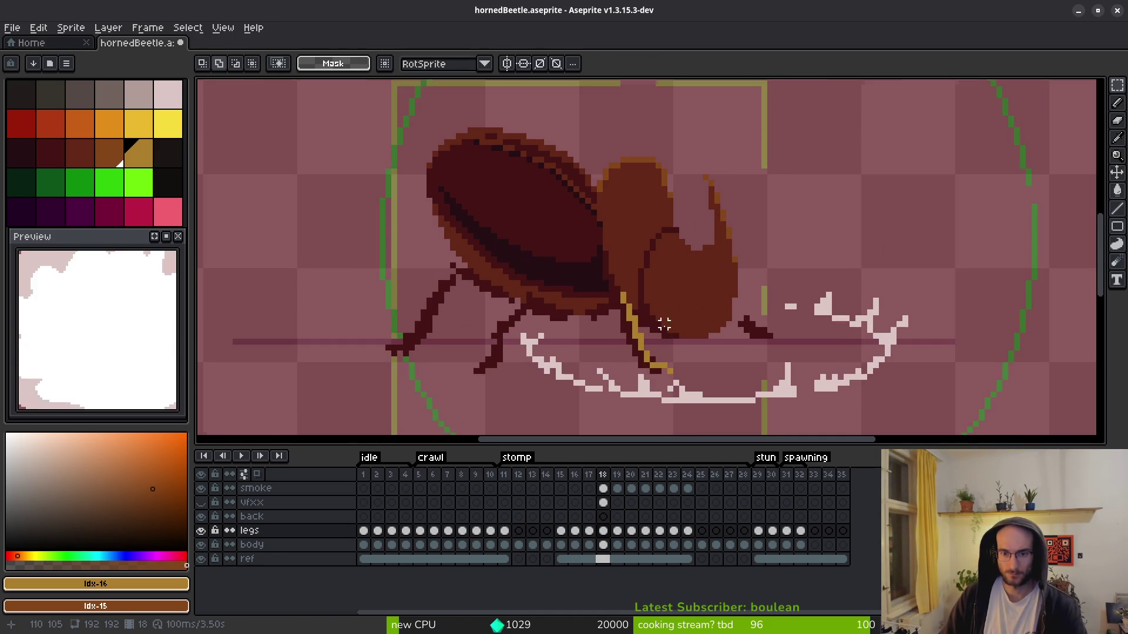
scroll(628, 285, "up", 2)
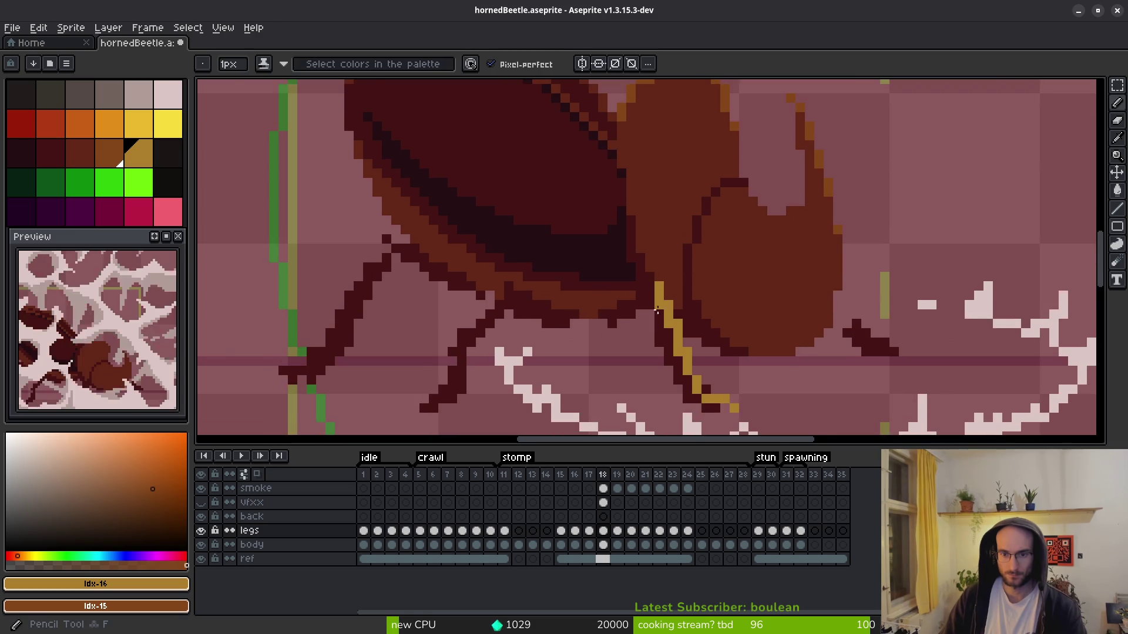
scroll(675, 317, "up", 1)
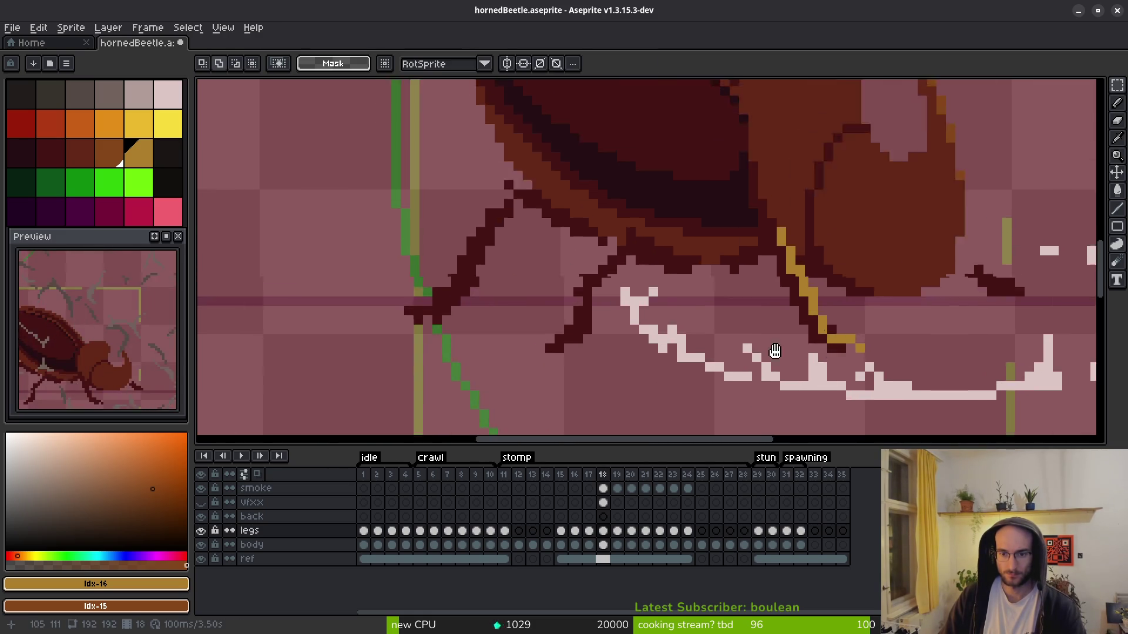
key("f")
scroll(657, 294, "down", 1)
scroll(643, 266, "up", 1)
key("m")
left_click_drag(555, 134, 755, 378)
mouse_move(685, 340)
left_mouse_down()
mouse_move(659, 282)
mouse_move(667, 305)
left_mouse_up()
key("Return")
- Redraw the front leg's outline in gold pixels from under the body down to the foot
scroll(705, 353, "down", 1)
scroll(722, 375, "up", 1)
key("b")
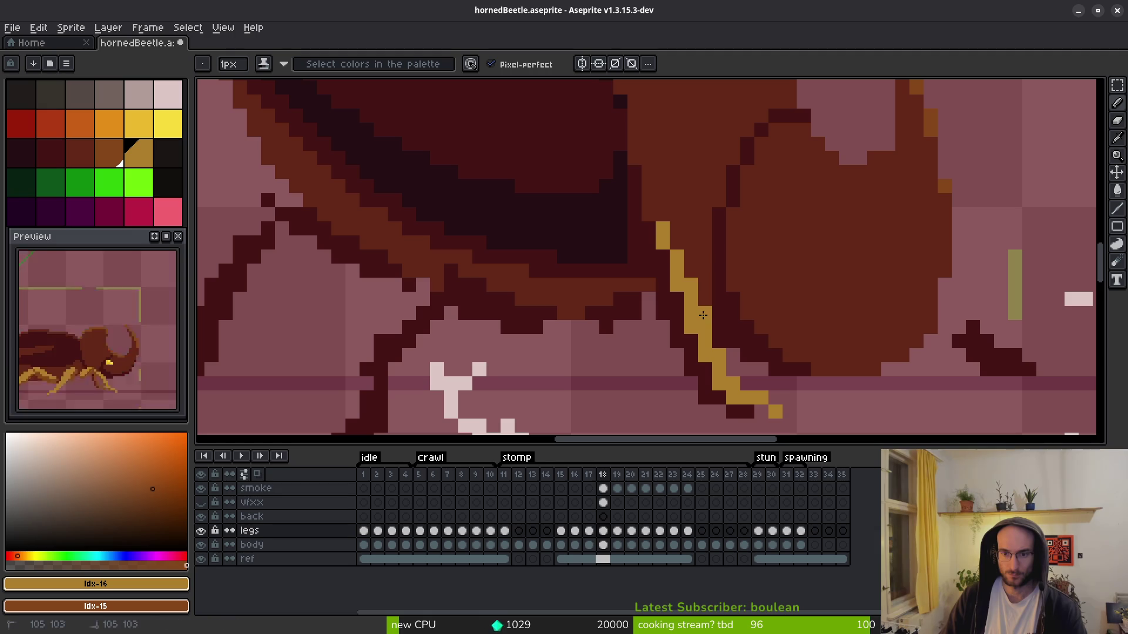
left_click(637, 282)
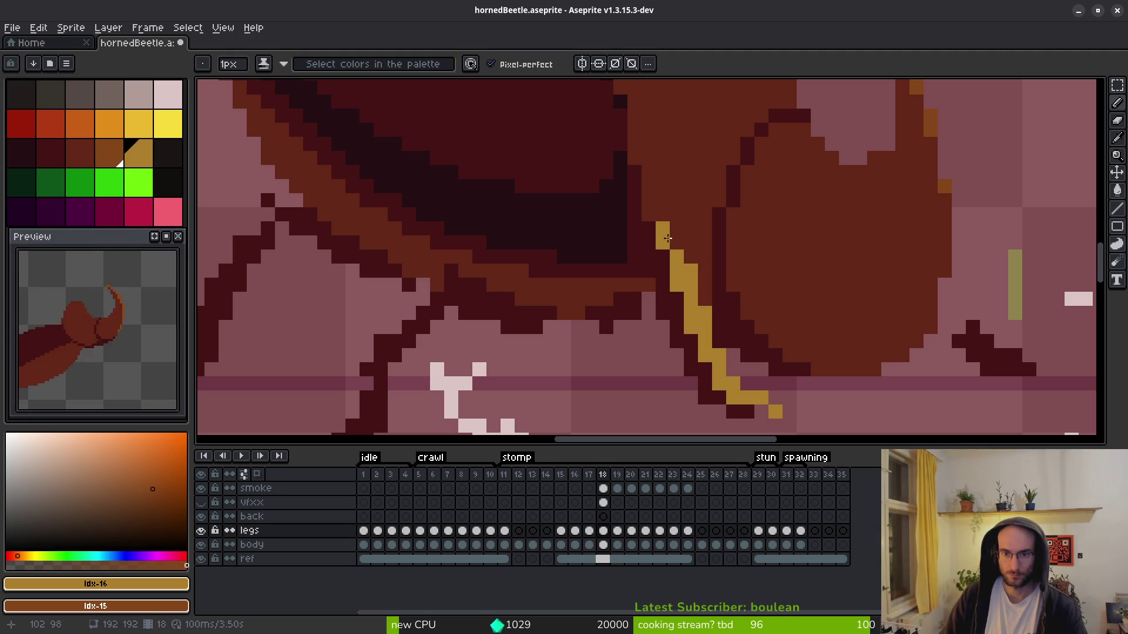
left_click(651, 230)
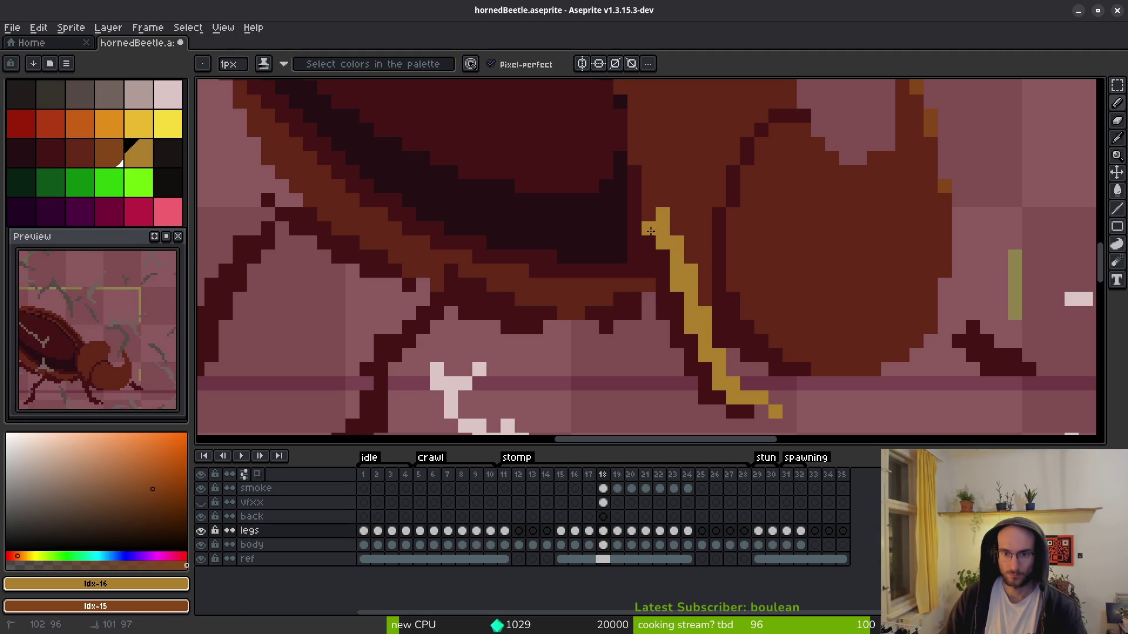
left_click(603, 312)
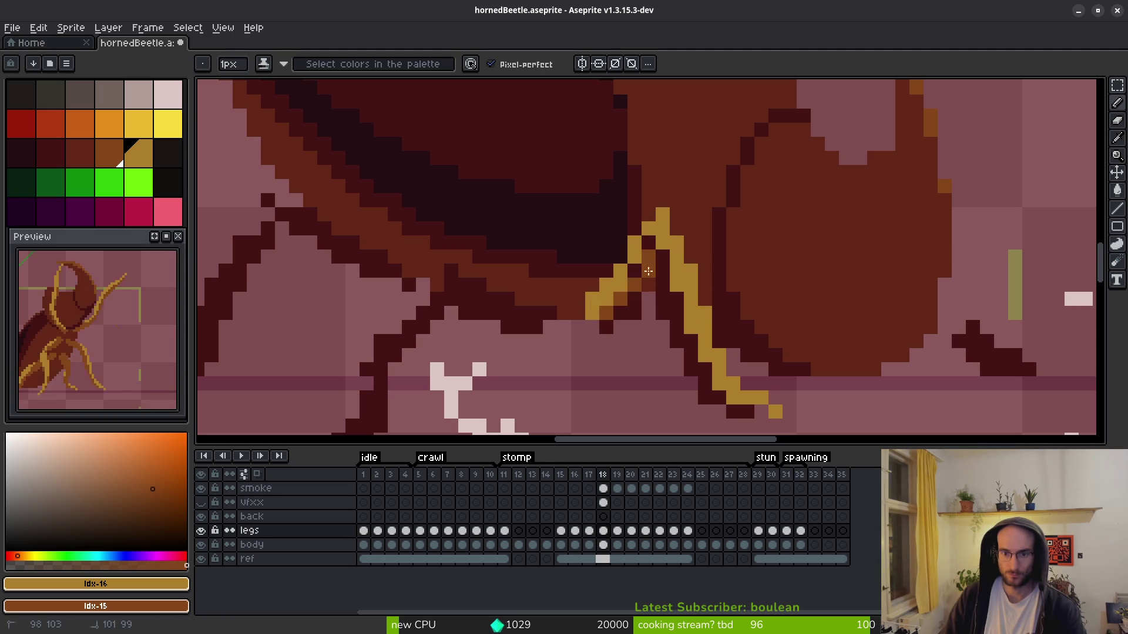
left_click(648, 243)
left_click(627, 279)
left_click_drag(663, 257, 681, 322)
left_click_drag(716, 370, 687, 333)
left_click(631, 256)
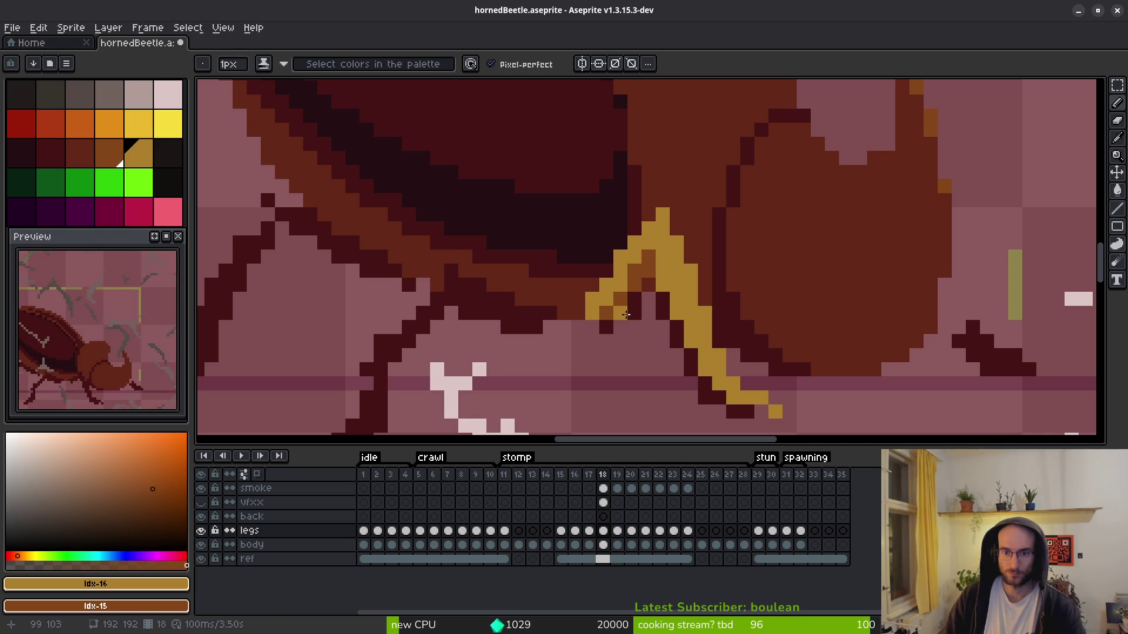
right_click(592, 299)
left_click(635, 272)
left_click(681, 340)
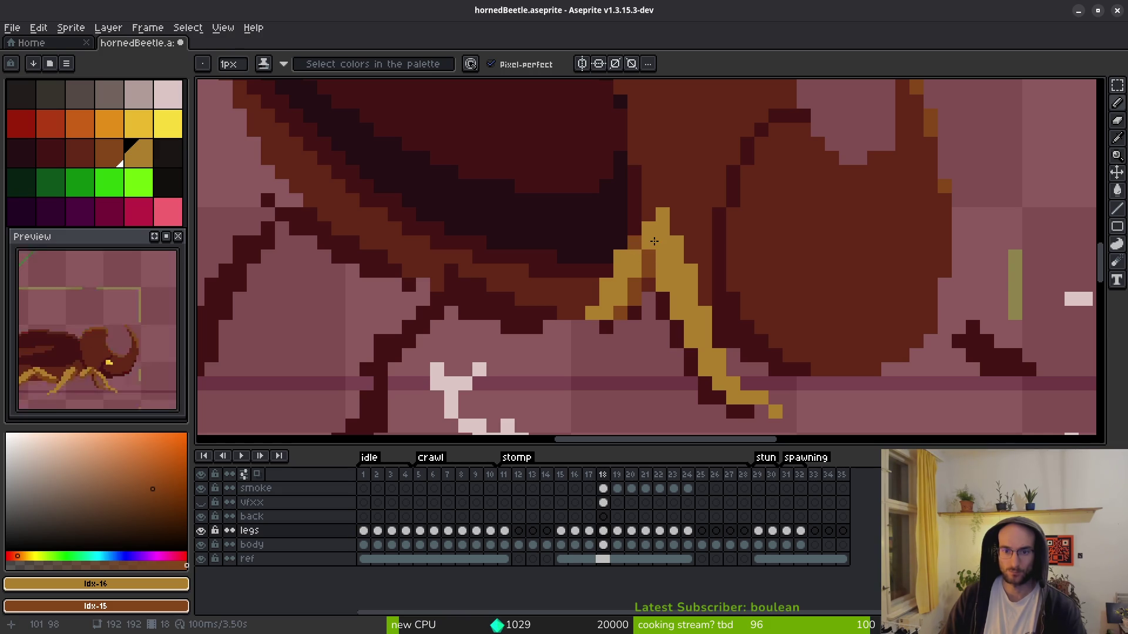
- Erase dark pixels near the leg joint and turn stray yellow pixels dark brown
scroll(669, 286, "down", 3)
scroll(650, 309, "up", 3)
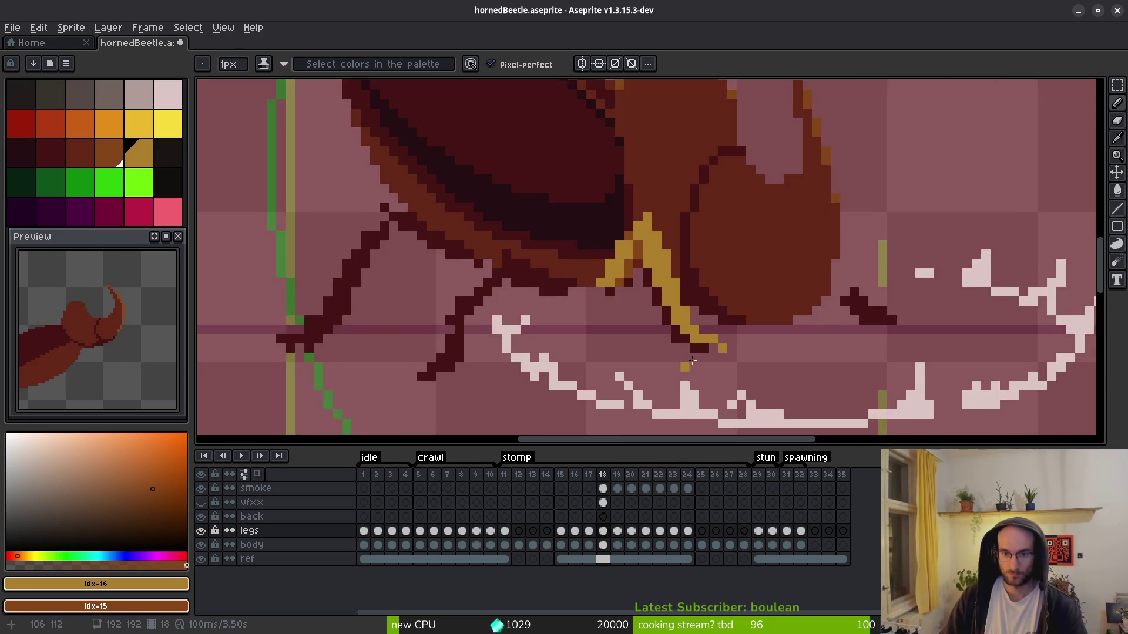
key("e")
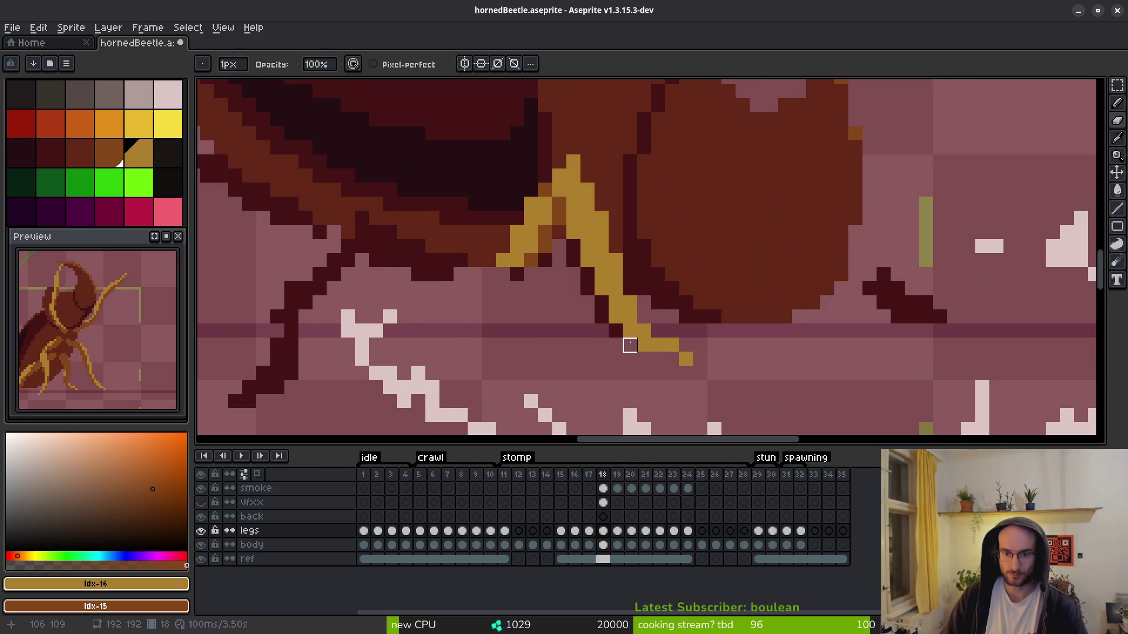
left_click_drag(573, 247, 503, 272)
key("b")
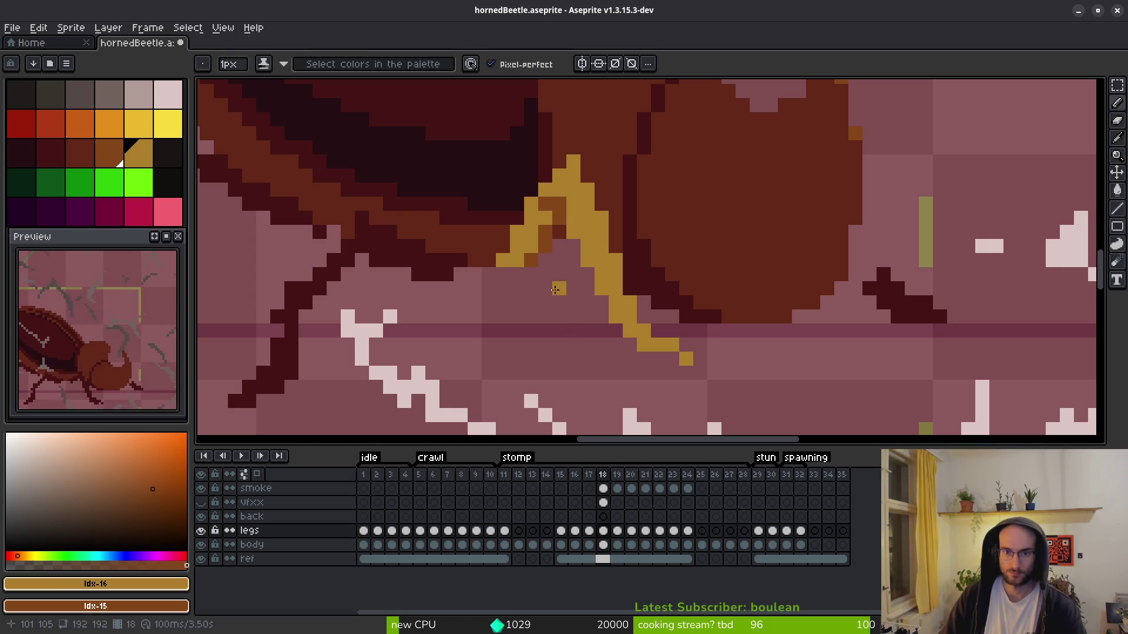
right_click(559, 236)
right_click(545, 190)
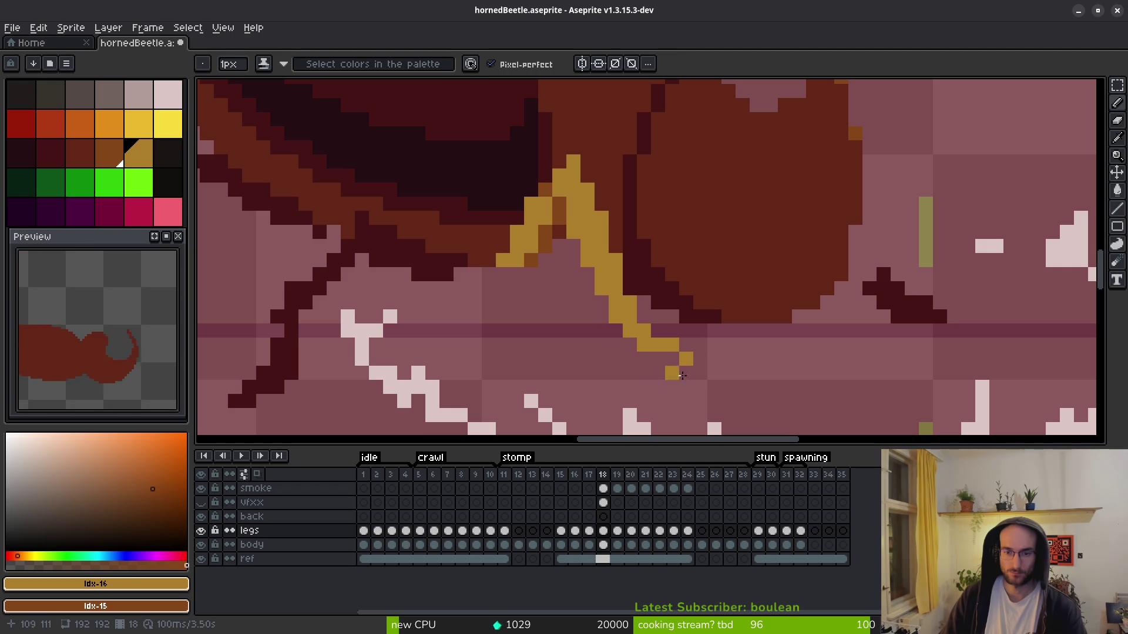
scroll(691, 337, "down", 2)
scroll(692, 337, "up", 3)
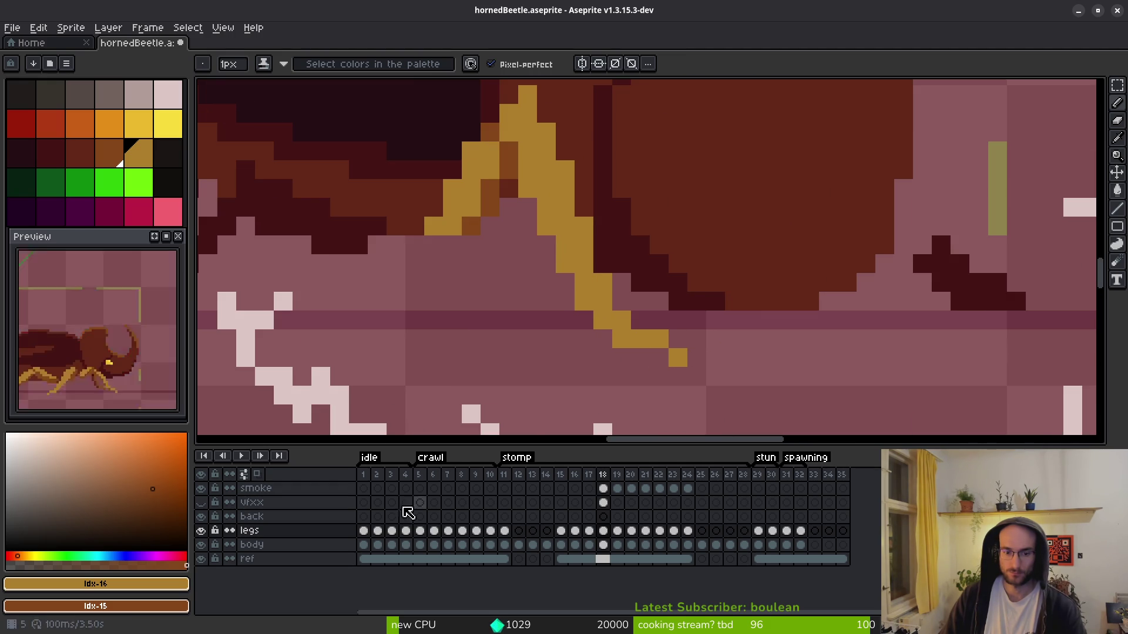
- Toggle the legs layer to check the body, then select the body's frame 18 cel
left_click(202, 531)
left_click(201, 530)
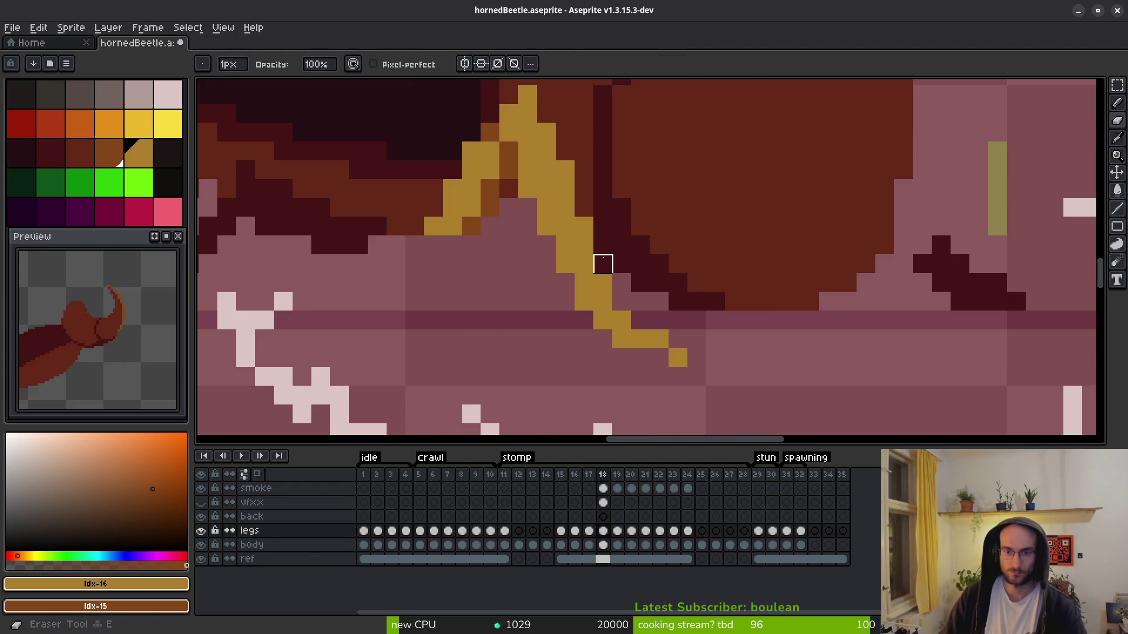
left_click(604, 545)
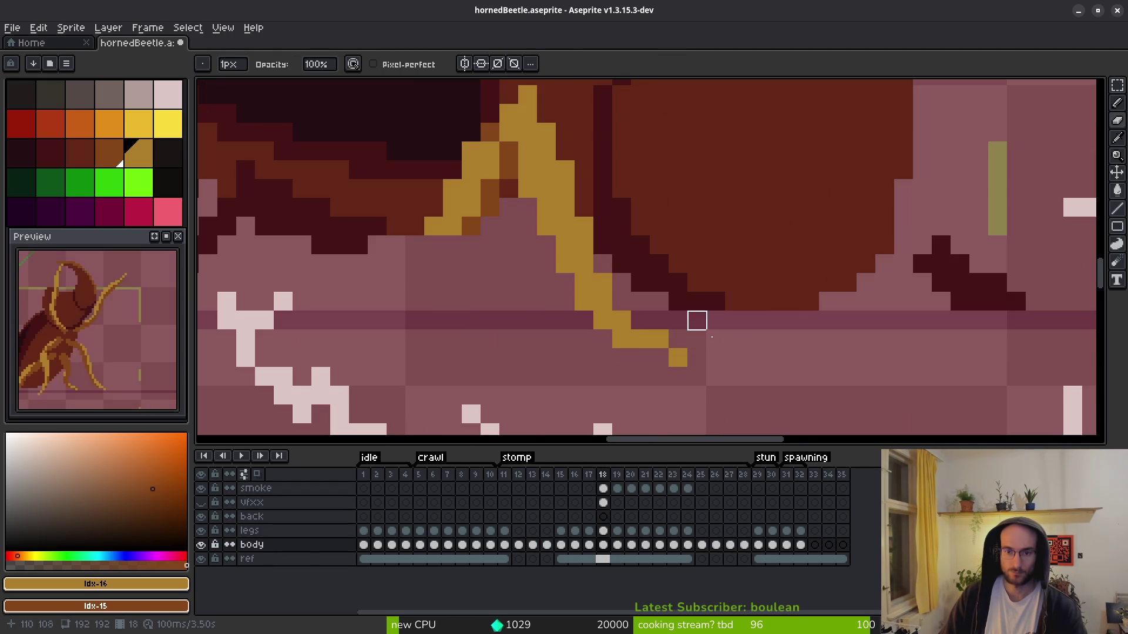
- Compare with the legs layer hidden, then select the legs cel on frame 18
scroll(719, 350, "down", 3)
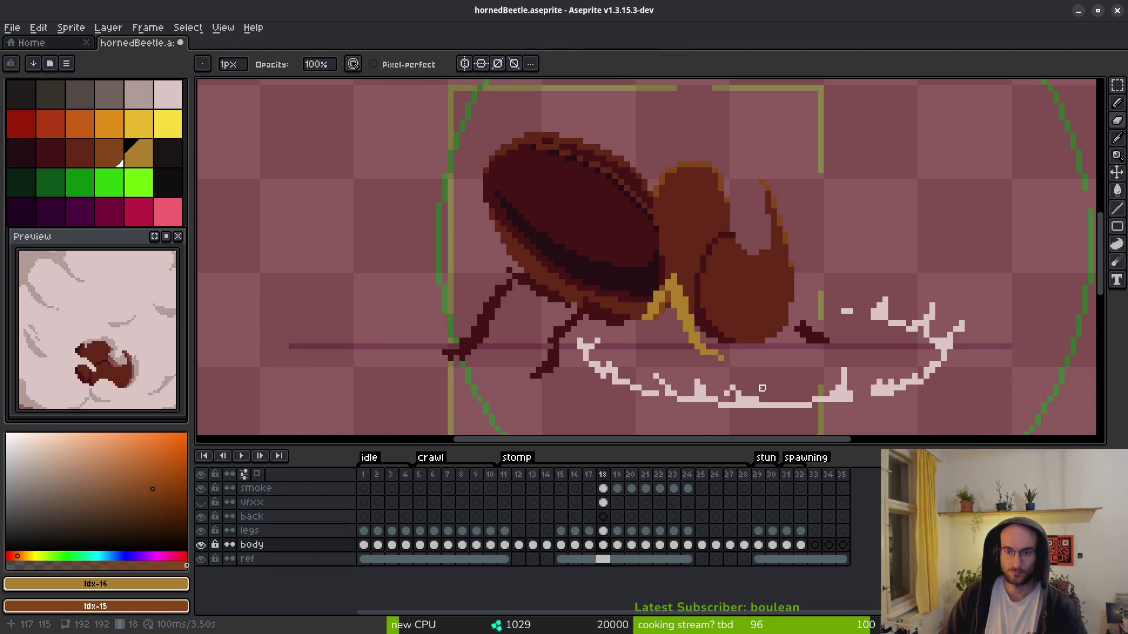
left_click(201, 532)
left_click(201, 532)
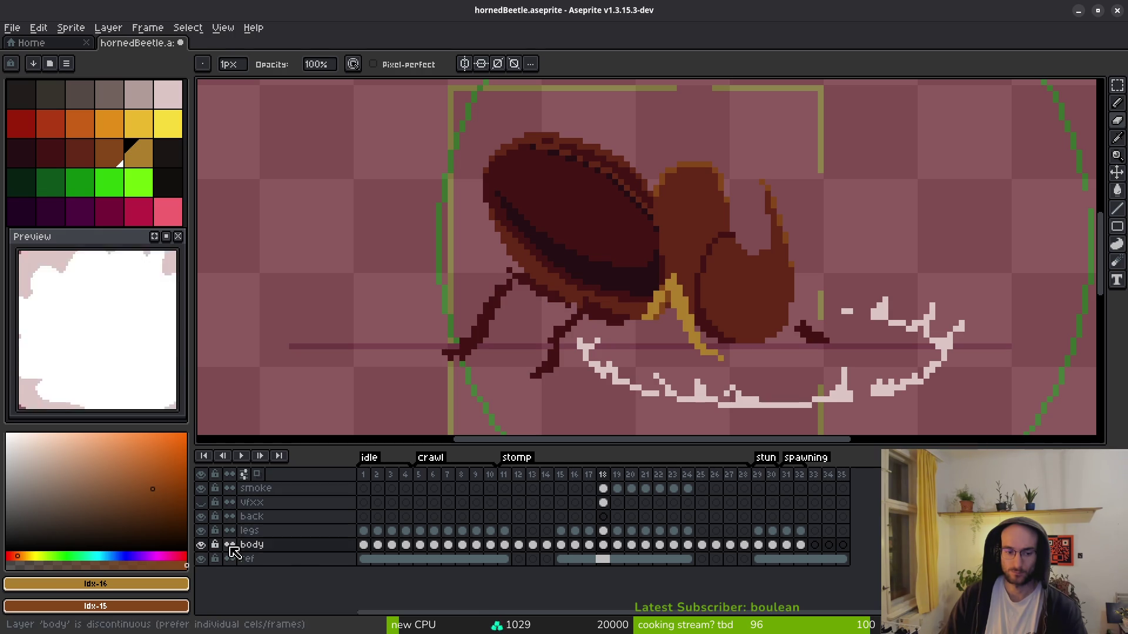
left_click(603, 531)
scroll(651, 368, "up", 5)
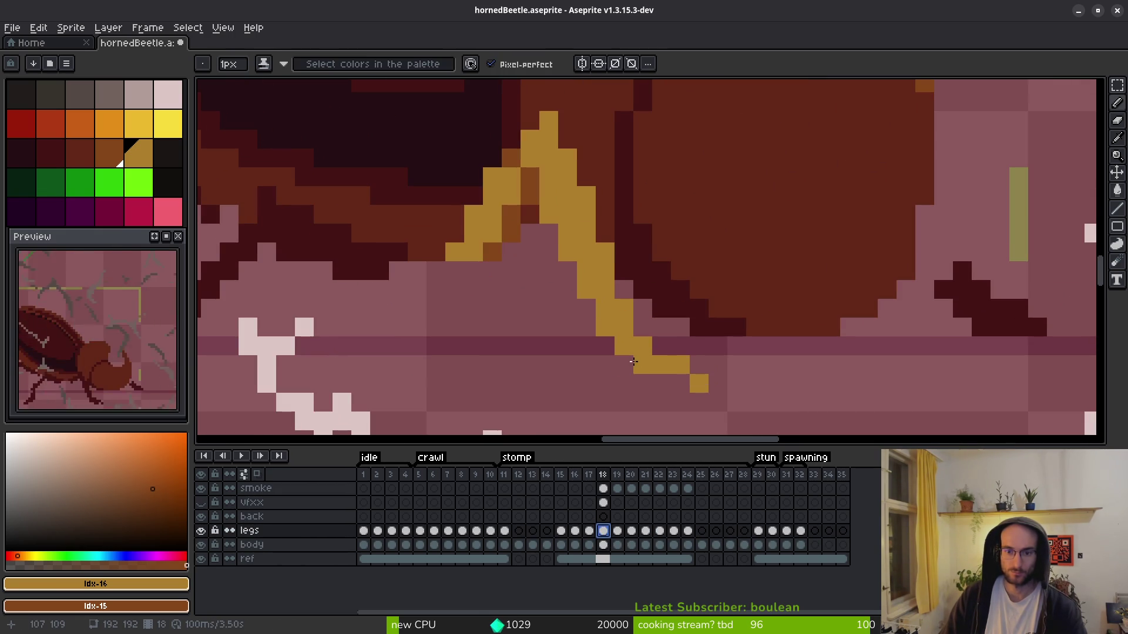
- Rework the under-body leg, painting dark brown over part of it and adding yellow pixels
left_click_drag(605, 324, 586, 292)
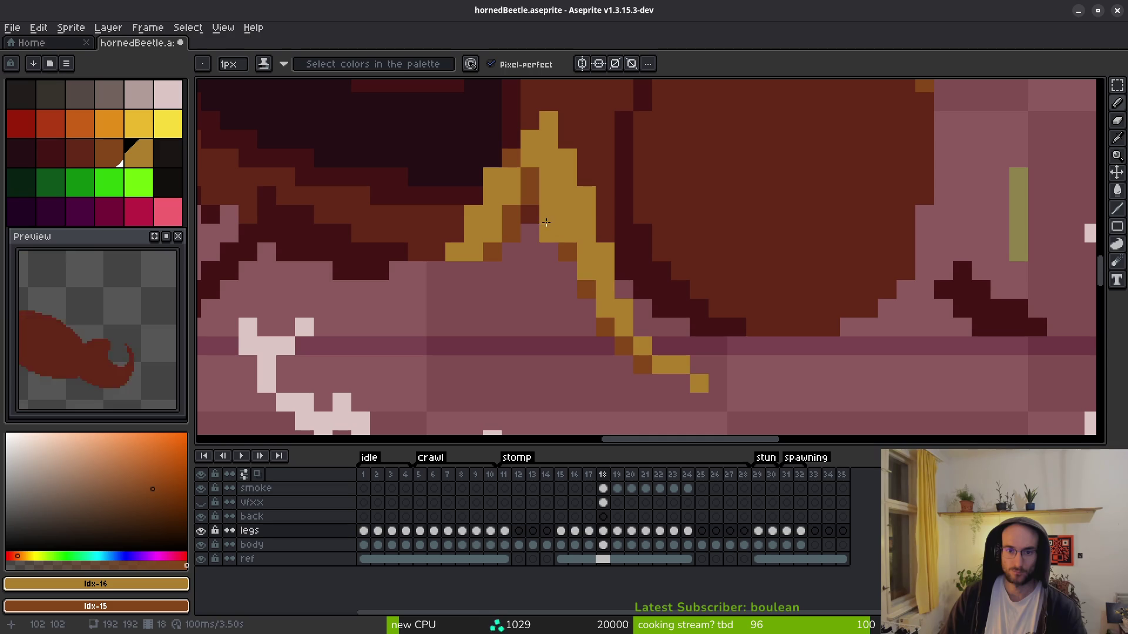
scroll(548, 194, "down", 5)
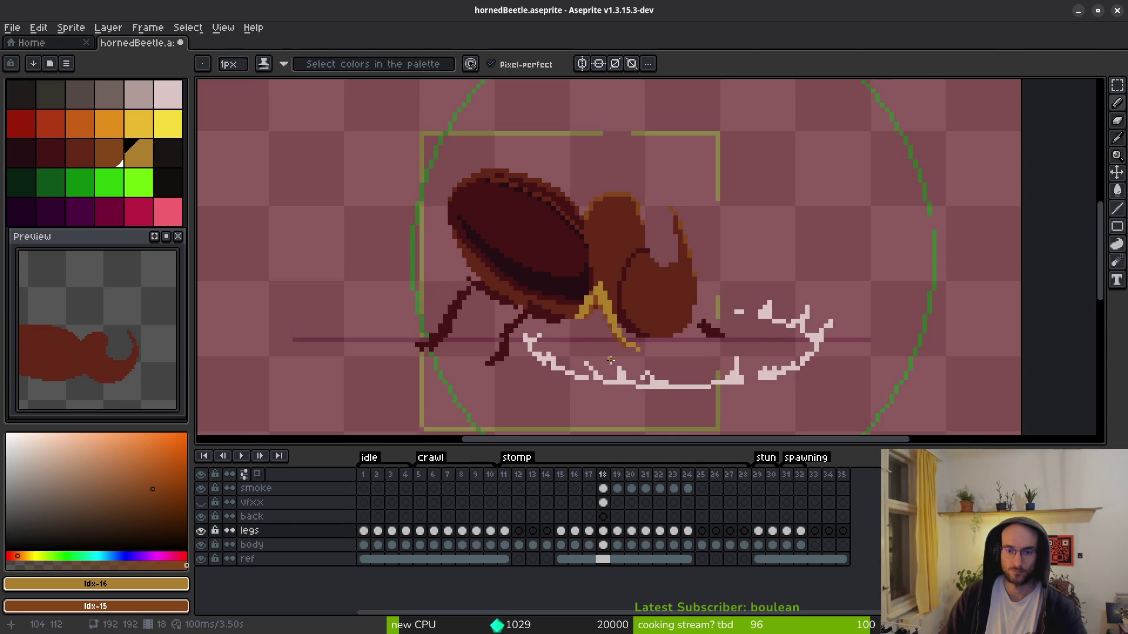
scroll(553, 281, "up", 5)
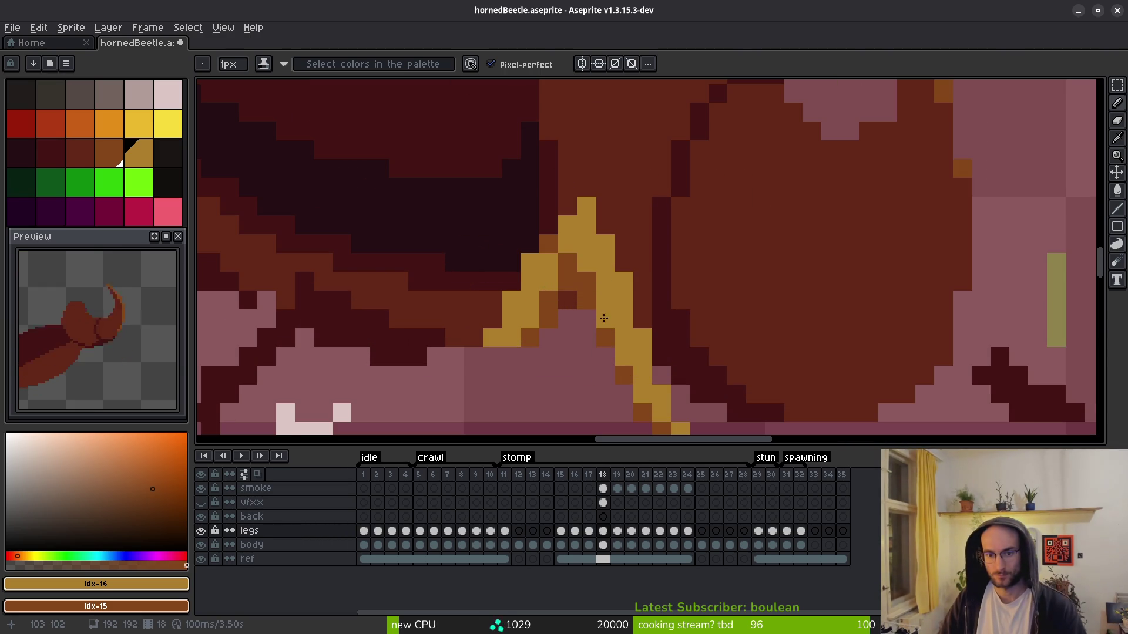
left_click_drag(605, 321, 592, 269)
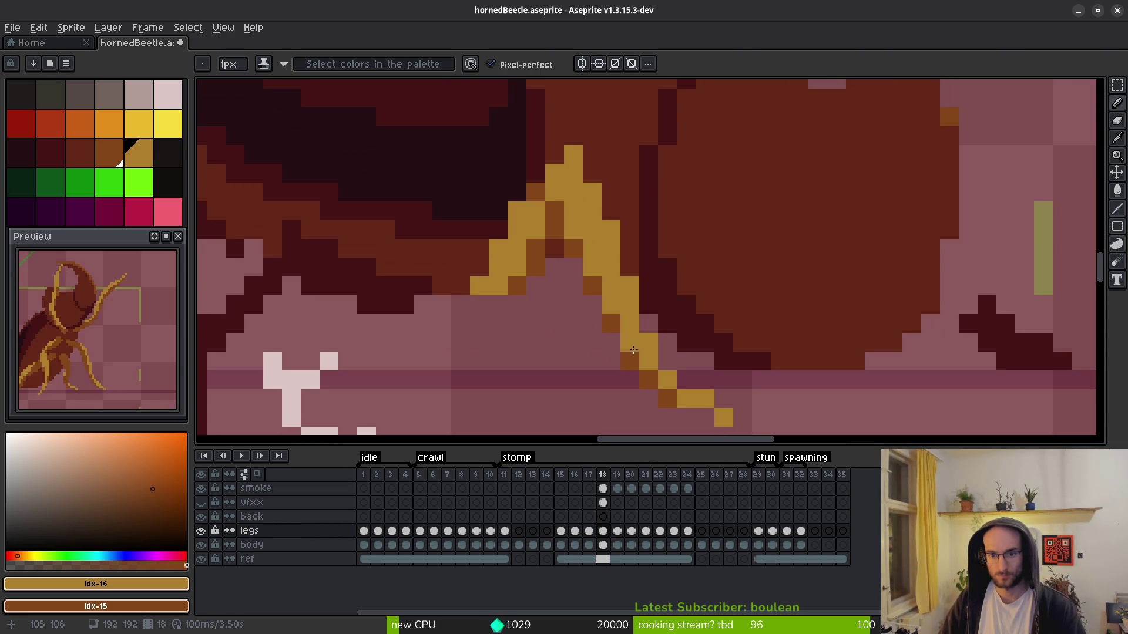
left_click(605, 212)
left_click(626, 268)
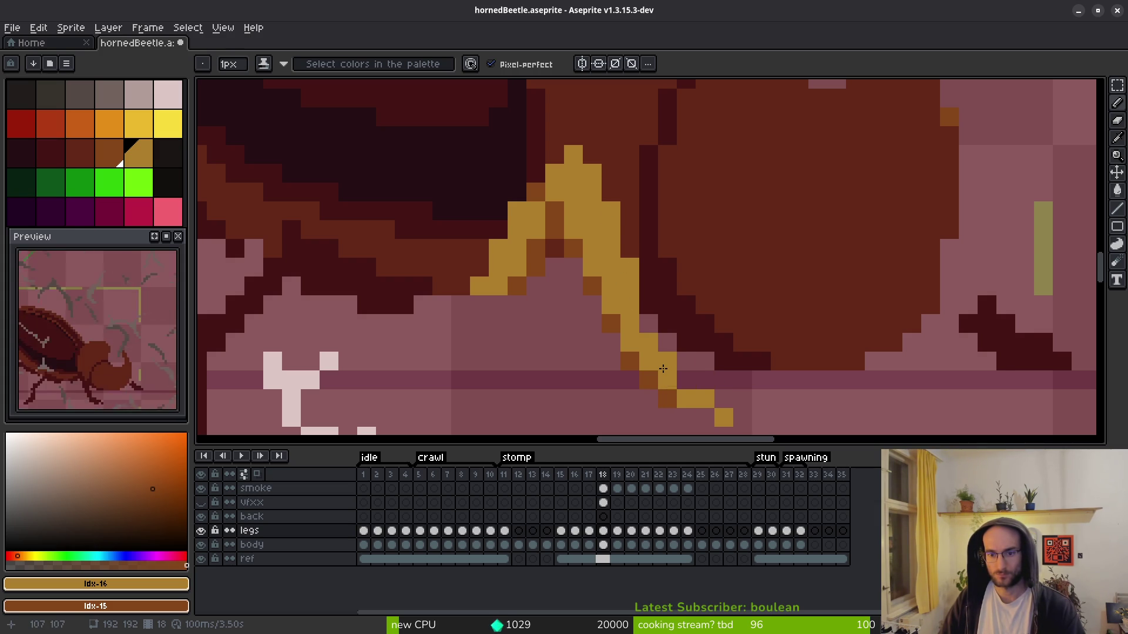
scroll(727, 396, "down", 3)
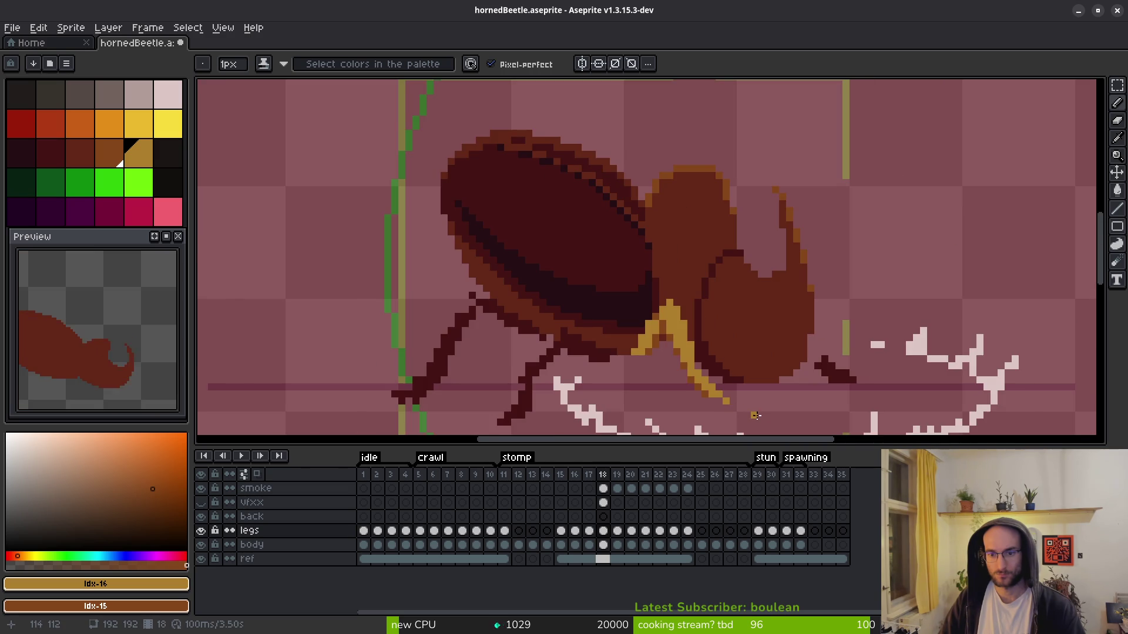
- Draw a gold diagonal line for the front leg and tidy the stray pixels around it
scroll(823, 398, "up", 4)
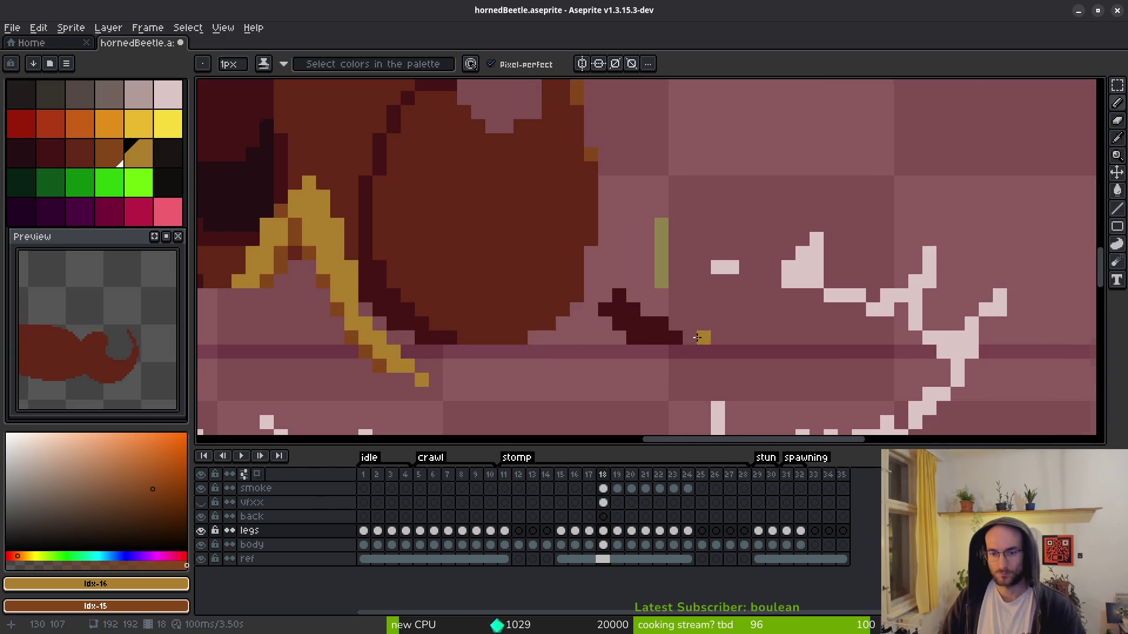
mouse_move(570, 278)
left_mouse_down()
mouse_move(635, 311)
mouse_move(651, 329)
mouse_move(643, 346)
mouse_move(694, 357)
left_mouse_up()
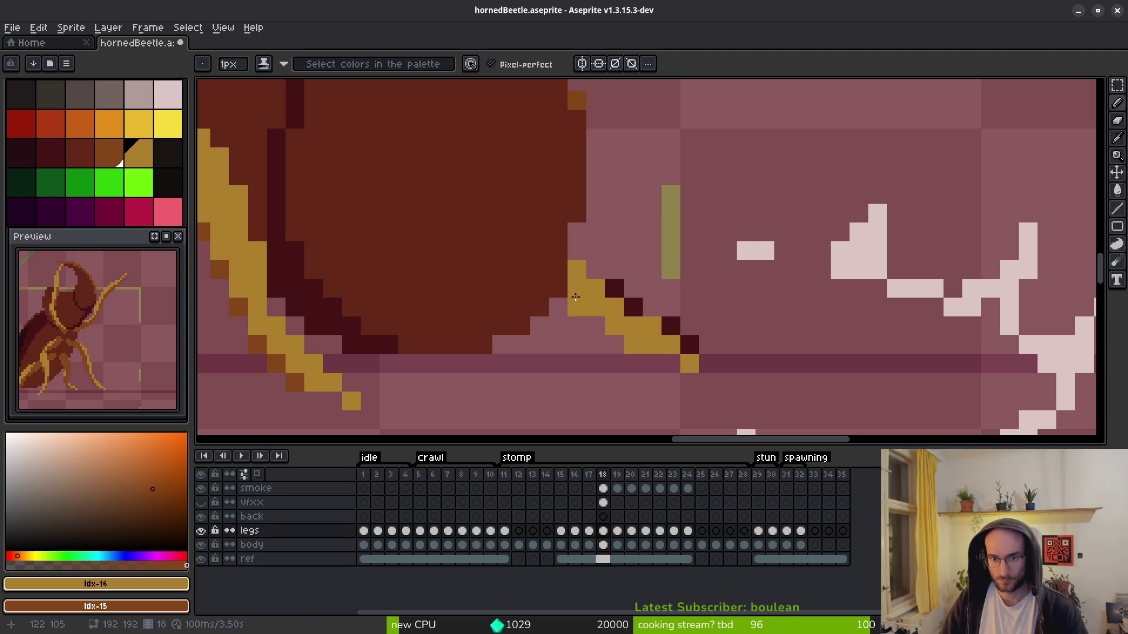
right_click(633, 345)
right_click(615, 326)
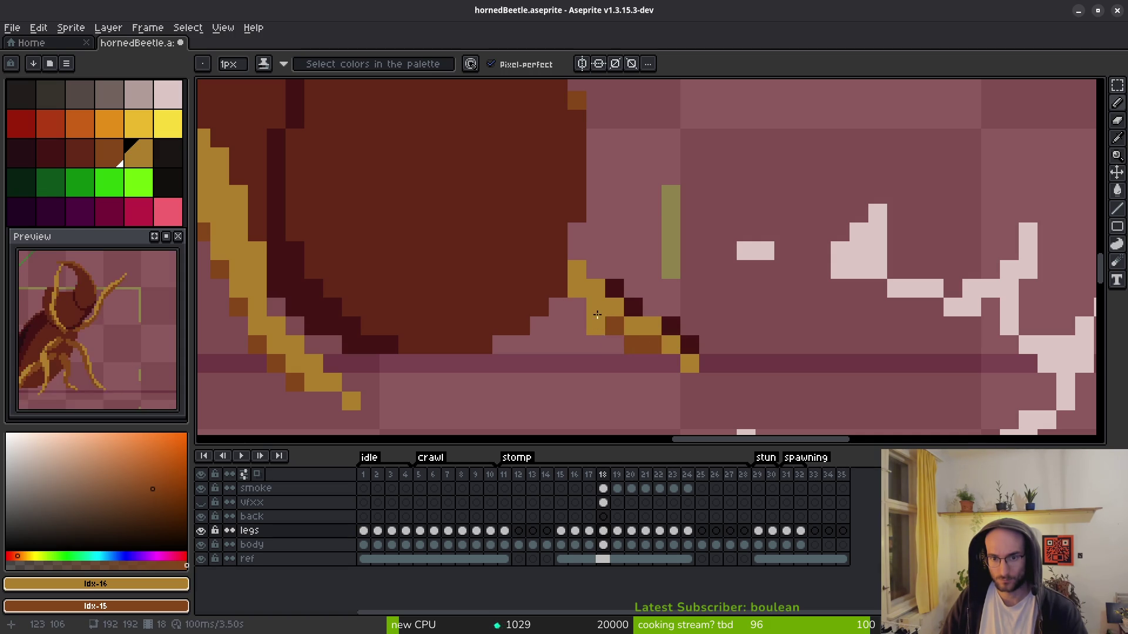
left_click(582, 303)
key("e")
left_click_drag(612, 288, 633, 307)
key("b")
left_click(595, 307)
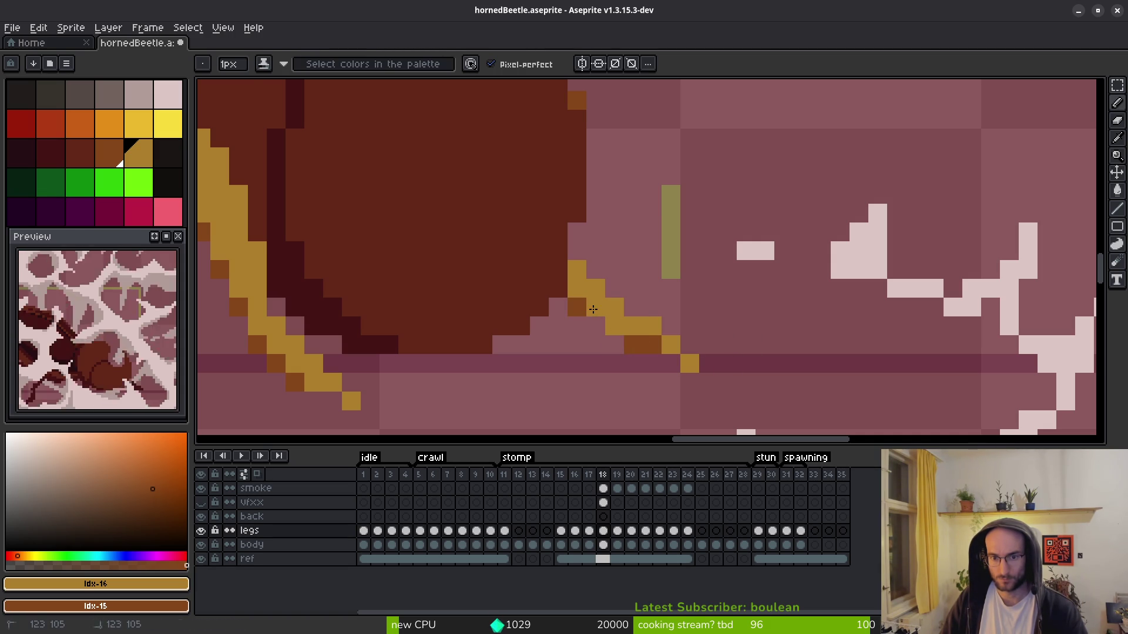
left_click(689, 344)
key("ctrl+z")
left_click(656, 340)
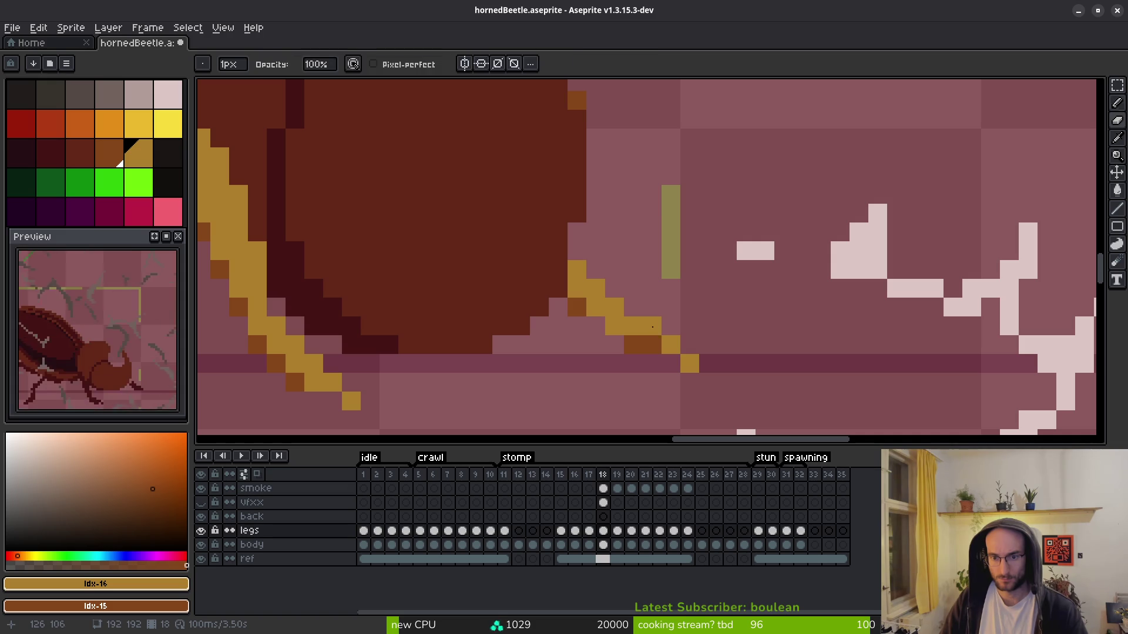
left_click(651, 345)
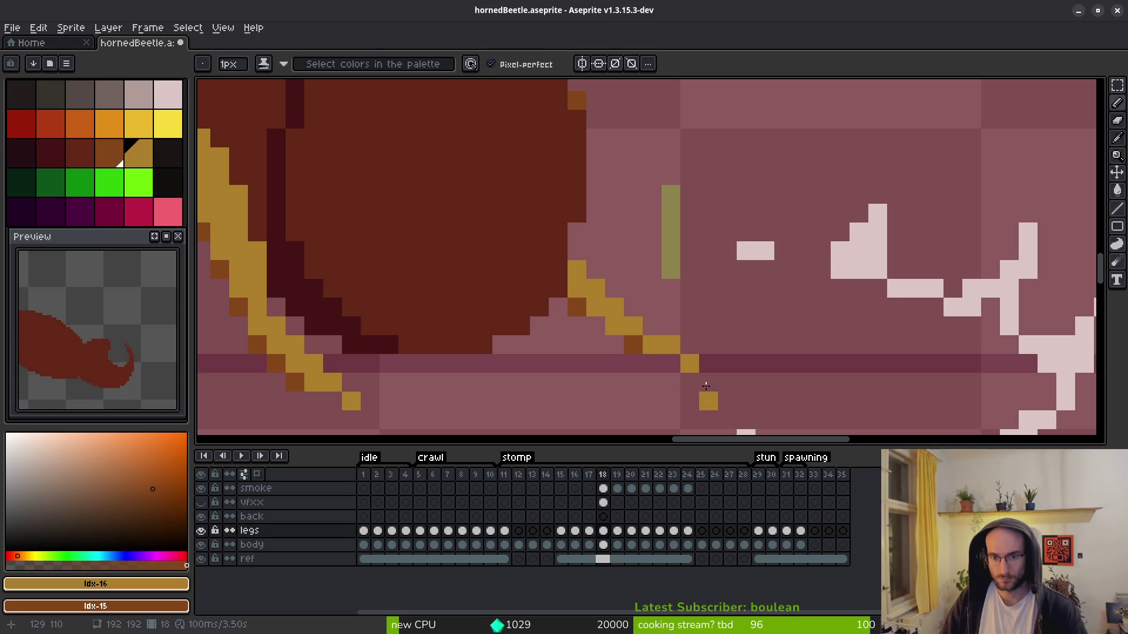
- Add gold pixels at the front foot and darken the gold where leg meets body
scroll(722, 411, "down", 3)
scroll(699, 394, "up", 3)
left_click(664, 356)
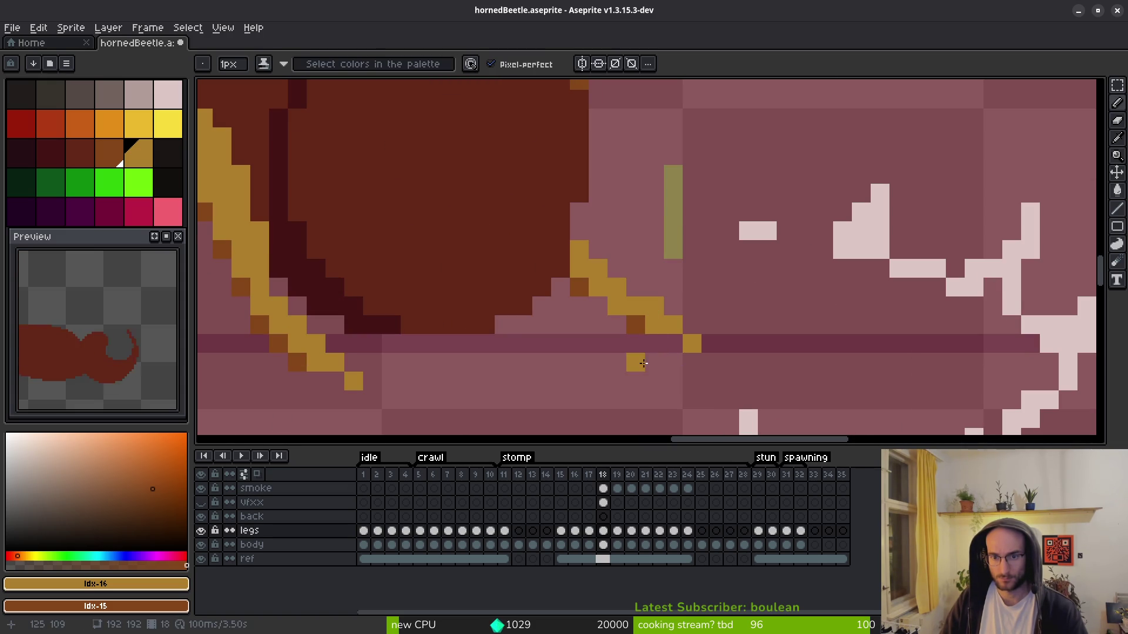
scroll(657, 368, "down", 5)
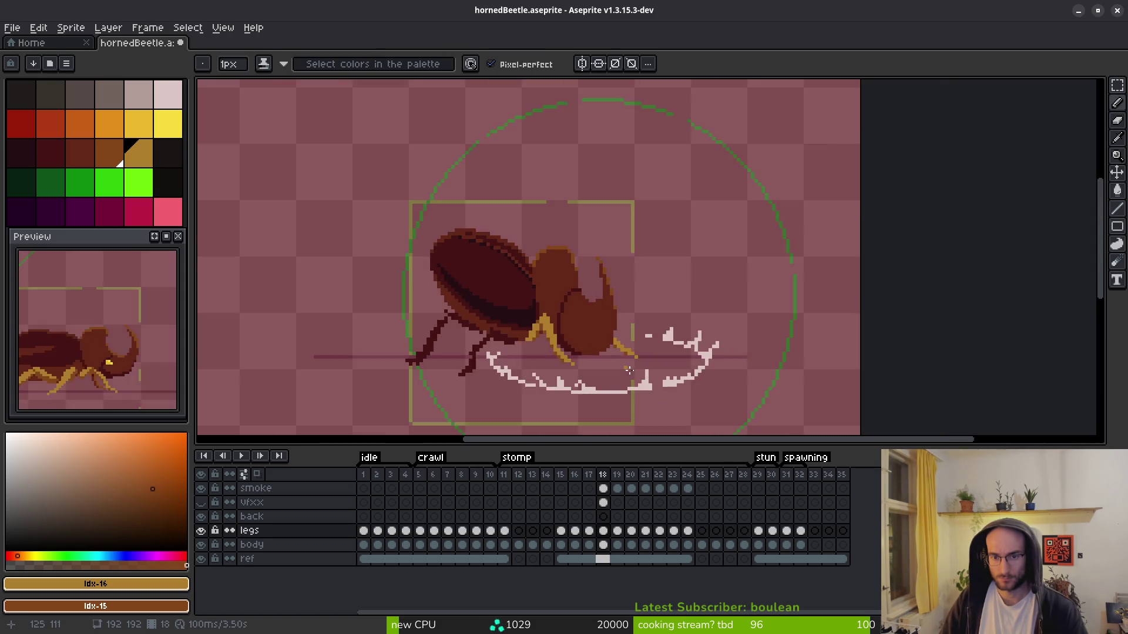
scroll(621, 360, "up", 4)
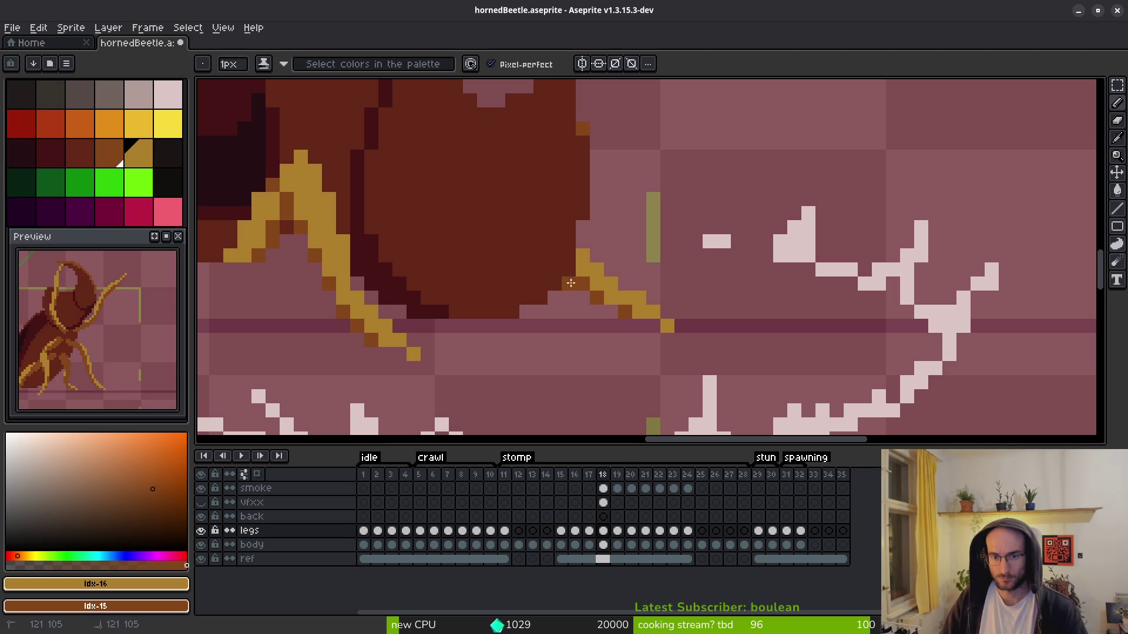
scroll(596, 327, "down", 4)
scroll(594, 298, "up", 4)
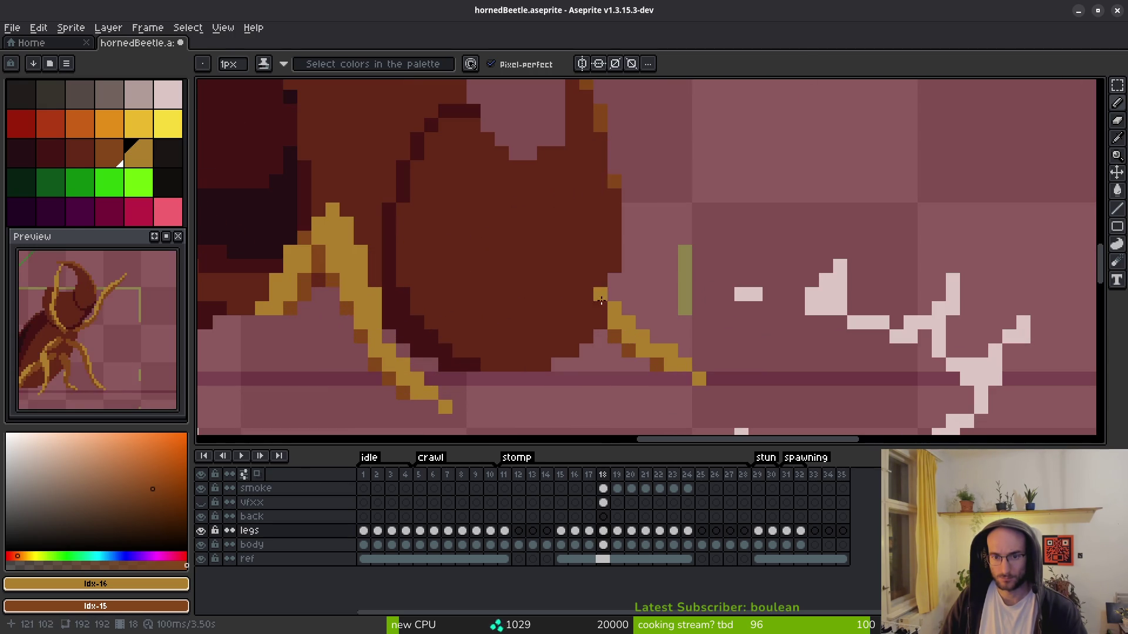
left_click_drag(628, 340, 636, 351)
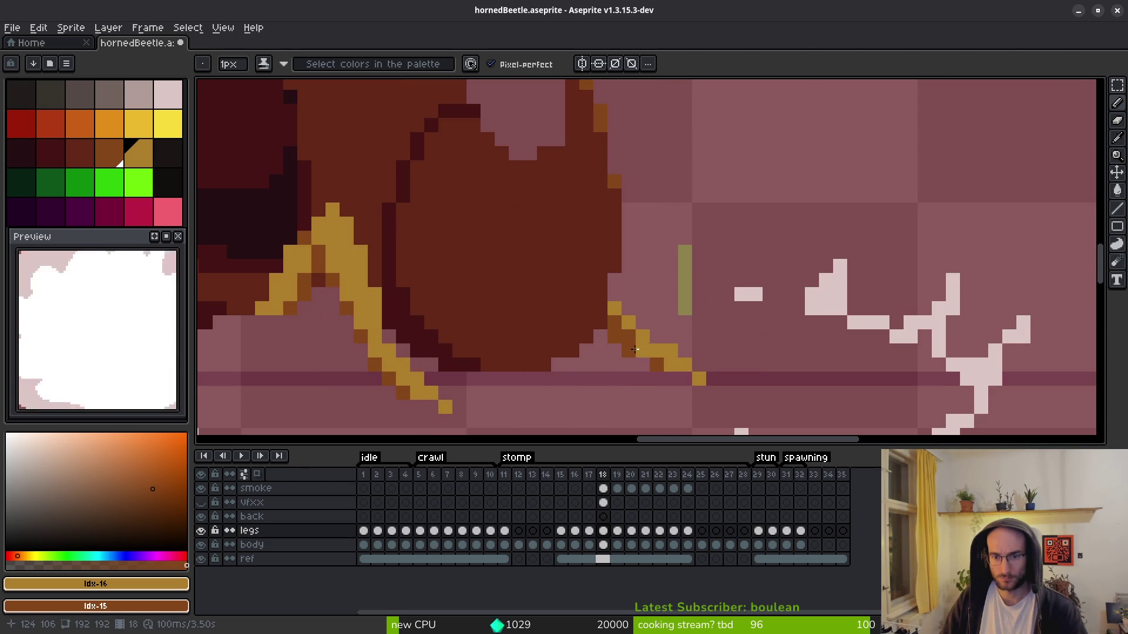
- Trace gold strokes along the middle leg, undoing the two that went wrong
scroll(639, 364, "down", 4)
scroll(656, 306, "up", 4)
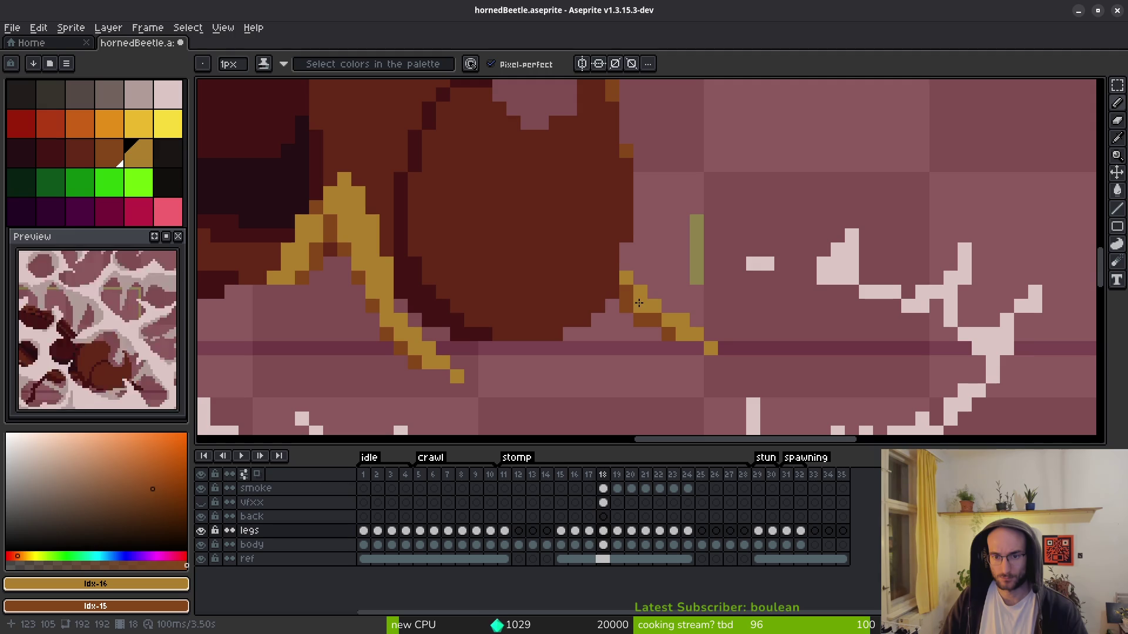
scroll(723, 368, "down", 3)
scroll(729, 371, "down", 2)
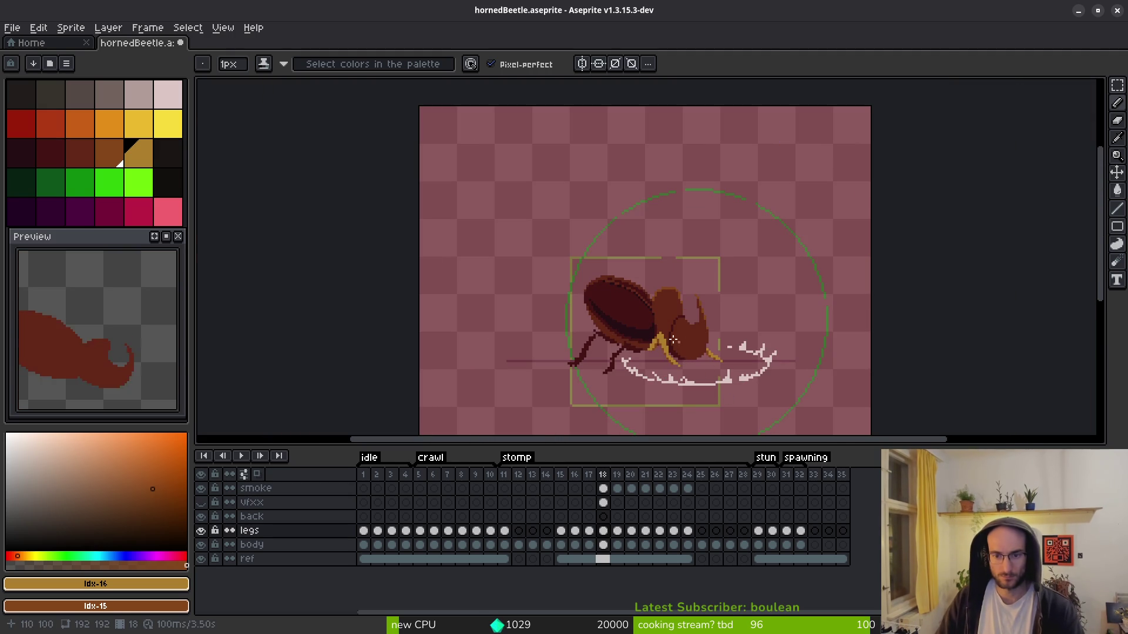
scroll(646, 364, "up", 2)
scroll(646, 340, "up", 2)
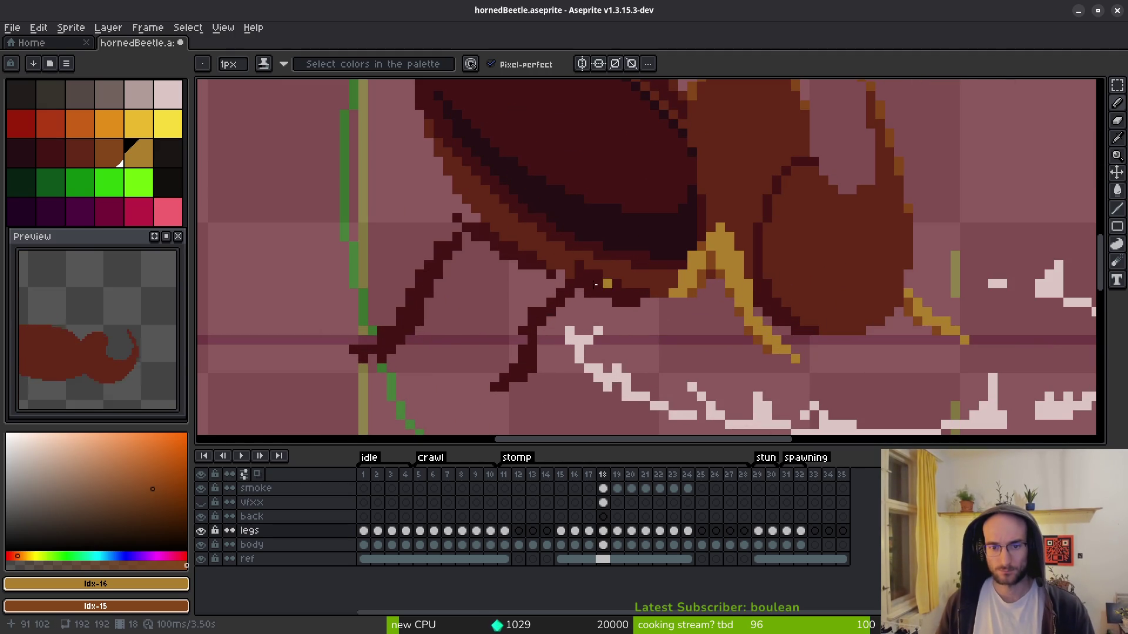
scroll(626, 283, "up", 2)
mouse_move(784, 347)
left_mouse_down()
mouse_move(683, 271)
mouse_move(681, 179)
mouse_move(616, 215)
mouse_move(595, 317)
mouse_move(621, 249)
left_mouse_up()
mouse_move(693, 173)
left_mouse_down()
mouse_move(584, 367)
mouse_move(618, 344)
left_mouse_up()
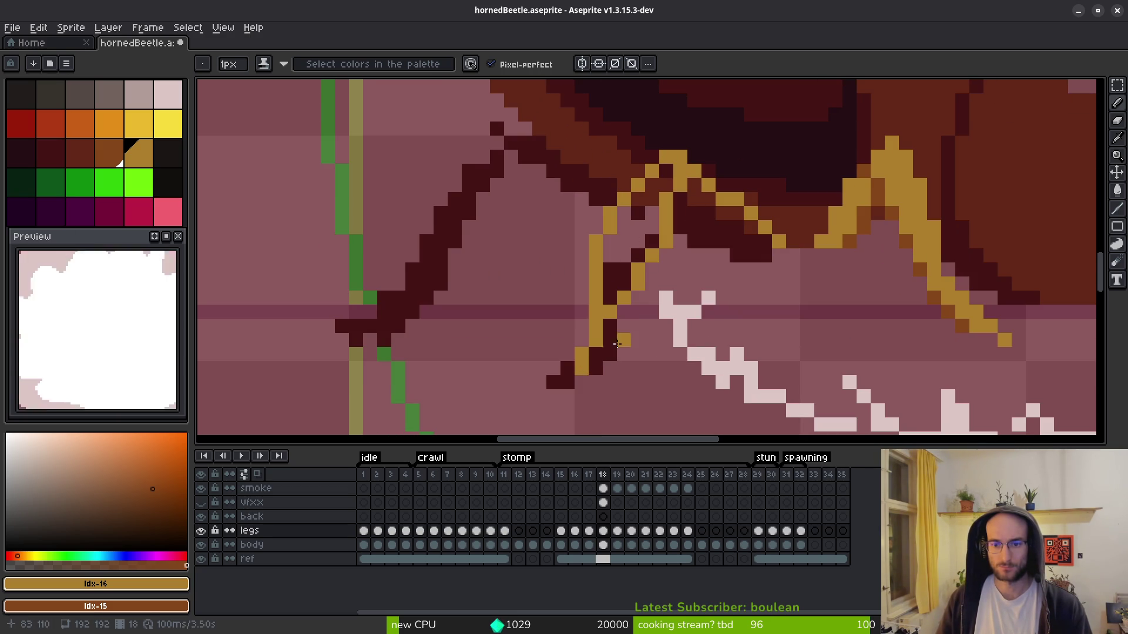
key("ctrl+z")
scroll(625, 323, "down", 3)
key("ctrl+z")
key("ctrl+z")
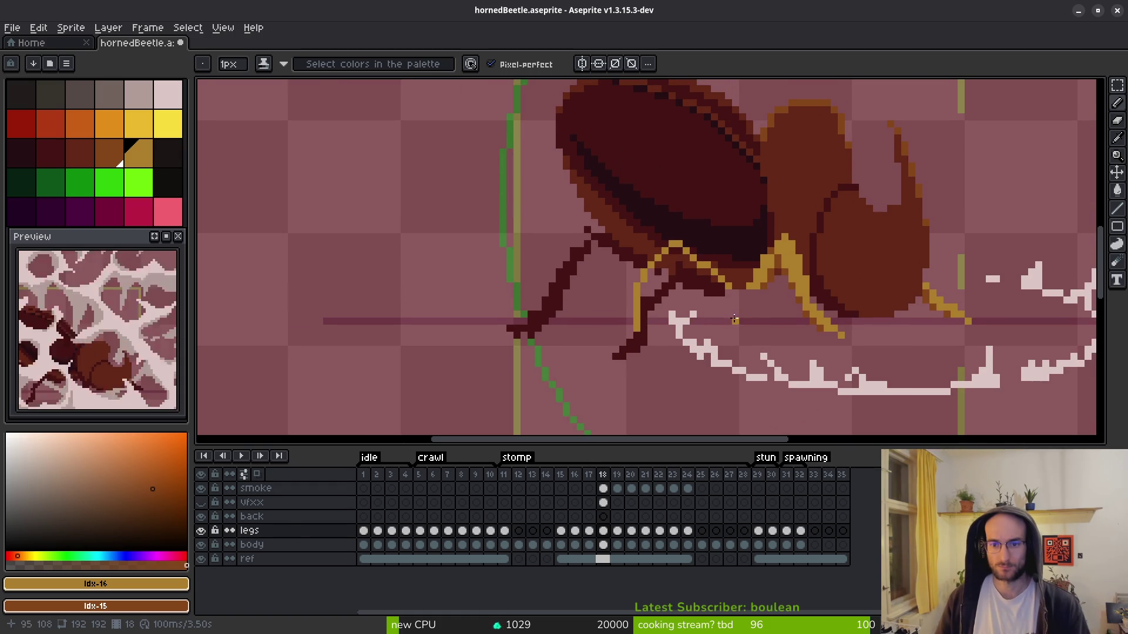
scroll(708, 292, "up", 3)
scroll(707, 292, "up", 1)
- Redraw the middle leg's gold outline along its edges up to the top
mouse_move(722, 217)
left_mouse_down()
mouse_move(685, 155)
mouse_move(592, 181)
mouse_move(591, 235)
left_mouse_up()
scroll(591, 234, "down", 1)
scroll(559, 287, "up", 1)
mouse_move(605, 144)
left_mouse_down()
mouse_move(559, 299)
mouse_move(521, 337)
mouse_move(610, 235)
mouse_move(660, 146)
mouse_move(583, 243)
left_mouse_up()
left_click(680, 146)
left_click(642, 127)
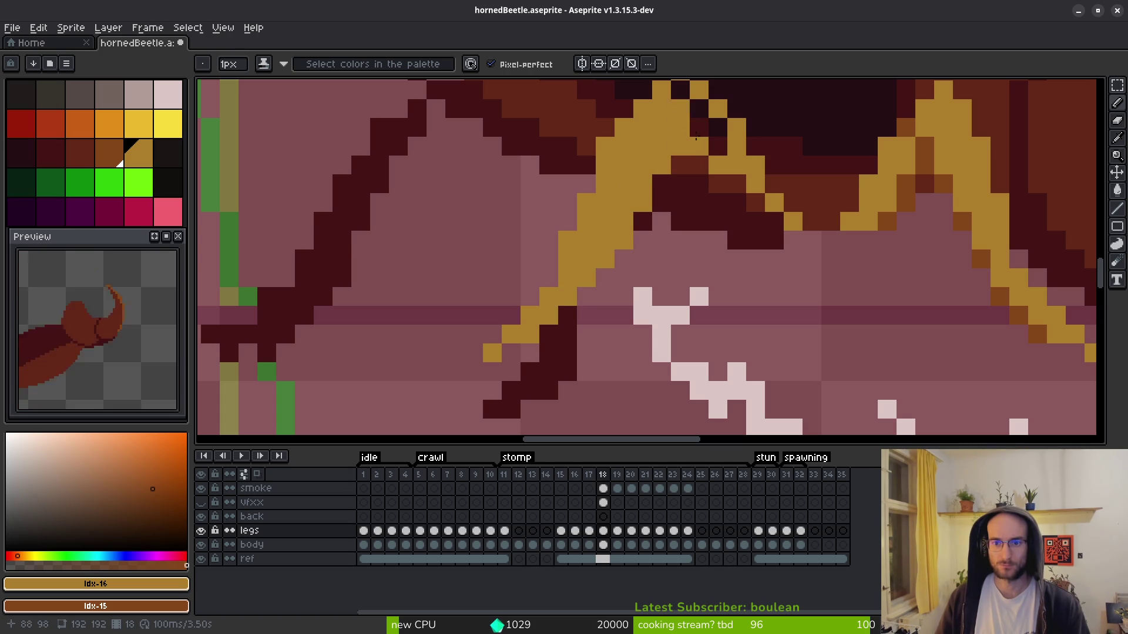
- Shade the middle leg's inner edge brown and recolour pixels at the joint
scroll(680, 323, "up", 3)
mouse_move(753, 388)
left_mouse_down()
mouse_move(769, 388)
mouse_move(715, 370)
mouse_move(687, 320)
mouse_move(705, 283)
left_mouse_up()
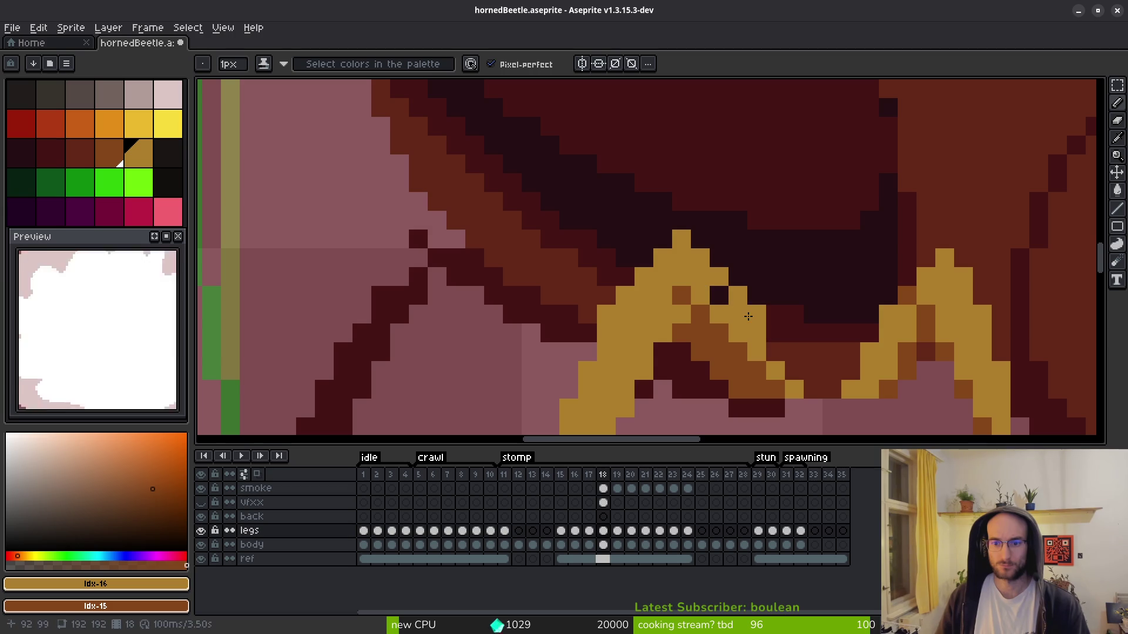
left_click(719, 295)
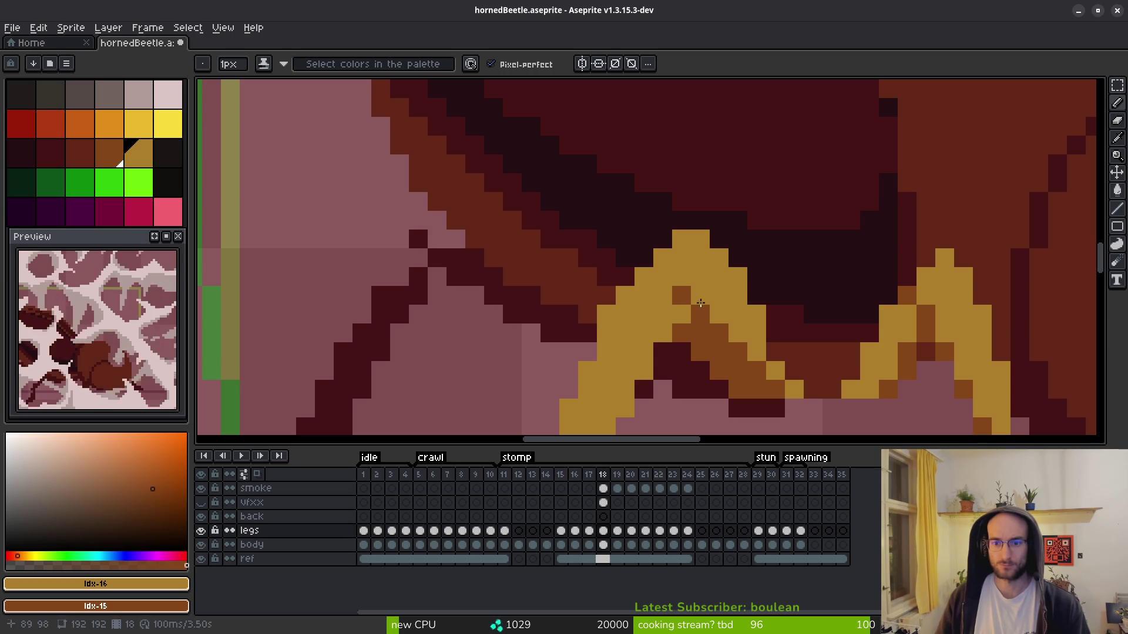
left_click_drag(682, 295, 700, 276)
left_click(681, 277)
scroll(693, 247, "down", 3)
right_click(683, 199)
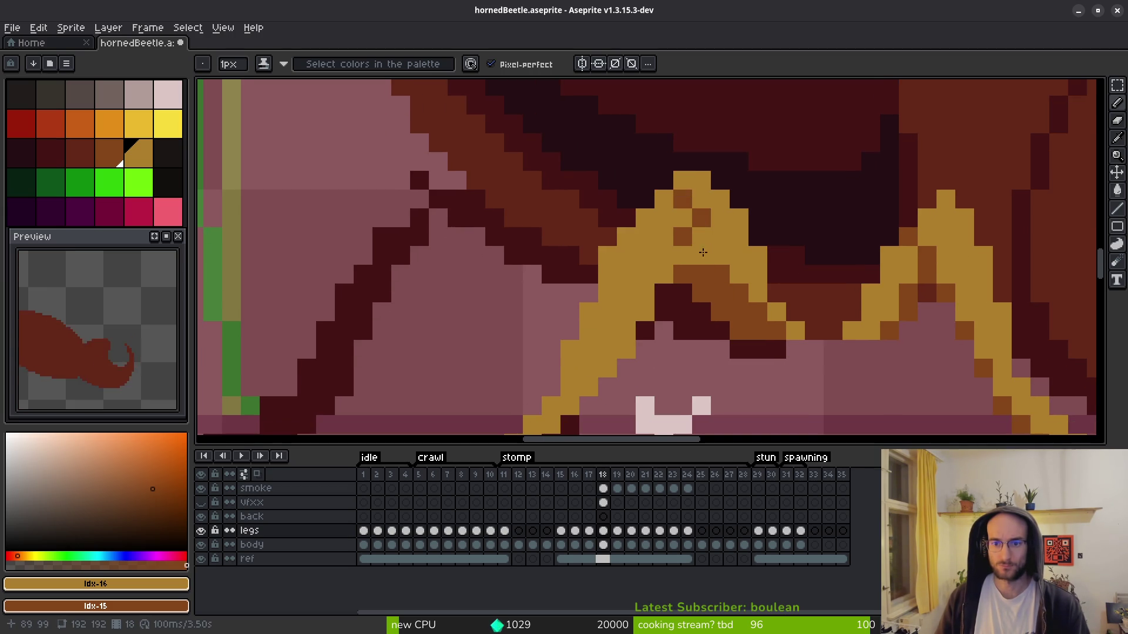
left_click(683, 236)
key("e")
key("b")
- Shade gold edge pixels brown along the leg down to the foot, adding a gold foot pixel
scroll(637, 283, "down", 3)
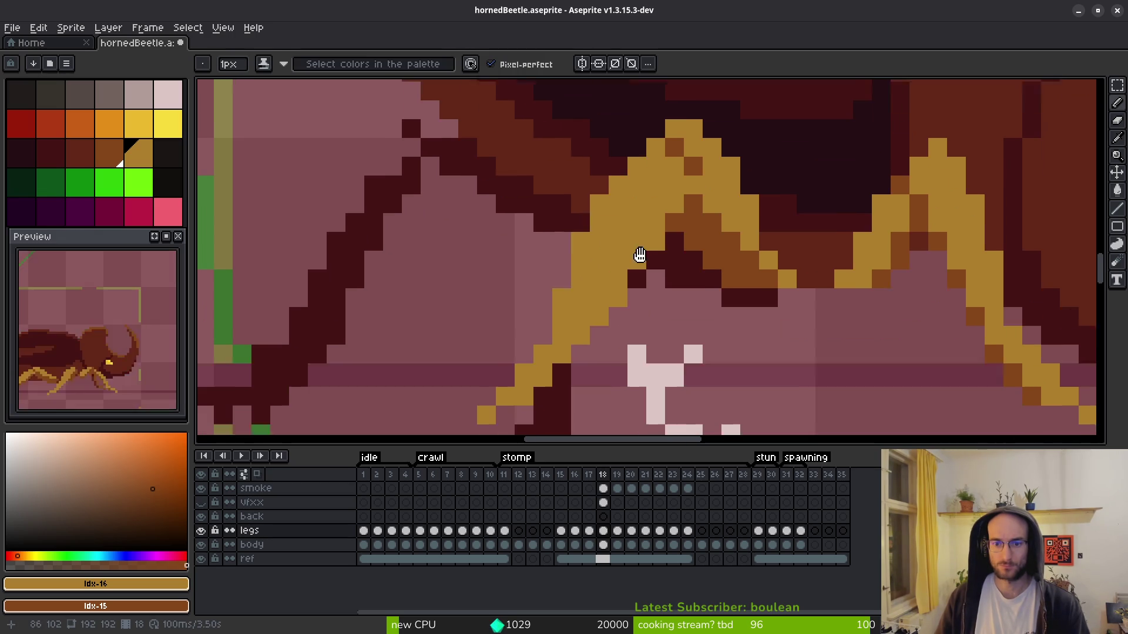
left_click(656, 227)
left_click(637, 246)
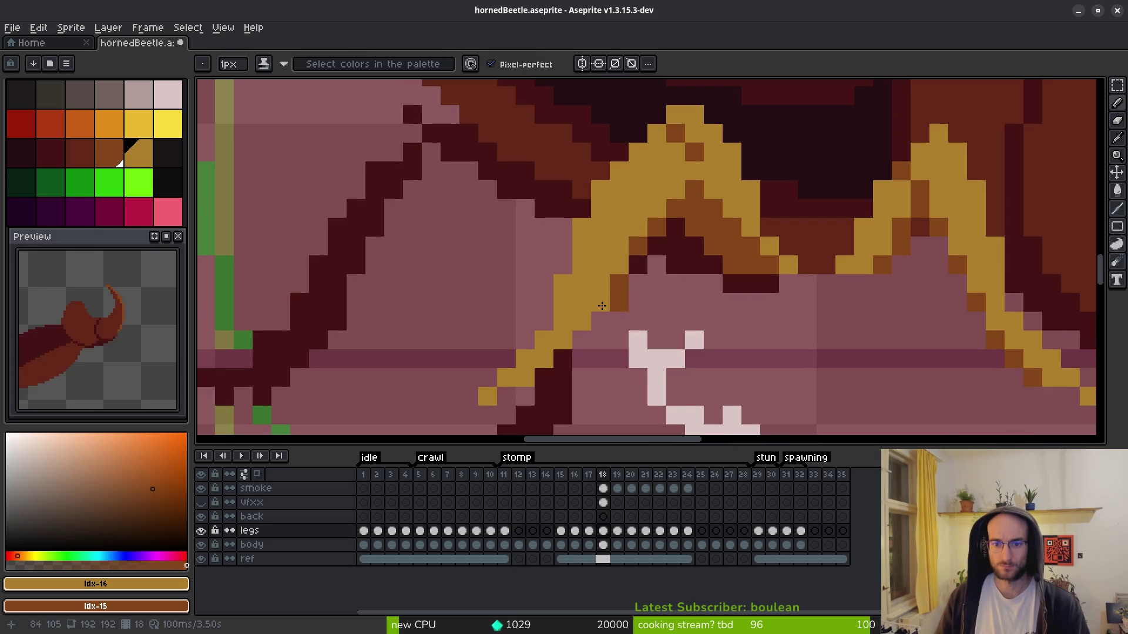
left_click(618, 304)
left_click(580, 324)
left_click(562, 350)
left_click(525, 378)
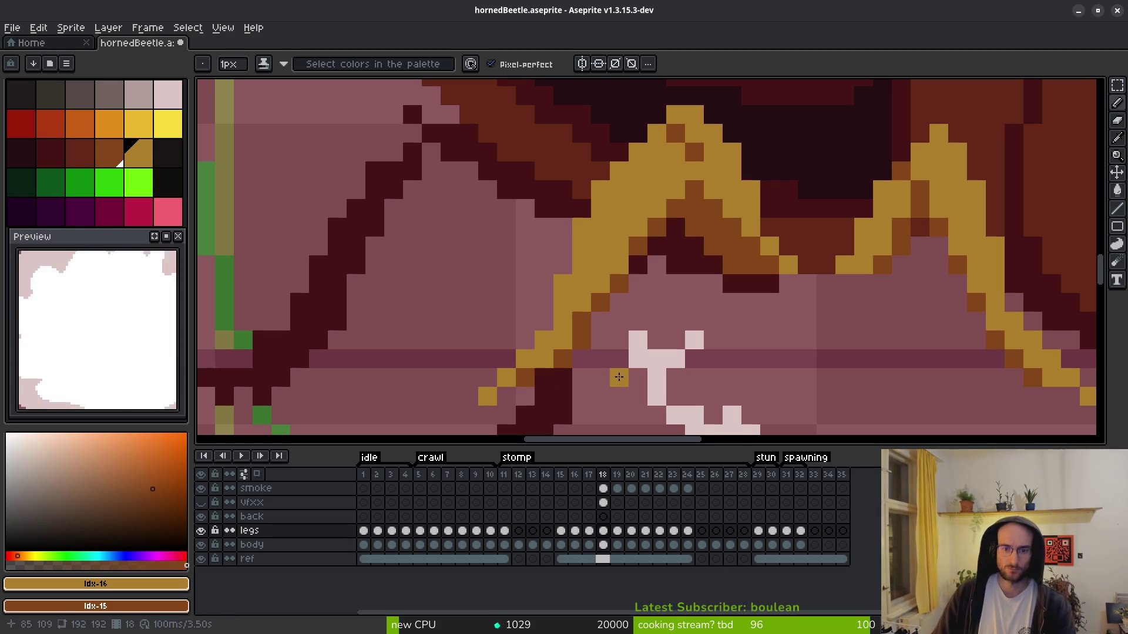
scroll(620, 373, "down", 3)
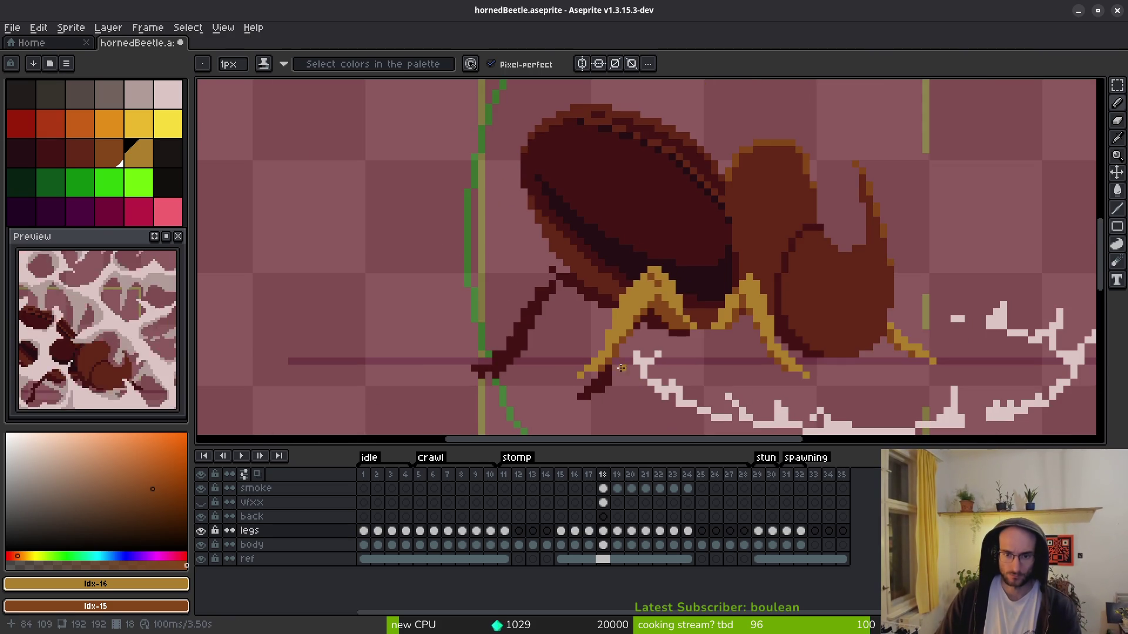
scroll(620, 369, "up", 3)
left_click(616, 367)
scroll(711, 372, "down", 3)
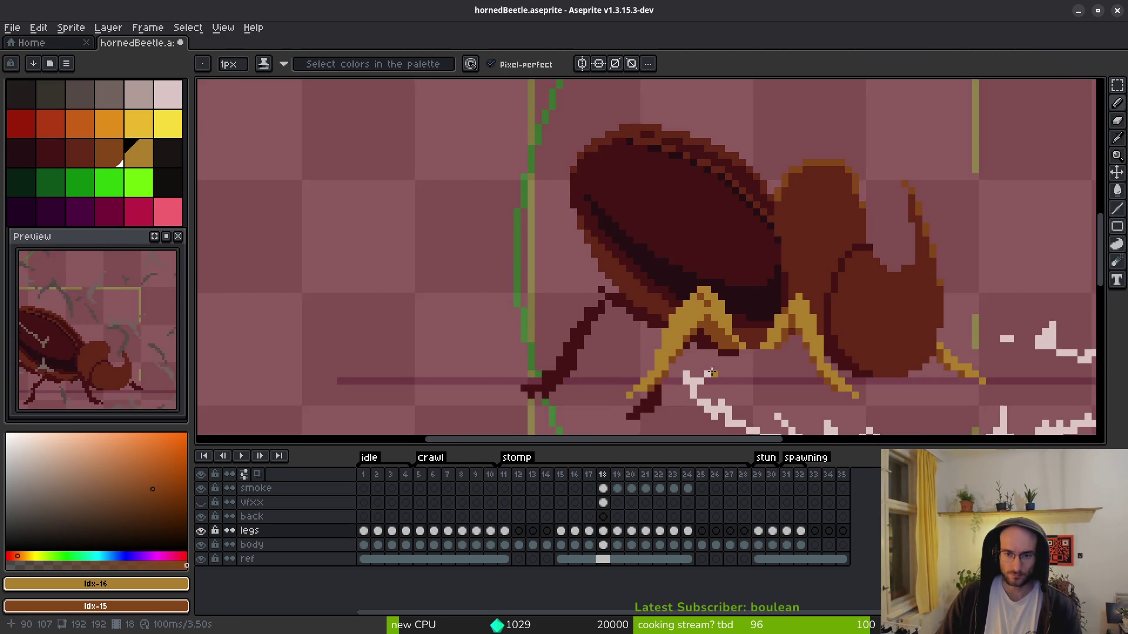
scroll(712, 373, "up", 3)
left_click(677, 334)
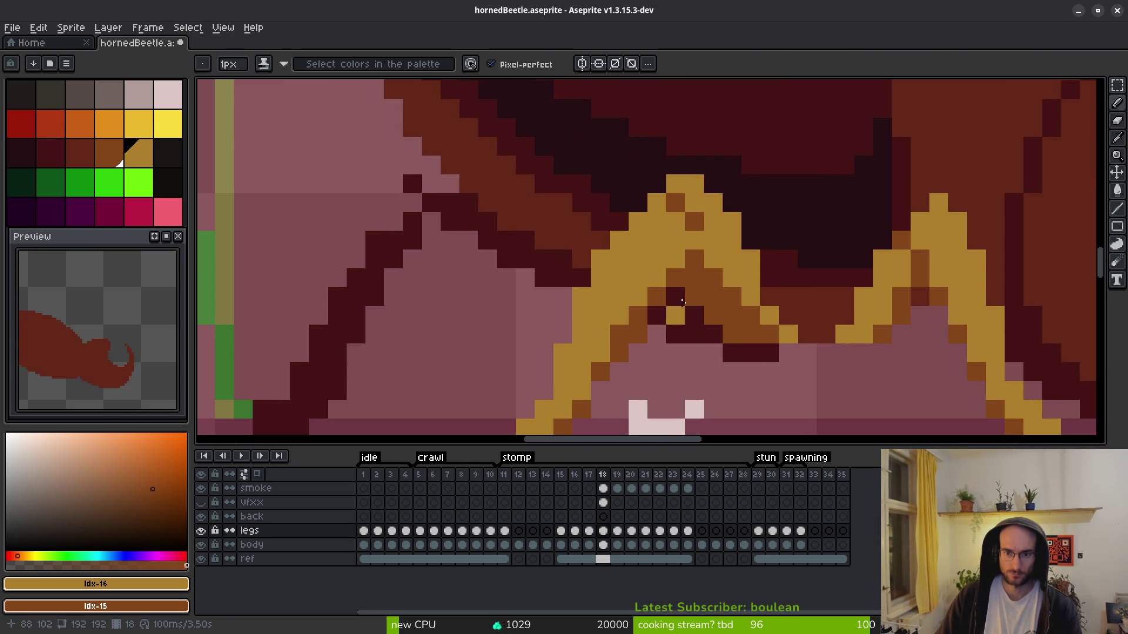
- Erase the stray dark pixels inside the middle leg below the joint, then return to the pencil
left_click(676, 241)
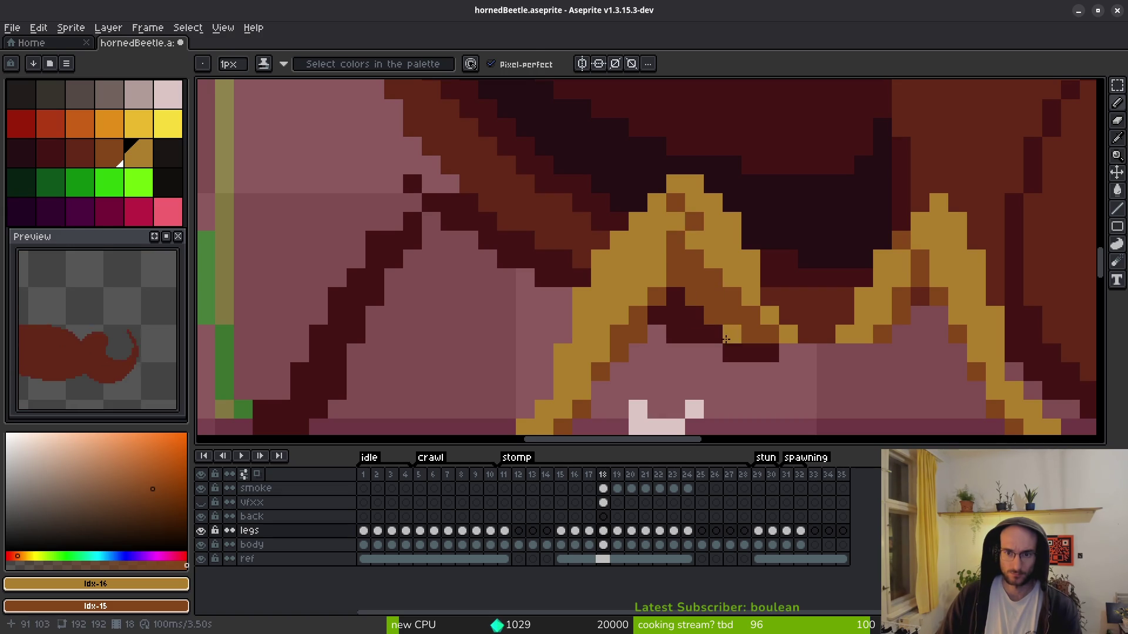
key("e")
left_click(674, 274)
scroll(757, 349, "down", 2)
scroll(740, 341, "up", 2)
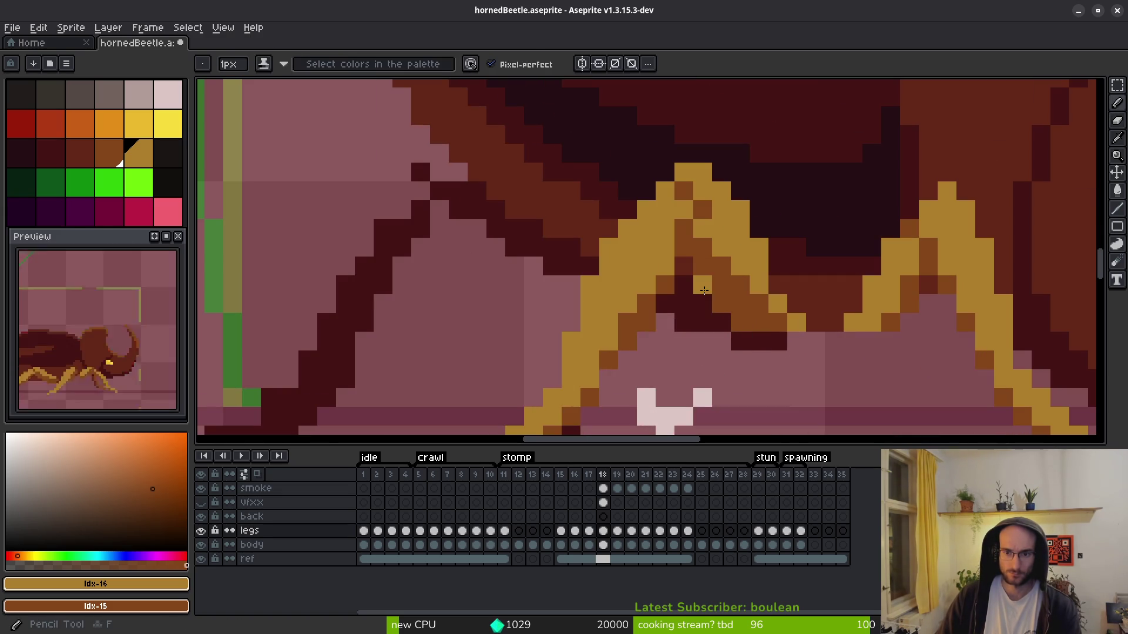
mouse_move(721, 323)
left_mouse_down()
mouse_move(702, 303)
mouse_move(813, 340)
left_mouse_up()
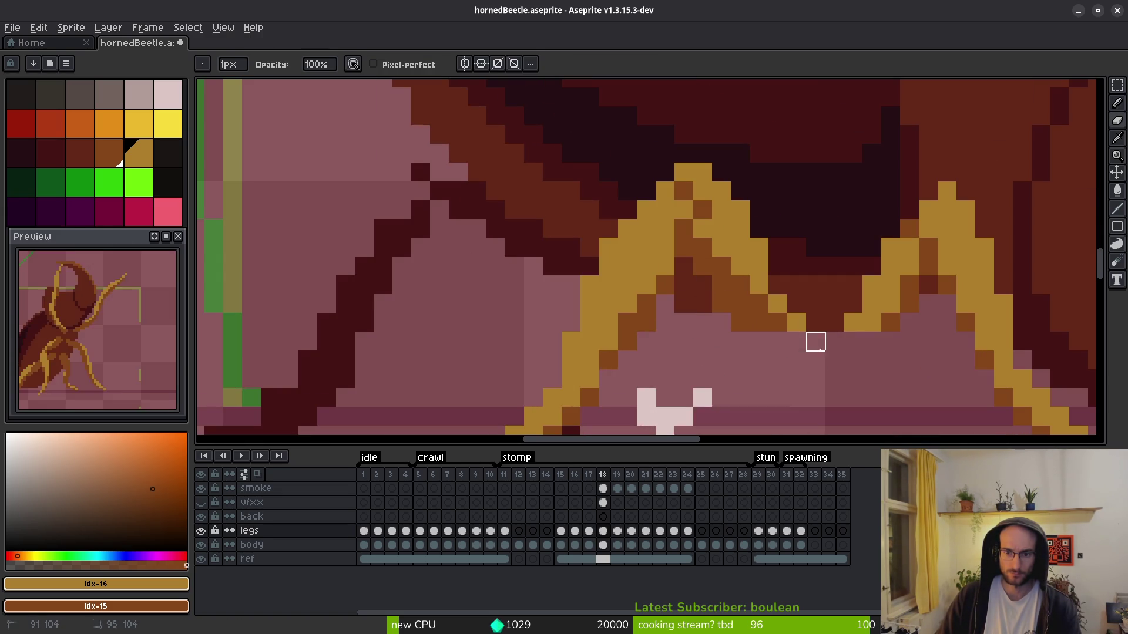
key("f")
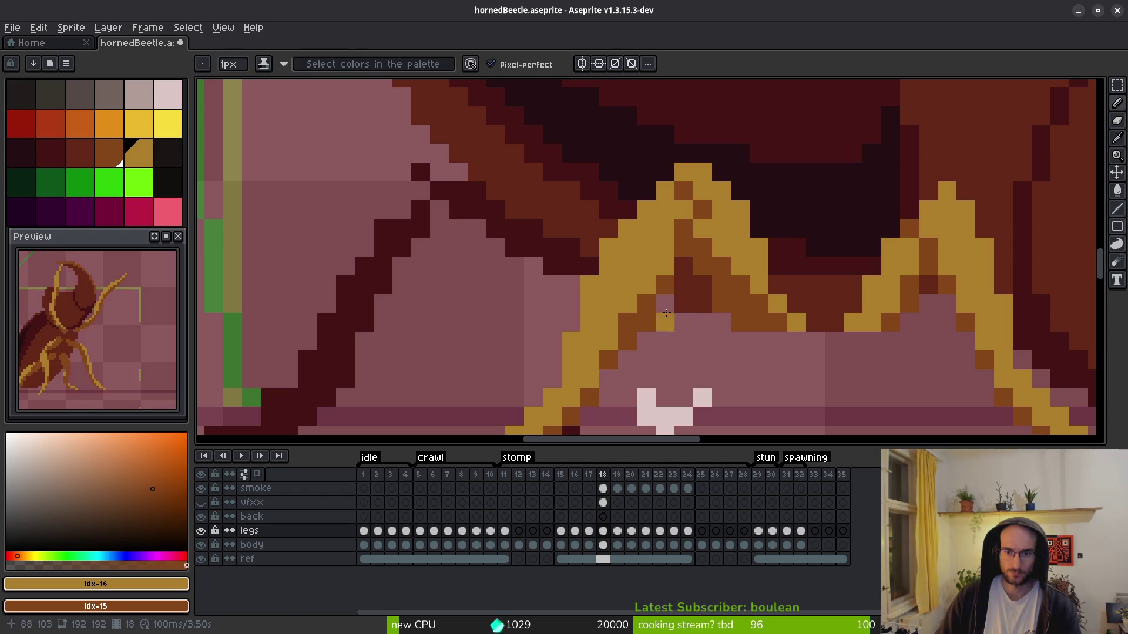
scroll(718, 351, "down", 2)
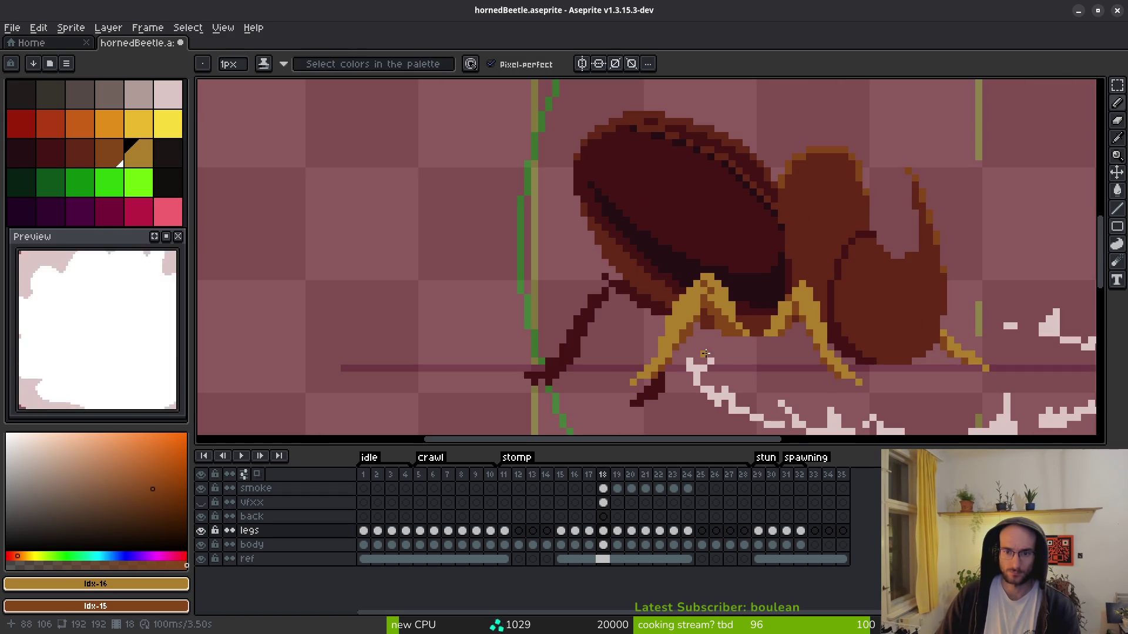
scroll(708, 348, "up", 3)
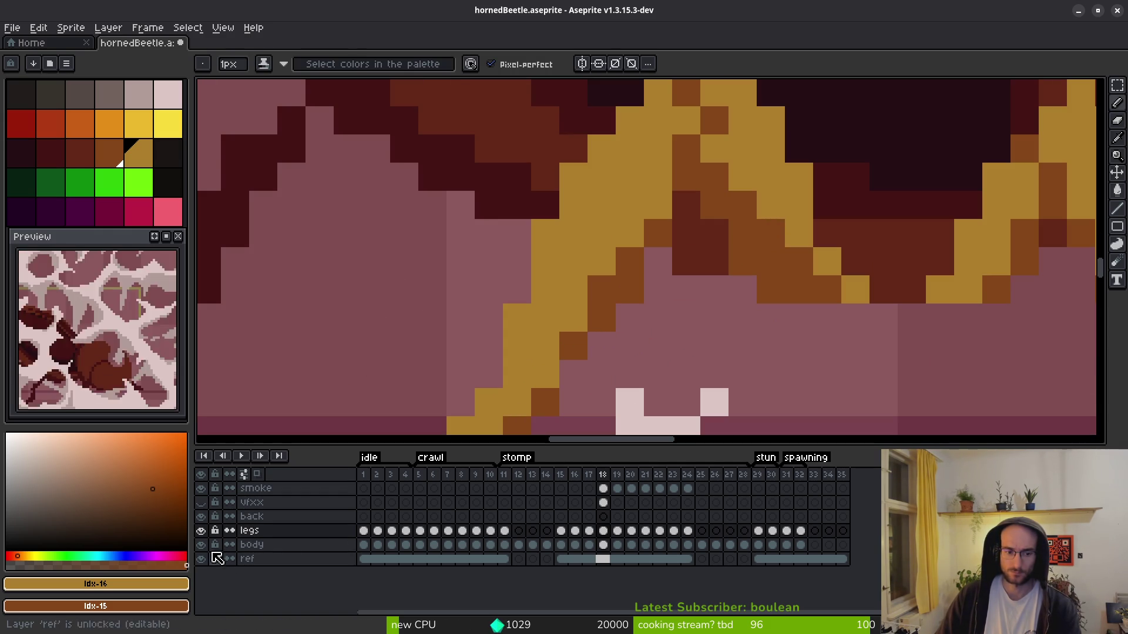
left_click(201, 531)
left_click(201, 531)
left_click(201, 531)
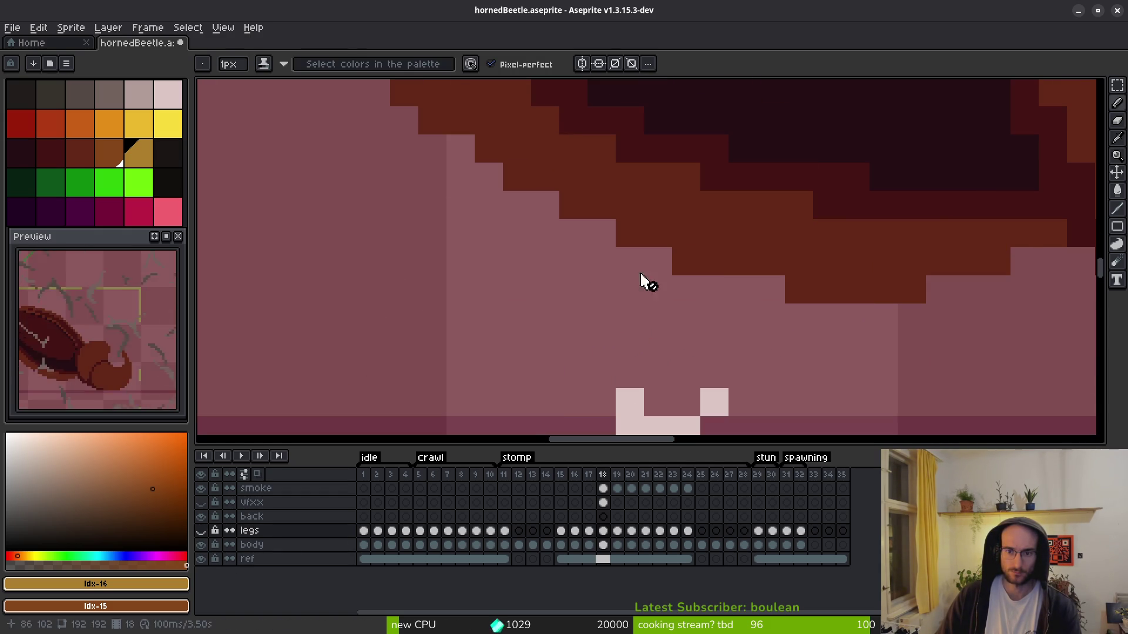
left_click(604, 545)
left_click(686, 261)
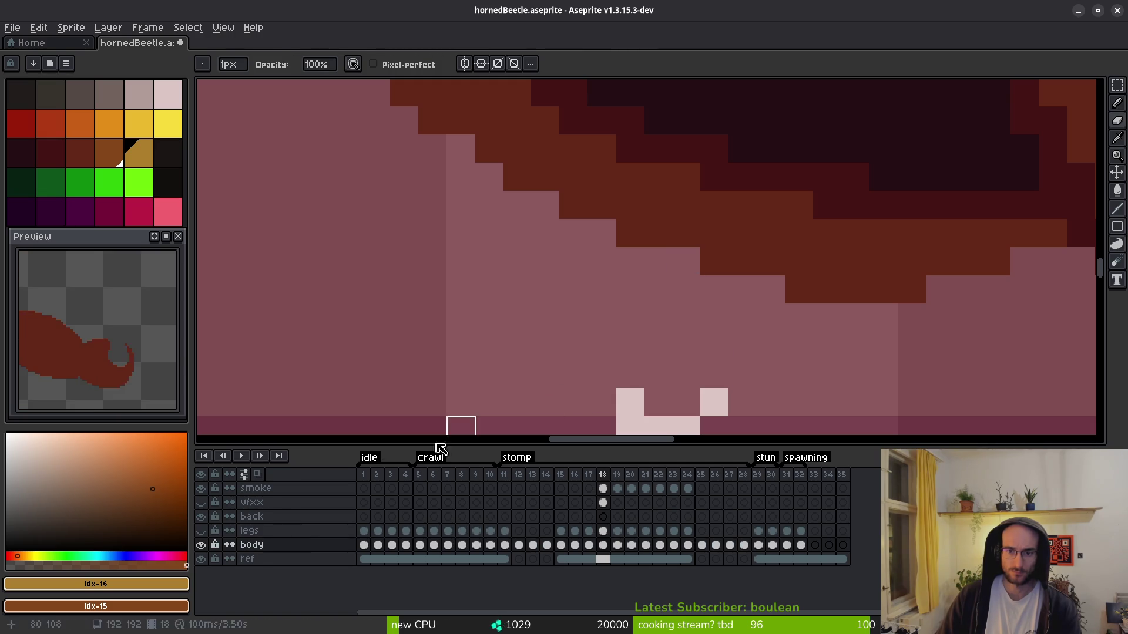
left_click(201, 531)
left_click(200, 545)
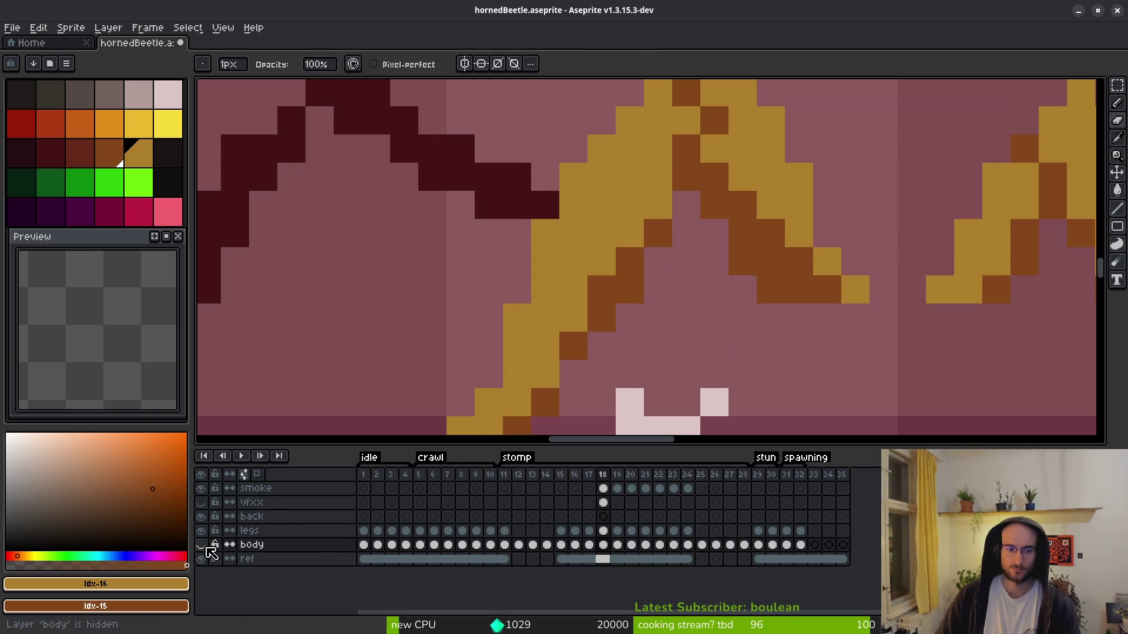
left_click(201, 545)
left_click(603, 531)
scroll(713, 360, "down", 6)
key("f")
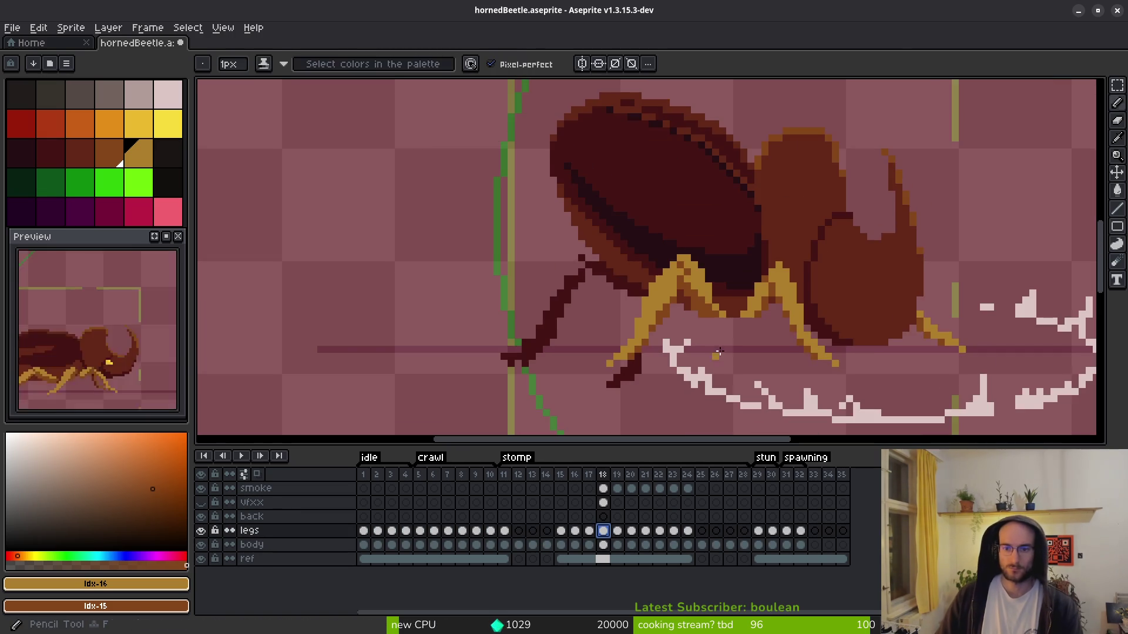
scroll(692, 312, "up", 5)
left_click(693, 312)
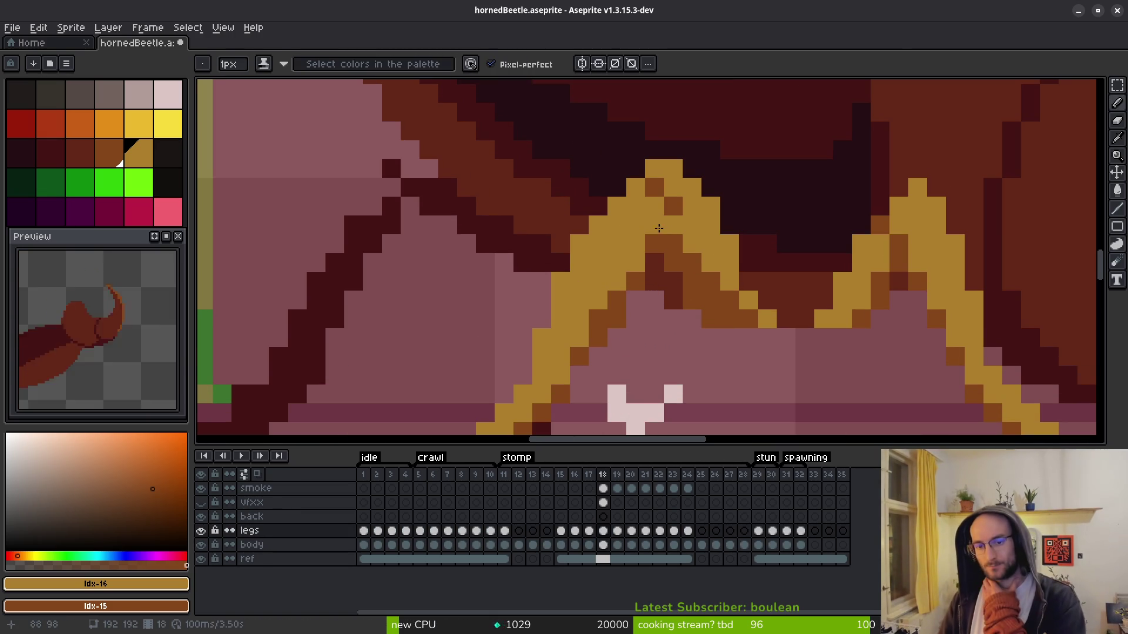
- Darken leg pixels and place a dark brown pixel at the leg joint under the body
left_click(670, 241)
scroll(728, 359, "down", 3)
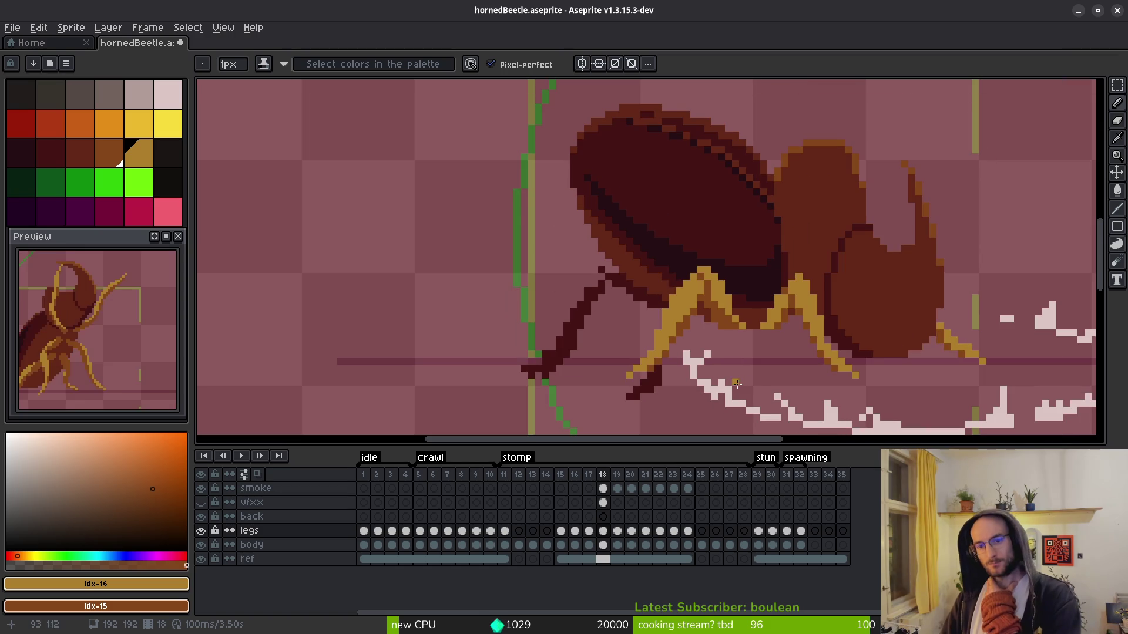
scroll(735, 387, "down", 2)
scroll(723, 329, "up", 5)
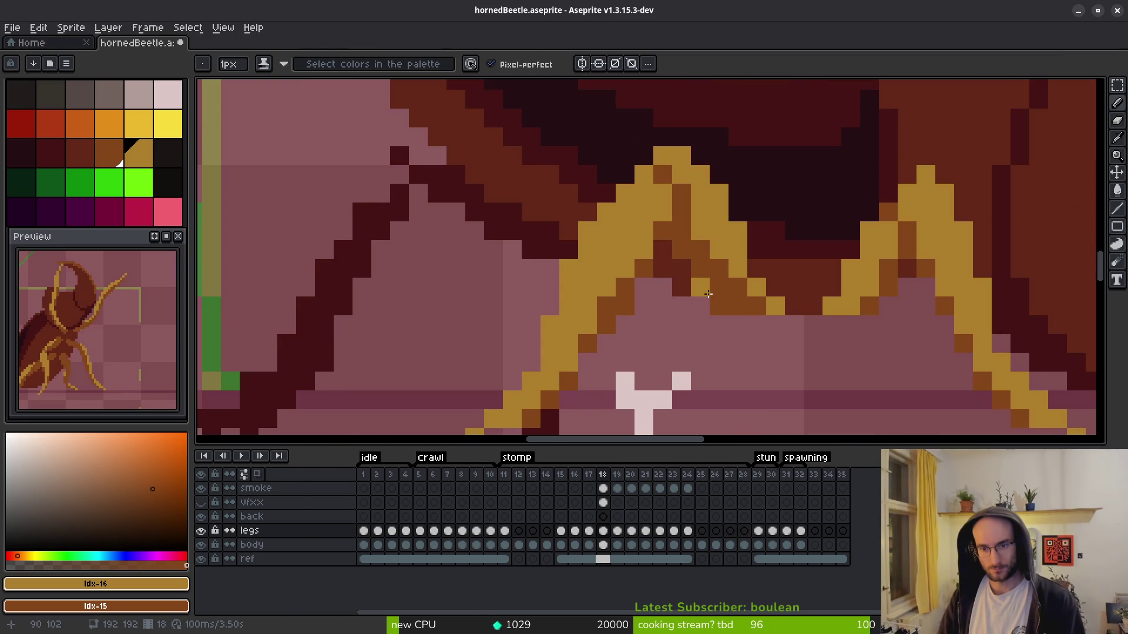
left_click(700, 286)
- With shading ink, paint a golden highlight stroke along the leg outline
key("s")
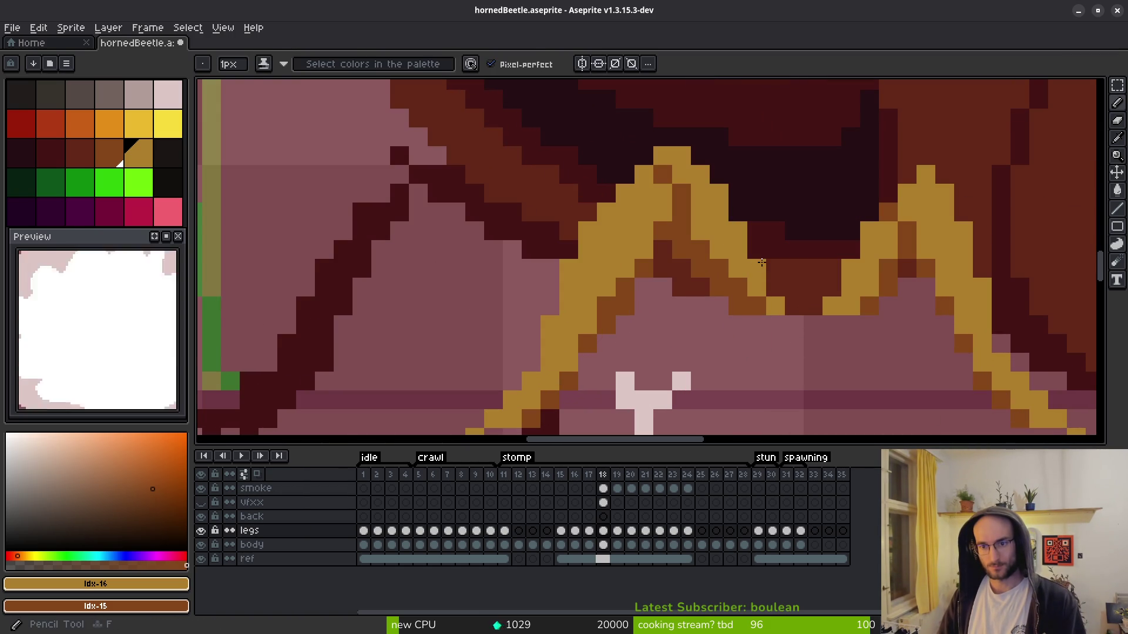
left_click_drag(733, 202, 753, 247)
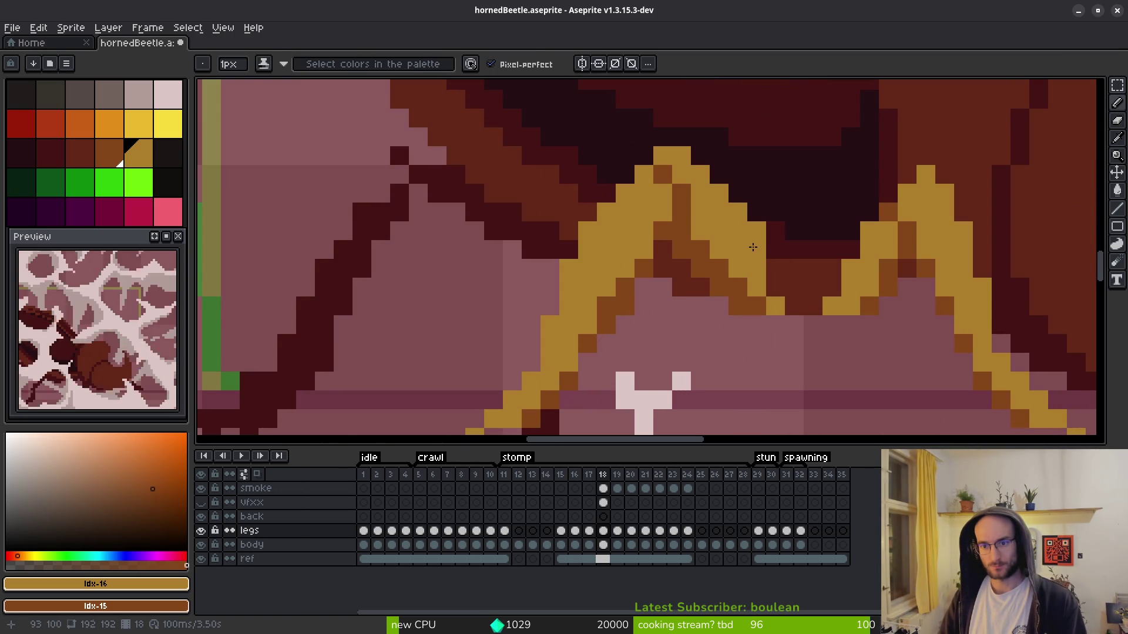
key("b")
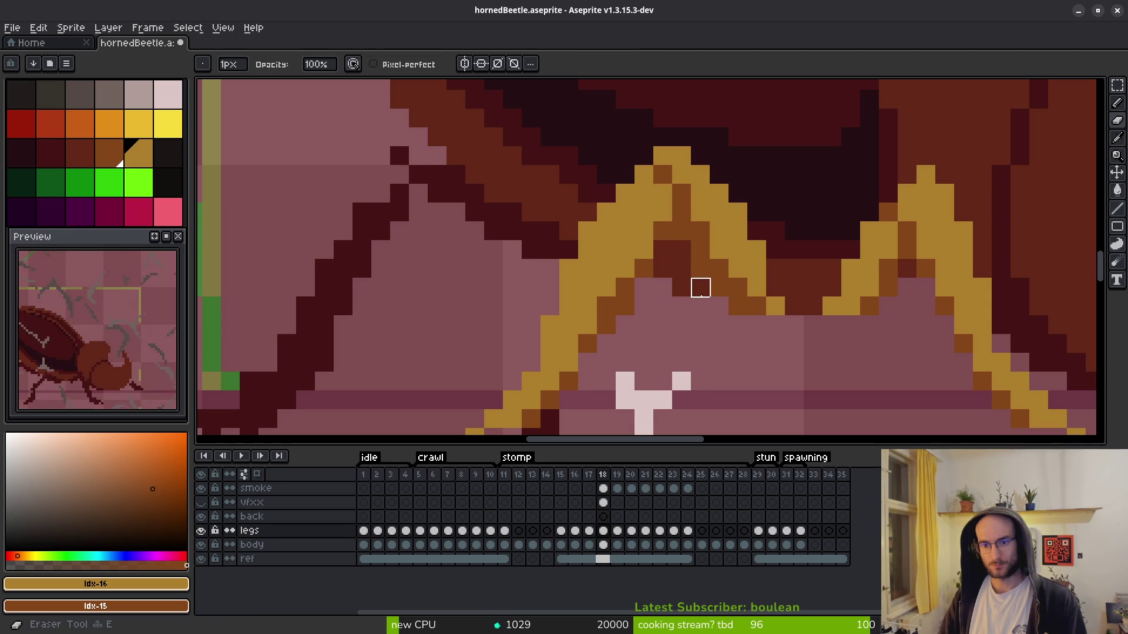
key("s")
key("b")
key("s")
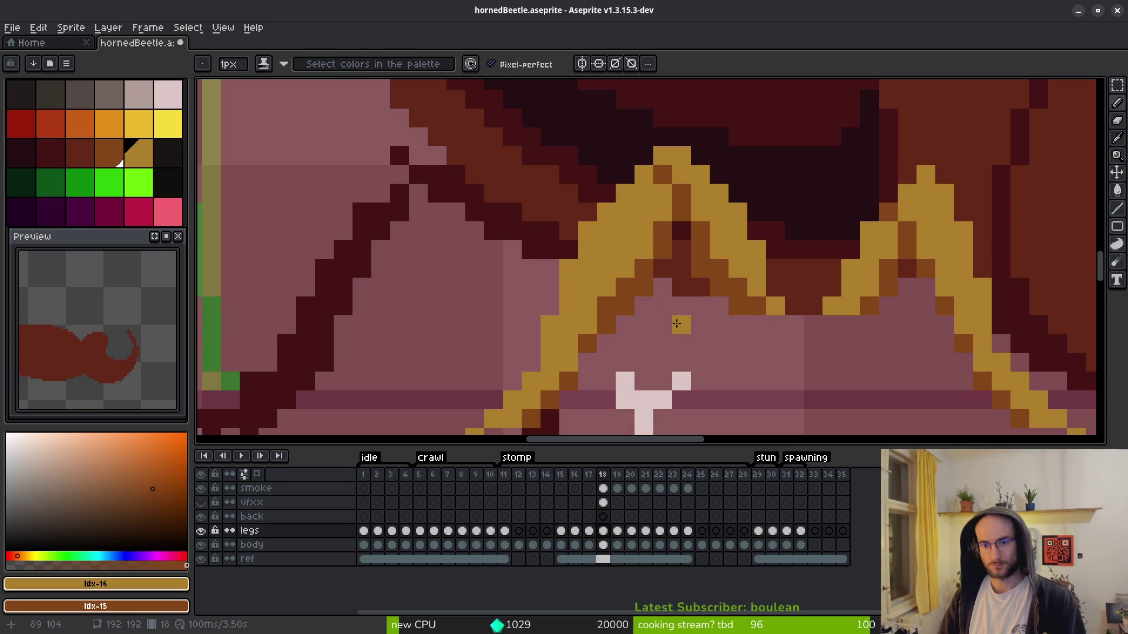
scroll(683, 333, "down", 3)
scroll(685, 337, "up", 5)
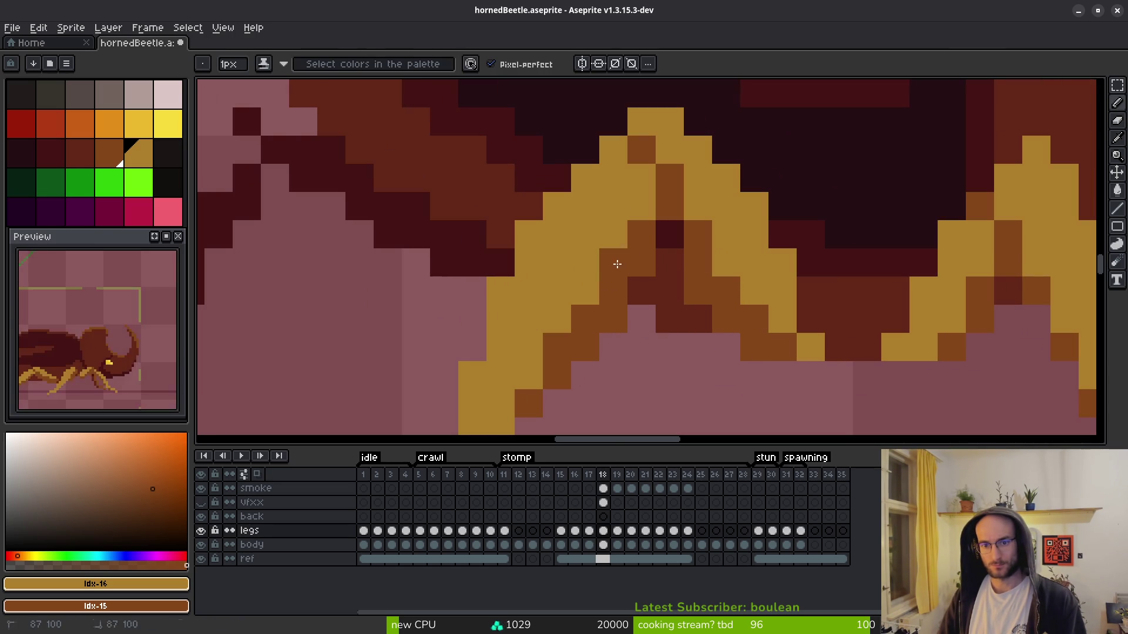
scroll(693, 349, "down", 2)
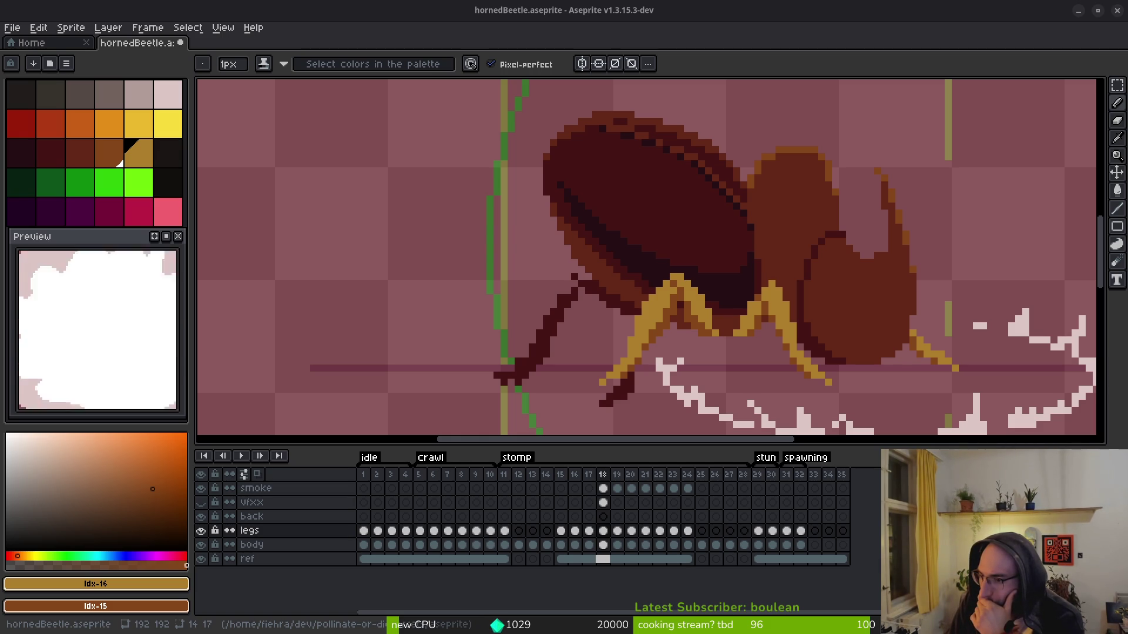
scroll(708, 320, "down", 2)
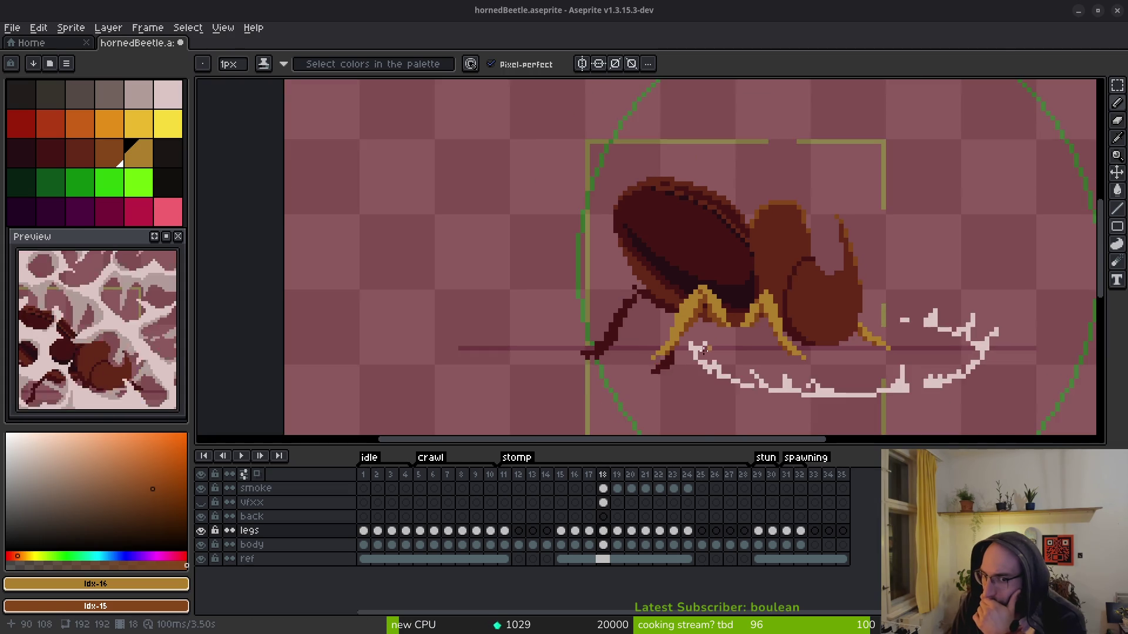
scroll(709, 311, "up", 5)
key("e")
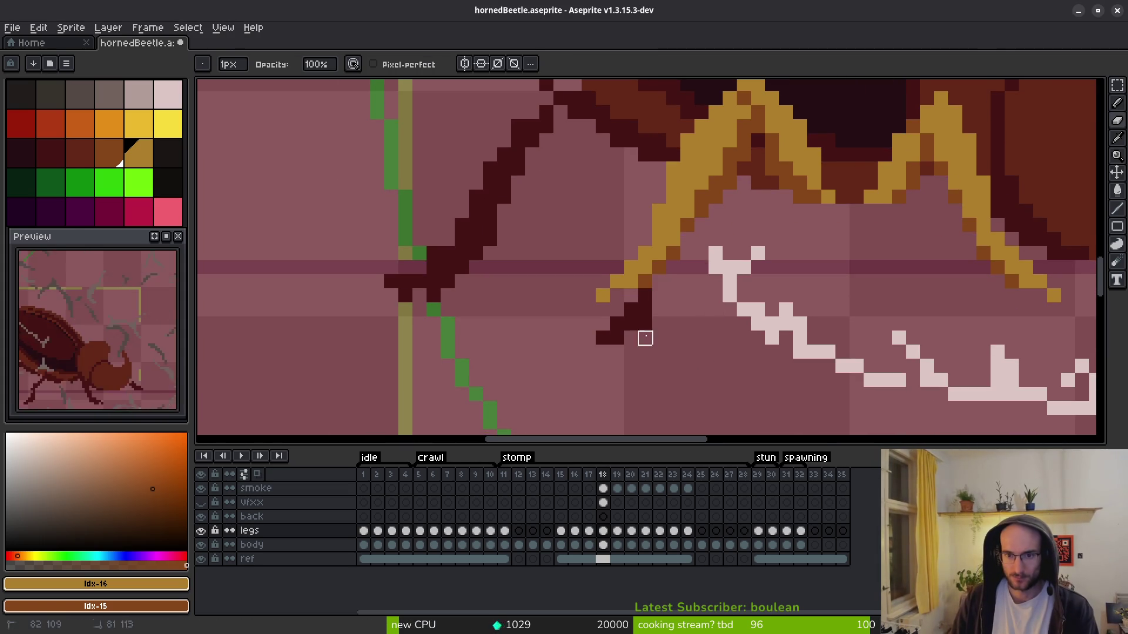
scroll(631, 324, "down", 2)
key("b")
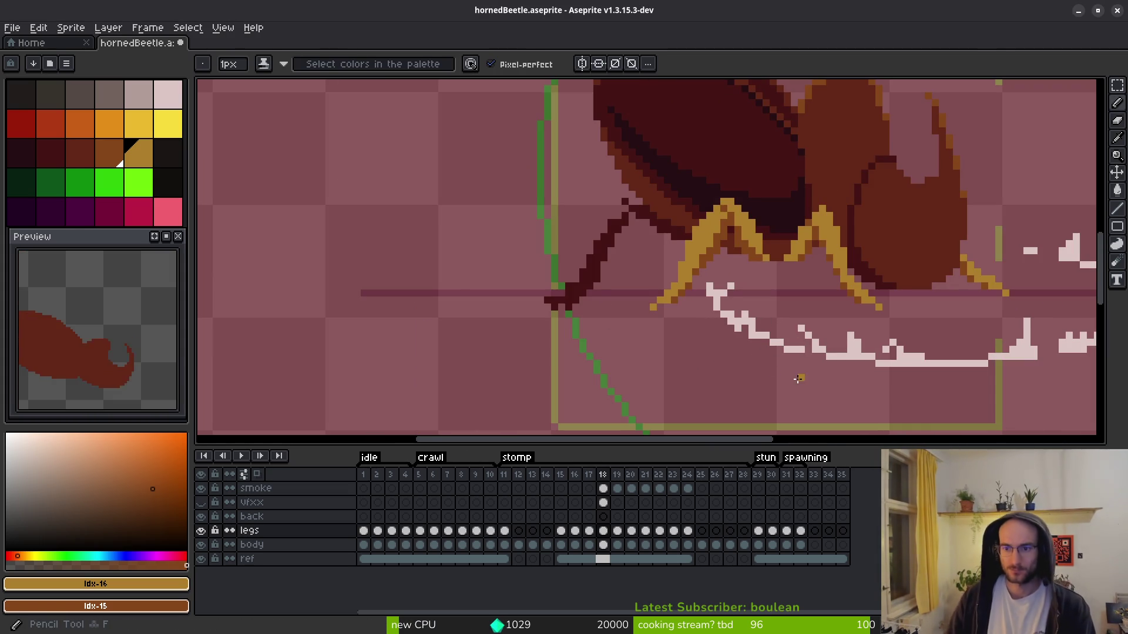
scroll(764, 328, "down", 1)
left_click_drag(812, 337, 750, 331)
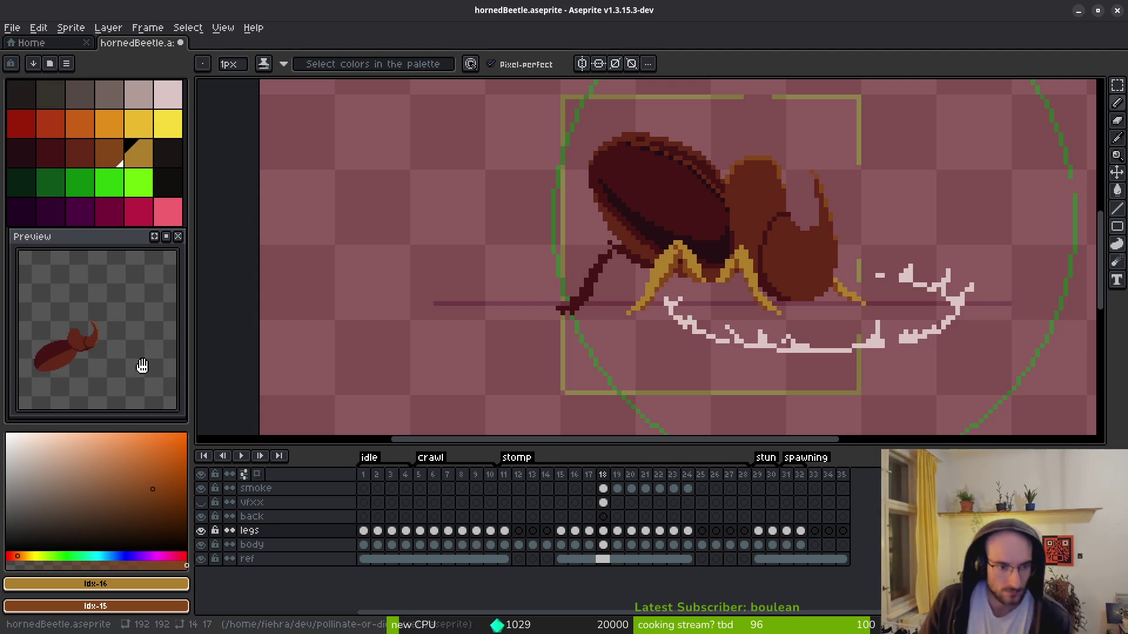
scroll(671, 334, "up", 6)
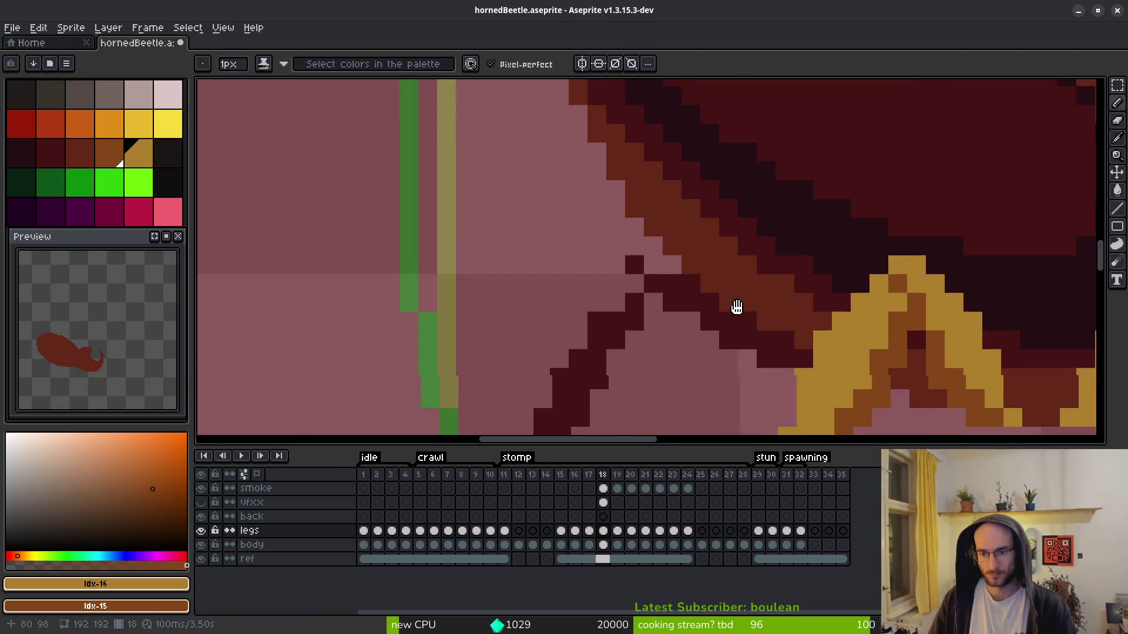
- Draw yellow outline strokes across the leg, up along it, and down its outer edge
left_click_drag(736, 307, 729, 299)
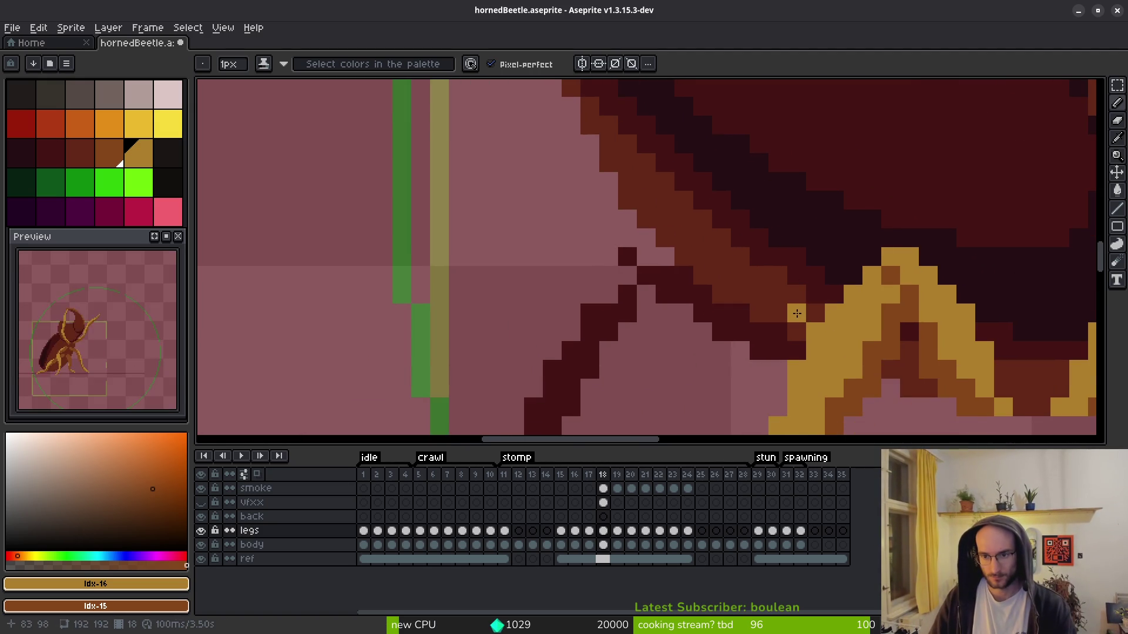
left_click_drag(798, 313, 664, 179)
mouse_move(783, 283)
left_mouse_down()
mouse_move(665, 199)
mouse_move(628, 235)
mouse_move(625, 216)
mouse_move(684, 219)
mouse_move(646, 181)
left_mouse_up()
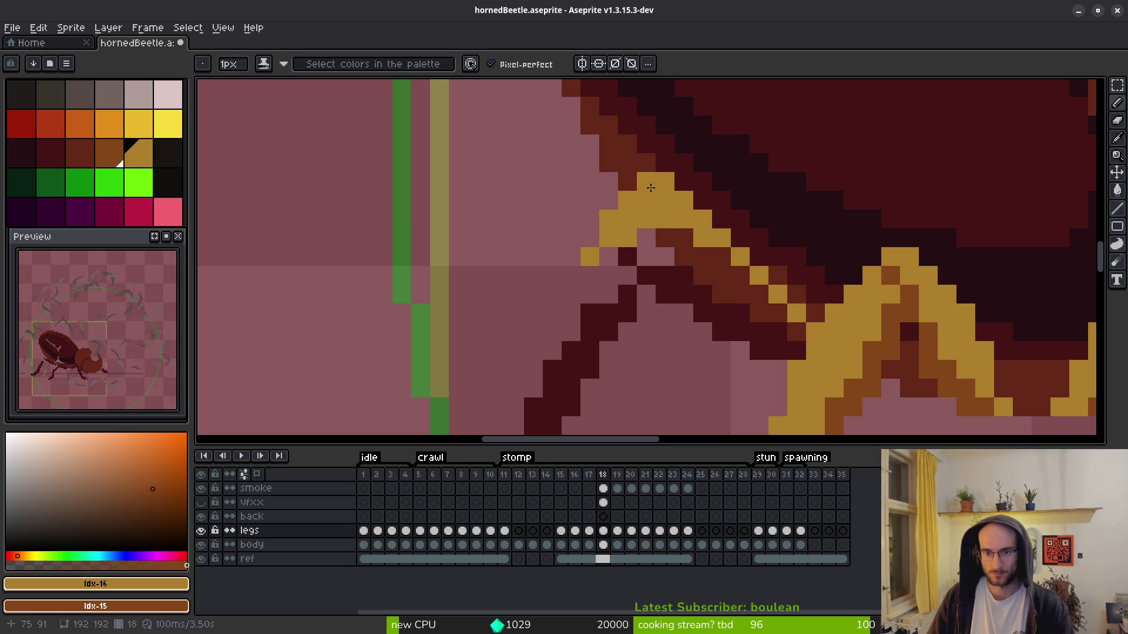
scroll(646, 182, "down", 4)
scroll(694, 228, "up", 3)
scroll(694, 228, "down", 2)
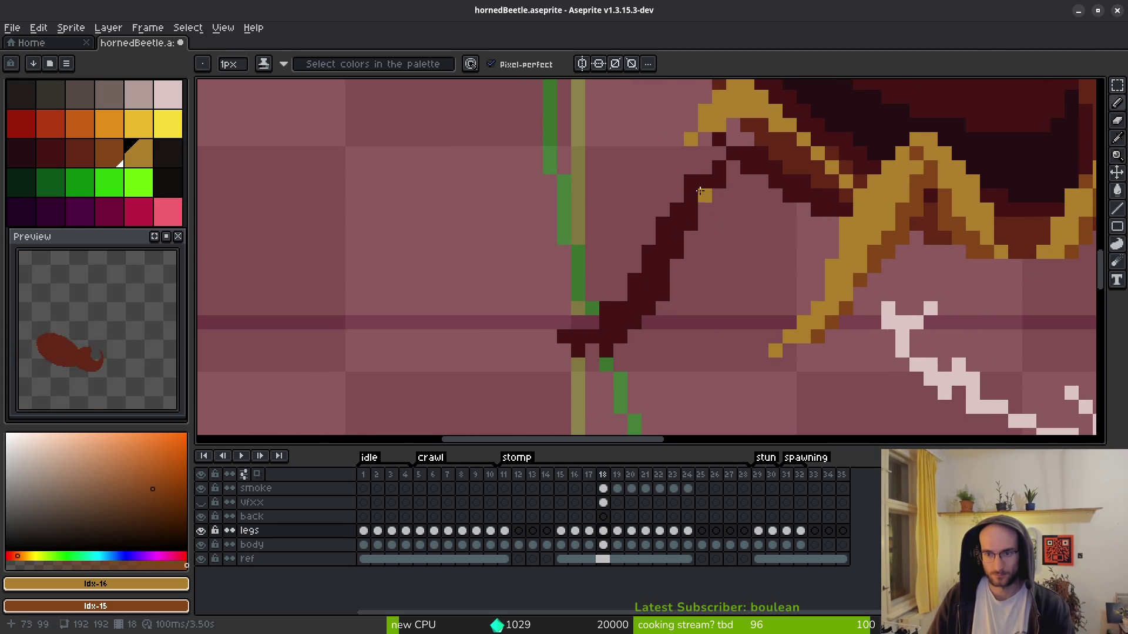
scroll(676, 177, "up", 2)
mouse_move(676, 154)
left_mouse_down()
mouse_move(587, 326)
mouse_move(561, 356)
mouse_move(512, 370)
mouse_move(563, 358)
mouse_move(602, 330)
mouse_move(713, 156)
mouse_move(670, 229)
mouse_move(664, 188)
mouse_move(641, 232)
mouse_move(675, 191)
left_mouse_up()
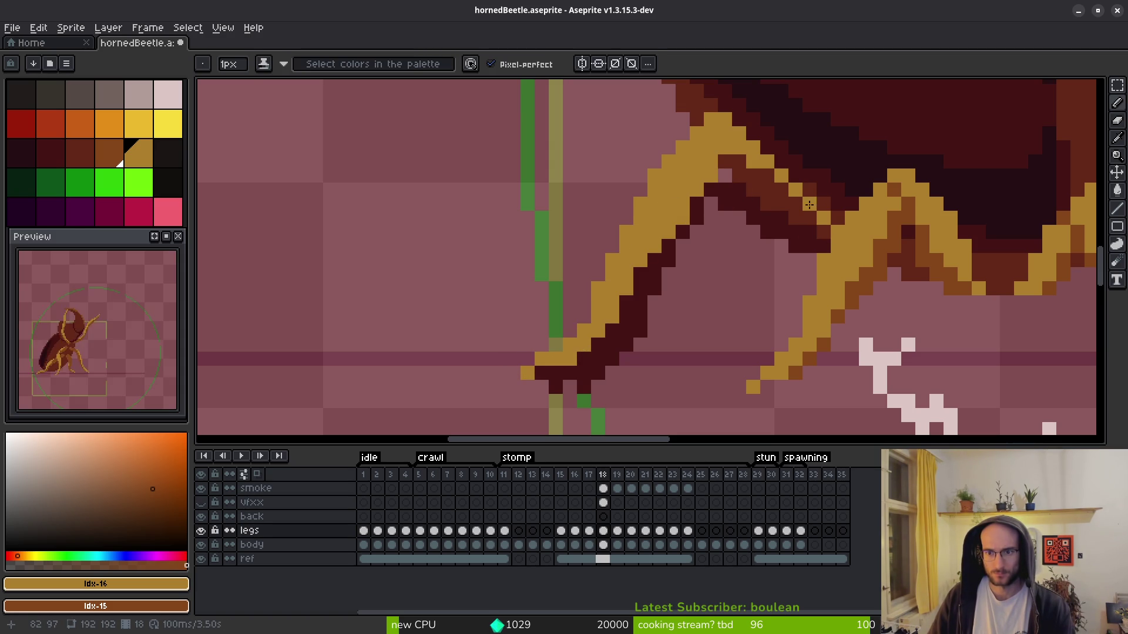
- Add a yellow outline pixel and shade the leg pixels orange-brown
left_click_drag(746, 232, 725, 287)
left_click(776, 289)
mouse_move(799, 286)
left_mouse_down()
mouse_move(718, 230)
mouse_move(614, 347)
mouse_move(625, 357)
left_mouse_up()
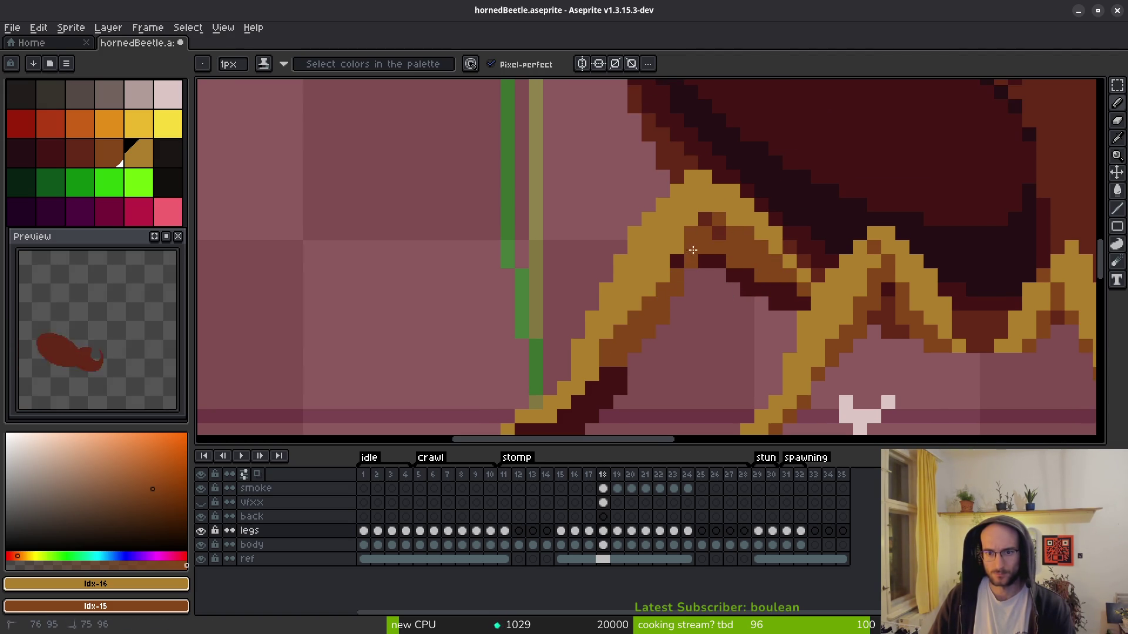
left_click(677, 261)
left_click_drag(691, 317, 743, 229)
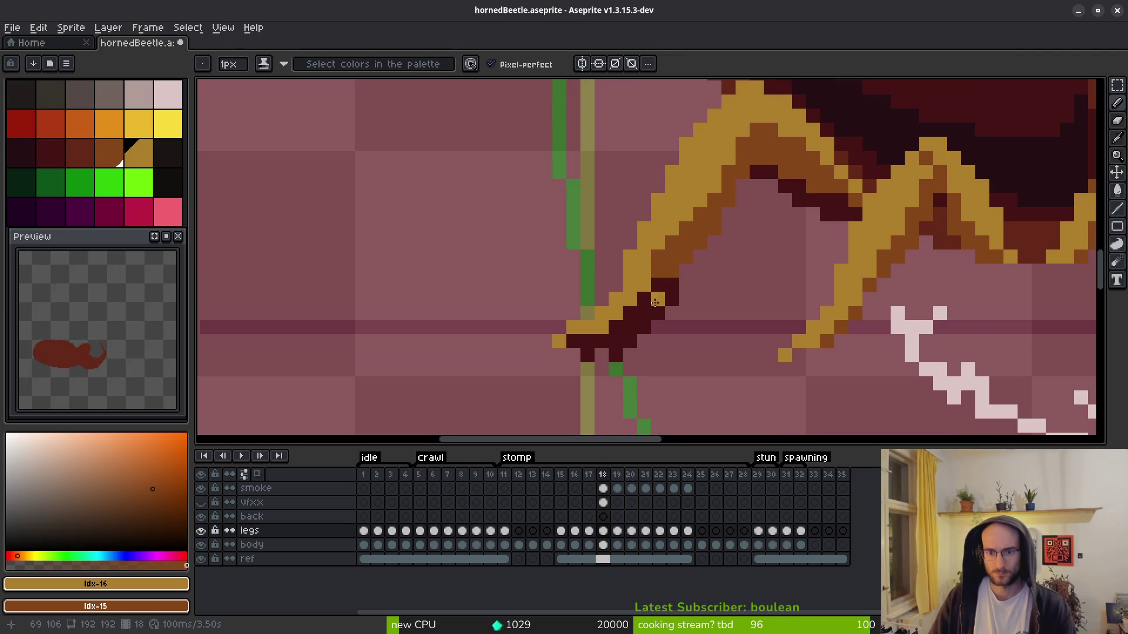
- Erase old dark and yellow pixels near the leg tip and a brown pixel and dark diagonal run inside it
key("e")
mouse_move(604, 364)
left_mouse_down()
mouse_move(601, 339)
mouse_move(574, 339)
mouse_move(685, 339)
mouse_move(657, 312)
mouse_move(685, 284)
mouse_move(672, 311)
left_mouse_up()
key("b")
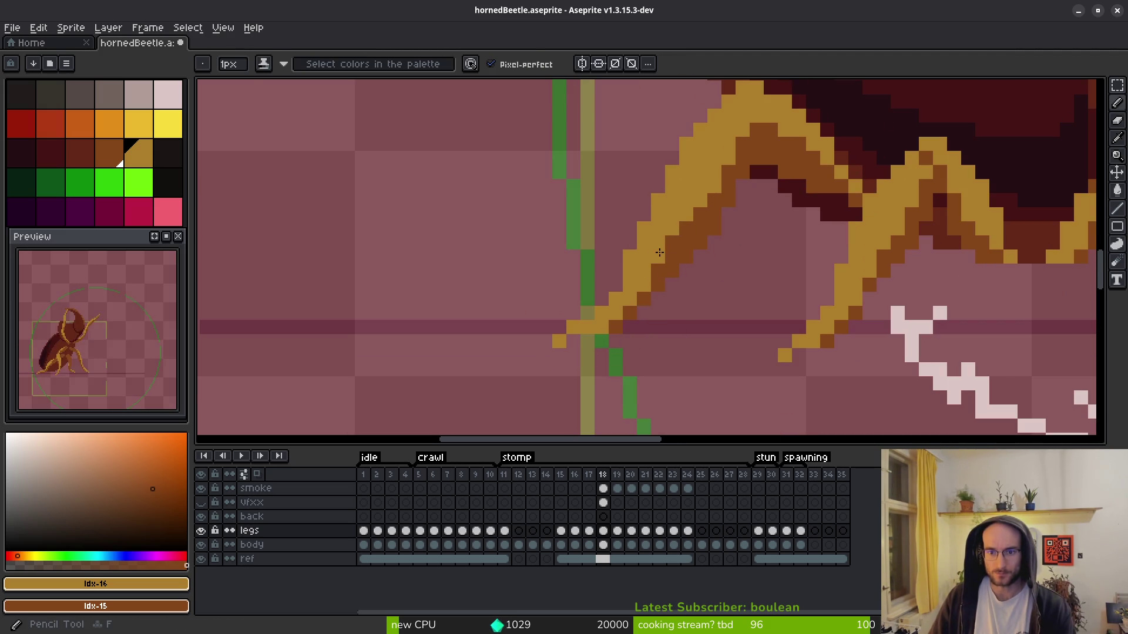
left_click_drag(742, 259, 730, 301)
key("e")
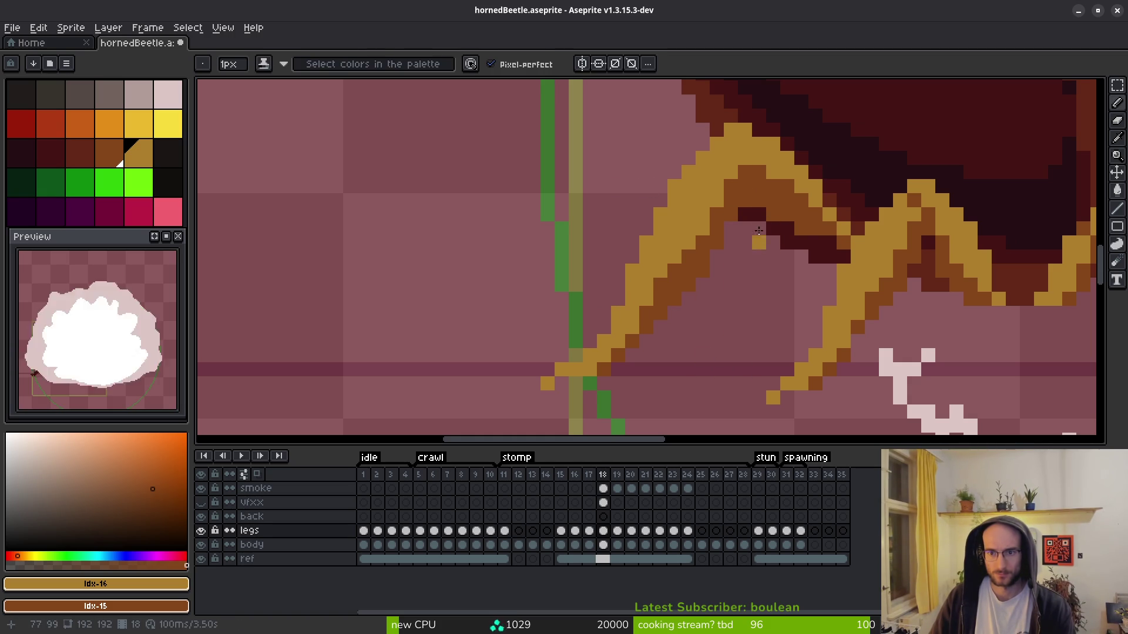
left_click(744, 200)
key("e")
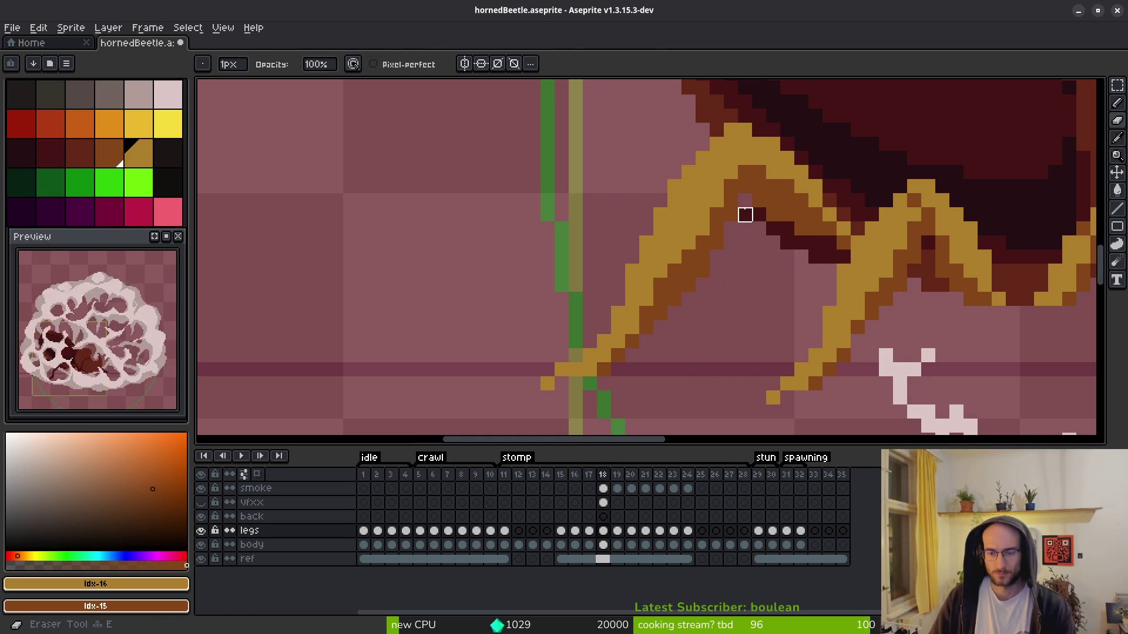
left_click_drag(759, 229, 829, 257)
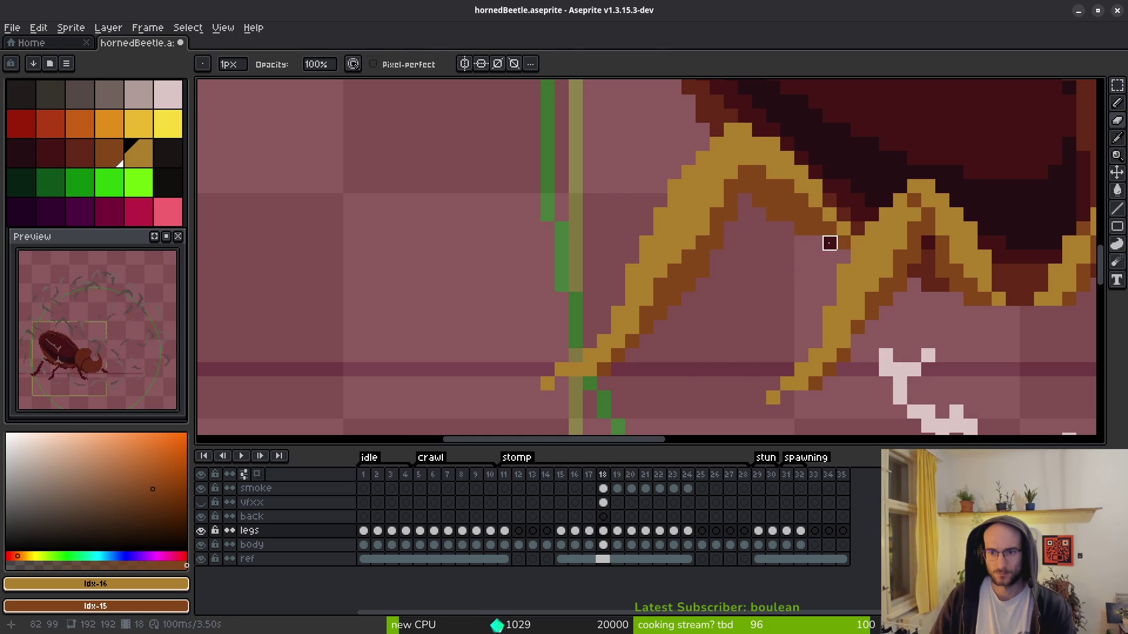
- Check the cleaned leg, then step back to frame 17 to compare
scroll(785, 291, "down", 3)
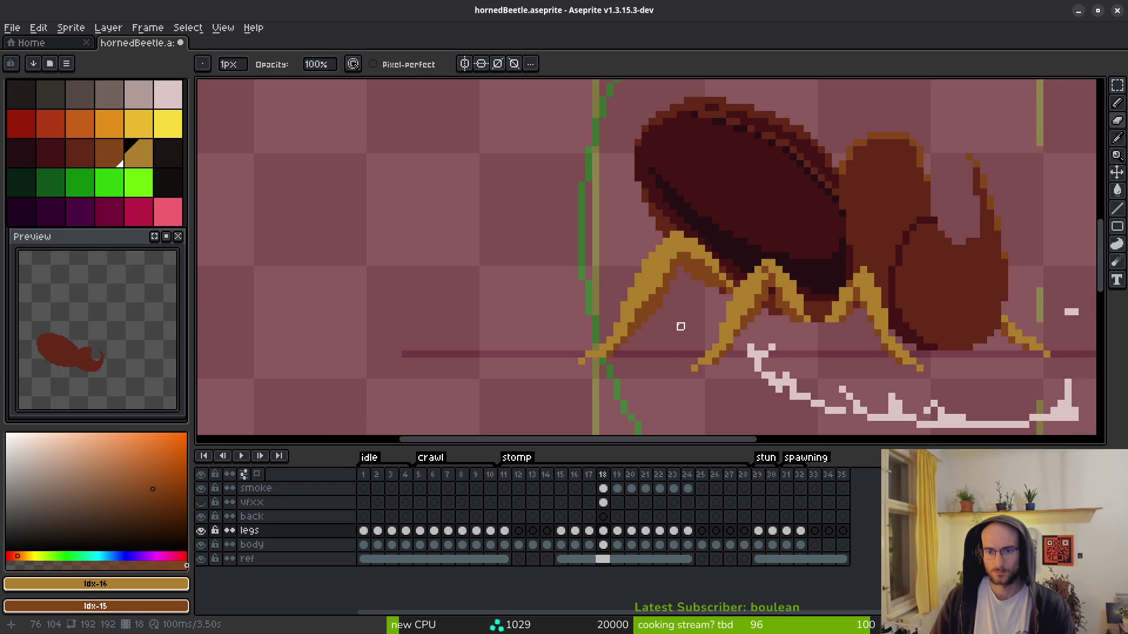
scroll(717, 294, "up", 2)
scroll(707, 322, "down", 3)
key("f")
scroll(707, 323, "up", 2)
scroll(716, 329, "down", 4)
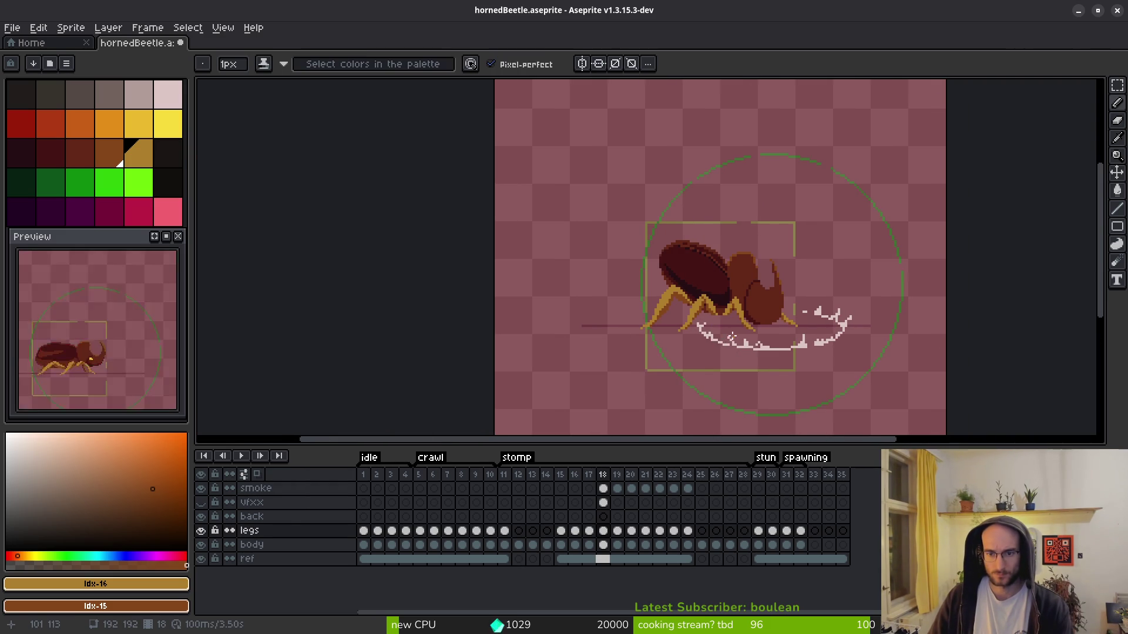
scroll(670, 298, "up", 3)
key("Left")
- Settle on frame 17 and paint a brown pixel on the leg
key("i")
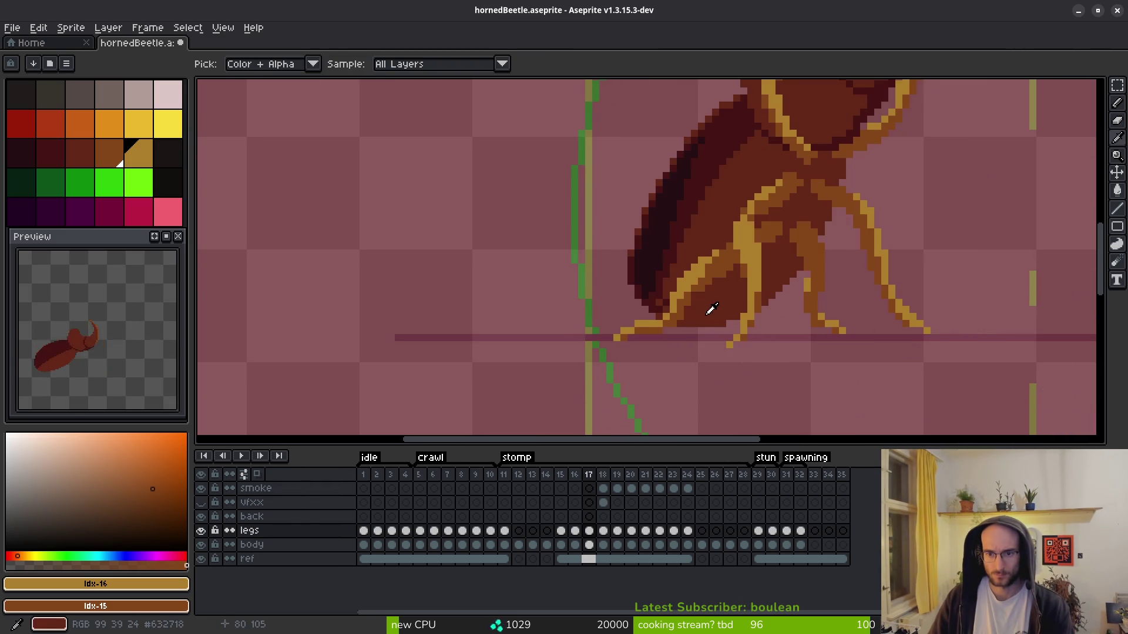
key("Right")
key("Left")
key("b")
scroll(728, 324, "down", 1)
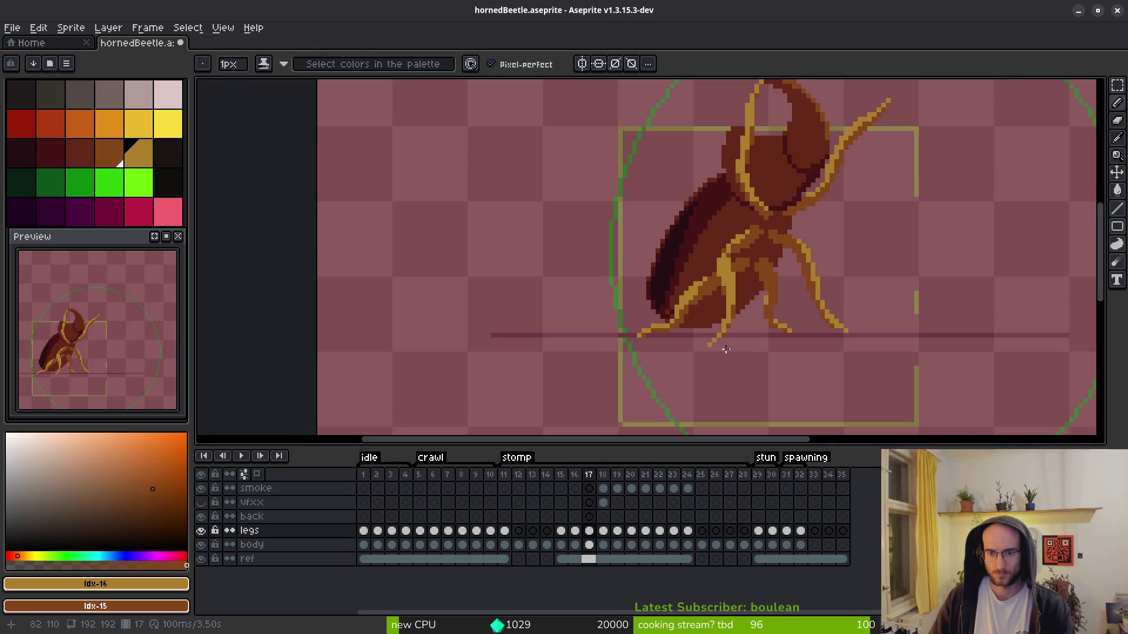
scroll(682, 346, "up", 1)
scroll(690, 303, "up", 2)
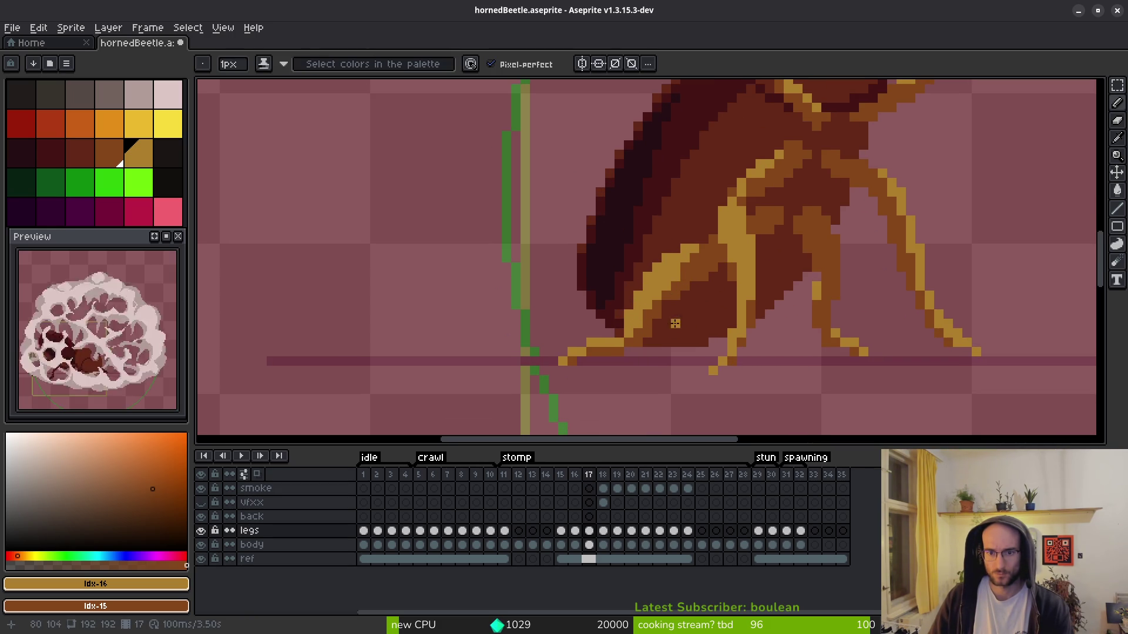
scroll(678, 343, "down", 1)
scroll(646, 317, "up", 3)
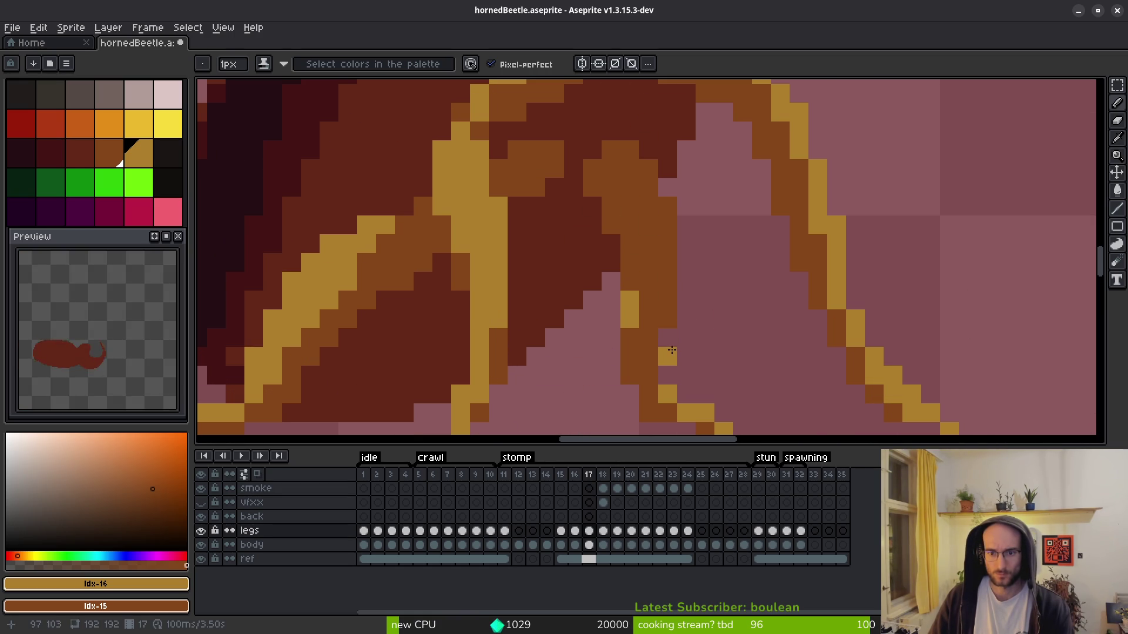
right_click(685, 262)
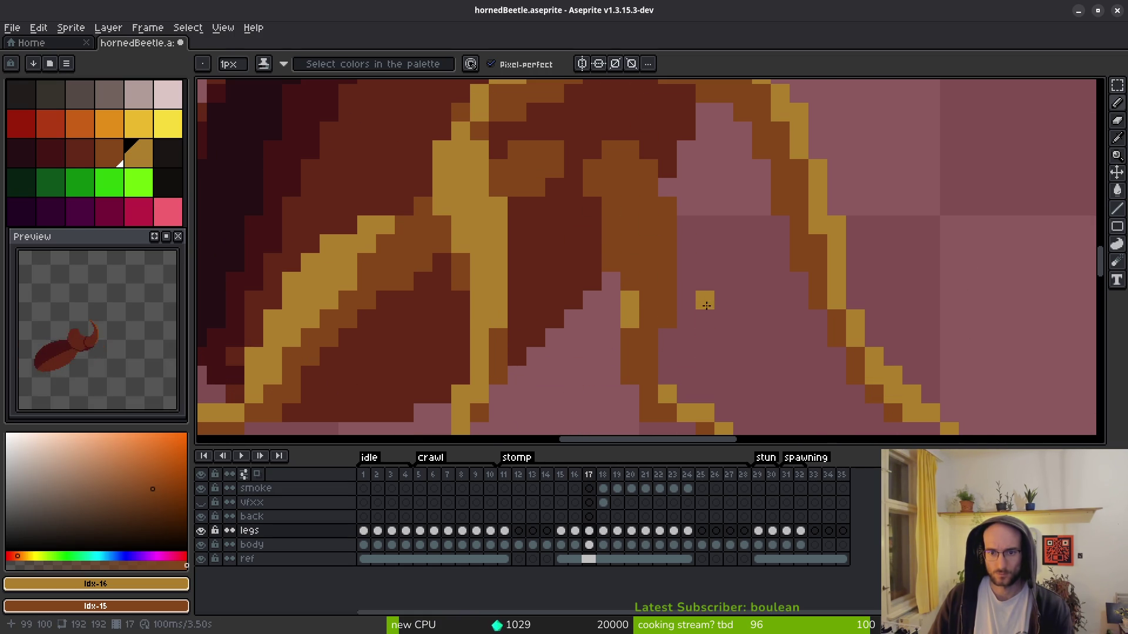
- Erase the gold diagonal leg line on frame 17
scroll(711, 348, "down", 3)
scroll(602, 301, "up", 3)
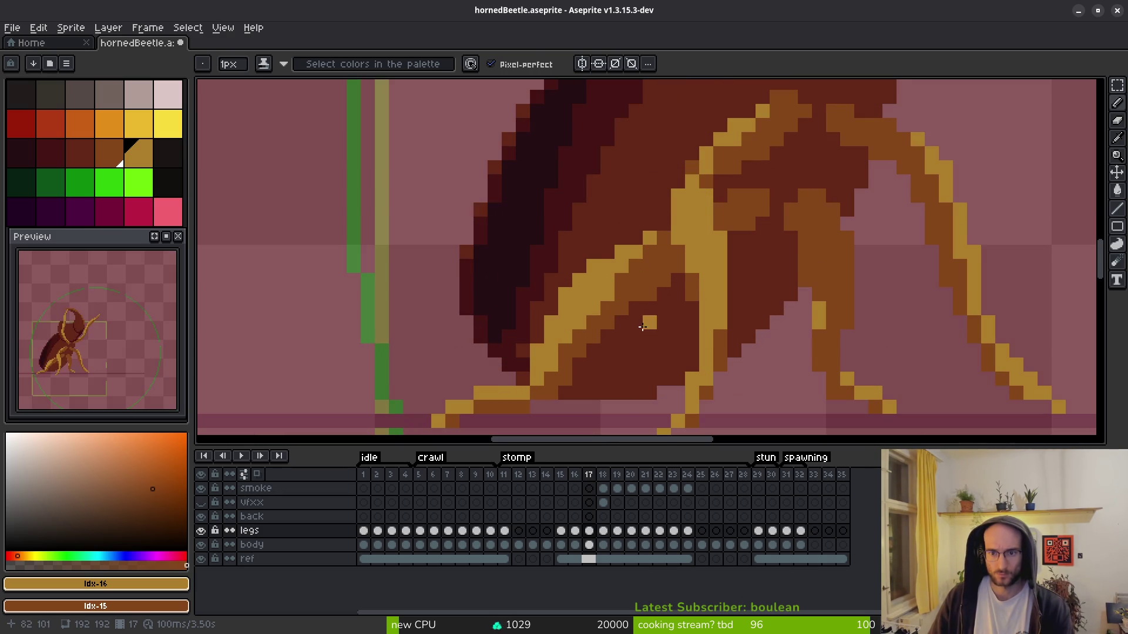
key("e")
key("b")
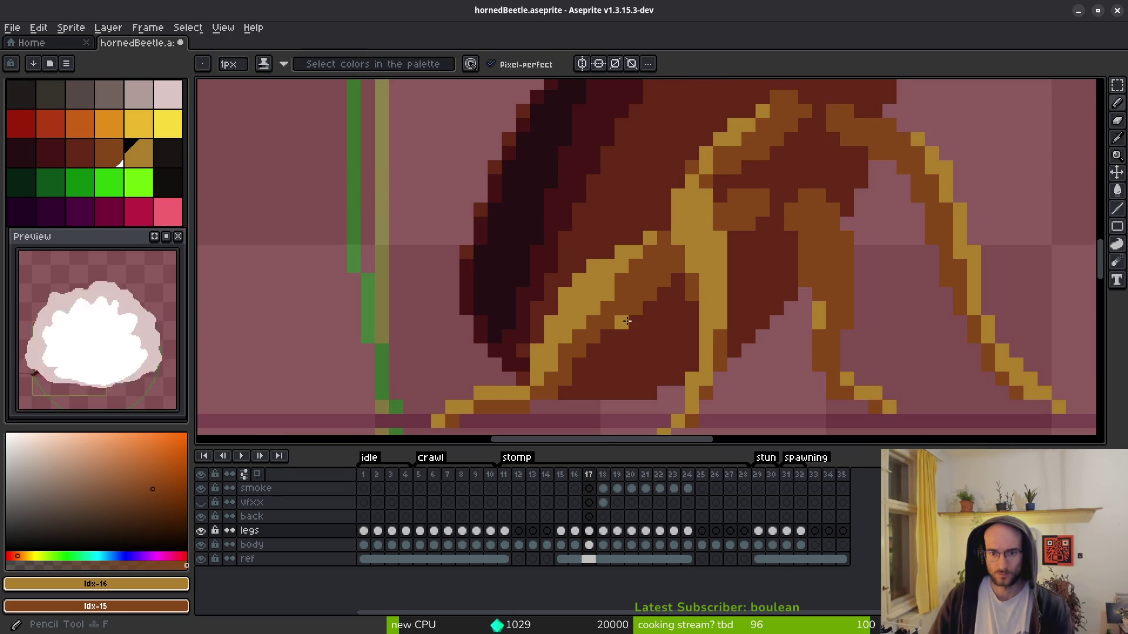
key("e")
left_click_drag(535, 350, 598, 265)
key("f")
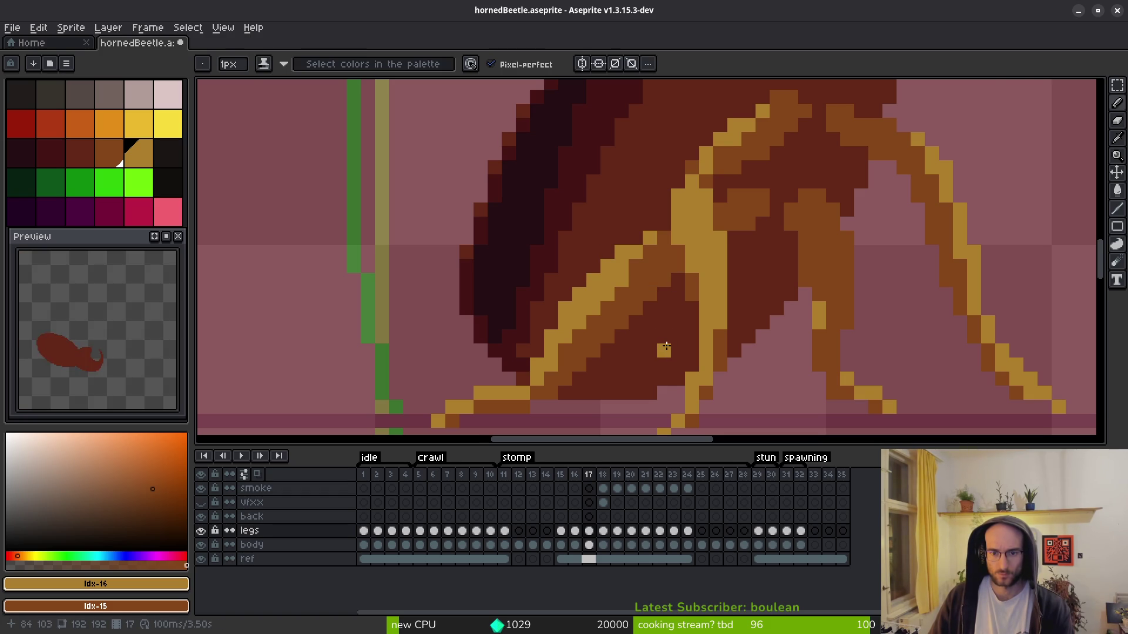
- Select a rectangular area beside the leg, then clear the selection
scroll(666, 346, "down", 3)
scroll(638, 357, "up", 3)
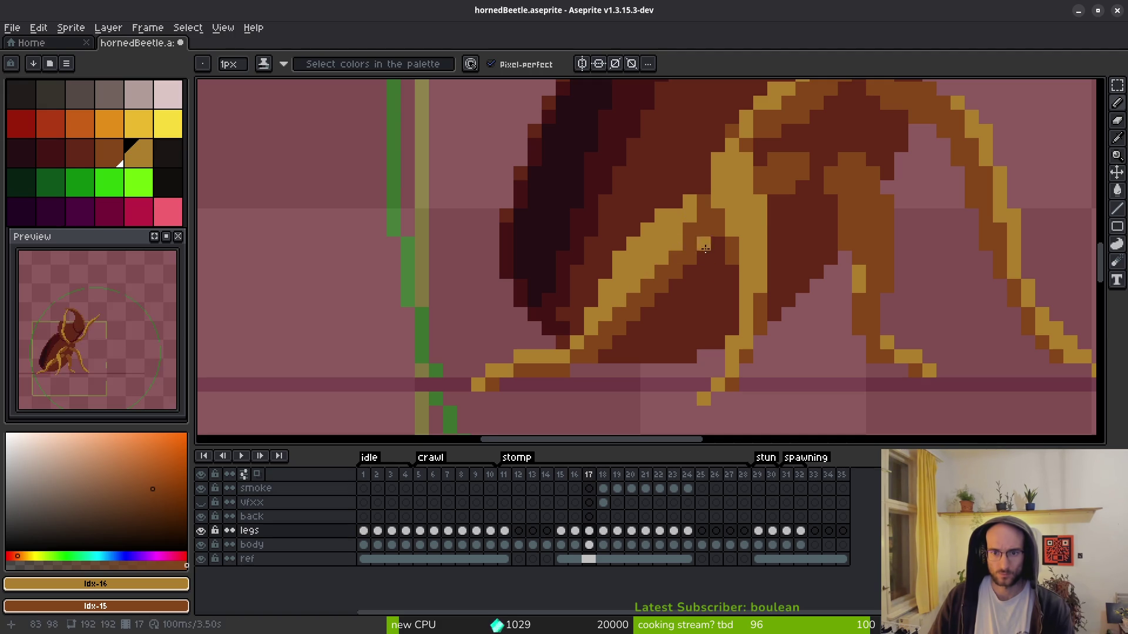
scroll(692, 243, "down", 3)
scroll(713, 314, "down", 6)
scroll(709, 308, "up", 3)
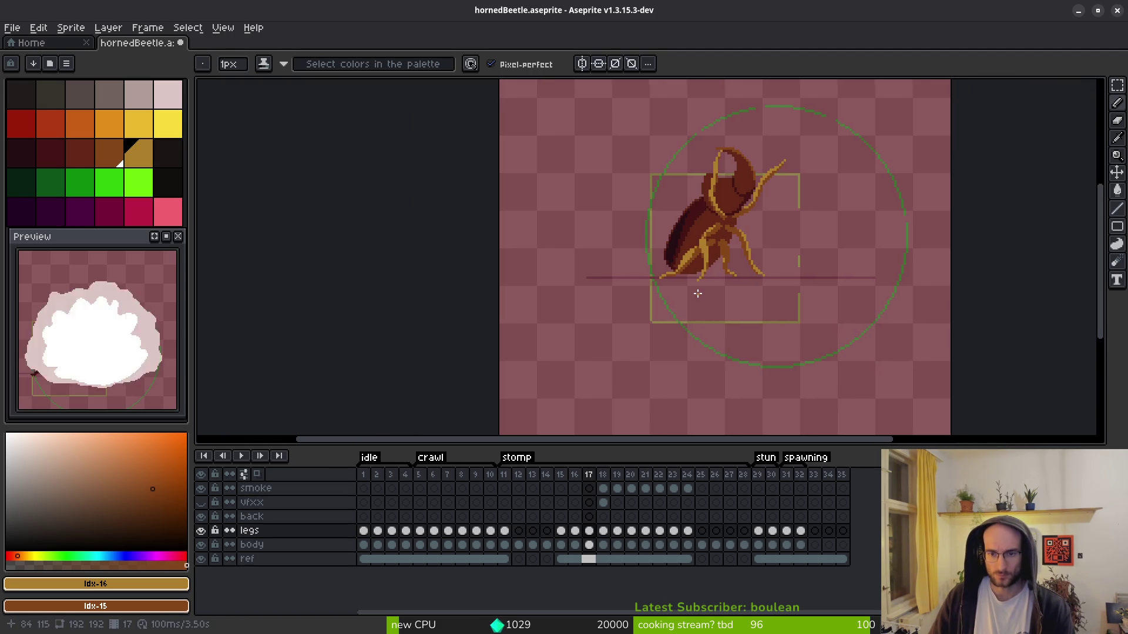
scroll(697, 291, "up", 3)
scroll(703, 250, "up", 3)
key("m")
left_click_drag(560, 184, 385, 359)
key("ctrl+d")
key("b")
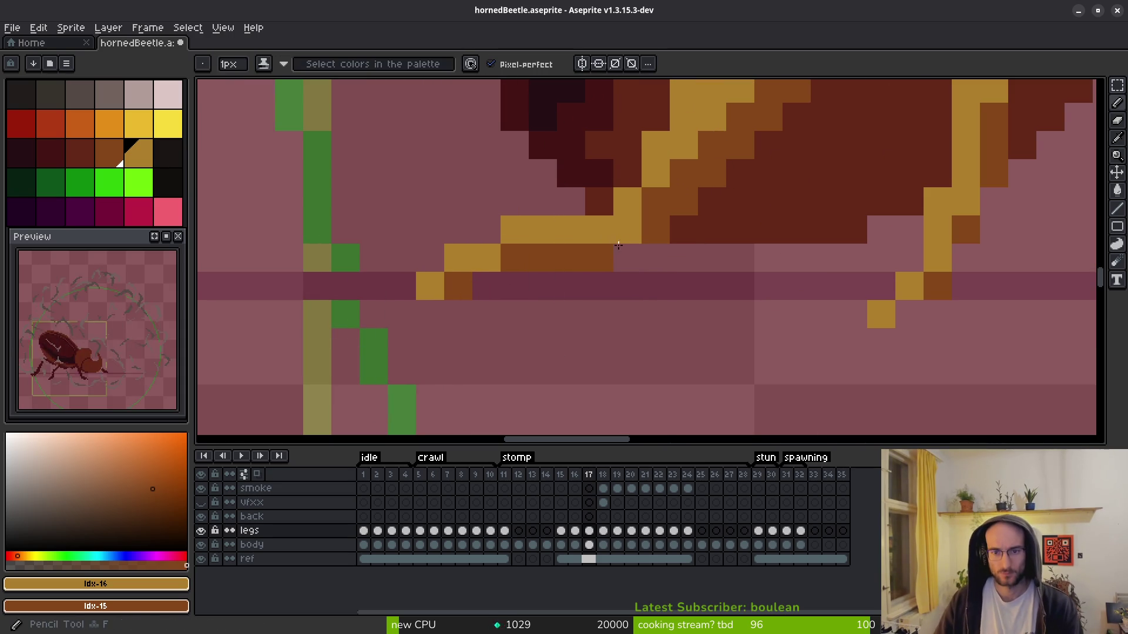
- Switch to the Eyedropper to pick a colour from the canvas
scroll(667, 302, "down", 3)
scroll(676, 302, "down", 4)
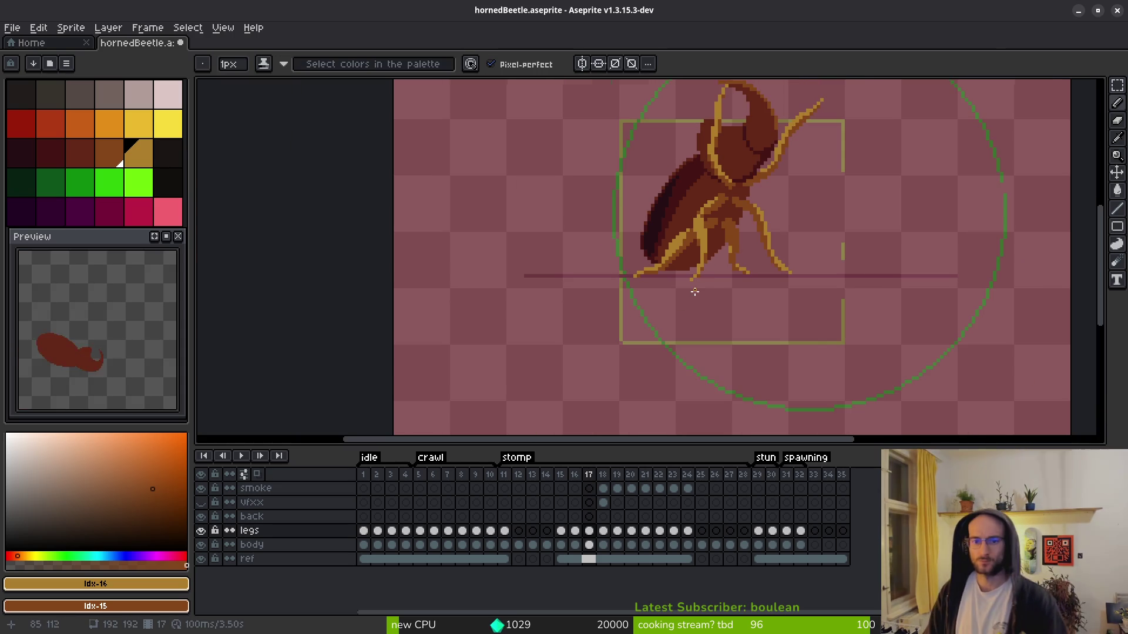
key("alt")
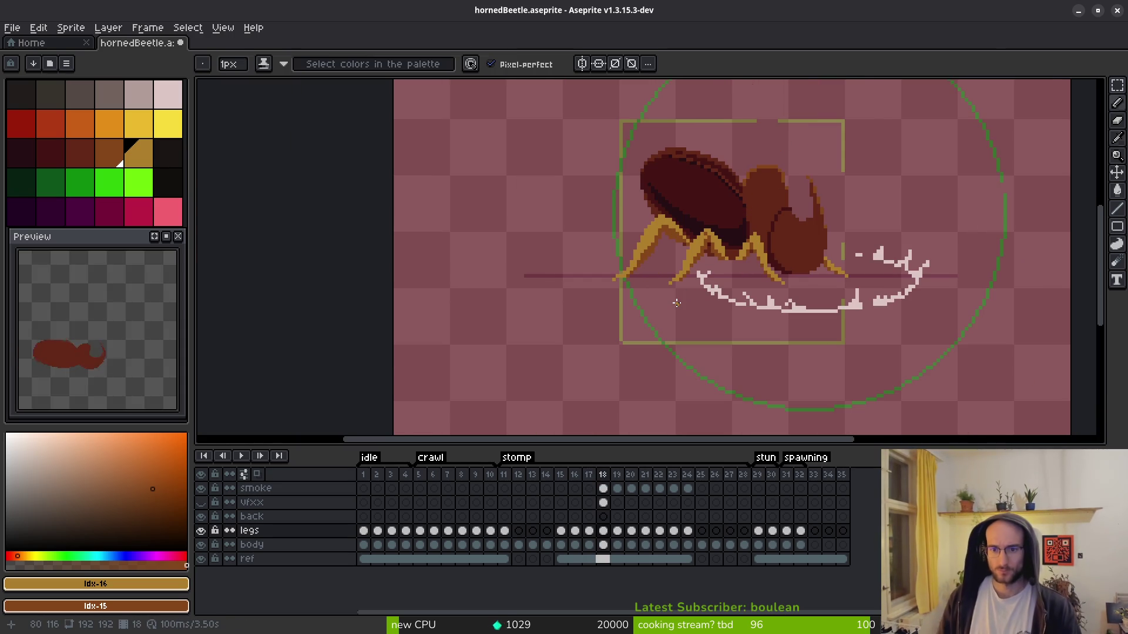
- Paint a gold outline pixel on frame 18's leg
scroll(683, 297, "down", 1)
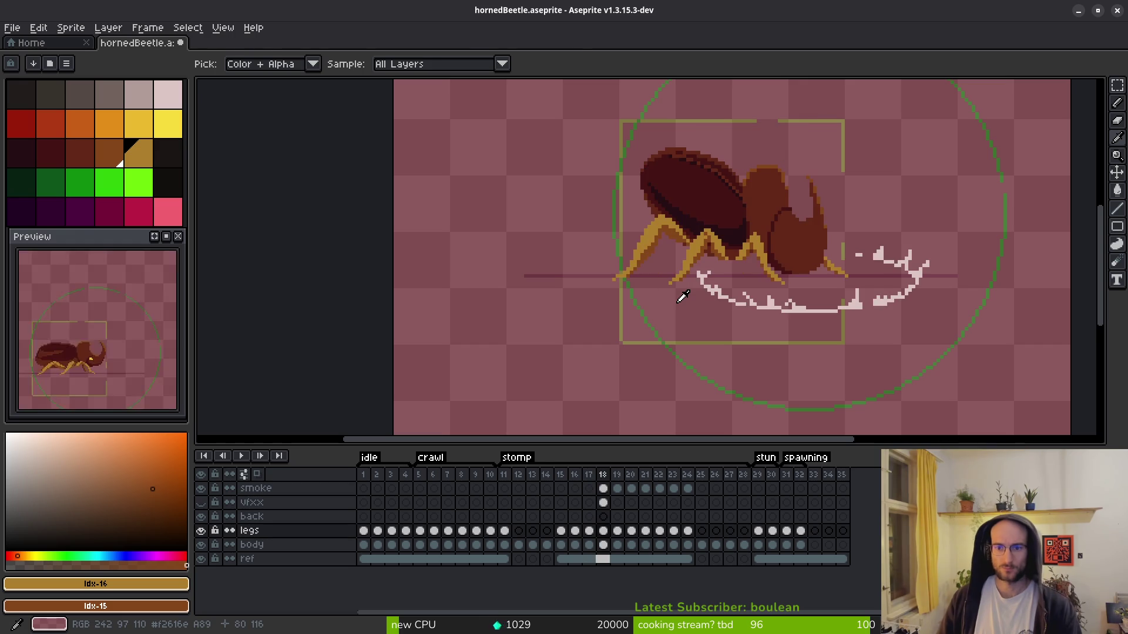
scroll(697, 301, "up", 6)
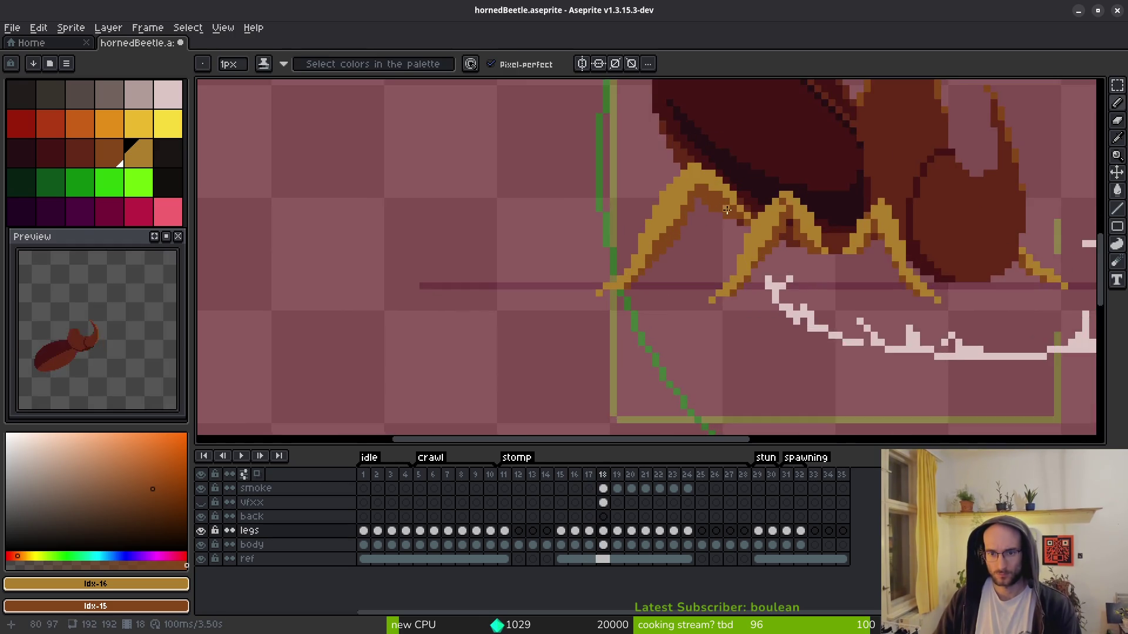
left_click(689, 228)
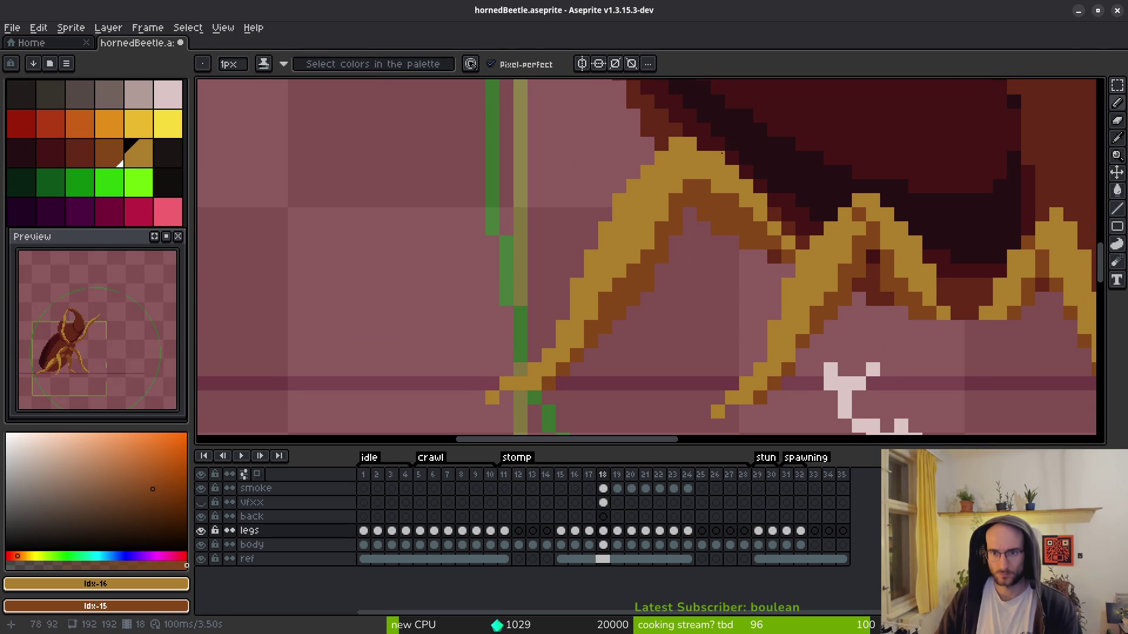
key("ctrl+alt+c")
key("Escape")
- Select a rectangle around the legs, then clear the selection
key("m")
scroll(718, 185, "down", 3)
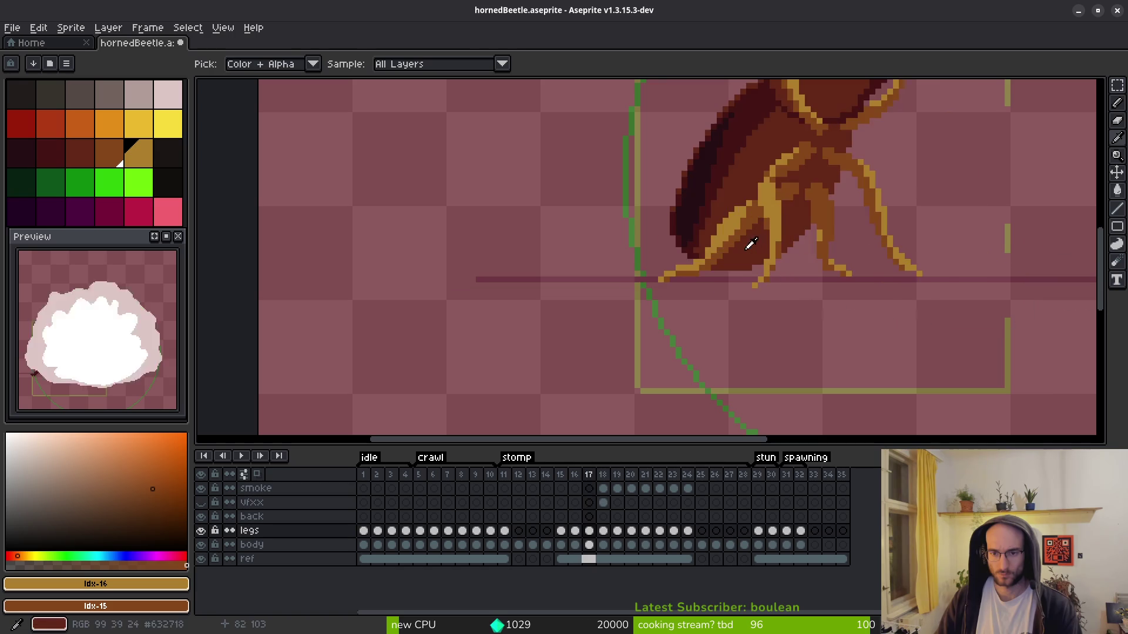
scroll(705, 149, "up", 2)
scroll(738, 175, "up", 1)
key("ctrl+alt+c")
key("Escape")
mouse_move(506, 110)
left_mouse_down()
mouse_move(592, 182)
mouse_move(805, 294)
mouse_move(811, 320)
left_mouse_up()
key("ctrl+d")
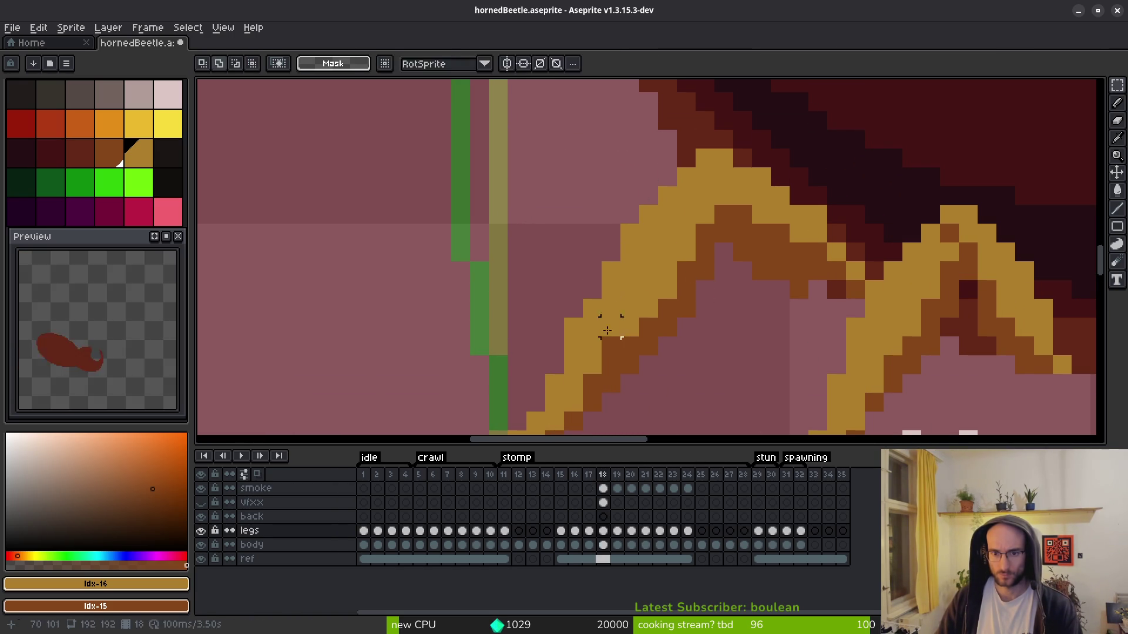
key("b")
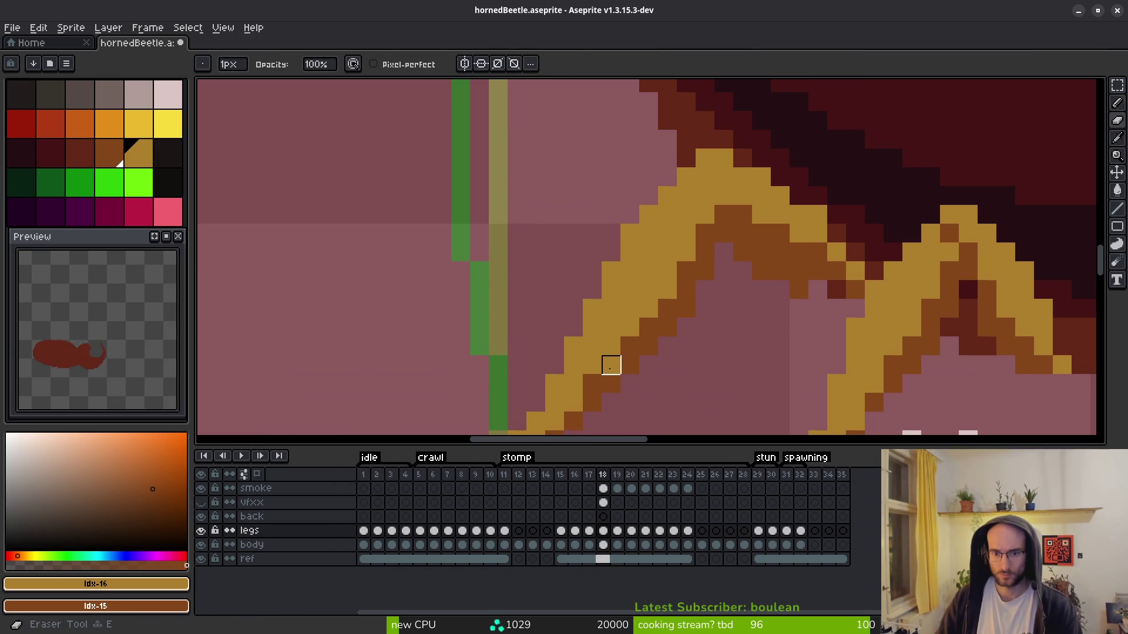
- Add a gold pixel to the lower leg outline, undoing a misplaced one
scroll(715, 332, "down", 3)
scroll(643, 362, "up", 3)
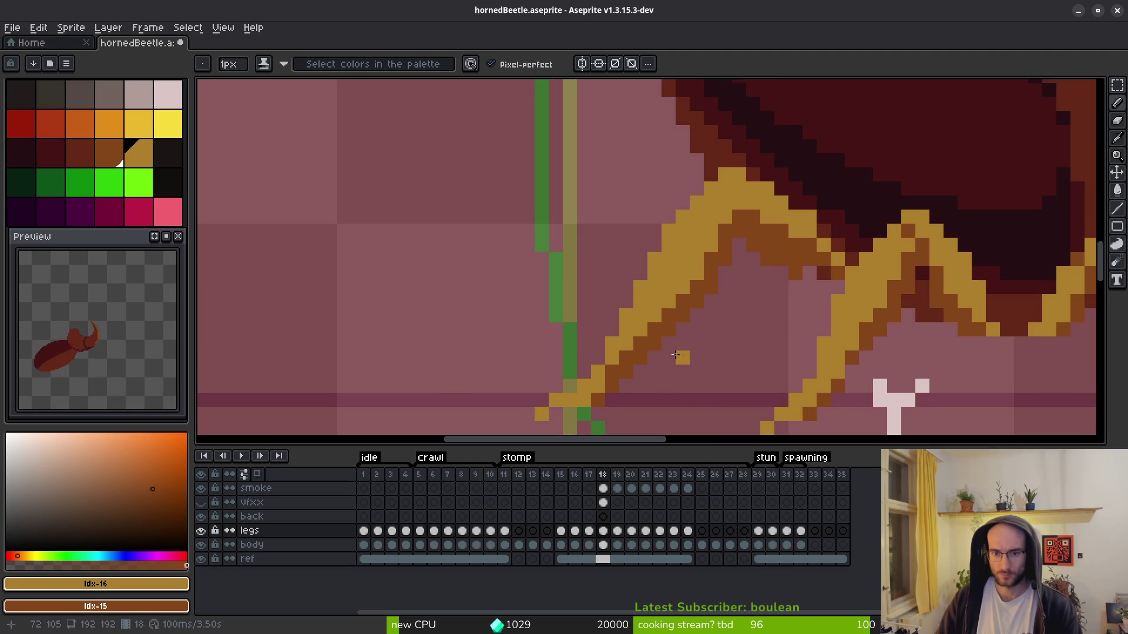
scroll(676, 358, "down", 3)
scroll(635, 364, "up", 3)
key("e")
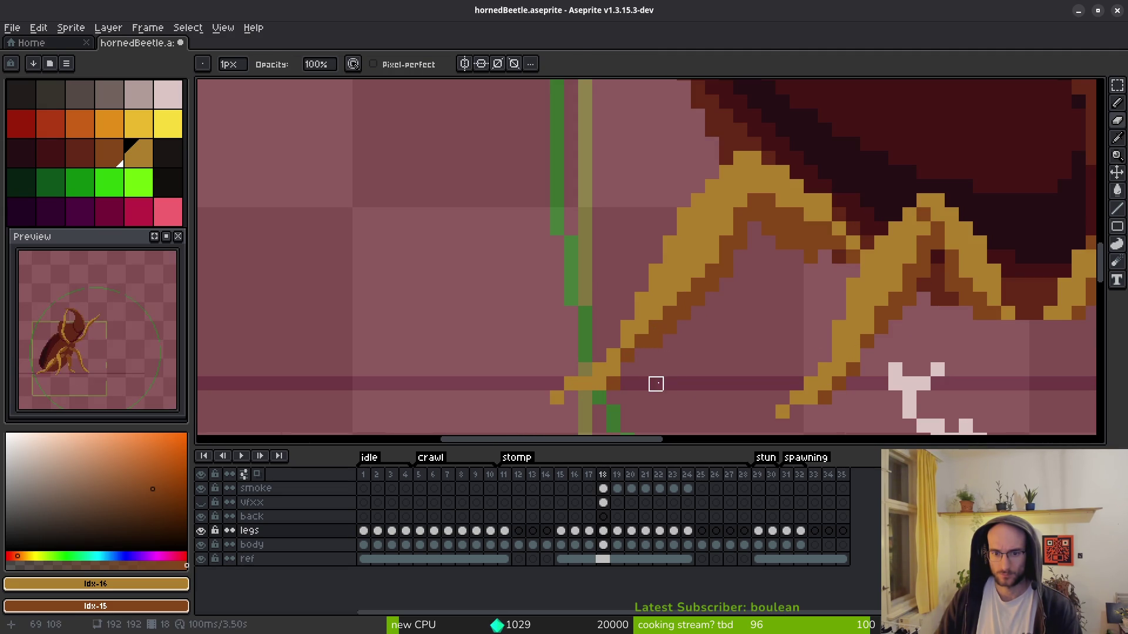
key("b")
left_click(641, 371)
key("ctrl+z")
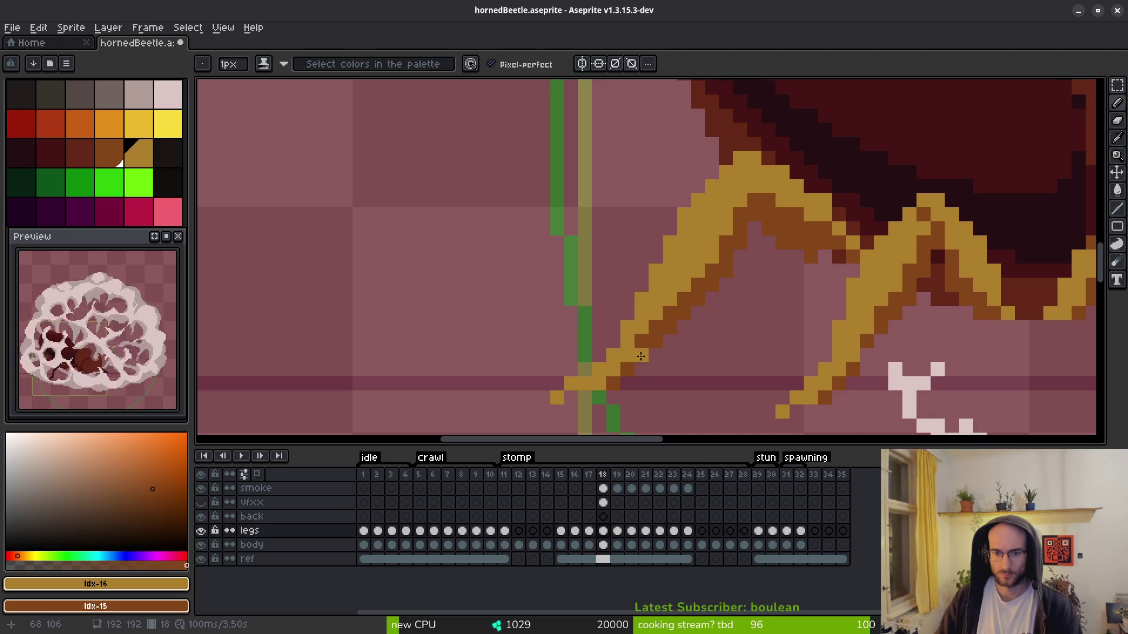
key("e")
key("b")
left_click(669, 370)
- Repaint two gold leg pixels brown and add a gold pixel further up the outline
scroll(670, 370, "down", 3)
scroll(669, 370, "up", 4)
right_click(630, 347)
mouse_move(705, 269)
left_mouse_down()
mouse_move(652, 332)
mouse_move(741, 244)
left_mouse_up()
right_click(716, 257)
left_click(734, 229)
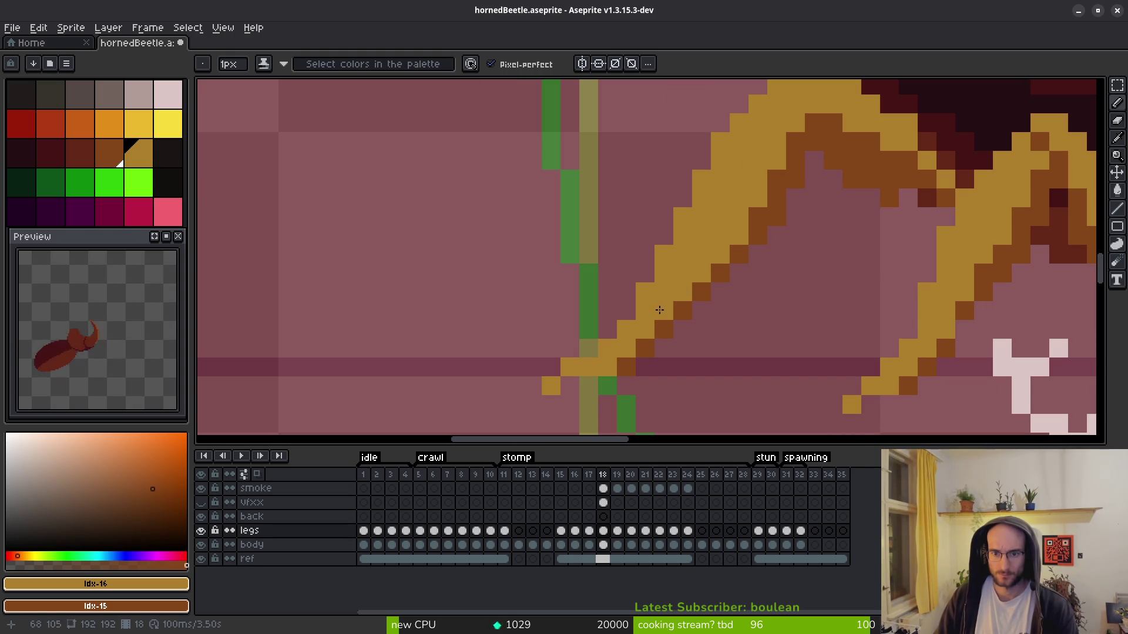
- Recolour two leg-edge pixels dark brown
scroll(808, 336, "down", 4)
scroll(750, 315, "up", 2)
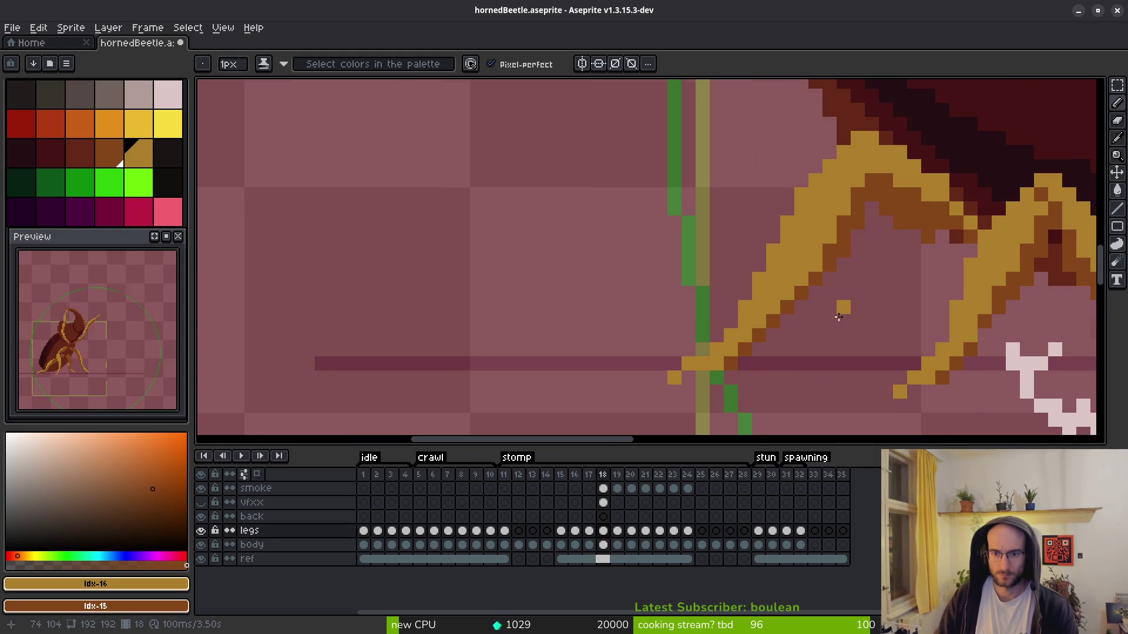
scroll(825, 309, "down", 3)
scroll(814, 329, "up", 3)
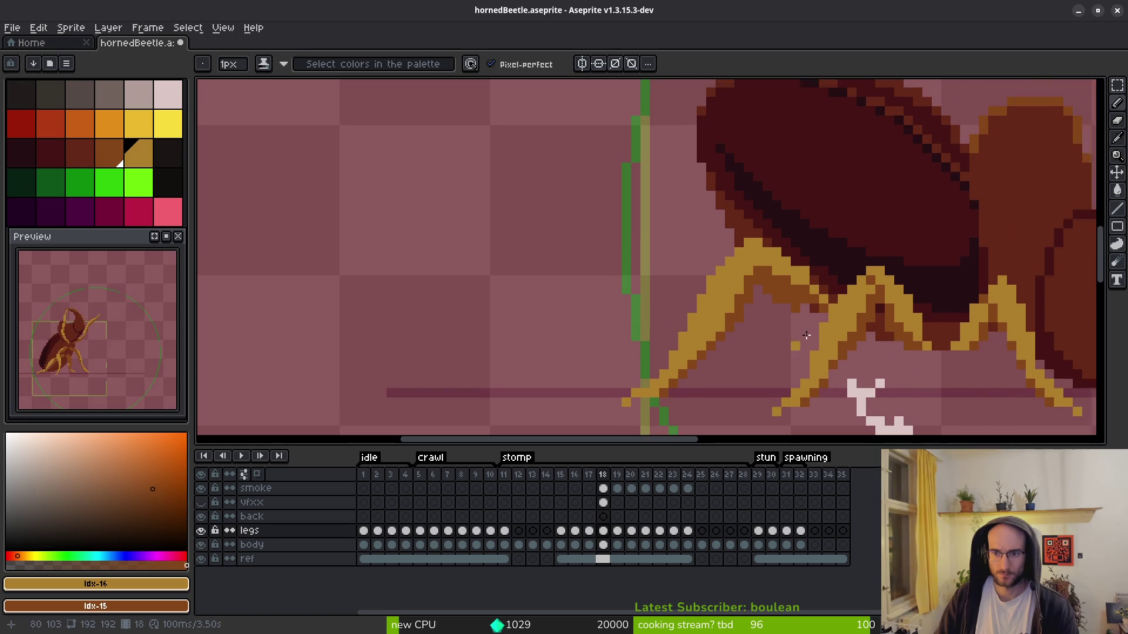
scroll(801, 339, "up", 2)
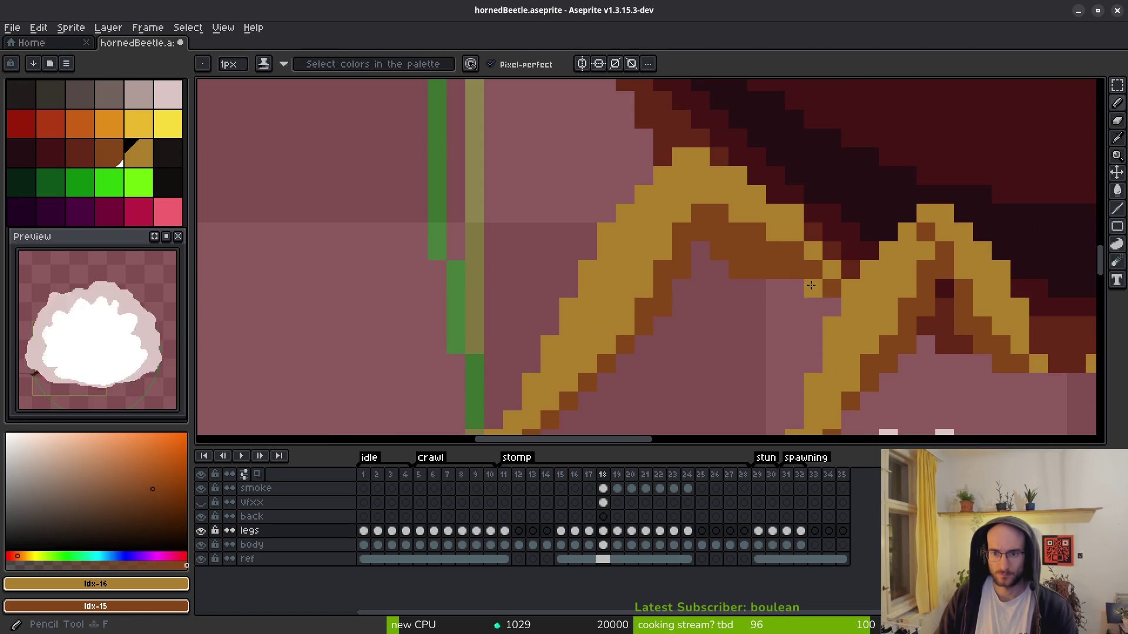
left_click(813, 288)
left_click(794, 288)
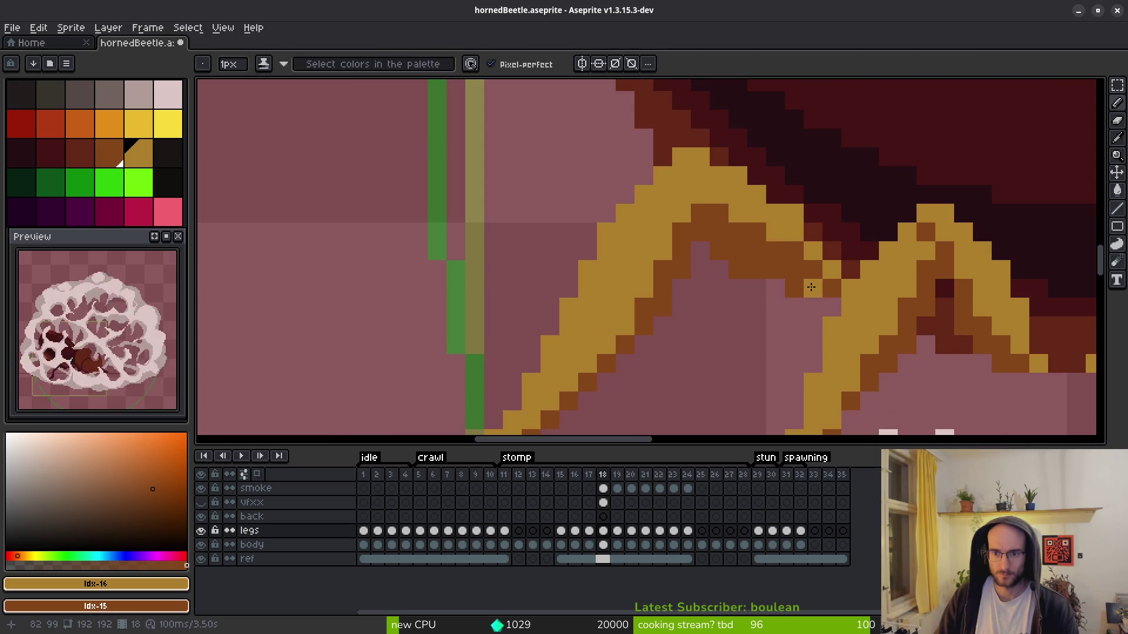
scroll(772, 246, "down", 2)
scroll(772, 237, "up", 1)
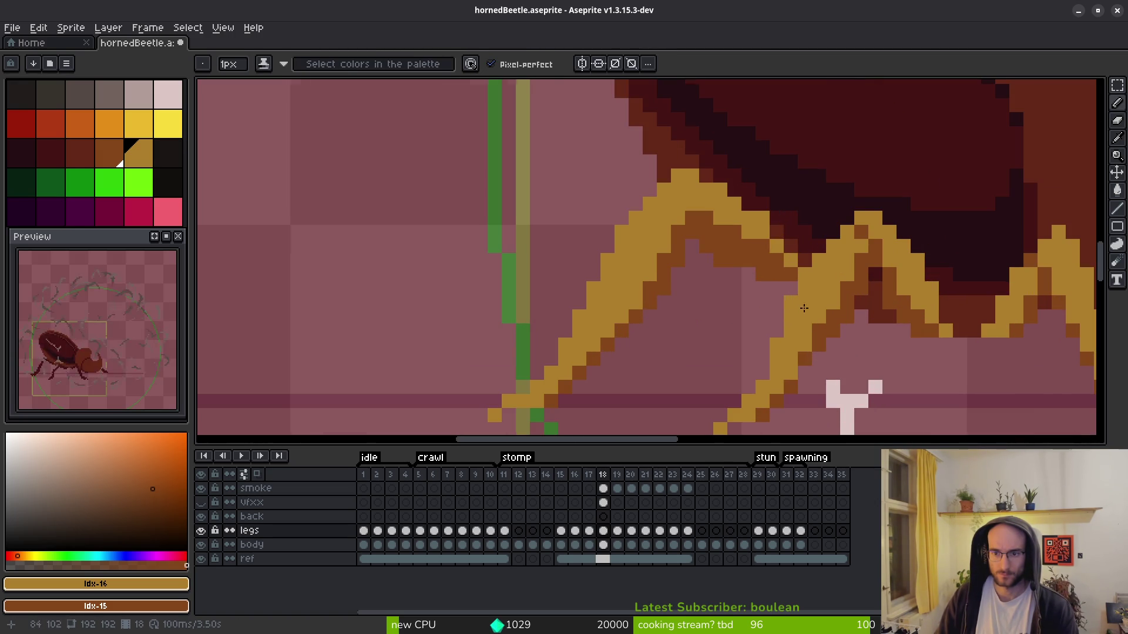
- Erase the stray diagonal run of outline pixels and recolour two outline pixels brown
key("e")
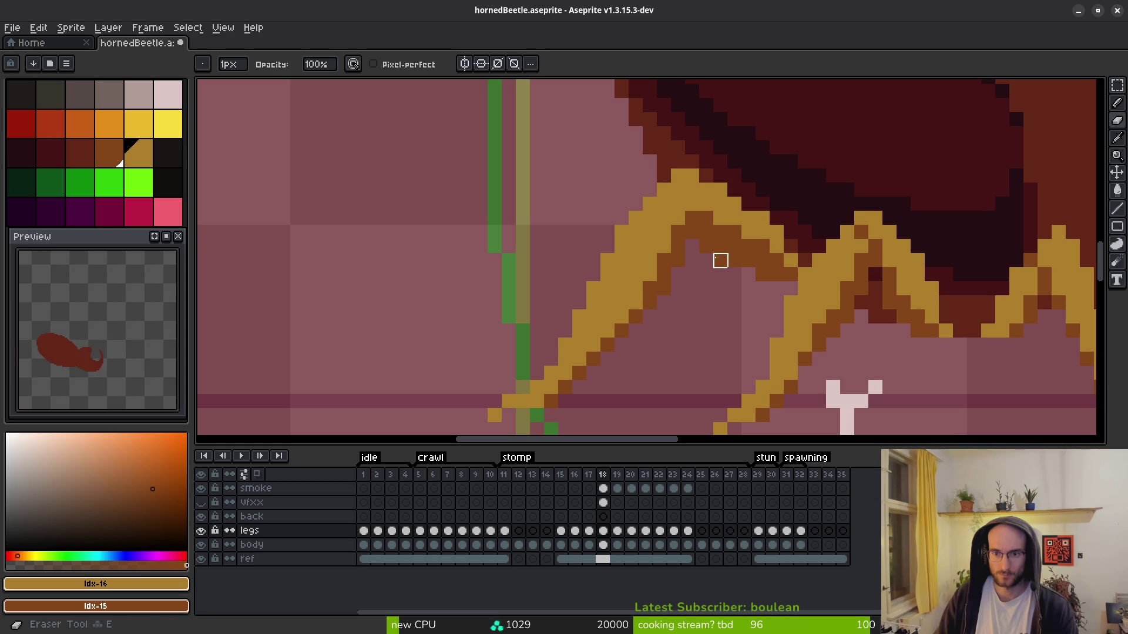
left_click_drag(706, 247, 748, 274)
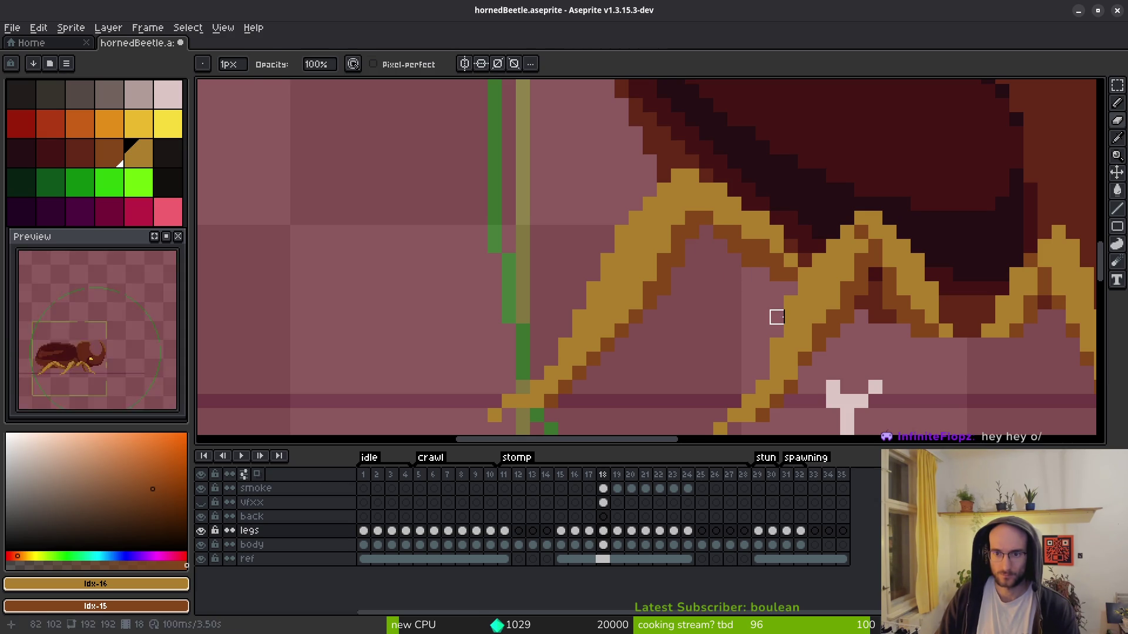
key("f")
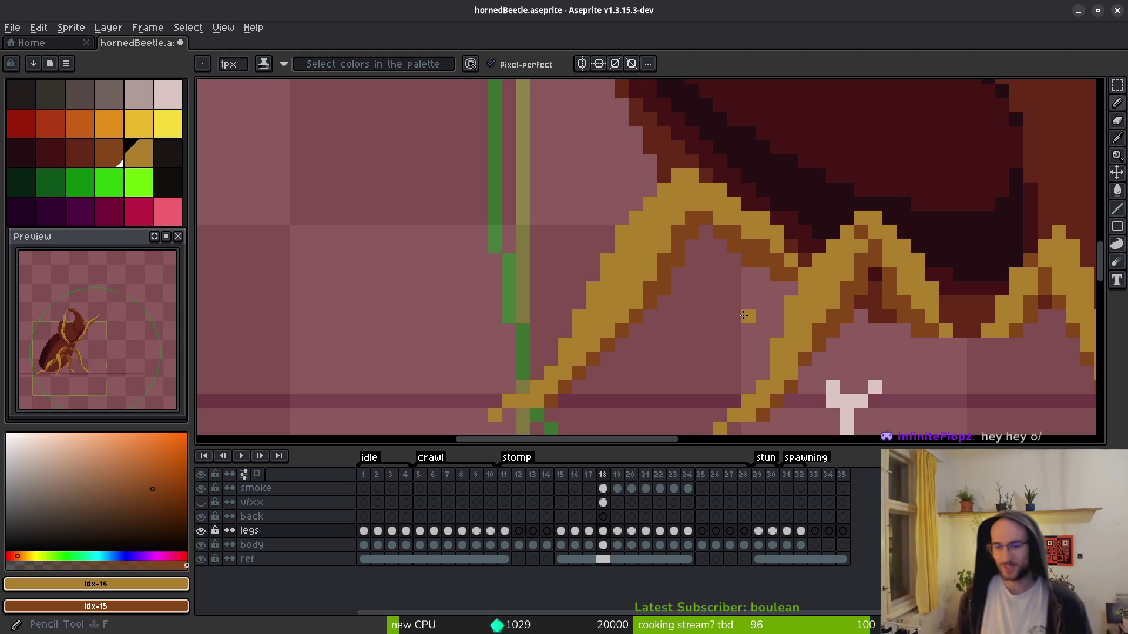
scroll(669, 180, "up", 2)
left_click(670, 214)
left_click(670, 129)
- Save hornedBeetle.aseprite
scroll(718, 277, "down", 3)
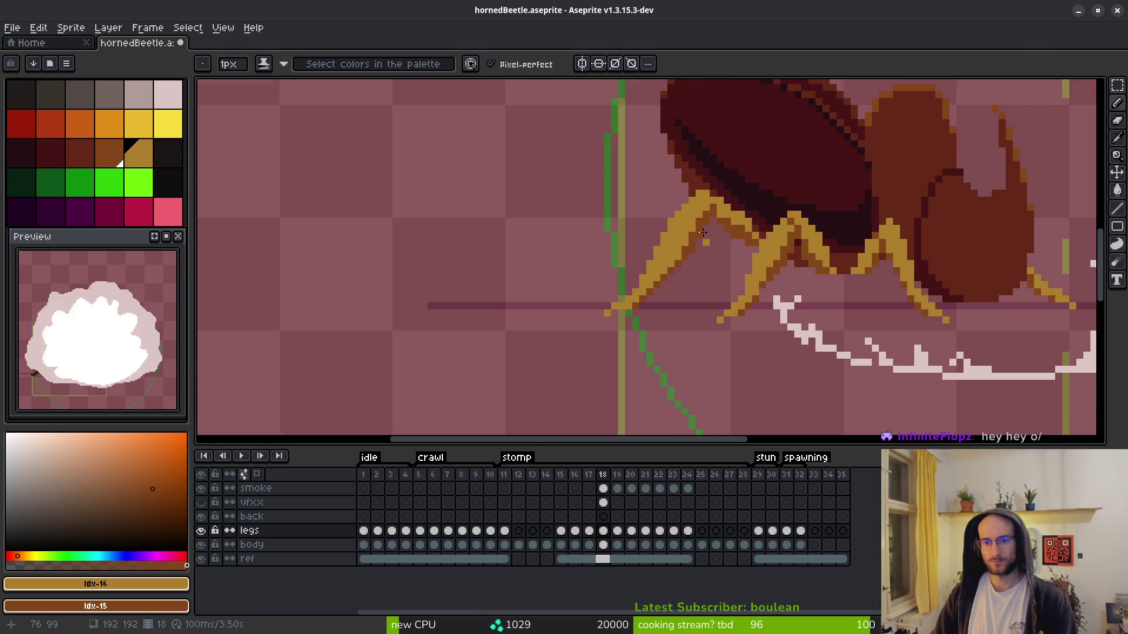
scroll(705, 243, "up", 2)
scroll(698, 113, "down", 2)
scroll(740, 293, "down", 1)
scroll(740, 293, "down", 2)
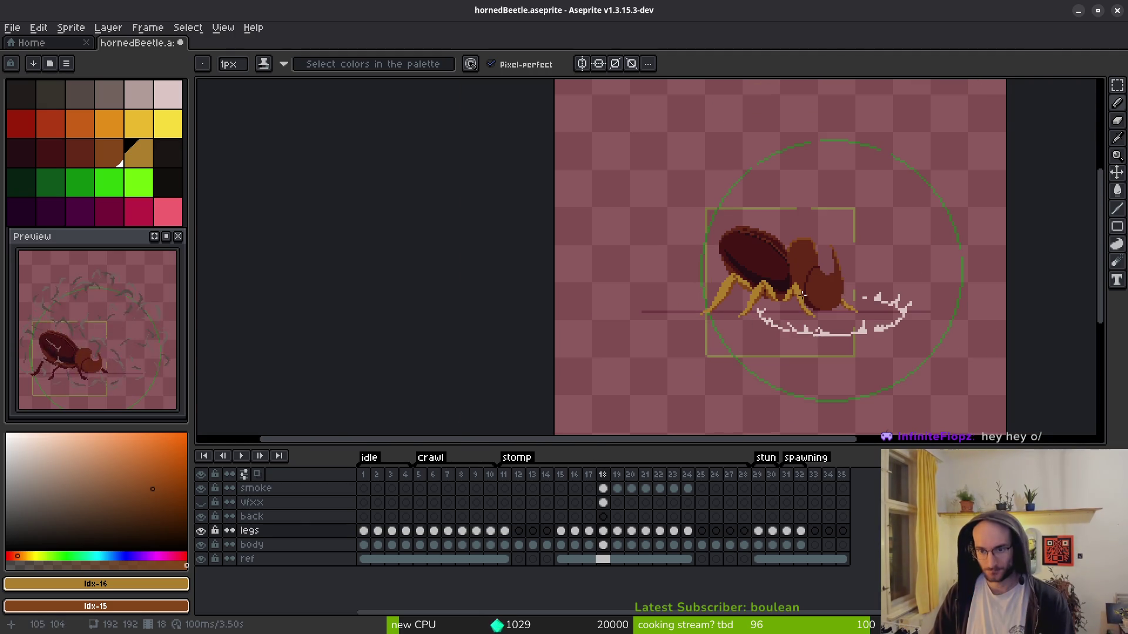
scroll(798, 310, "up", 3)
scroll(763, 320, "down", 2)
scroll(732, 330, "up", 1)
key("ctrl+s")
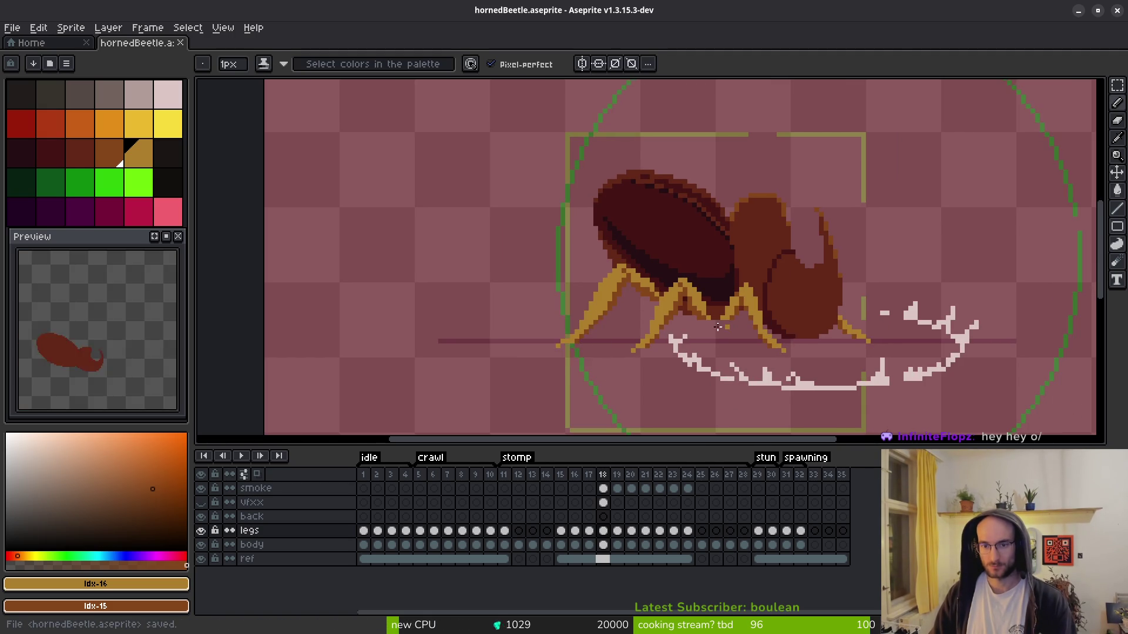
- Select the legs cel on frame 18, step through the smoke frames to 24, and save
scroll(732, 330, "down", 1)
left_click_drag(711, 337, 683, 327)
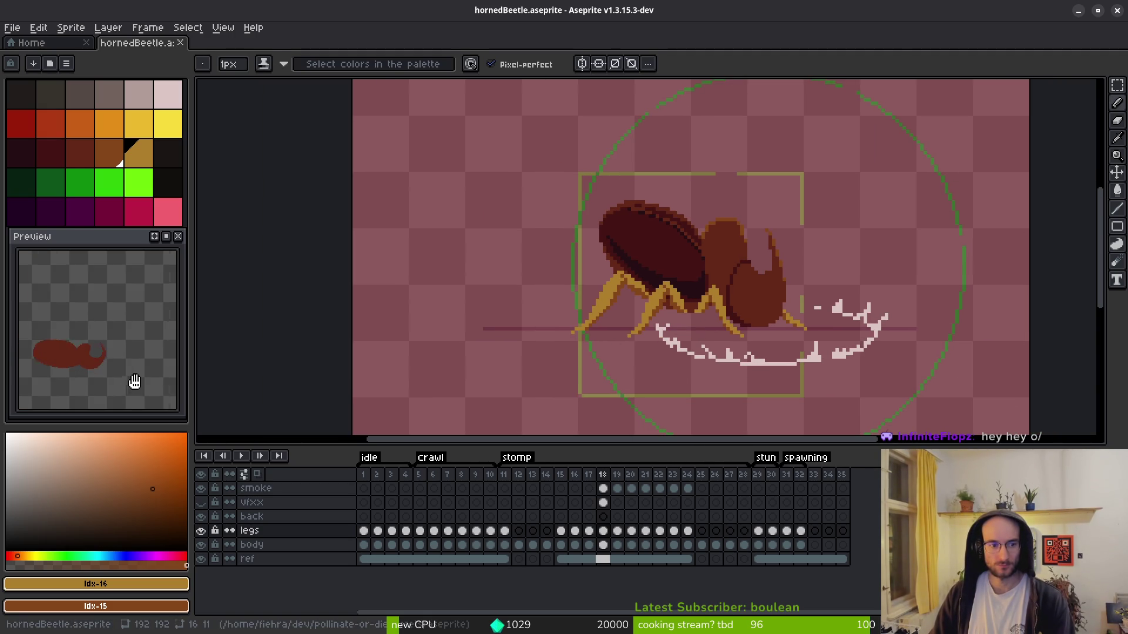
left_click(603, 530)
key("Right")
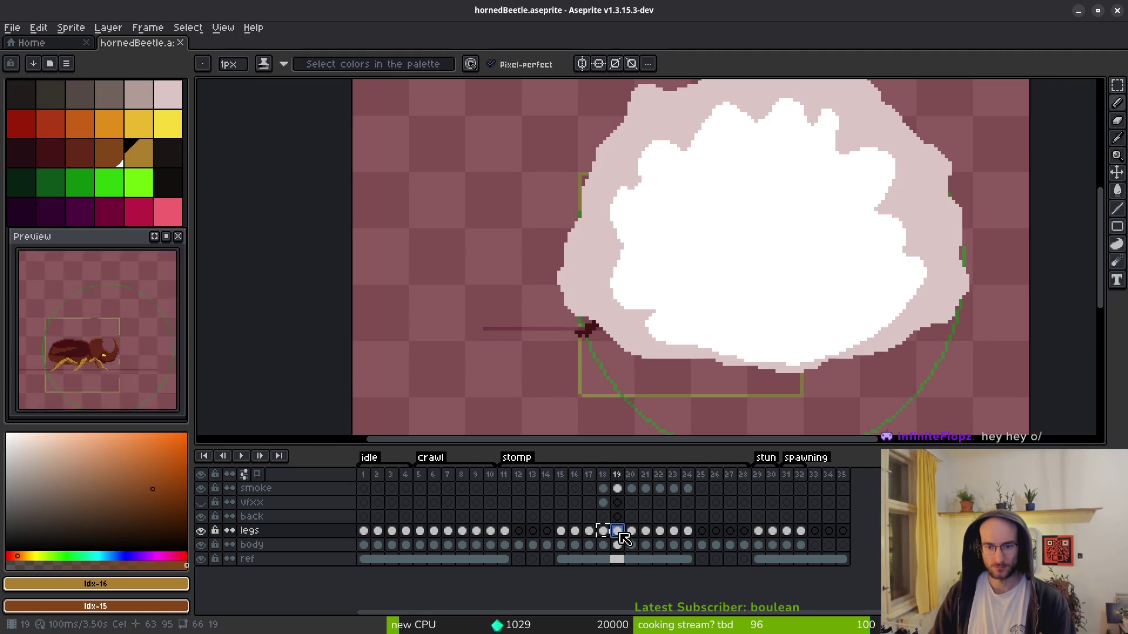
key("Right")
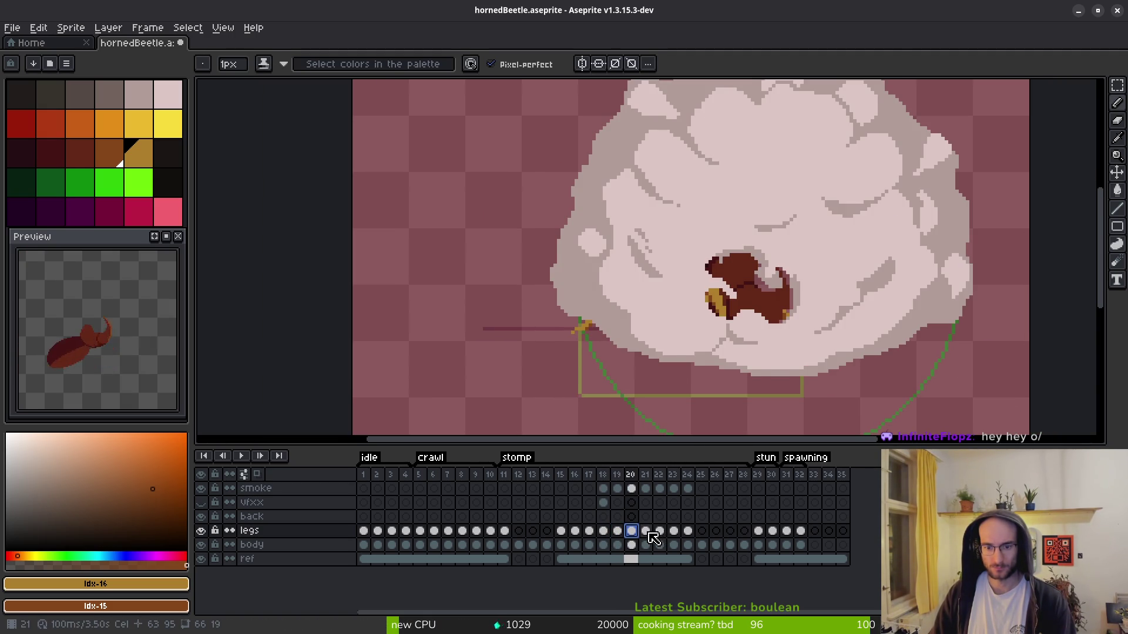
key("Right")
key("Right")
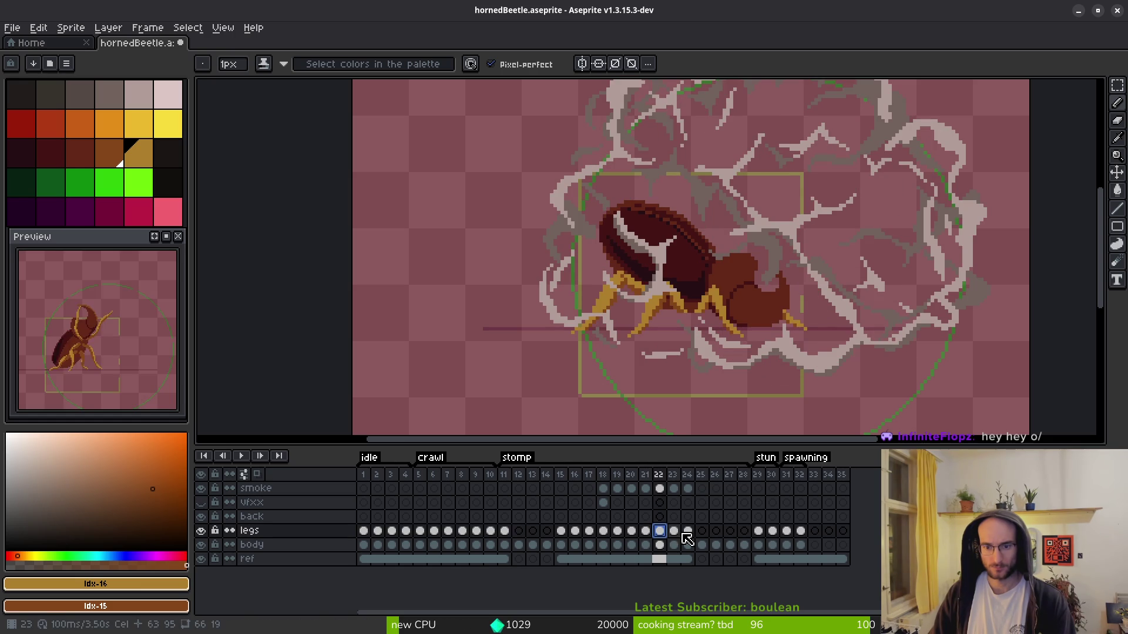
left_click(676, 535)
left_click(688, 535)
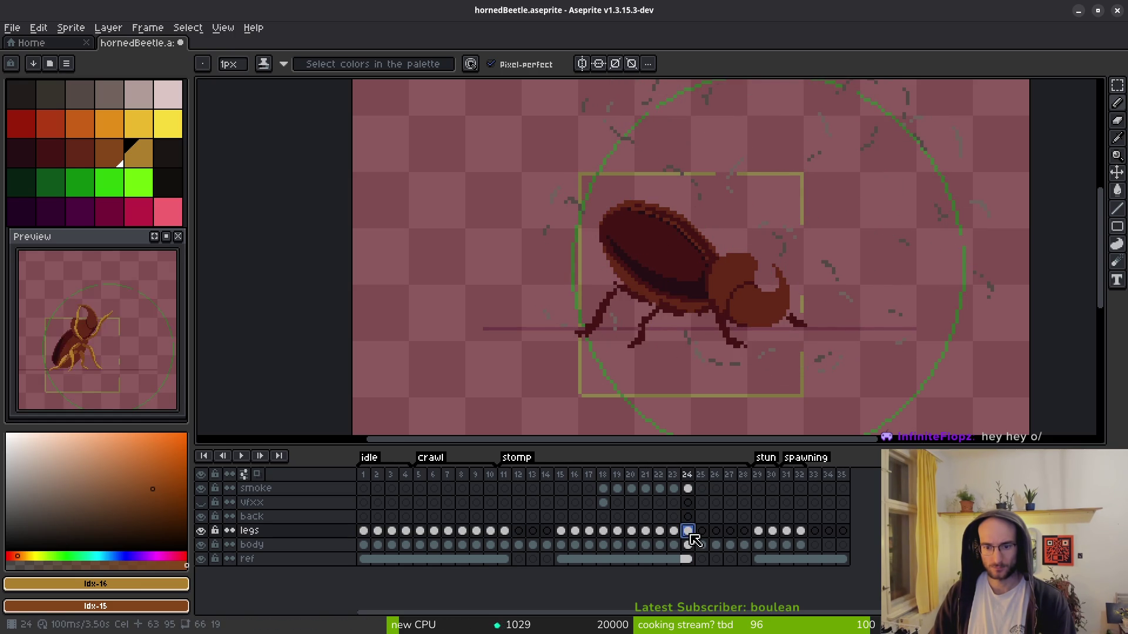
key("ctrl+s")
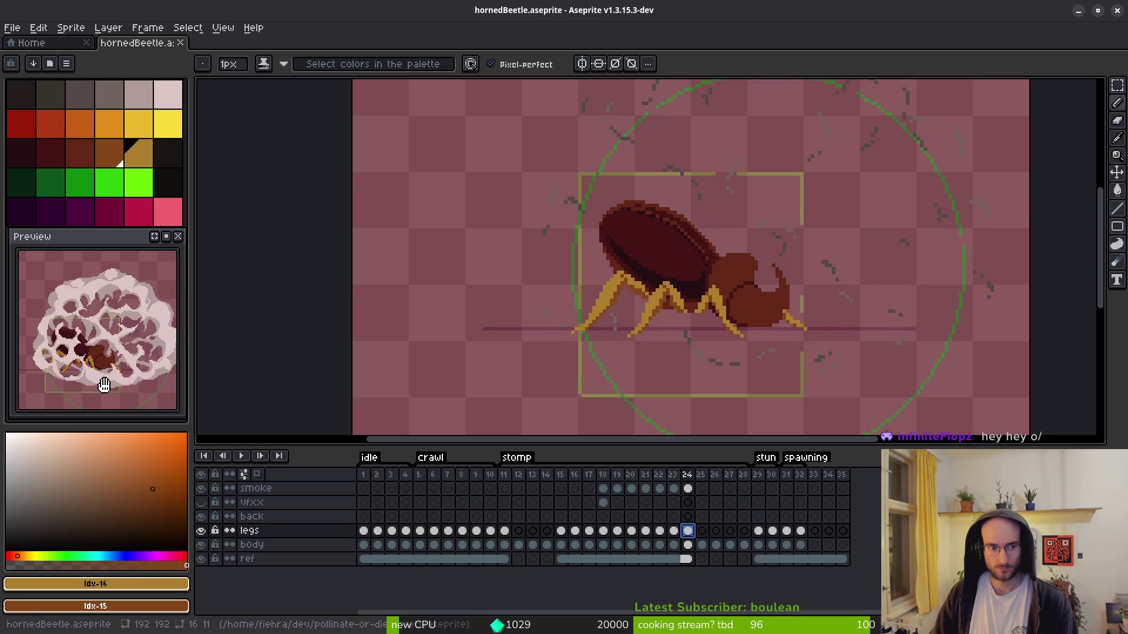
- Drag the legs cel back to frame 15 and save the file
scroll(658, 344, "up", 1)
key("Left")
key("Left")
key("Left")
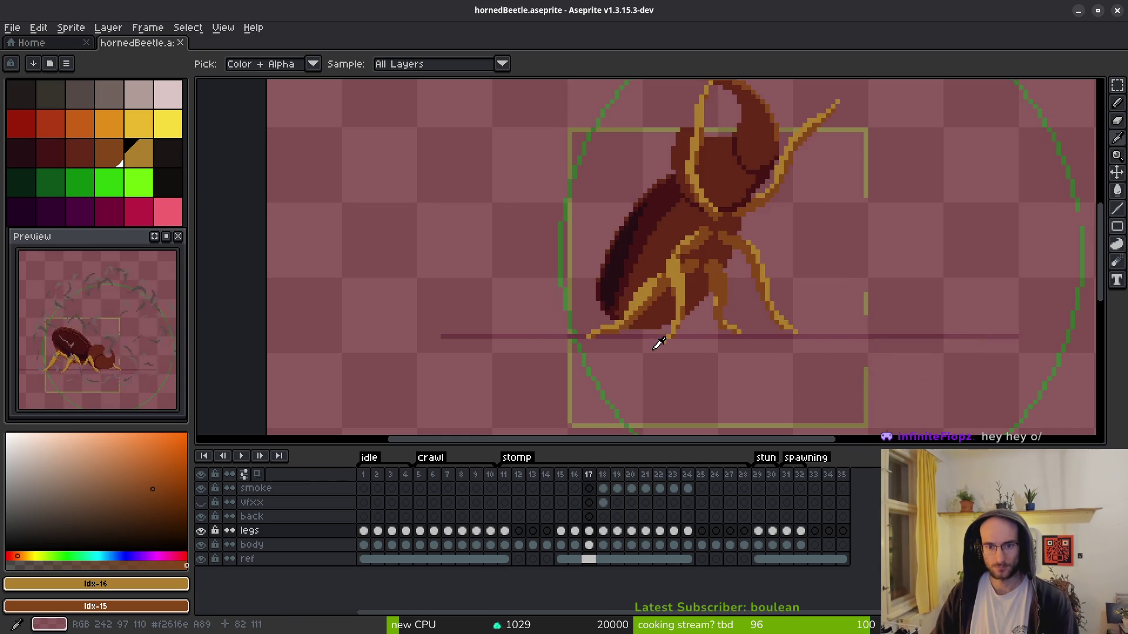
key("Right")
key("Left")
left_click_drag(589, 531, 561, 534)
key("ctrl+s")
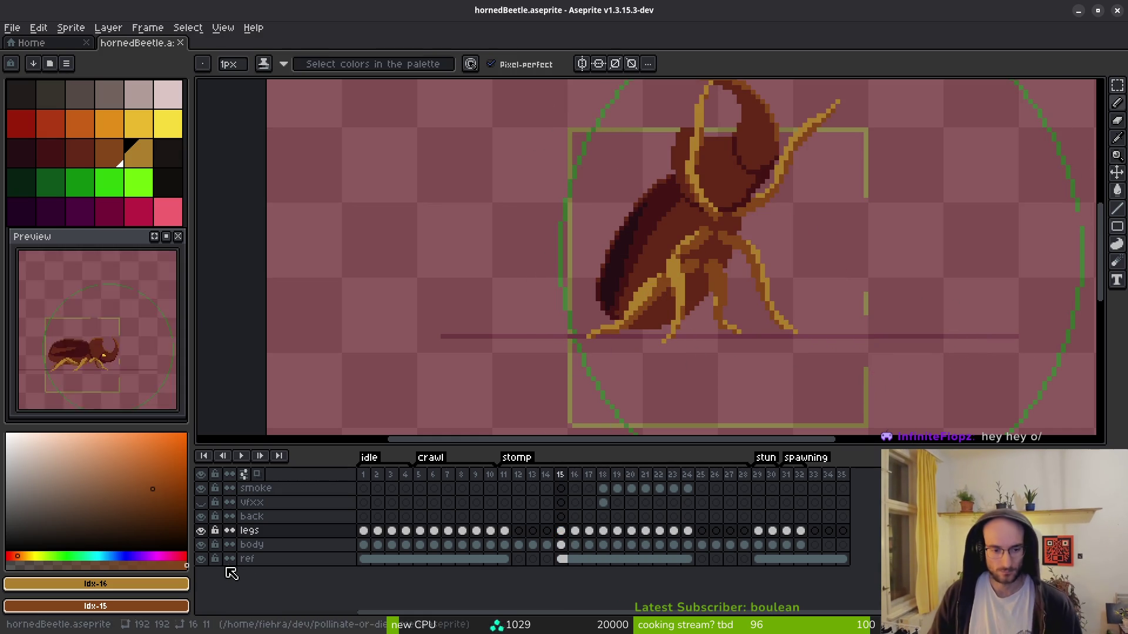
- Hide the pink reference layer and review frames 11, 14, 15 and the legless frame 13
left_click(201, 559)
left_click(504, 531)
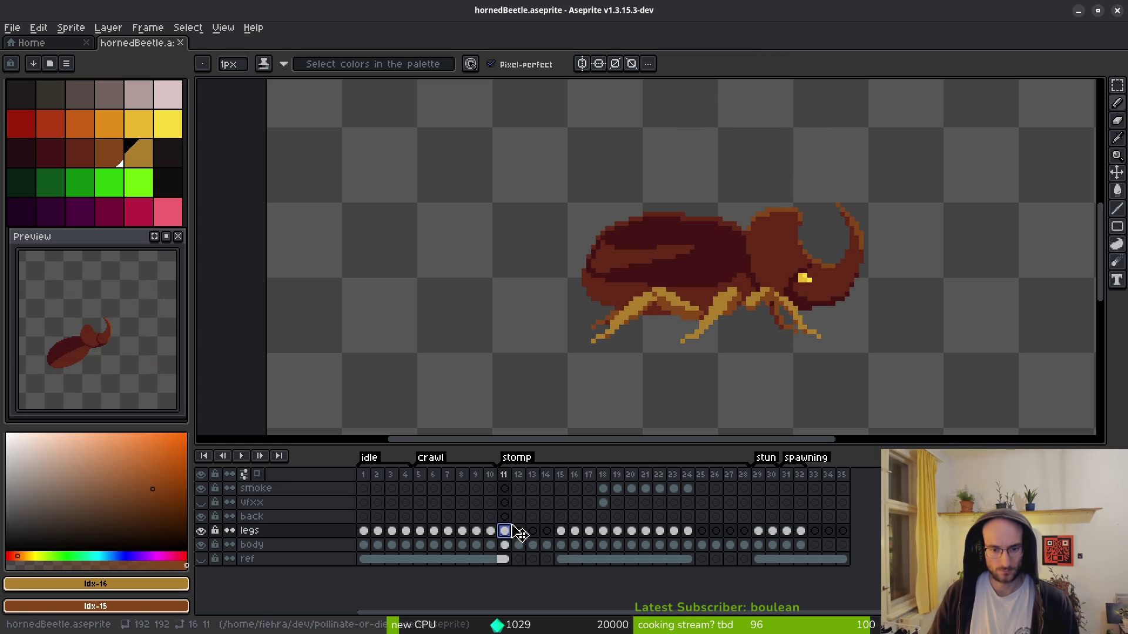
left_click(546, 545)
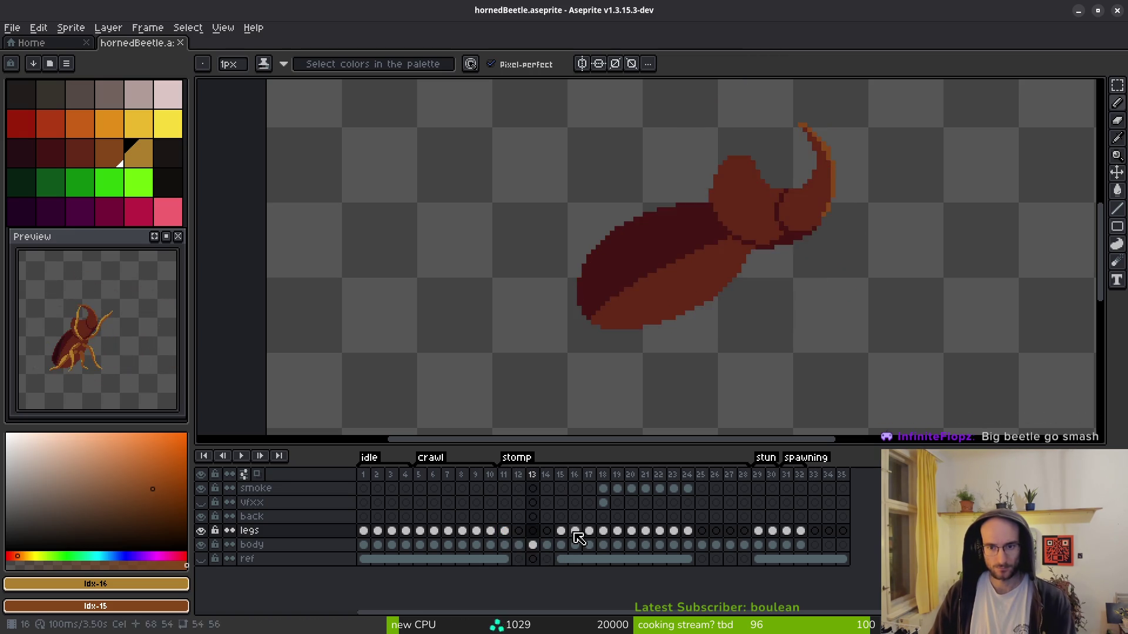
key("Right")
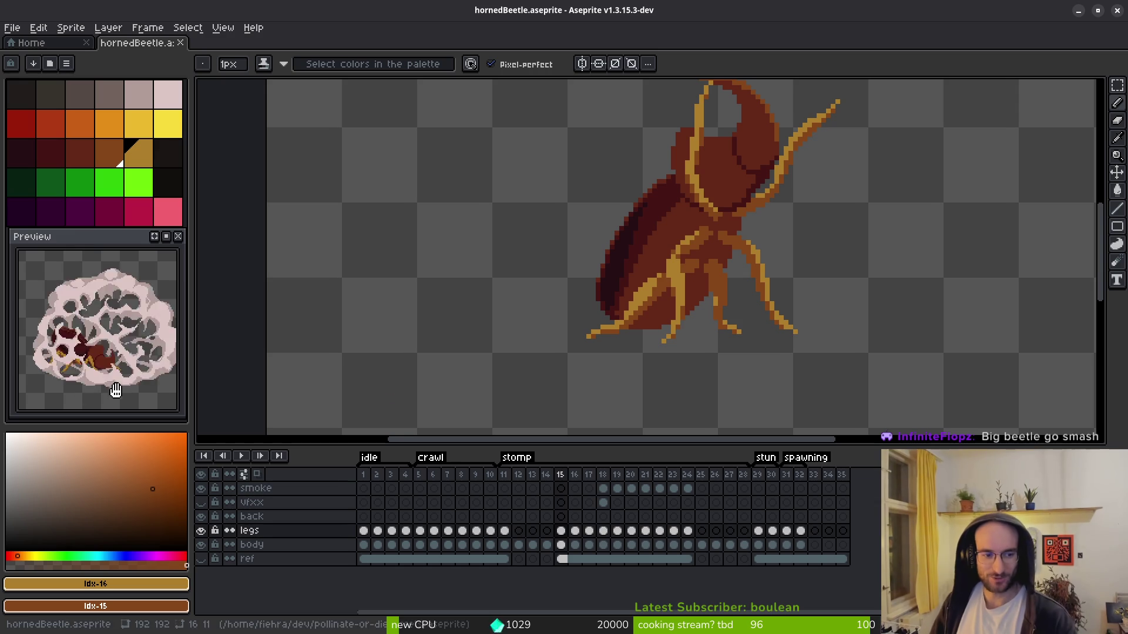
scroll(757, 391, "left", 1)
key("Left")
key("Left")
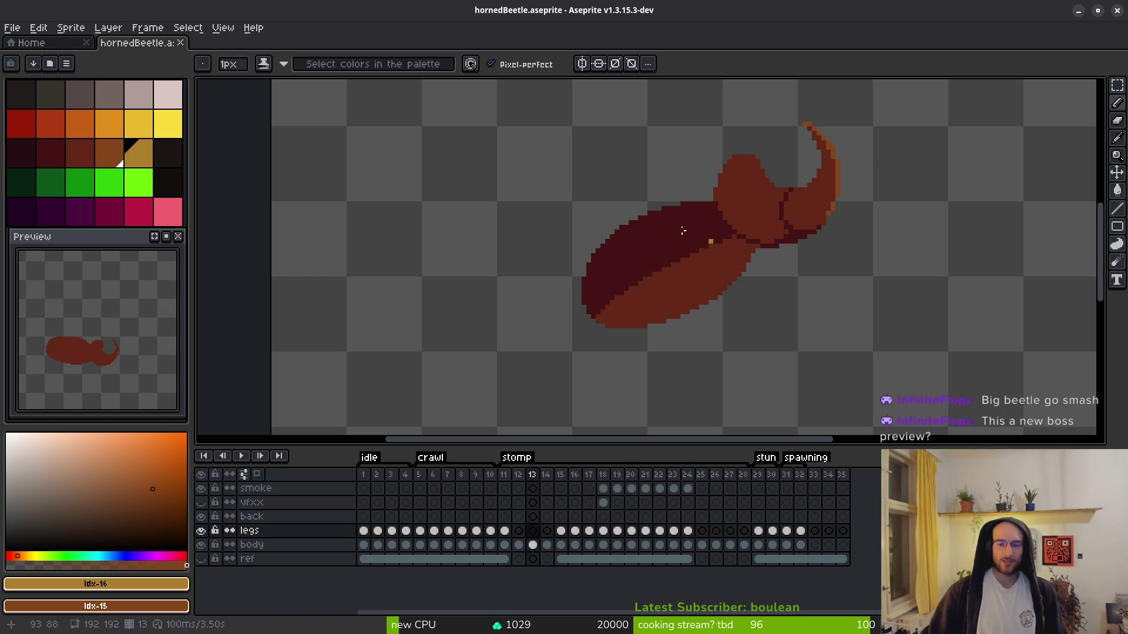
- Move the legs cel from frame 12 to frame 11
scroll(782, 235, "down", 3)
mouse_move(725, 275)
left_mouse_down()
mouse_move(667, 295)
mouse_move(669, 323)
left_mouse_up()
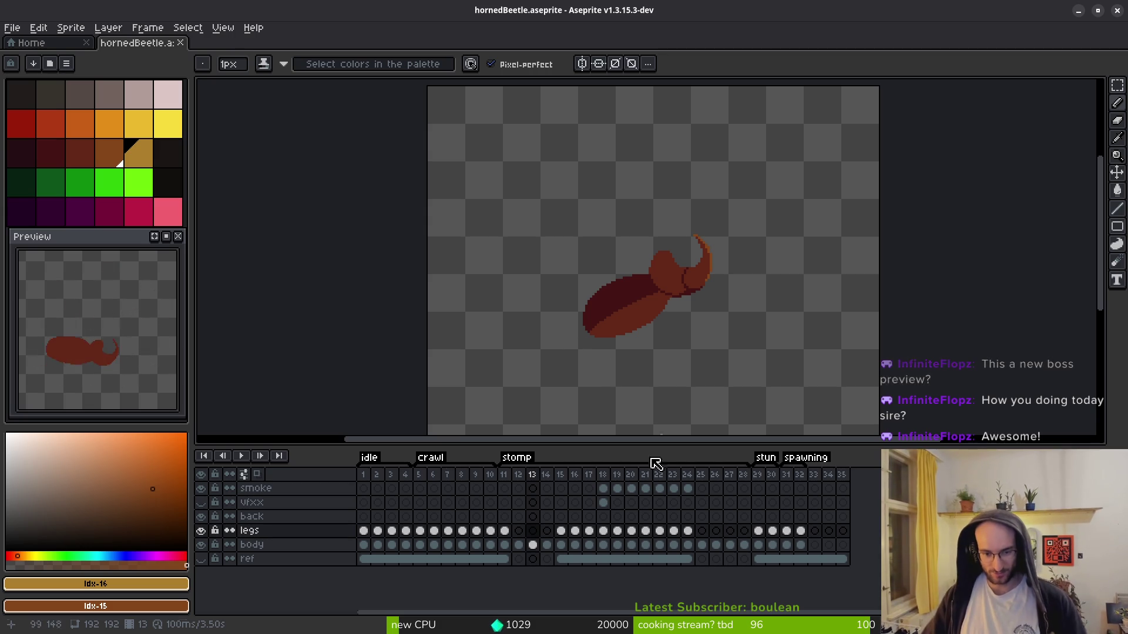
left_click(518, 531)
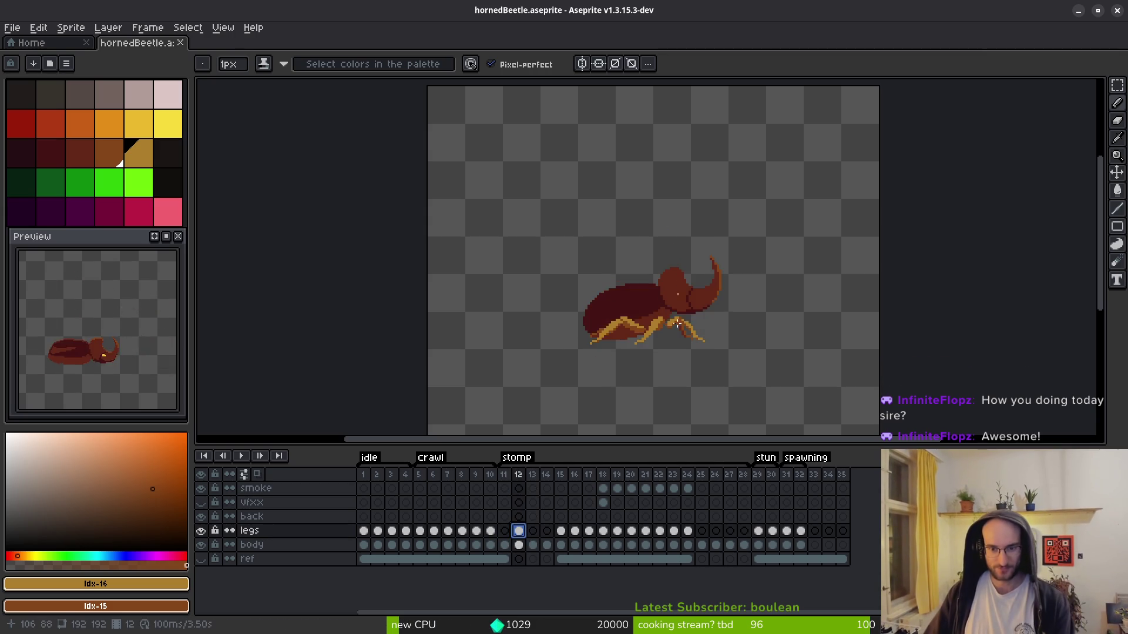
scroll(672, 330, "up", 2)
left_click_drag(518, 531, 504, 531)
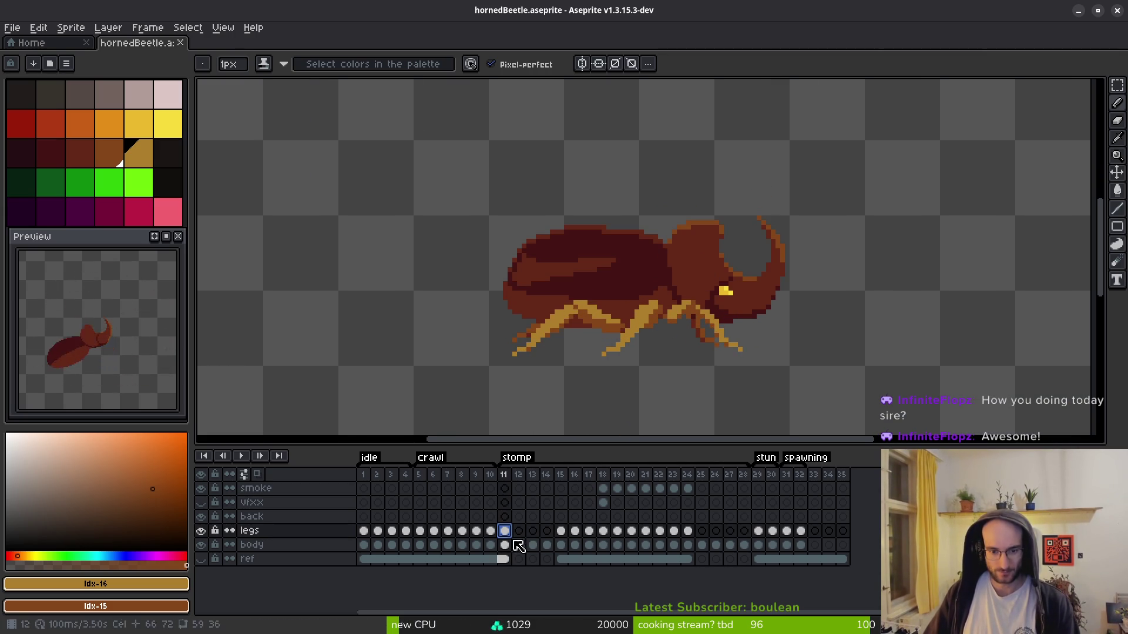
- Turn on onion skinning and flip between frames 11 and 12 to compare
left_click(257, 474)
scroll(652, 320, "up", 2)
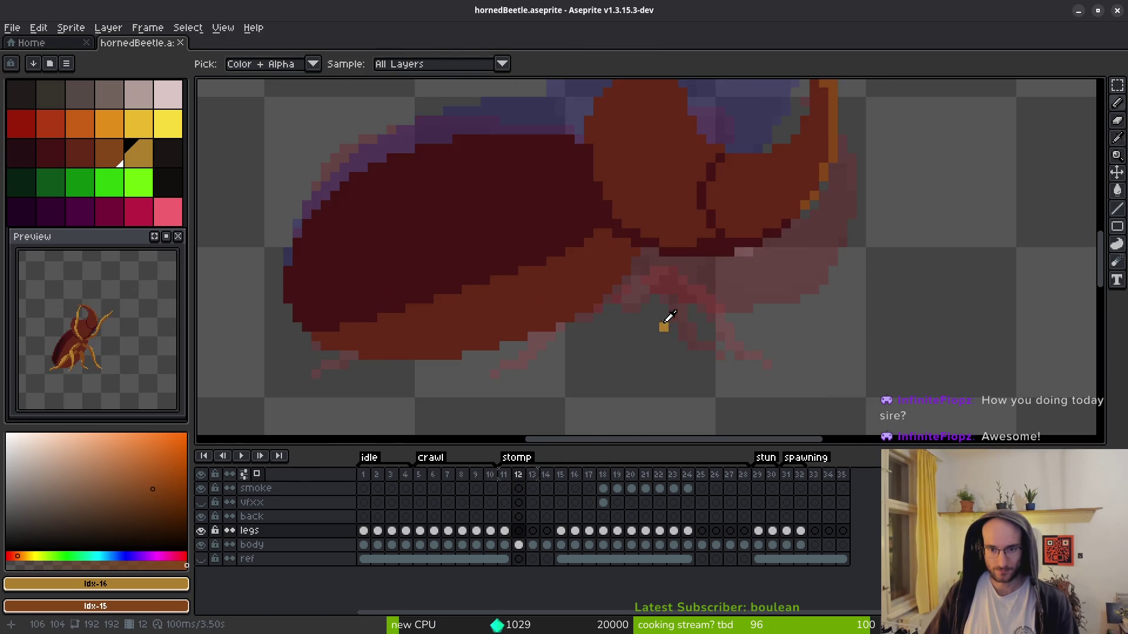
key("Right")
key("Left")
key("Left")
key("Right")
key("Left")
key("Right")
key("Right")
key("Right")
key("Left")
key("Left")
key("Left")
key("Left")
key("b")
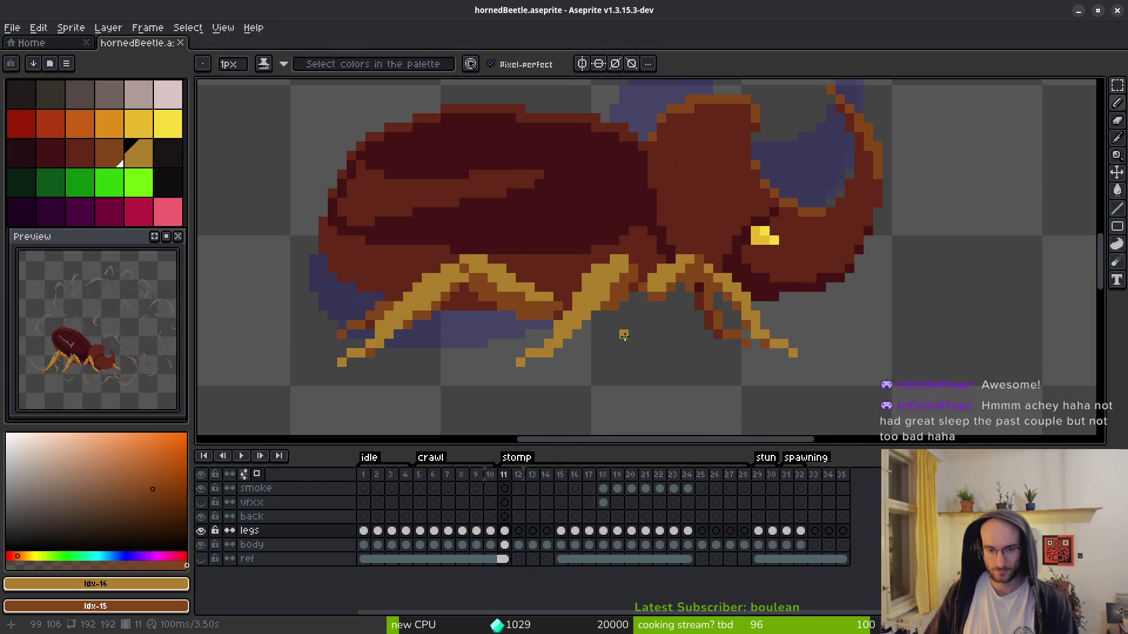
- Step through the stomp frames to 15, then duplicate frame 11's walking pose as a new frame
scroll(624, 336, "down", 2)
key("i")
key("Right")
key("Right")
key("Right")
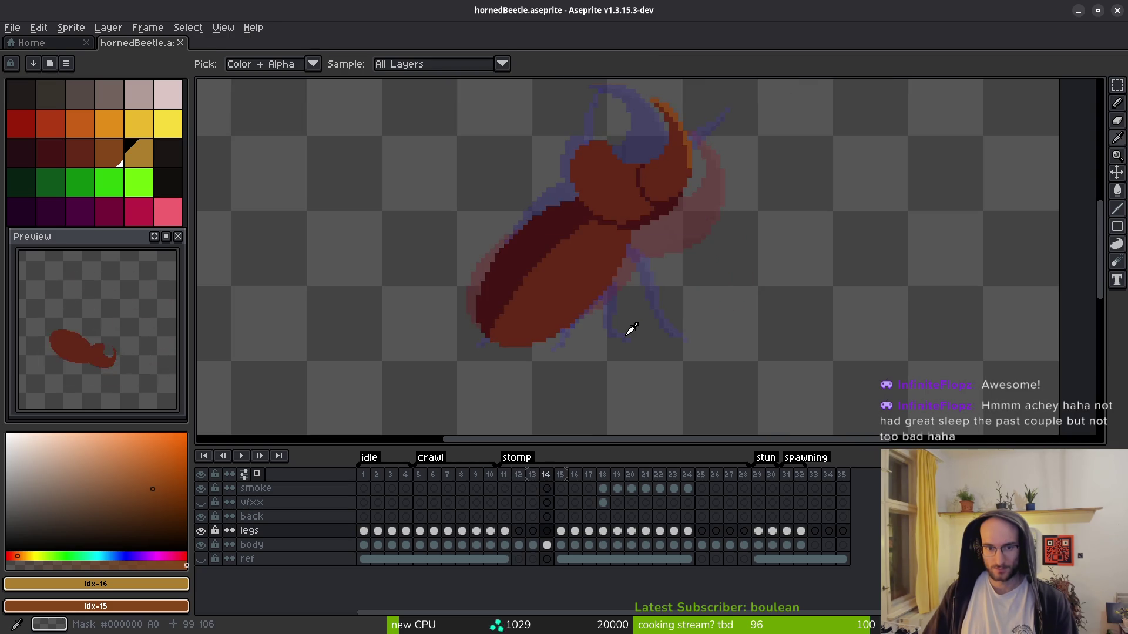
key("b")
scroll(630, 330, "down", 2)
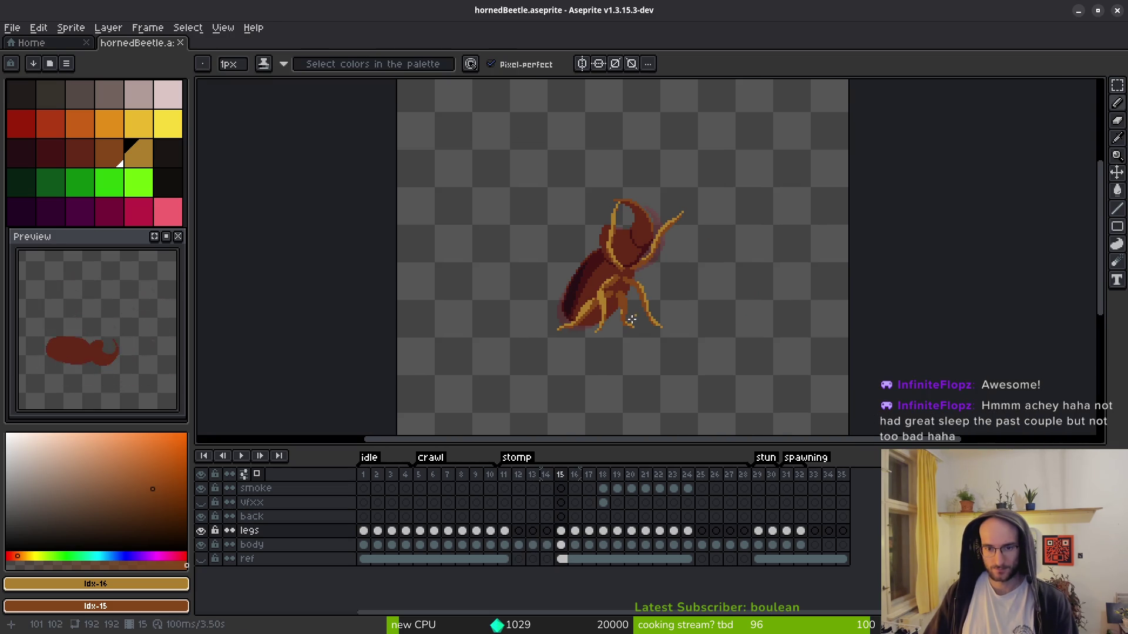
scroll(630, 330, "up", 3)
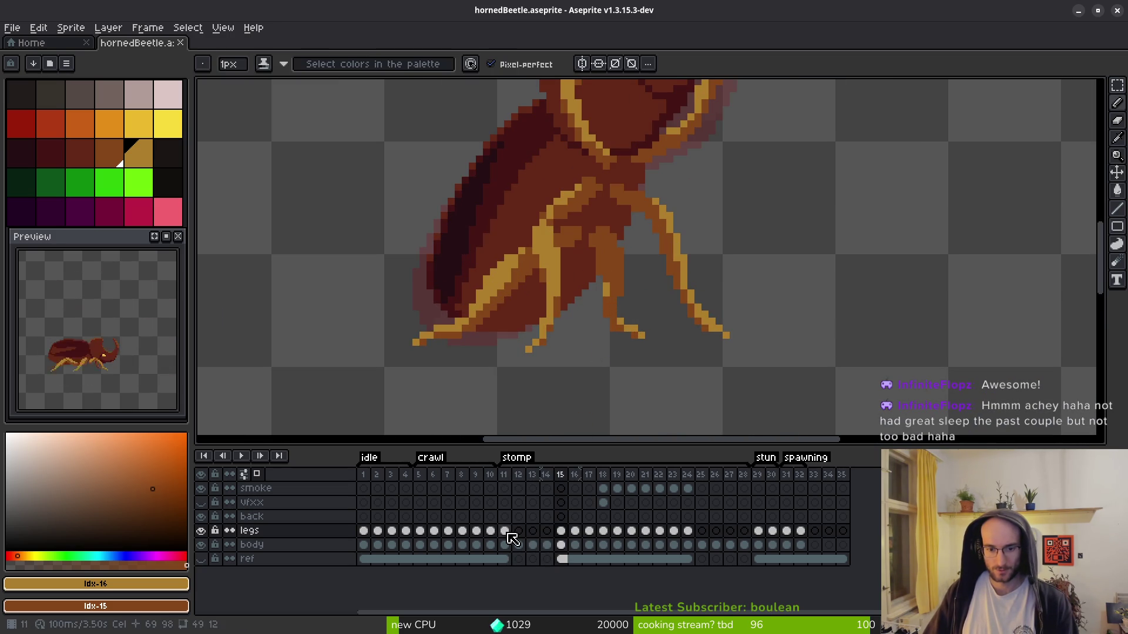
left_click(504, 474)
key("ctrl+v")
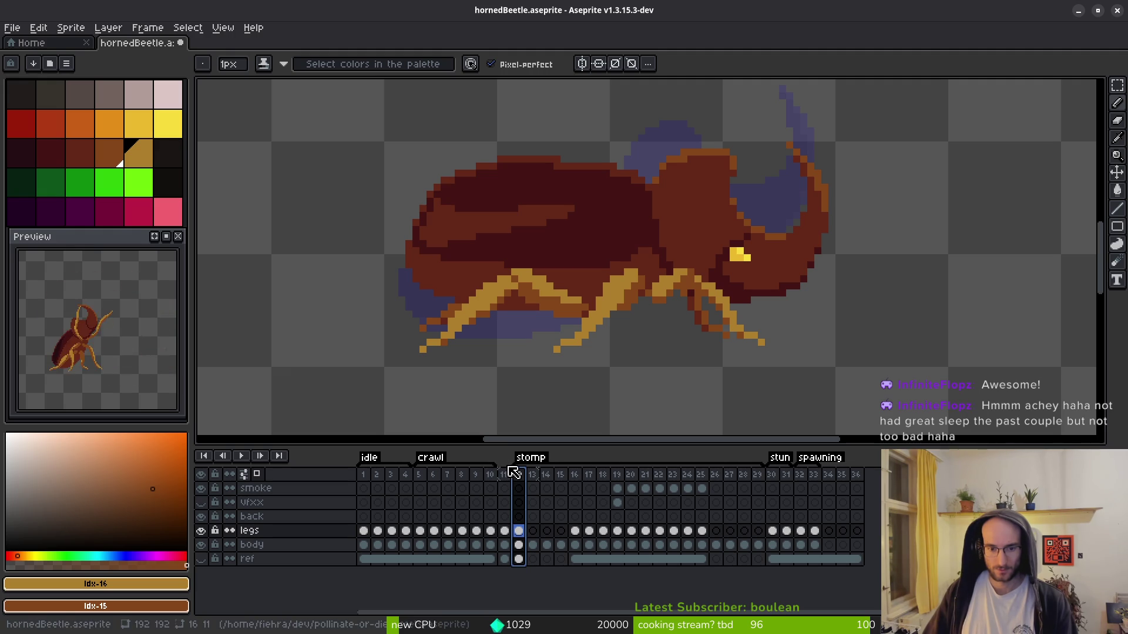
- Move the copied walking-pose frame to frame 15, just before the stomp pose
mouse_move(510, 463)
left_mouse_down()
mouse_move(520, 481)
mouse_move(573, 487)
left_mouse_up()
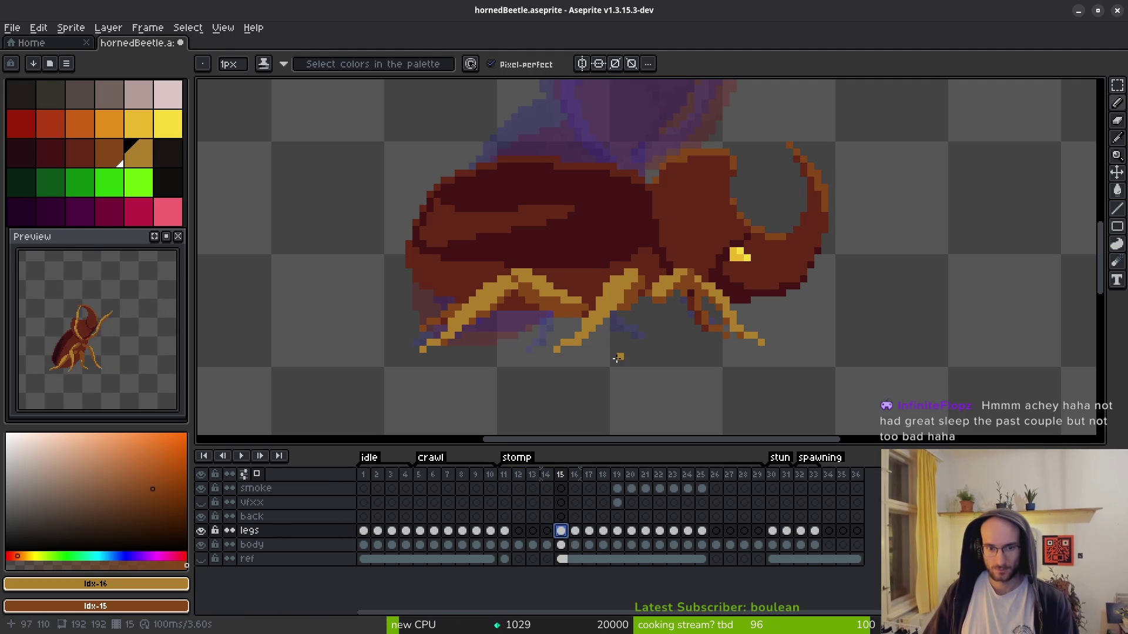
key("i")
key("Right")
key("Left")
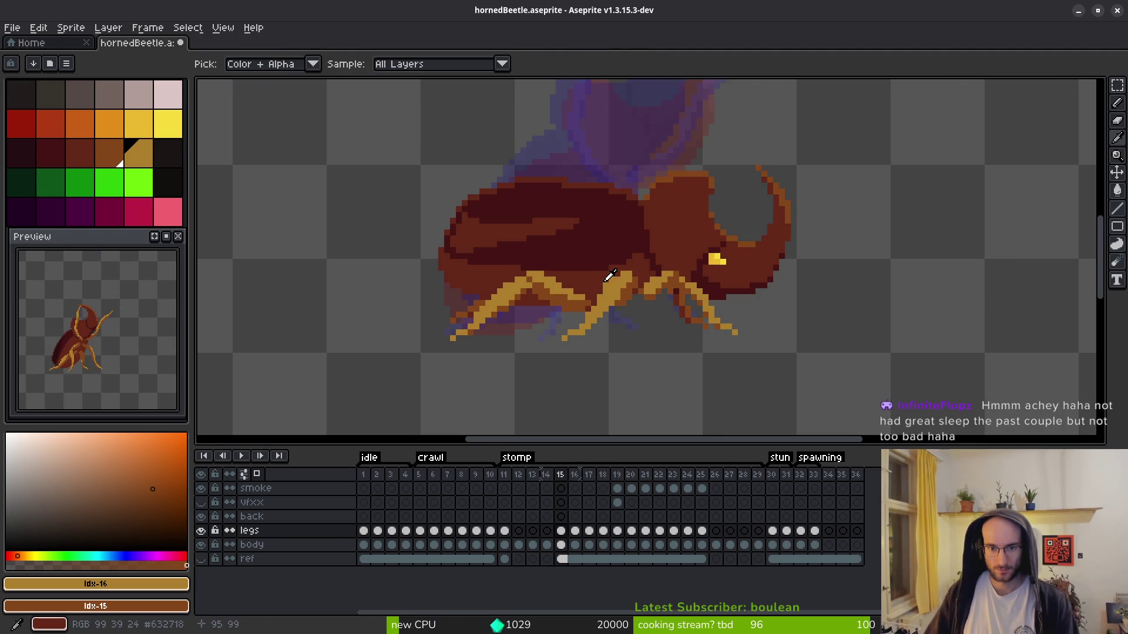
key("Right")
key("Left")
key("Right")
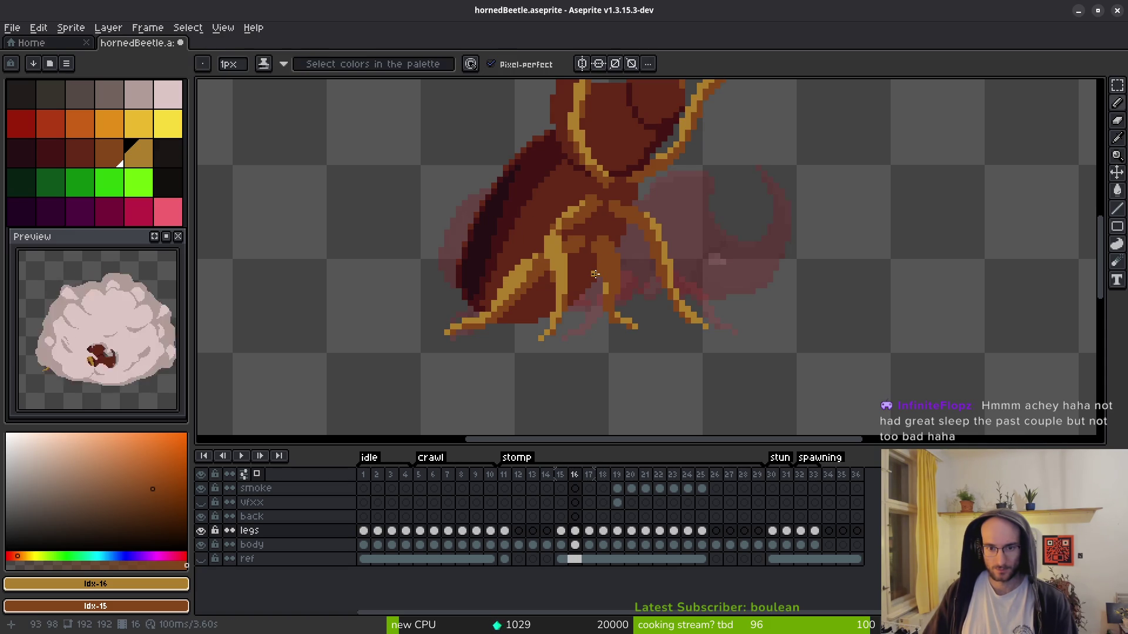
- Flip repeatedly between frame 15's walking pose and frame 16's stomp pose
scroll(640, 310, "down", 2)
scroll(641, 309, "down", 1)
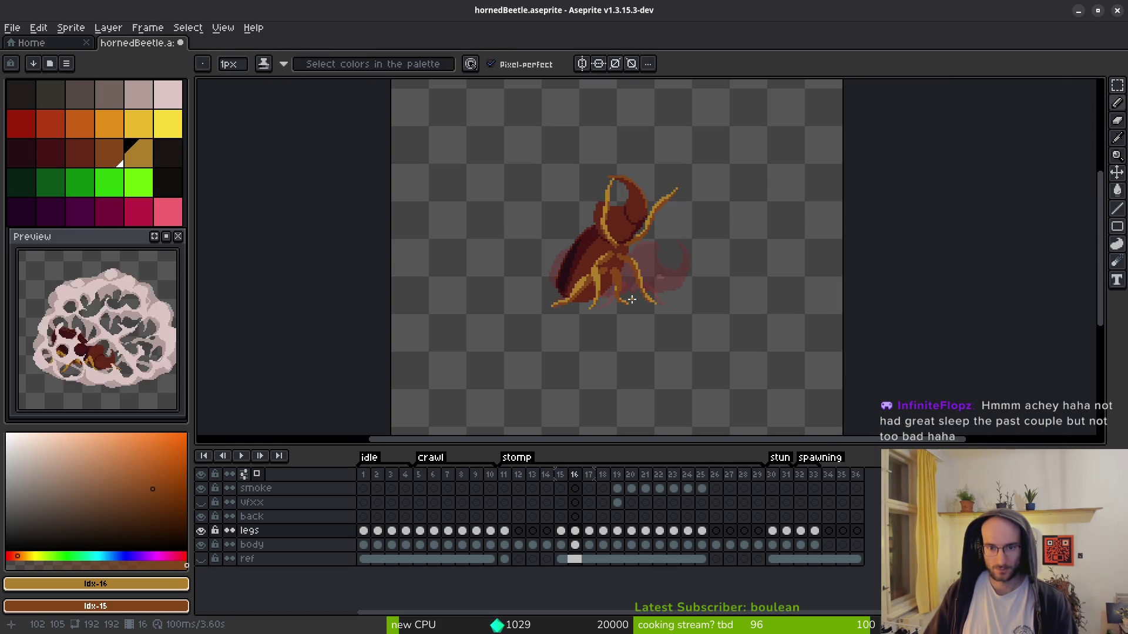
key("Left")
key("Right")
scroll(638, 292, "up", 2)
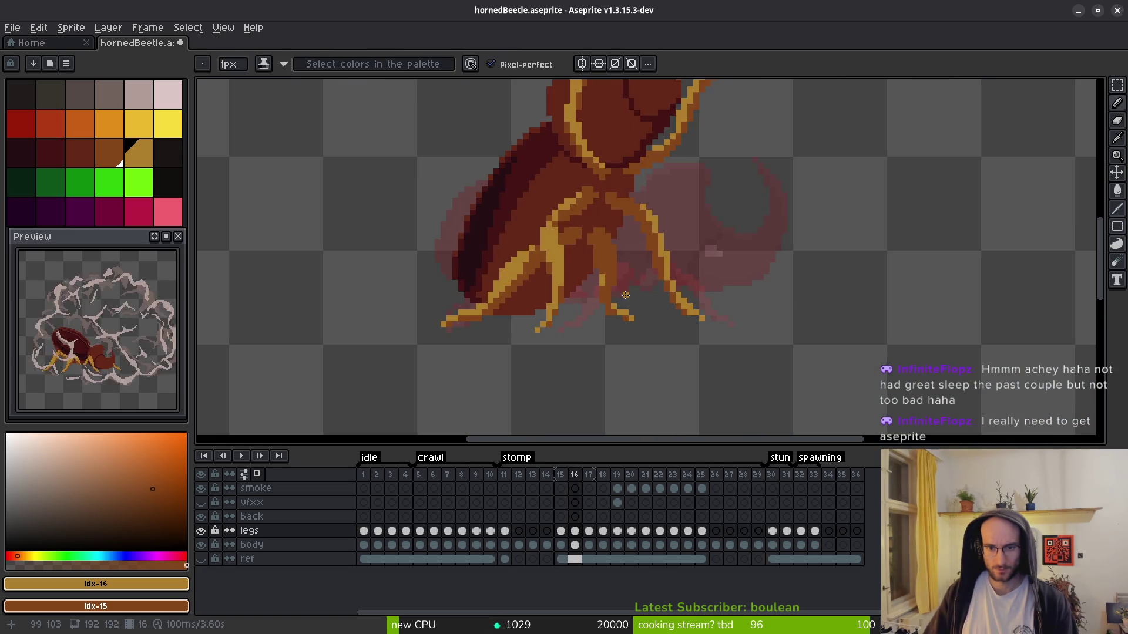
key("Left")
key("Right")
key("Left")
key("Right")
key("Left")
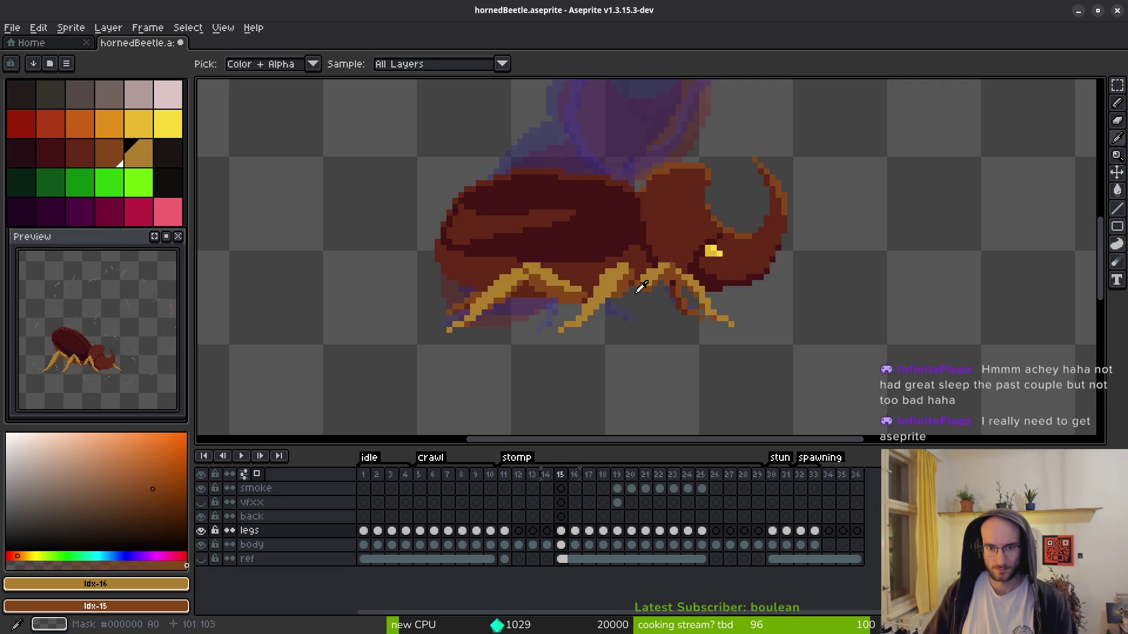
key("Right")
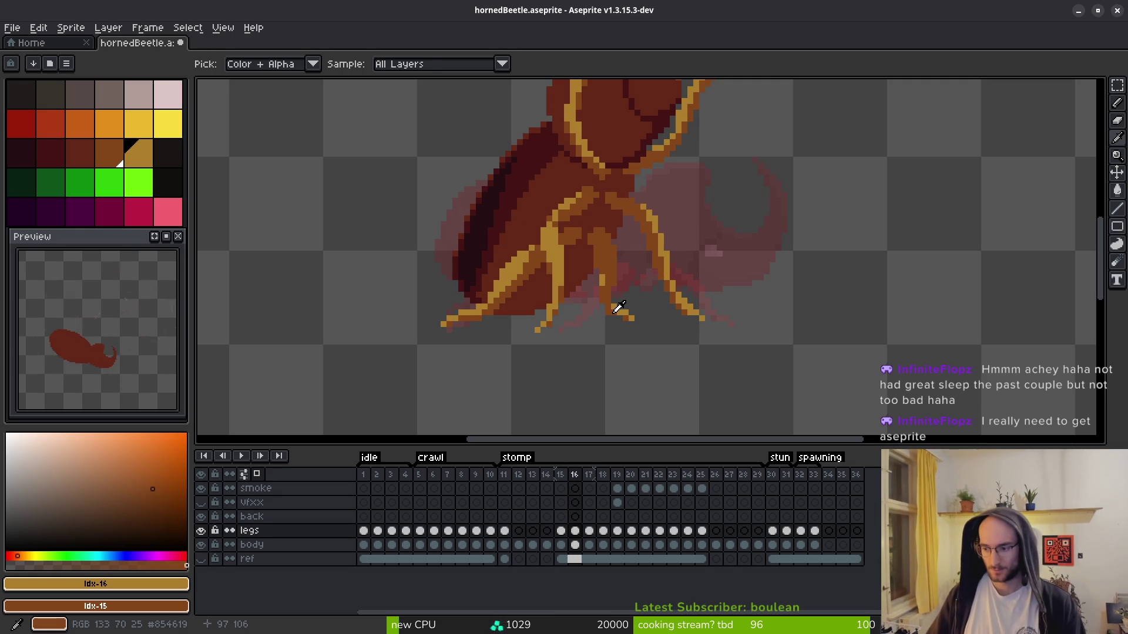
key("Left")
key("Right")
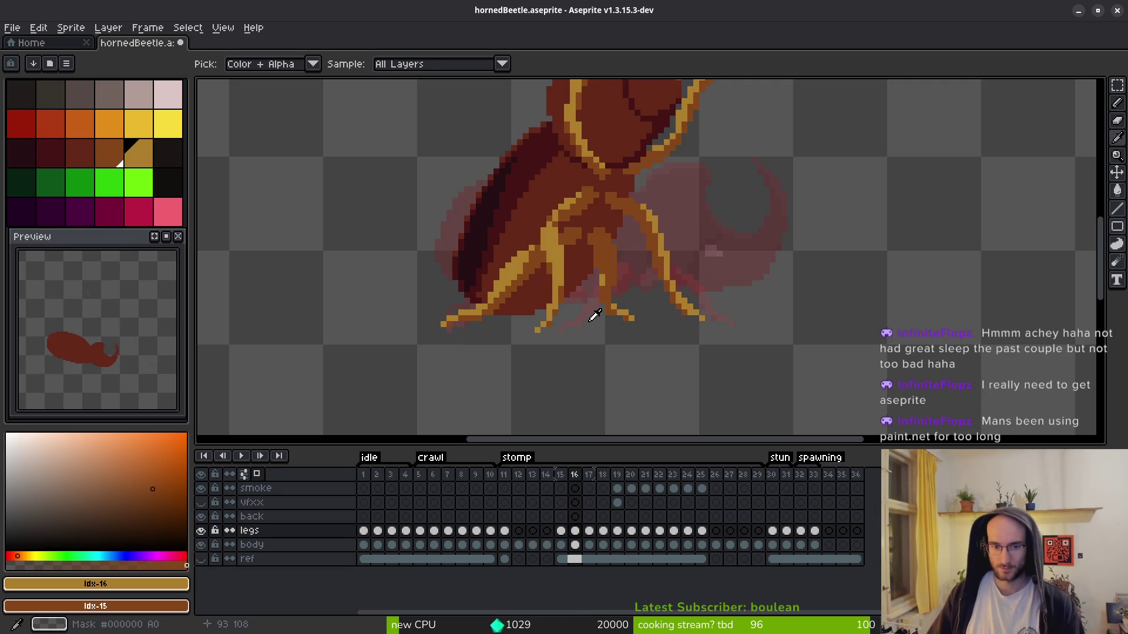
- Glance once more at frame 15, then settle on frame 16 for editing
key("b")
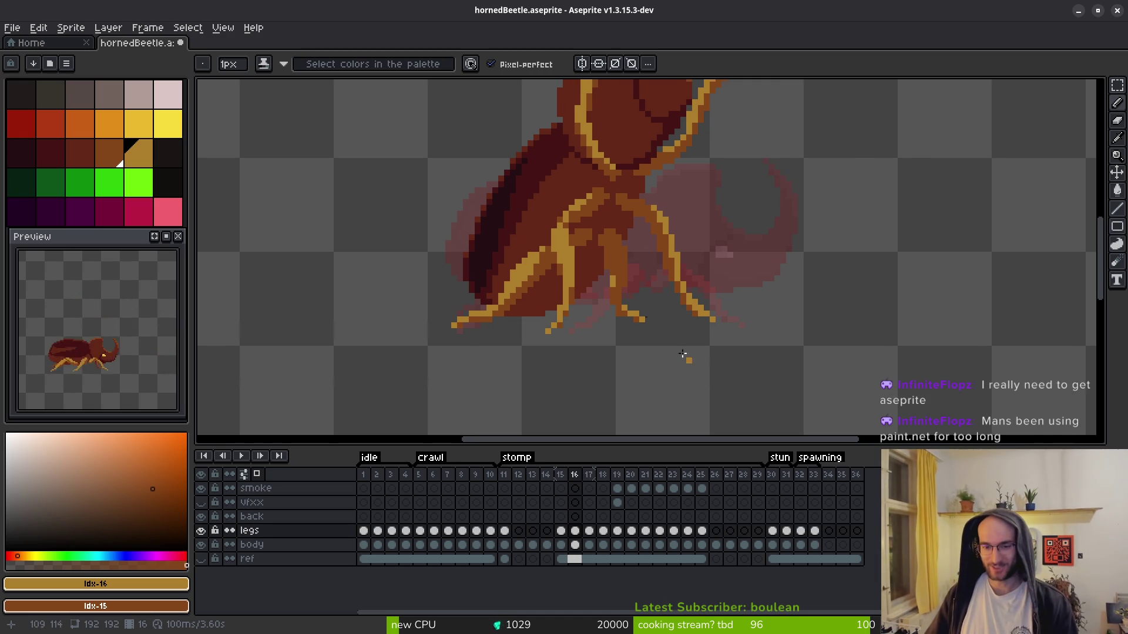
scroll(690, 366, "down", 1)
key("Left")
key("i")
key("Right")
scroll(643, 222, "up", 2)
key("b")
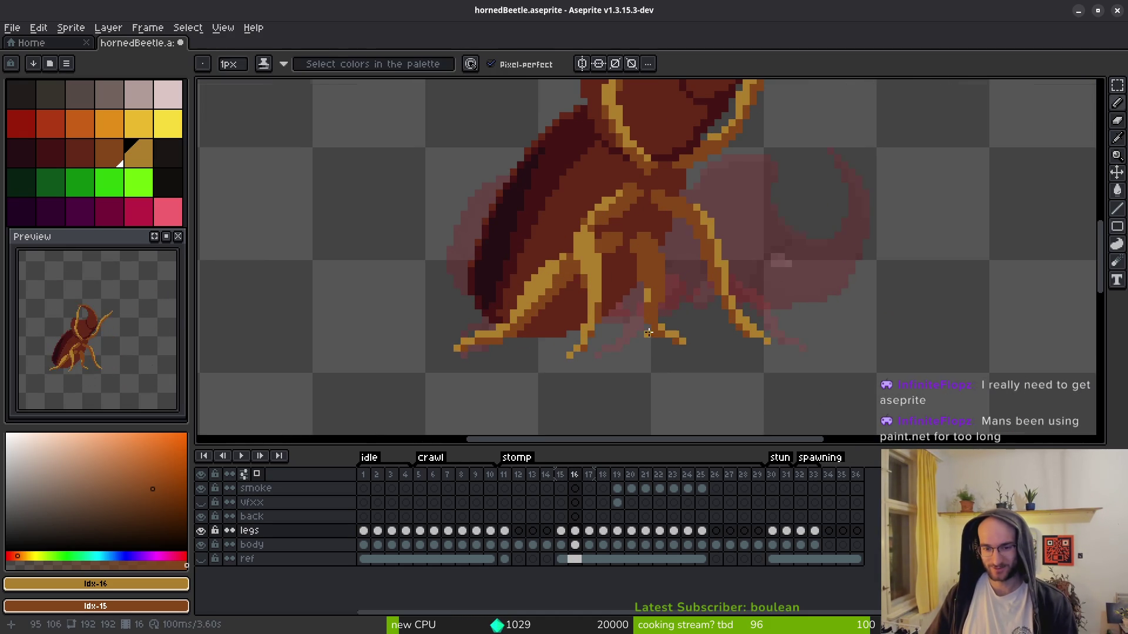
key("m")
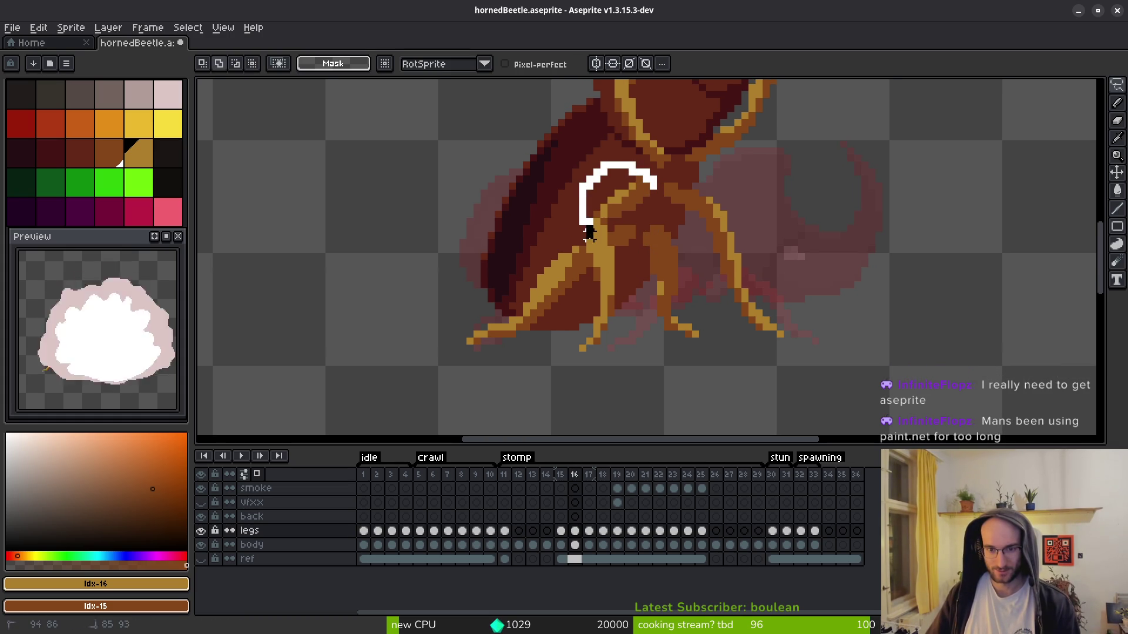
- Lasso the front leg on frame 16, shift it right, and drop it in place
mouse_move(595, 306)
left_mouse_down()
mouse_move(577, 353)
mouse_move(618, 277)
mouse_move(600, 234)
mouse_move(652, 187)
left_mouse_up()
scroll(629, 222, "up", 2)
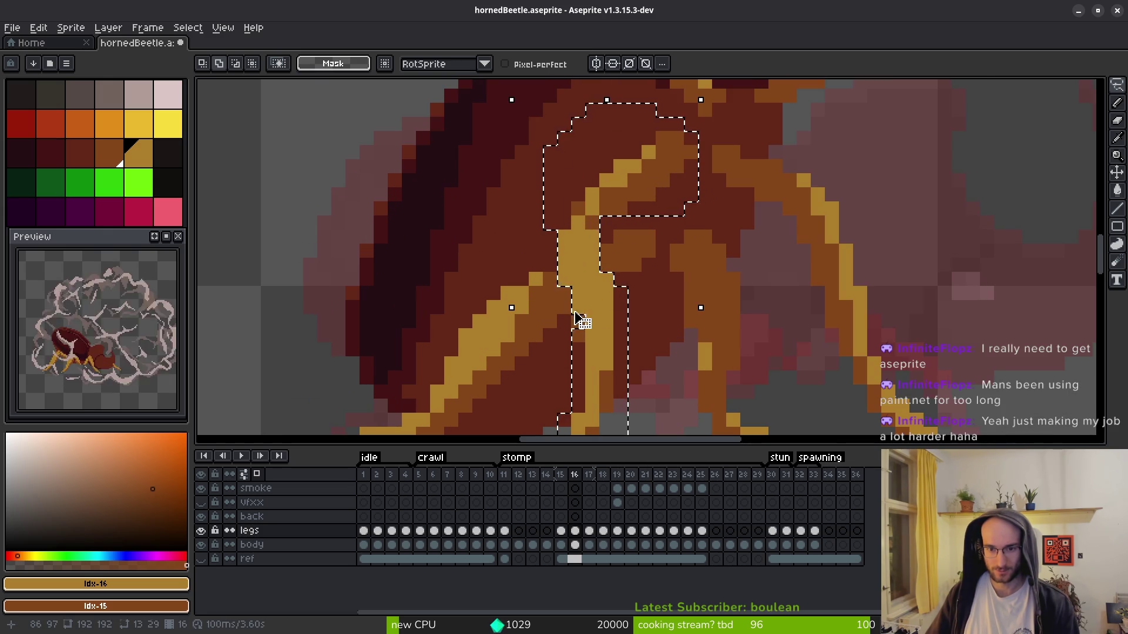
mouse_move(584, 322)
left_mouse_down()
mouse_move(627, 264)
mouse_move(607, 196)
left_mouse_up()
mouse_move(561, 258)
left_mouse_down()
mouse_move(556, 247)
mouse_move(609, 244)
mouse_move(602, 285)
mouse_move(587, 285)
left_mouse_up()
scroll(607, 274, "down", 2)
key("ctrl+d")
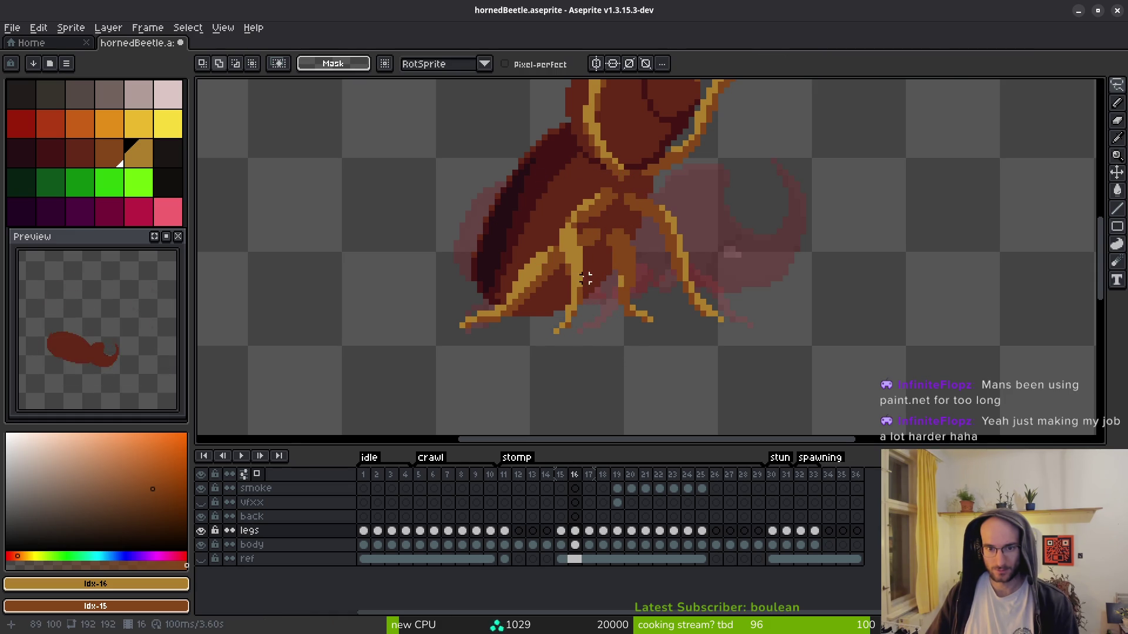
key("ctrl+shift+d")
key("ctrl+d")
- Select a rectangle around the lower leg and commit the moved pixels
key("m")
scroll(598, 272, "up", 1)
scroll(597, 272, "up", 2)
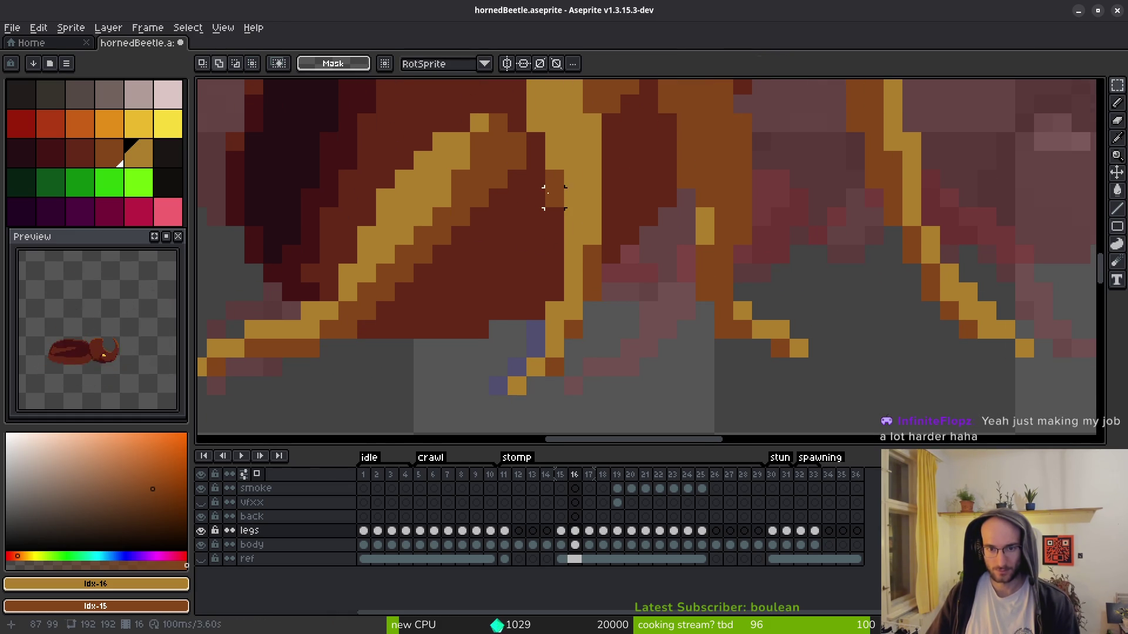
mouse_move(629, 179)
left_mouse_down()
mouse_move(498, 290)
mouse_move(509, 394)
mouse_move(568, 370)
mouse_move(608, 375)
left_mouse_up()
key("Return")
scroll(611, 376, "up", 2)
key("f")
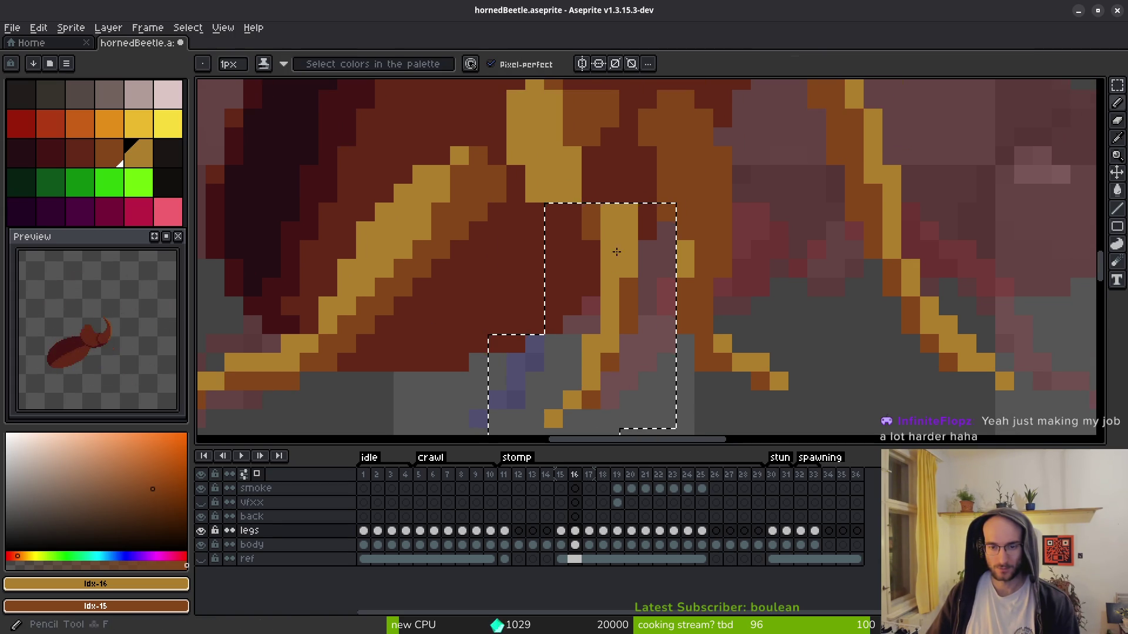
key("ctrl+d")
- Draw golden pixels down the leg and erase stray pixels beside it
left_click_drag(582, 211, 573, 276)
key("e")
left_click_drag(628, 194, 647, 325)
key("b")
scroll(646, 253, "down", 4)
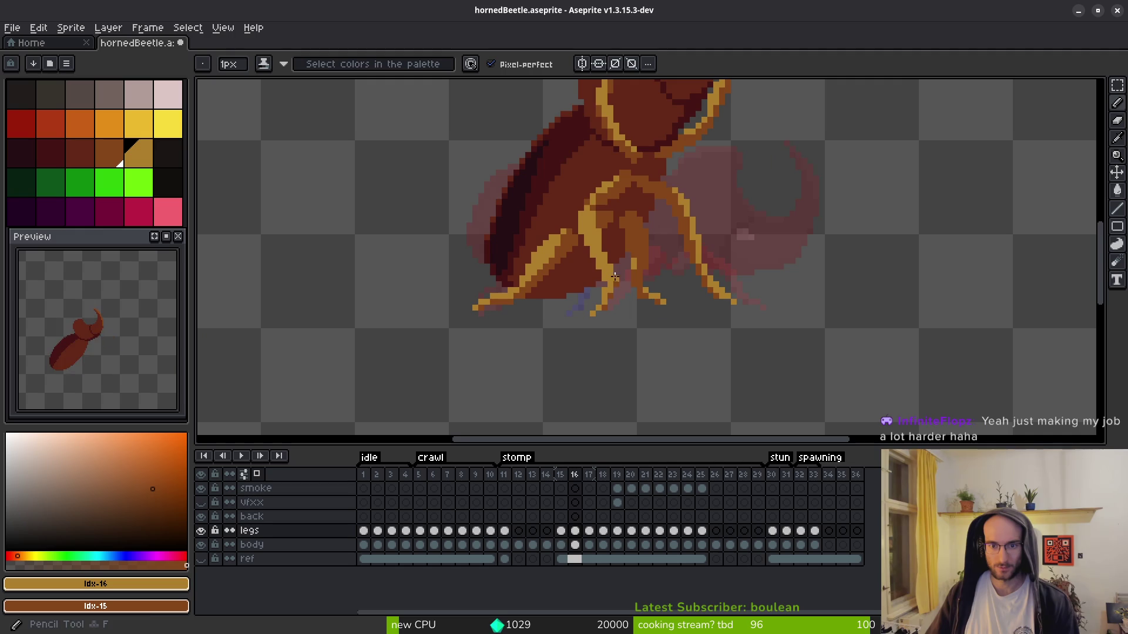
scroll(623, 340, "up", 2)
- Reshade the leg pixels, erase leftovers, and lighten the shading down its length
left_click(623, 341)
key("e")
left_click_drag(593, 319, 611, 346)
key("b")
left_click(606, 331)
key("e")
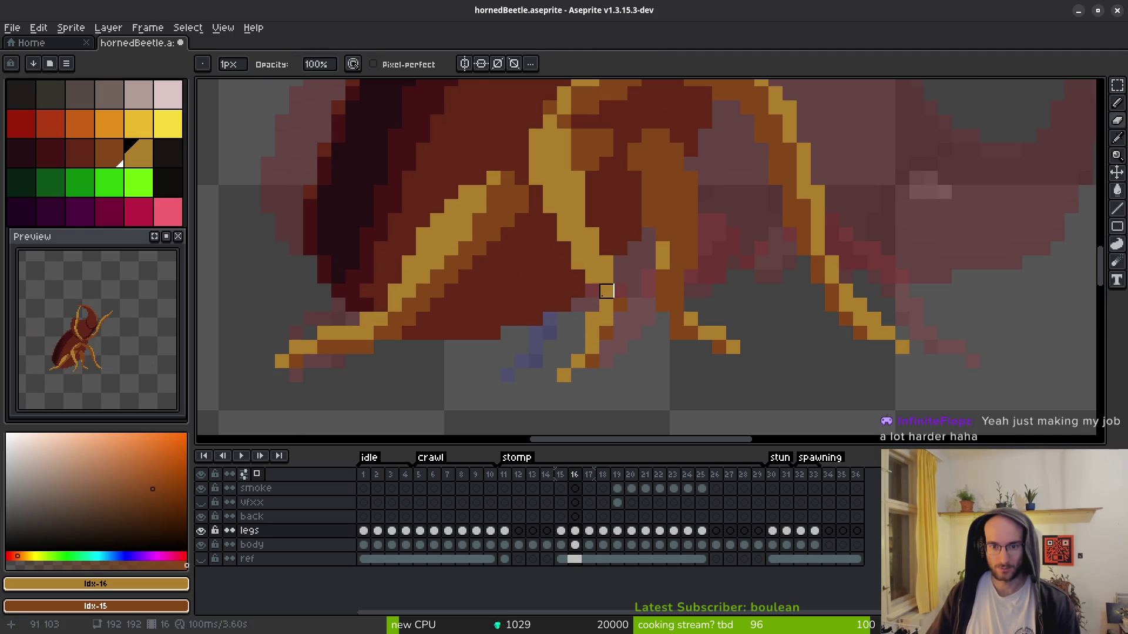
key("b")
scroll(597, 257, "up", 1)
mouse_move(593, 199)
left_mouse_down()
mouse_move(622, 294)
mouse_move(608, 337)
left_mouse_up()
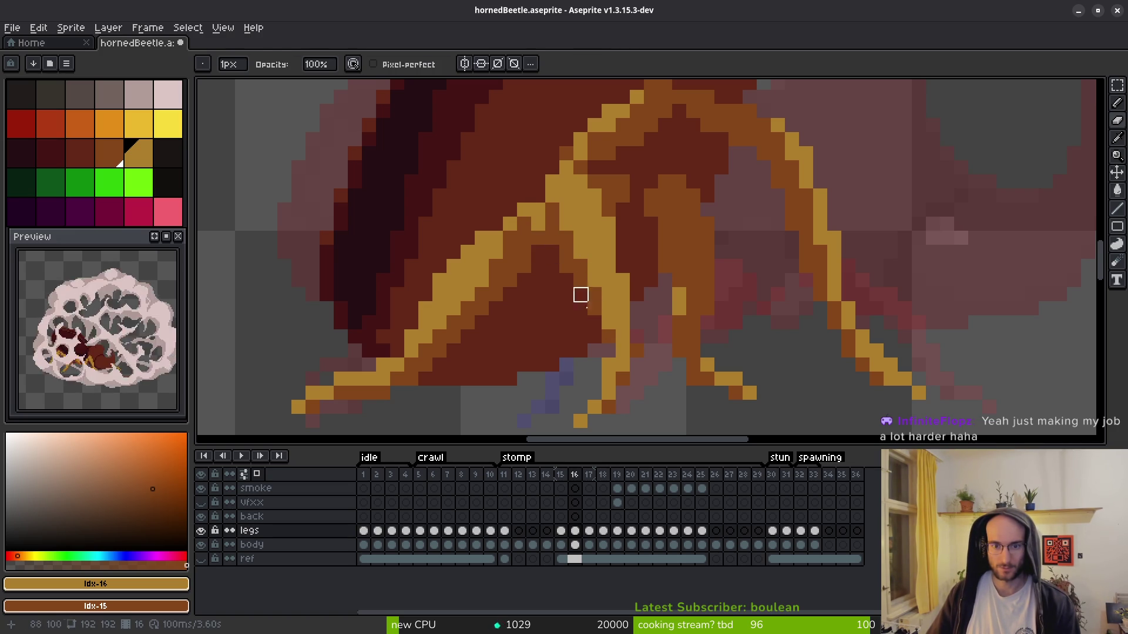
- Zoom in and out to inspect the left leg tip on frame 16
scroll(573, 294, "down", 2)
scroll(561, 259, "up", 2)
scroll(561, 259, "down", 2)
scroll(567, 259, "up", 2)
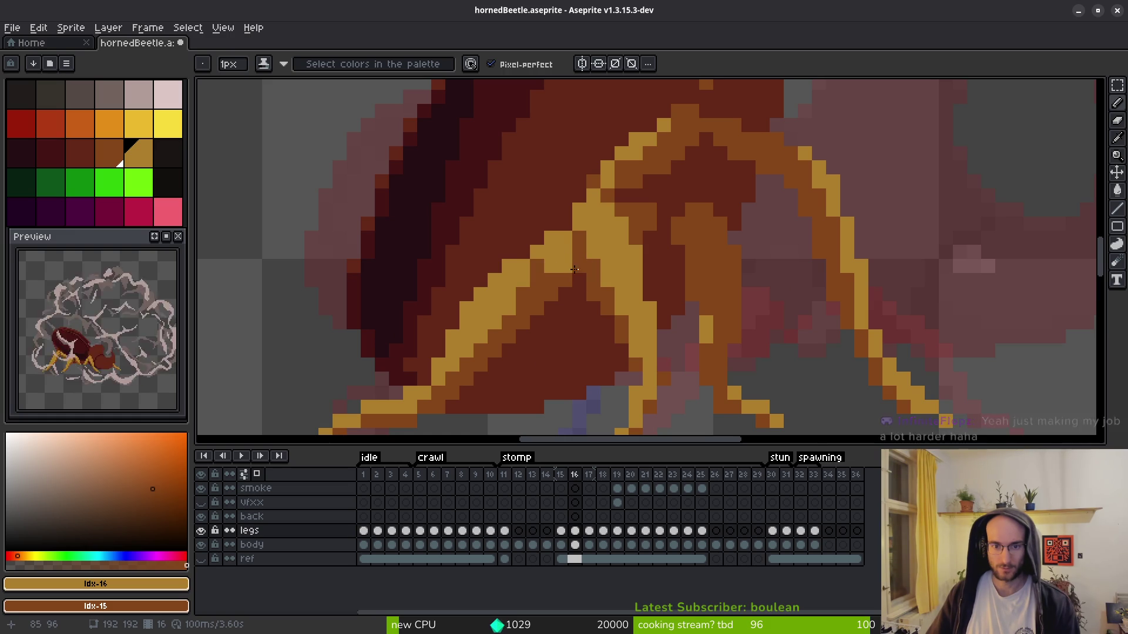
scroll(619, 351, "down", 2)
scroll(606, 340, "up", 2)
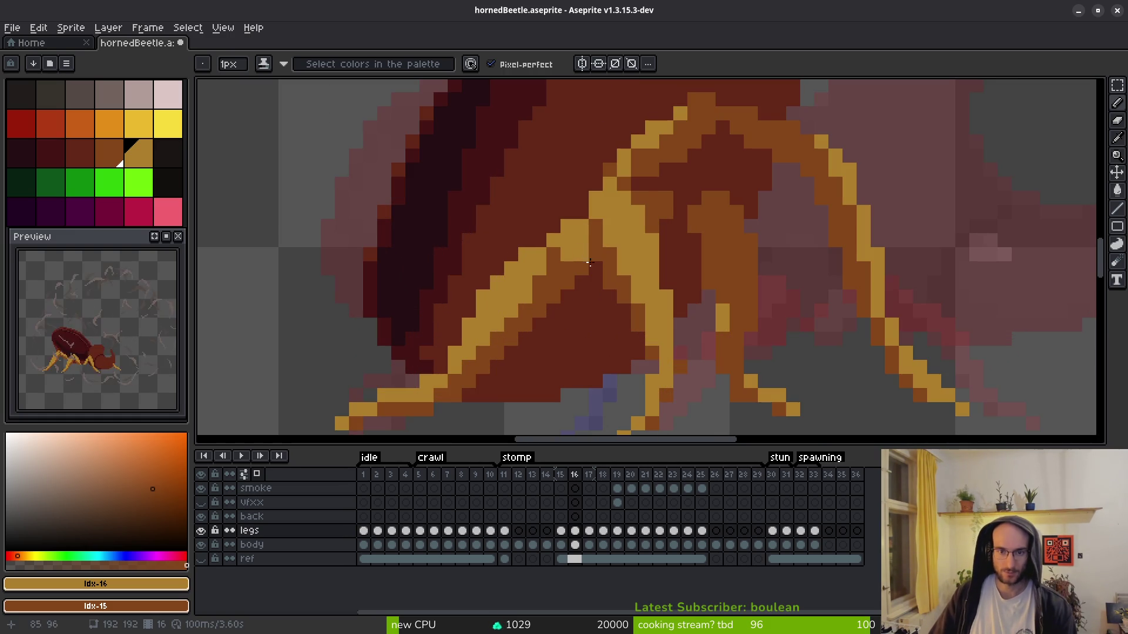
scroll(586, 334, "down", 2)
scroll(624, 324, "up", 3)
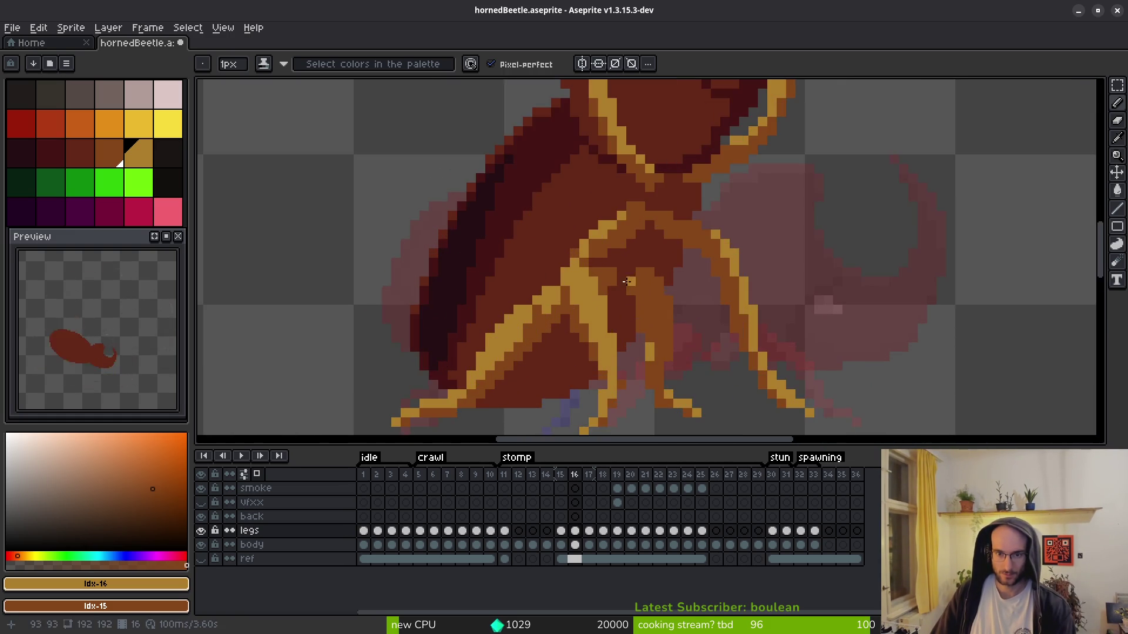
scroll(577, 262, "up", 2)
key("e")
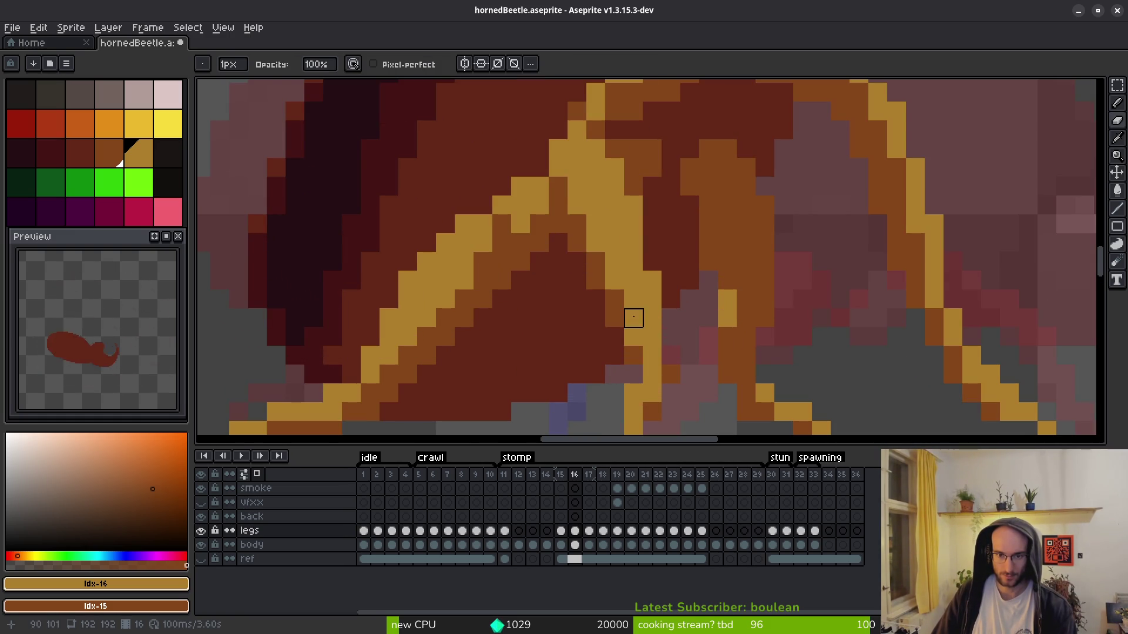
scroll(634, 320, "down", 5)
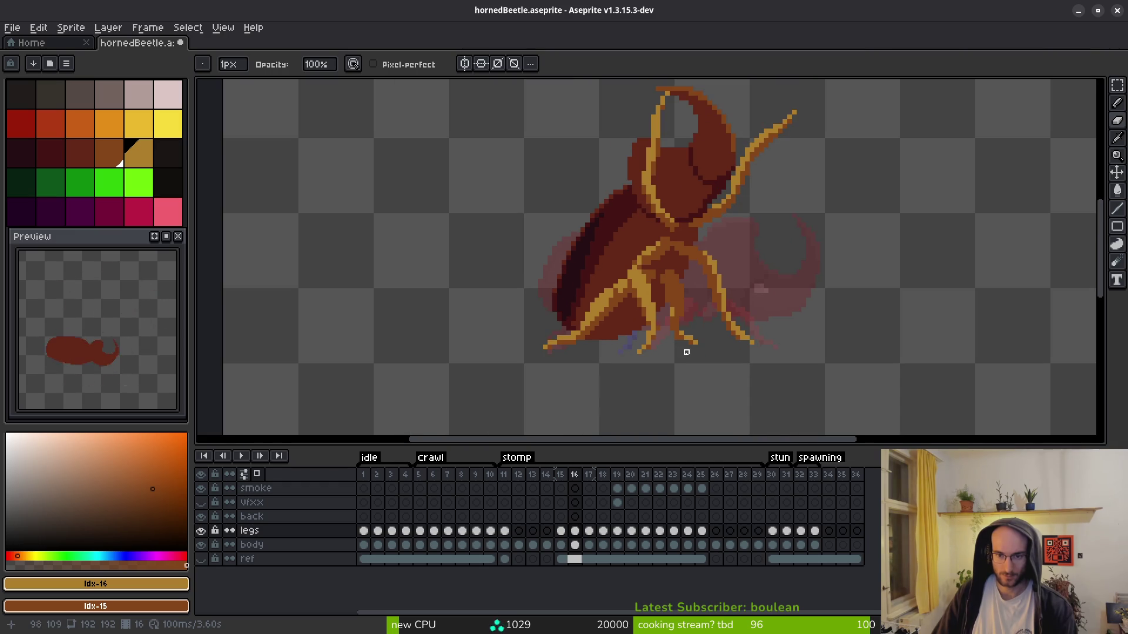
scroll(587, 335, "up", 3)
- Select the left leg tip, nudge it one pixel down-left, and commit
key("m")
left_click_drag(487, 260, 588, 362)
left_click(591, 351)
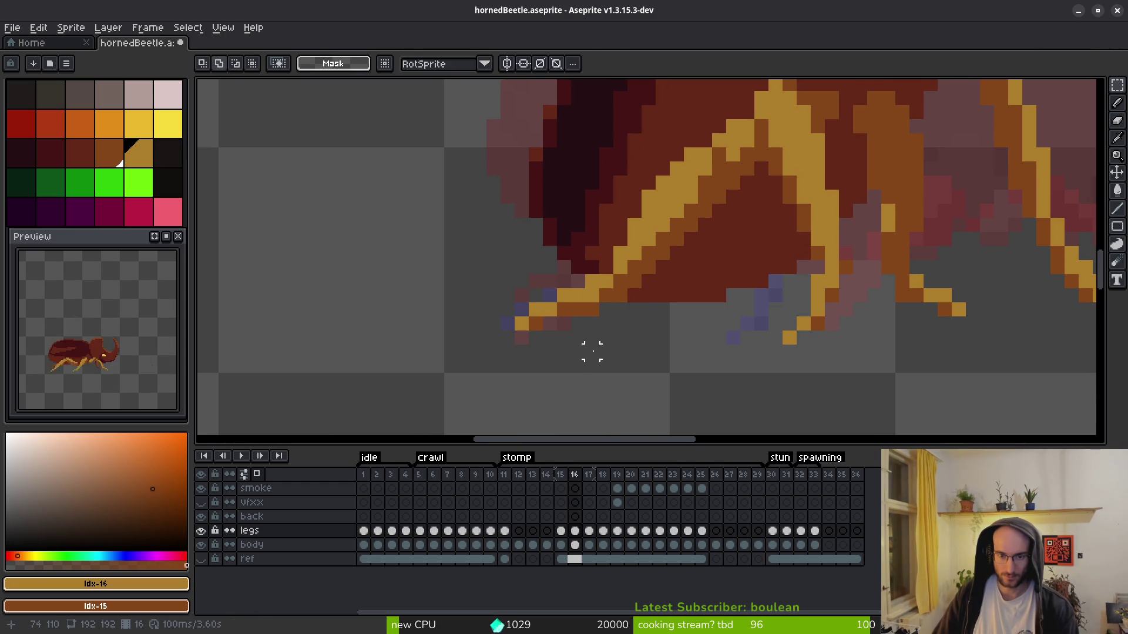
key("alt")
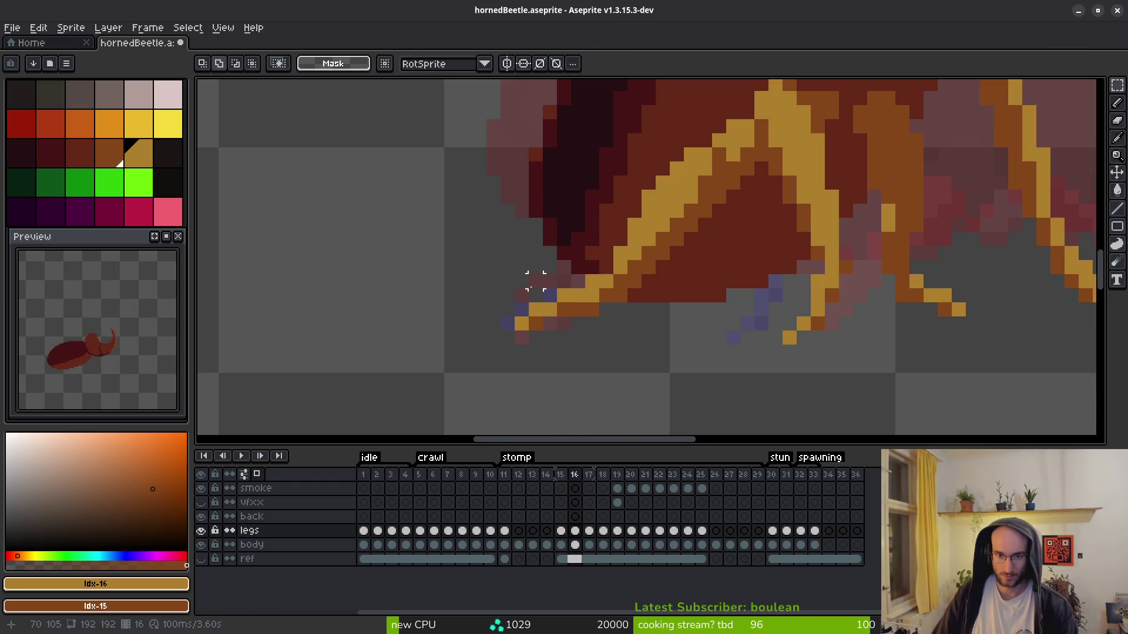
scroll(535, 280, "up", 2)
mouse_move(482, 244)
left_mouse_down()
mouse_move(599, 352)
mouse_move(638, 363)
left_mouse_up()
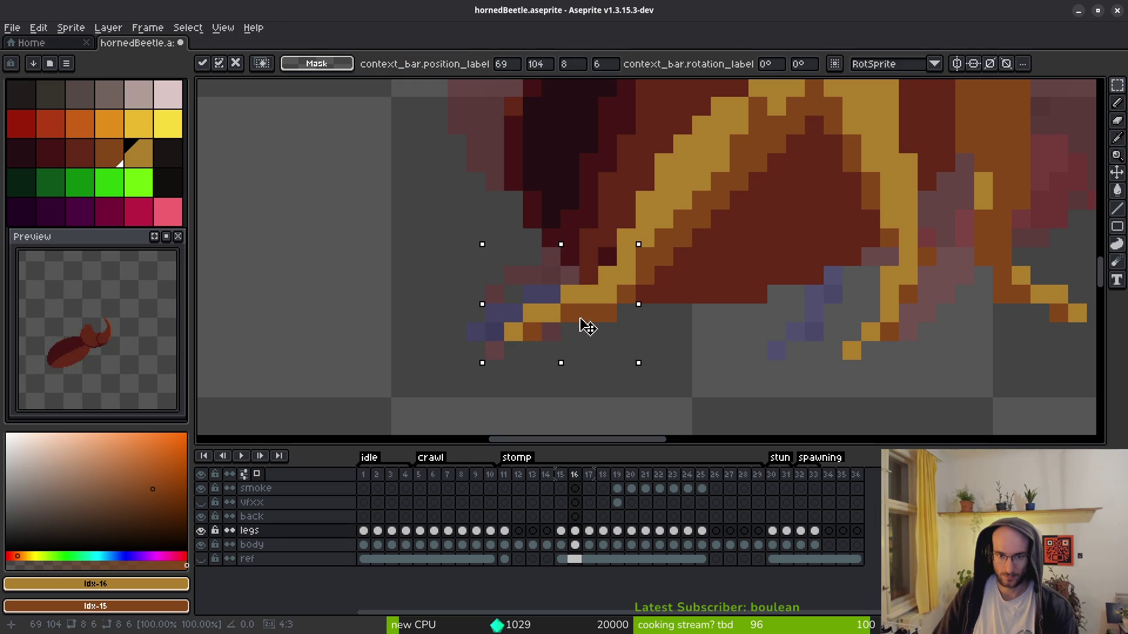
left_click_drag(588, 327, 570, 345)
key("b")
left_click(674, 312)
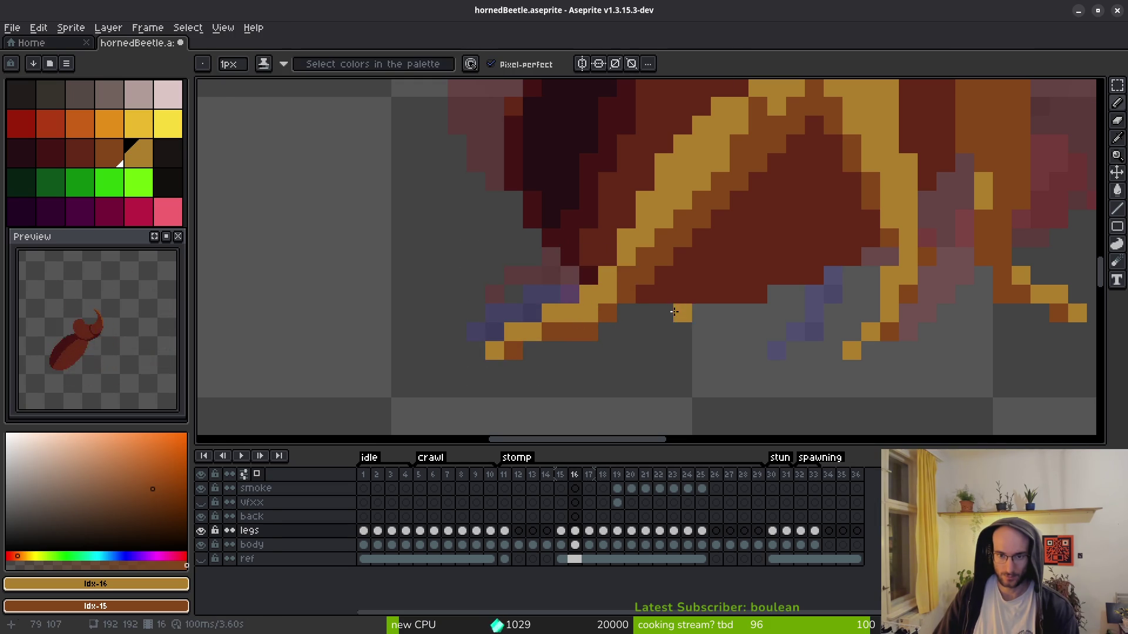
- Undo the stray orange pixels placed near the leg tip
key("ctrl+z")
scroll(675, 311, "down", 8)
scroll(649, 347, "up", 6)
key("e")
key("b")
left_click(594, 320)
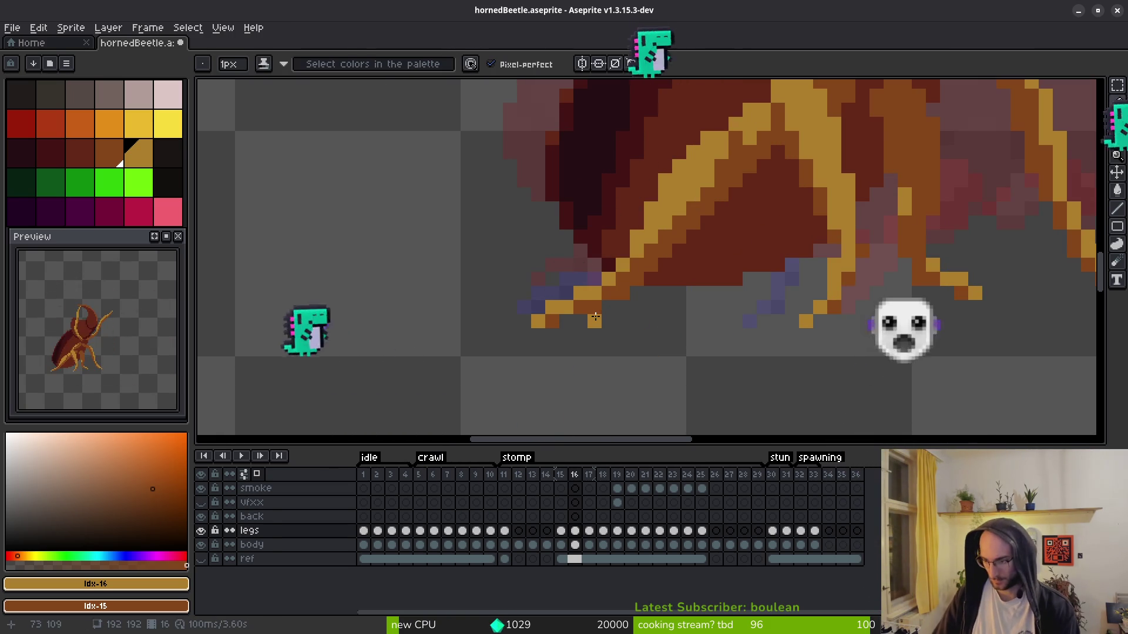
key("ctrl+z")
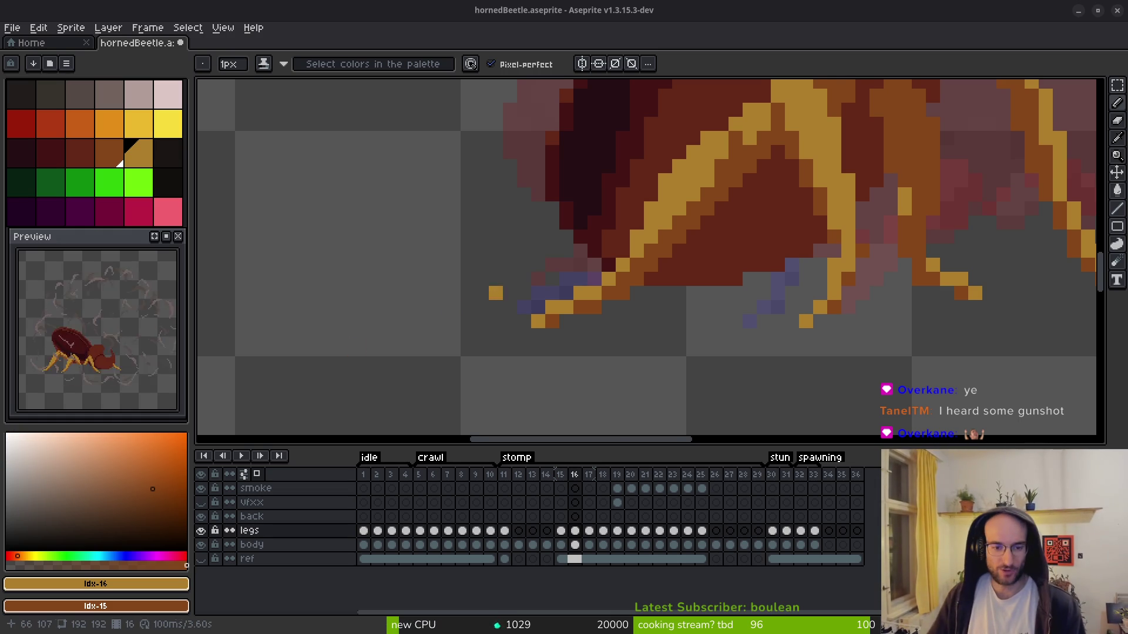
- Darken a short stroke of yellow pixels on frame 16's middle leg with shading ink
left_click_drag(622, 303, 569, 306)
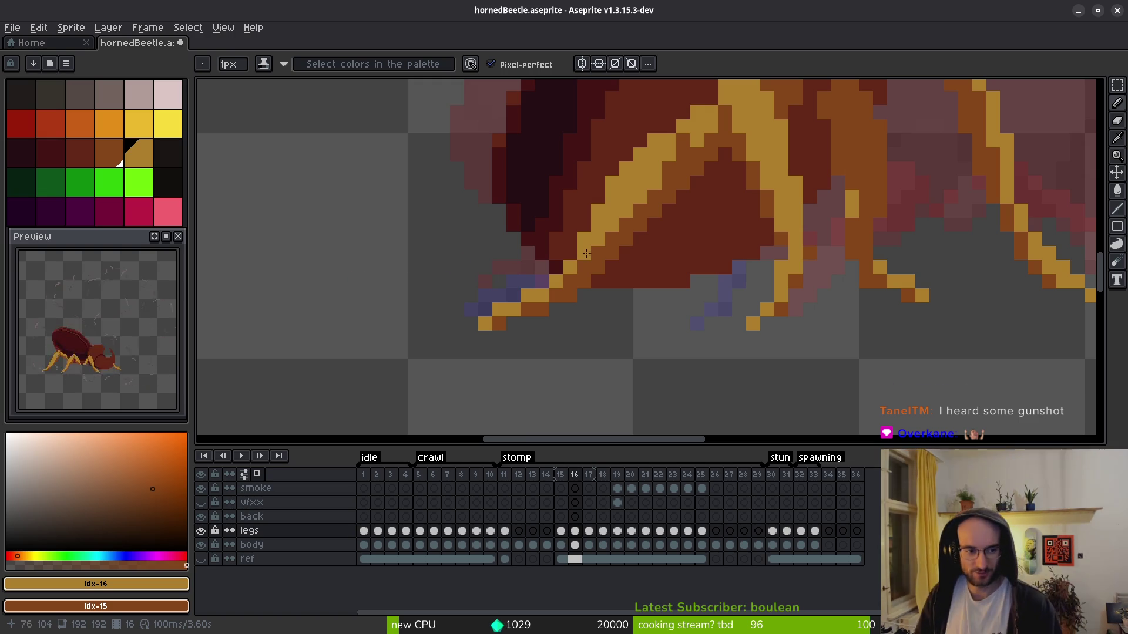
scroll(810, 269, "down", 3)
scroll(810, 269, "down", 2)
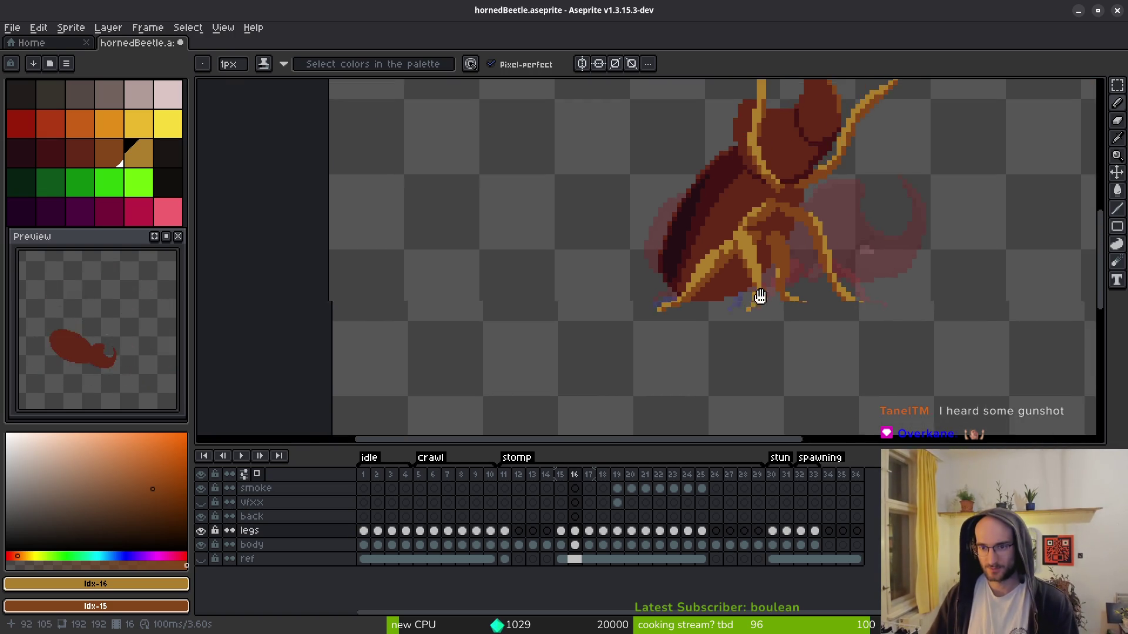
scroll(768, 284, "up", 5)
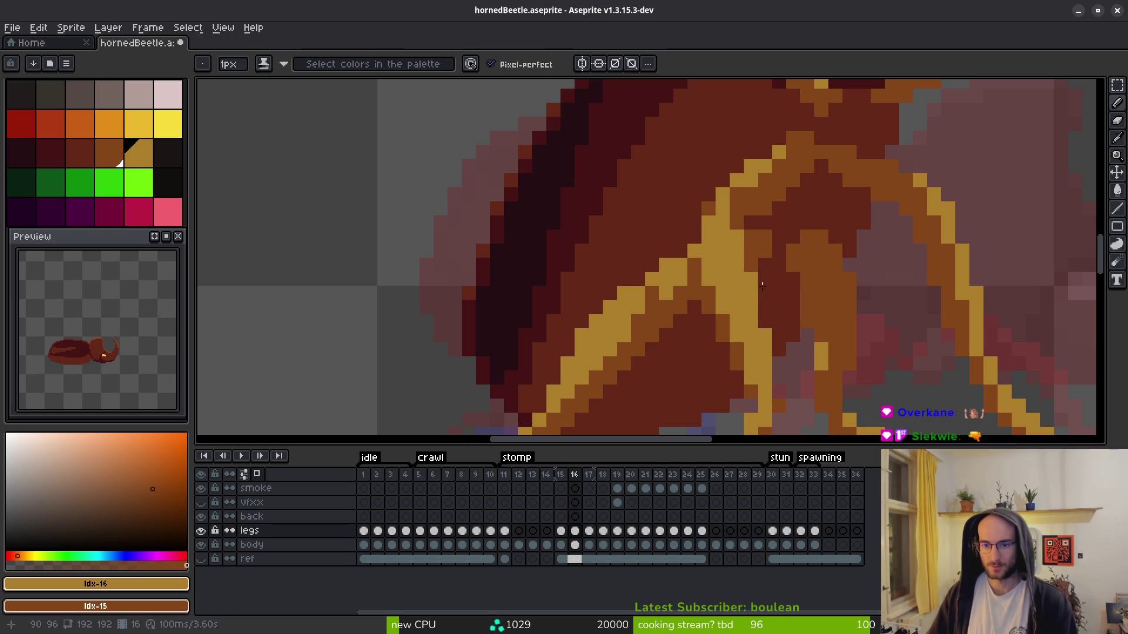
scroll(782, 284, "down", 5)
scroll(795, 277, "up", 3)
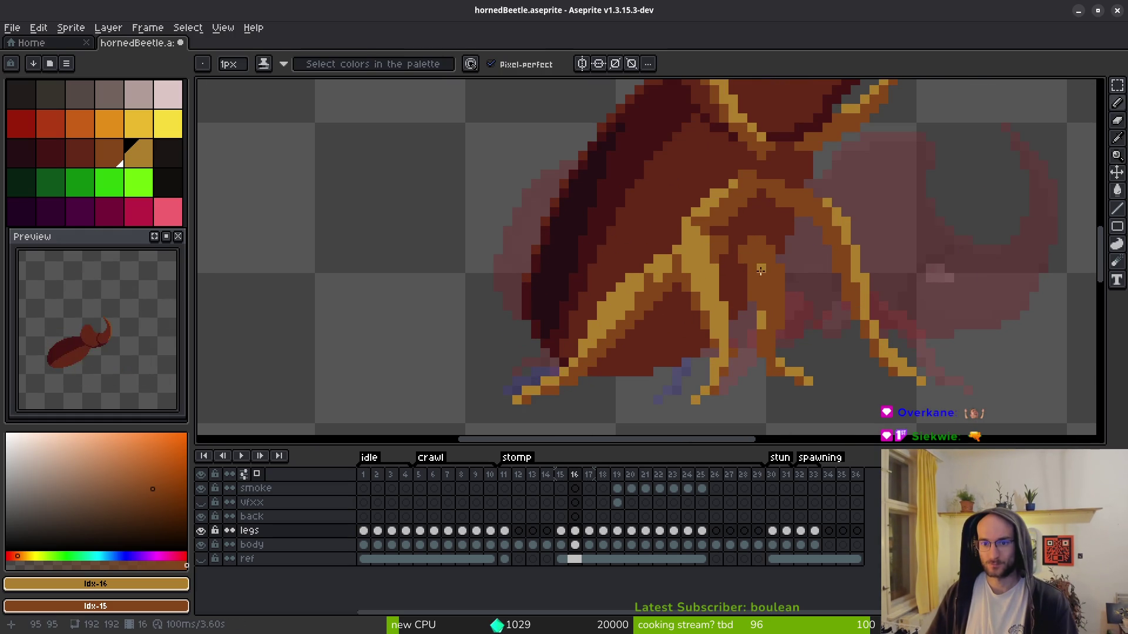
scroll(762, 267, "down", 3)
scroll(732, 277, "up", 3)
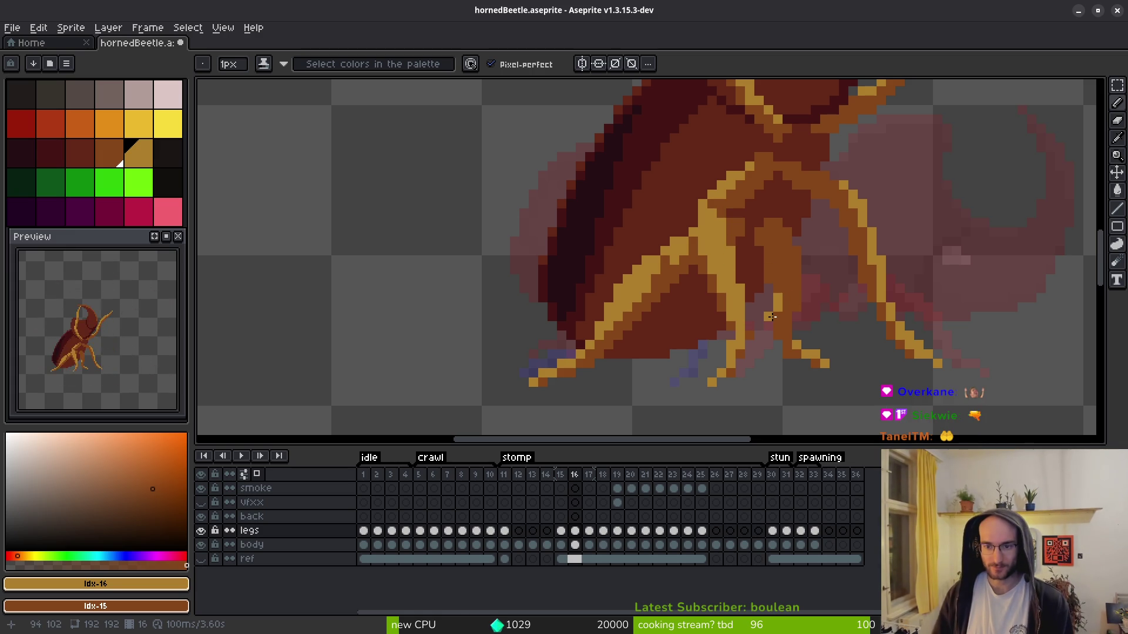
scroll(835, 371, "down", 3)
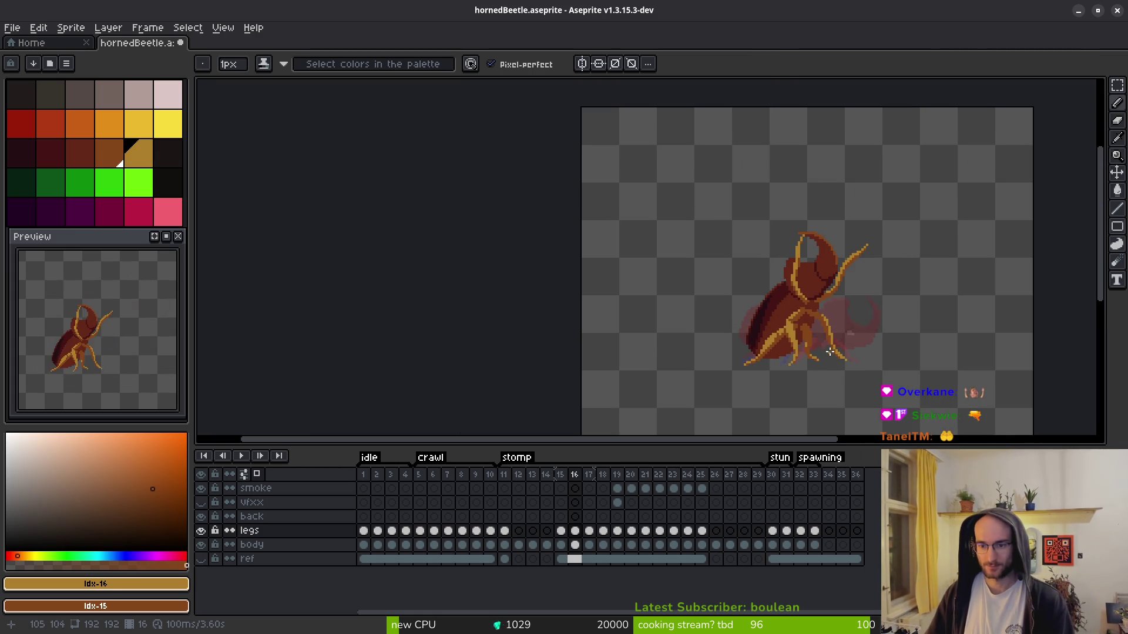
scroll(829, 353, "up", 3)
scroll(817, 358, "down", 3)
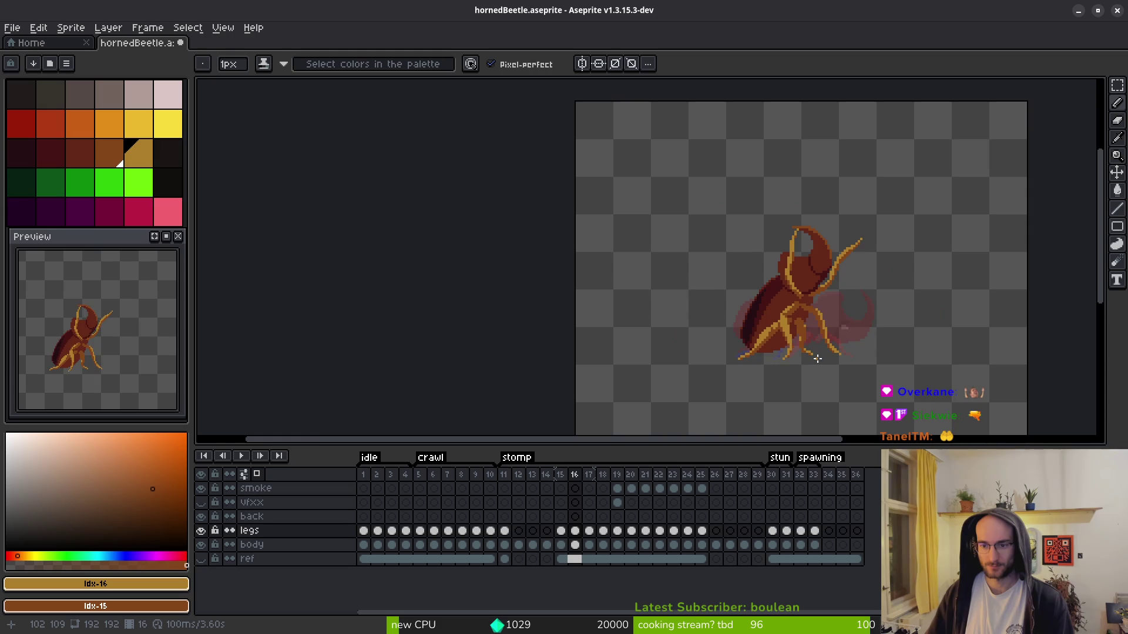
scroll(817, 359, "down", 2)
scroll(816, 364, "up", 3)
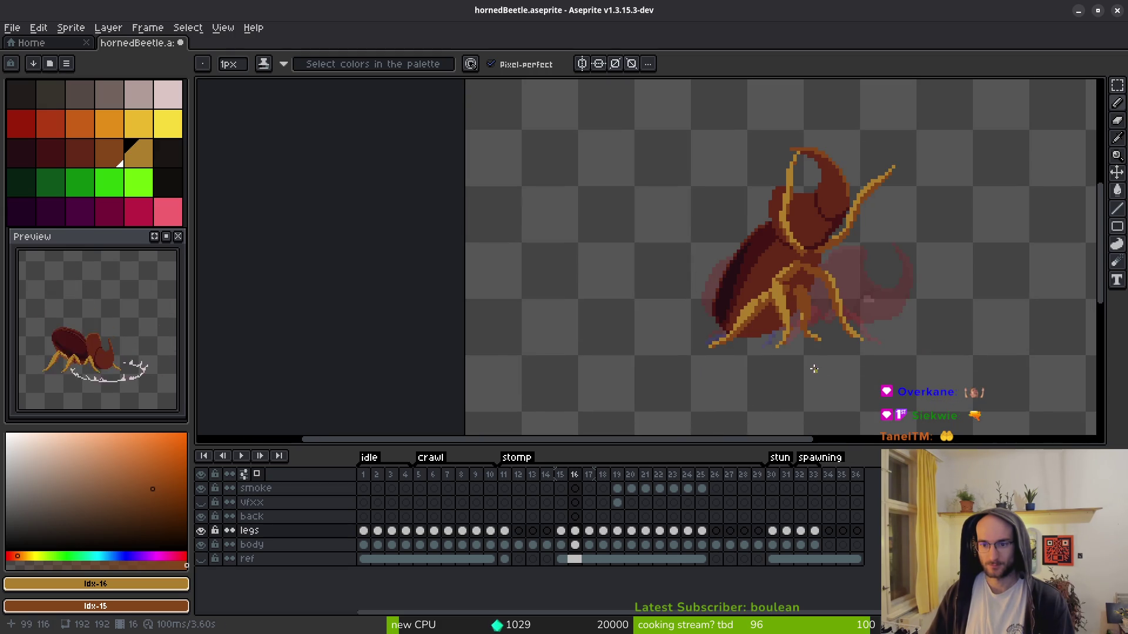
scroll(814, 370, "up", 2)
scroll(798, 300, "up", 4)
scroll(757, 256, "down", 3)
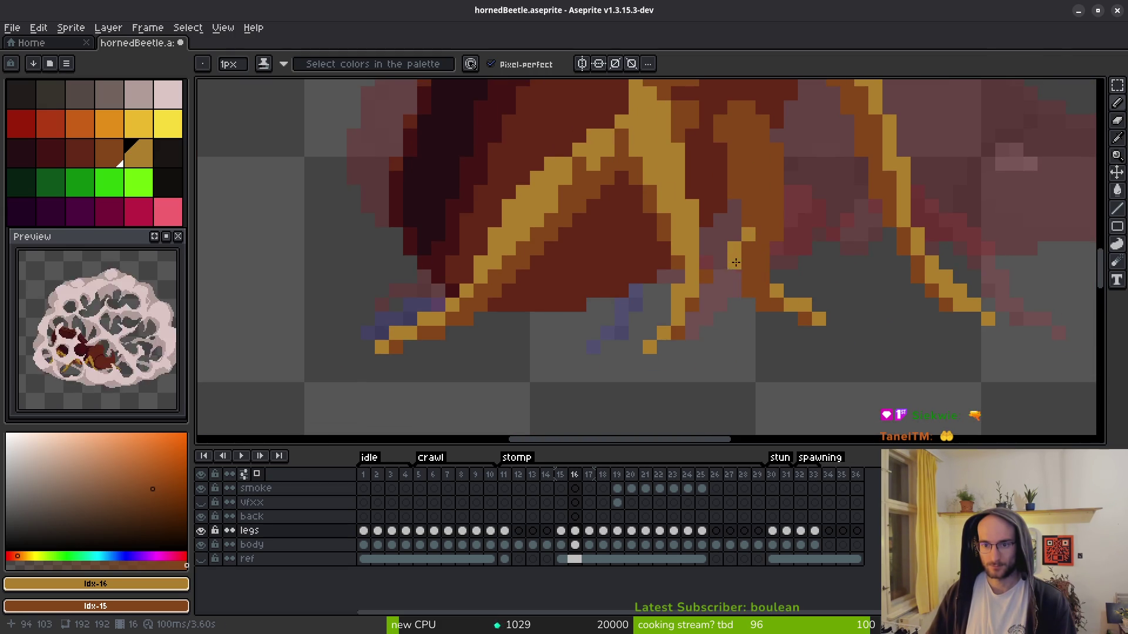
left_click_drag(743, 245, 736, 262)
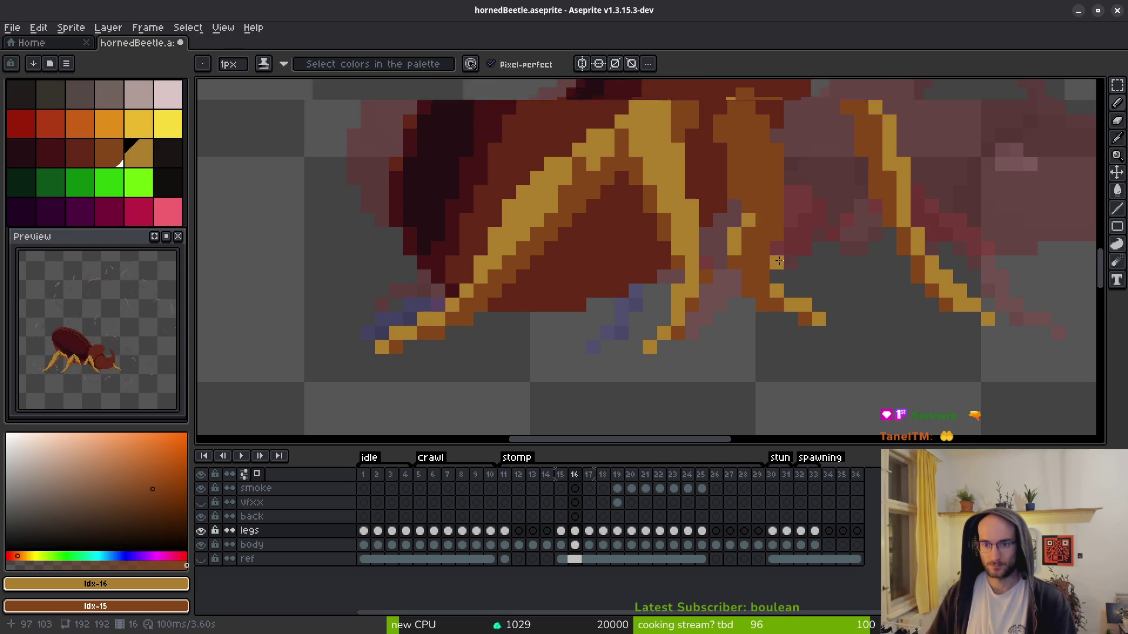
- Save hornedBeetle.aseprite with Ctrl+S
scroll(779, 264, "down", 3)
scroll(776, 281, "up", 4)
scroll(776, 281, "down", 4)
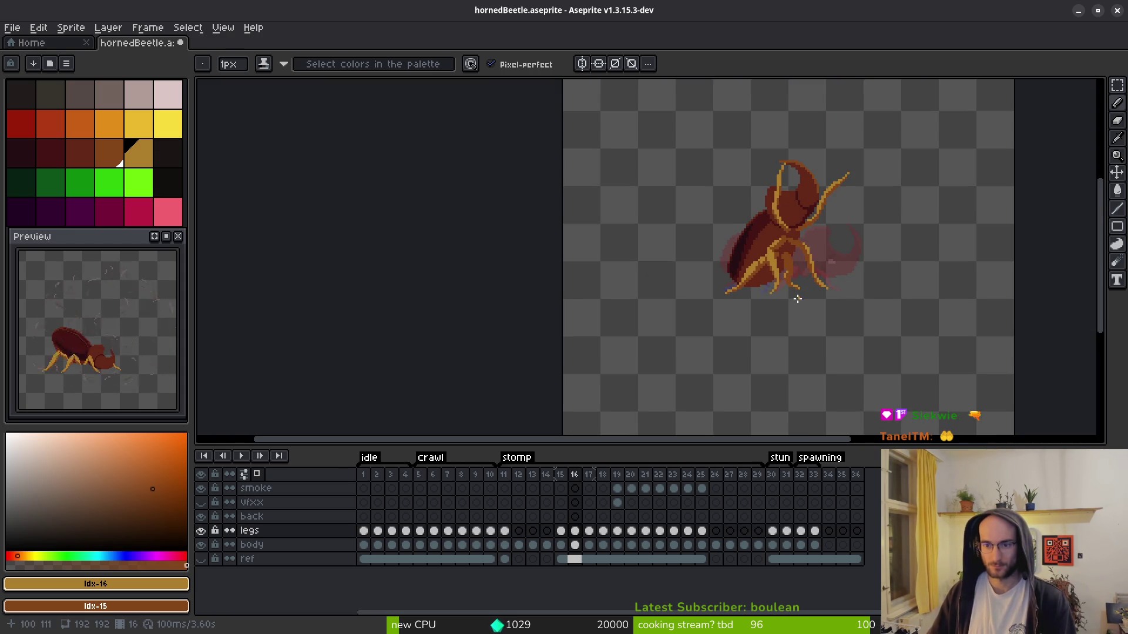
scroll(816, 311, "up", 4)
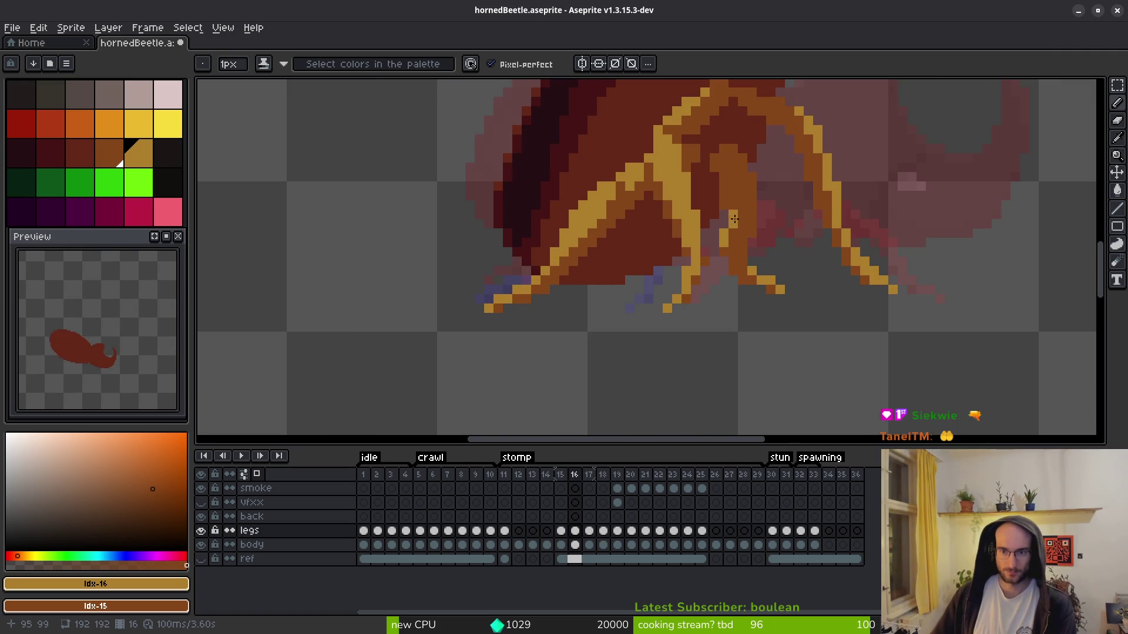
scroll(769, 276, "down", 3)
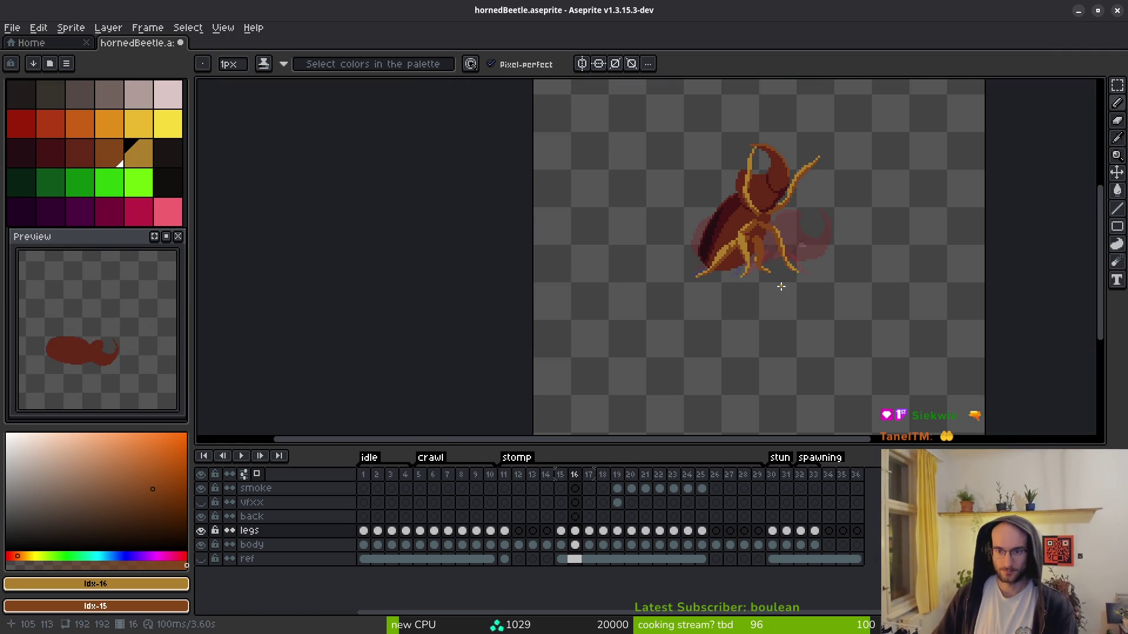
scroll(785, 286, "up", 3)
scroll(772, 286, "down", 3)
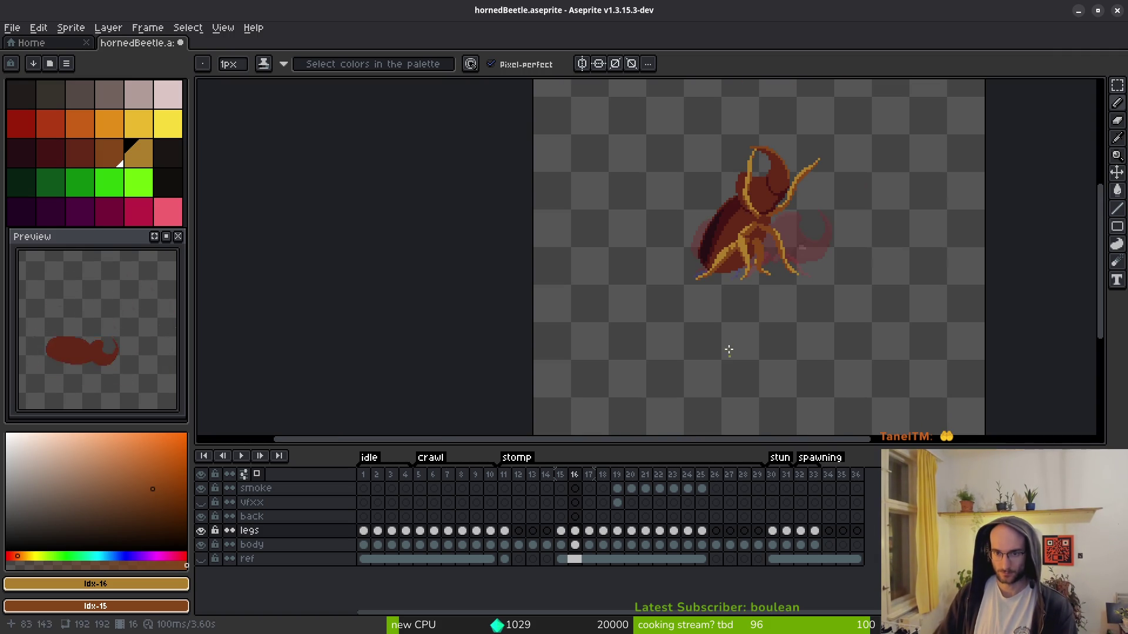
key("ctrl+s")
- Compare the stomp frames and delete frame 15, leaving 35 frames at 3.50s
key("alt")
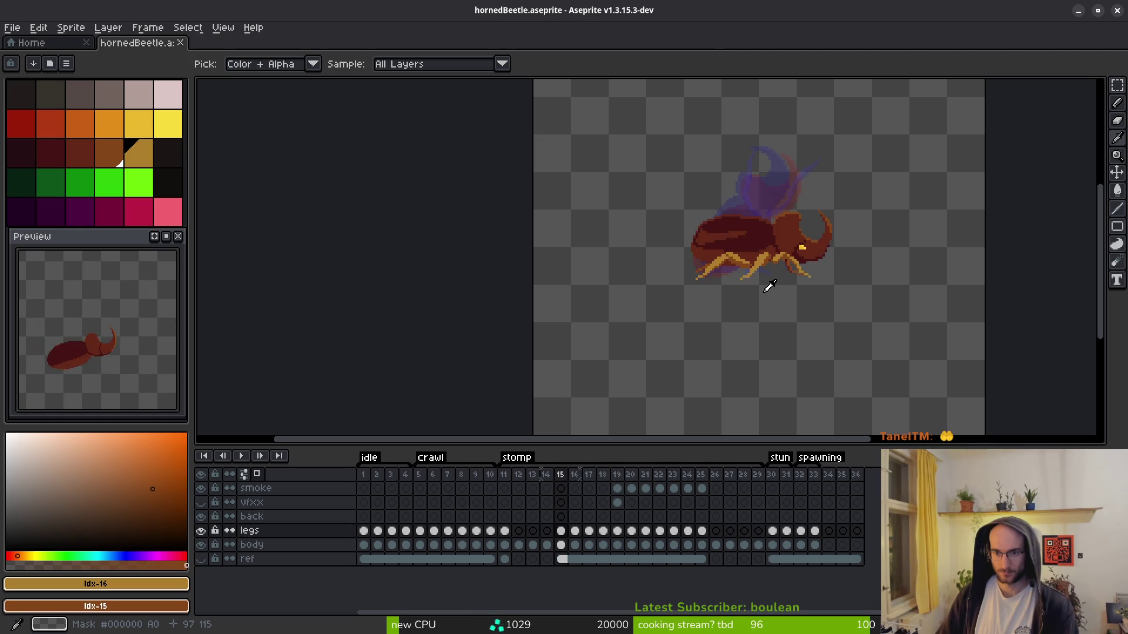
left_click(589, 545)
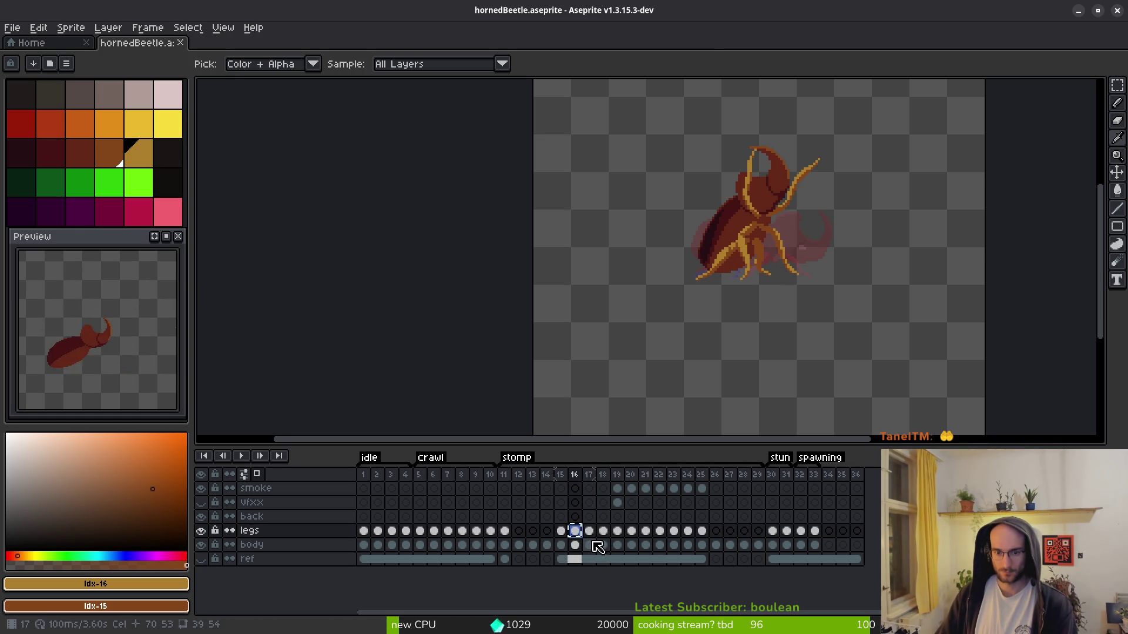
left_click(604, 531)
left_click(617, 531)
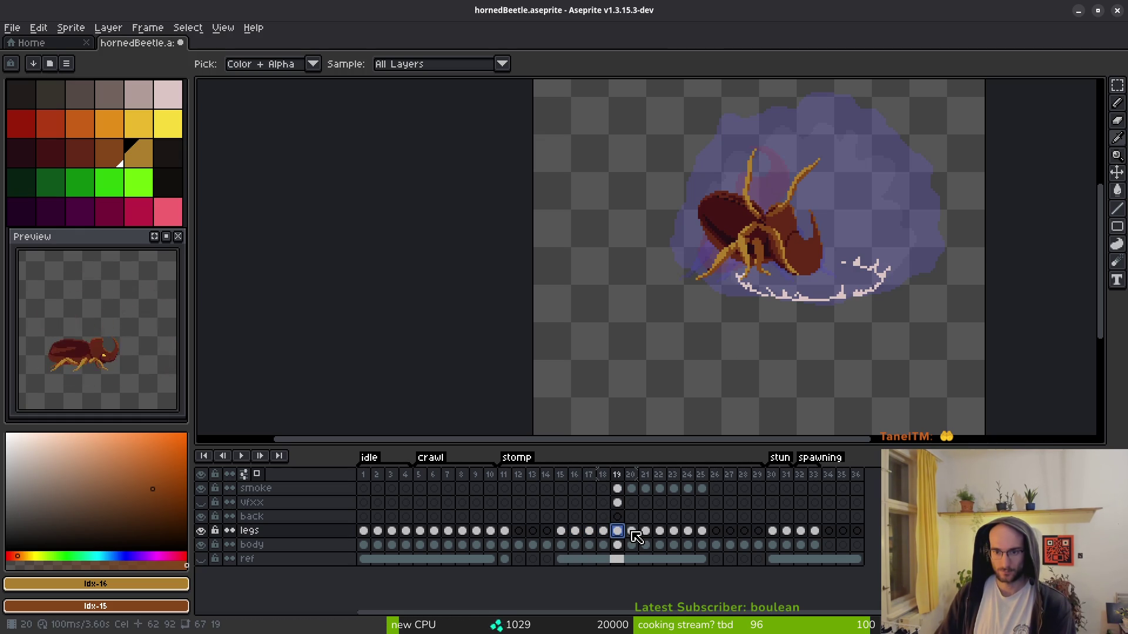
key("Left")
key("Left")
key("Left")
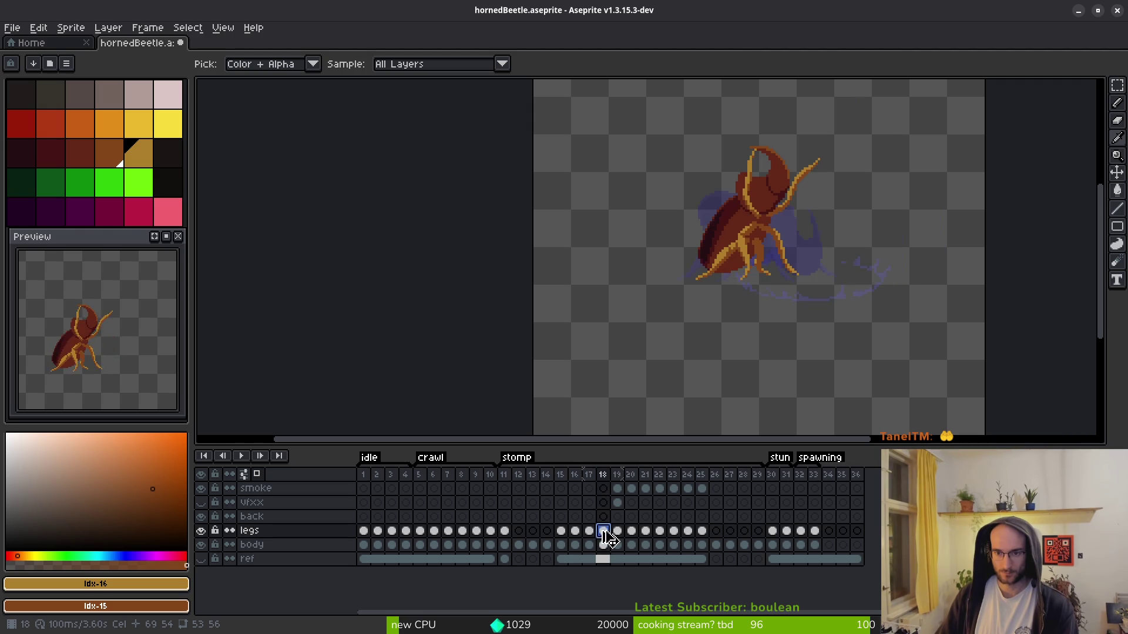
key("Right")
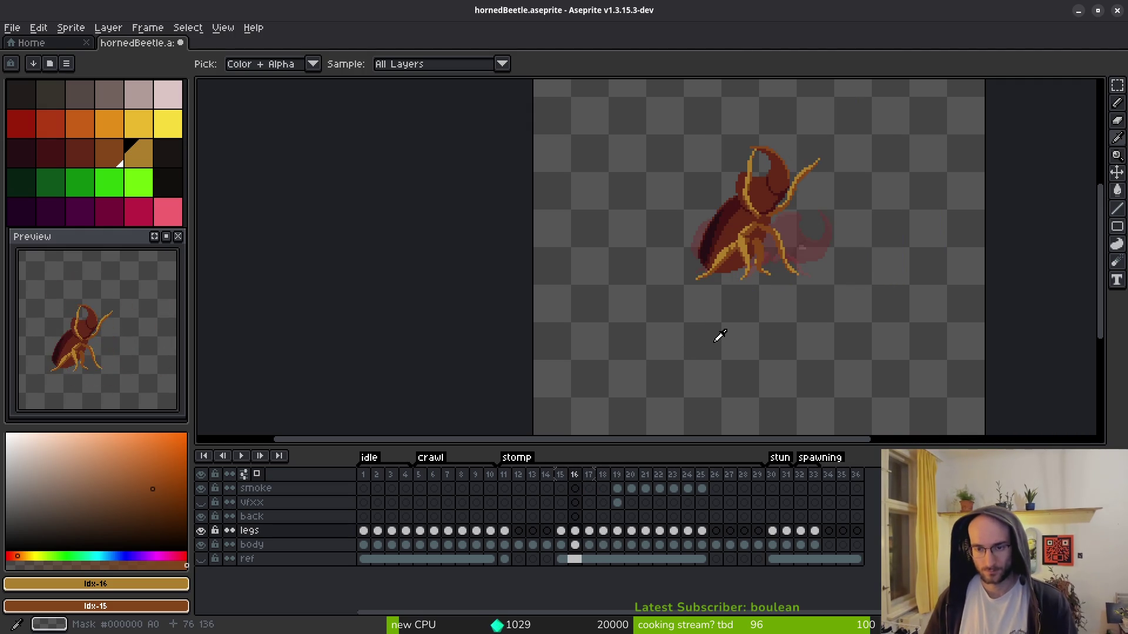
key("Left")
key("Left")
key("Right")
left_click(560, 476)
key("Delete")
key("Left")
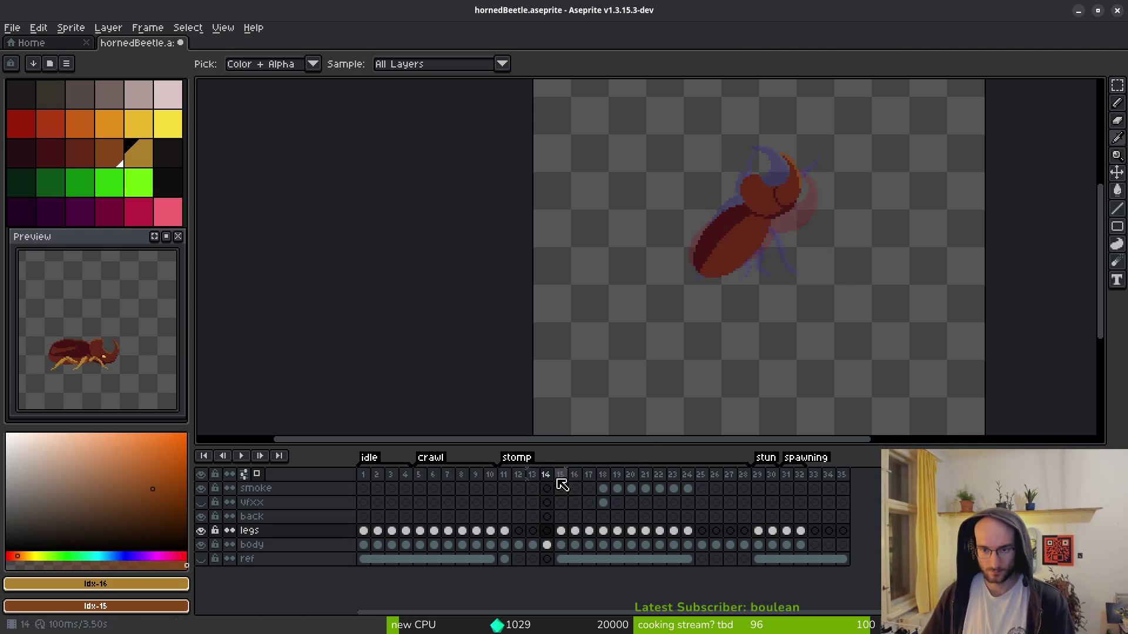
key("Left")
key("Left")
key("Left")
- Move the frame 12–14 cels along the timeline and hide the body layer on frame 12
key("b")
scroll(745, 308, "up", 4)
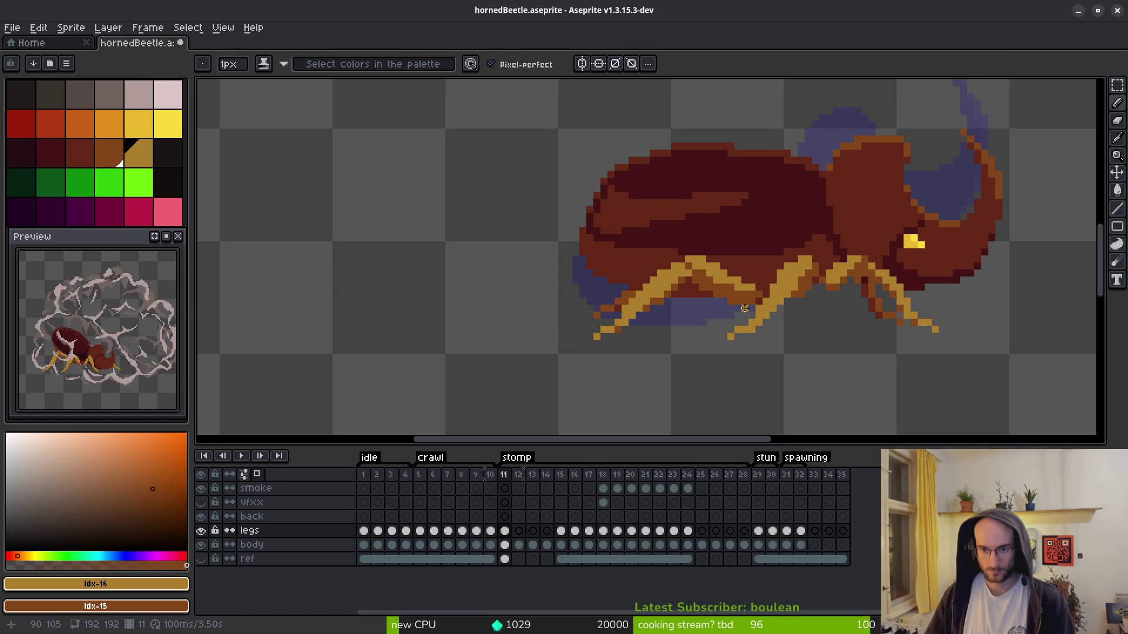
key("Right")
key("Right")
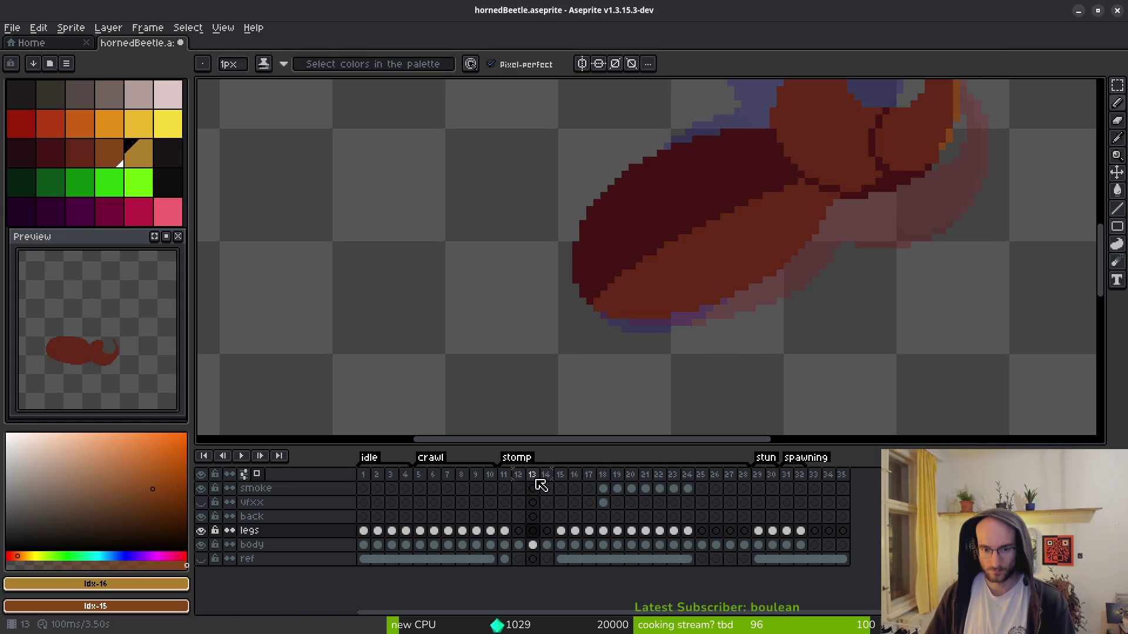
mouse_move(550, 477)
left_mouse_down()
mouse_move(518, 476)
mouse_move(771, 500)
mouse_move(730, 499)
mouse_move(725, 511)
left_mouse_up()
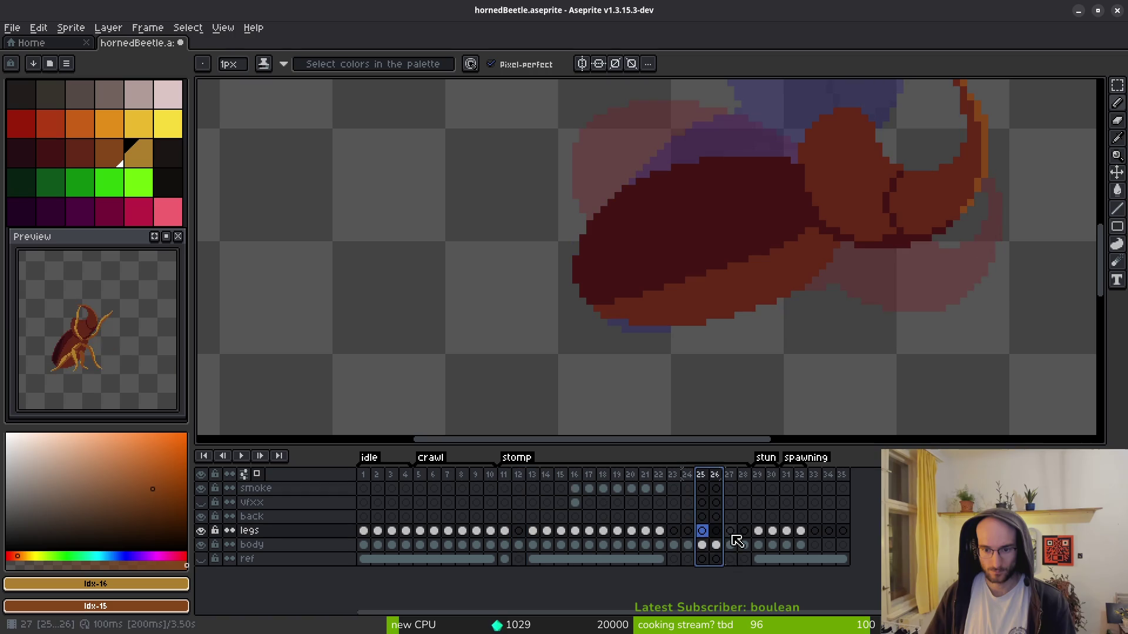
left_click(517, 484)
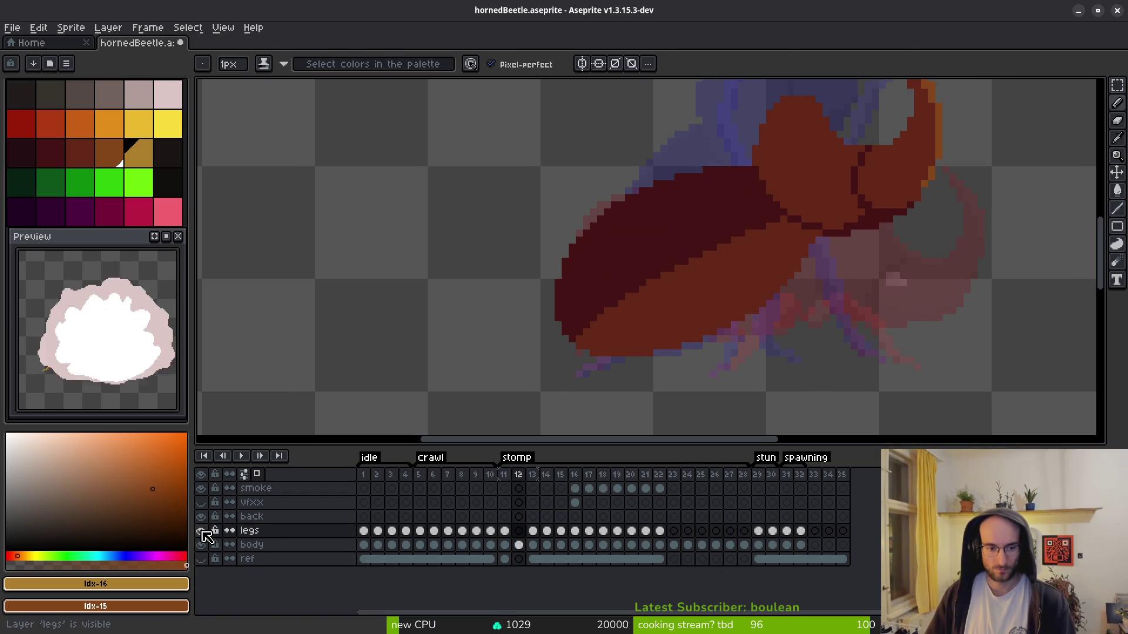
left_click(201, 544)
scroll(698, 348, "right", 2)
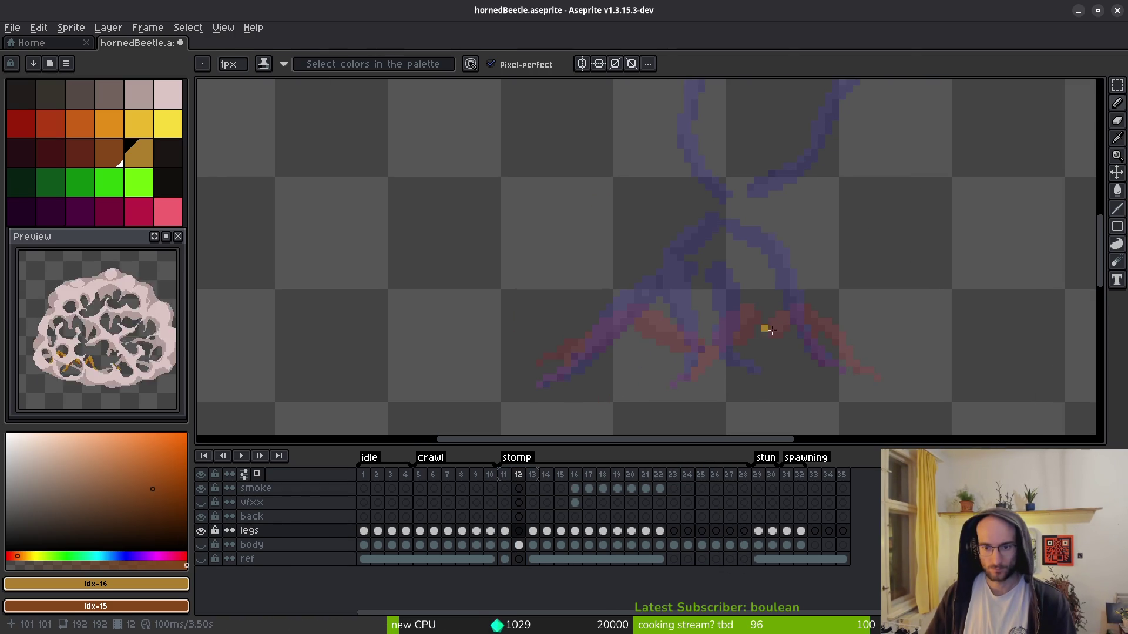
- Compare frame 12 with its neighbours and pencil the first diagonal leg stroke on frame 12
key("alt")
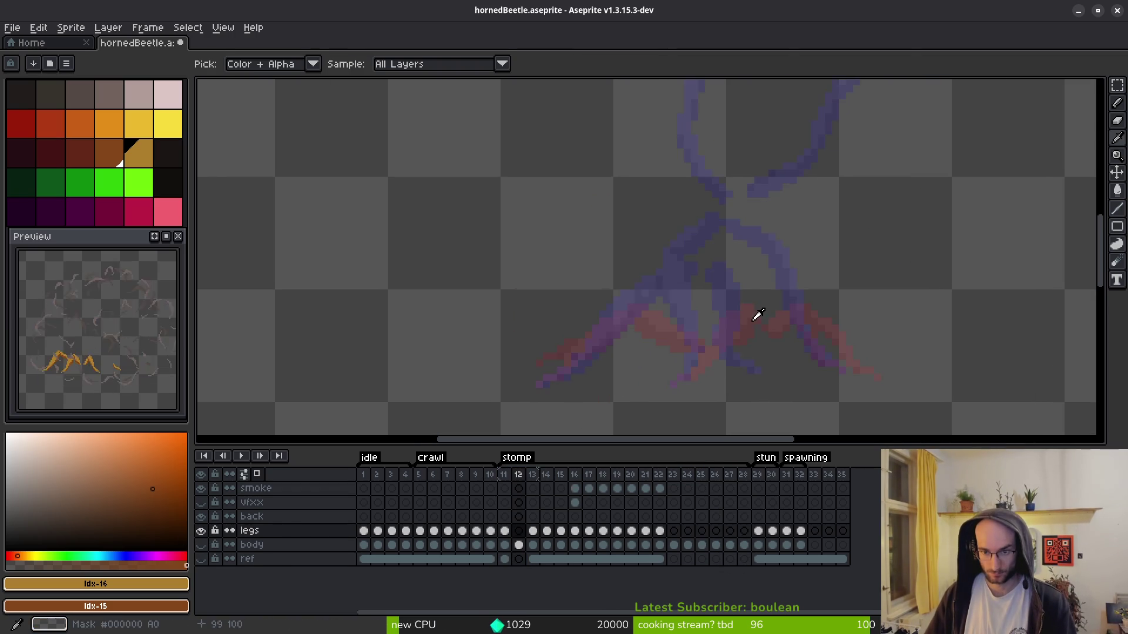
key("Left")
scroll(849, 369, "up", 3)
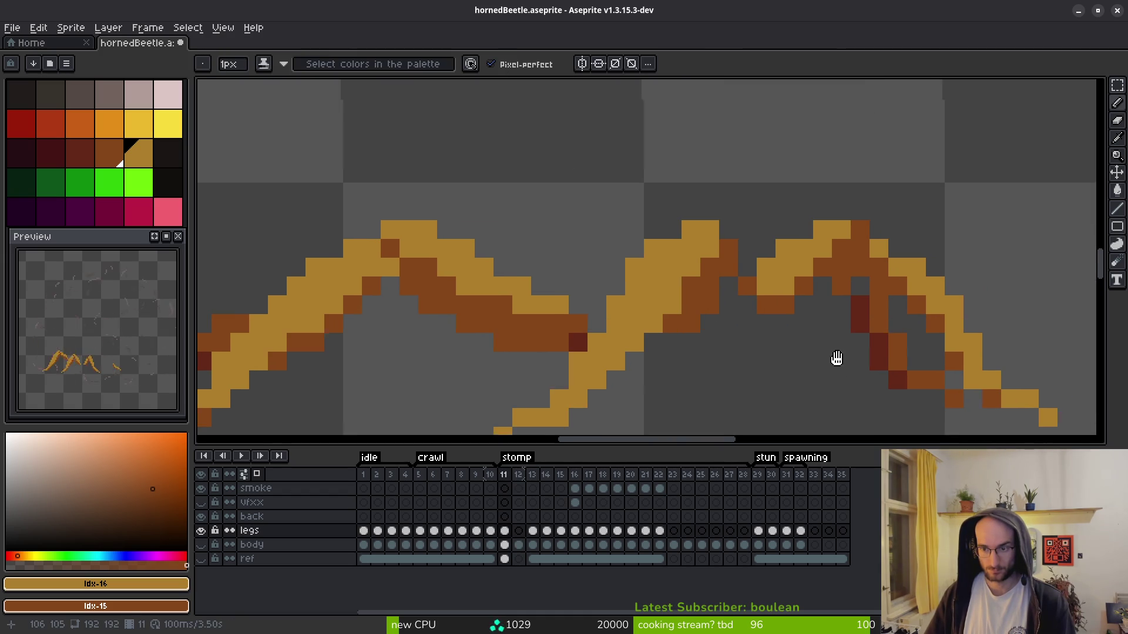
scroll(850, 369, "down", 2)
scroll(492, 373, "up", 1)
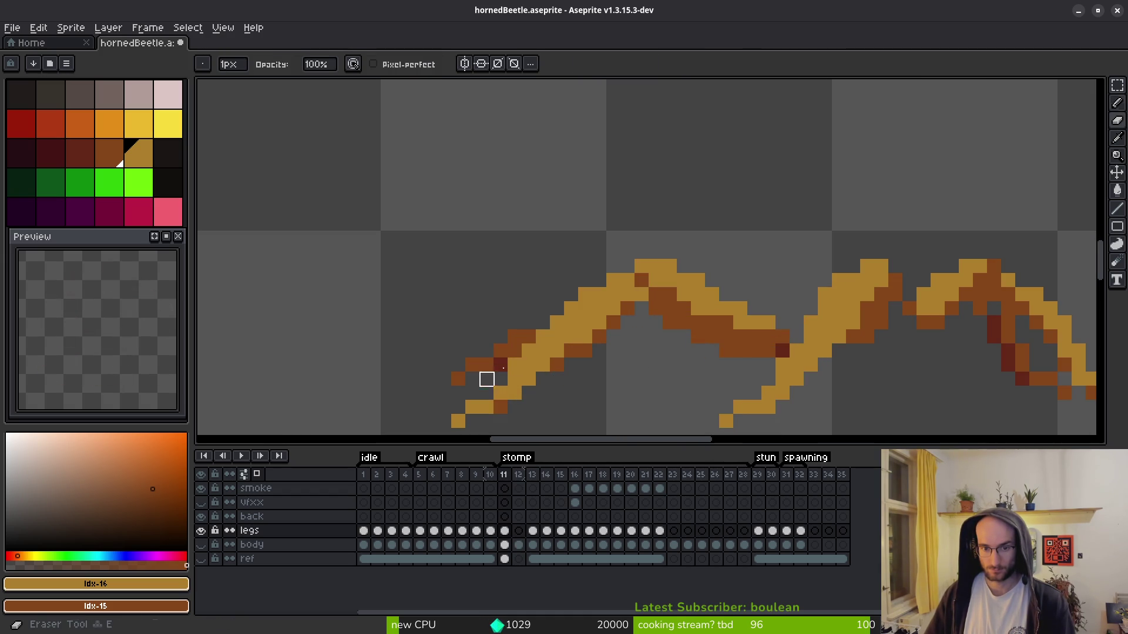
scroll(767, 350, "down", 2)
key("Right")
scroll(792, 325, "up", 1)
scroll(792, 326, "up", 1)
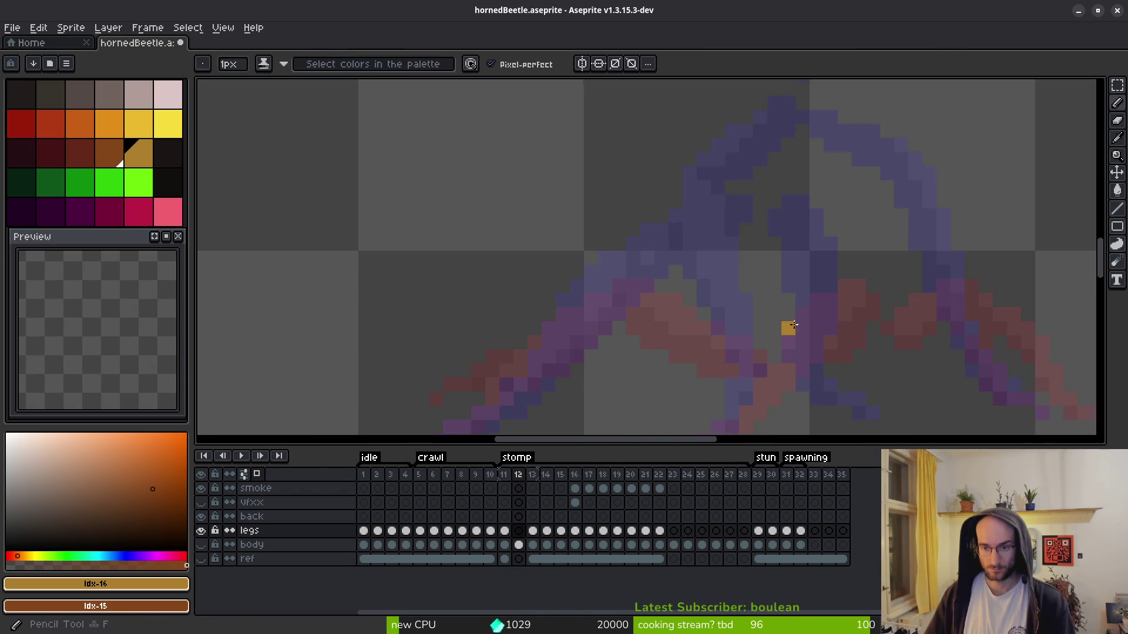
key("Left")
key("Right")
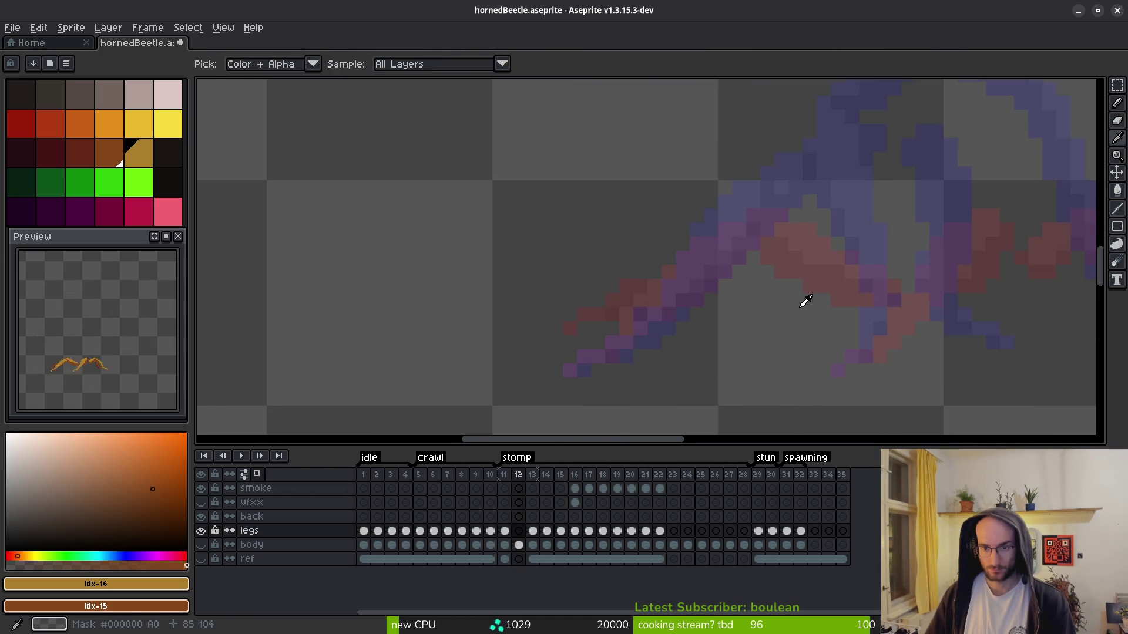
scroll(805, 301, "down", 2)
key("b")
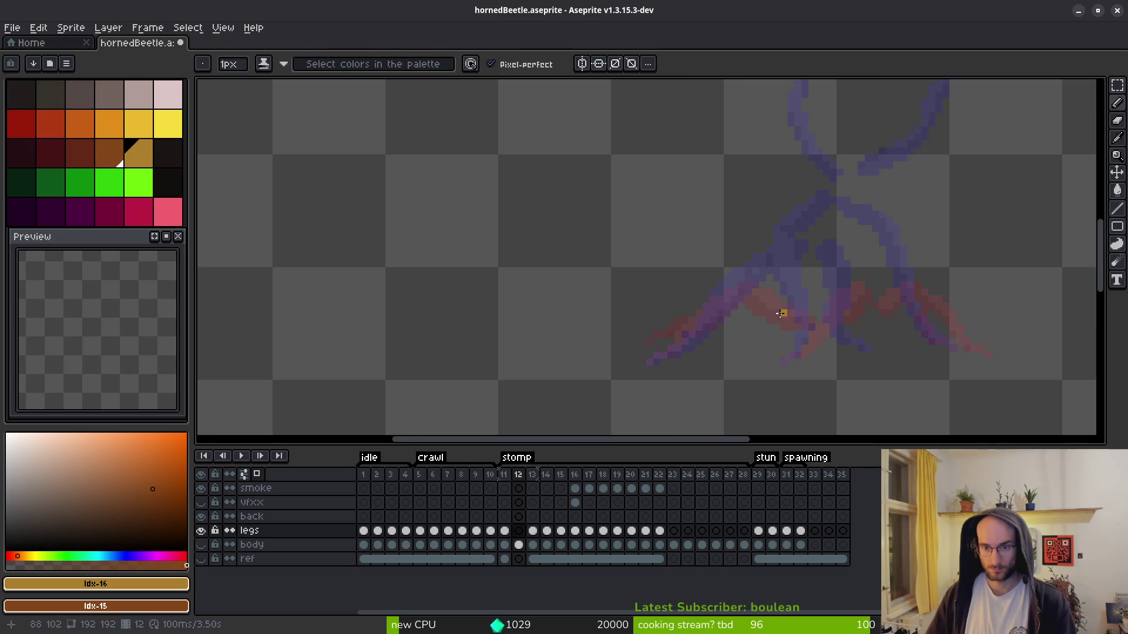
key("Left")
key("i")
key("Right")
key("Right")
key("Left")
key("Left")
key("Right")
key("Right")
key("Left")
key("Left")
key("Right")
key("b")
scroll(797, 294, "up", 2)
left_click_drag(833, 248, 738, 277)
key("ctrl+z")
mouse_move(834, 247)
left_mouse_down()
mouse_move(685, 277)
mouse_move(828, 235)
mouse_move(840, 250)
mouse_move(724, 269)
mouse_move(820, 182)
mouse_move(739, 216)
left_mouse_up()
- Extend the golden leg to its tip and thicken it along its length
left_click(670, 290)
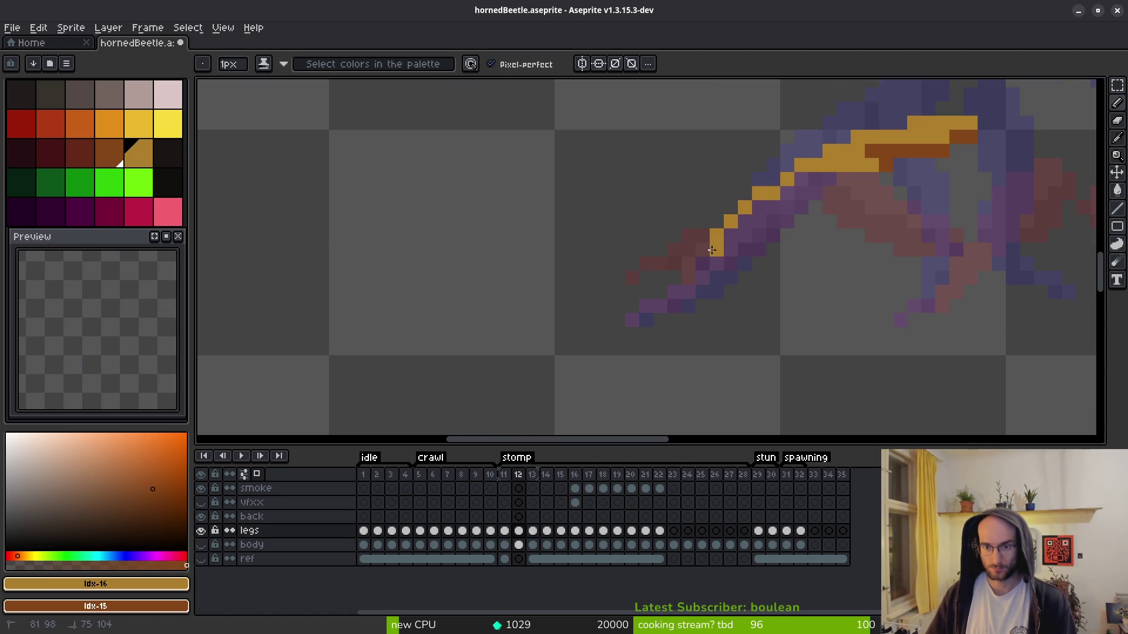
mouse_move(692, 272)
left_mouse_down()
mouse_move(669, 306)
mouse_move(631, 320)
mouse_move(640, 317)
left_mouse_up()
left_click(675, 305)
left_click(689, 291)
mouse_move(703, 278)
left_mouse_down()
mouse_move(816, 178)
mouse_move(775, 224)
left_mouse_up()
mouse_move(703, 291)
left_mouse_down()
mouse_move(704, 263)
mouse_move(776, 176)
mouse_move(811, 160)
left_mouse_up()
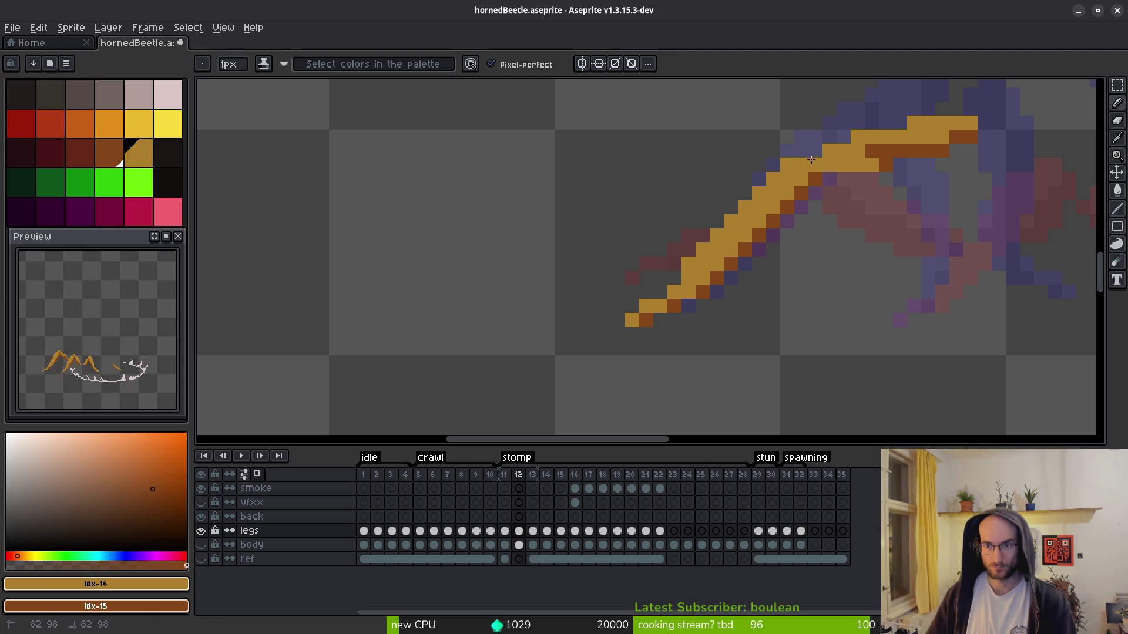
left_click(814, 153)
left_click(816, 178)
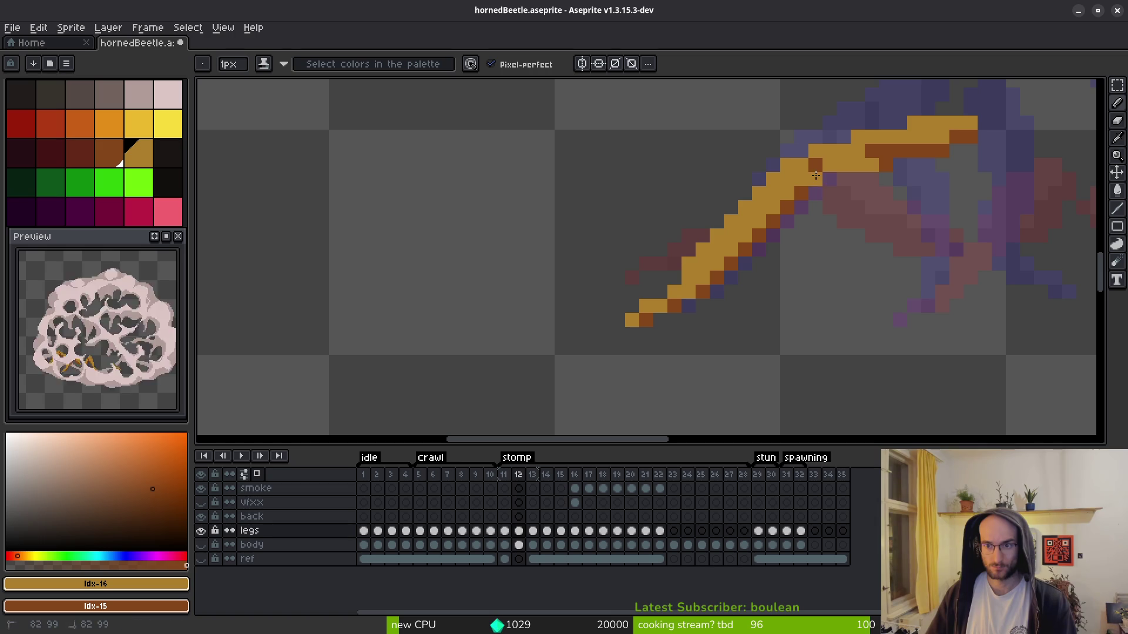
- Shade the golden leg's lower edge dark brown
mouse_move(754, 239)
left_mouse_down()
mouse_move(758, 249)
mouse_move(787, 220)
left_mouse_up()
key("f")
scroll(796, 246, "down", 5)
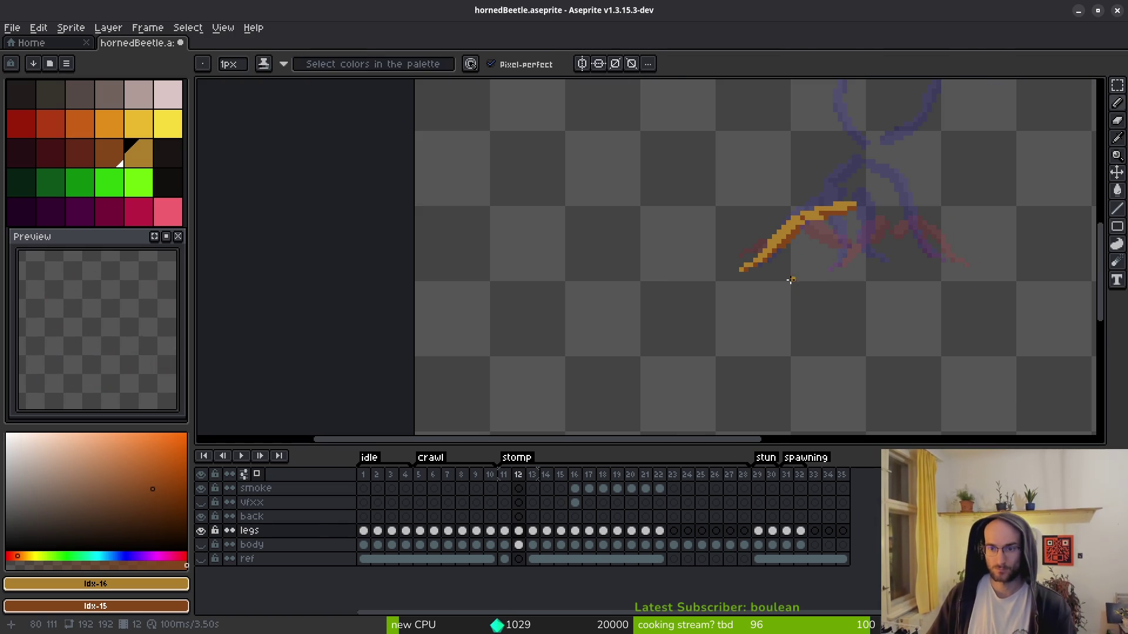
scroll(803, 253, "up", 5)
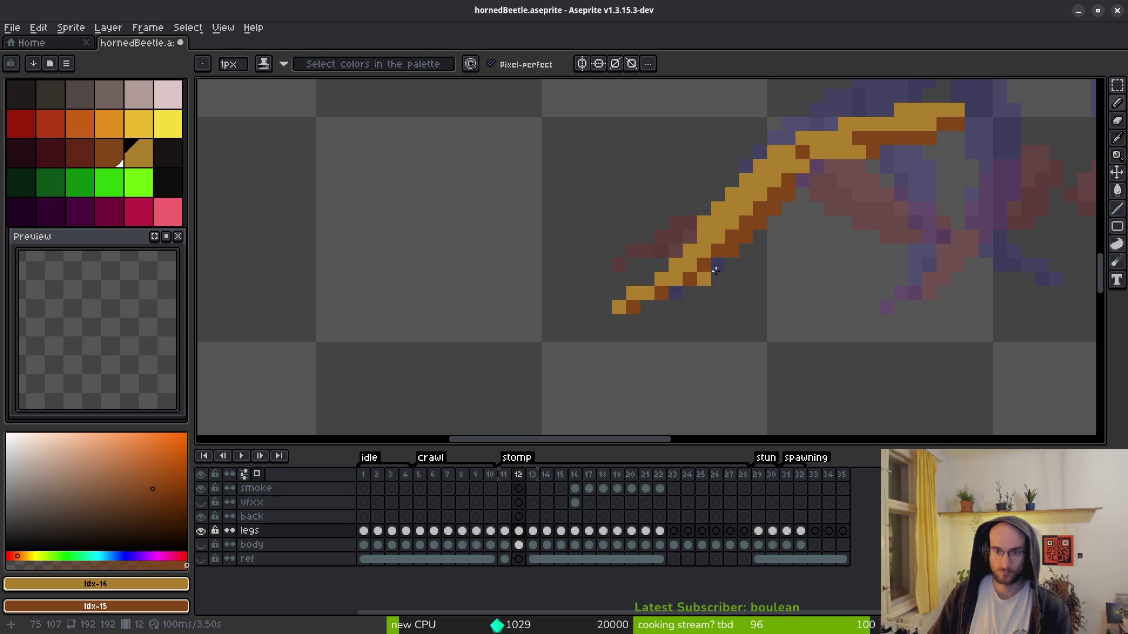
scroll(707, 277, "down", 4)
scroll(777, 304, "up", 3)
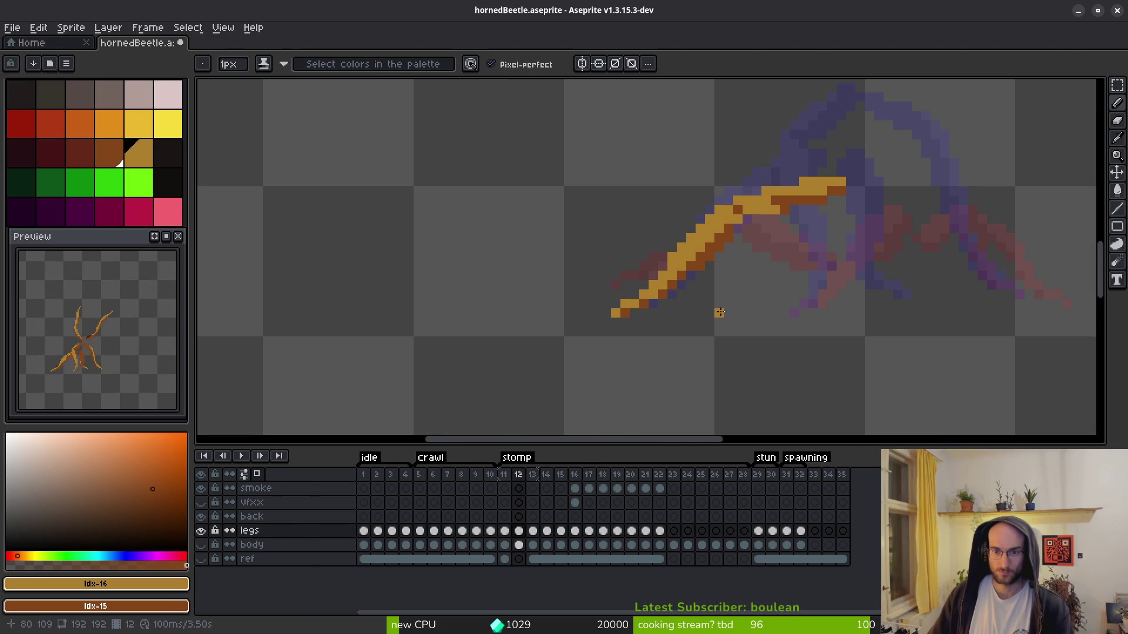
scroll(752, 288, "up", 1)
key("i")
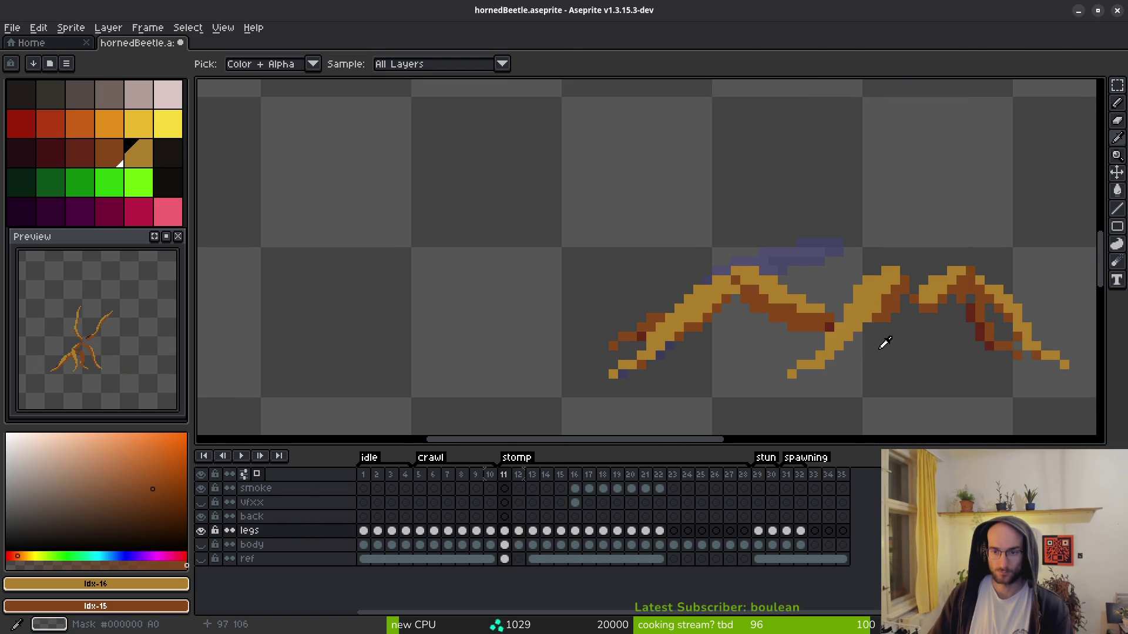
key("b")
scroll(841, 272, "up", 1)
- Repaint leg pixels dark orange on the underside and light orange along the upper row
right_click(828, 252)
right_click(815, 212)
left_click(809, 231)
right_click(815, 231)
right_click(796, 231)
right_click(777, 231)
left_click(796, 250)
right_click(797, 268)
right_click(721, 287)
right_click(740, 287)
right_click(683, 269)
left_click(668, 271)
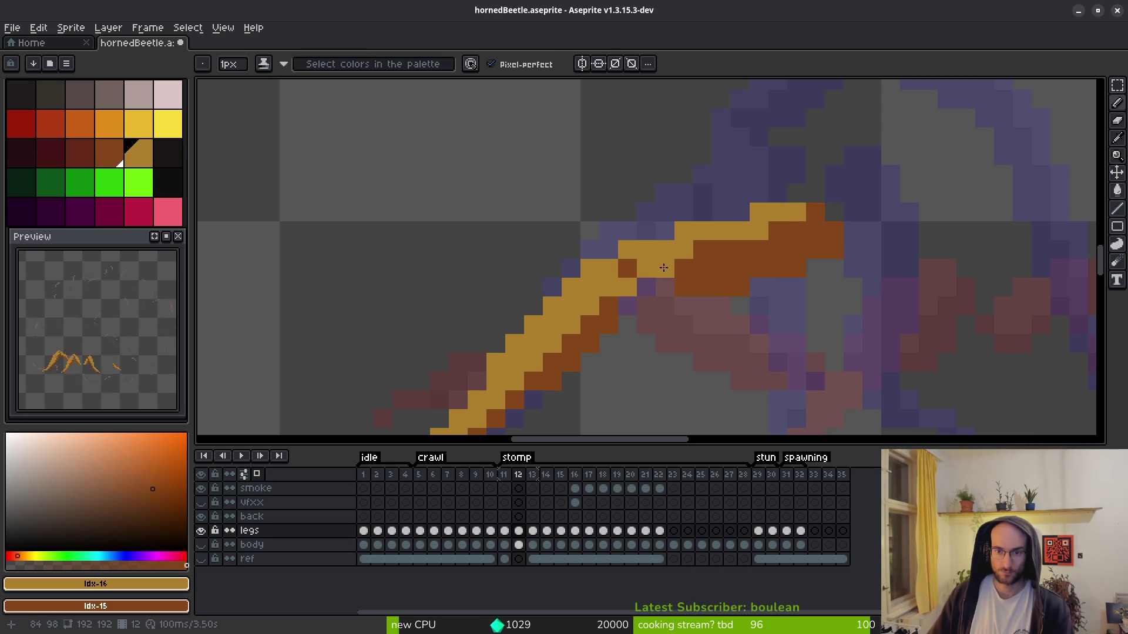
left_click(721, 250)
left_click(759, 250)
left_click(683, 269)
left_click(703, 268)
left_click(668, 264)
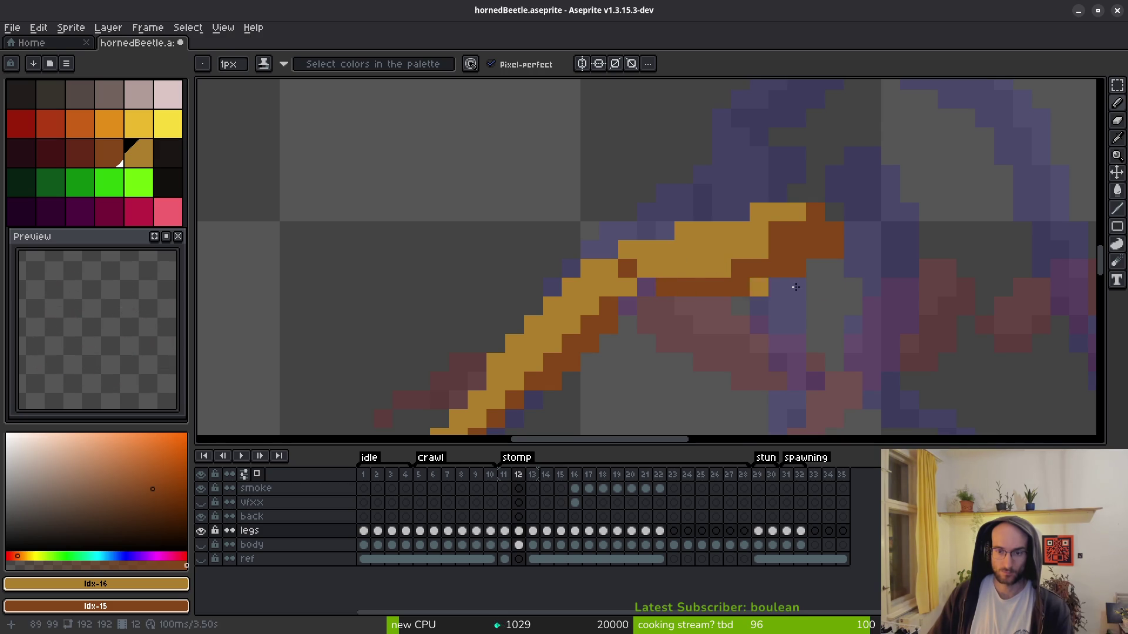
- Erase the stray dark-red pixels on frame 13's right leg
scroll(714, 279, "down", 4)
scroll(822, 323, "down", 2)
key("i")
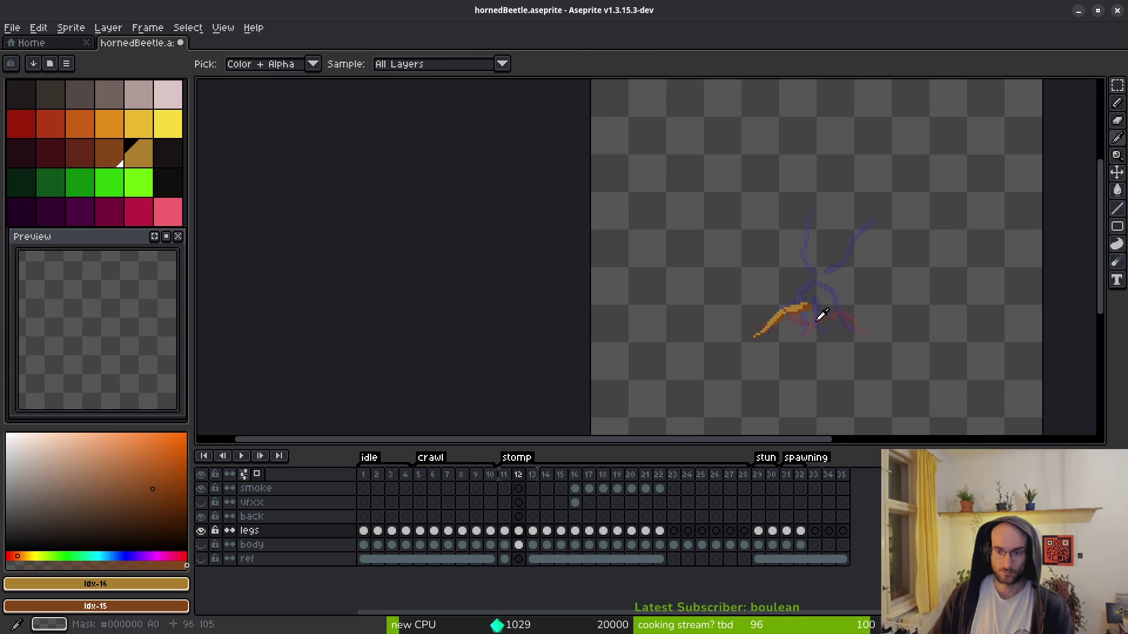
scroll(822, 323, "up", 5)
key("b")
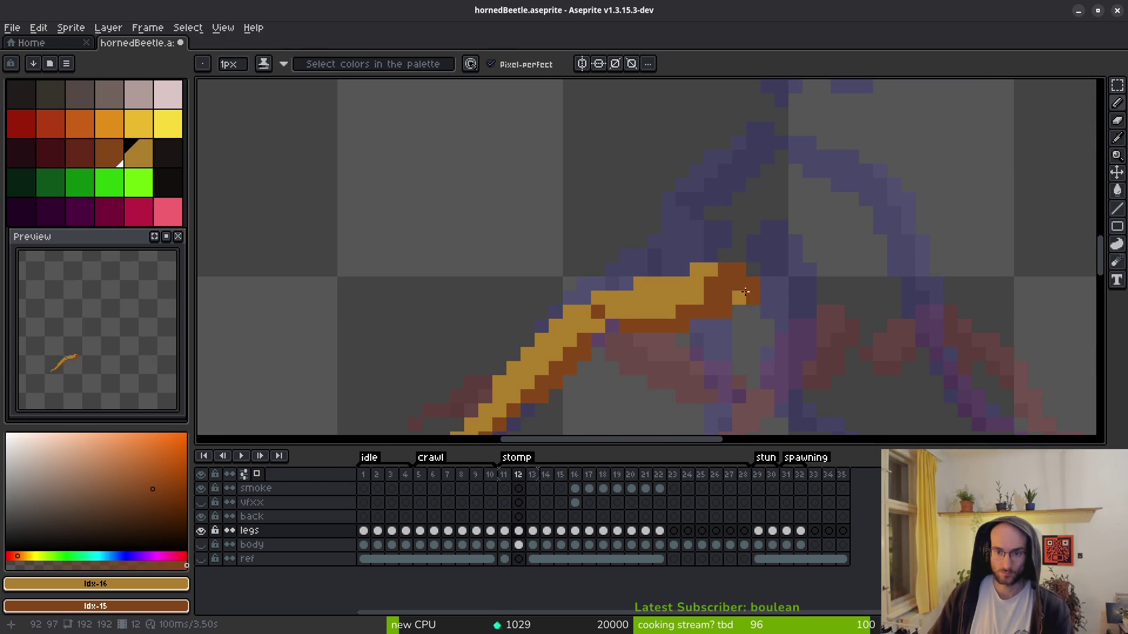
scroll(744, 303, "down", 5)
scroll(732, 276, "up", 5)
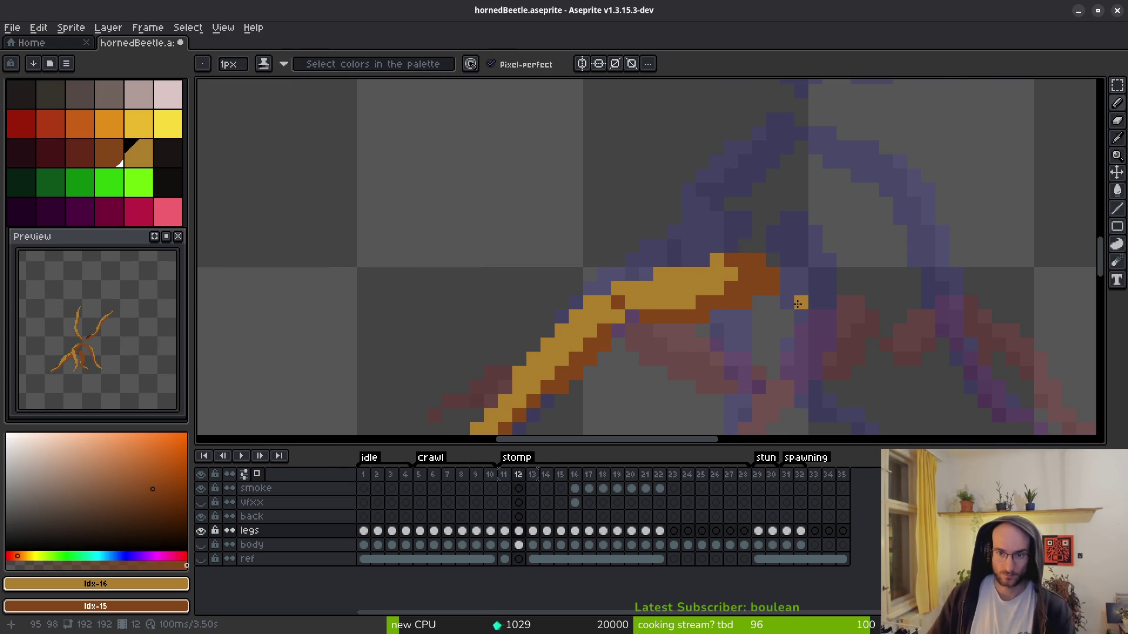
scroll(801, 306, "down", 5)
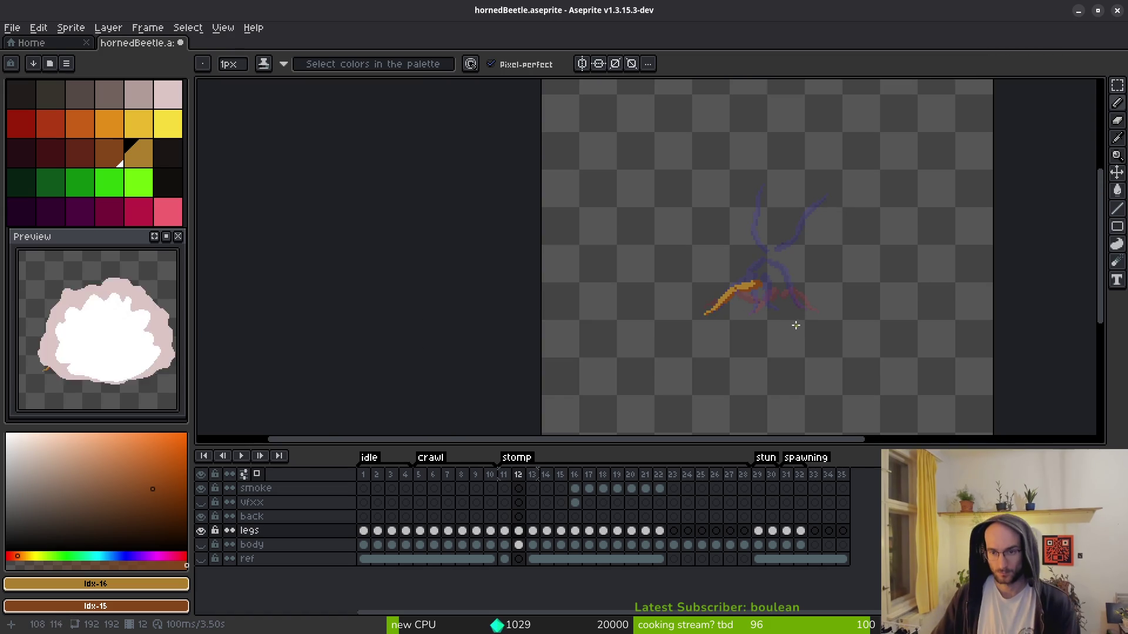
scroll(793, 315, "down", 1)
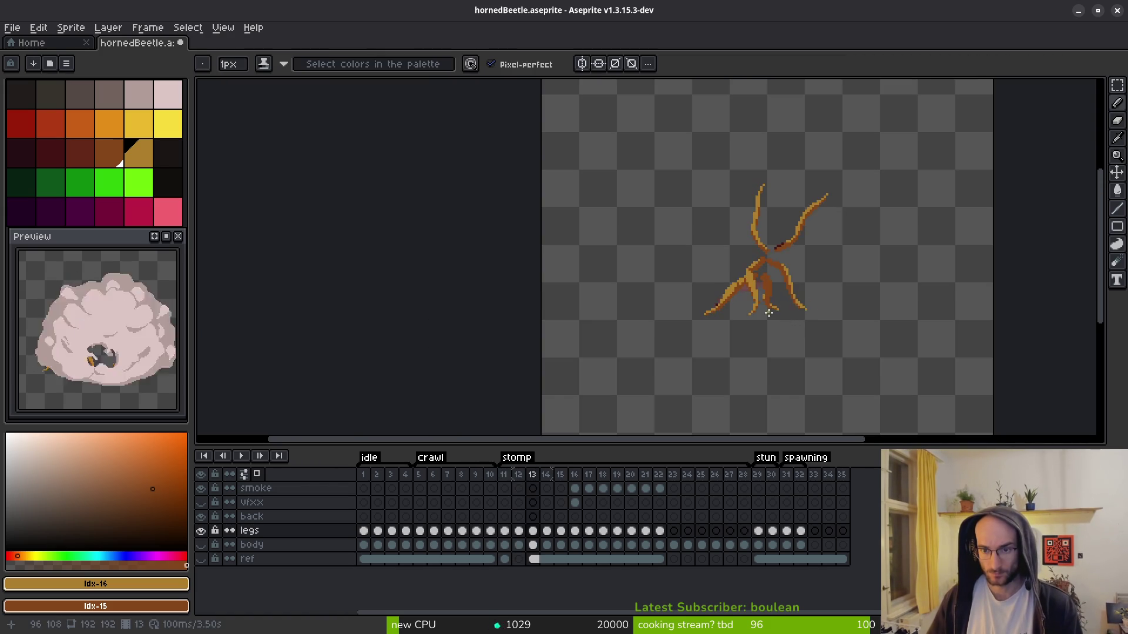
scroll(774, 307, "up", 5)
key("e")
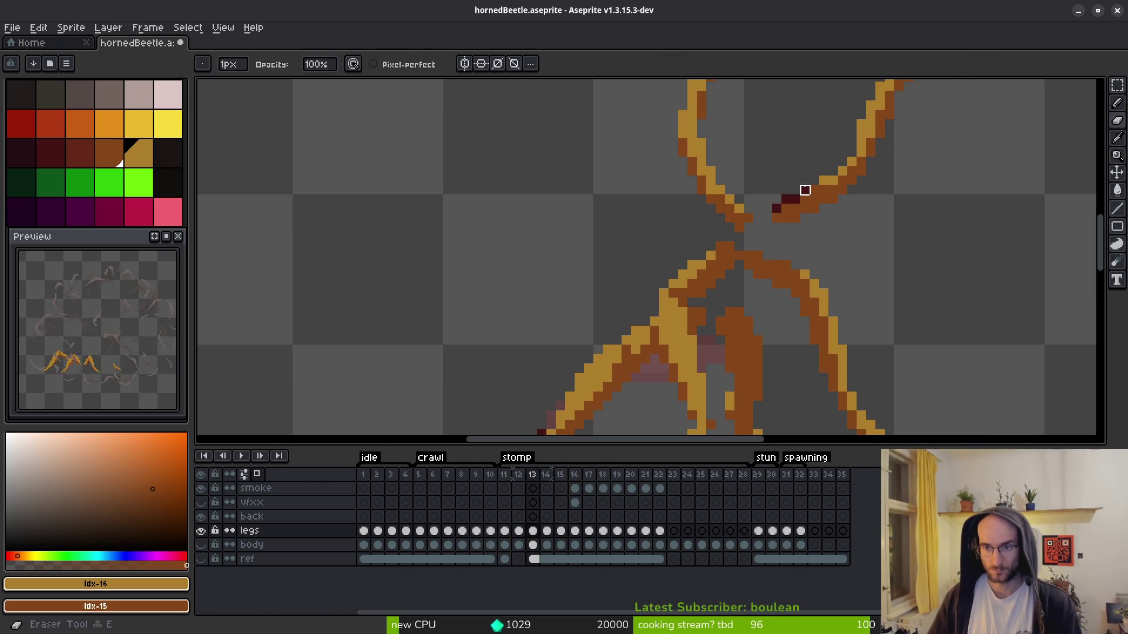
left_click_drag(795, 188, 775, 206)
scroll(729, 353, "down", 1)
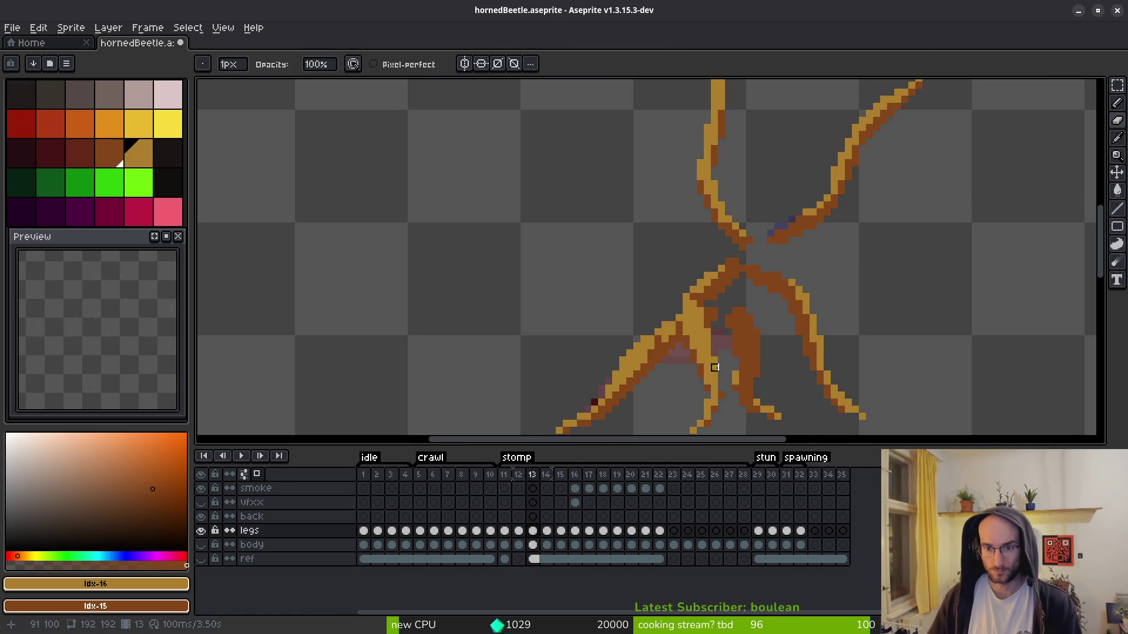
scroll(594, 396, "up", 1)
scroll(609, 390, "down", 1)
- Save hornedBeetle.aseprite with Ctrl+S
key("Right")
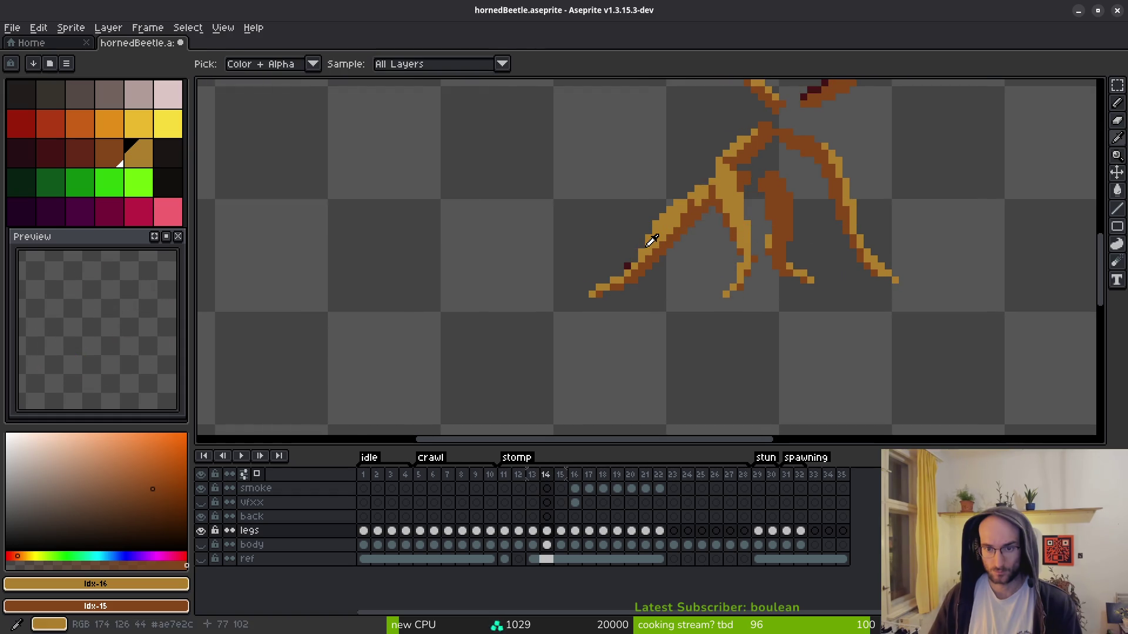
key("Left")
key("i")
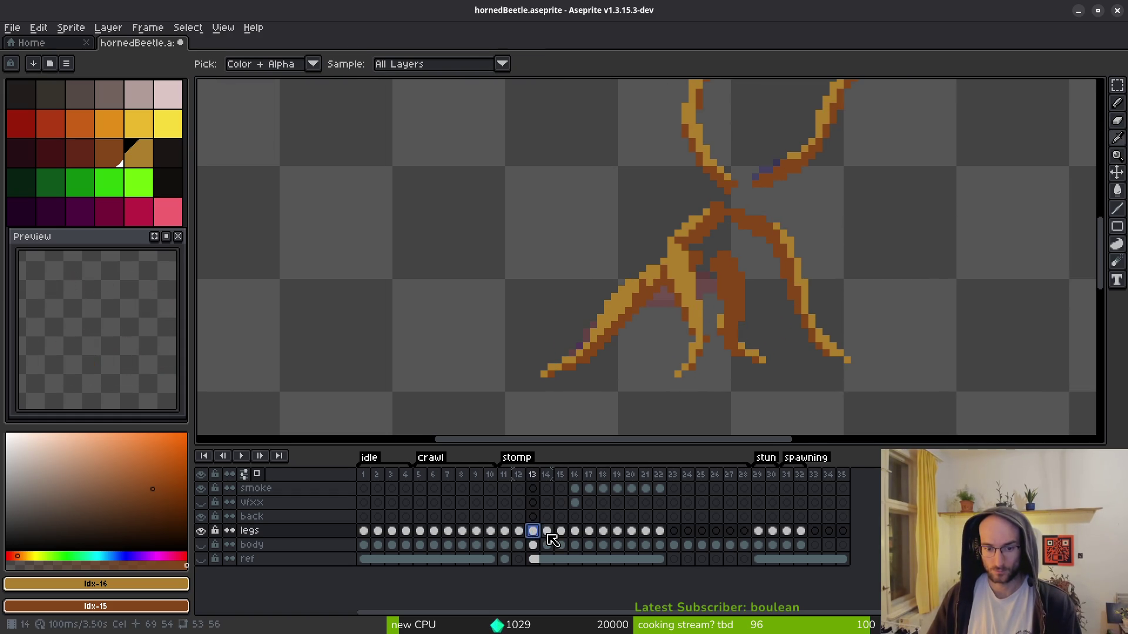
key("ctrl+s")
- Return to frame 12 and flip between frames 11 and 12 to compare the legs
left_click(519, 535)
left_click(519, 545)
key("Right")
key("Left")
key("b")
scroll(776, 346, "up", 2)
scroll(758, 323, "down", 2)
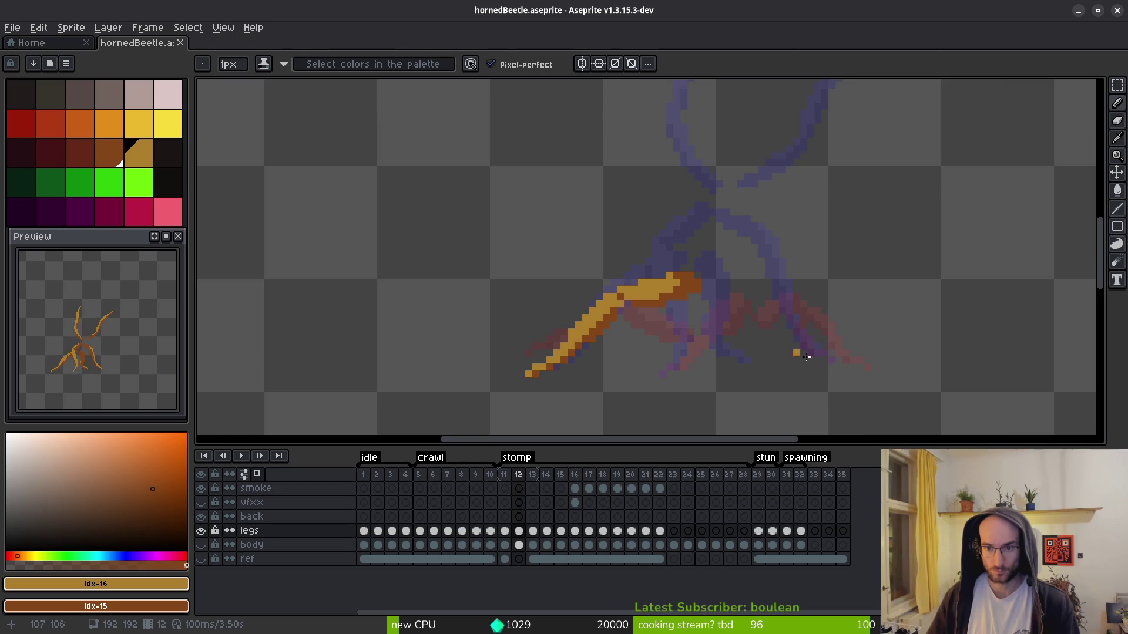
key("i")
key("Left")
key("Right")
key("Left")
key("Right")
key("Left")
left_click_drag(818, 322, 733, 346)
key("Right")
- Show the body layer and compare frame 12's legs against frame 11
key("b")
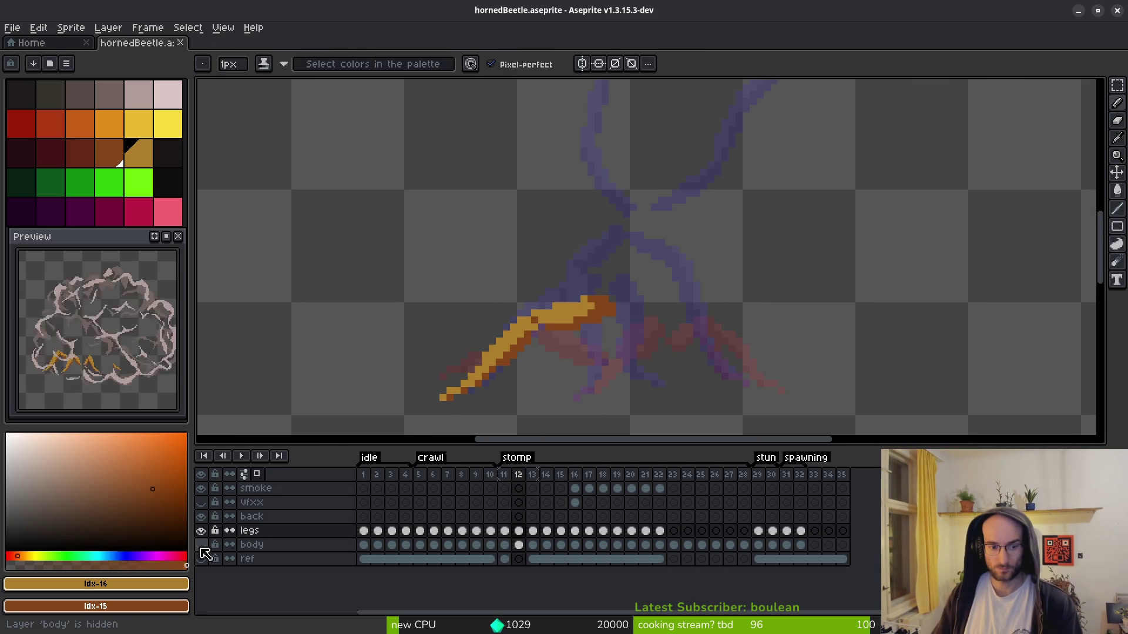
left_click(202, 545)
key("i")
key("Left")
key("Right")
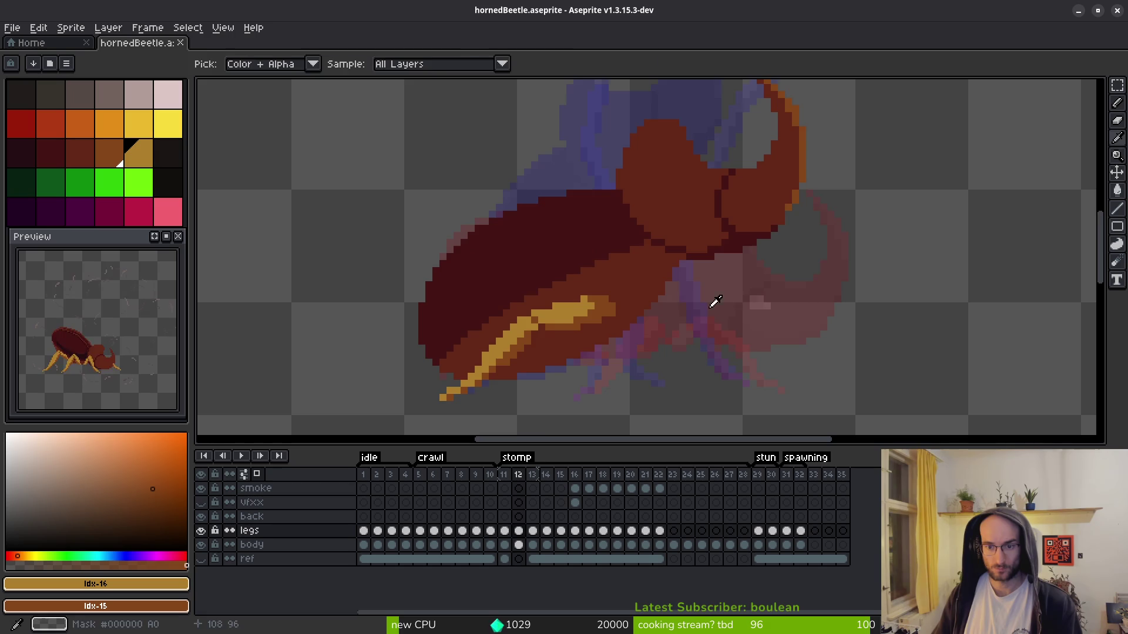
key("b")
scroll(717, 305, "up", 2)
key("i")
scroll(753, 290, "down", 1)
scroll(678, 291, "up", 1)
key("b")
scroll(678, 292, "up", 1)
- Draw golden leg lines over the beetle body, erasing a misplaced yellow stroke
left_click(662, 279)
mouse_move(627, 237)
left_mouse_down()
mouse_move(728, 237)
mouse_move(616, 192)
mouse_move(713, 210)
mouse_move(807, 248)
left_mouse_up()
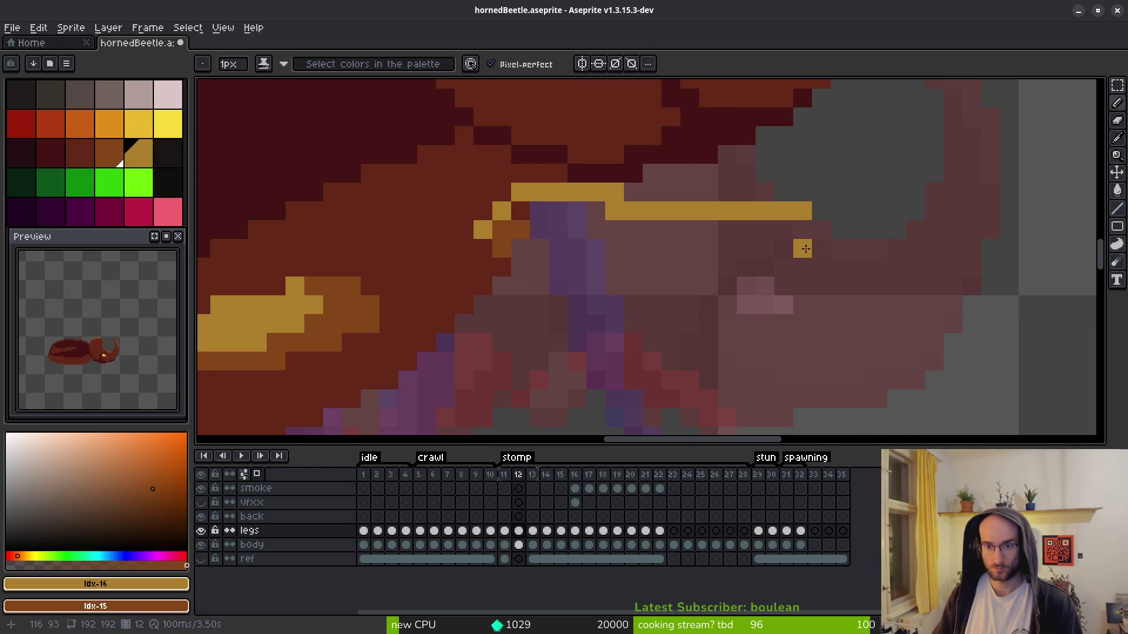
left_click_drag(708, 231, 821, 248)
key("e")
left_click_drag(728, 211, 805, 211)
key("f")
left_click(830, 260)
- Trace the leg's golden outline over the body with yellow pixels along its top edge
scroll(827, 263, "down", 1)
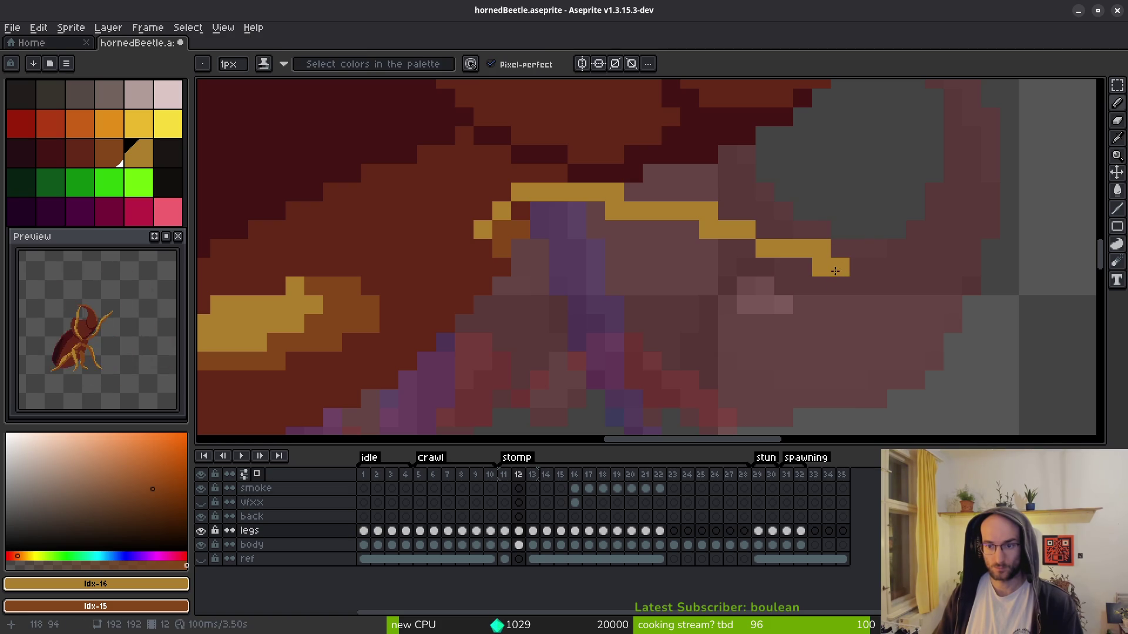
key("e")
scroll(838, 266, "down", 1)
scroll(845, 292, "up", 2)
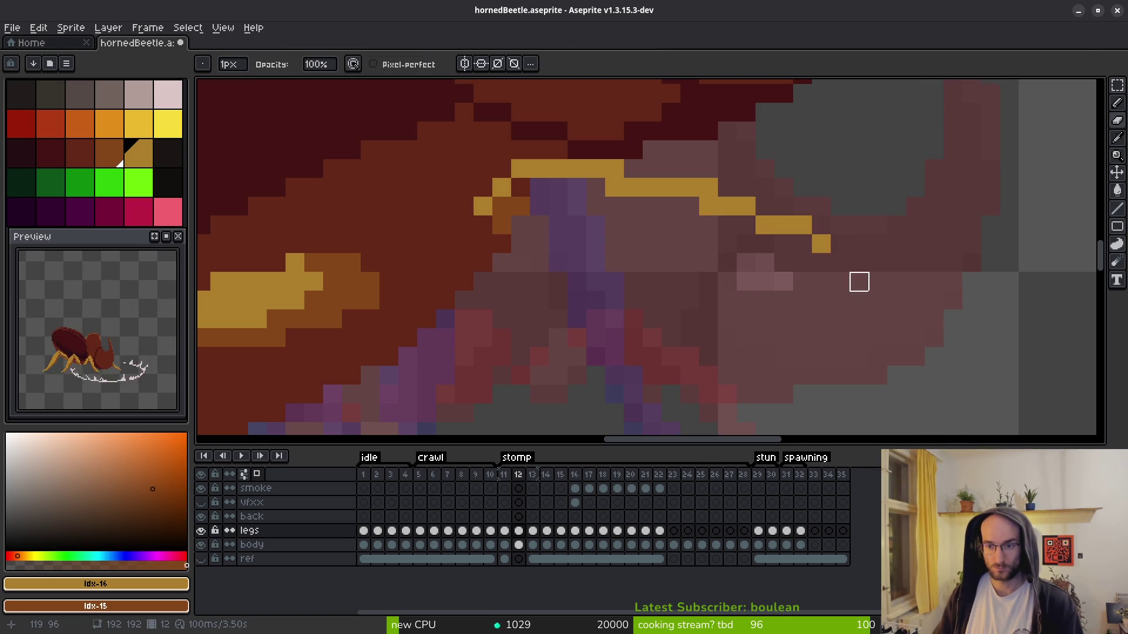
key("b")
left_click(840, 262)
left_click(804, 243)
mouse_move(801, 241)
left_mouse_down()
mouse_move(544, 185)
mouse_move(687, 281)
left_mouse_up()
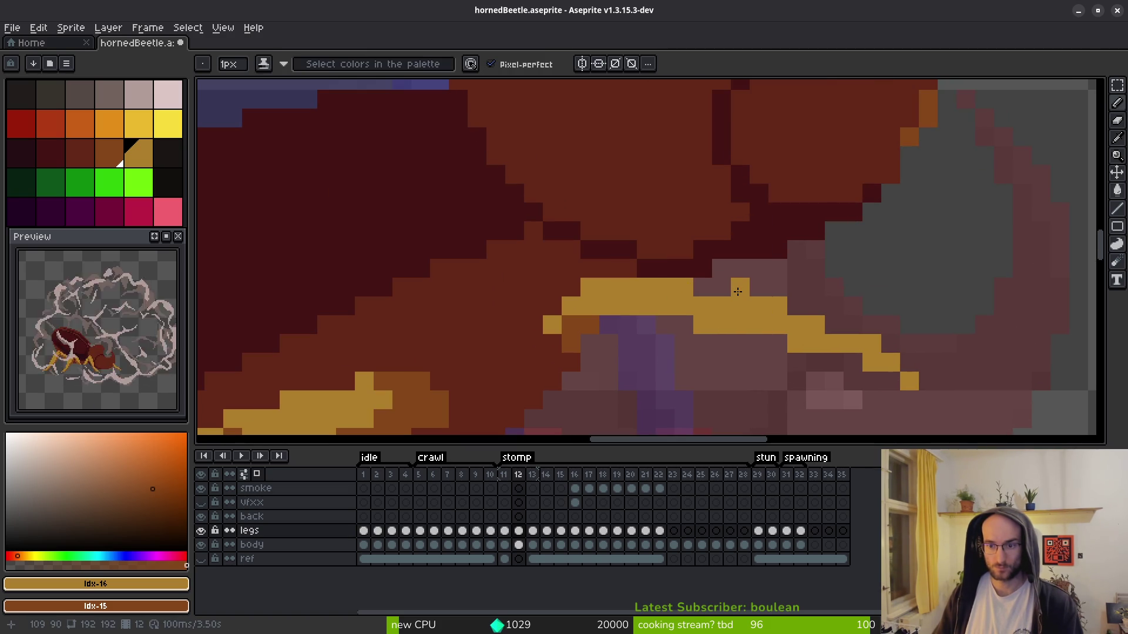
left_click(712, 288)
left_click(834, 325)
left_click(684, 268)
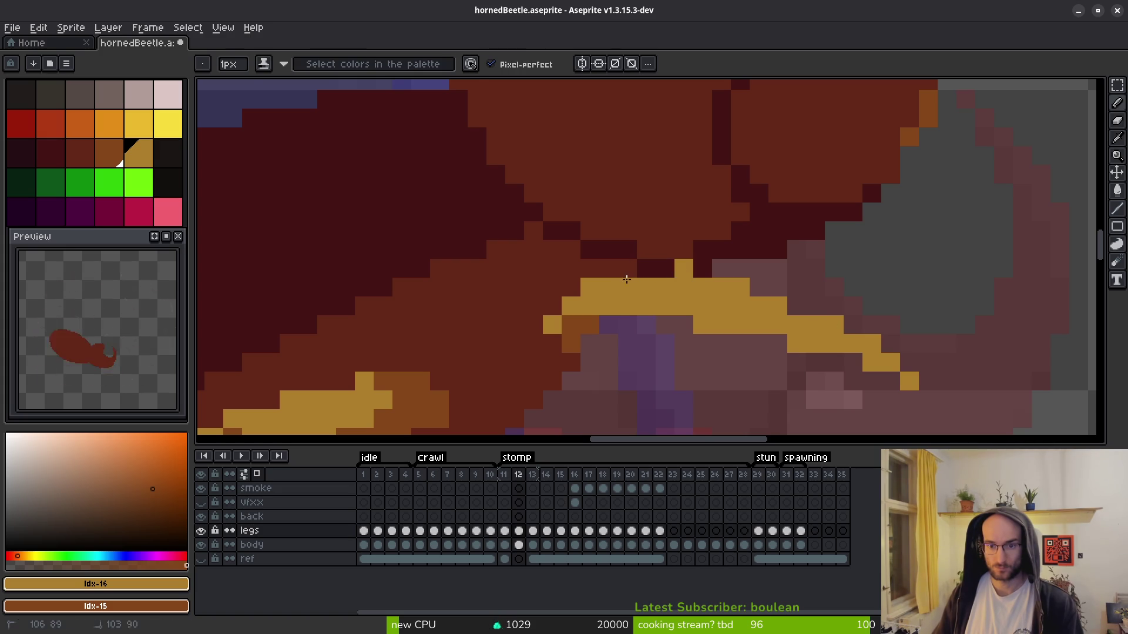
left_click_drag(627, 268, 665, 268)
- Shade pixels in the golden leg band and outline brown, down to the leg tip
right_click(608, 306)
right_click(646, 306)
right_click(664, 306)
right_click(646, 288)
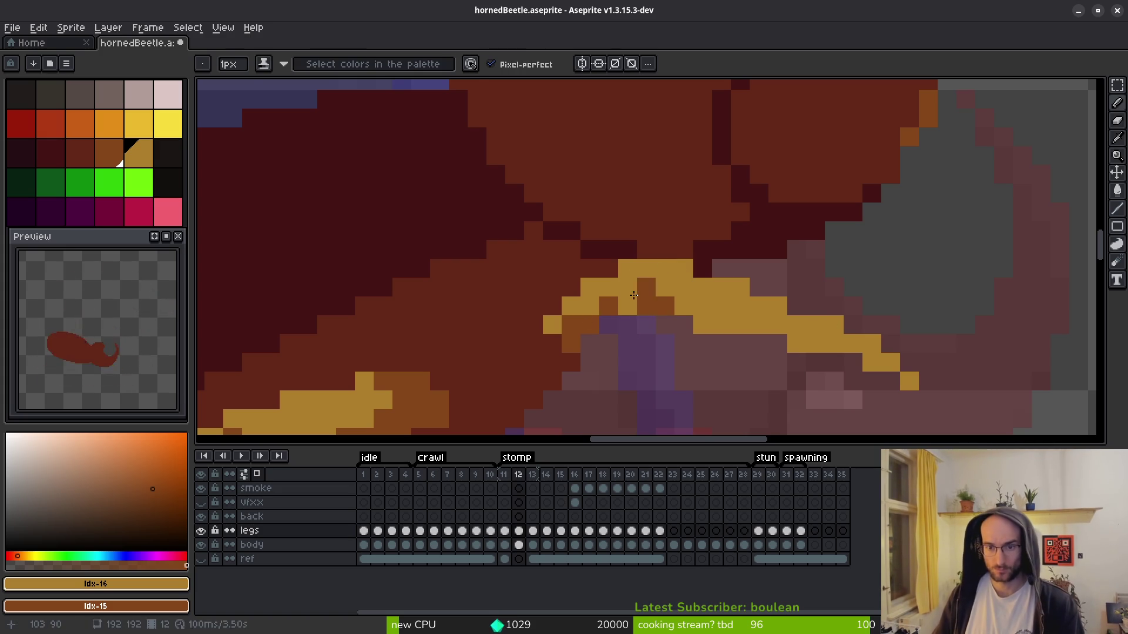
right_click(609, 325)
right_click(628, 325)
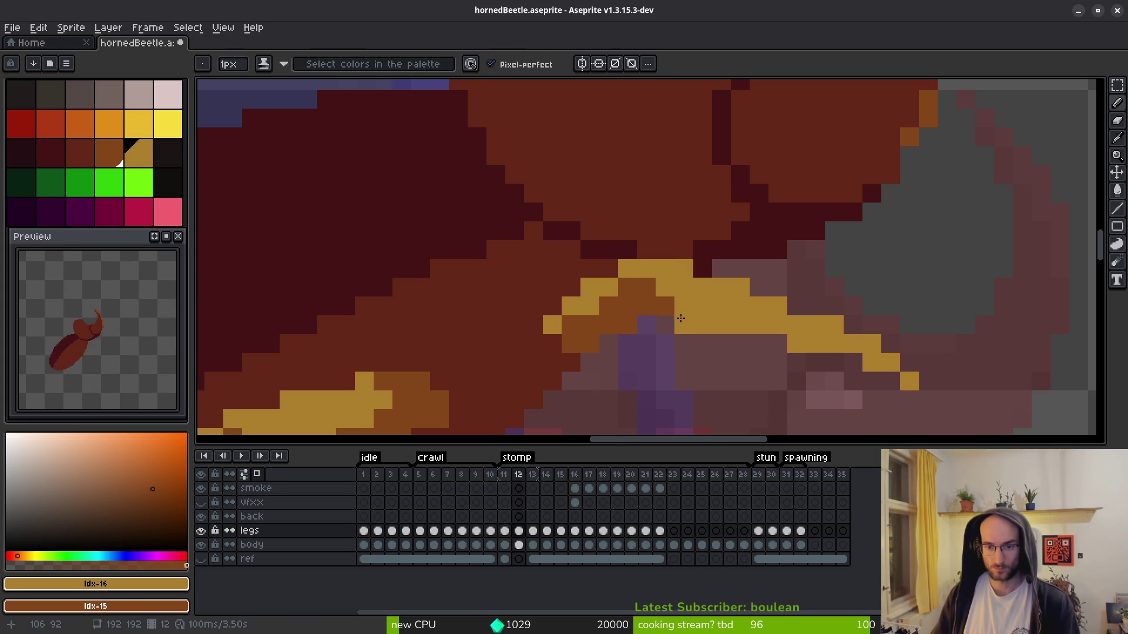
right_click(702, 325)
right_click(722, 324)
right_click(740, 327)
right_click(797, 343)
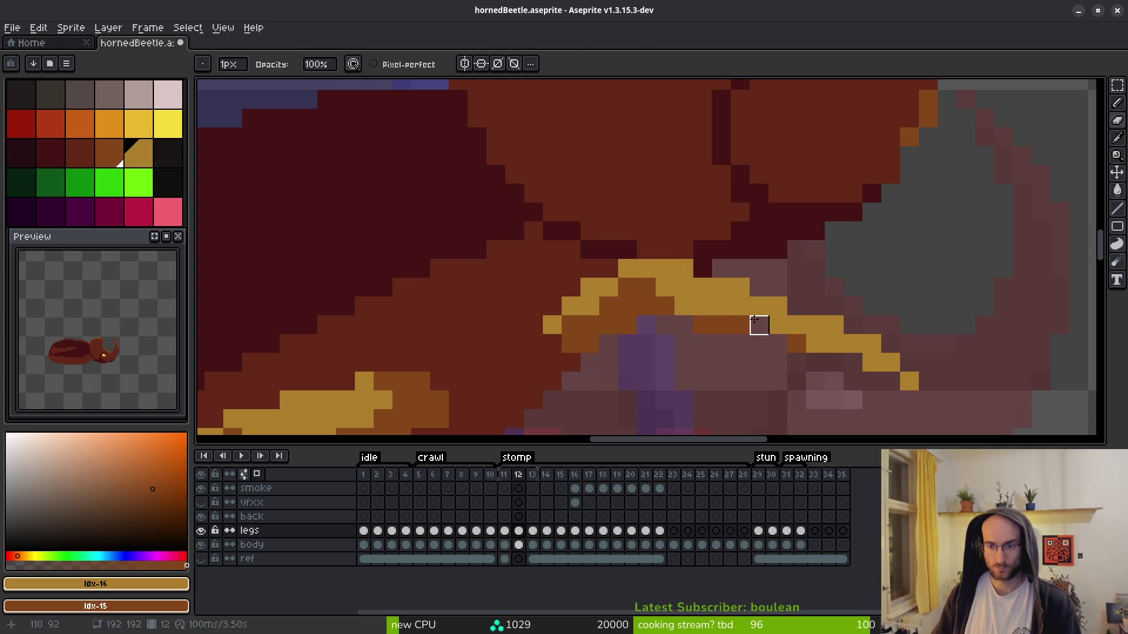
right_click(684, 306)
right_click(703, 326)
right_click(778, 344)
left_click(853, 357)
right_click(853, 357)
- Darken more pixels along the golden band and undo a stray golden pixel
scroll(911, 369, "down", 4)
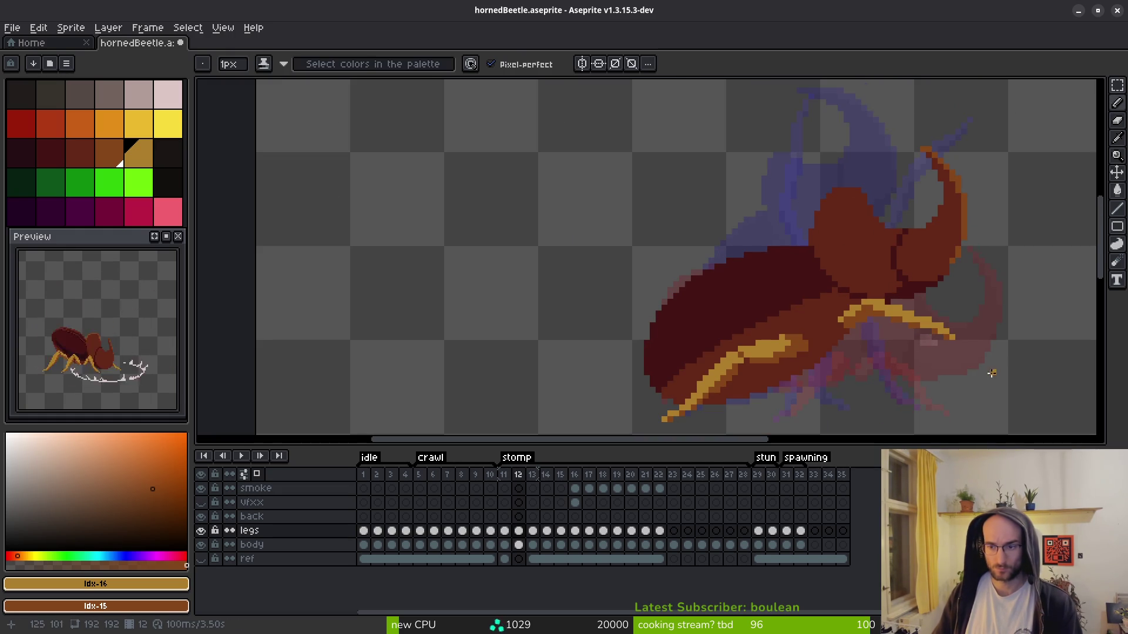
scroll(963, 368, "up", 4)
key("e")
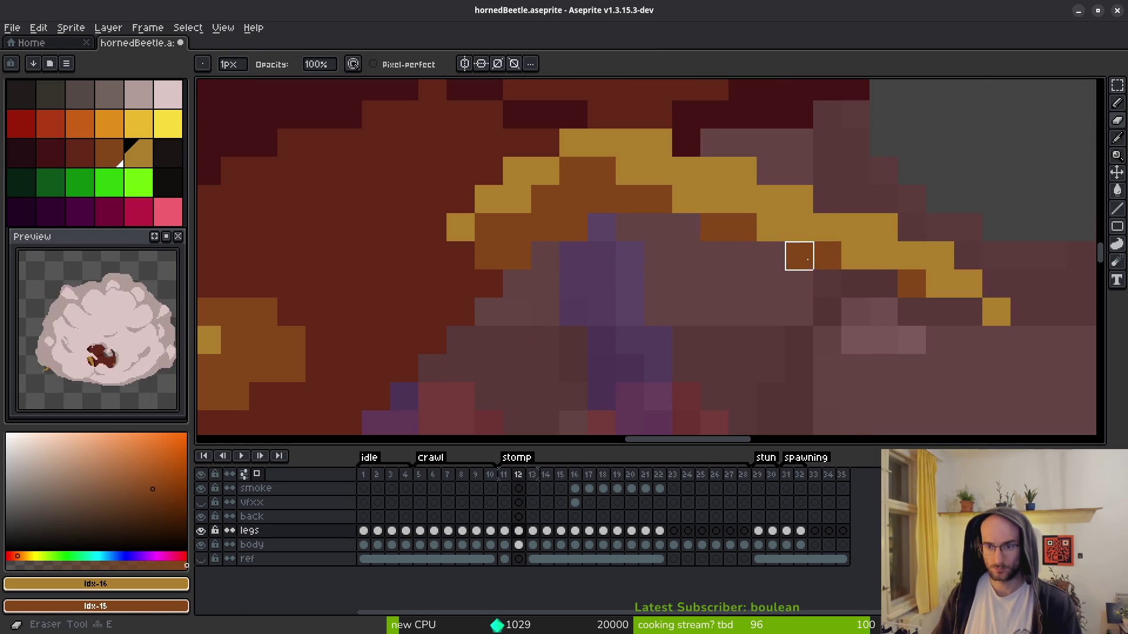
key("b")
right_click(686, 199)
right_click(770, 227)
scroll(801, 284, "down", 4)
scroll(688, 233, "up", 4)
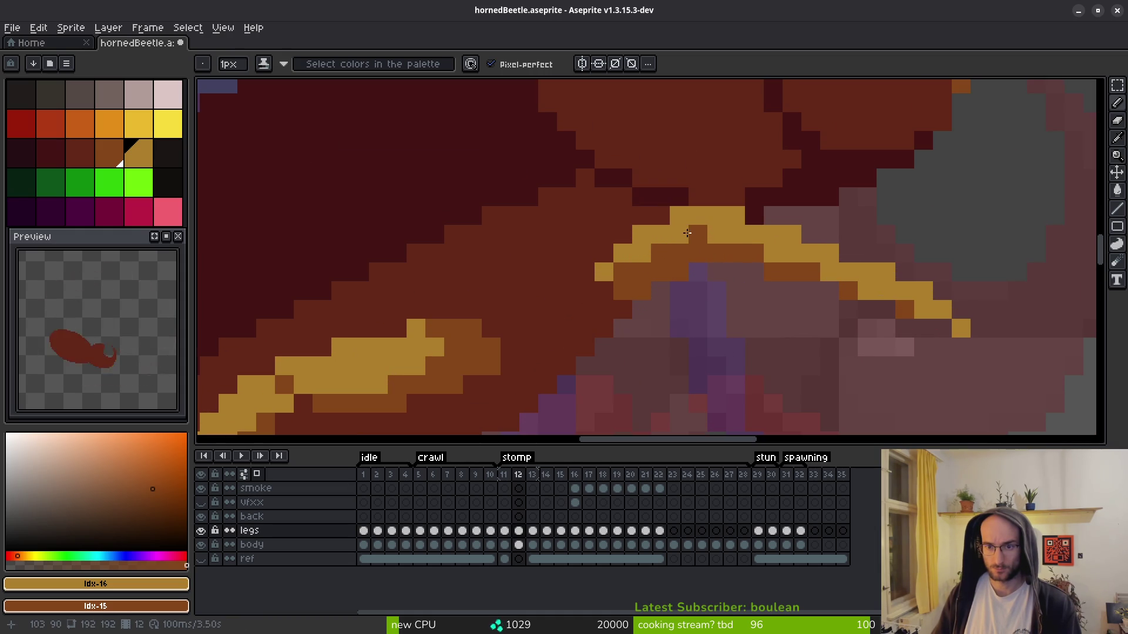
mouse_move(726, 250)
left_mouse_down()
mouse_move(683, 254)
mouse_move(816, 271)
left_mouse_up()
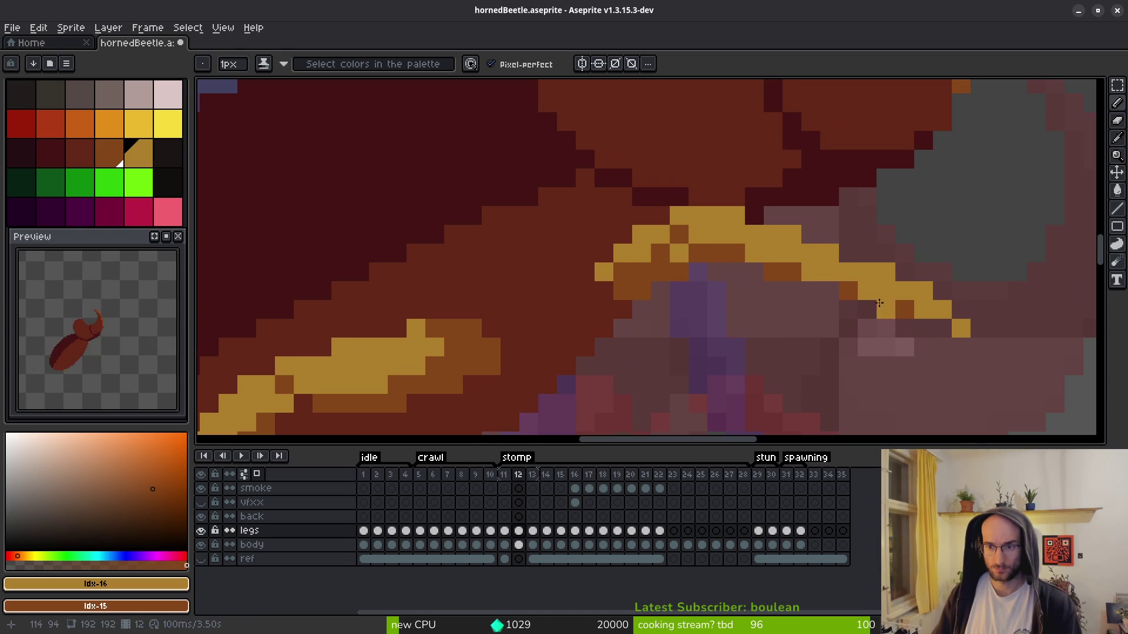
scroll(884, 301, "down", 4)
scroll(765, 327, "up", 4)
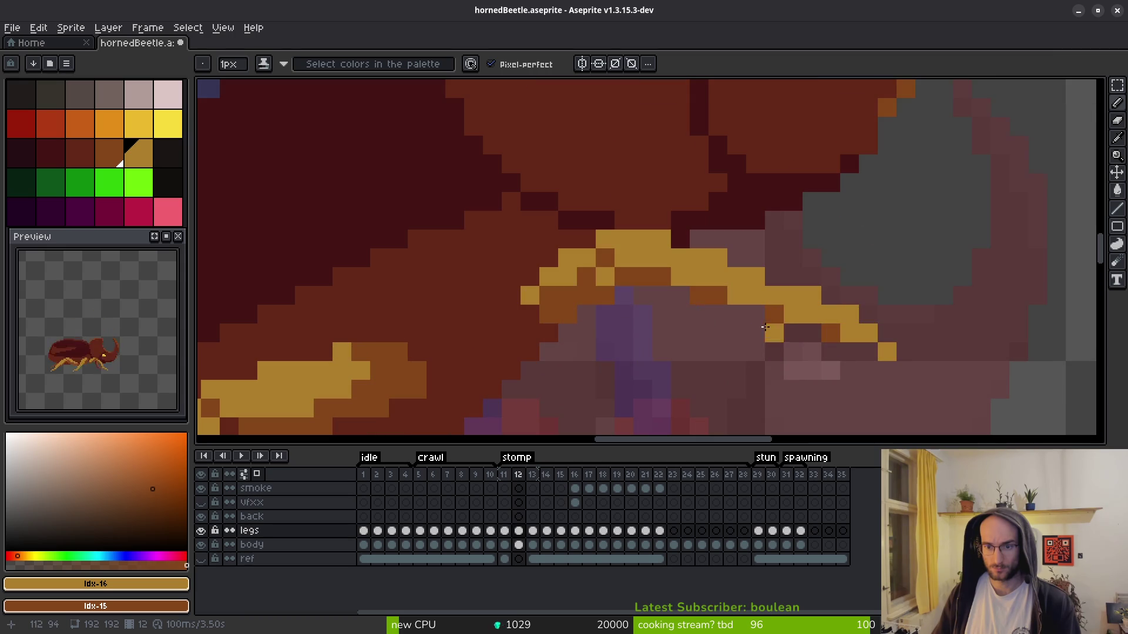
left_click_drag(593, 271, 632, 305)
left_click(586, 275)
key("ctrl+z")
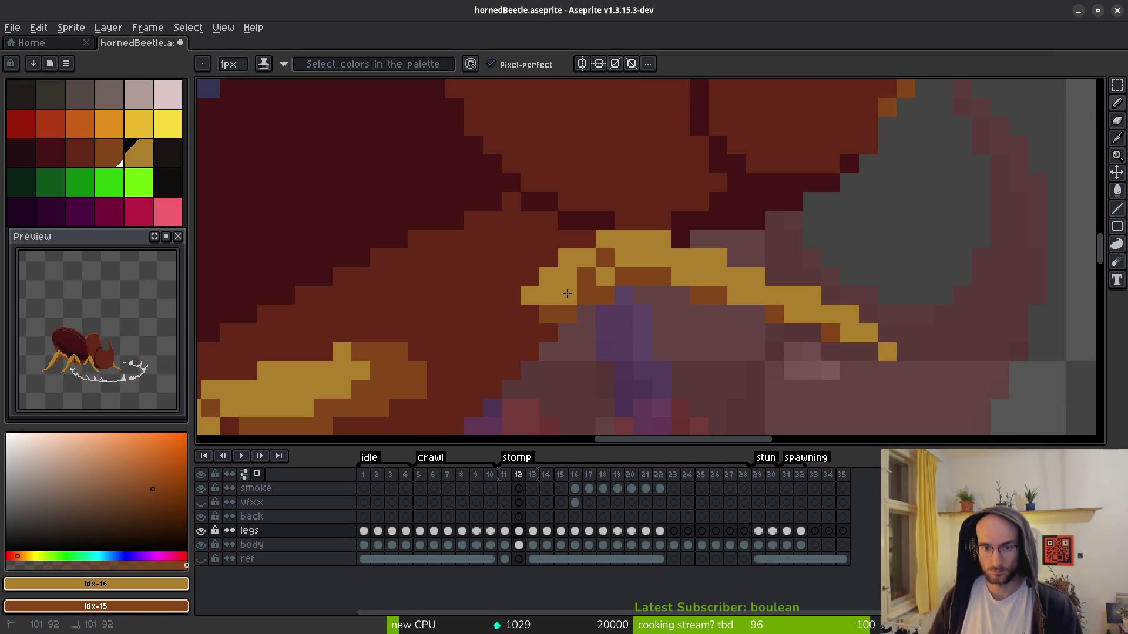
scroll(650, 393, "down", 4)
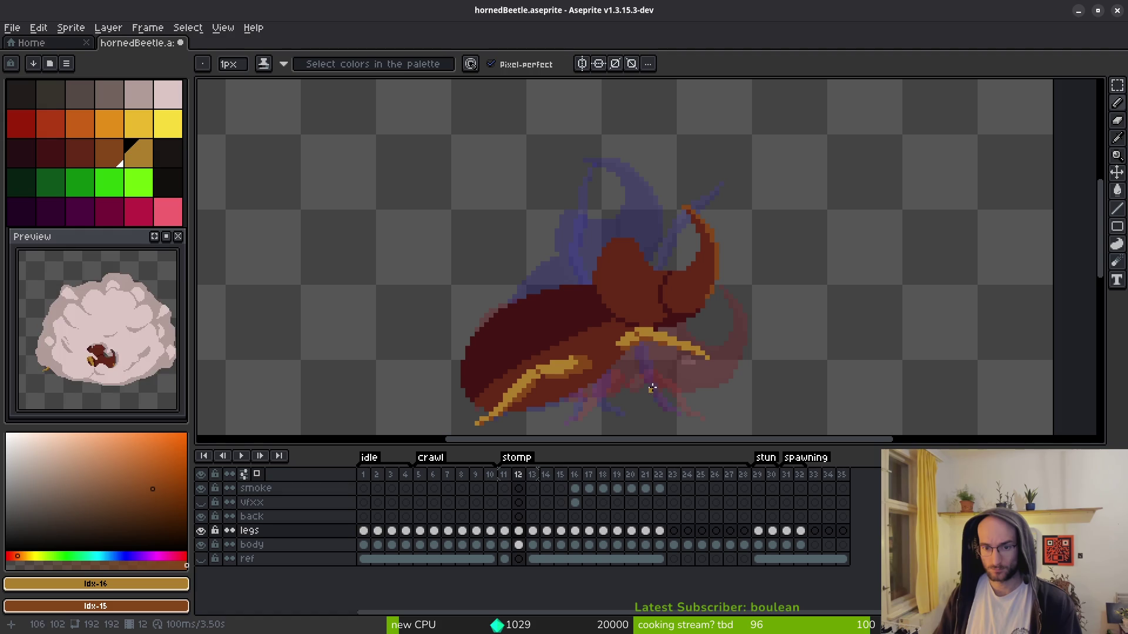
- At the right leg tip, turn a pixel dark brown and add golden pixels below it
scroll(661, 374, "down", 2)
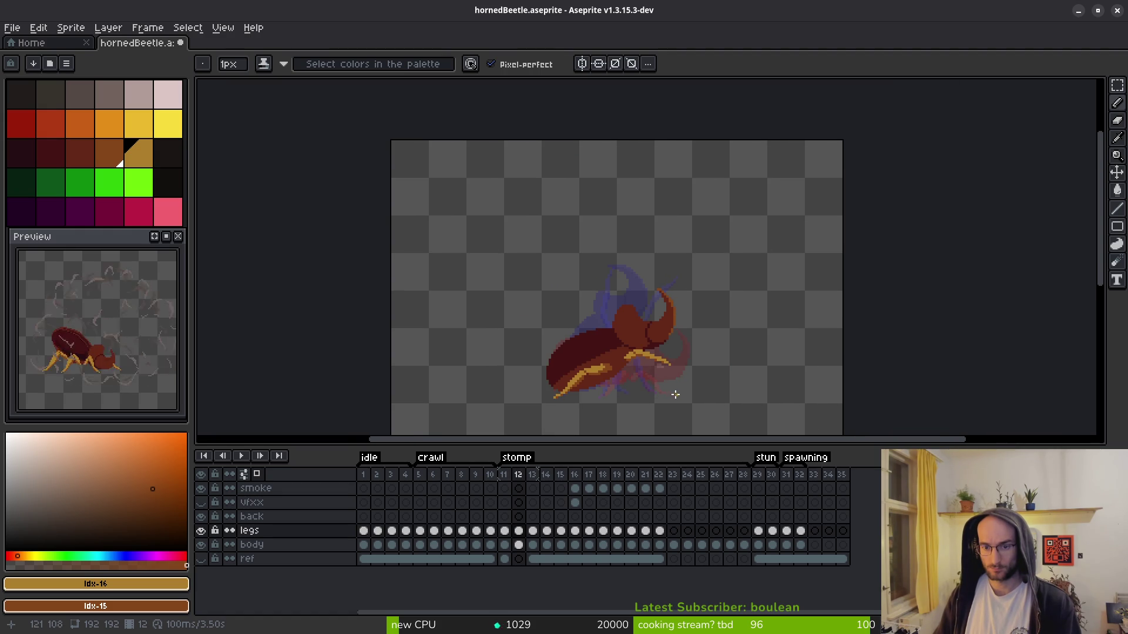
scroll(676, 395, "up", 3)
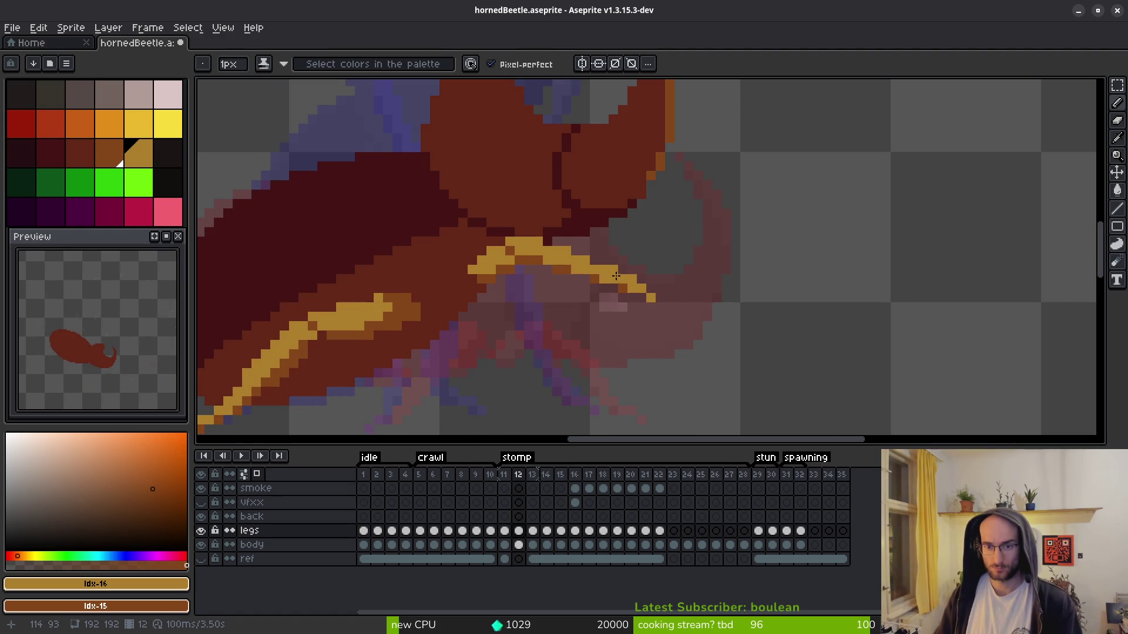
scroll(683, 315, "down", 3)
scroll(683, 356, "up", 4)
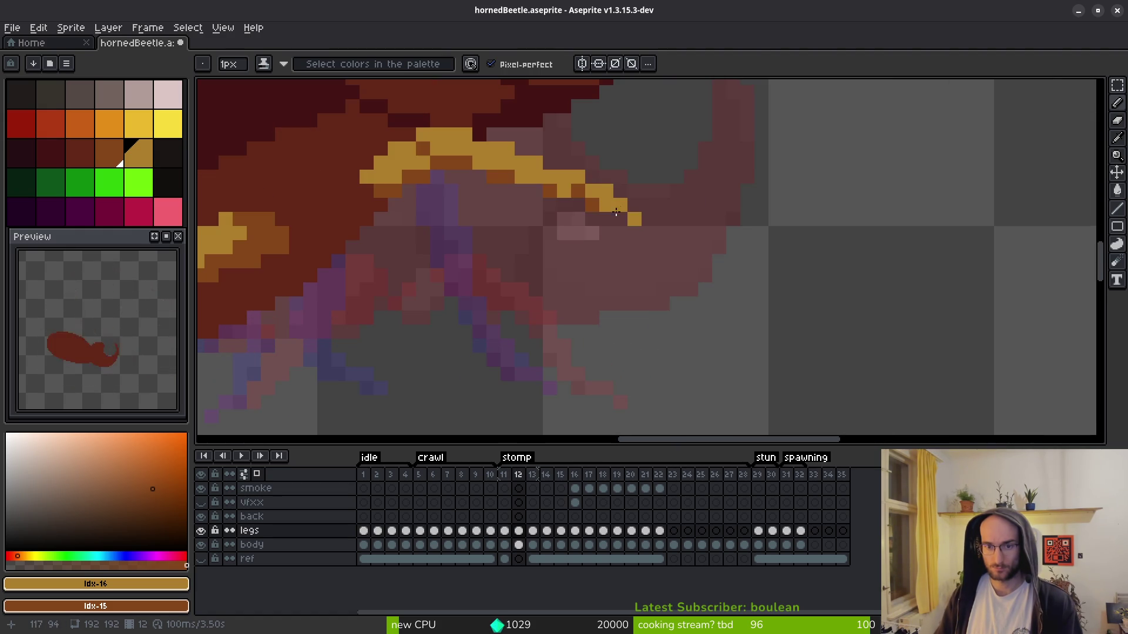
scroll(660, 307, "down", 3)
scroll(589, 229, "up", 3)
scroll(675, 309, "up", 2)
right_click(594, 175)
left_click(608, 224)
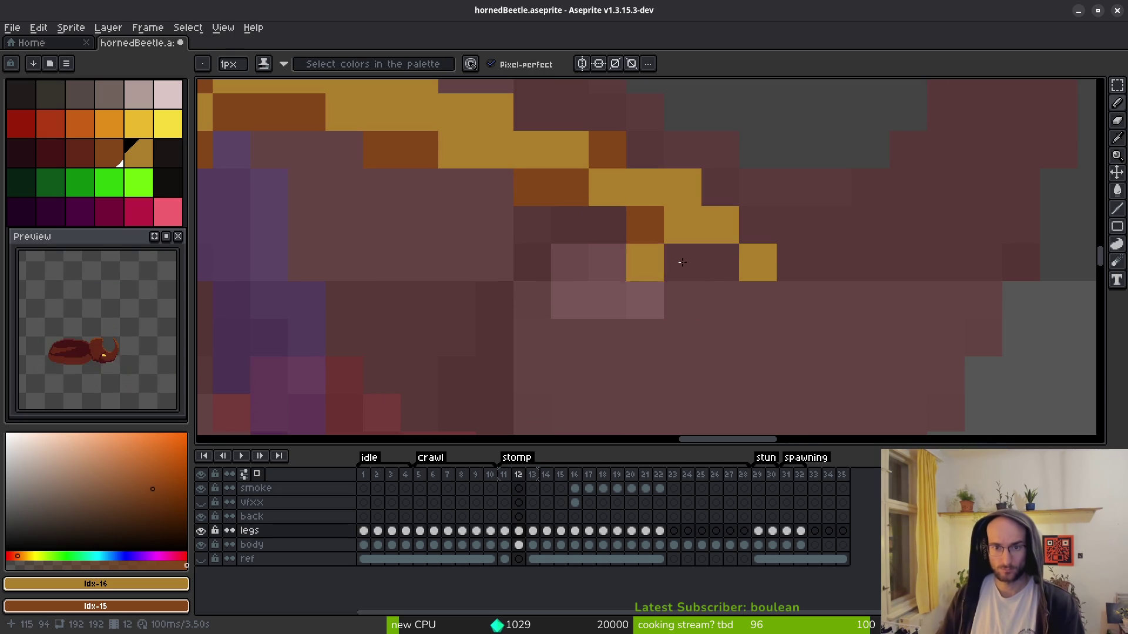
scroll(694, 354, "down", 3)
scroll(695, 355, "down", 2)
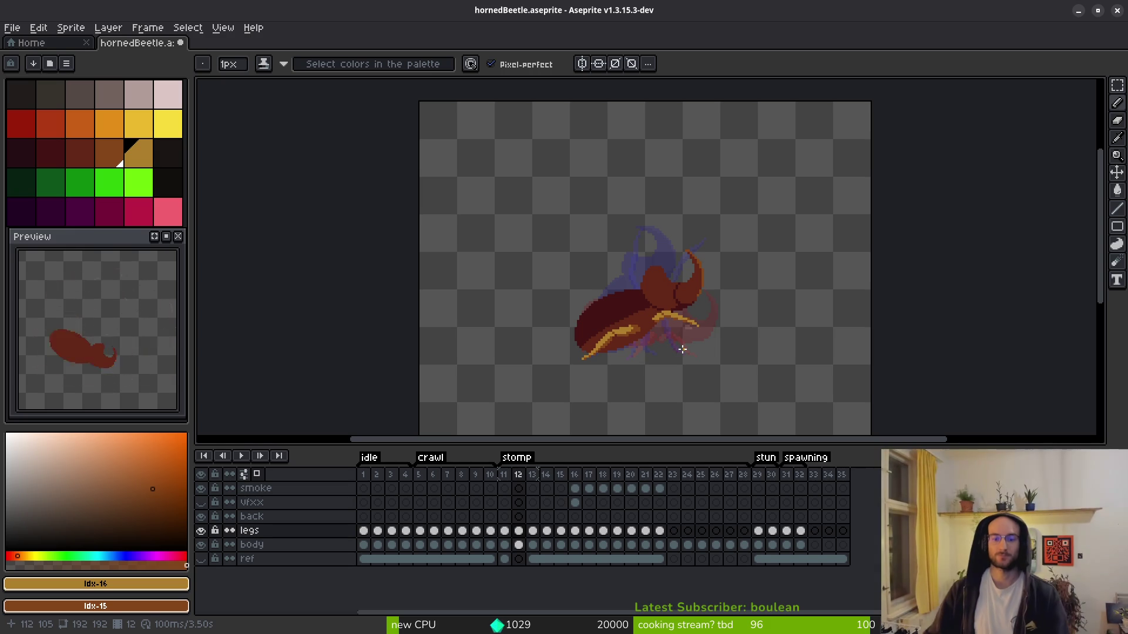
- Step between frames 11 and 12 to compare poses, then hide the body layer
scroll(668, 331, "up", 2)
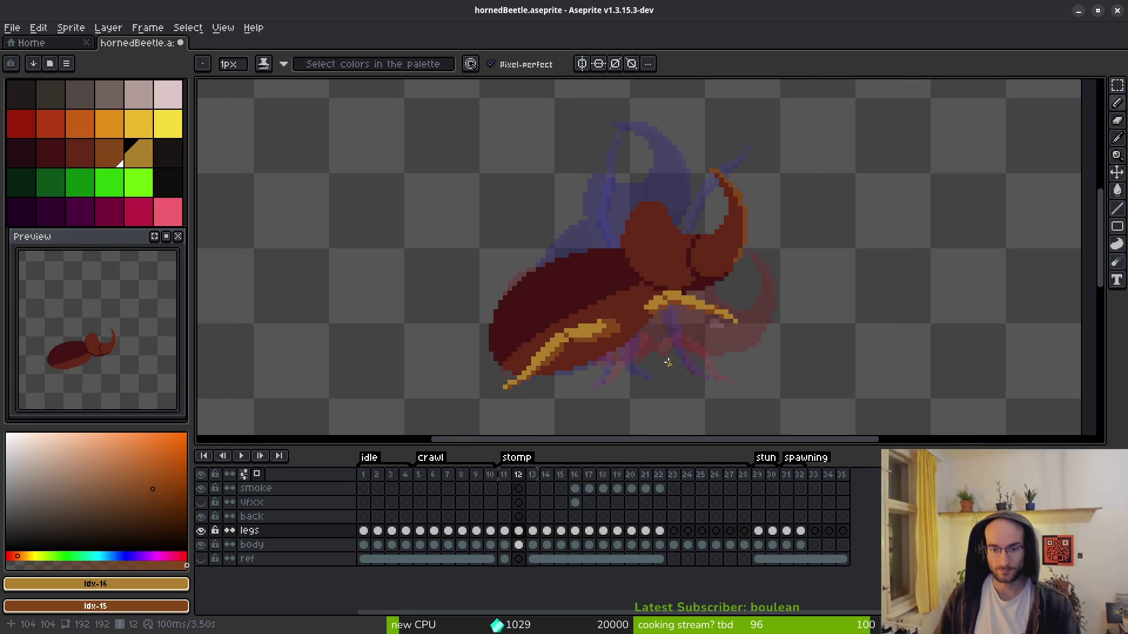
scroll(672, 364, "down", 2)
key("alt")
key("comma")
key("period")
key("period")
key("comma")
key("comma")
scroll(625, 365, "up", 2)
scroll(625, 365, "up", 2)
key("period")
scroll(625, 365, "up", 1)
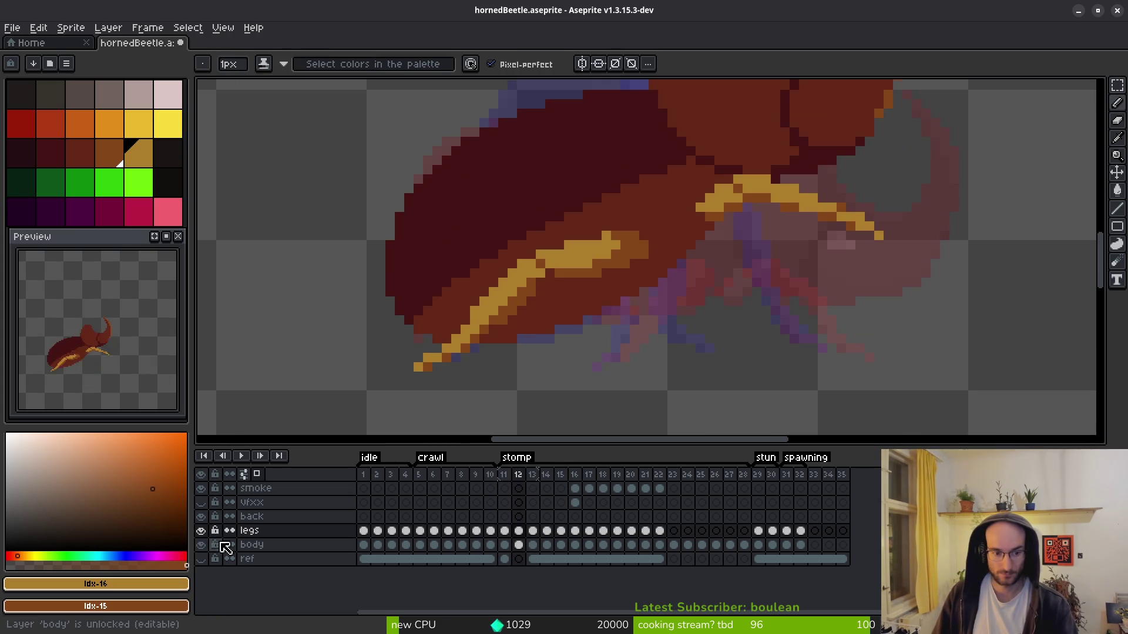
left_click(201, 545)
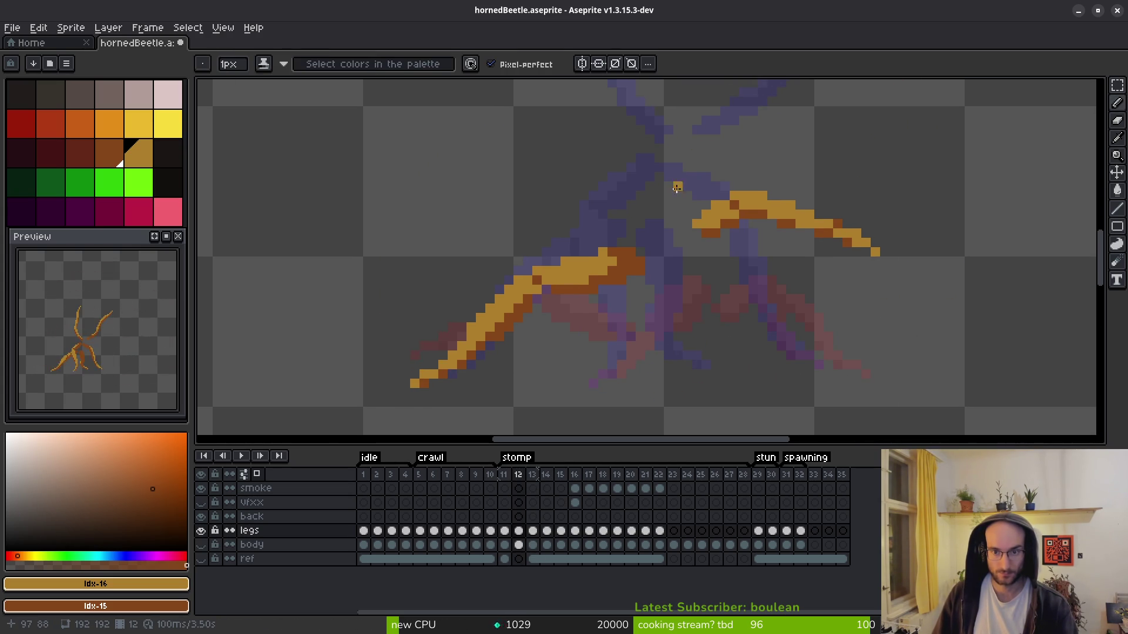
- Draw a new golden leg reaching downward from the joint, undoing stray strokes
scroll(677, 187, "down", 2)
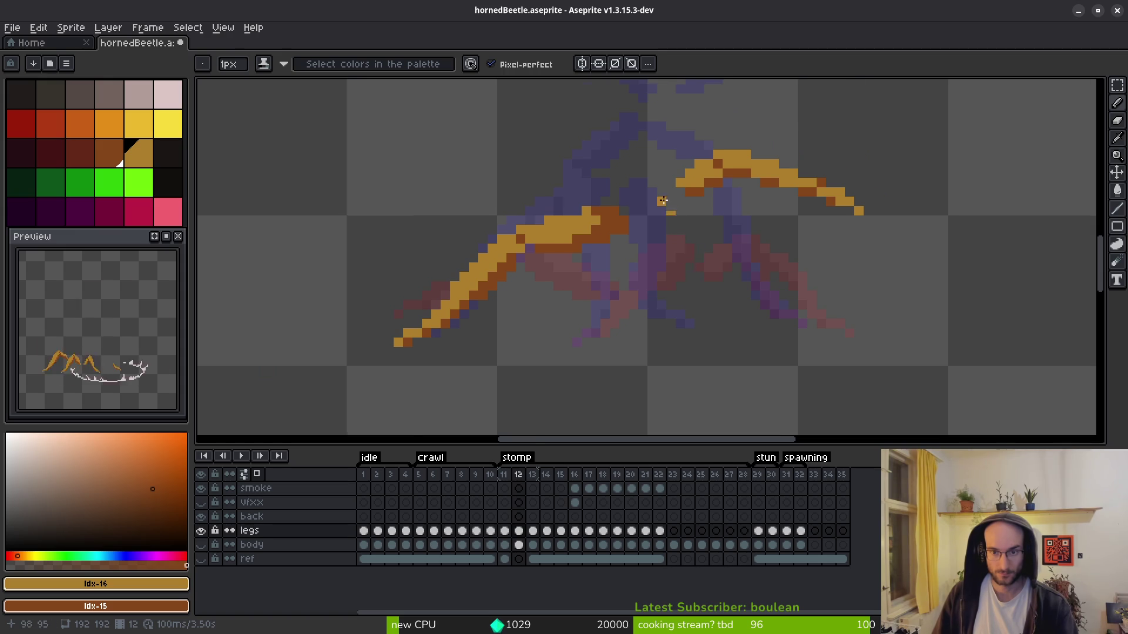
scroll(665, 205, "up", 1)
mouse_move(674, 203)
left_mouse_down()
mouse_move(614, 223)
mouse_move(616, 249)
mouse_move(545, 411)
mouse_move(581, 368)
left_mouse_up()
key("ctrl+z")
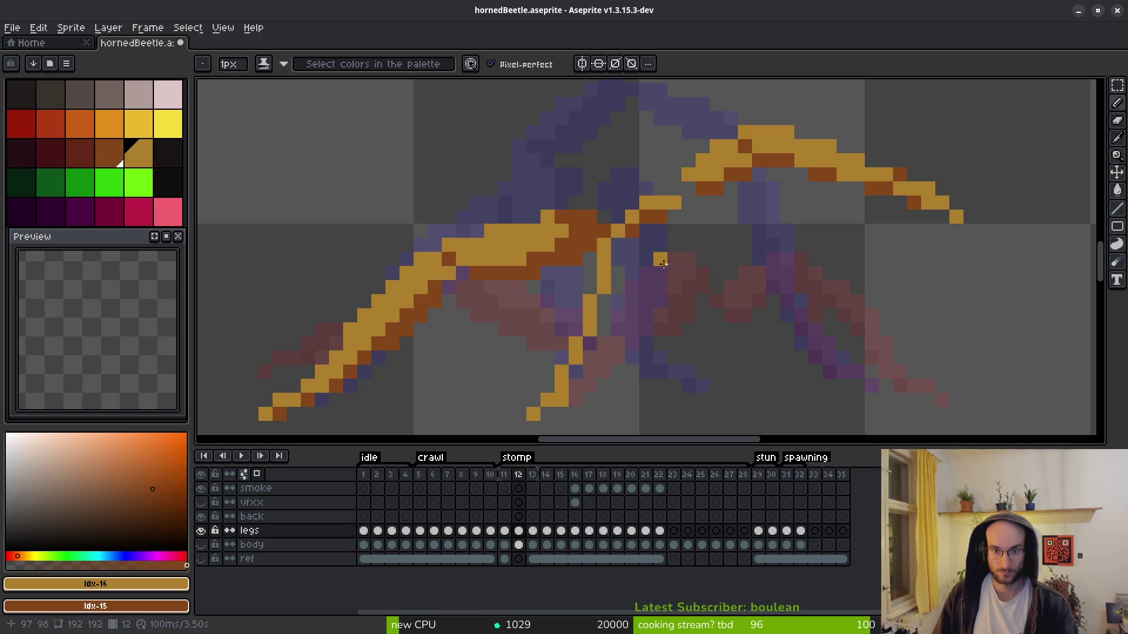
mouse_move(660, 219)
left_mouse_down()
mouse_move(570, 387)
mouse_move(646, 217)
left_mouse_up()
left_click_drag(624, 266, 616, 255)
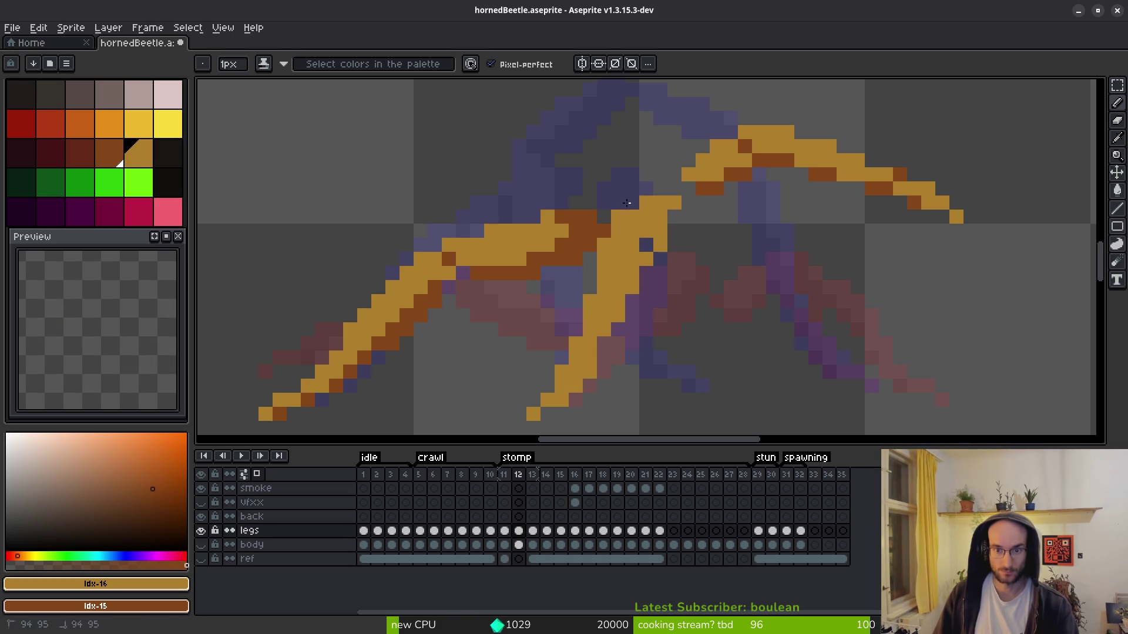
scroll(642, 187, "up", 2)
left_click(634, 222)
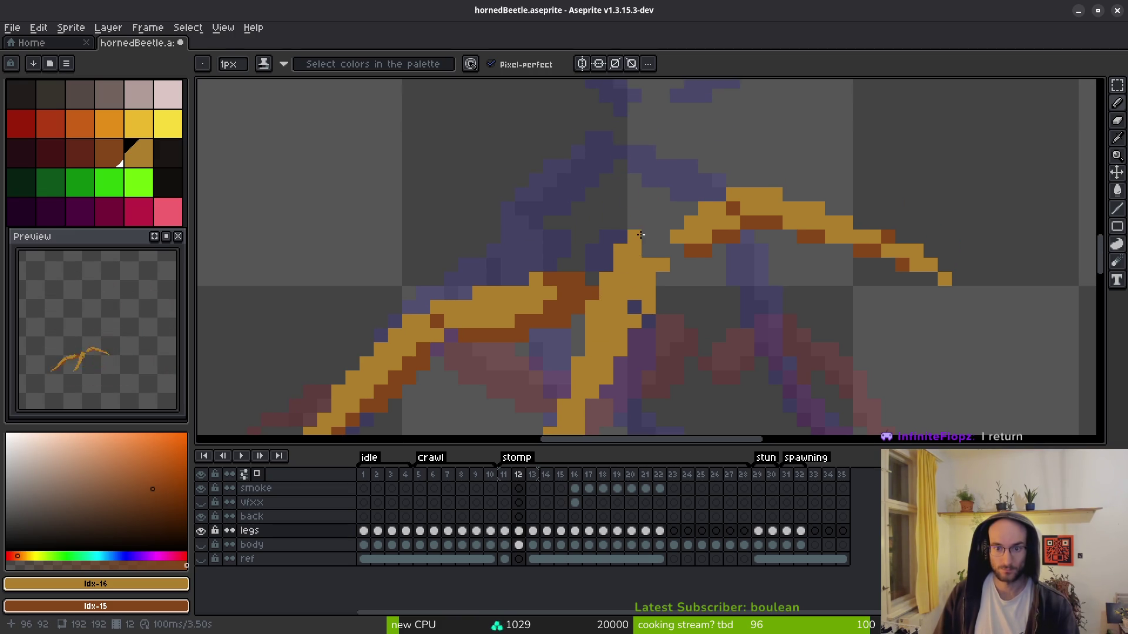
key("ctrl+z")
- Shade the new leg's right side dark brown
mouse_move(652, 271)
left_mouse_down()
mouse_move(620, 336)
mouse_move(661, 269)
left_mouse_up()
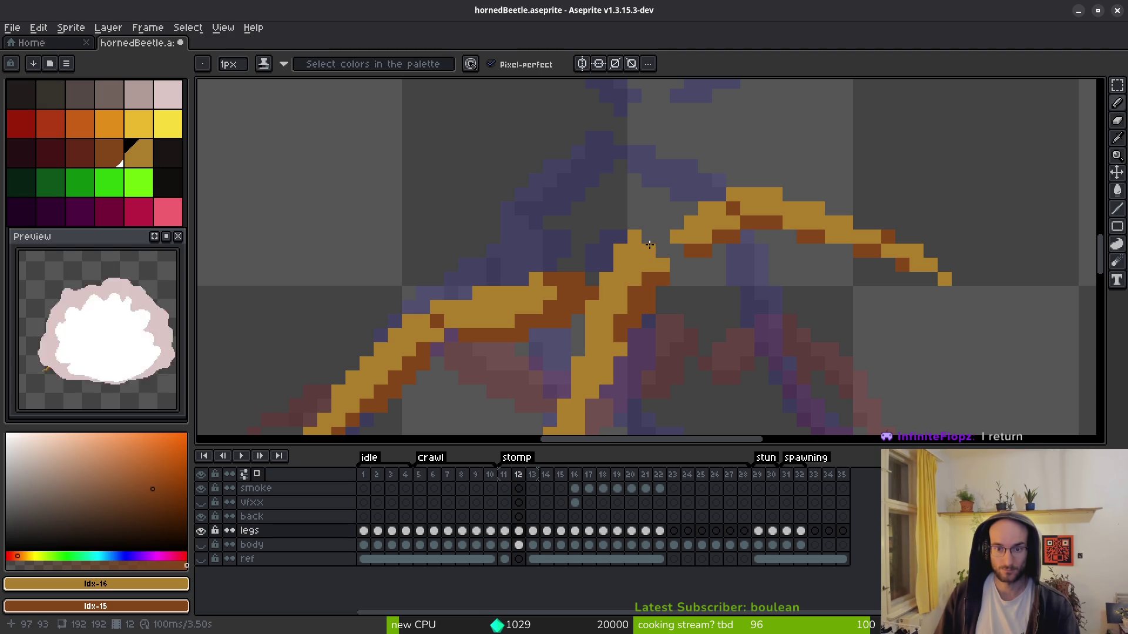
scroll(660, 297, "down", 3)
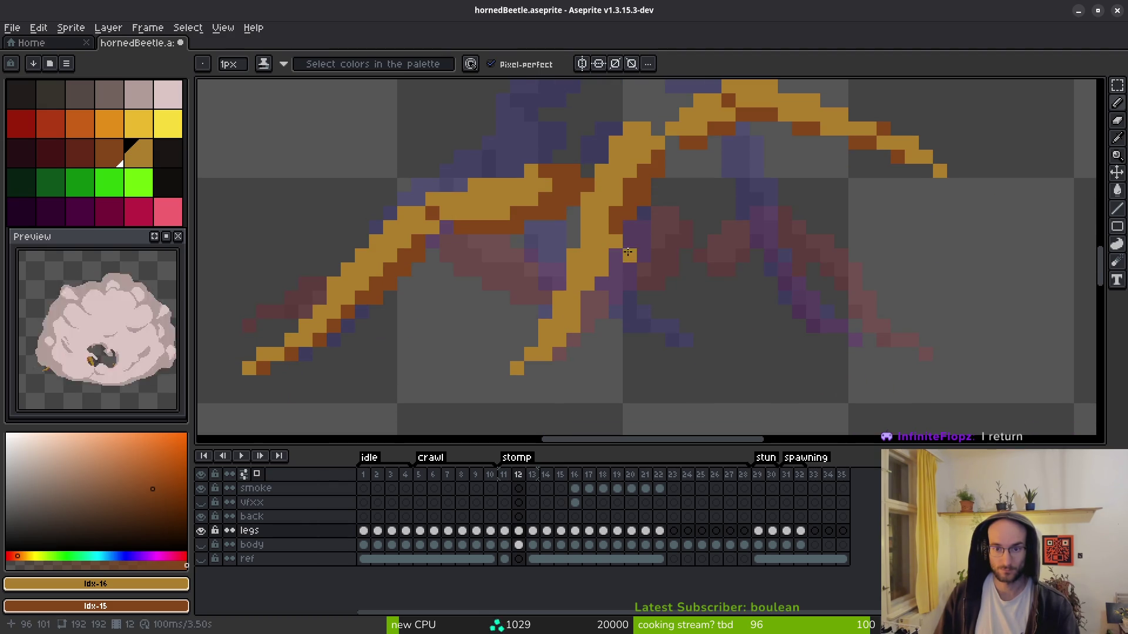
left_click(598, 278)
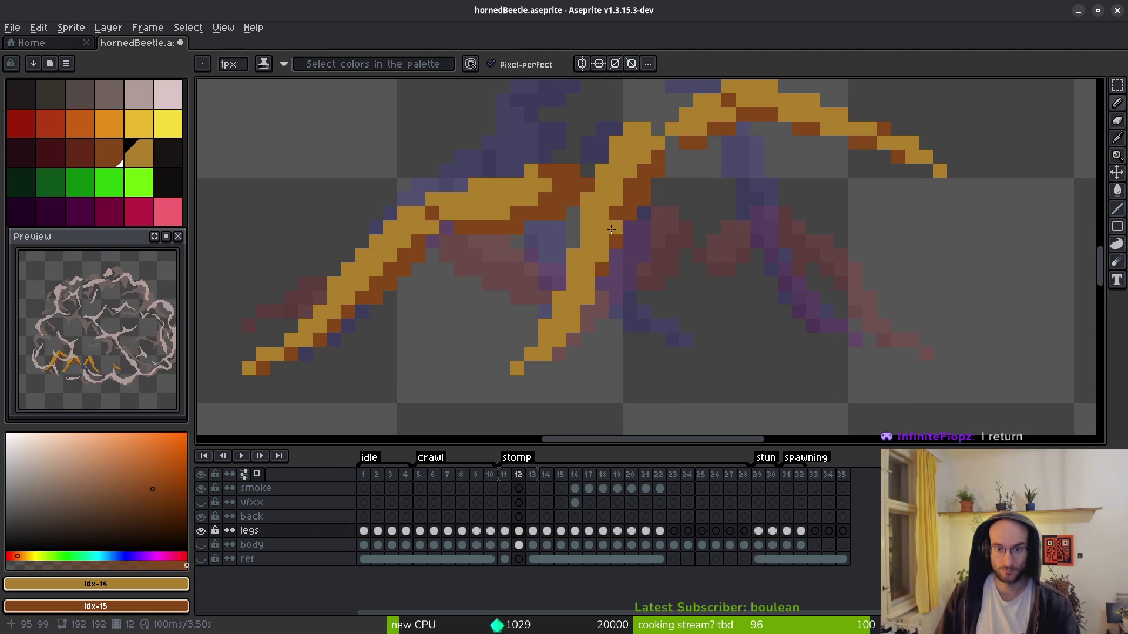
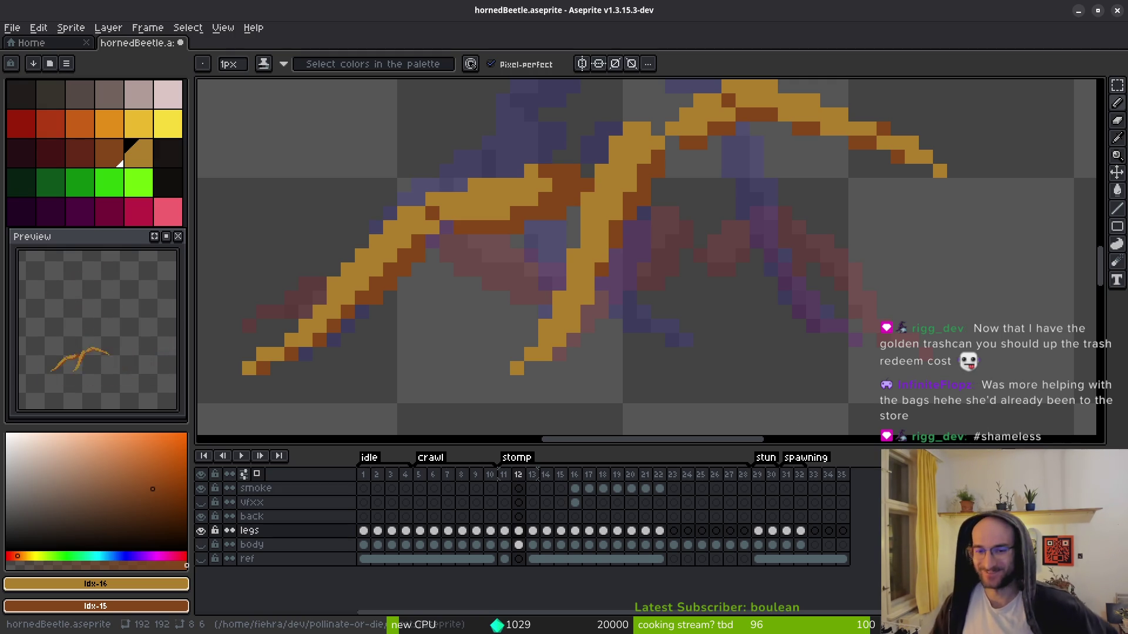
- Add dark-orange shading and an orange foot pixel to frame 12's golden leg
right_click(587, 297)
right_click(573, 326)
left_click(574, 368)
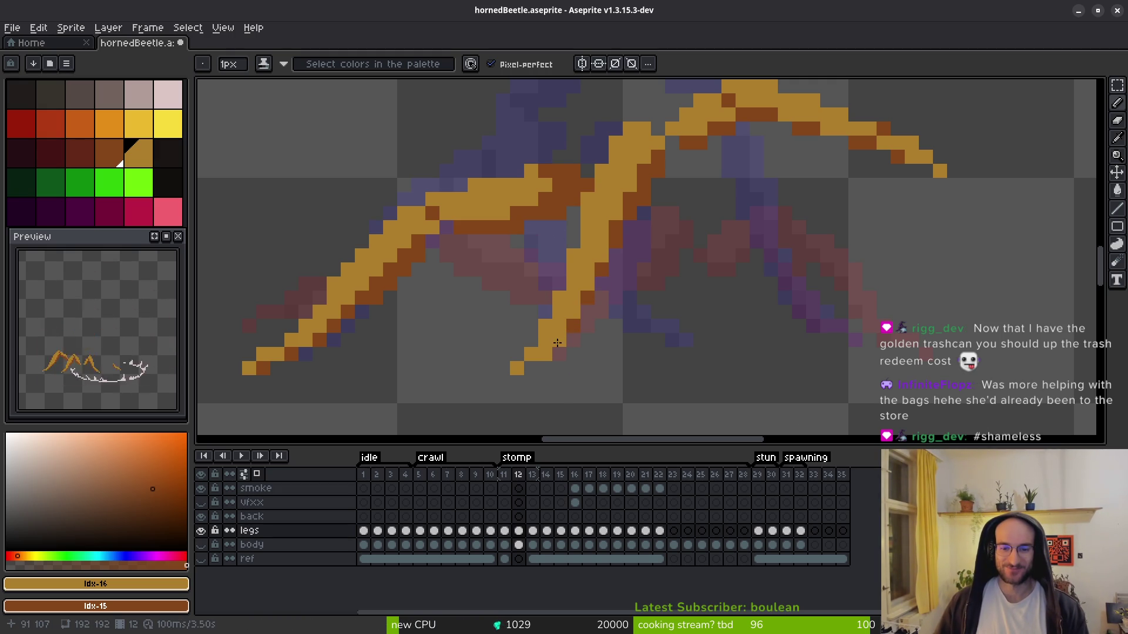
key("e")
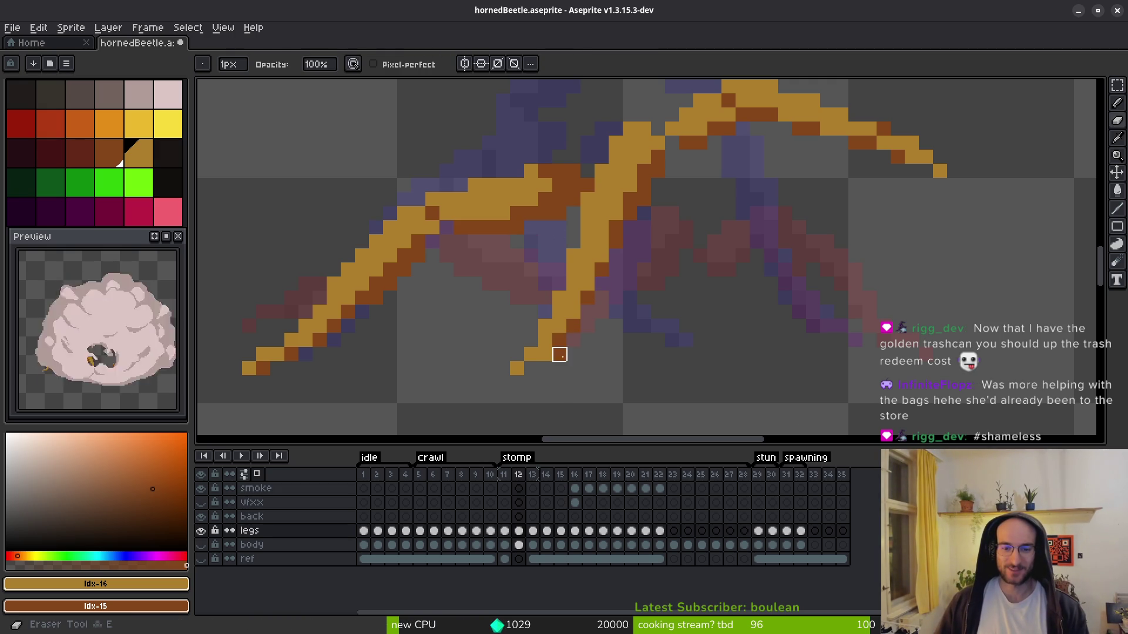
key("b")
- Compare the leg with the next frame, return to frame 12, then switch to the browser
scroll(640, 362, "down", 6)
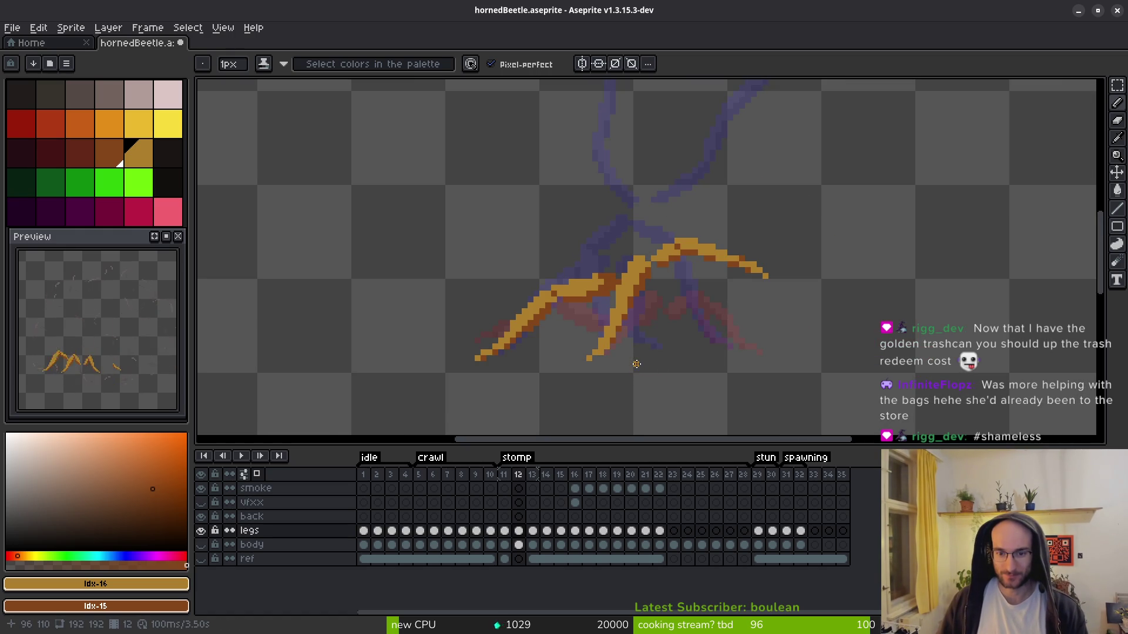
scroll(637, 365, "up", 3)
scroll(632, 307, "down", 4)
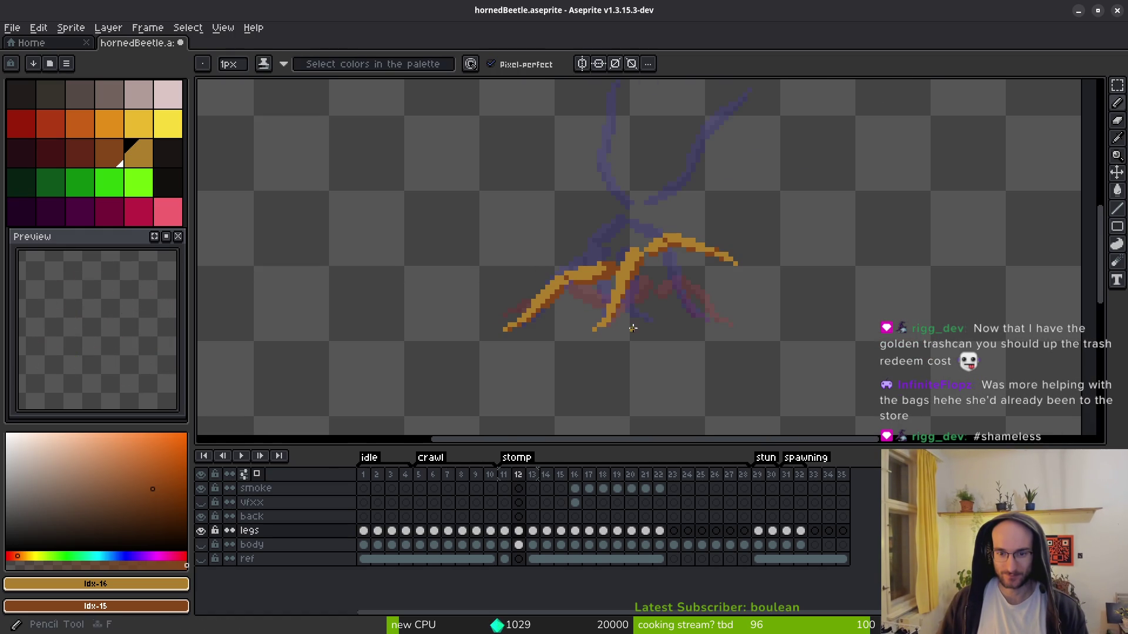
scroll(639, 300, "up", 1)
scroll(658, 303, "down", 1)
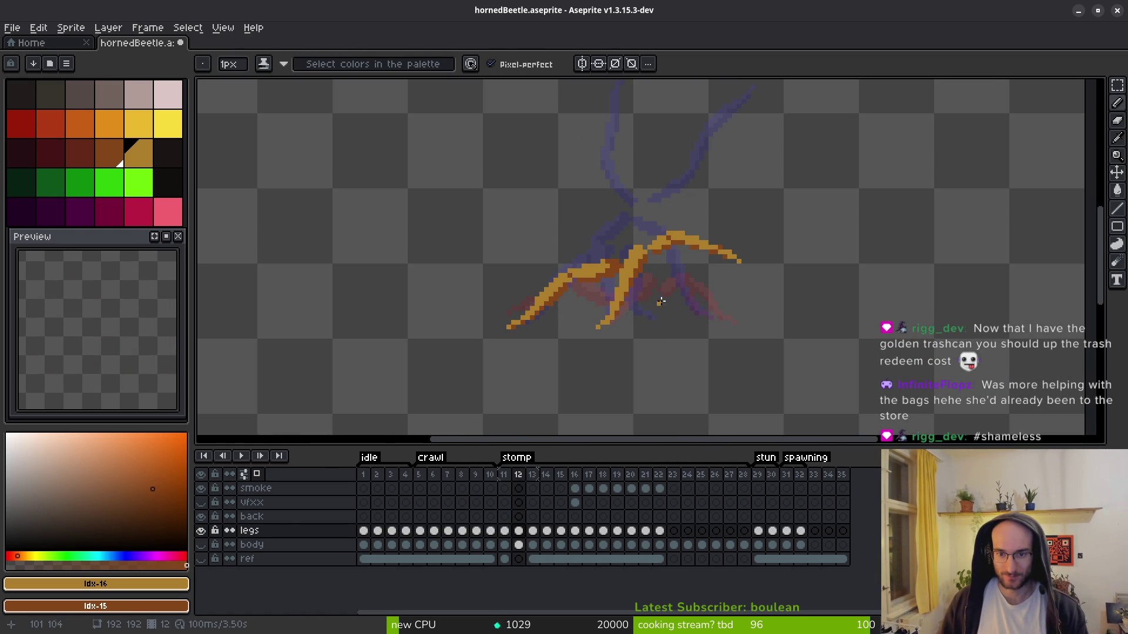
key("i")
key("Right")
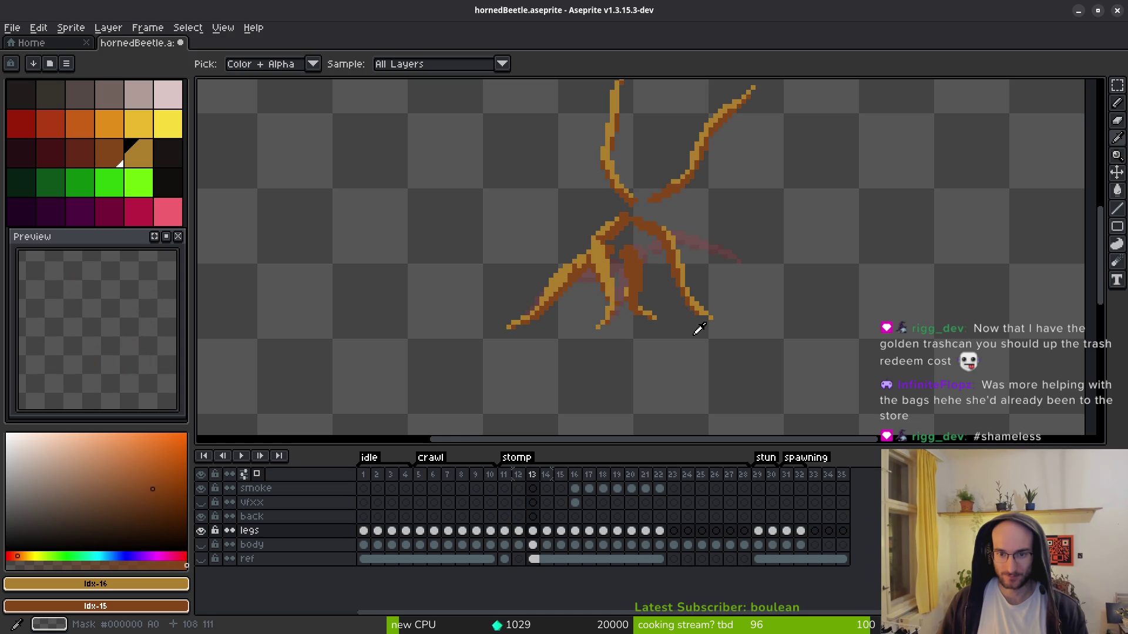
key("Left")
key("Left")
key("Right")
key("b")
scroll(640, 265, "up", 4)
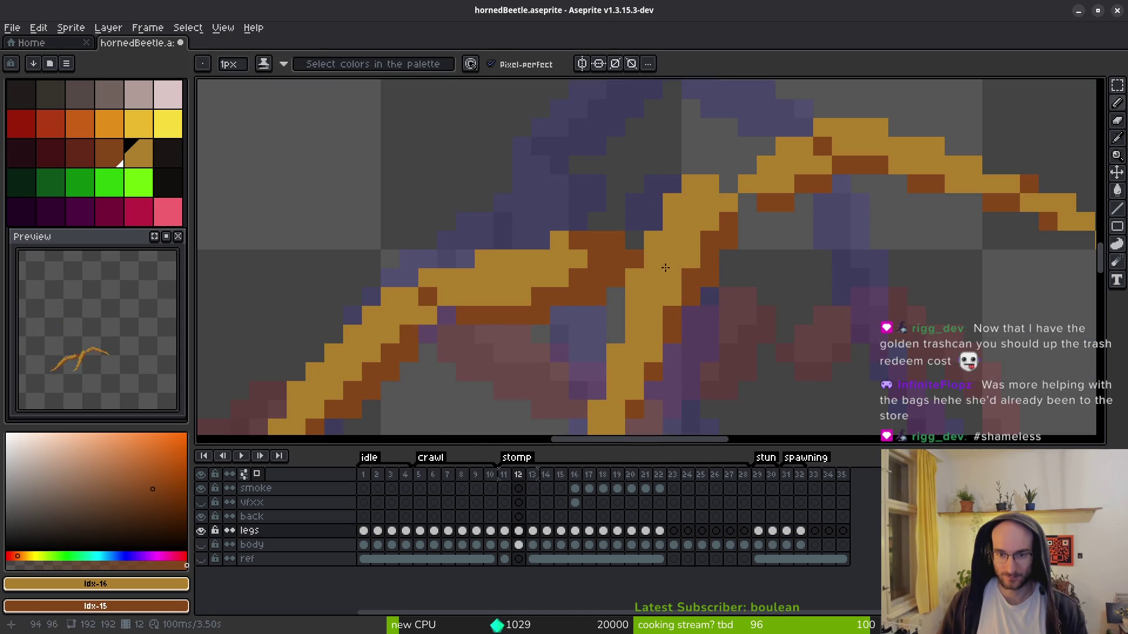
scroll(641, 270, "down", 4)
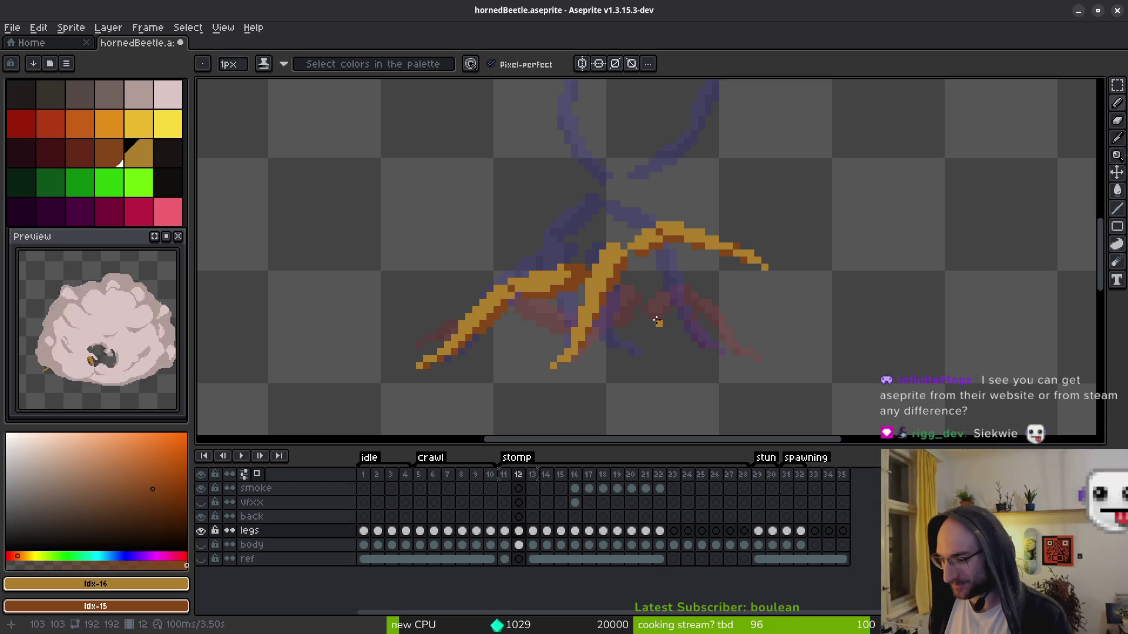
scroll(707, 330, "down", 1)
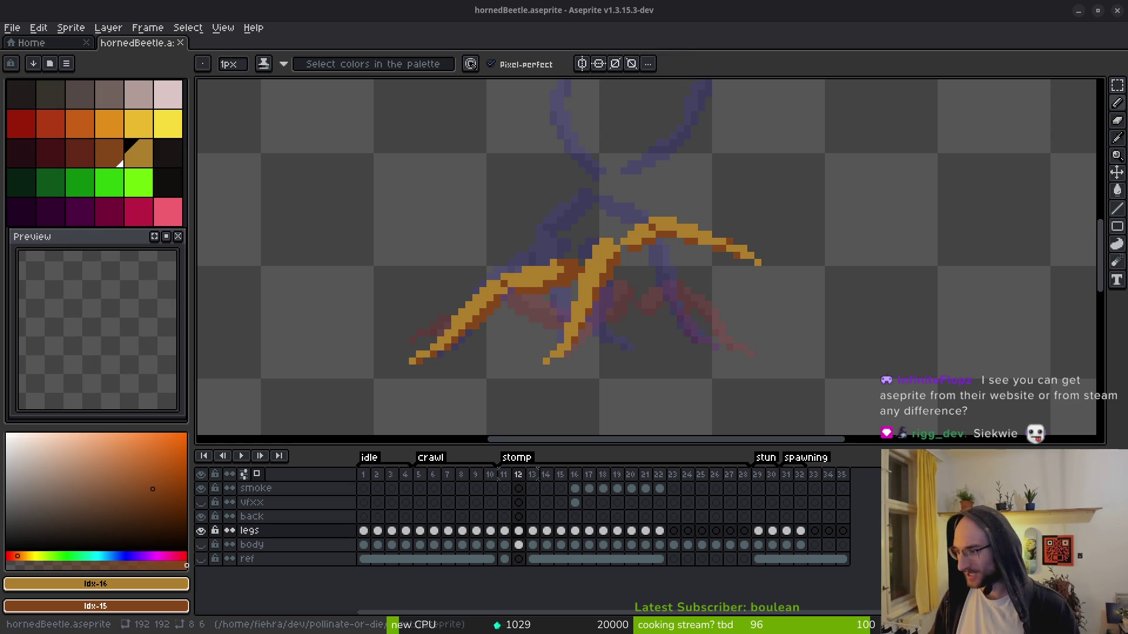
key("alt+Tab")
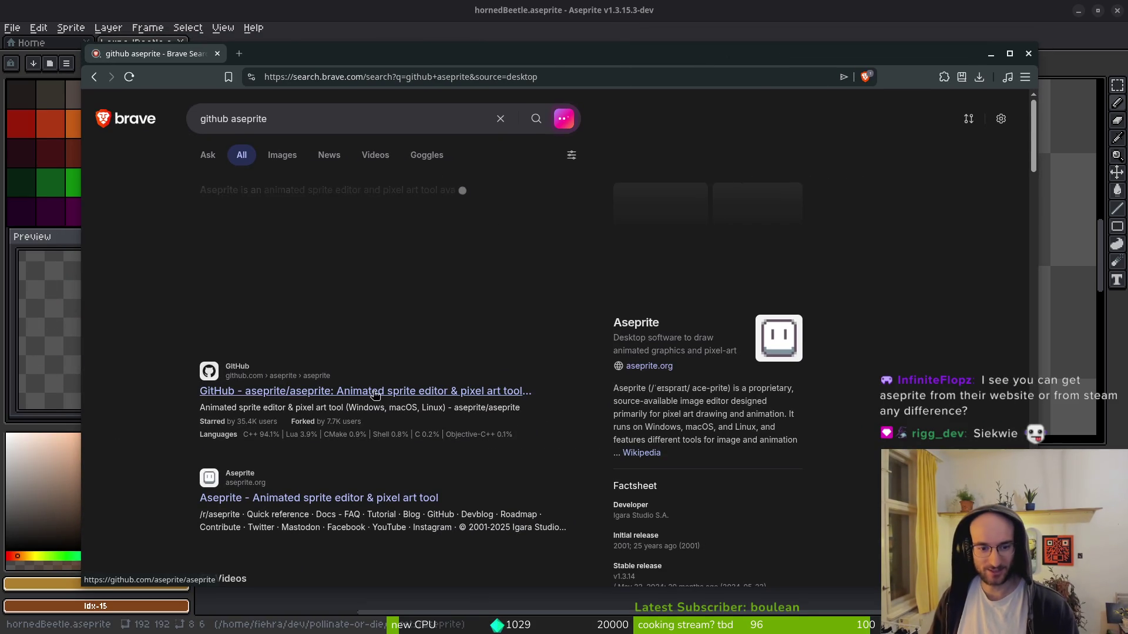
- Visit the aseprite GitHub repository, select its HTTPS clone URL, and close Brave
left_click(481, 426)
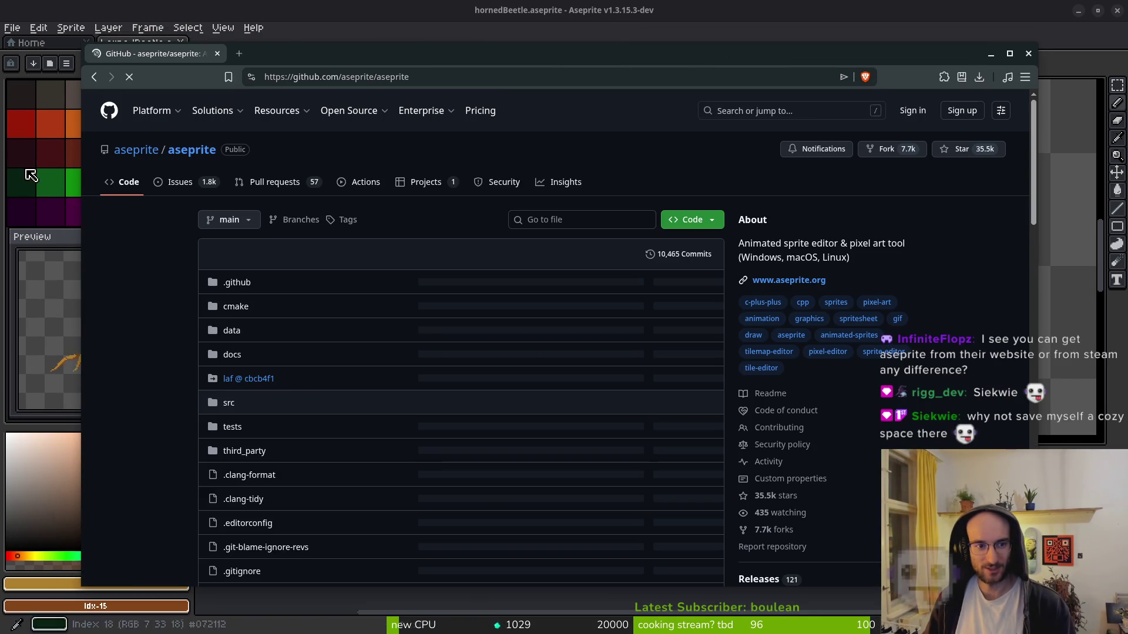
left_click(711, 220)
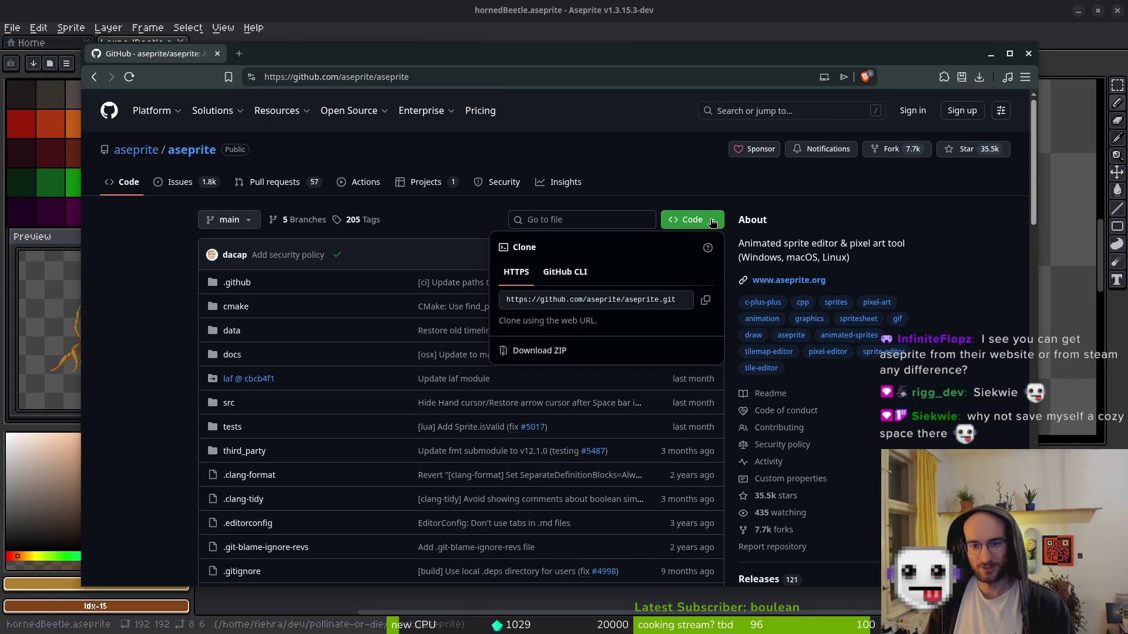
left_click(668, 303)
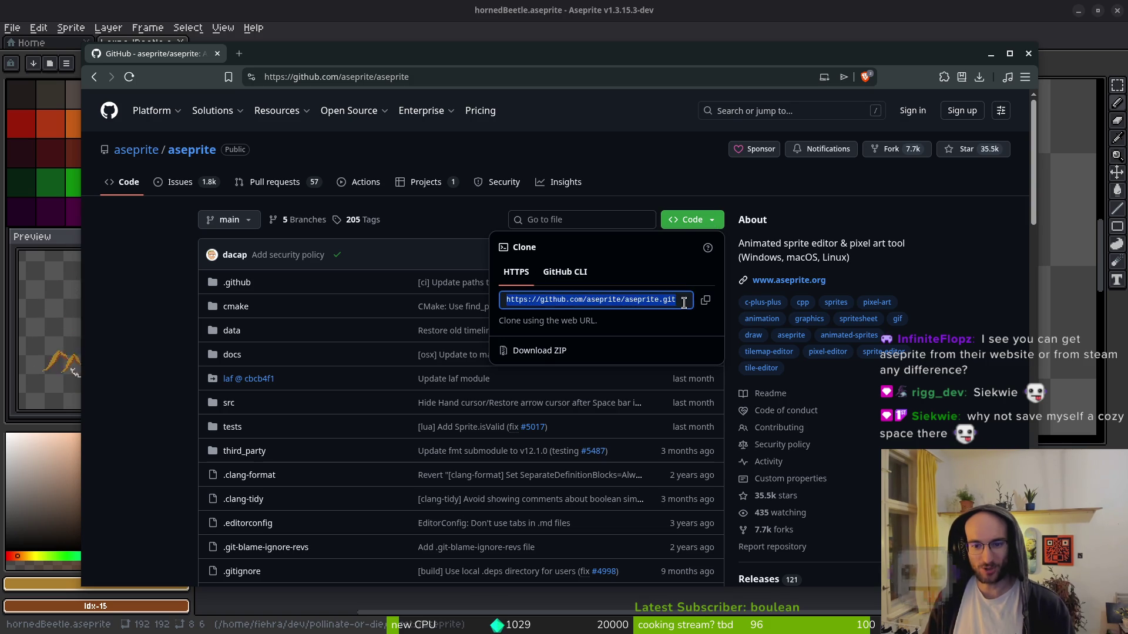
left_click(690, 219)
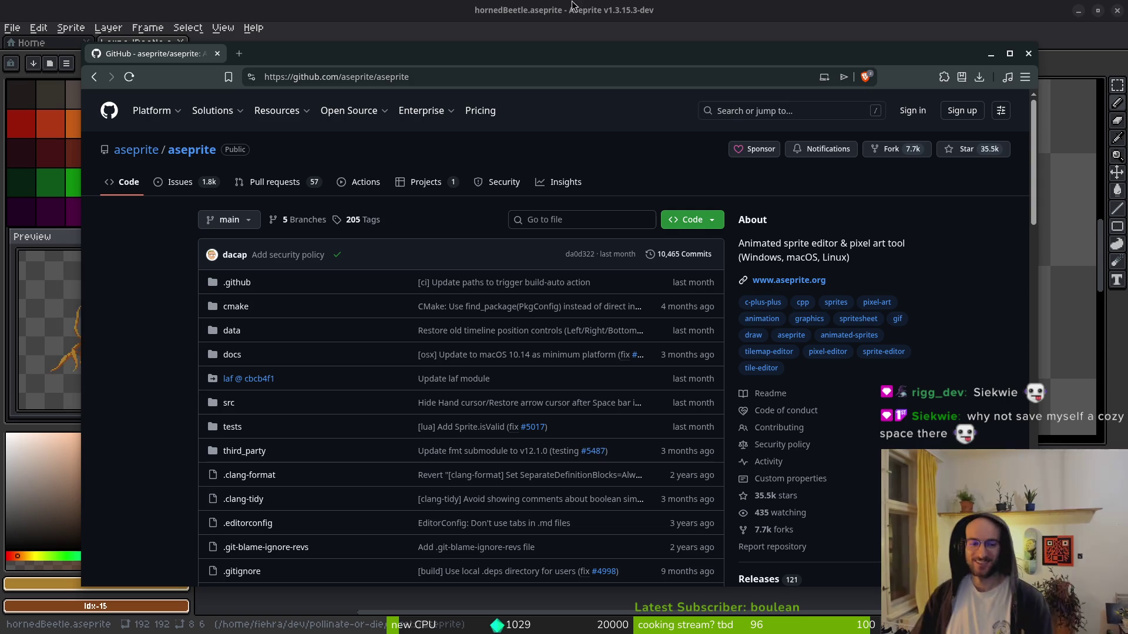
left_click(217, 54)
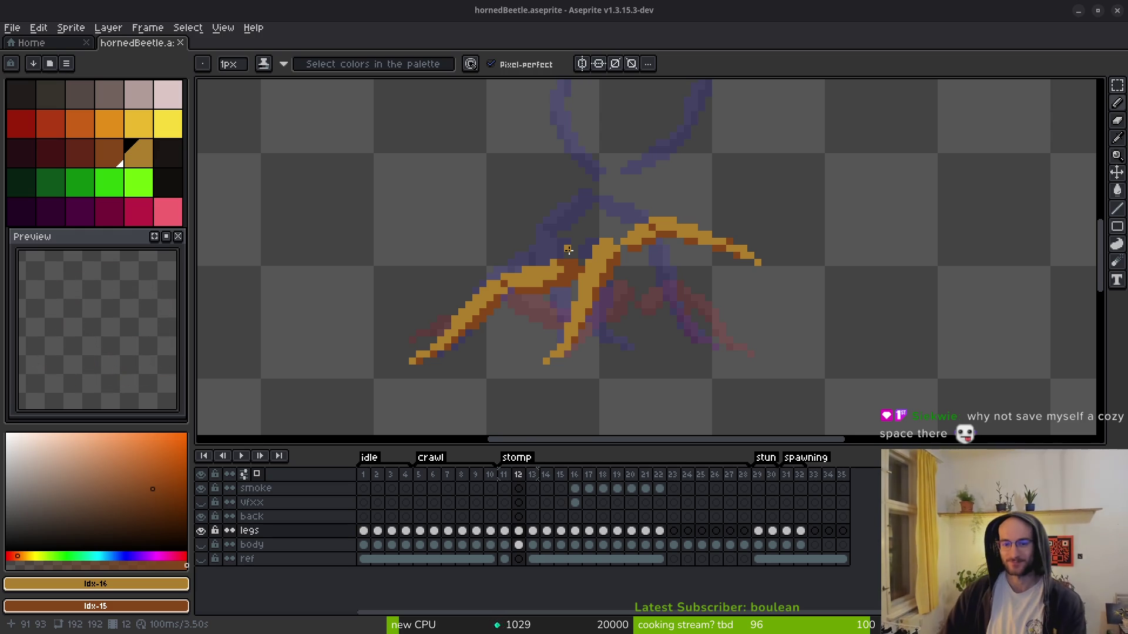
- Undo the latest pencil edits on frame 12's leg
scroll(567, 250, "up", 3)
key("ctrl+z")
key("ctrl+z")
key("ctrl+z")
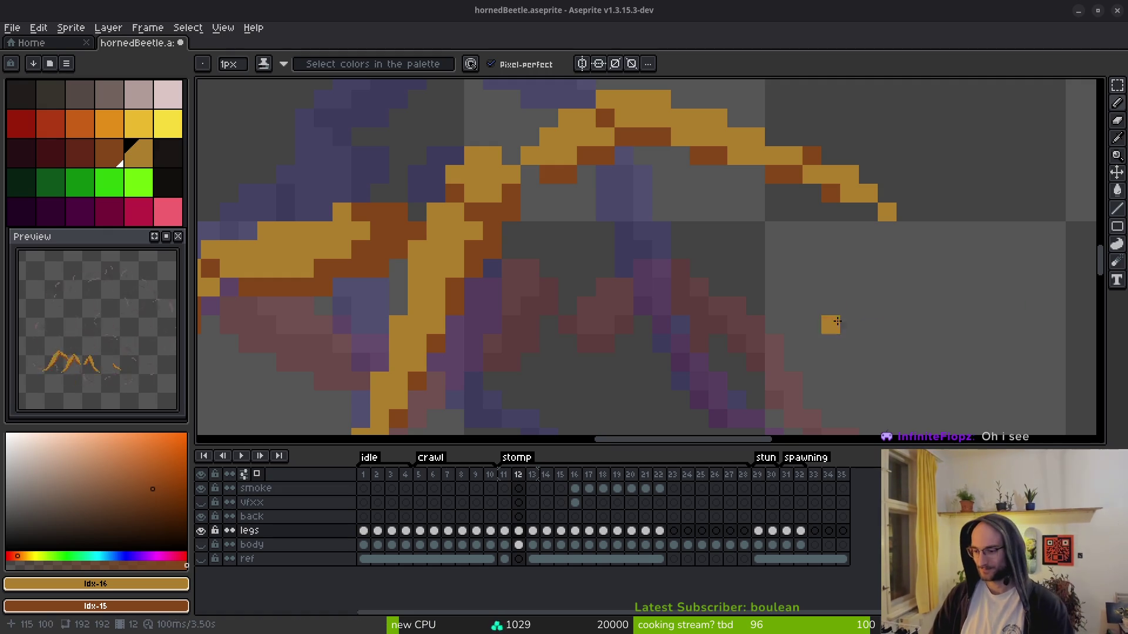
scroll(529, 246, "left", 1)
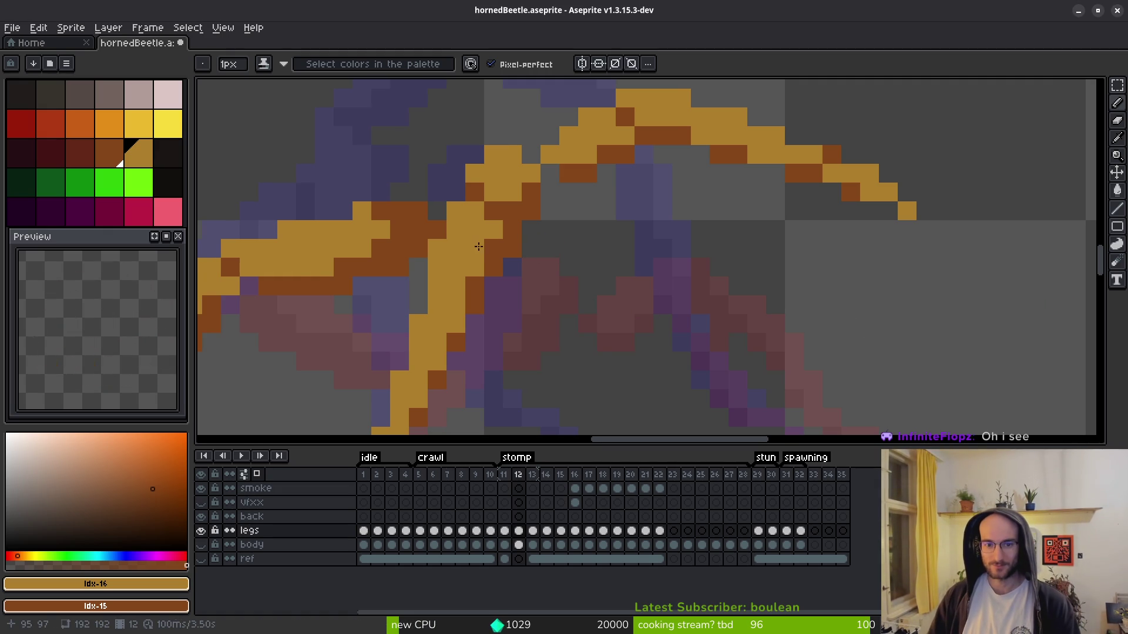
scroll(558, 230, "down", 1)
scroll(558, 230, "right", 1)
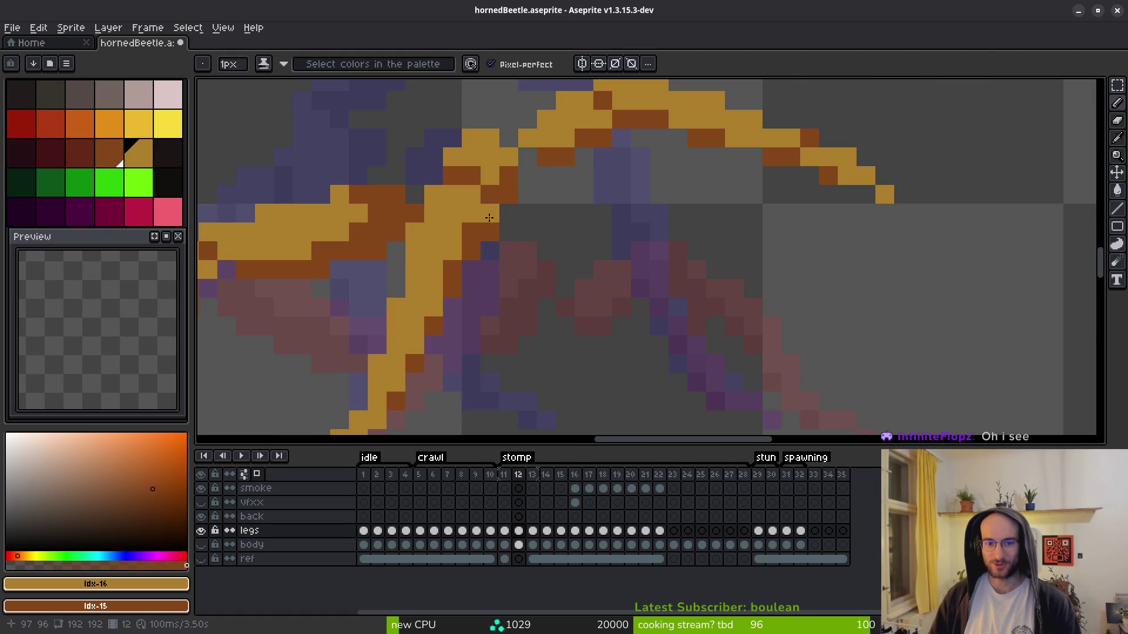
scroll(489, 218, "down", 5)
scroll(463, 134, "up", 6)
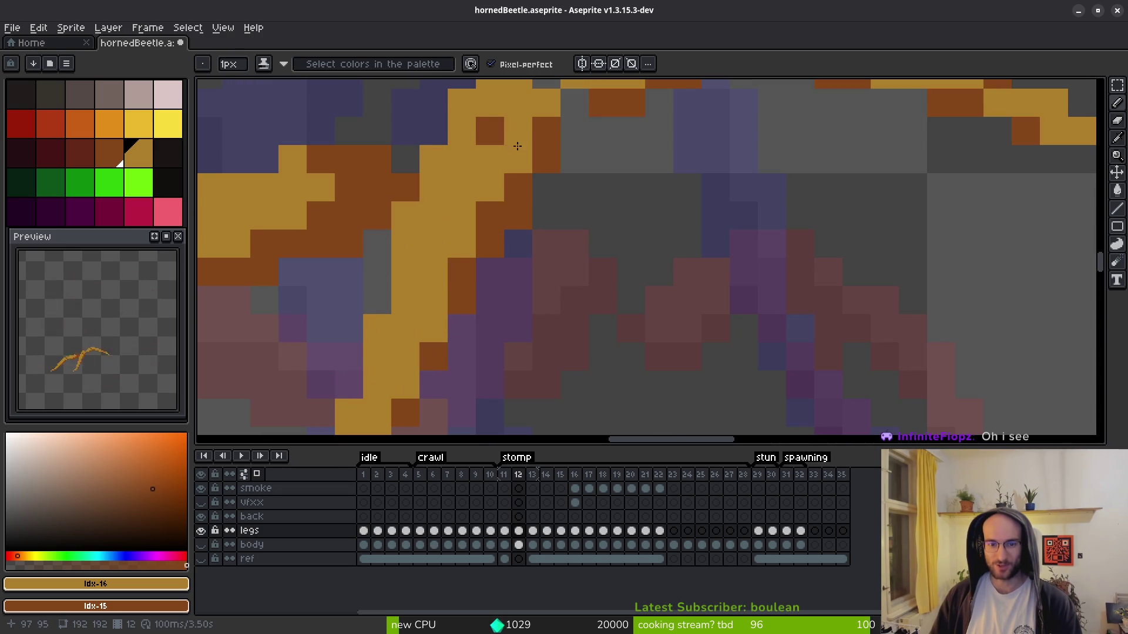
scroll(522, 151, "down", 4)
- Compare frames 11–13, then return to frame 12 with the upper leg joint in view
key("comma")
key("i")
key("comma")
key("period")
key("period")
key("period")
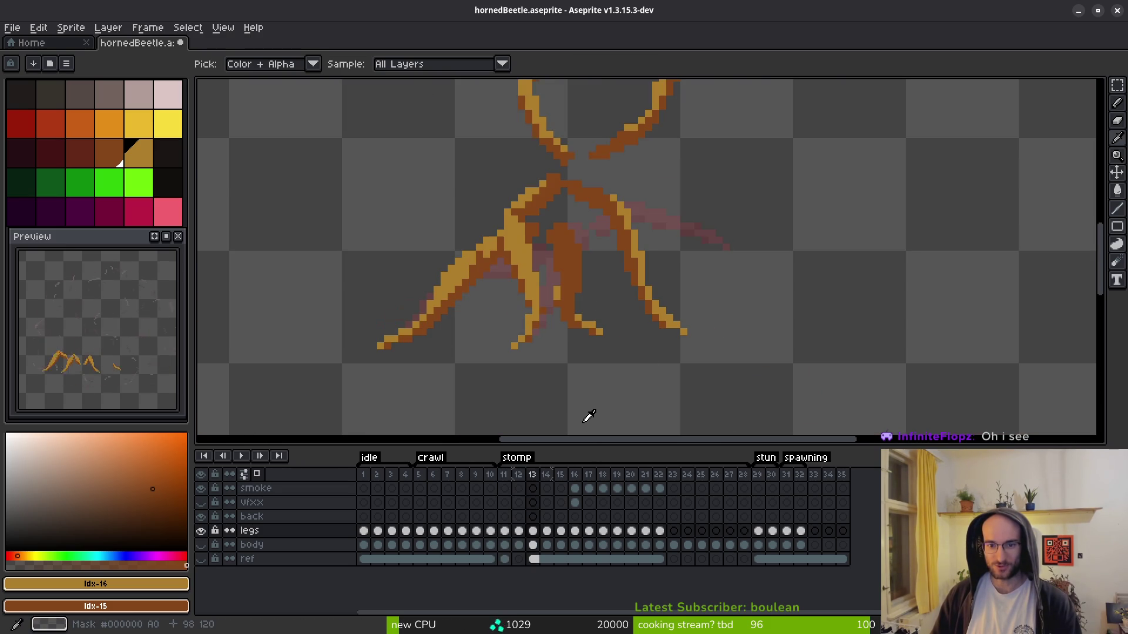
key("comma")
key("b")
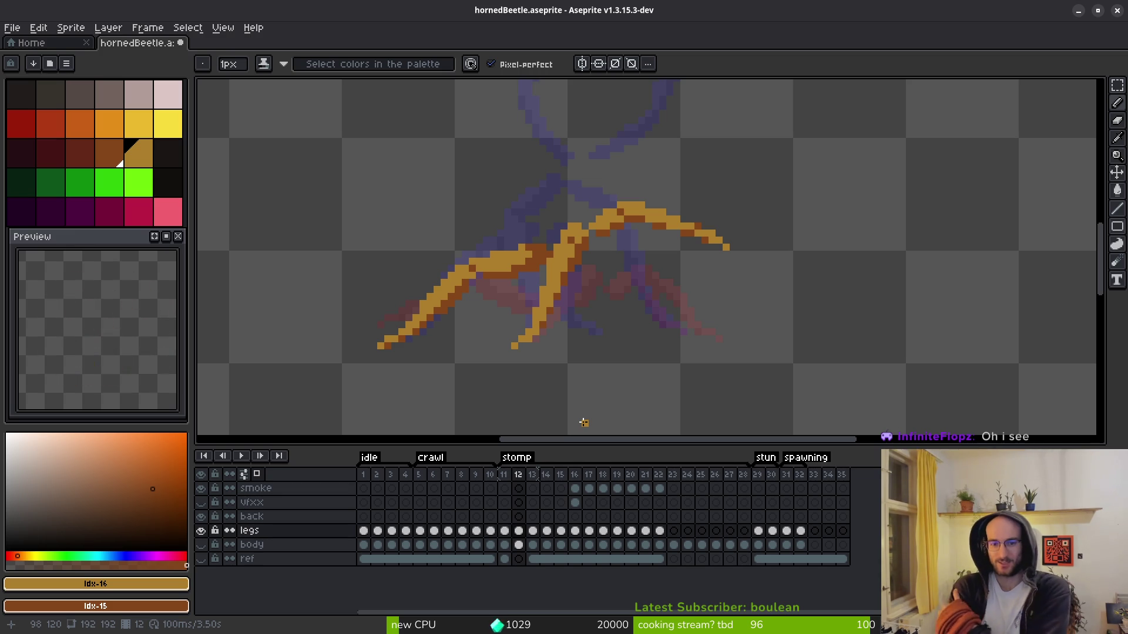
scroll(583, 422, "up", 2)
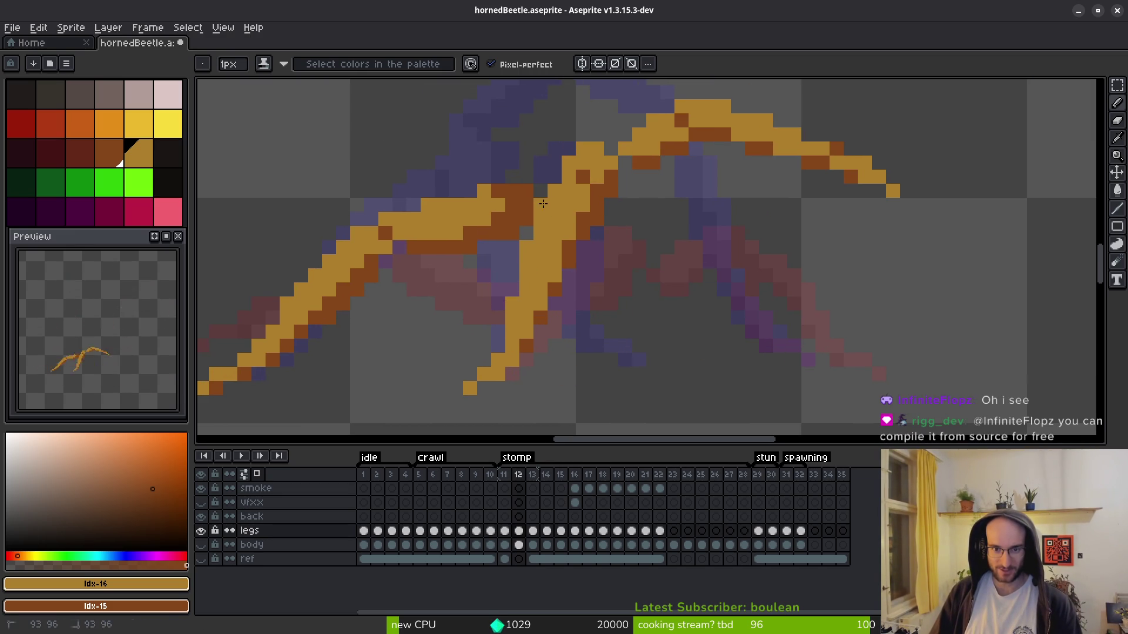
left_click_drag(553, 165, 558, 270)
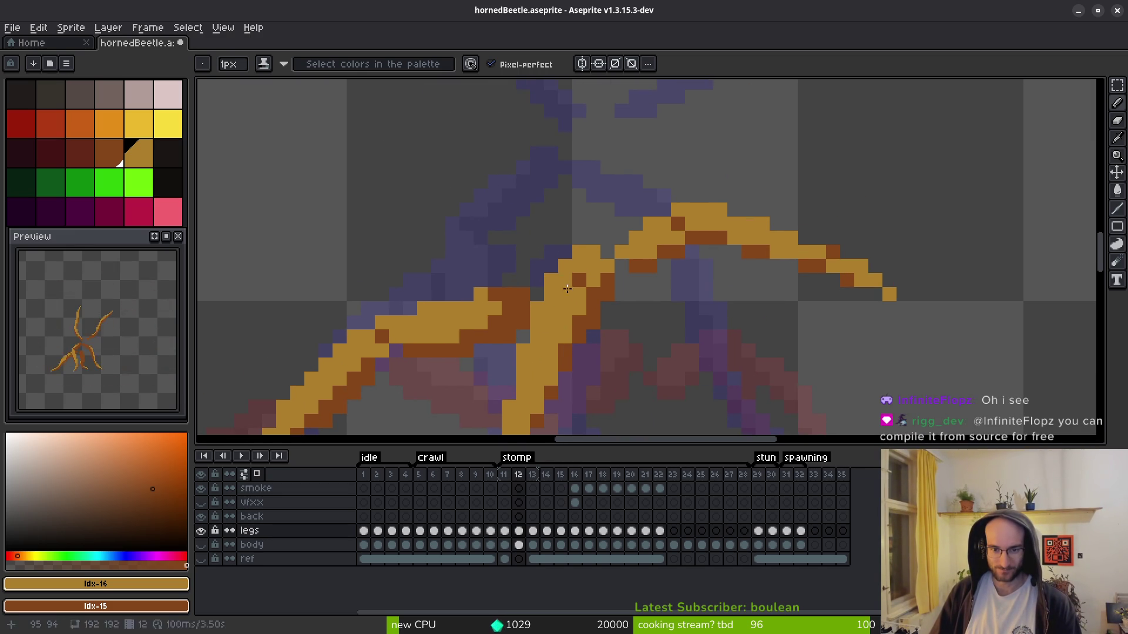
key("e")
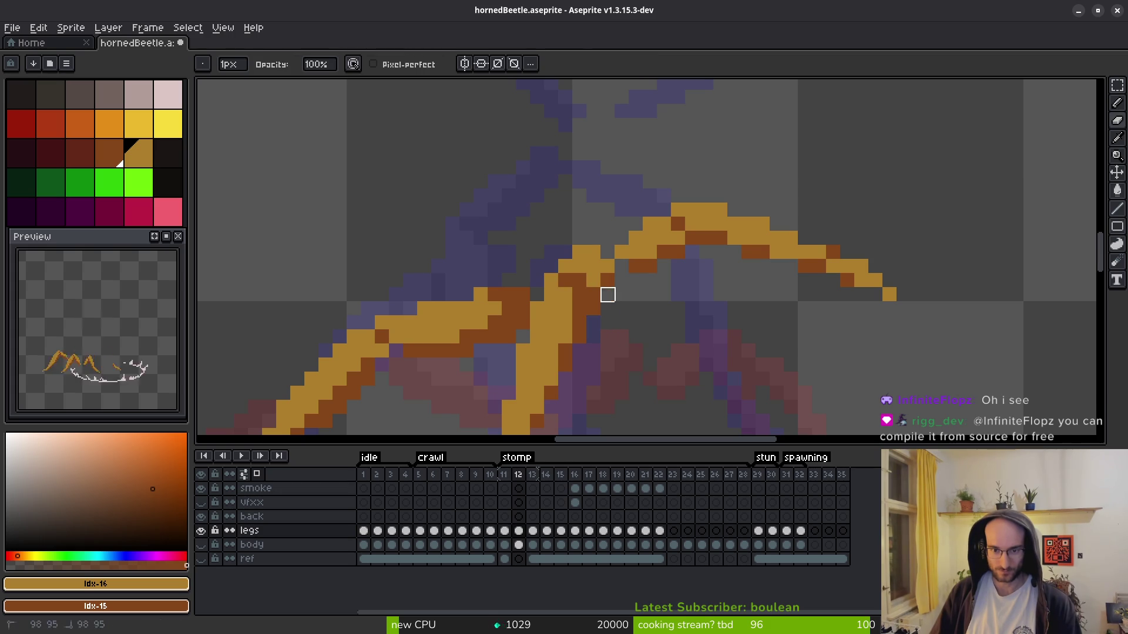
key("b")
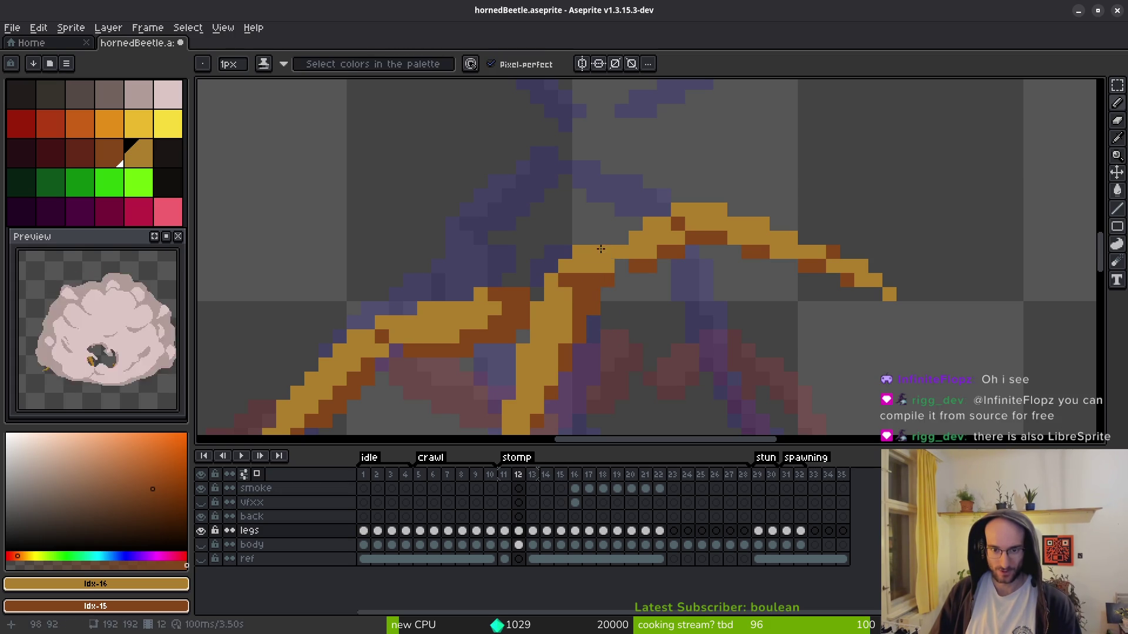
key("comma")
scroll(652, 329, "down", 4)
key("i")
key("period")
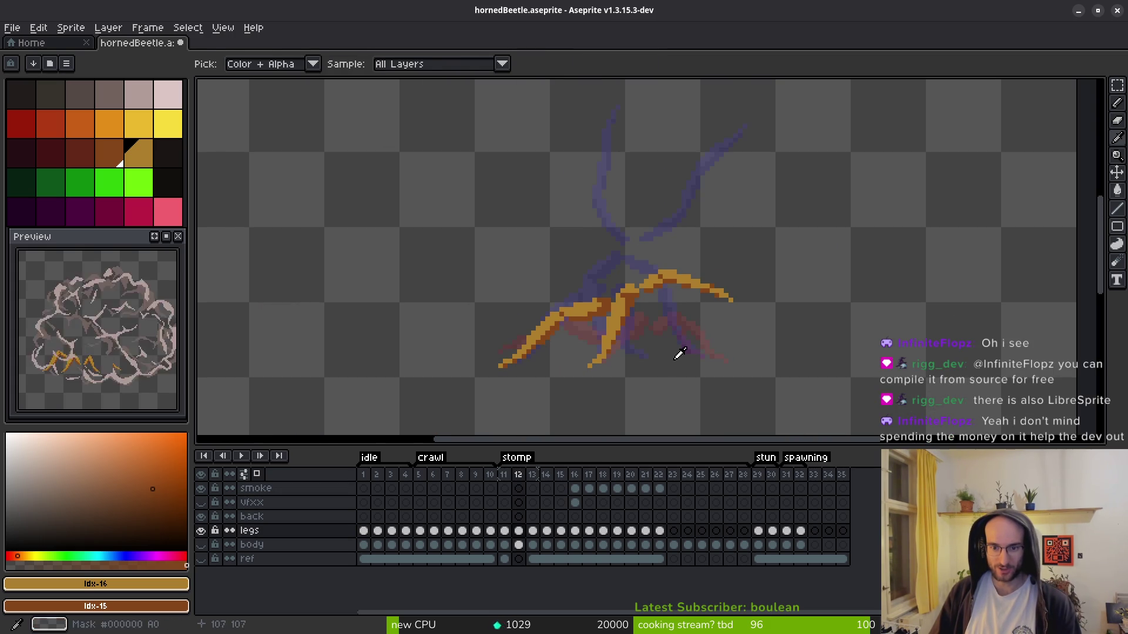
- Show the body layer and zoom in on frame 12's legs for drawing
key("b")
left_click(202, 544)
scroll(649, 314, "up", 6)
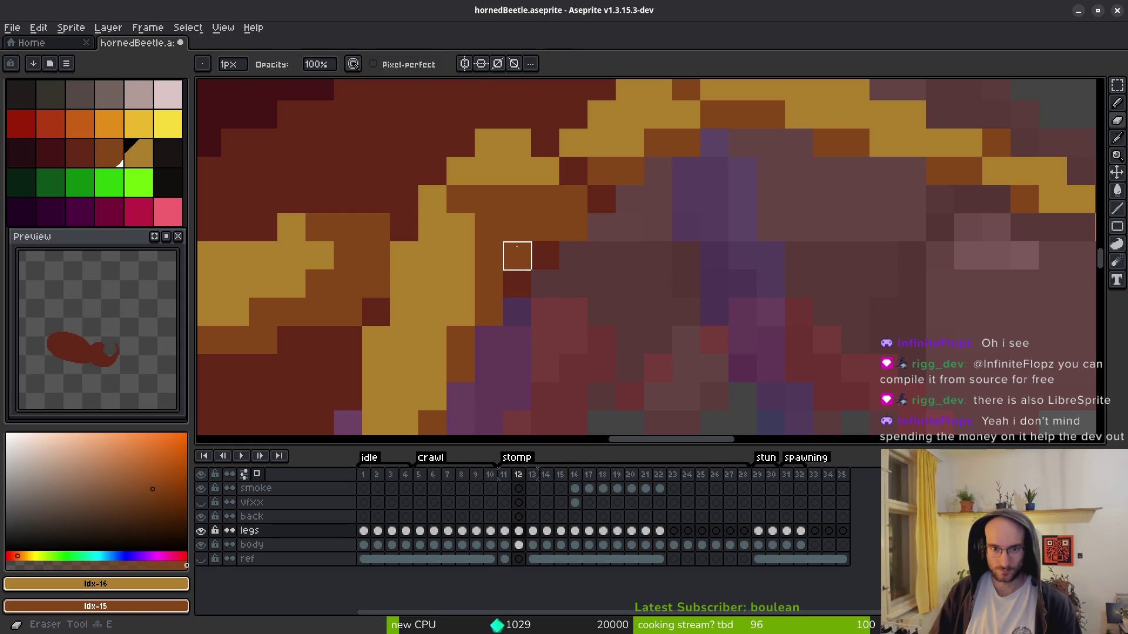
scroll(591, 267, "down", 3)
scroll(590, 267, "up", 5)
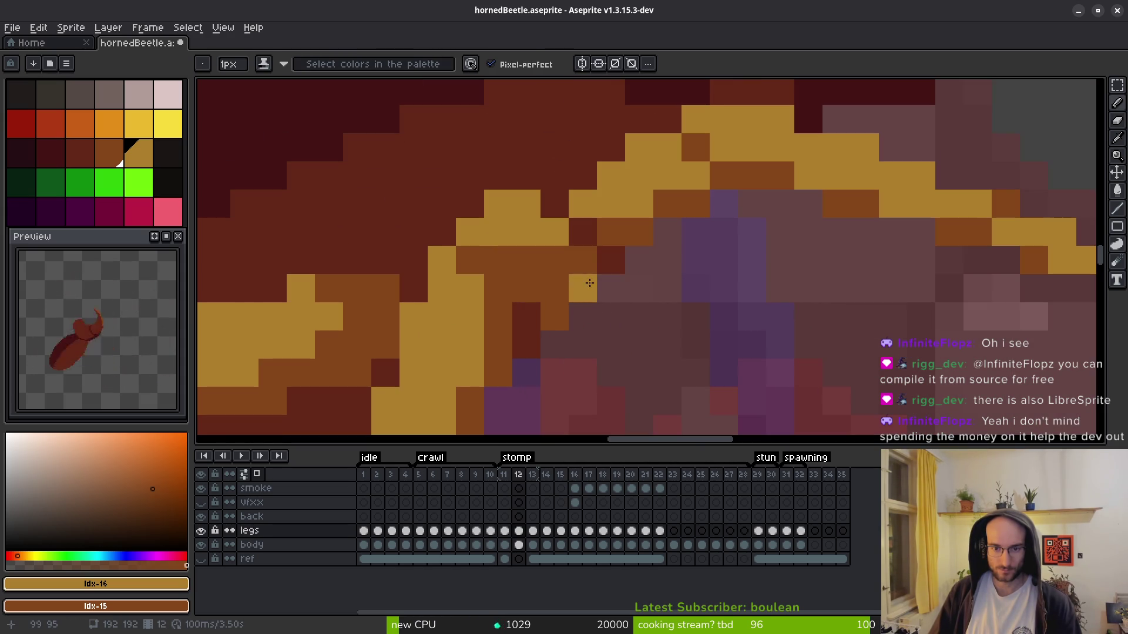
scroll(587, 282, "down", 6)
scroll(639, 354, "down", 2)
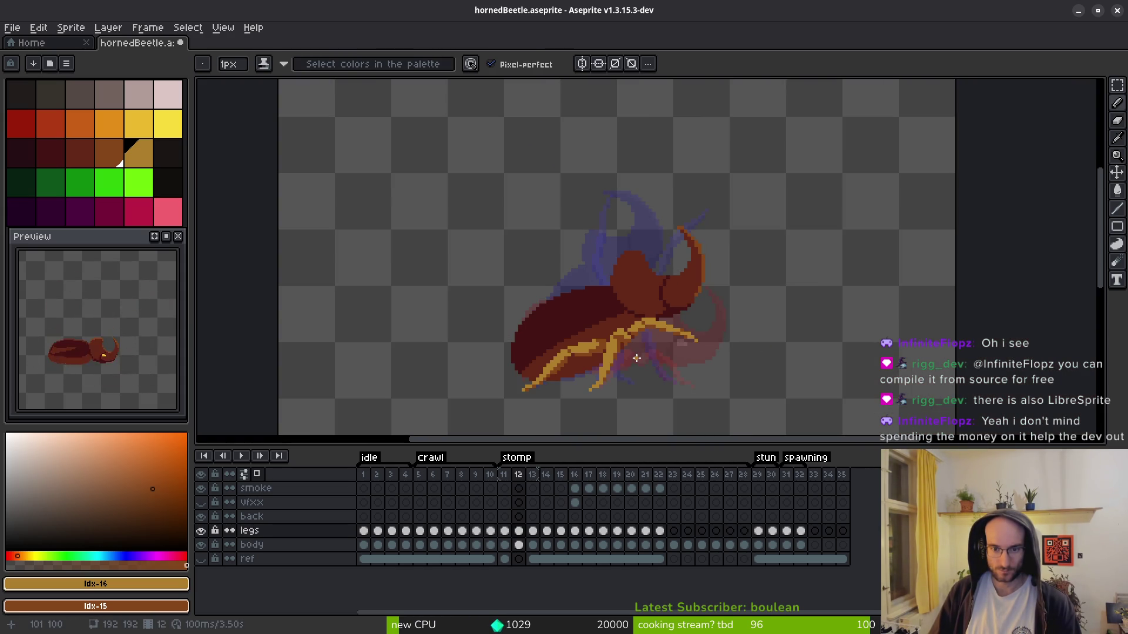
scroll(637, 358, "up", 4)
key("e")
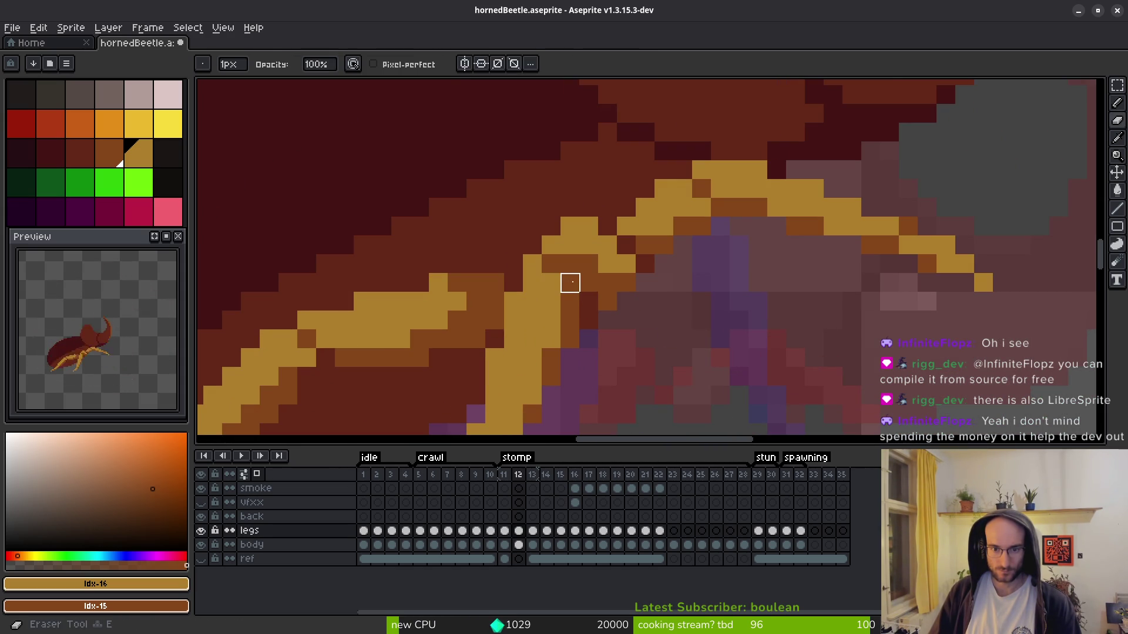
scroll(662, 347, "down", 5)
scroll(662, 347, "up", 6)
key("f")
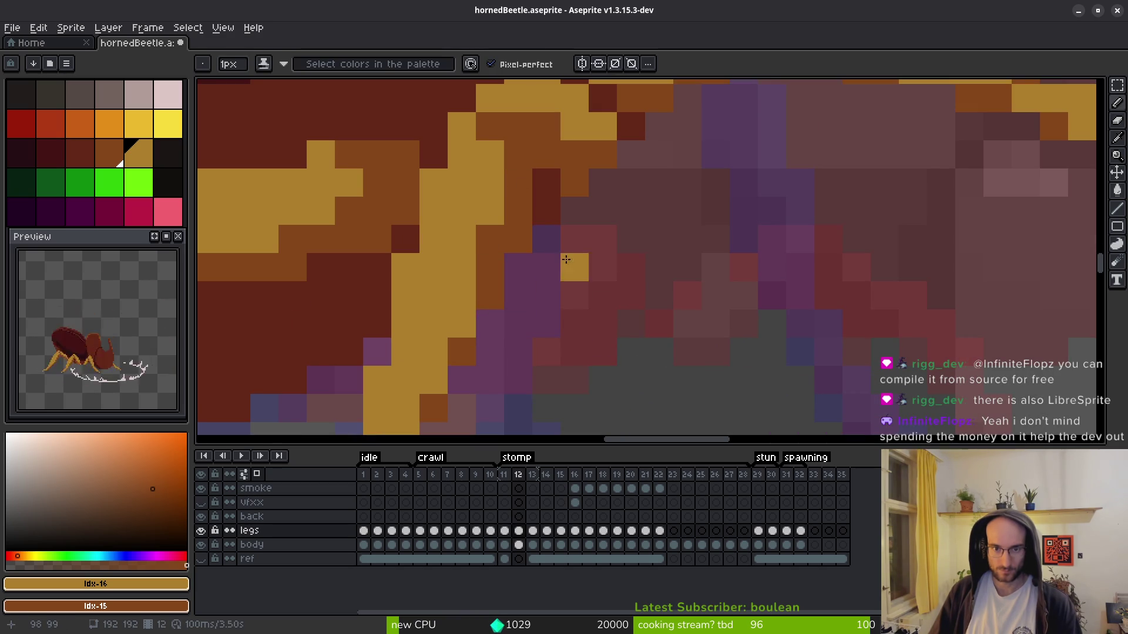
- Paint gold pixels on the leg and shade the leg joint dark brown
left_click(518, 126)
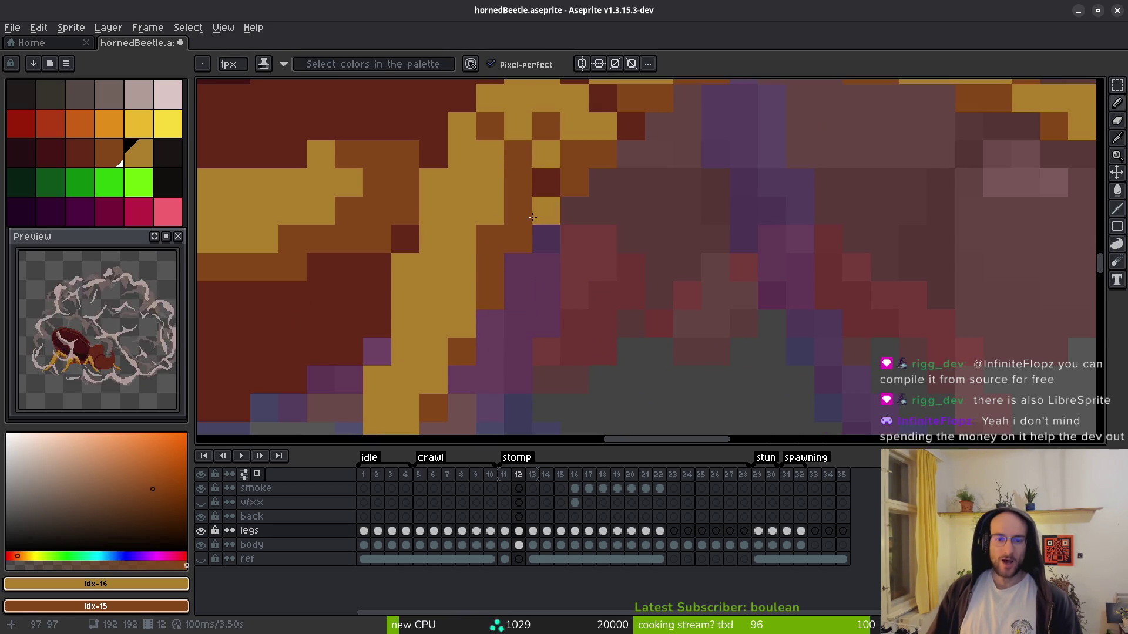
scroll(524, 159, "down", 5)
scroll(529, 160, "up", 5)
scroll(554, 252, "down", 3)
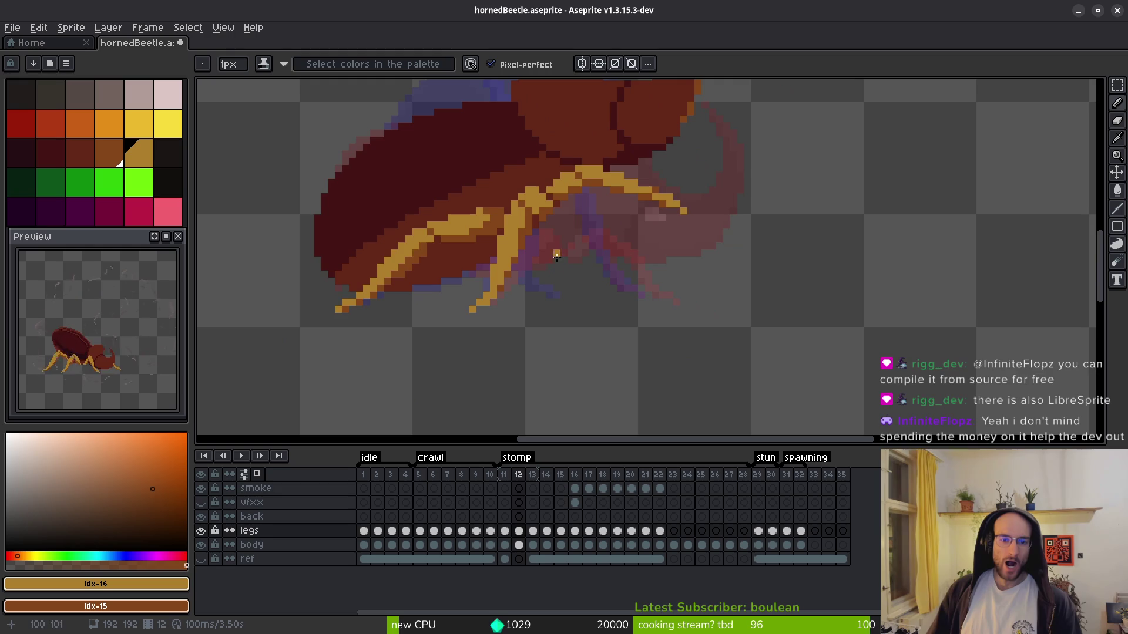
scroll(563, 268, "up", 3)
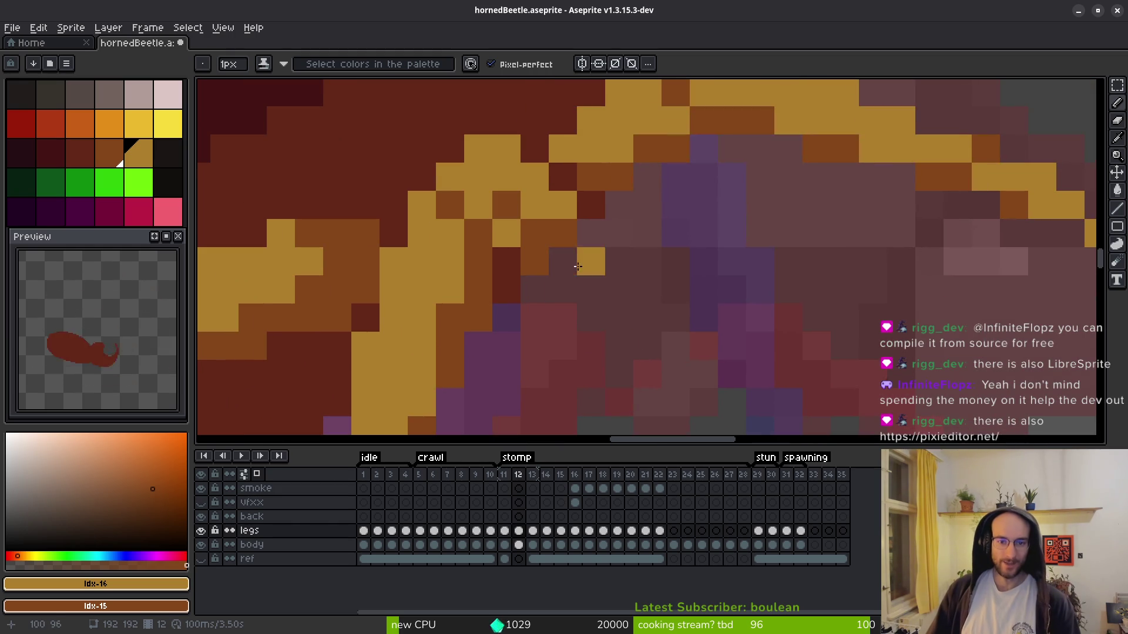
scroll(602, 326, "down", 4)
scroll(601, 327, "down", 1)
scroll(597, 317, "up", 4)
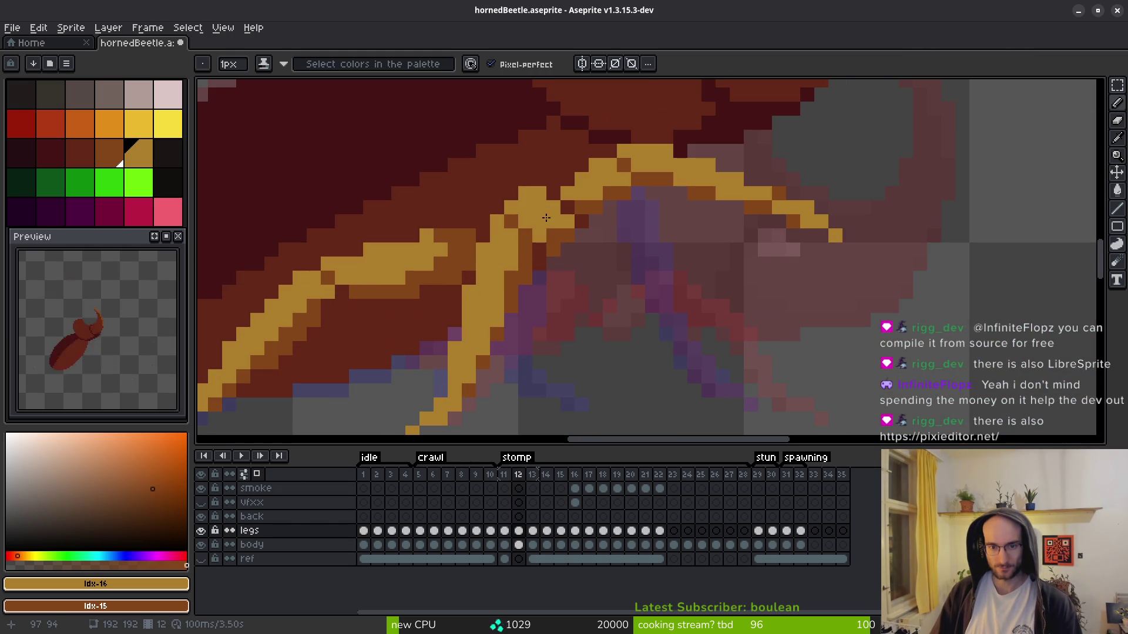
right_click(552, 233)
left_click(587, 263)
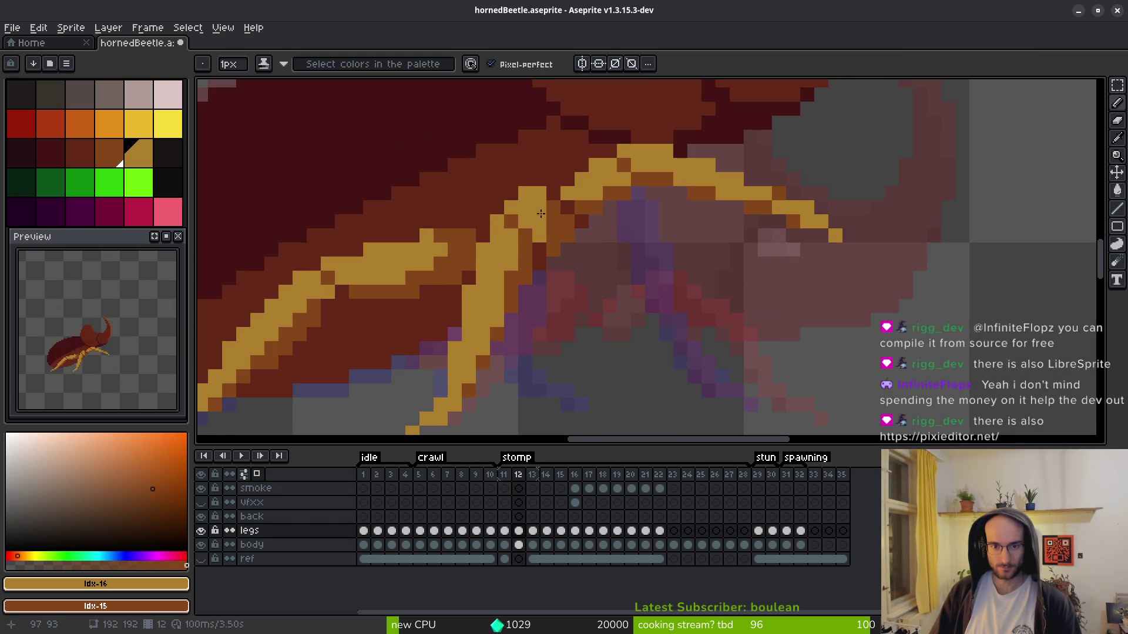
scroll(551, 217, "down", 4)
scroll(558, 223, "up", 4)
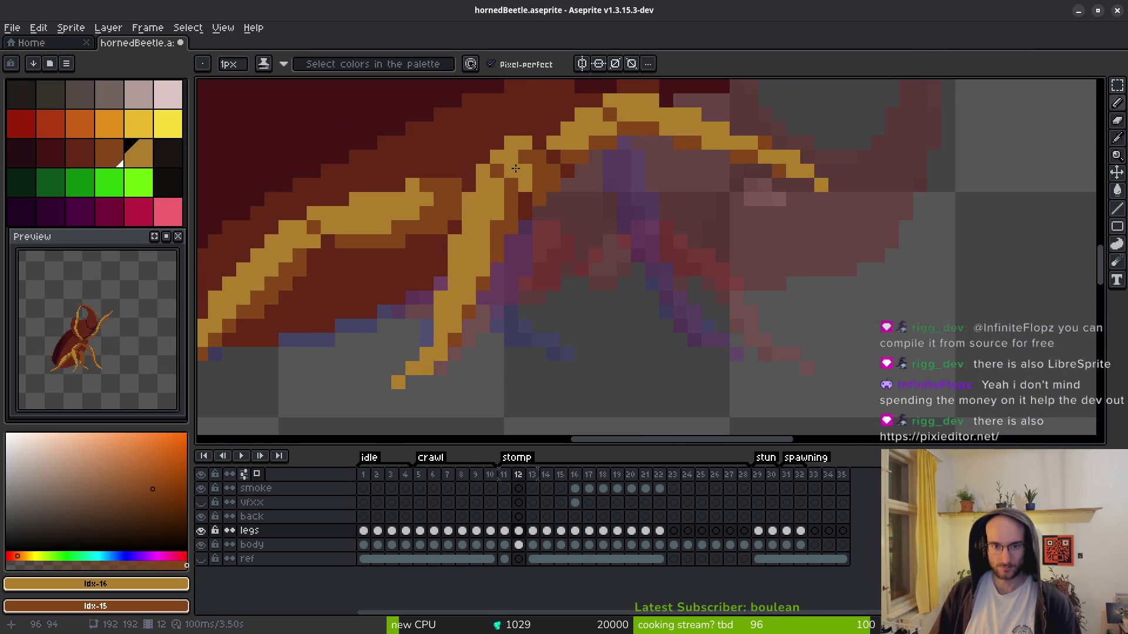
scroll(595, 259, "down", 4)
scroll(595, 261, "down", 4)
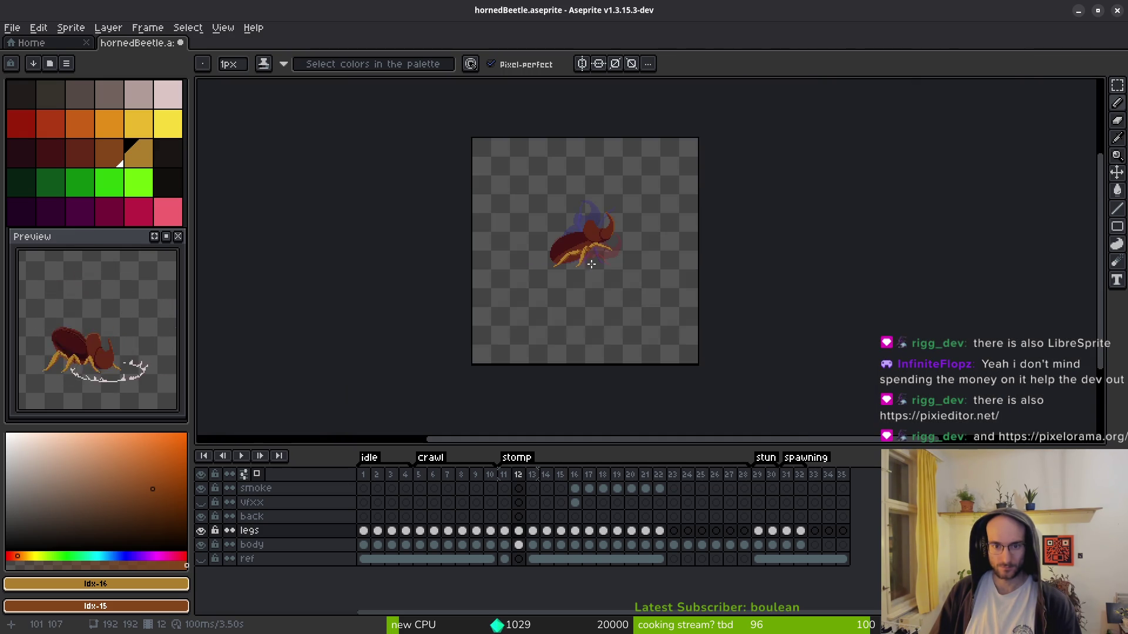
scroll(594, 269, "up", 8)
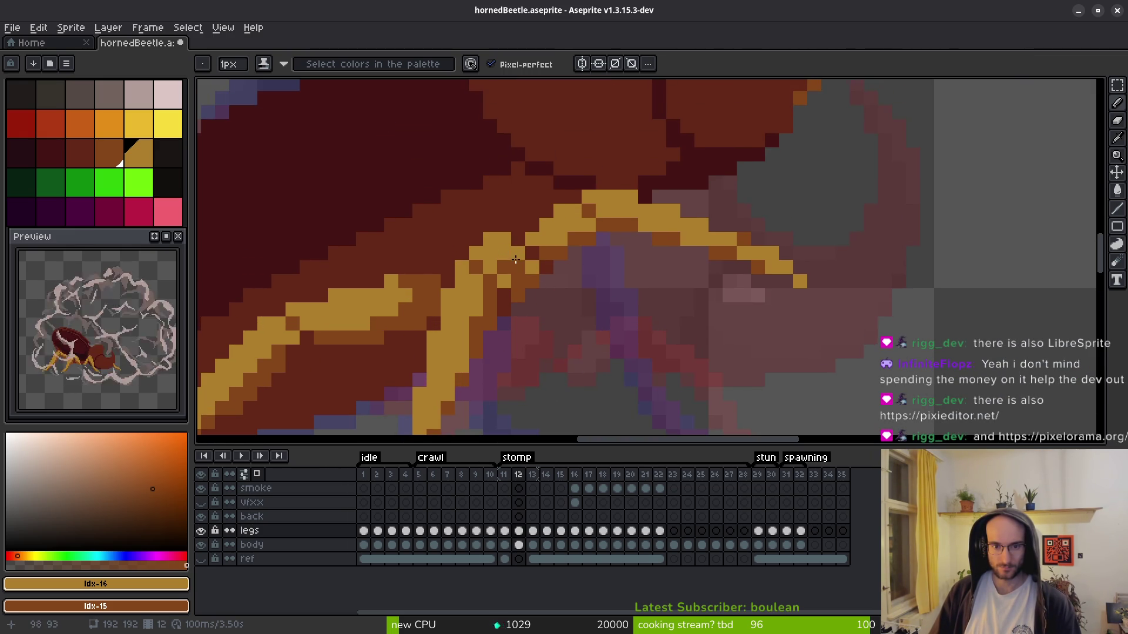
scroll(578, 342, "down", 4)
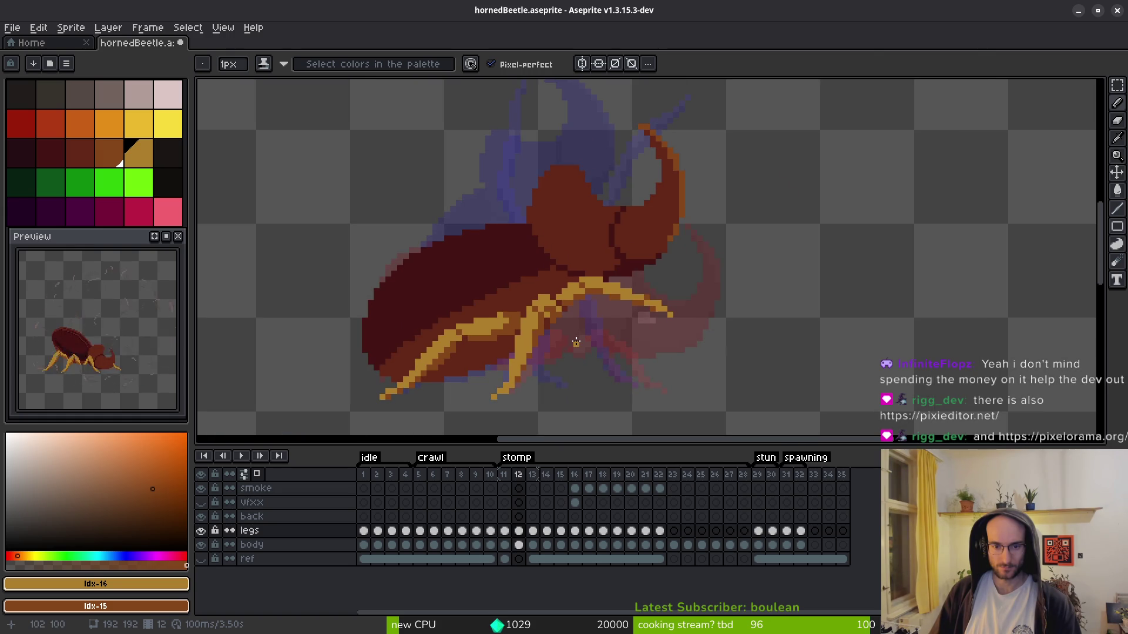
scroll(575, 342, "up", 4)
scroll(573, 329, "down", 4)
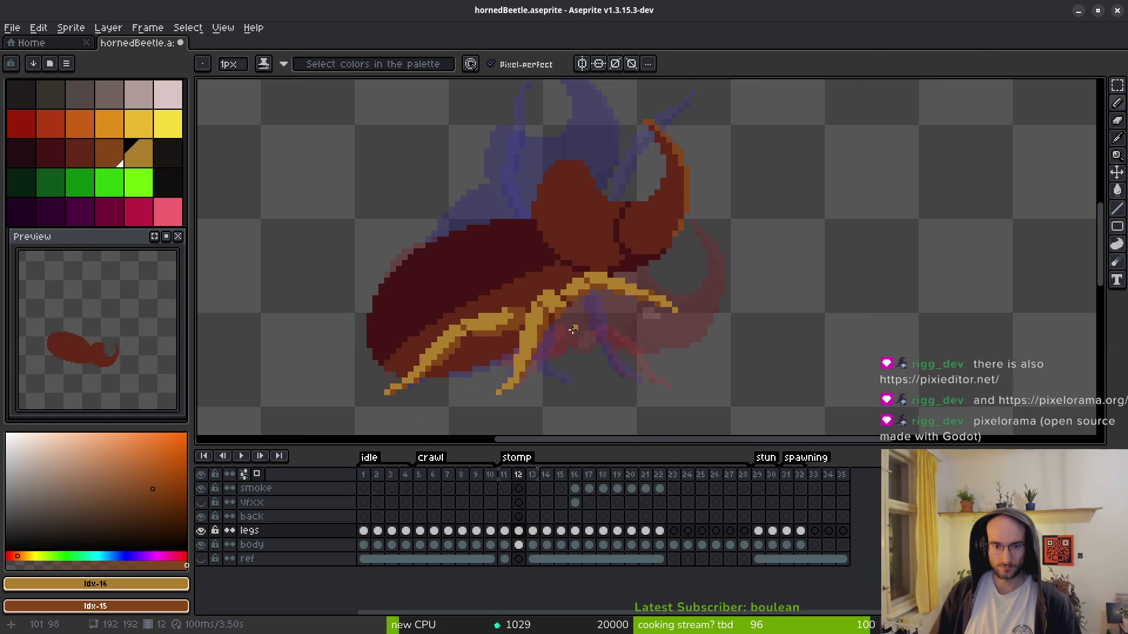
scroll(563, 333, "up", 4)
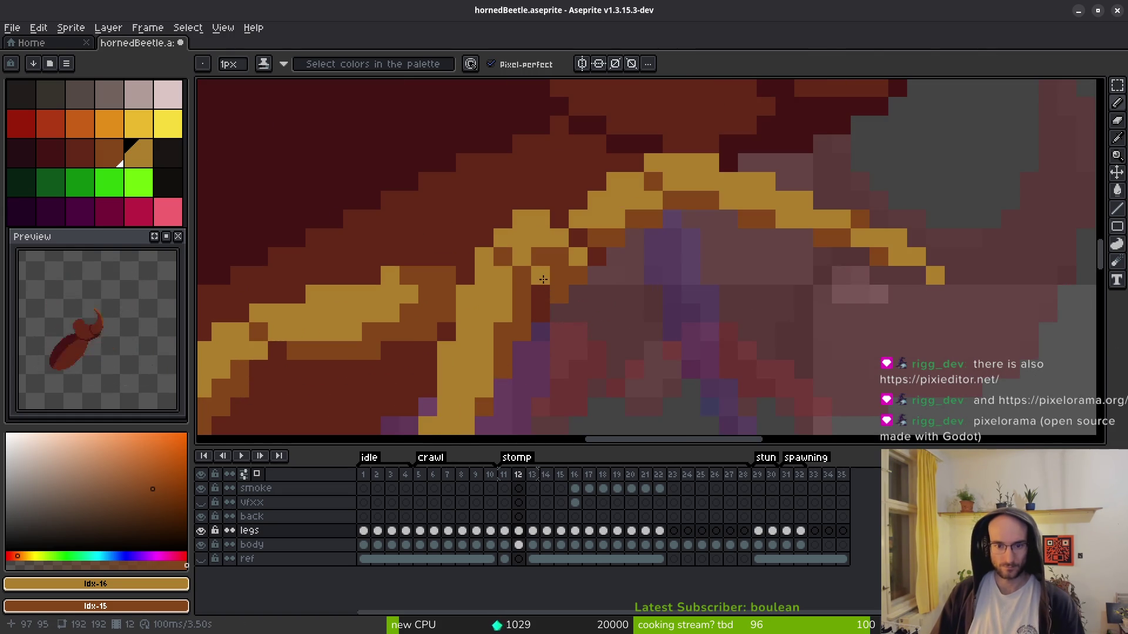
scroll(631, 353, "down", 4)
scroll(631, 353, "down", 1)
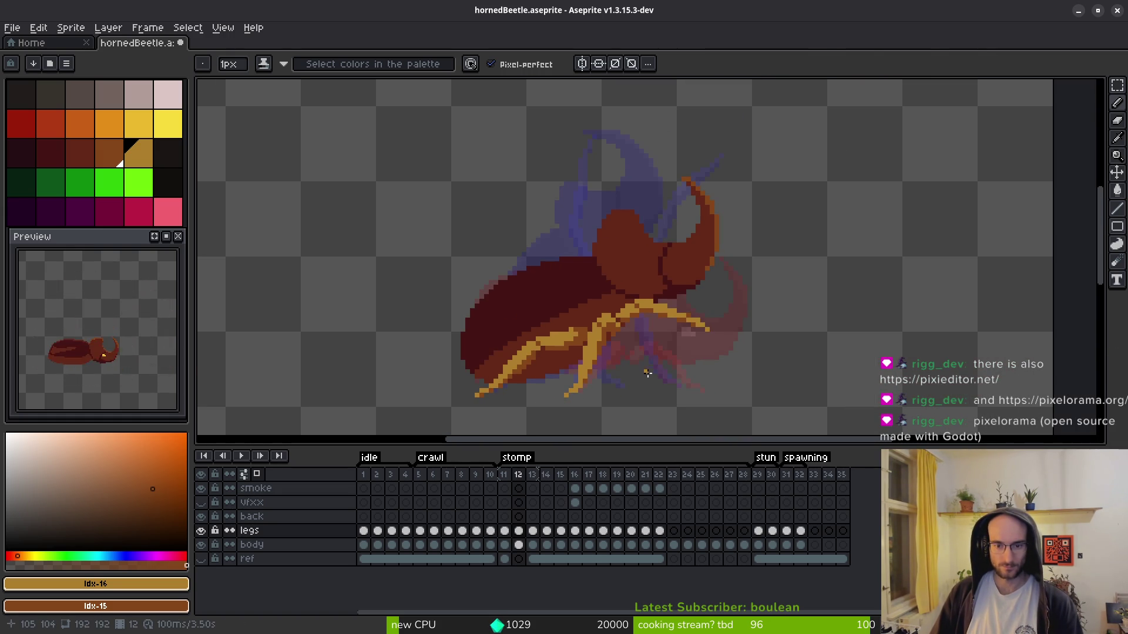
- Save hornedBeetle.aseprite and step through the neighbouring stomp frames
key("ctrl+s")
scroll(644, 370, "down", 1)
key("alt")
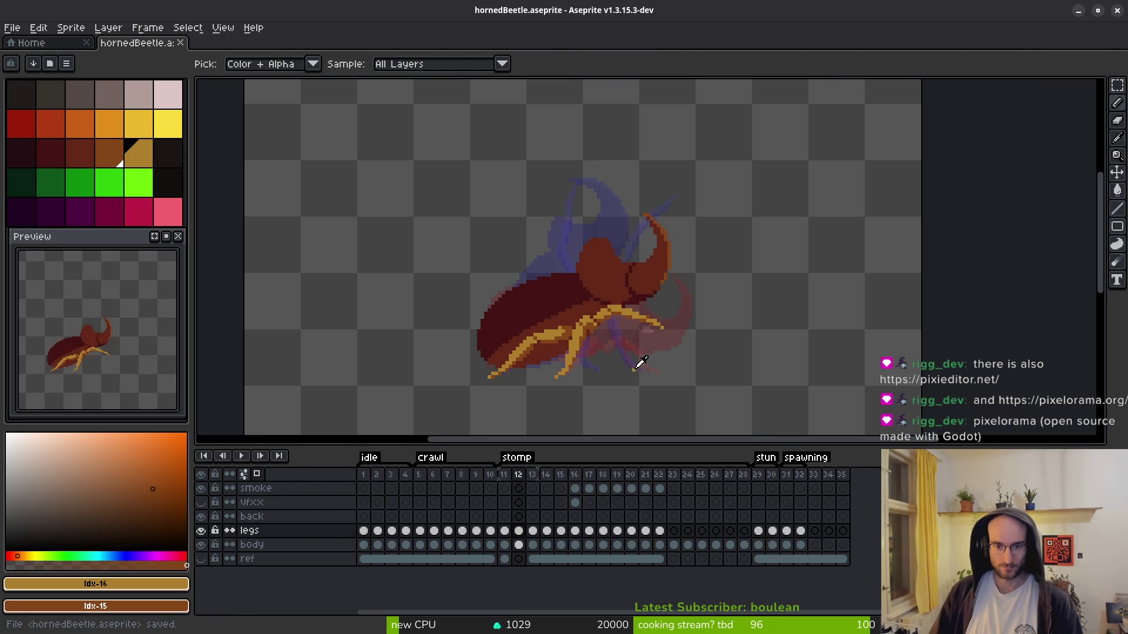
key("Right")
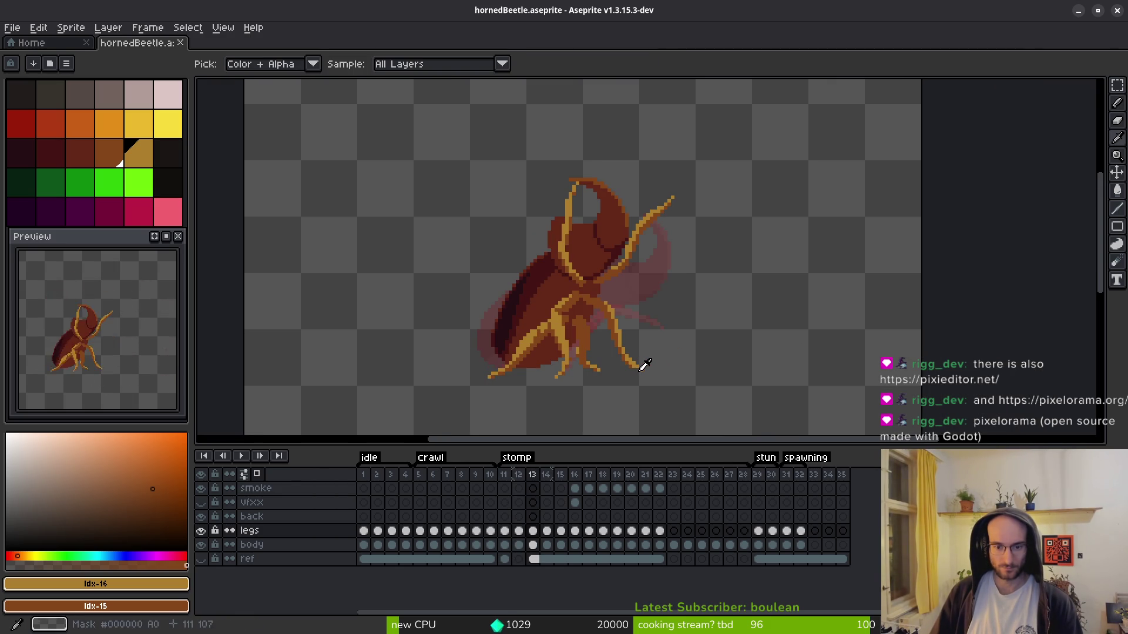
key("Left")
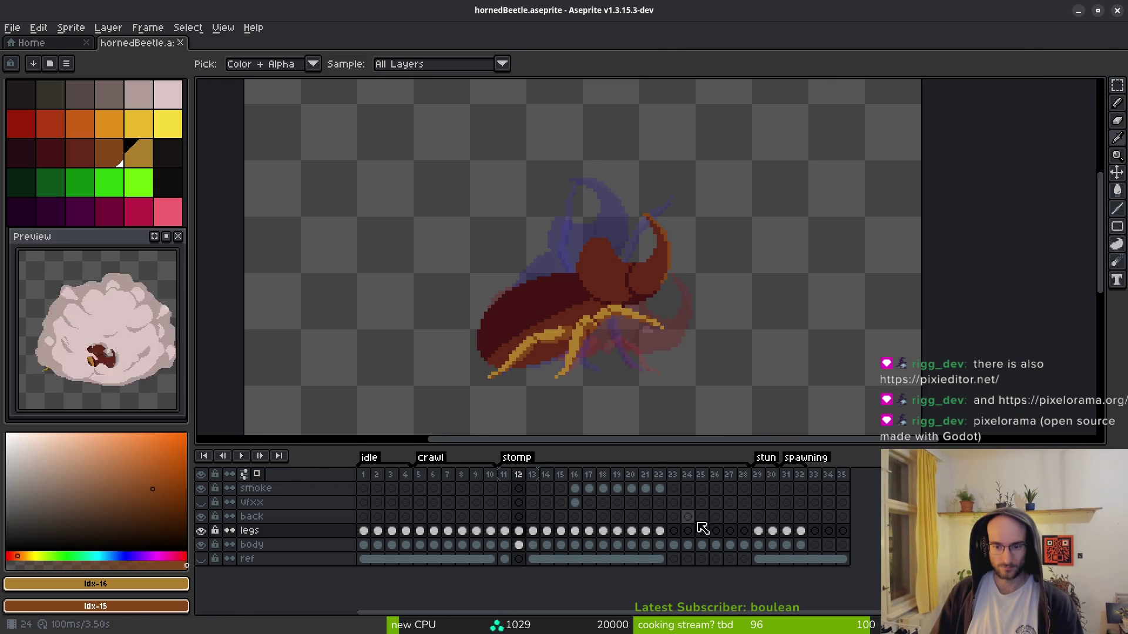
left_click(658, 488)
left_click(672, 488)
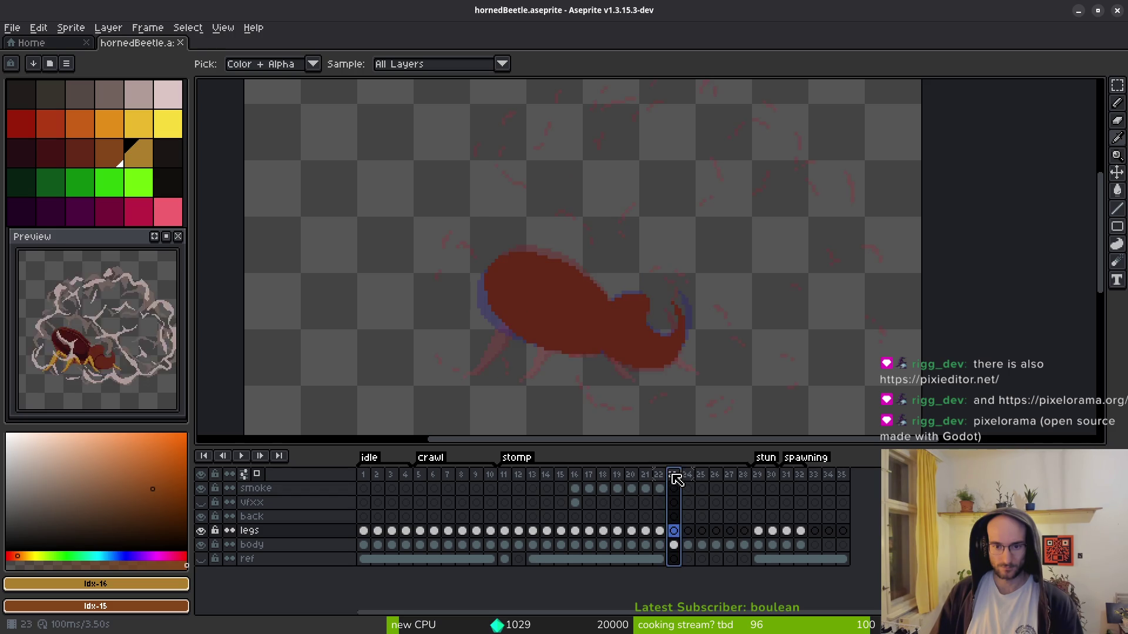
- Flip between frames 11 and 24–26 to compare the stomp poses
left_click(697, 488)
left_click(712, 491)
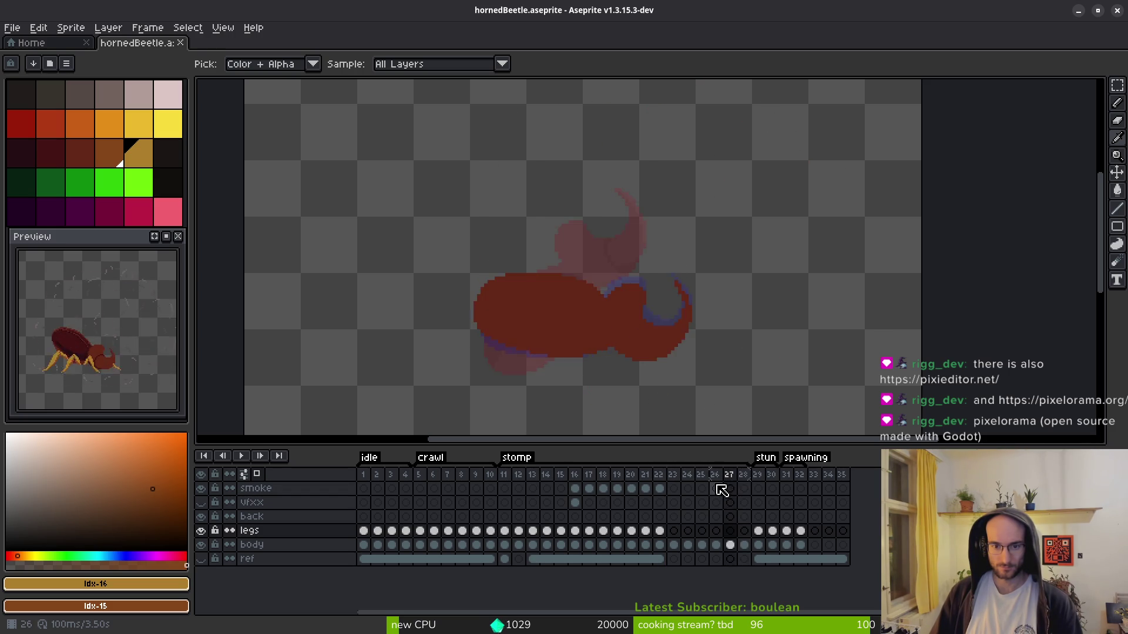
key("Left")
key("Right")
key("Left")
key("Right")
key("Left")
key("Right")
key("Left")
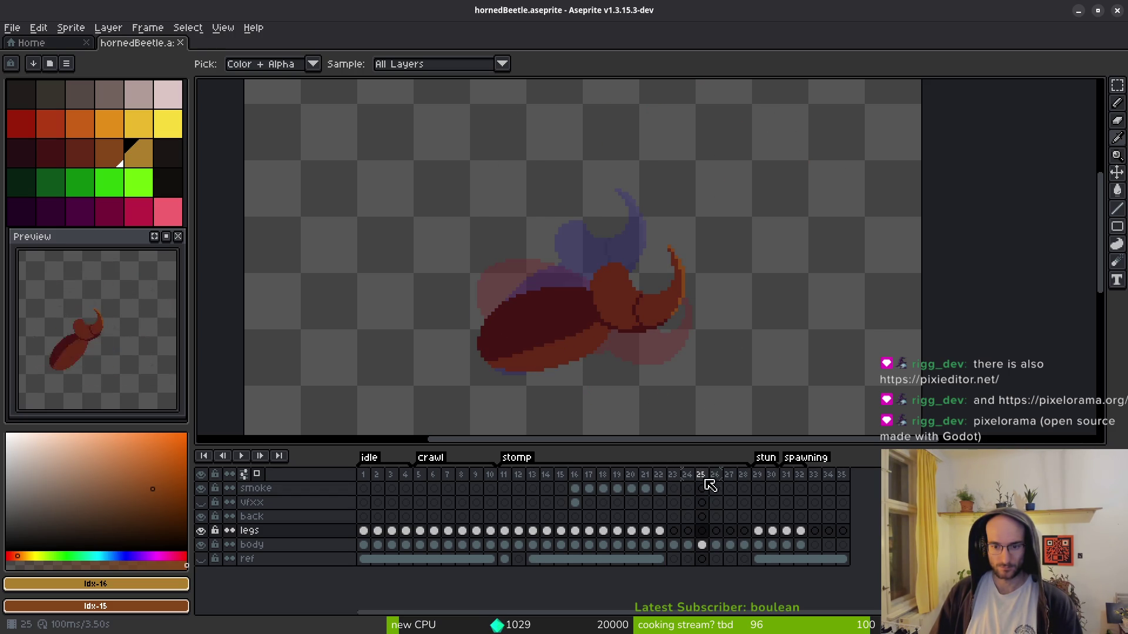
left_click(505, 474)
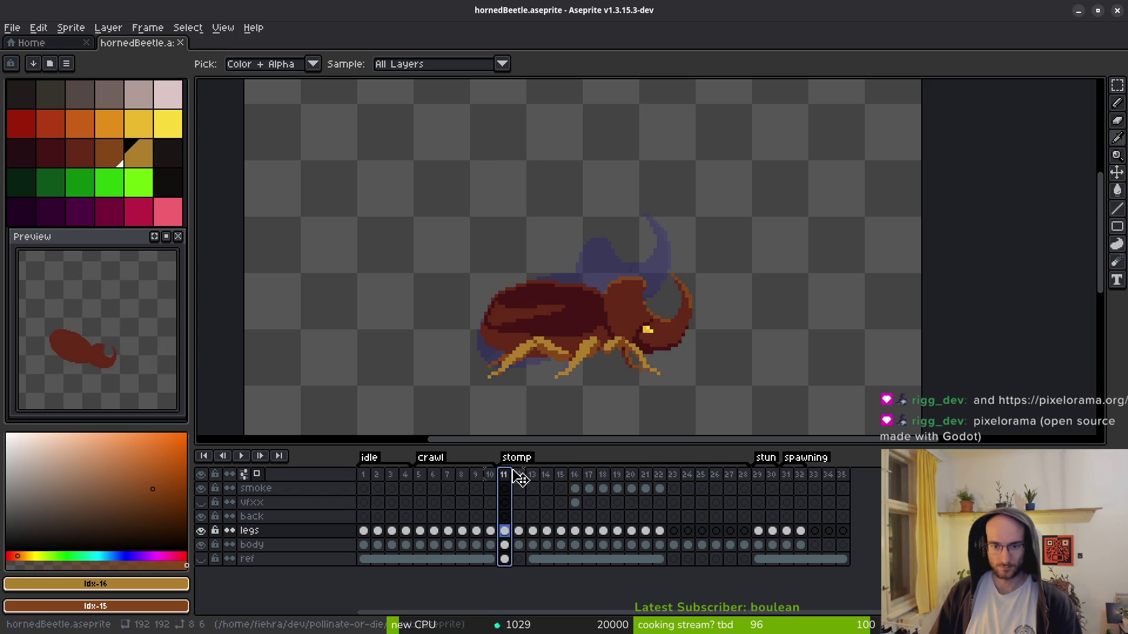
left_click(700, 474)
key("Right")
key("Left")
key("Left")
key("Right")
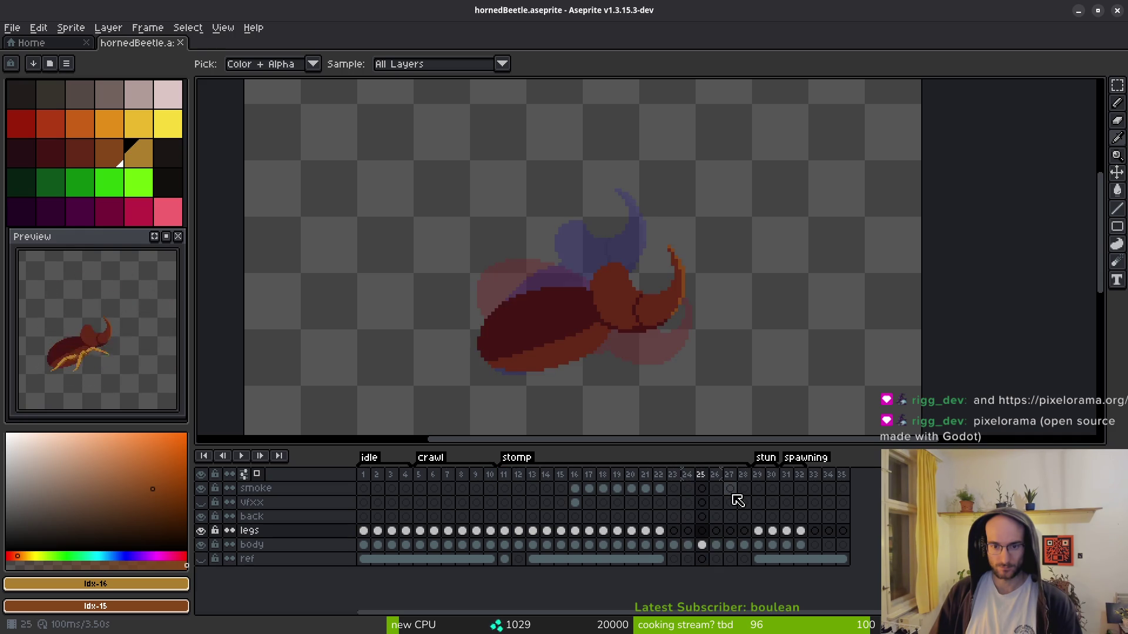
key("Right")
key("Left")
- Move frames 25–26 to after frame 11 and another frame to after frame 14
left_click(702, 474)
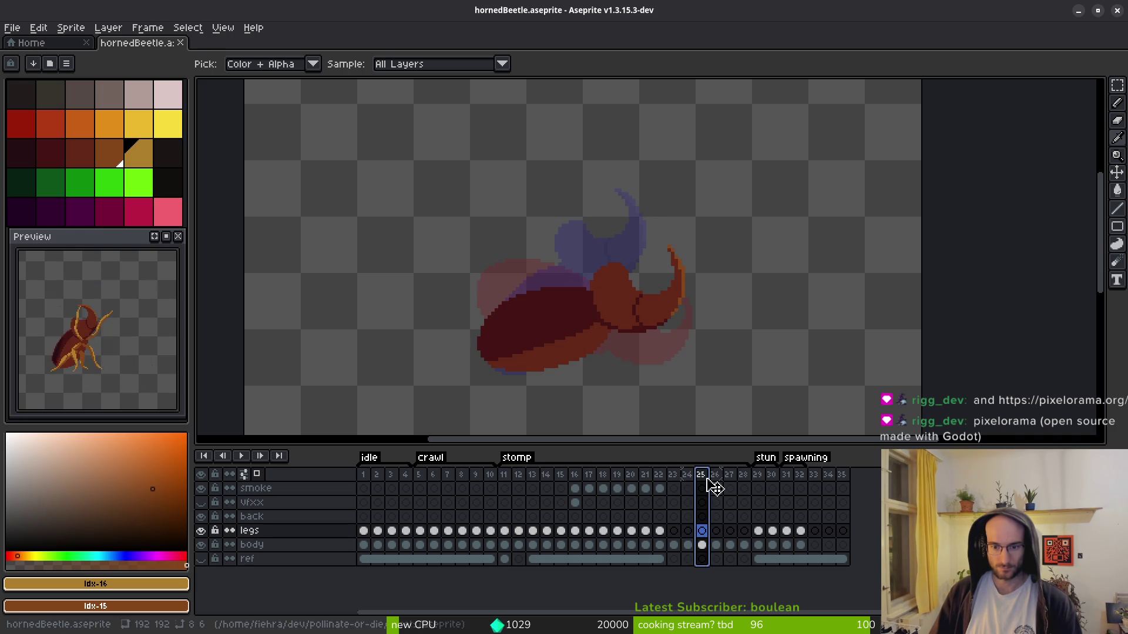
left_click(531, 491)
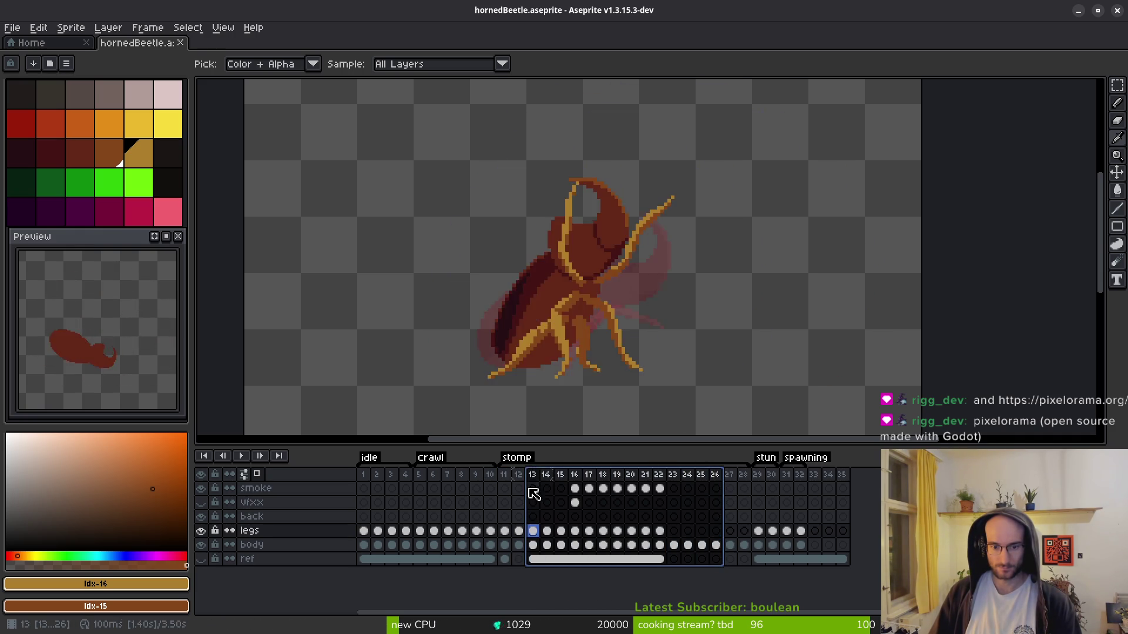
left_click(715, 484)
left_click_drag(727, 483, 604, 495)
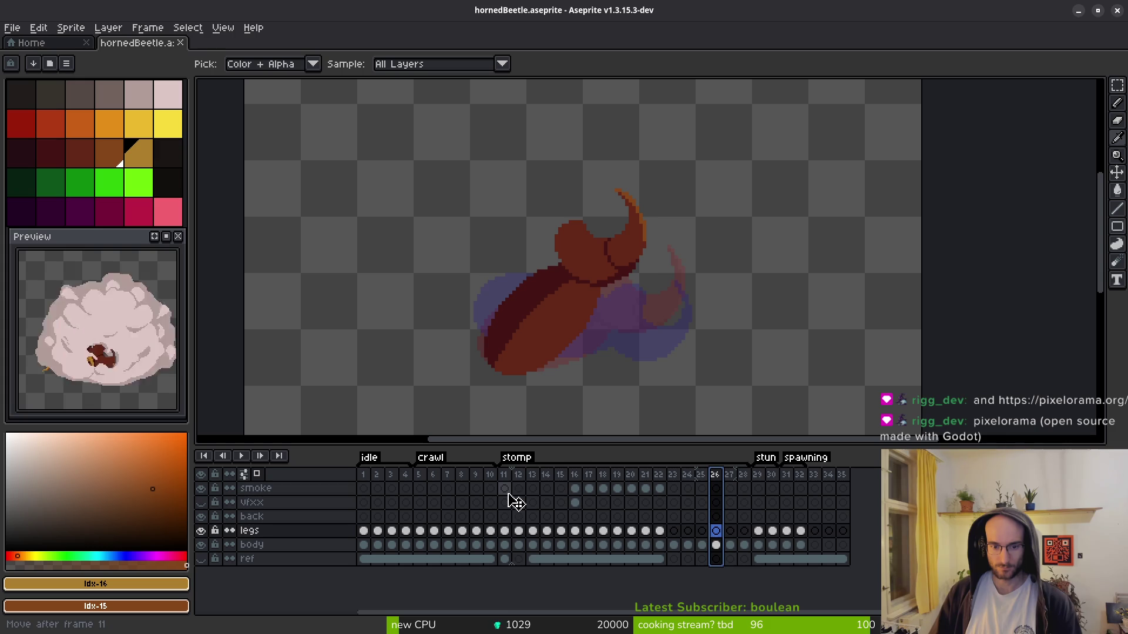
left_click_drag(516, 501, 516, 501)
left_click(730, 477)
left_click_drag(731, 486, 533, 505)
- Check the new order across frames 12–15, then undo the reordering
left_click(520, 491)
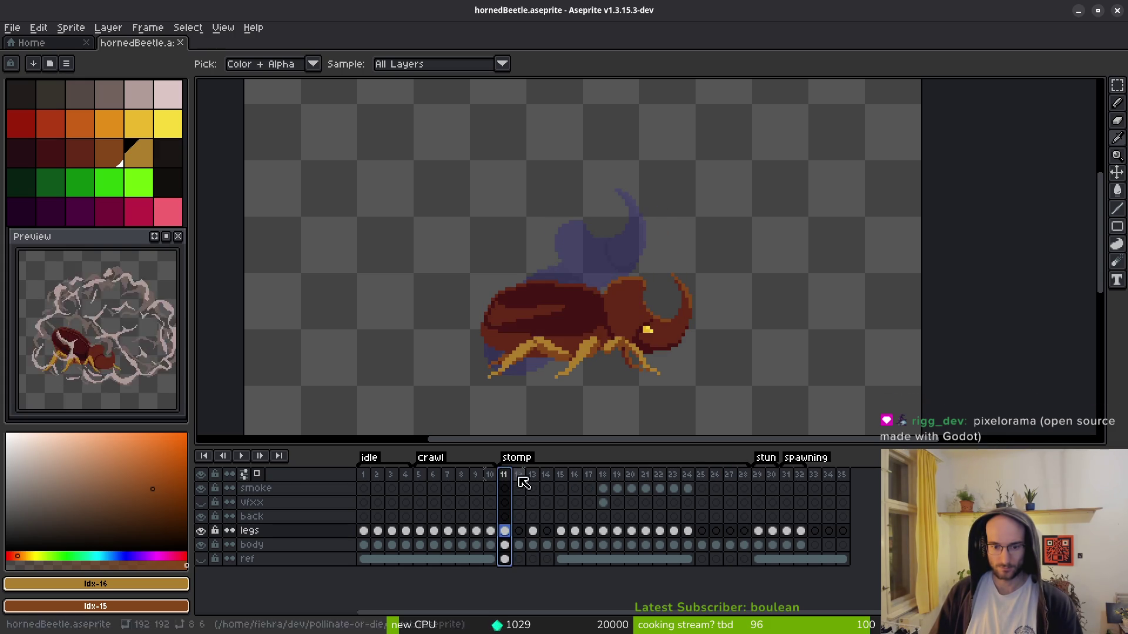
left_click(547, 503)
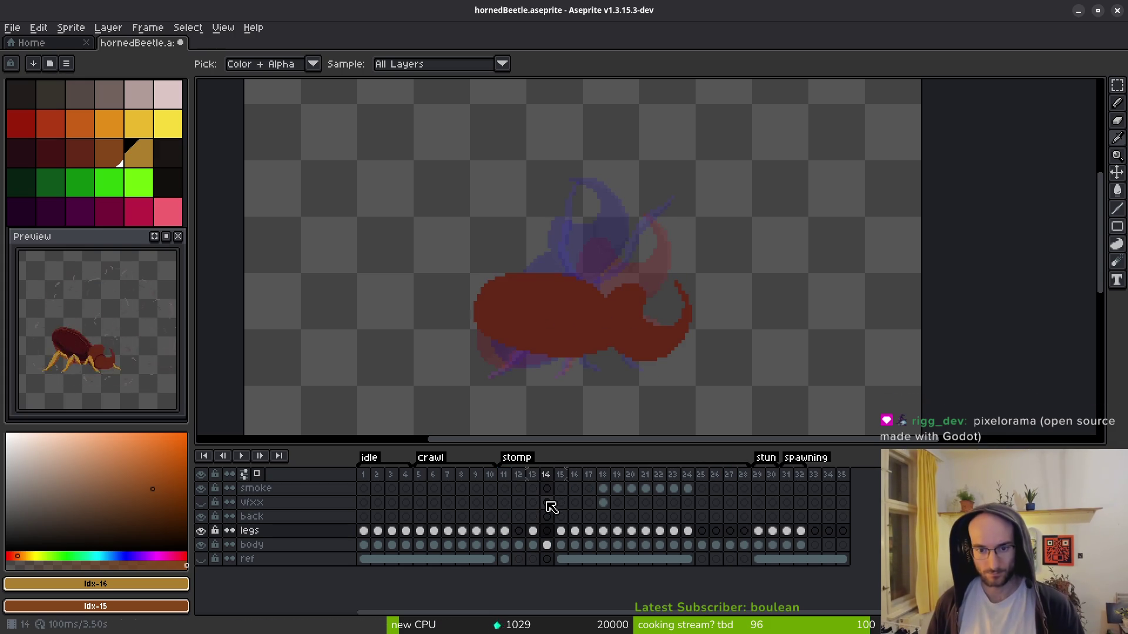
left_click(565, 516)
key("Left")
key("Right")
key("Right")
key("Right")
key("ctrl+z")
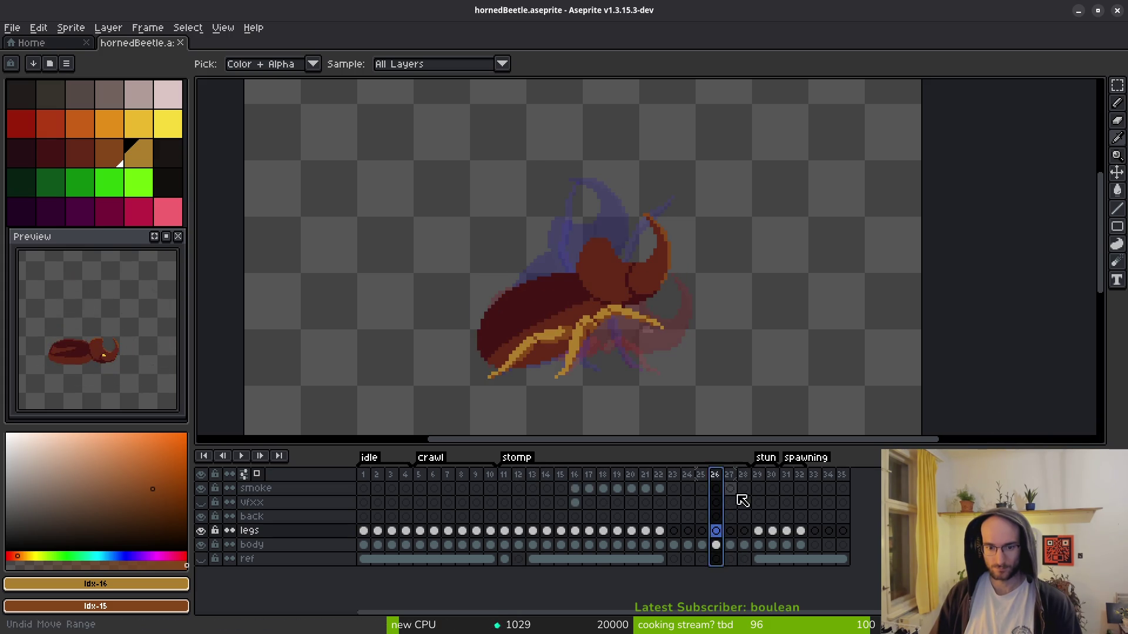
- Move frame 25's pose to just after frame 11
key("Return")
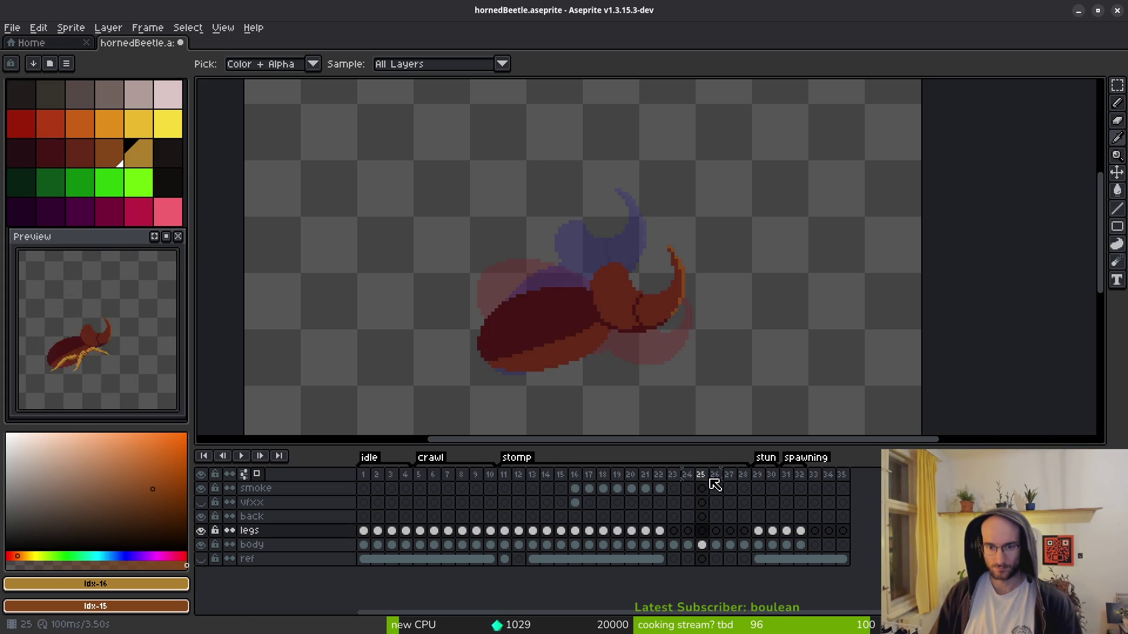
key("Right")
key("Right")
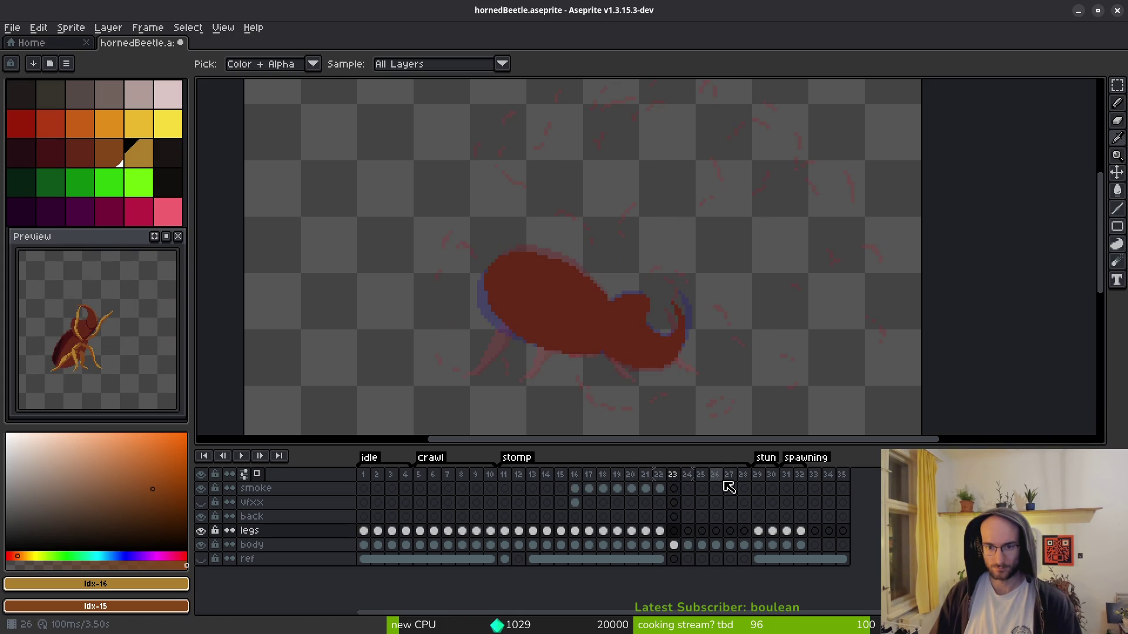
left_click_drag(707, 478, 685, 487)
left_click_drag(516, 496, 517, 495)
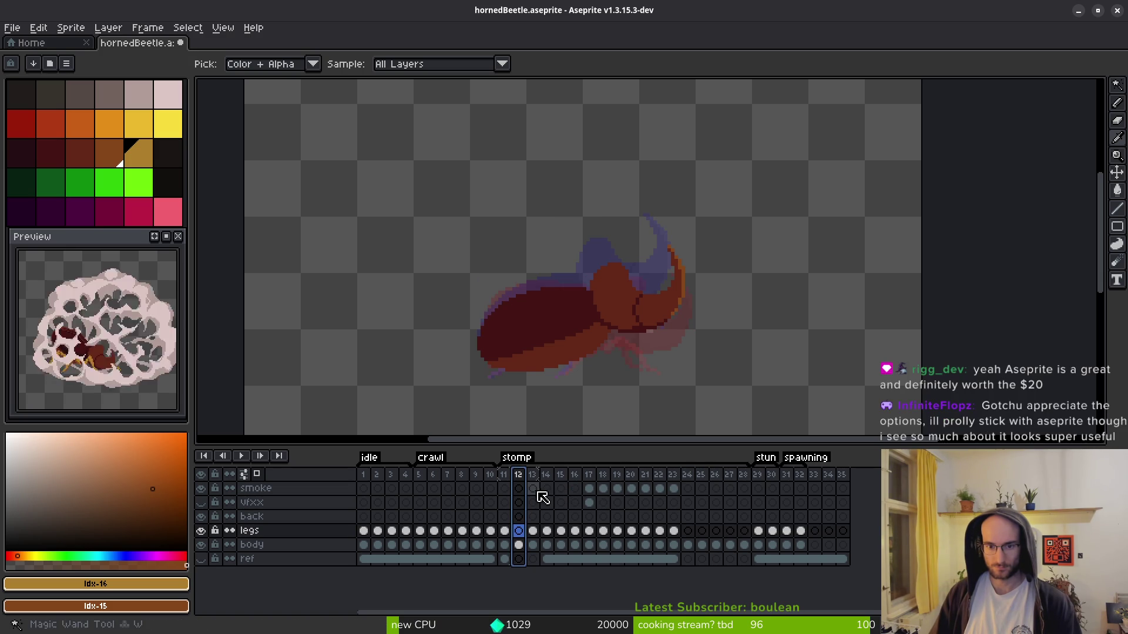
key("Right")
key("Left")
key("Right")
key("Right")
key("Right")
key("Right")
key("Right")
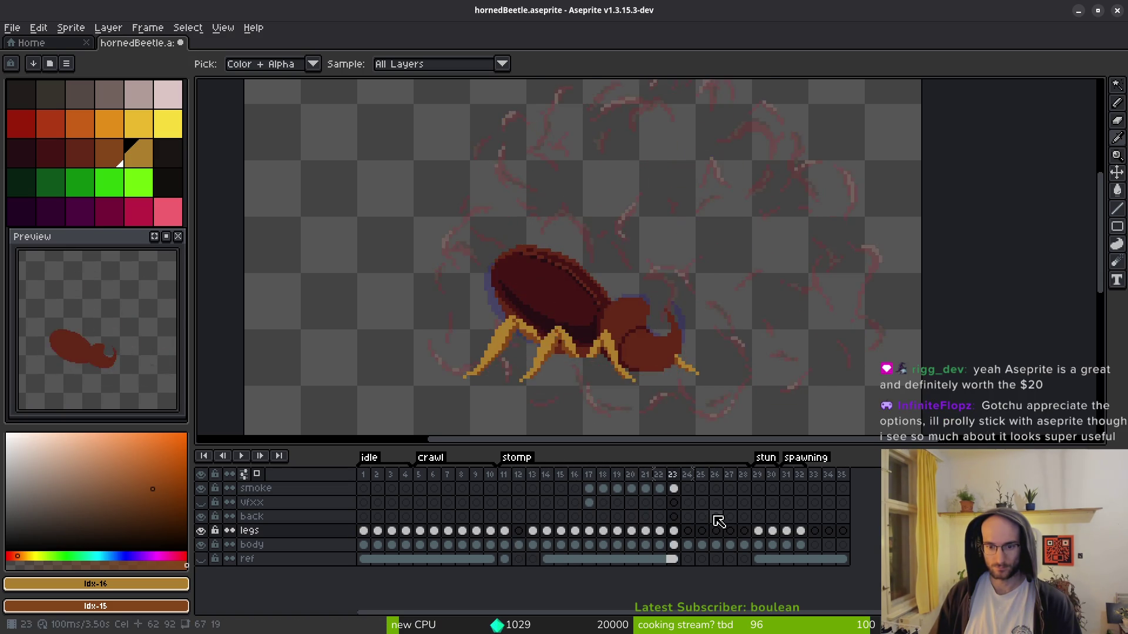
- Move frame 26's pose to just after frame 15 and settle on frame 14
key("Right")
key("Right")
key("Right")
key("Right")
key("Left")
left_click(716, 475)
mouse_move(726, 478)
left_mouse_down()
mouse_move(564, 512)
mouse_move(531, 491)
left_mouse_up()
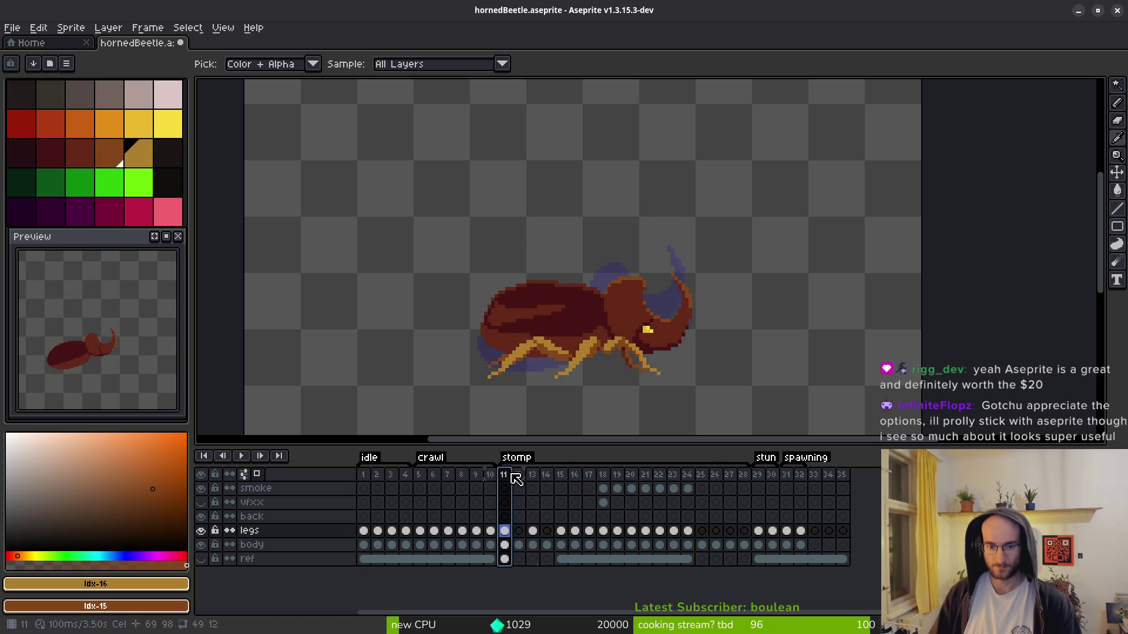
key("Right")
key("Right")
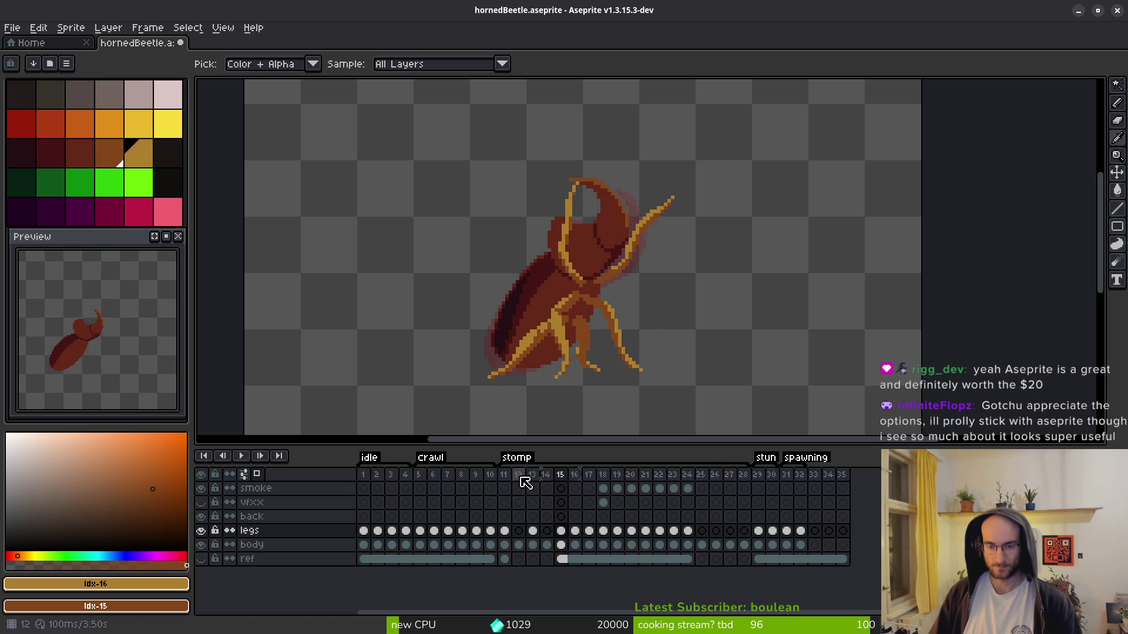
key("Left")
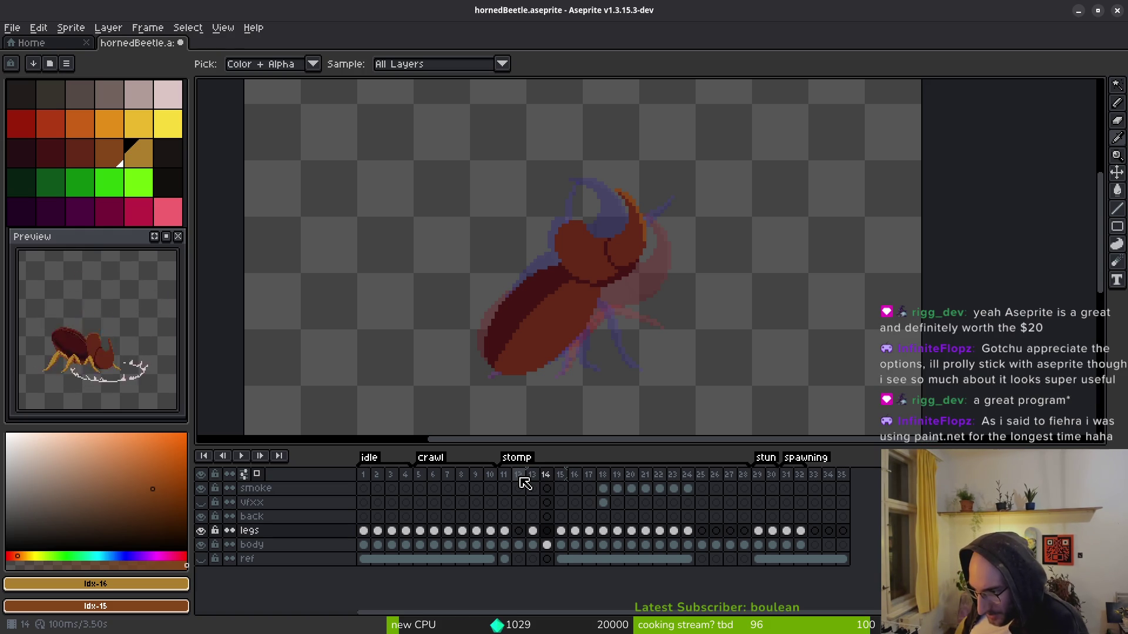
- Activate magic-wand selection and bring up the Brave window showing the Paint.NET article
key("alt+Tab")
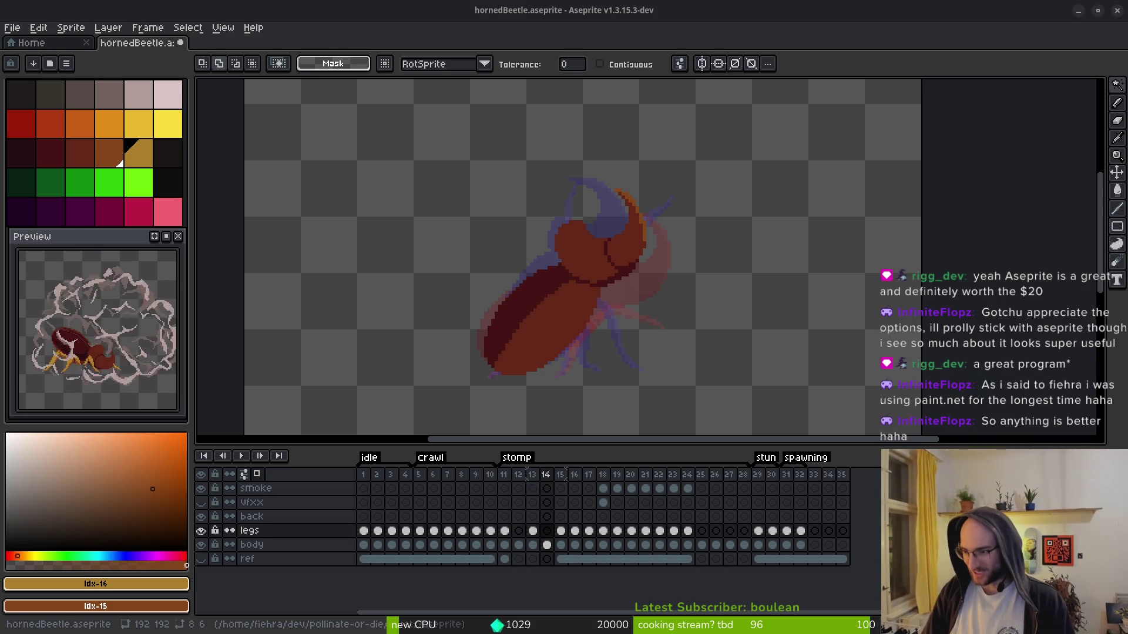
key("alt+Tab")
- Run a Brave web search for 'paint net'
scroll(452, 410, "down", 5)
scroll(505, 386, "up", 5)
scroll(430, 270, "down", 15)
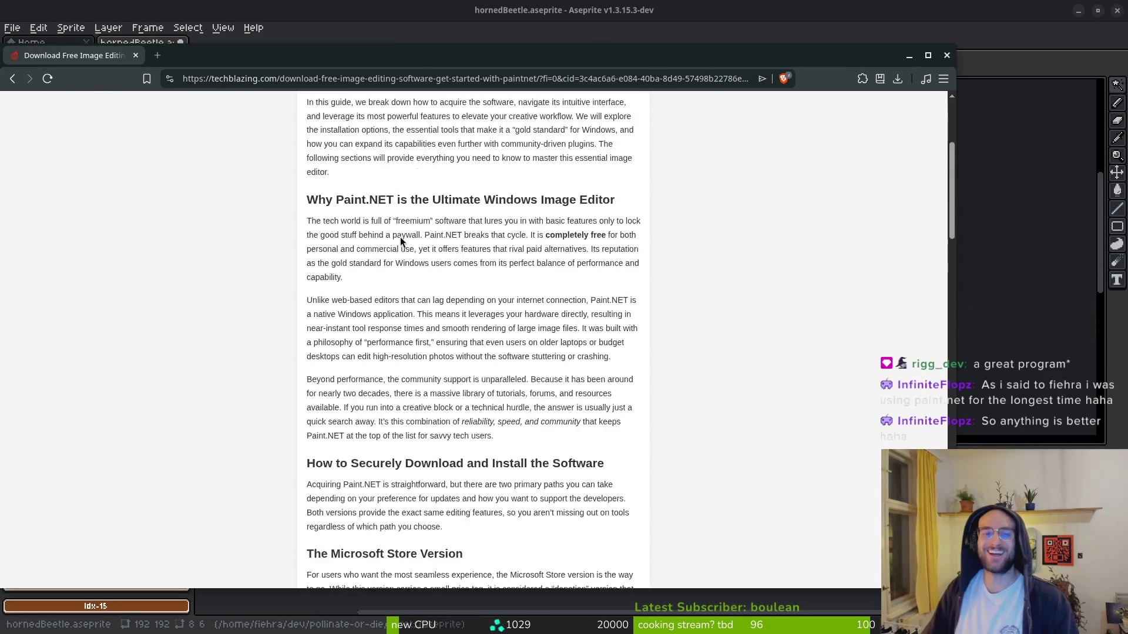
scroll(424, 284, "down", 3)
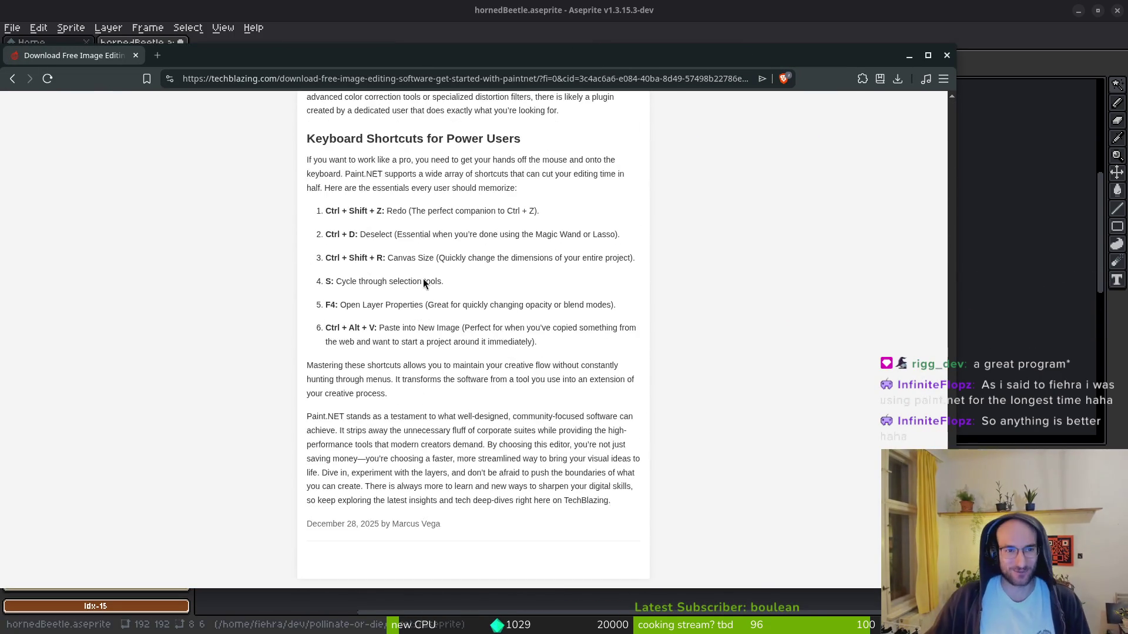
scroll(268, 97, "up", 10)
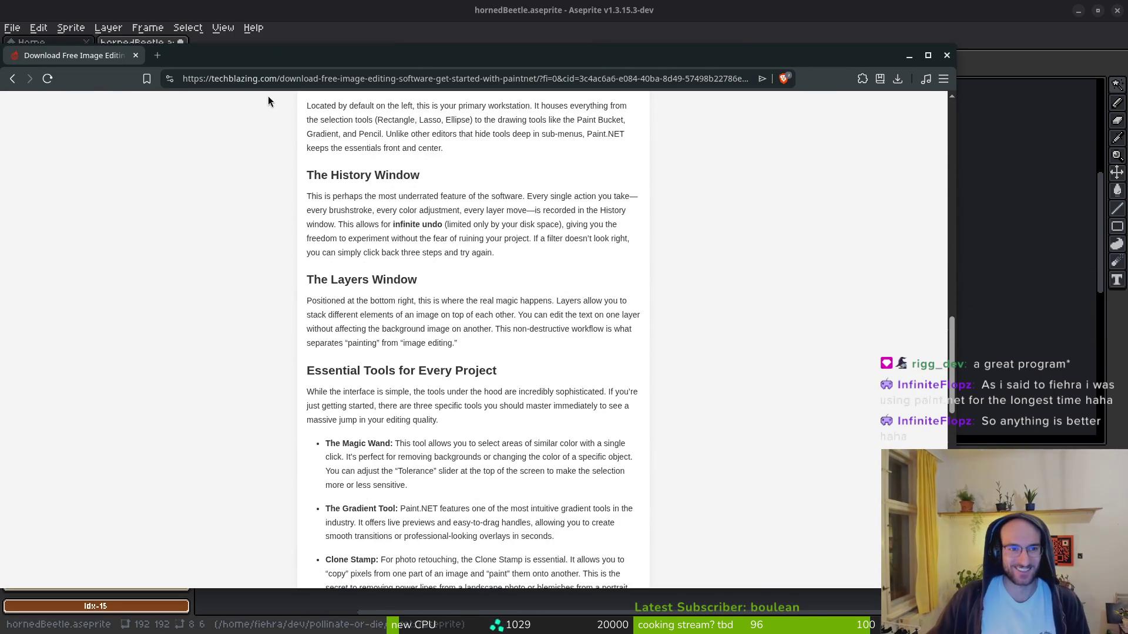
left_click(301, 78)
type("paint ne")
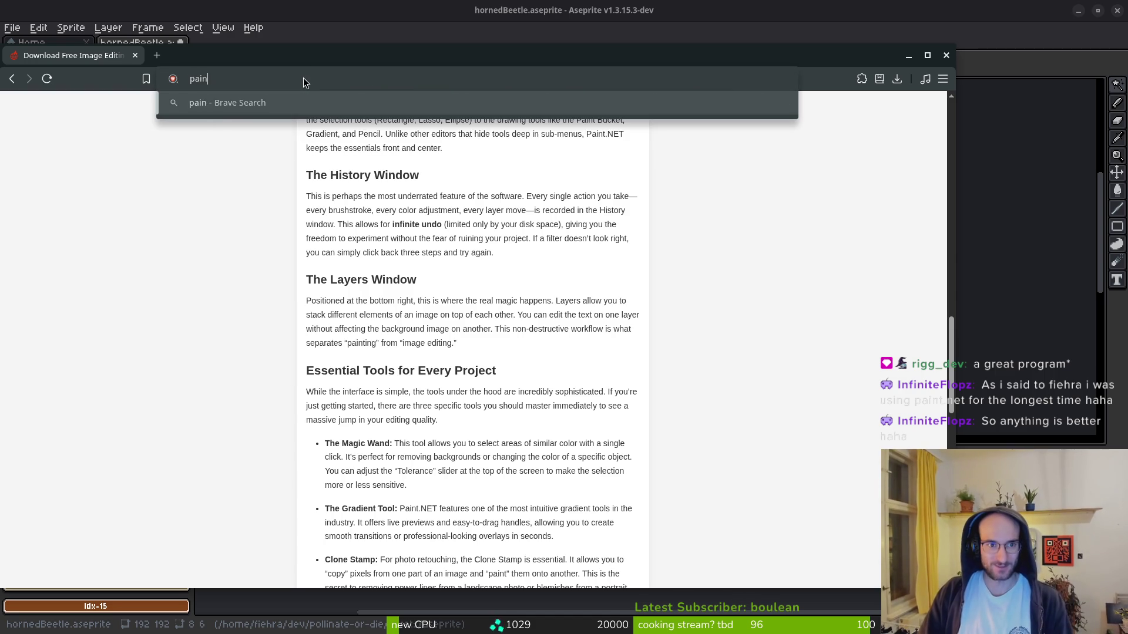
type("t")
key("Return")
- Move the browser right, open the official Paint.NET result, then go back to the results
left_click_drag(327, 58, 428, 63)
left_click(294, 217)
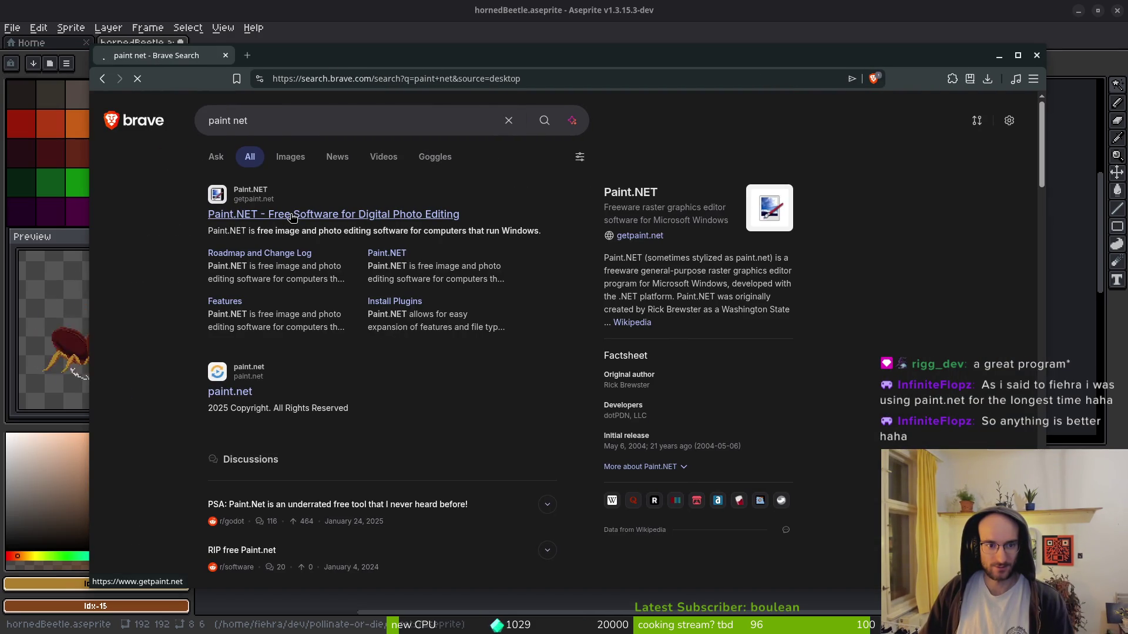
left_click(233, 393)
key("alt+Left")
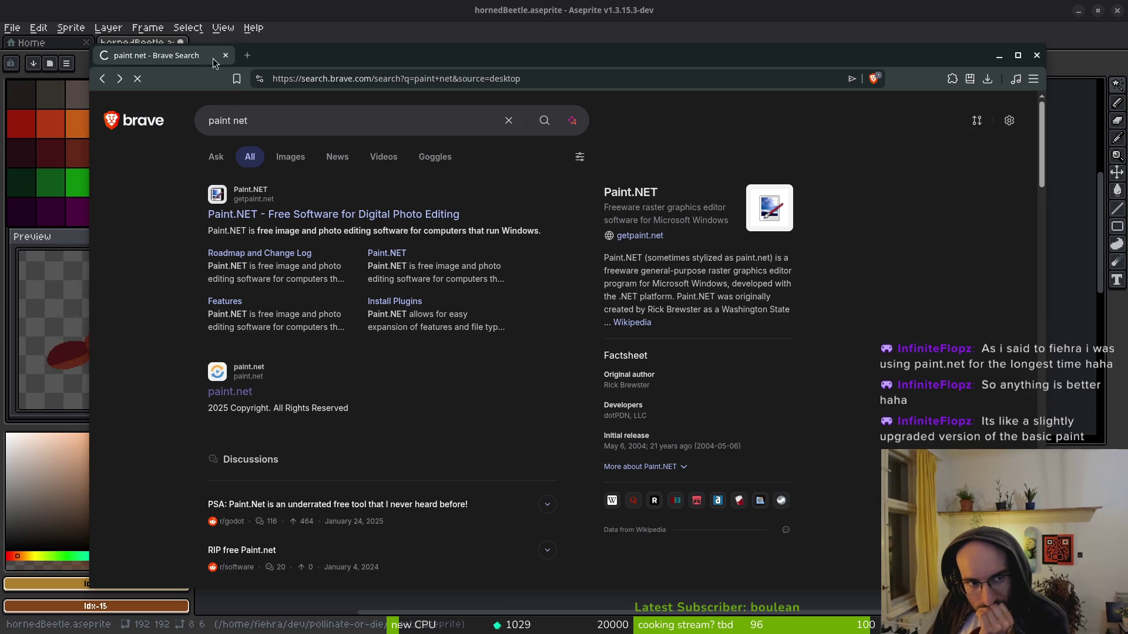
- Scroll through the paint net results and switch back to Aseprite
scroll(211, 276, "down", 3)
scroll(180, 351, "down", 7)
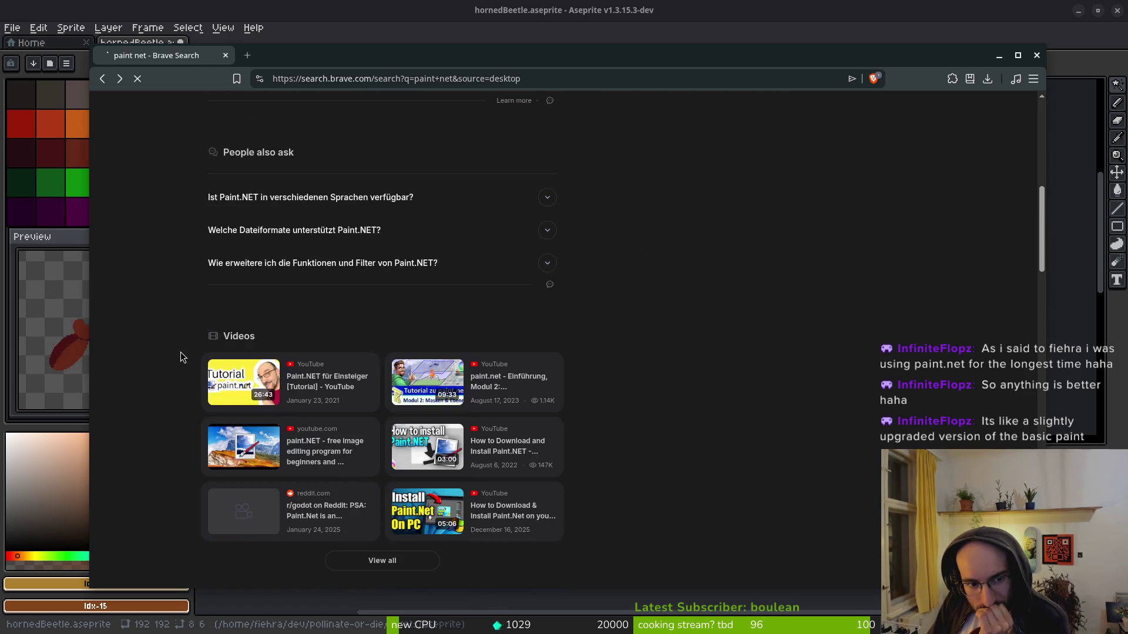
scroll(177, 476, "up", 10)
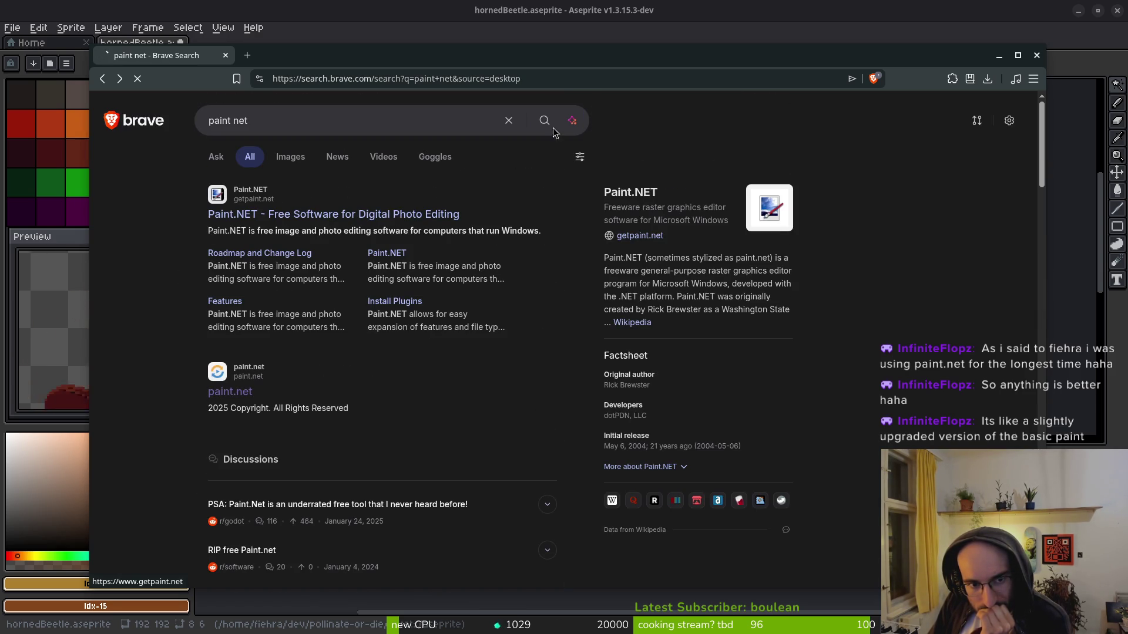
key("alt+Tab")
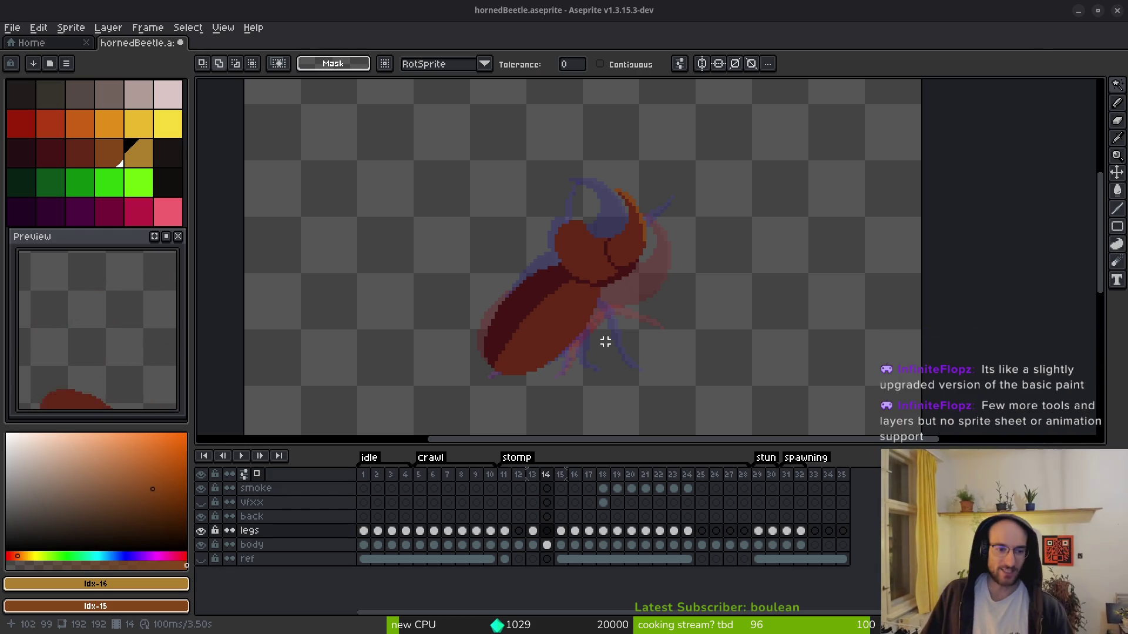
- Go to stomp frame 12 and step ahead to frame 13
left_click(519, 528)
key("Return")
key("Return")
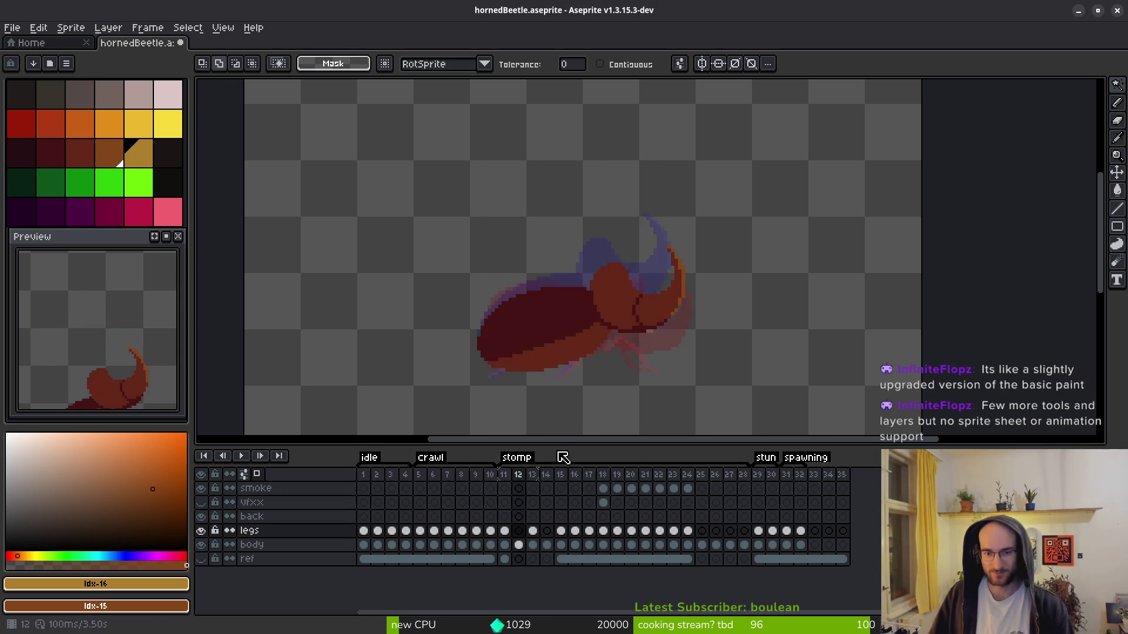
key("i")
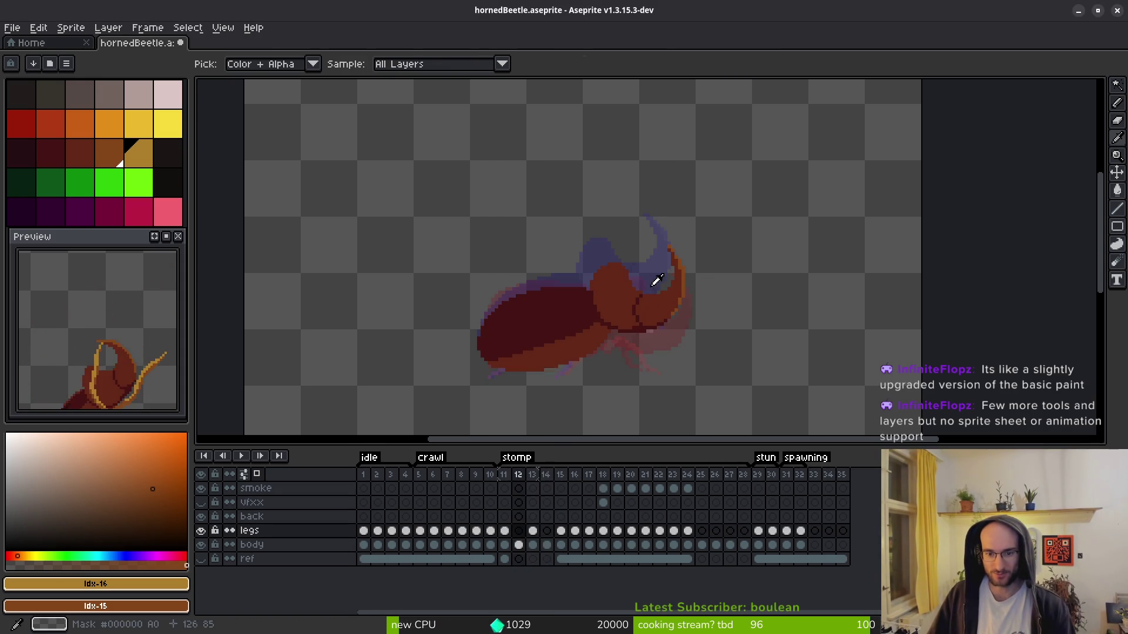
key("Return")
key("Return")
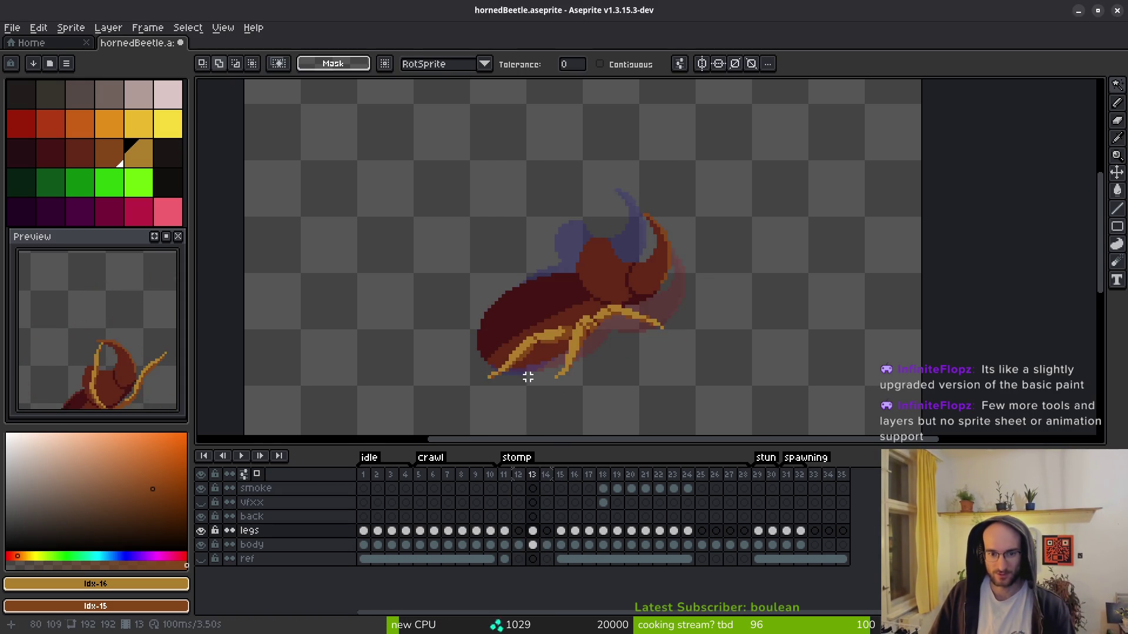
scroll(528, 377, "up", 2)
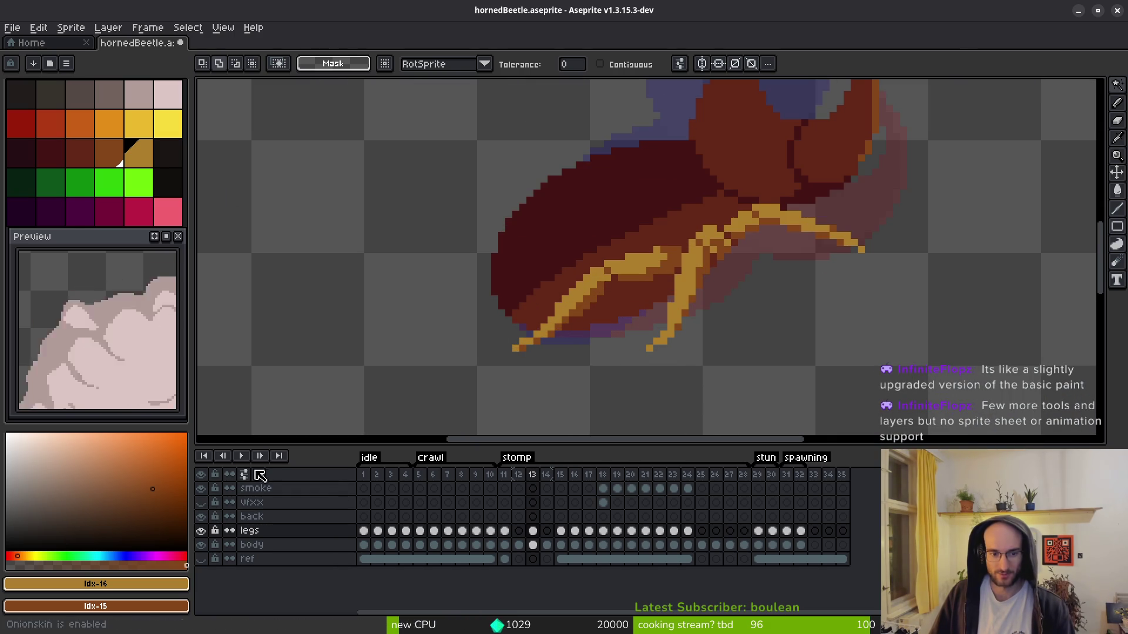
scroll(634, 387, "down", 2)
- Compare frames 13 to 15, then hide the body layer and return to frame 12
key("Right")
key("Right")
key("i")
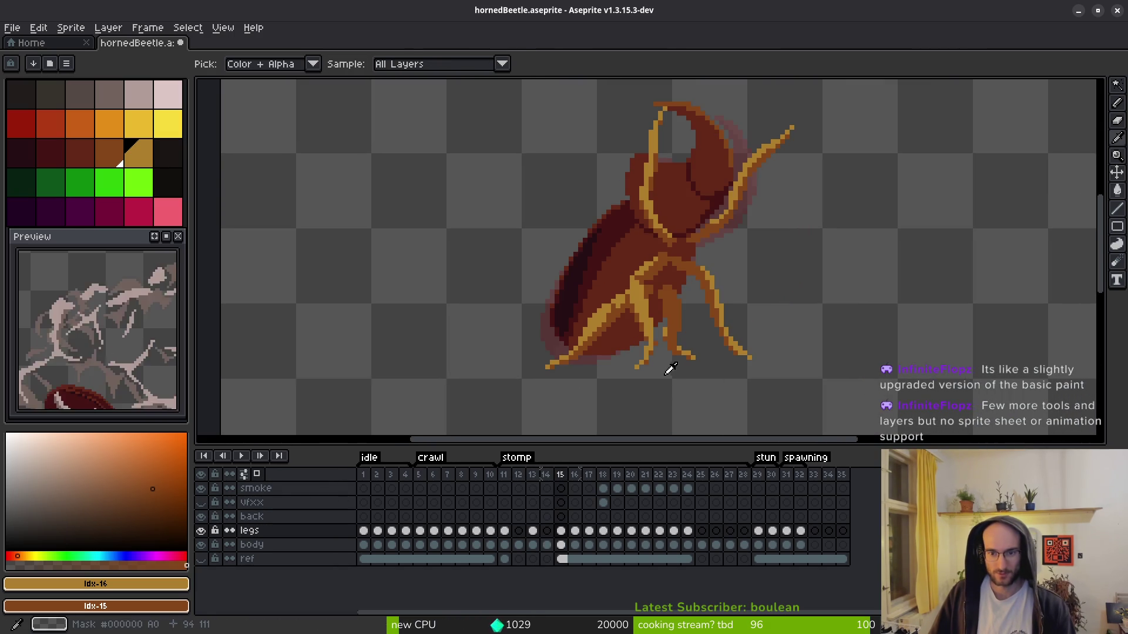
key("Left")
key("Left")
key("Right")
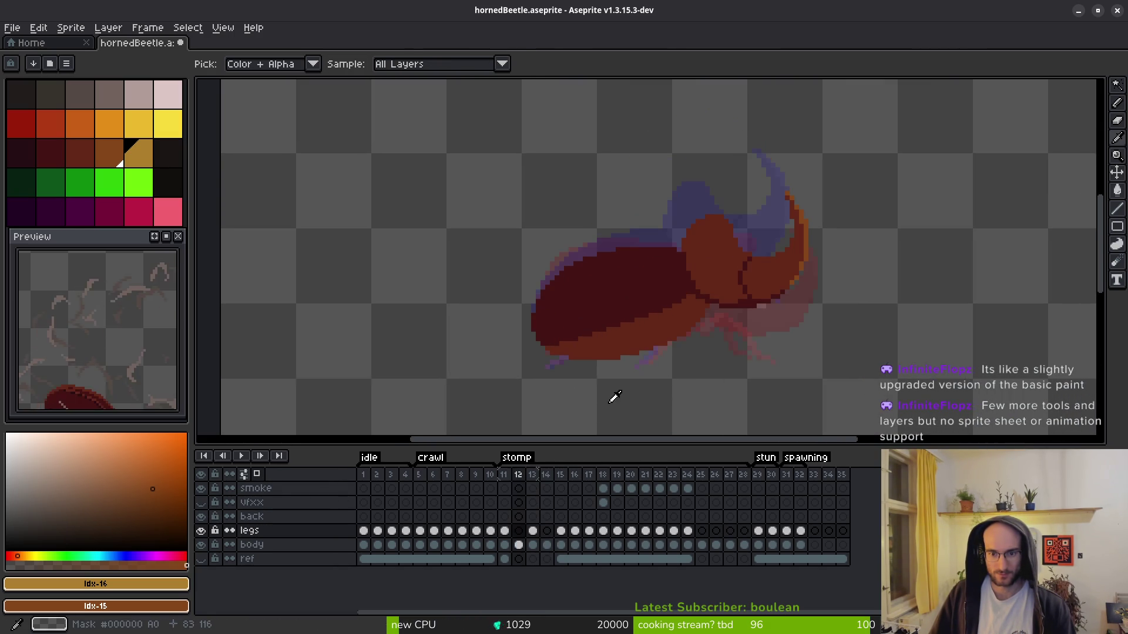
key("Left")
left_click(201, 544)
left_click(518, 475)
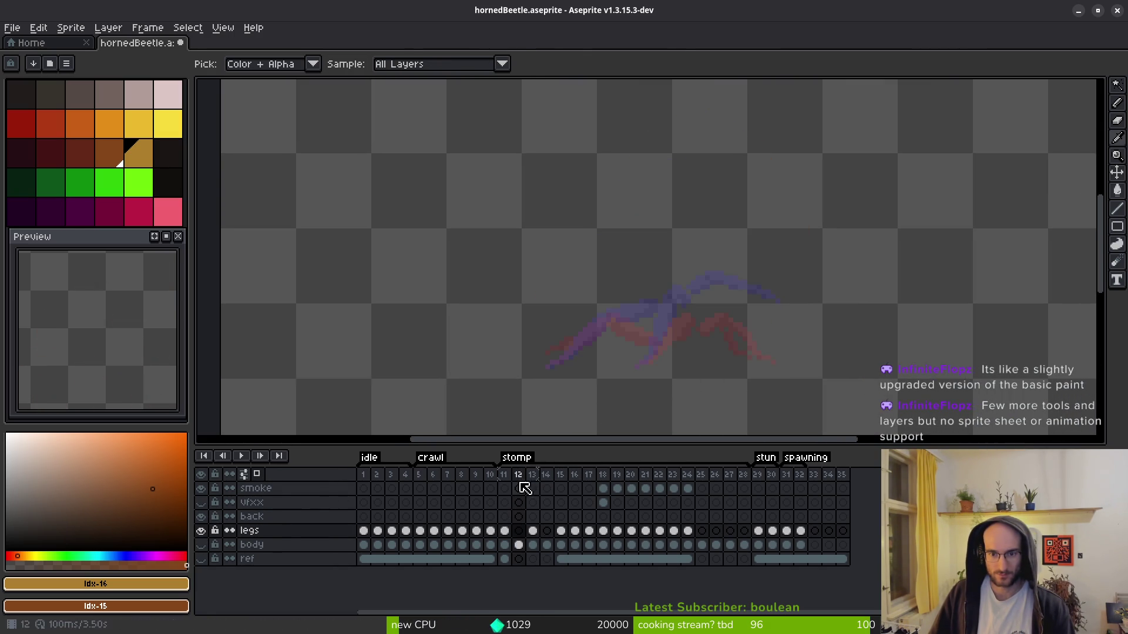
- Switch to the Pencil and bring frame 12's leg area into view
key("w")
scroll(640, 361, "up", 2)
key("i")
key("b")
scroll(742, 295, "up", 2)
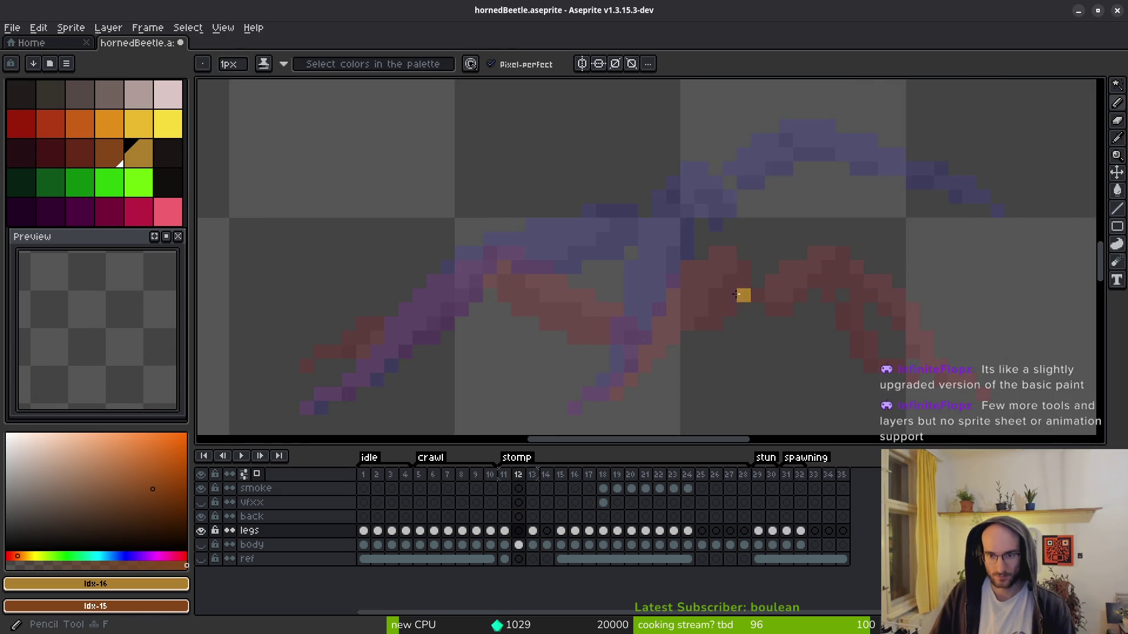
mouse_move(697, 252)
left_mouse_down()
mouse_move(698, 147)
mouse_move(647, 176)
mouse_move(605, 252)
left_mouse_up()
- Draw a golden leg outline running down-left on frame 12
left_click(683, 119)
key("ctrl+z")
left_click(684, 119)
left_click_drag(683, 119, 647, 187)
left_click_drag(615, 281, 542, 385)
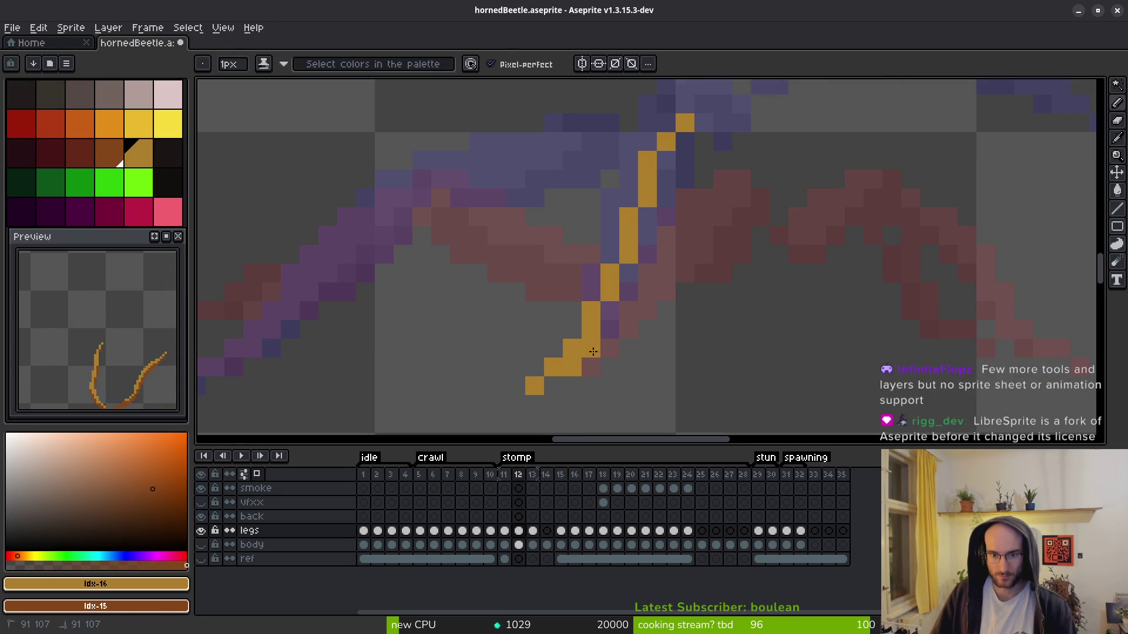
left_click(586, 357)
mouse_move(602, 346)
left_mouse_down()
mouse_move(722, 207)
mouse_move(696, 123)
left_mouse_up()
mouse_move(737, 156)
left_mouse_down()
mouse_move(729, 295)
mouse_move(658, 338)
mouse_move(667, 304)
left_mouse_up()
key("ctrl+z")
- Fill the inside of the leg outline gold
left_click(668, 300)
key("g")
left_click(649, 372)
scroll(649, 372, "down", 2)
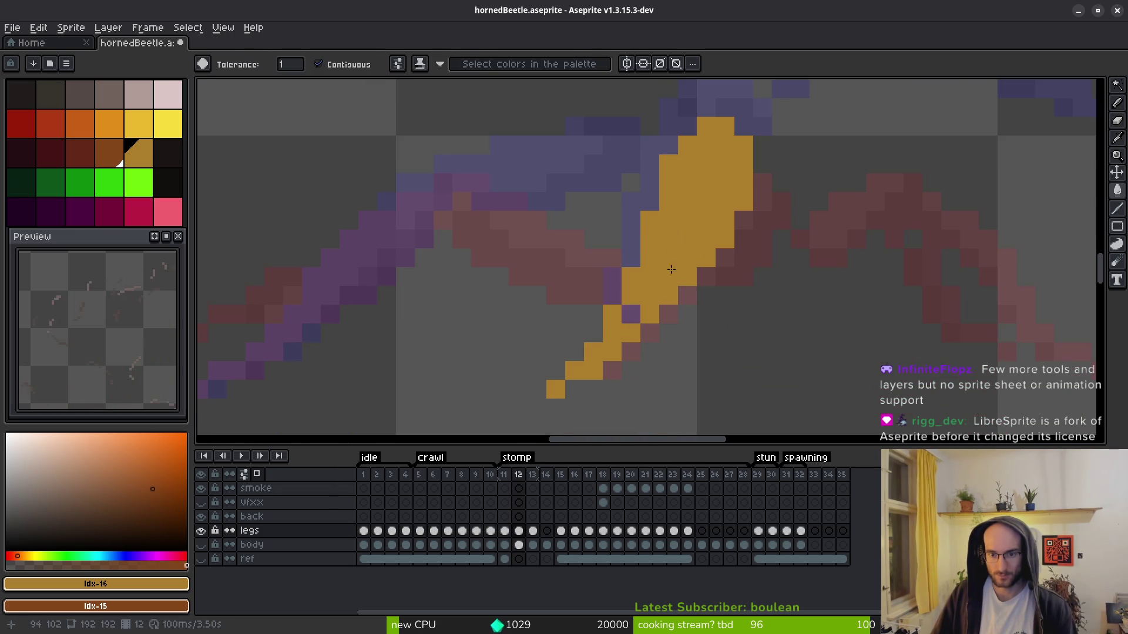
key("b")
scroll(656, 319, "down", 2)
scroll(656, 319, "up", 2)
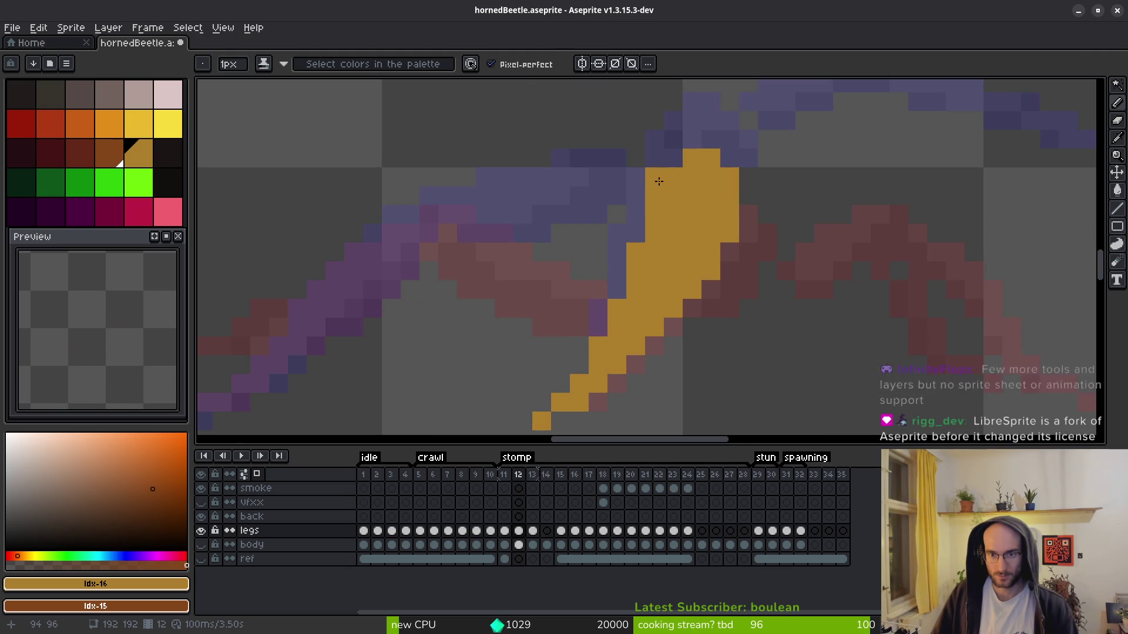
- Touch up the pixels at the top of the golden leg
right_click(709, 141)
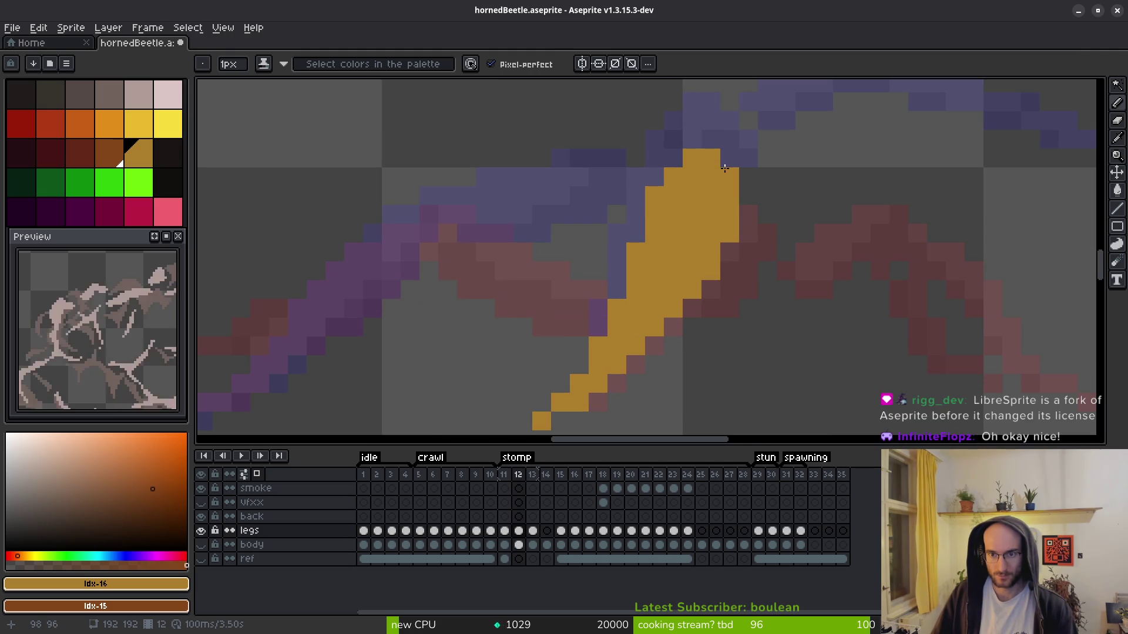
left_click(711, 139)
left_click(674, 158)
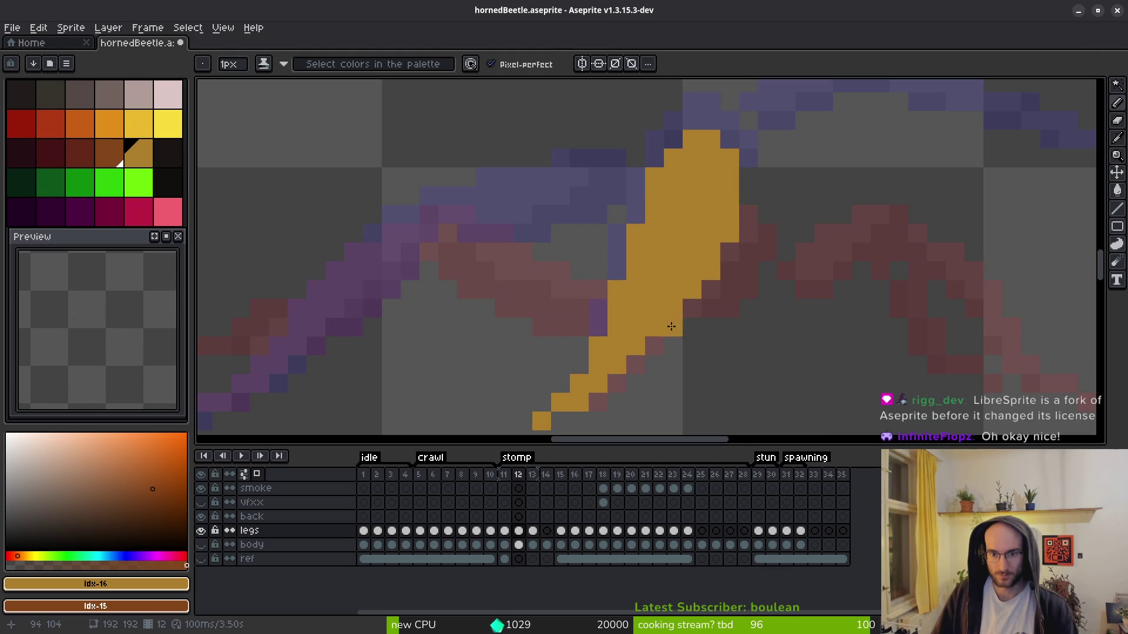
key("e")
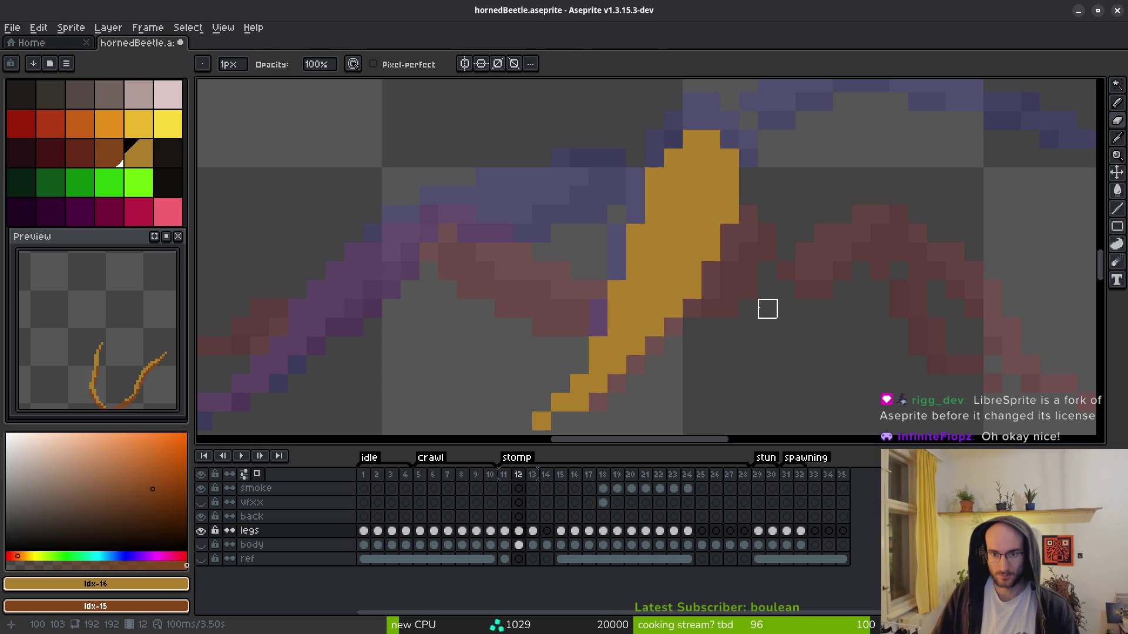
key("b")
- Shade the leg's right and lower edge dark orange, undoing stray pixels near the foot
left_click(729, 233)
left_click(692, 290)
left_click_drag(711, 271, 695, 304)
left_click(691, 308)
left_click(734, 221)
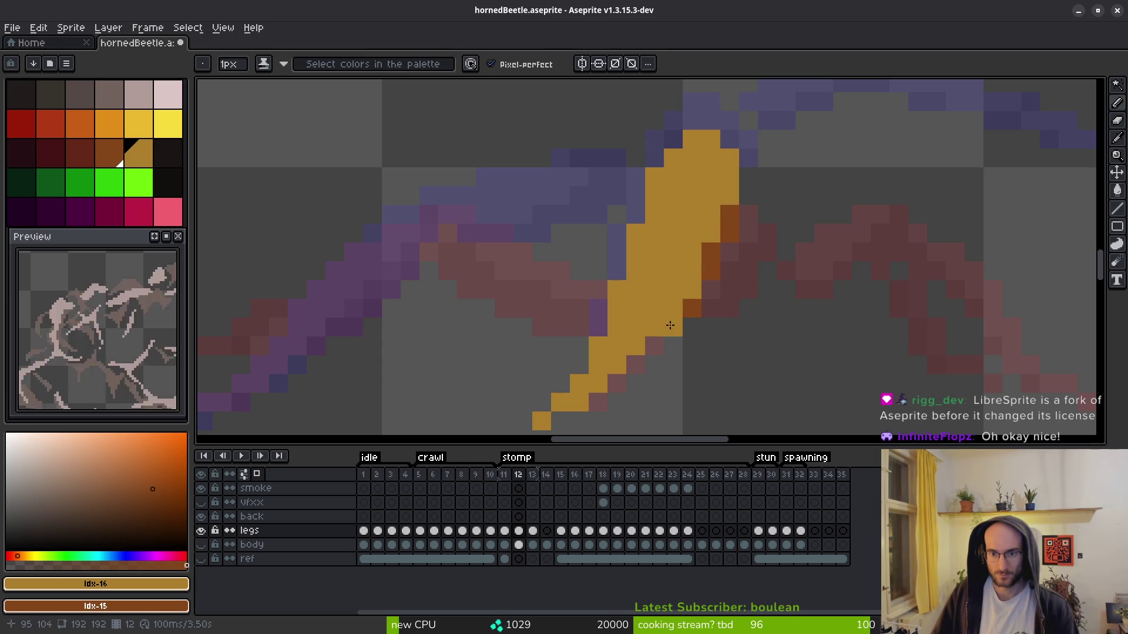
left_click(621, 377)
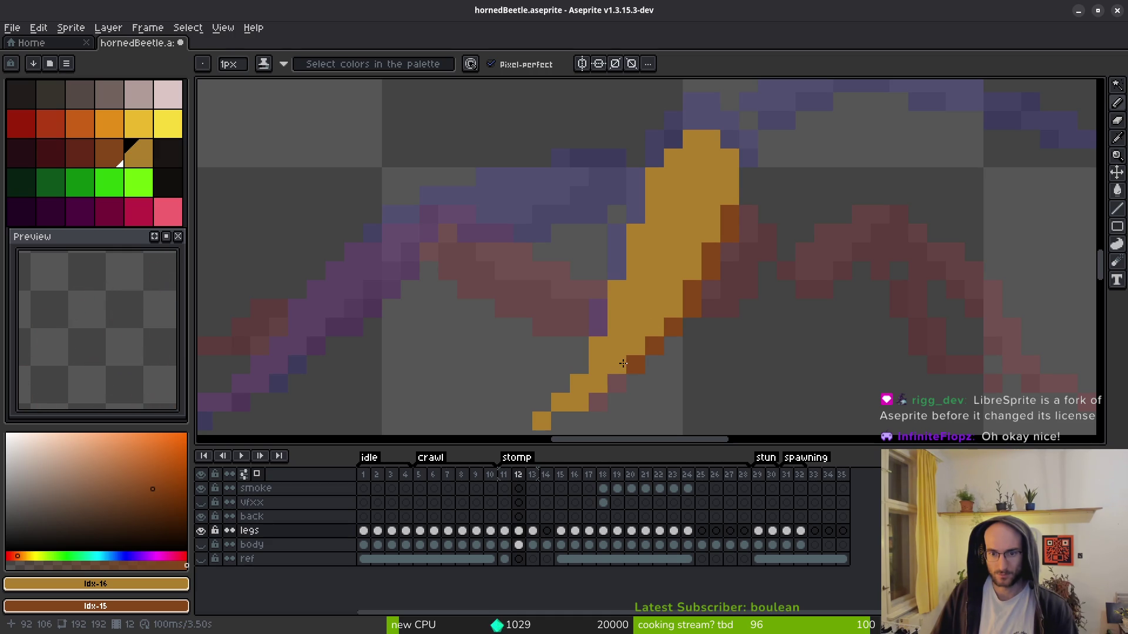
left_click(612, 379)
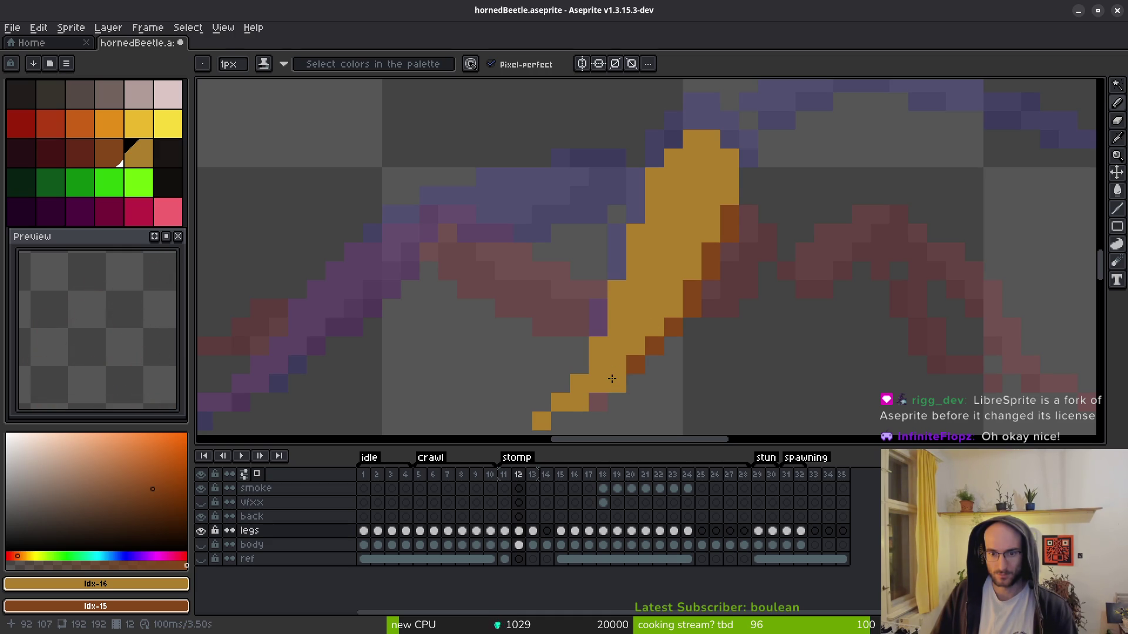
key("ctrl+z")
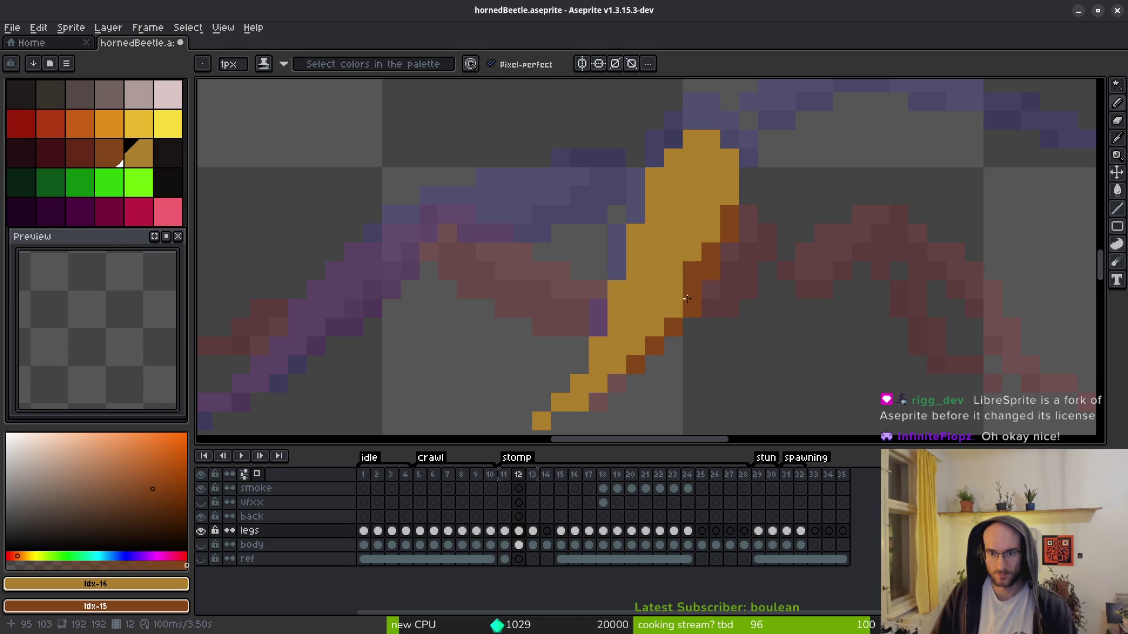
key("ctrl+z")
key("ctrl+z")
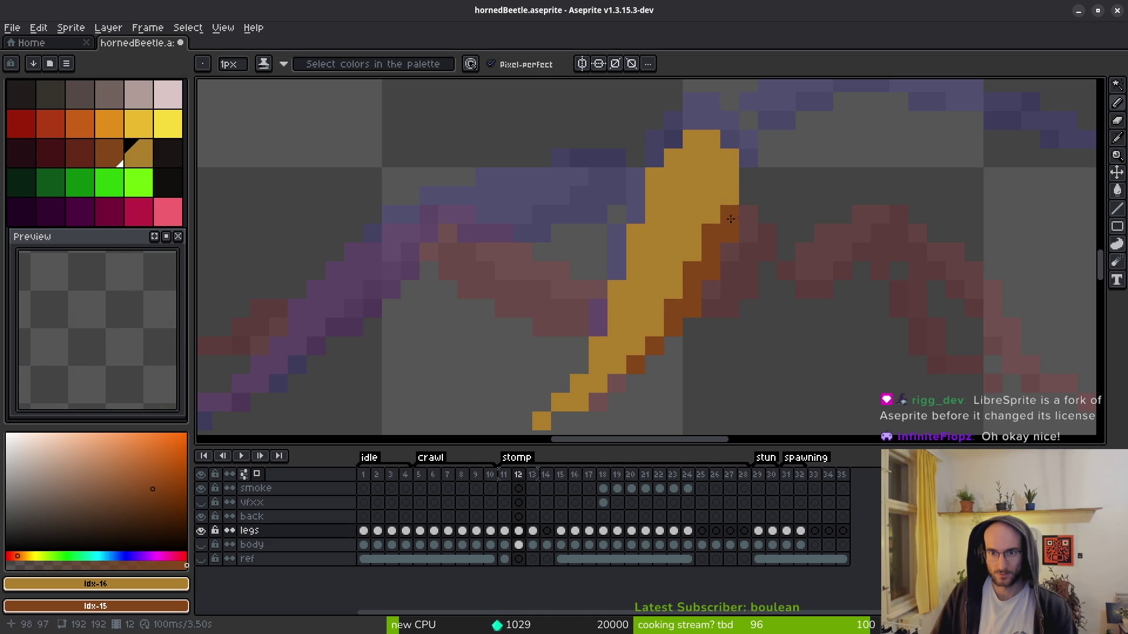
key("ctrl+z")
left_click(688, 320)
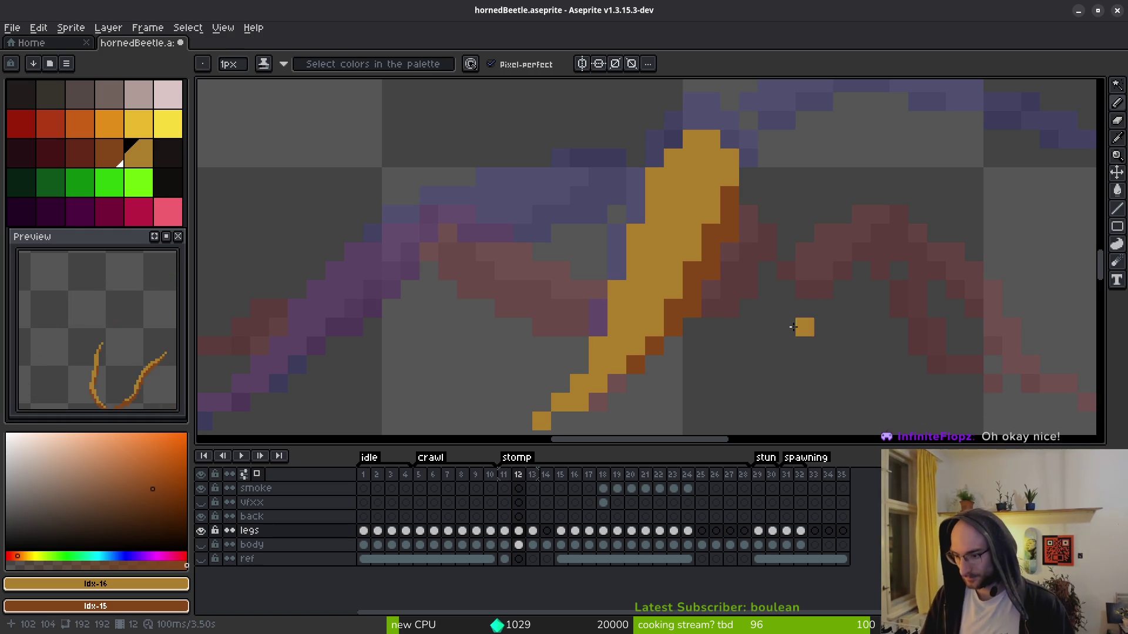
- Step through stomp frames 11 to 14 to check the leg's motion
scroll(763, 355, "down", 3)
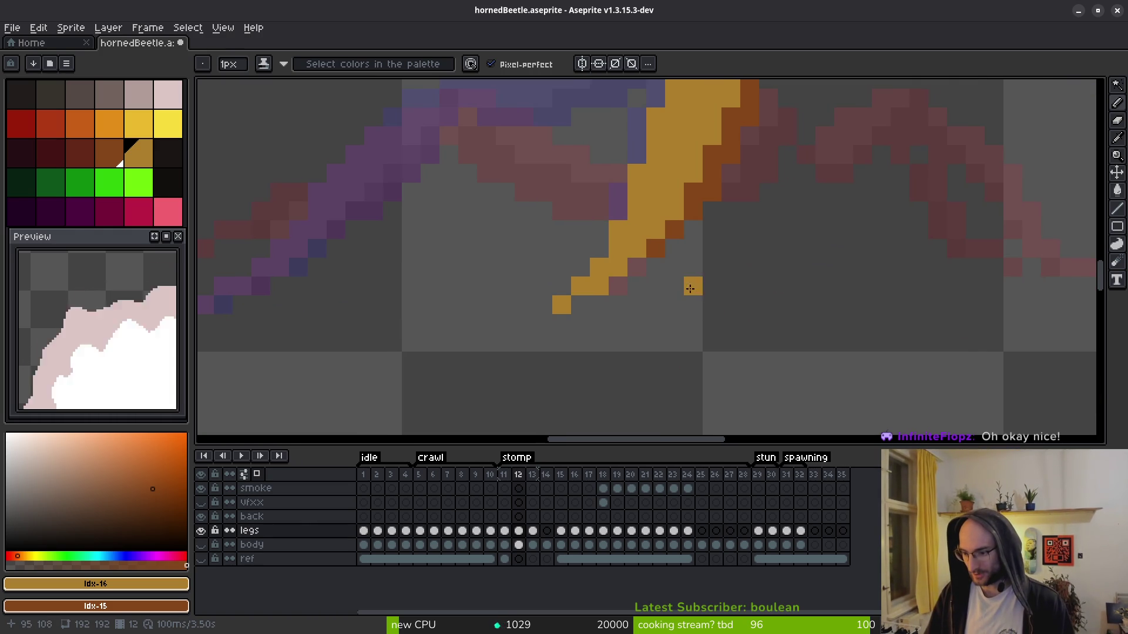
scroll(693, 286, "left", 3)
scroll(760, 290, "up", 2)
key("e")
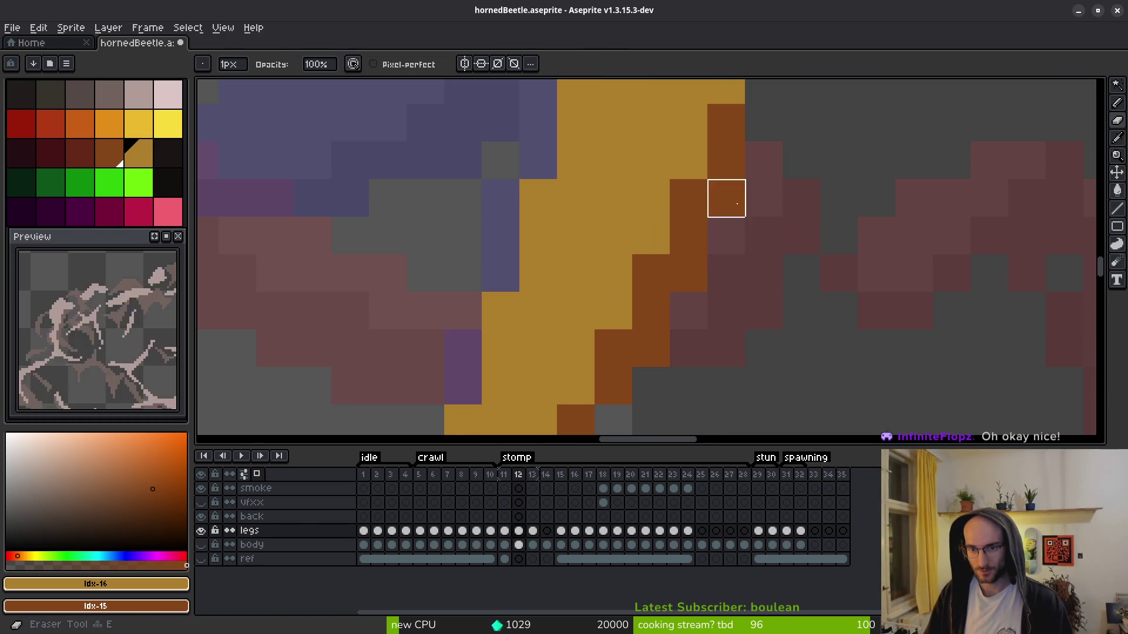
scroll(651, 349, "down", 2)
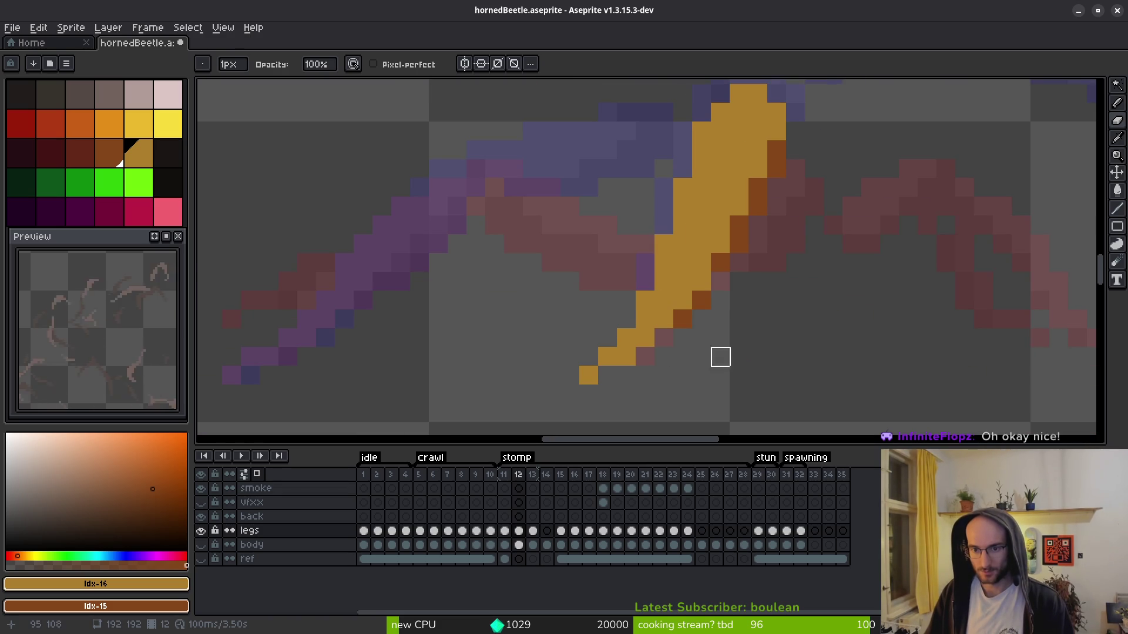
scroll(757, 335, "down", 3)
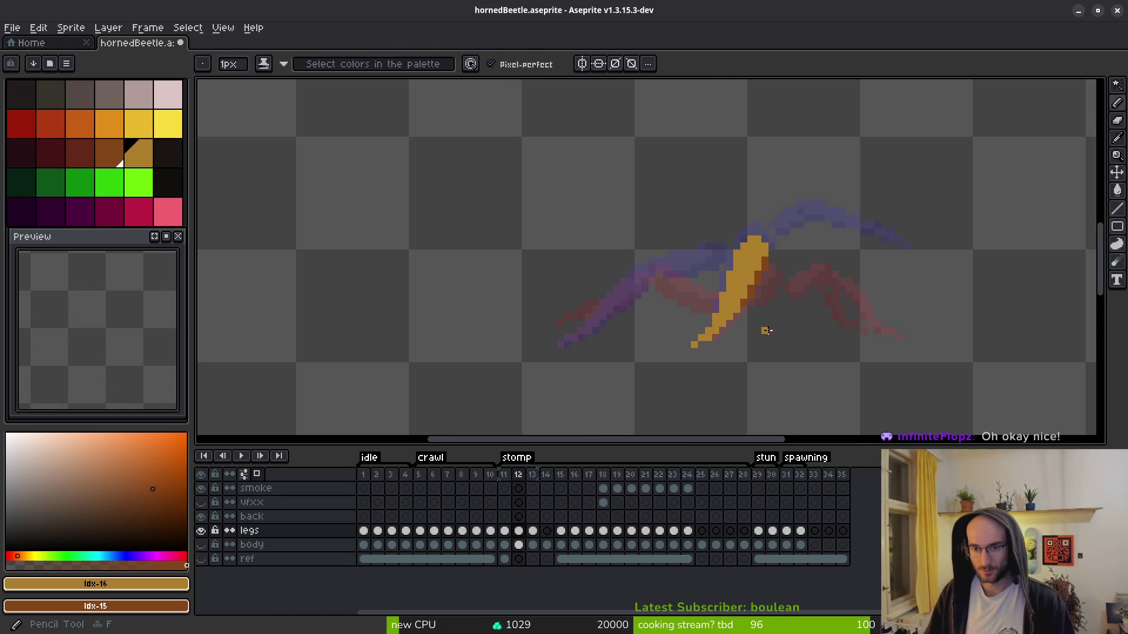
key("i")
key("Left")
key("Left")
key("Right")
key("Right")
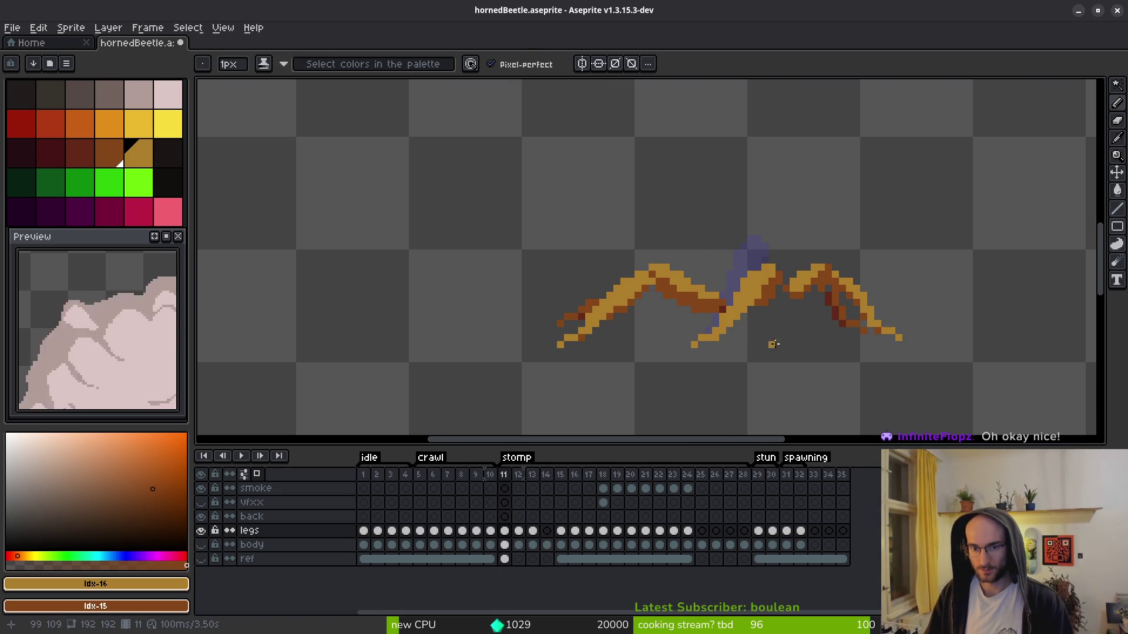
key("Right")
key("Left")
key("Right")
key("Right")
key("Right")
key("Right")
- Return to frame 12 and turn on onion skinning to ghost neighbouring frames
key("Left")
key("Left")
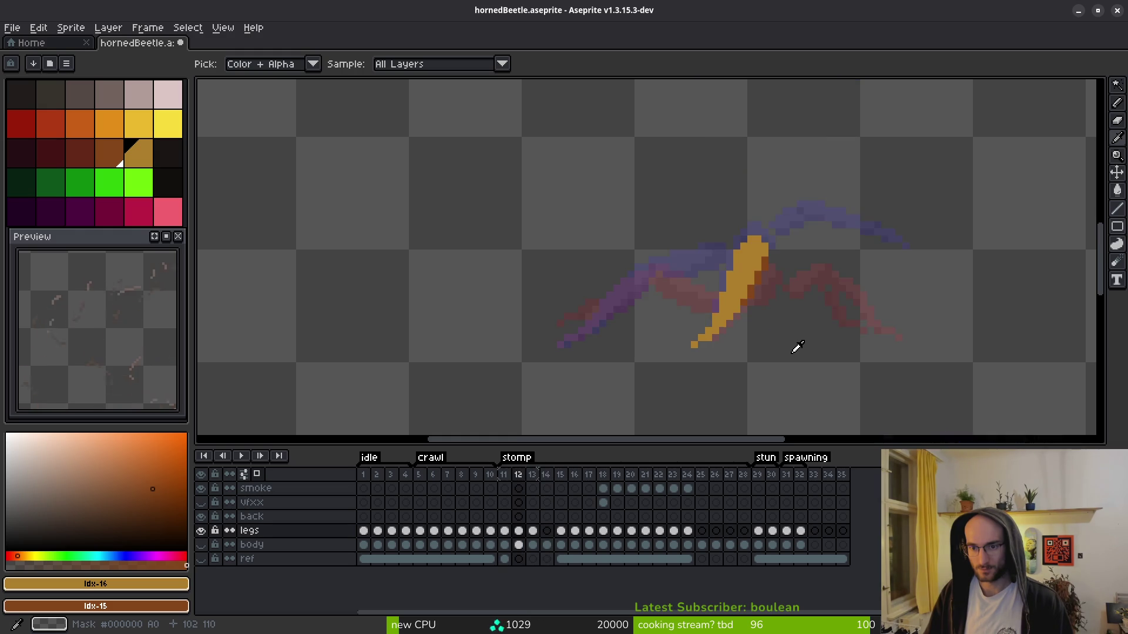
key("Left")
key("b")
scroll(758, 293, "up", 2)
key("Left")
key("F3")
scroll(764, 288, "up", 2)
- Darken more pixels along the leg's lower edge and add an orange pixel at its right
key("e")
left_click(741, 294)
key("b")
left_click(712, 338)
left_click(713, 325)
left_click_drag(735, 286, 741, 268)
left_click(781, 238)
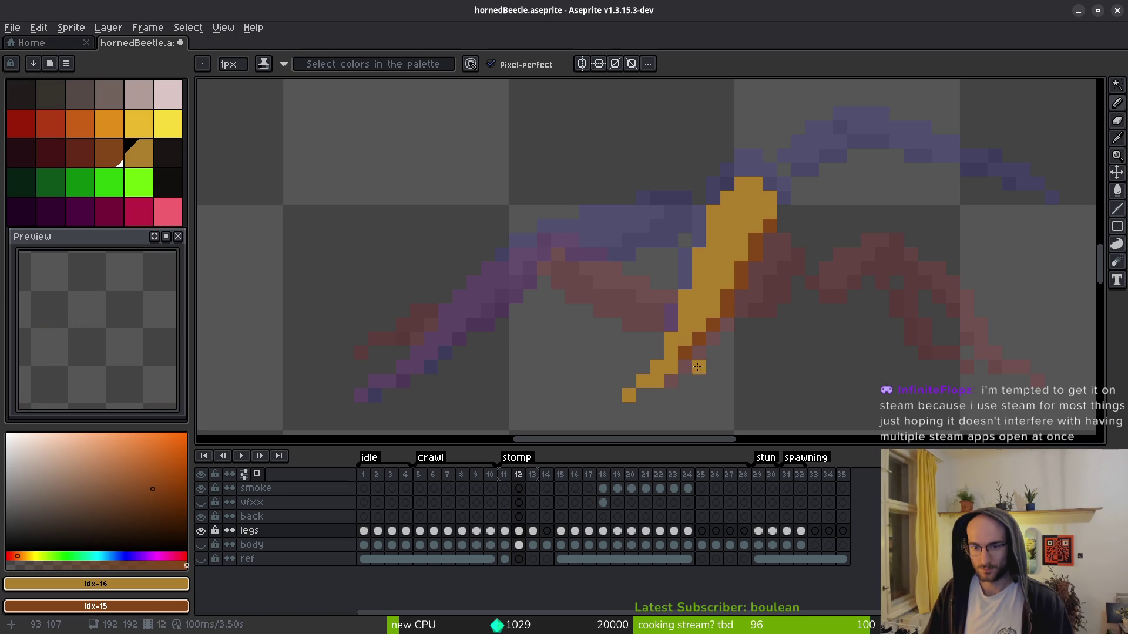
- Drag the browser window showing the Pixel Composer homepage into position
scroll(741, 360, "down", 4)
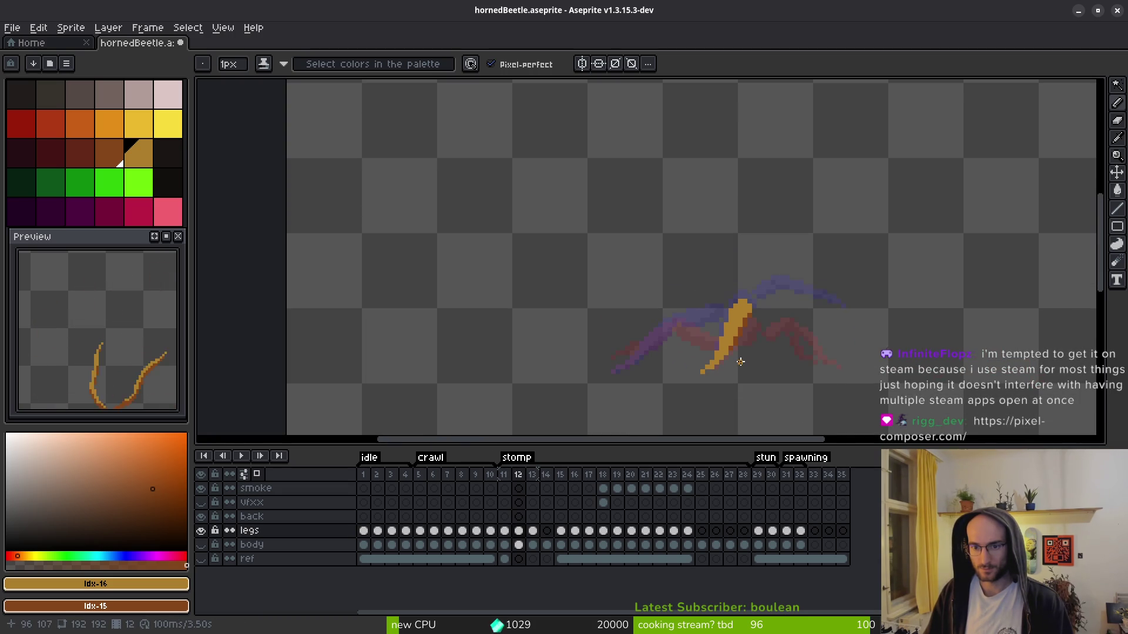
scroll(744, 365, "up", 3)
scroll(743, 369, "down", 3)
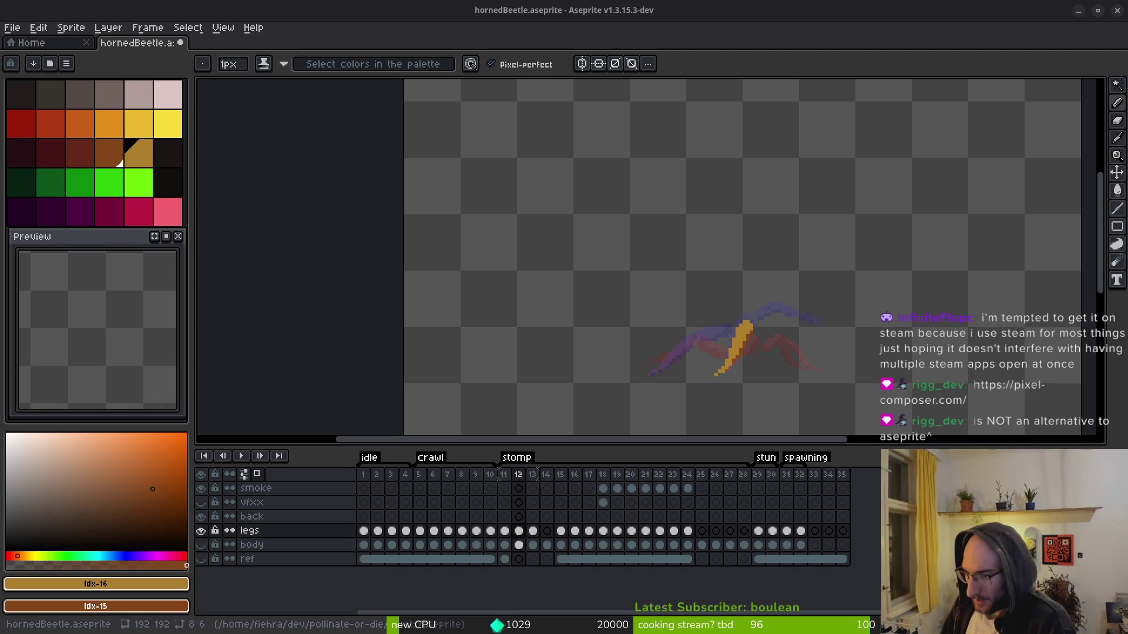
left_click_drag(238, 61, 259, 83)
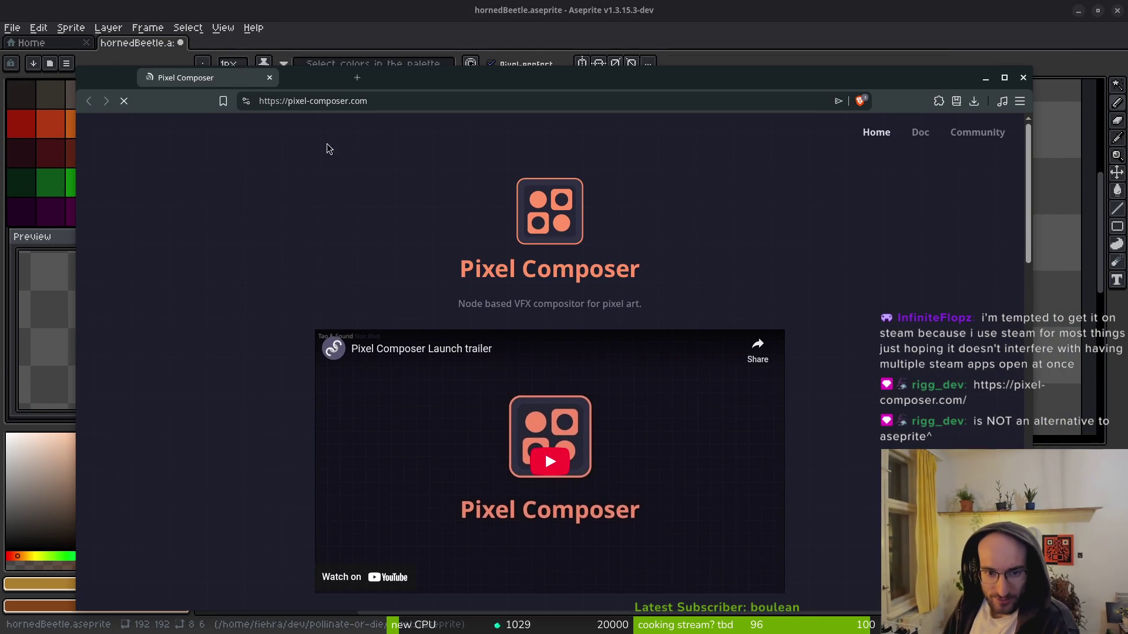
- Play the Pixel Composer launch trailer
scroll(633, 323, "down", 3)
left_click(550, 251)
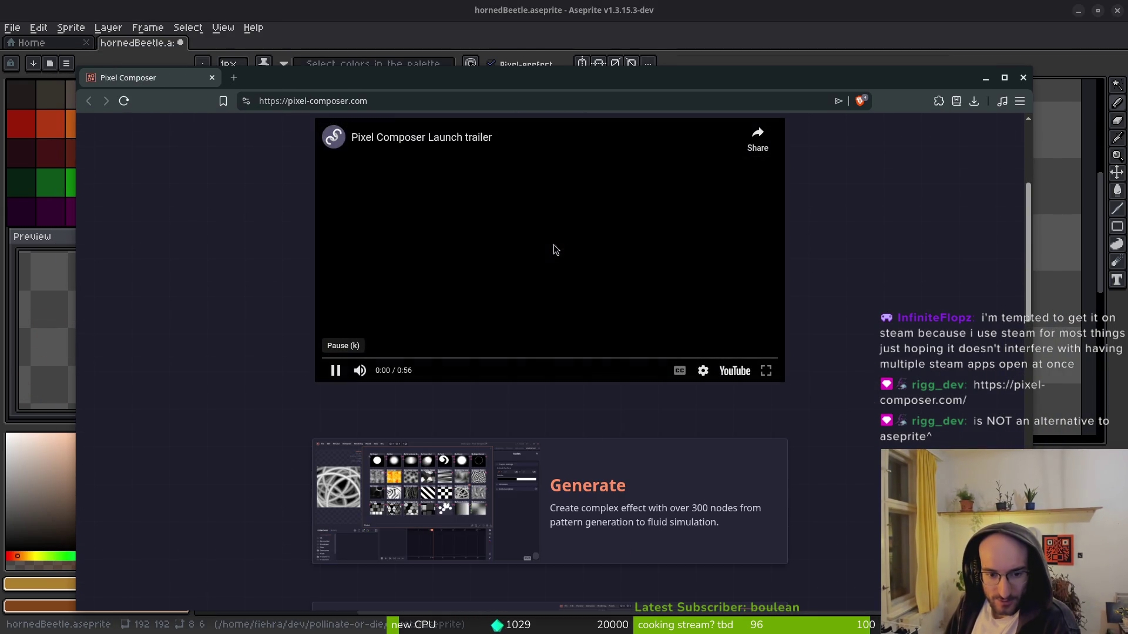
scroll(285, 347, "up", 3)
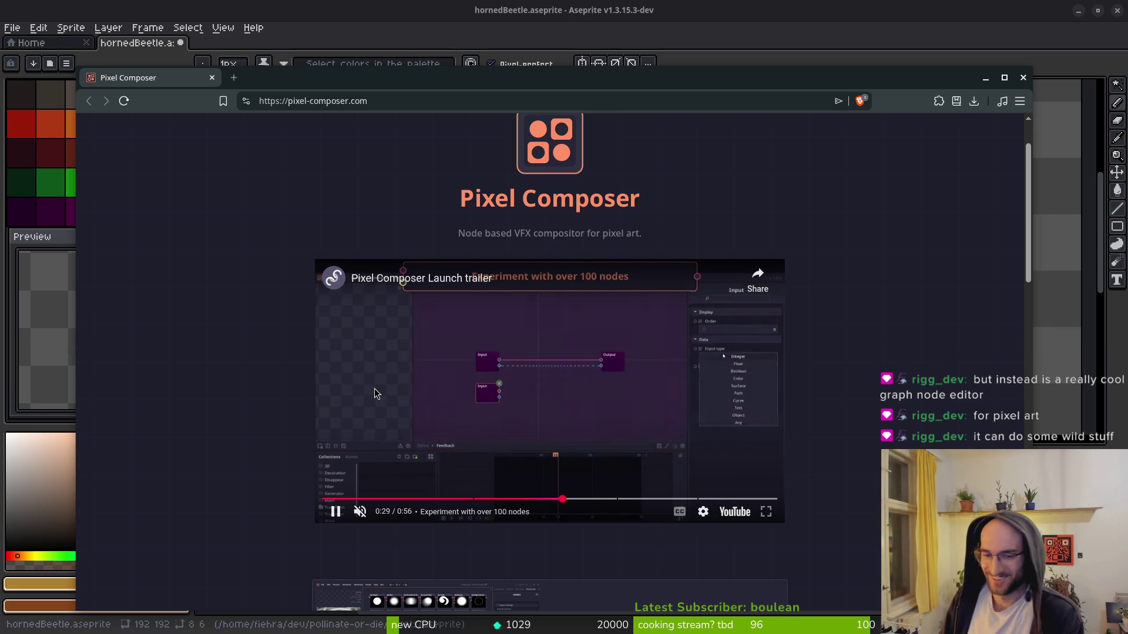
- Scroll through Pixel Composer's feature sections, then close Brave to return to the sprite
scroll(303, 440, "down", 2)
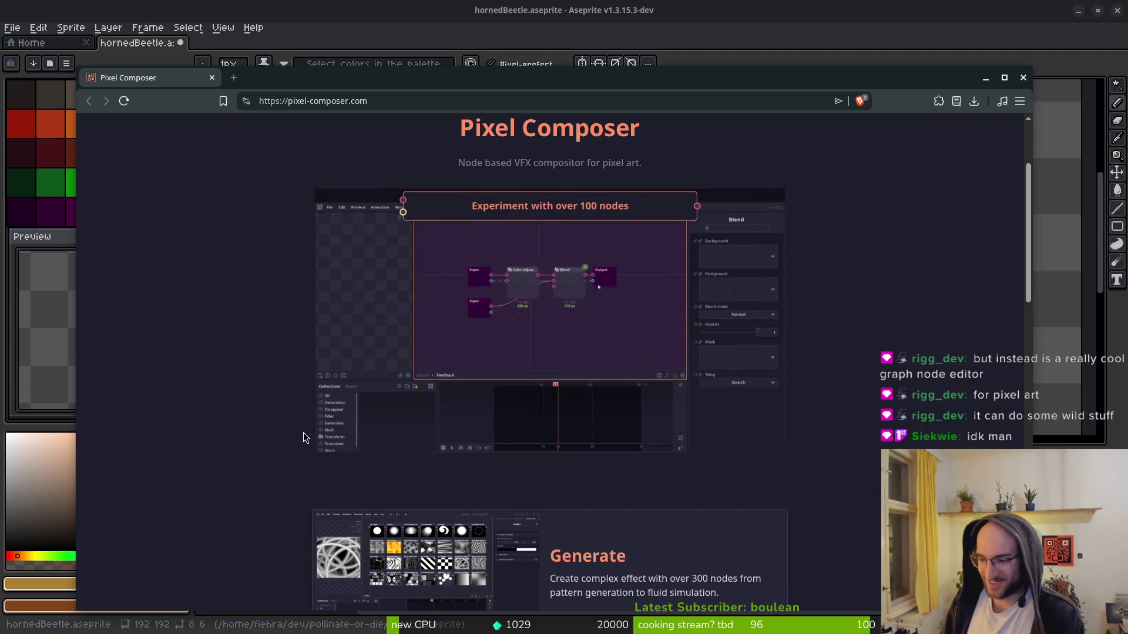
scroll(307, 432, "down", 5)
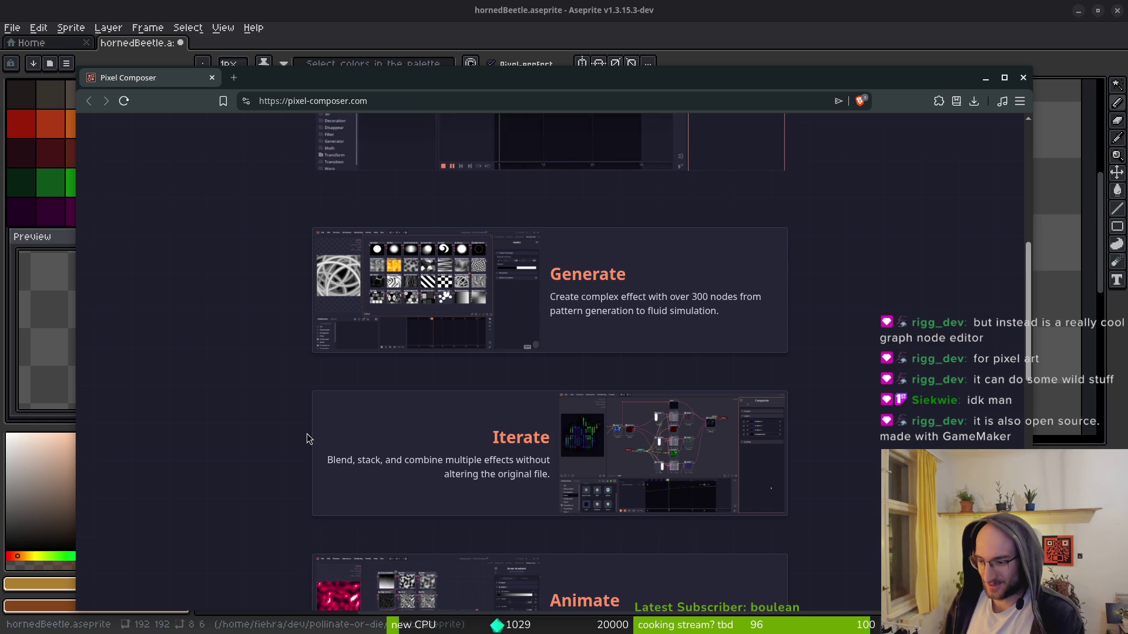
scroll(285, 422, "down", 3)
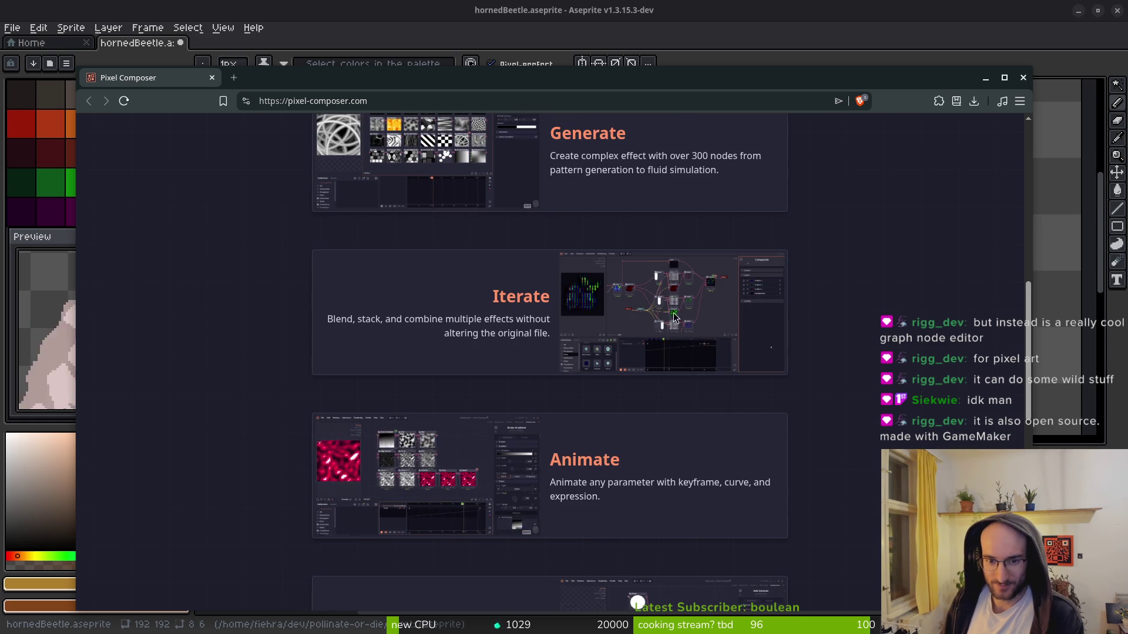
scroll(689, 319, "down", 5)
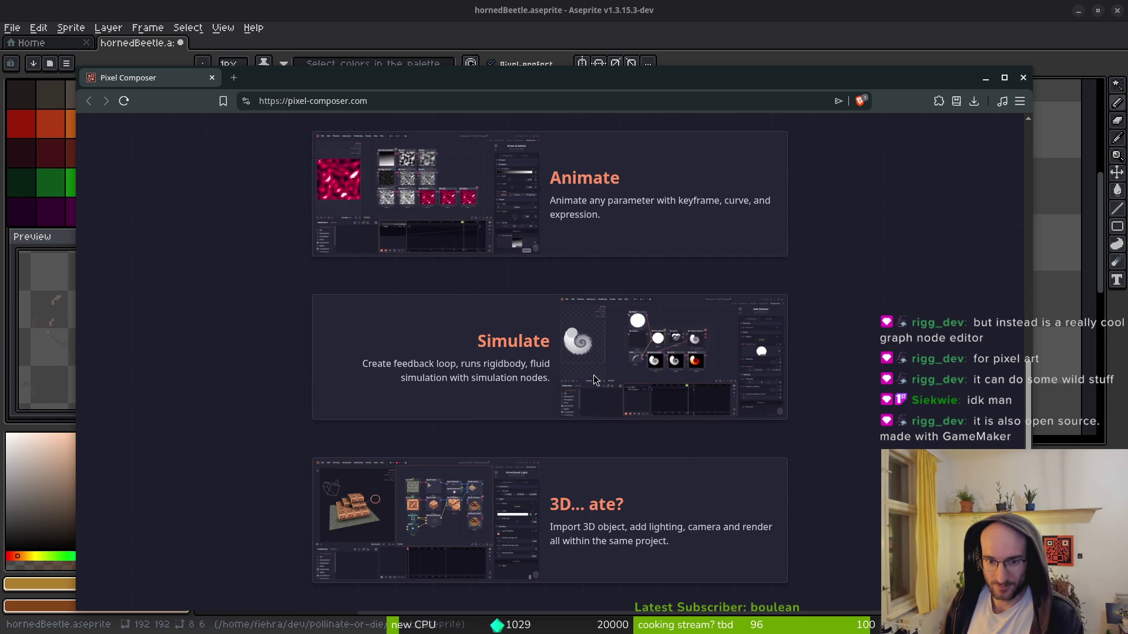
scroll(593, 378, "down", 1)
scroll(593, 379, "down", 5)
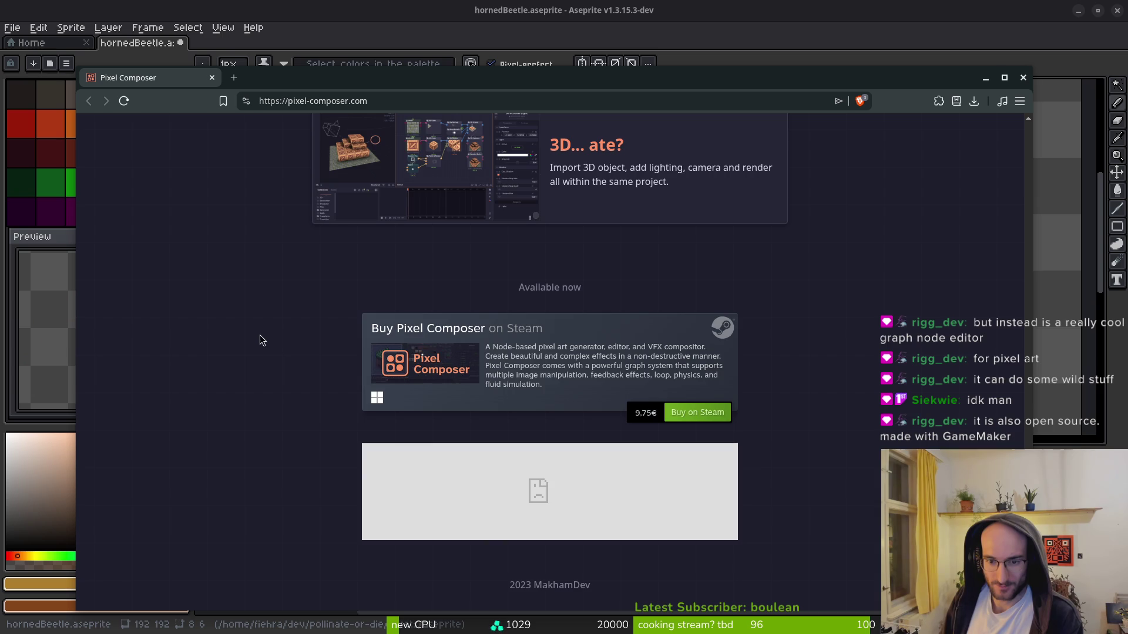
scroll(260, 333, "up", 8)
scroll(305, 311, "up", 7)
left_click(212, 78)
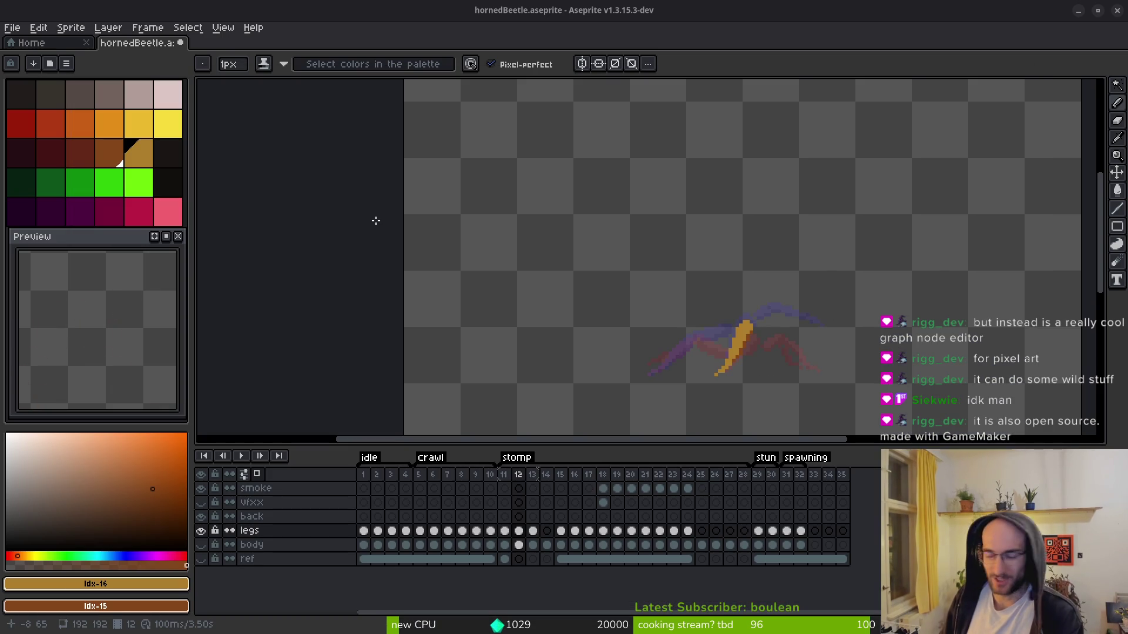
- Hide and reshow the body layer to inspect the legs, undoing a stray orange pixel
scroll(763, 358, "up", 3)
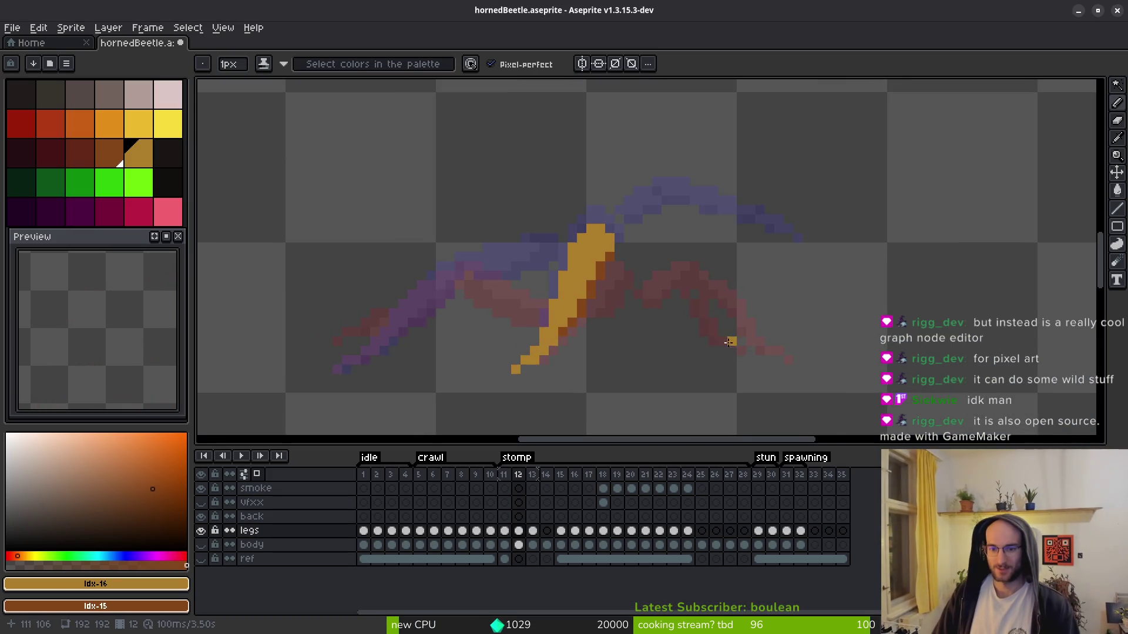
scroll(674, 312, "down", 2)
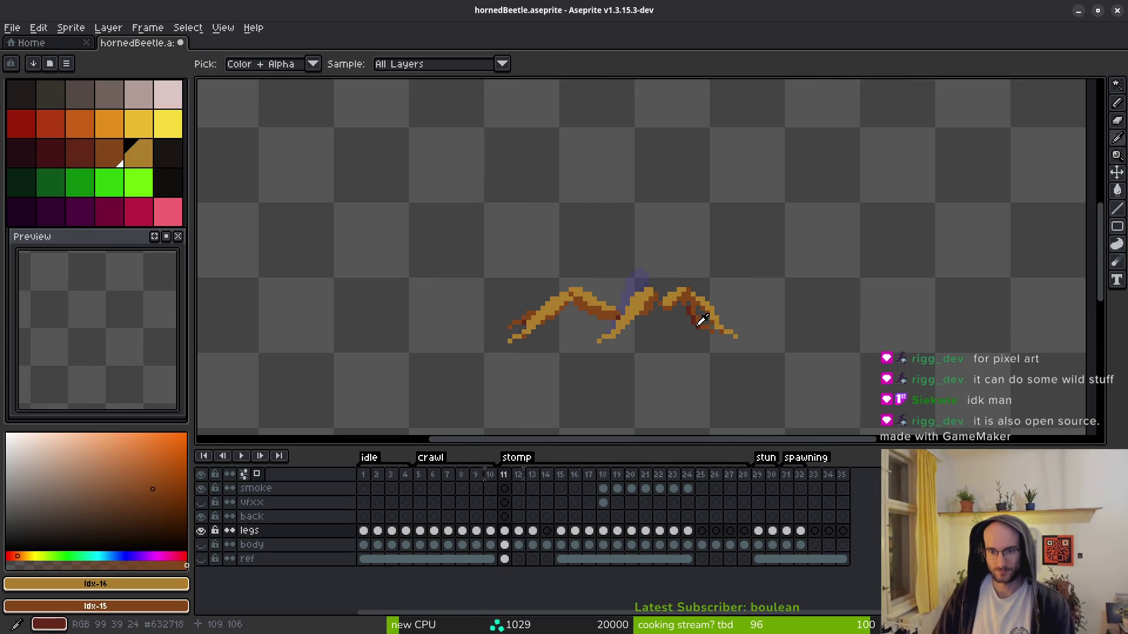
scroll(675, 303, "up", 2)
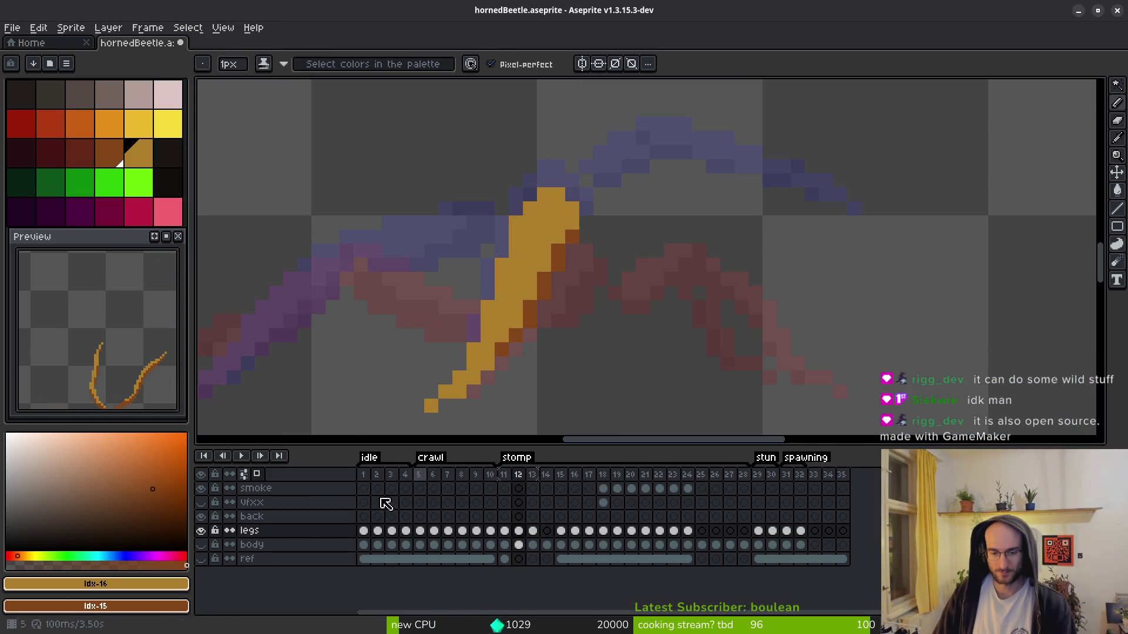
left_click(202, 546)
left_click(201, 546)
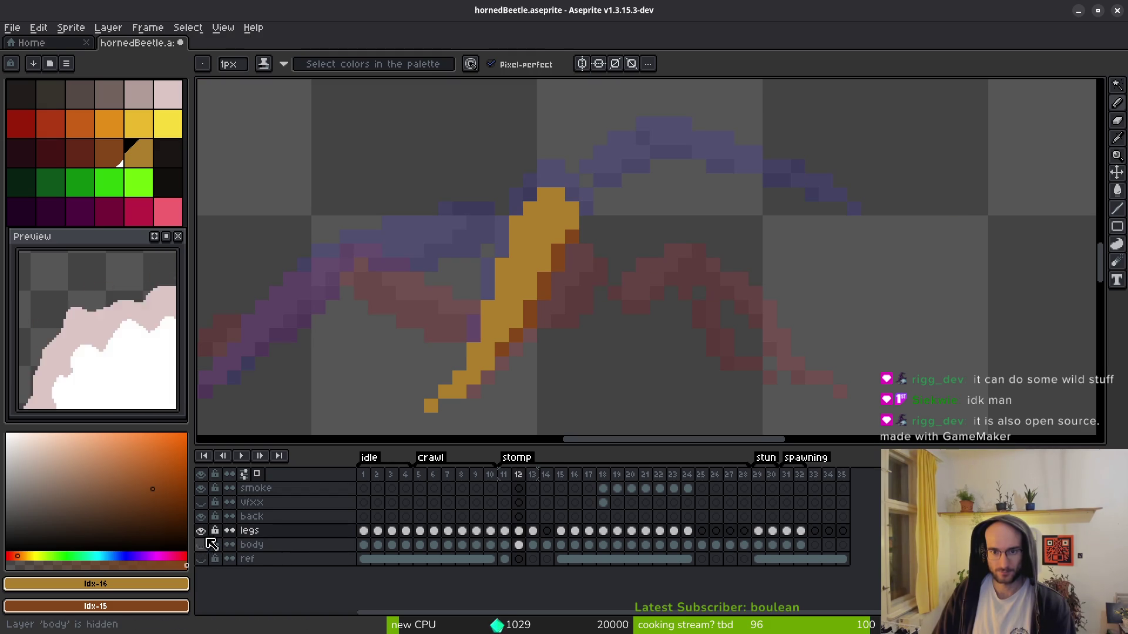
left_click(202, 546)
left_click(600, 264)
key("ctrl+z")
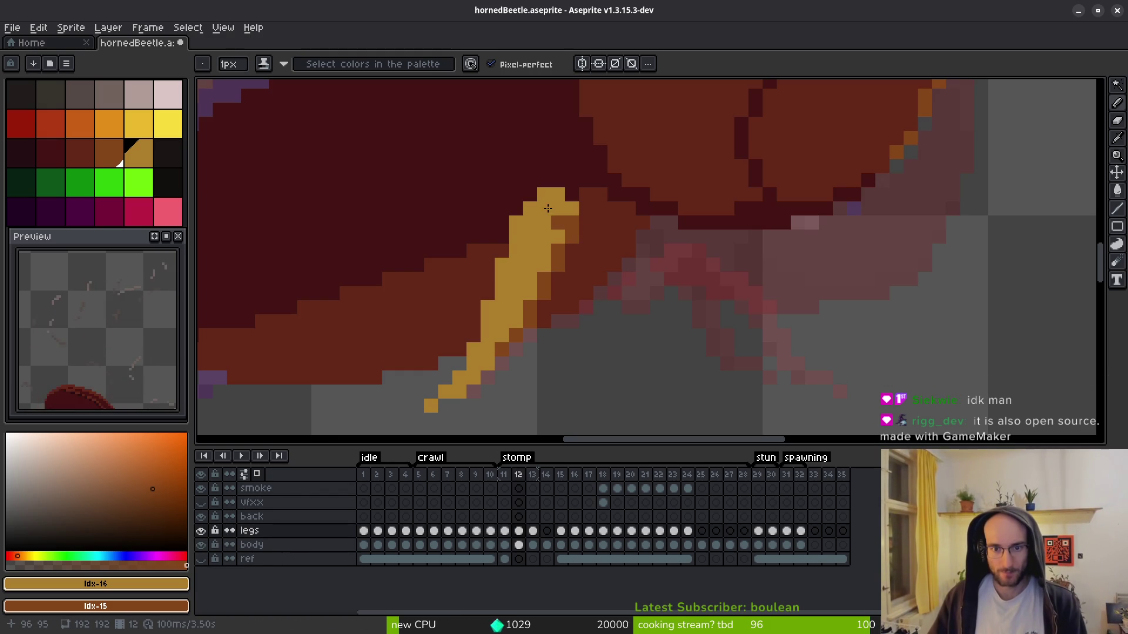
- Shade frame 12's leg joint with brown-orange pixels and add a short gold highlight
right_click(547, 210)
right_click(593, 265)
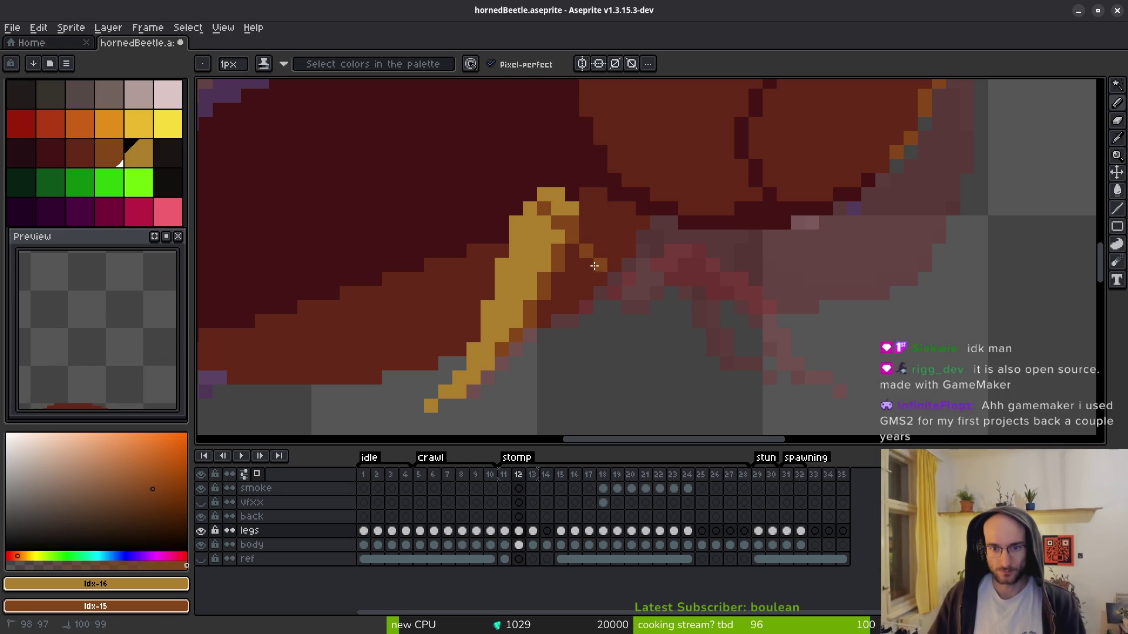
right_click(581, 262)
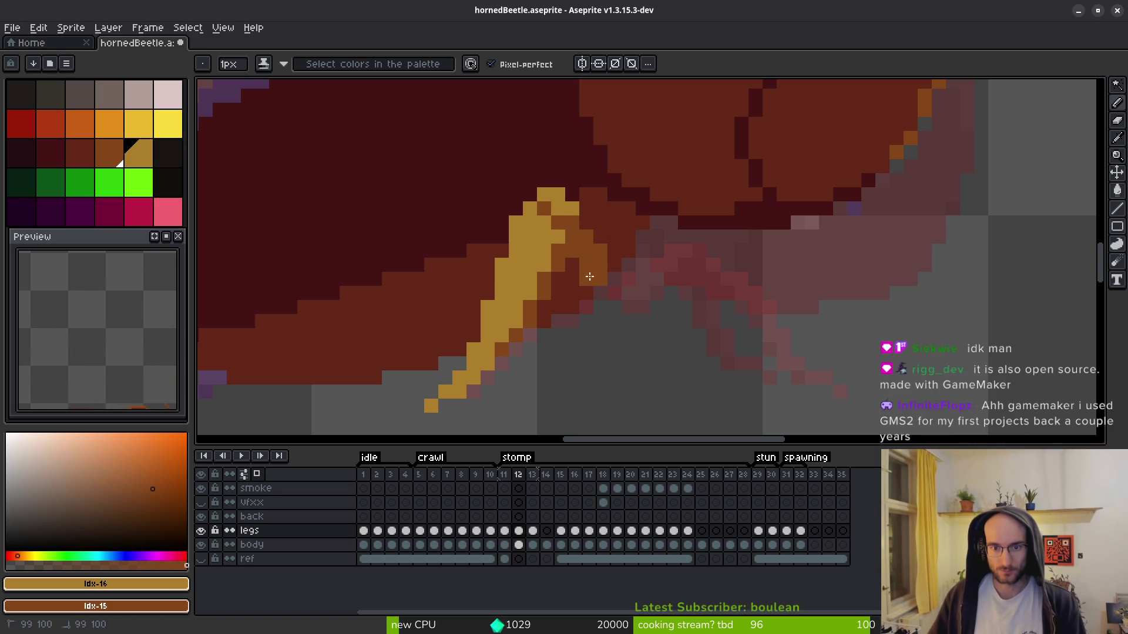
right_click(599, 237)
right_click(583, 220)
left_click_drag(584, 221, 600, 253)
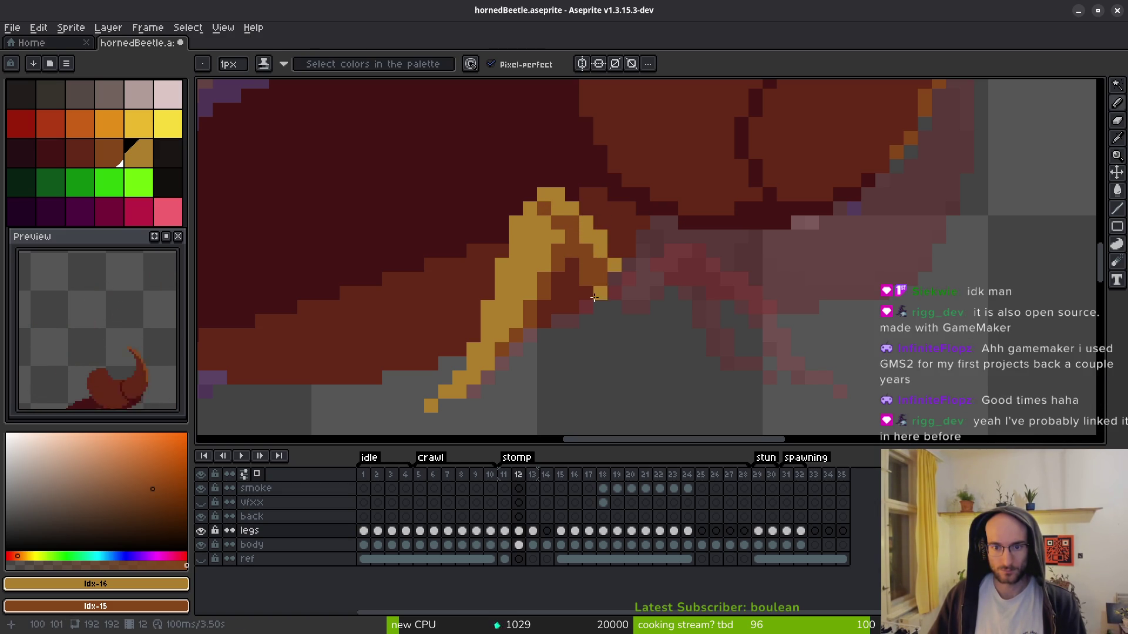
scroll(611, 288, "down", 5)
scroll(603, 263, "up", 5)
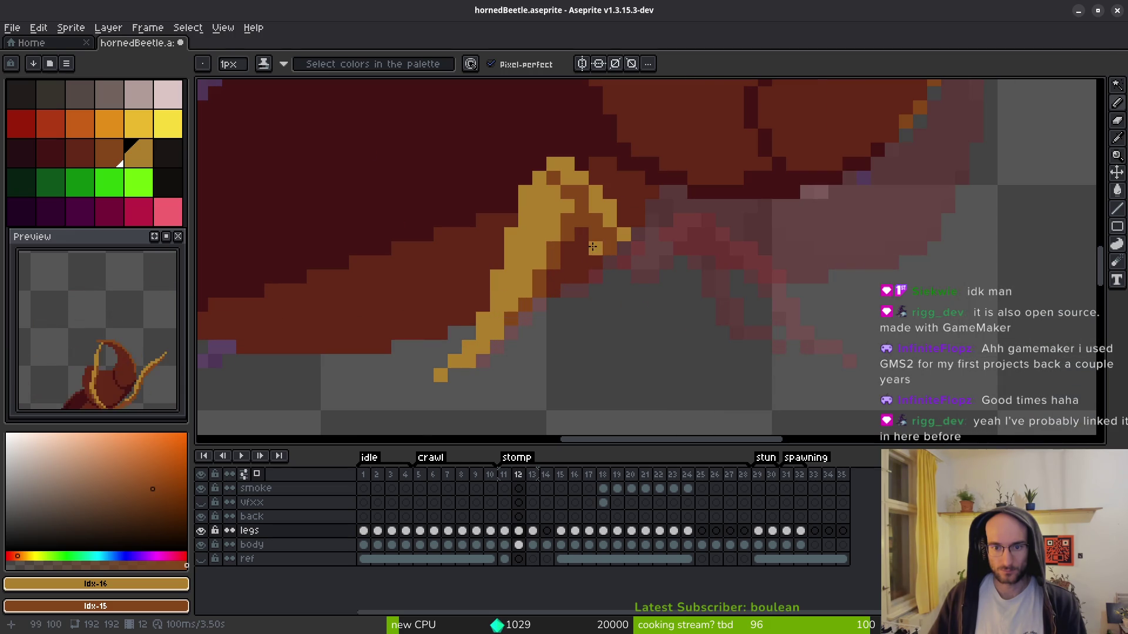
right_click(602, 247)
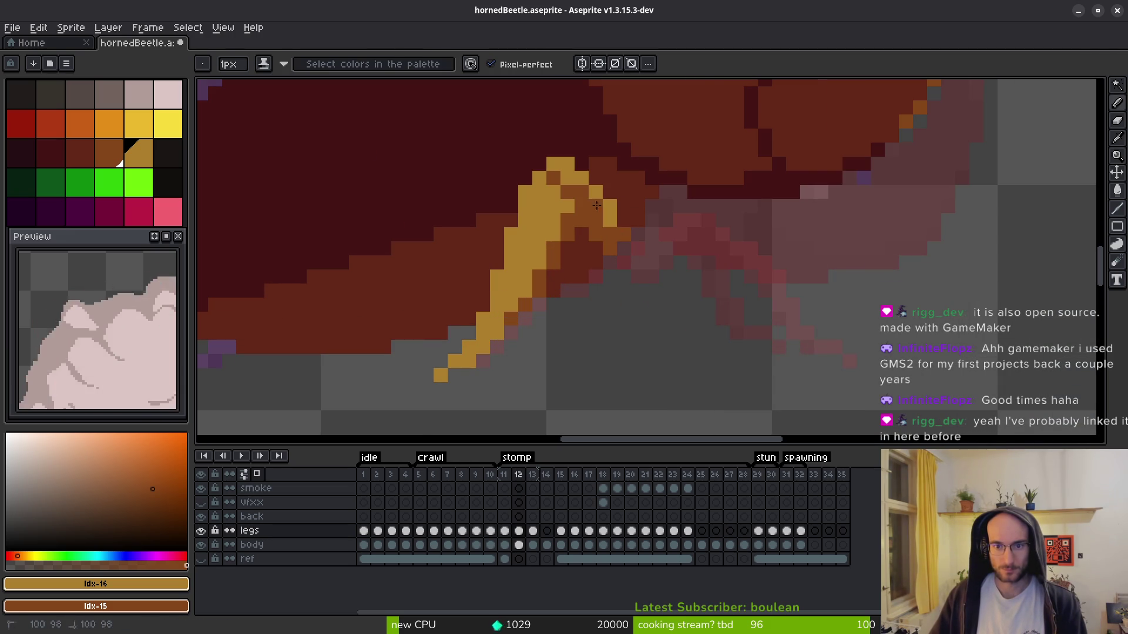
scroll(579, 191, "down", 5)
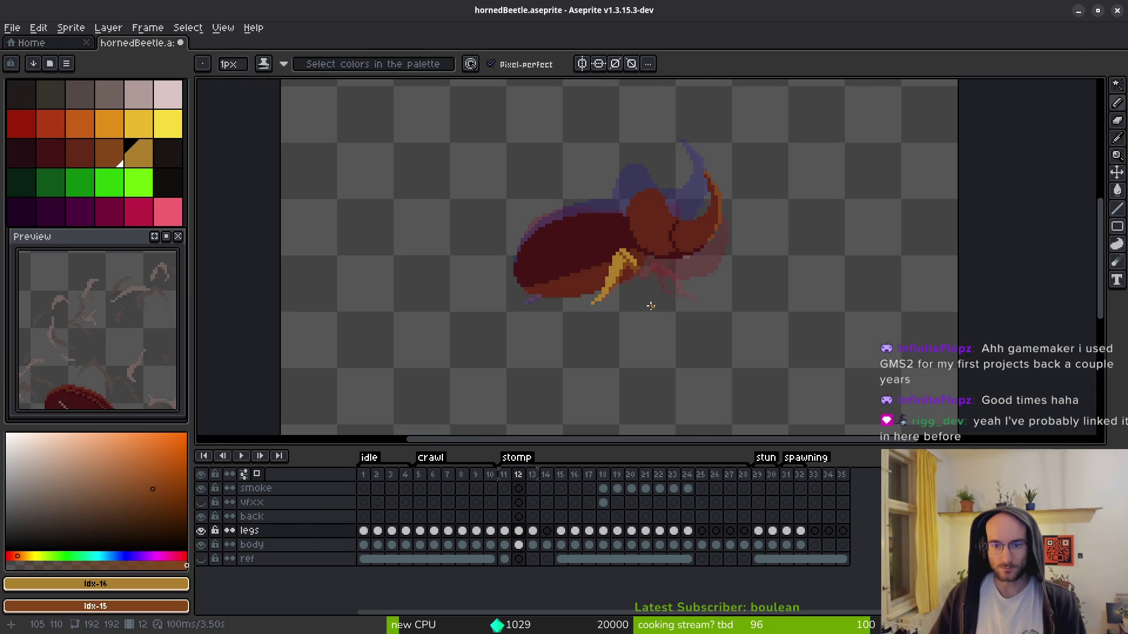
- Compare the leg pose against frames 11 and 13, then return to frame 12
key("Left")
key("i")
key("Right")
key("Right")
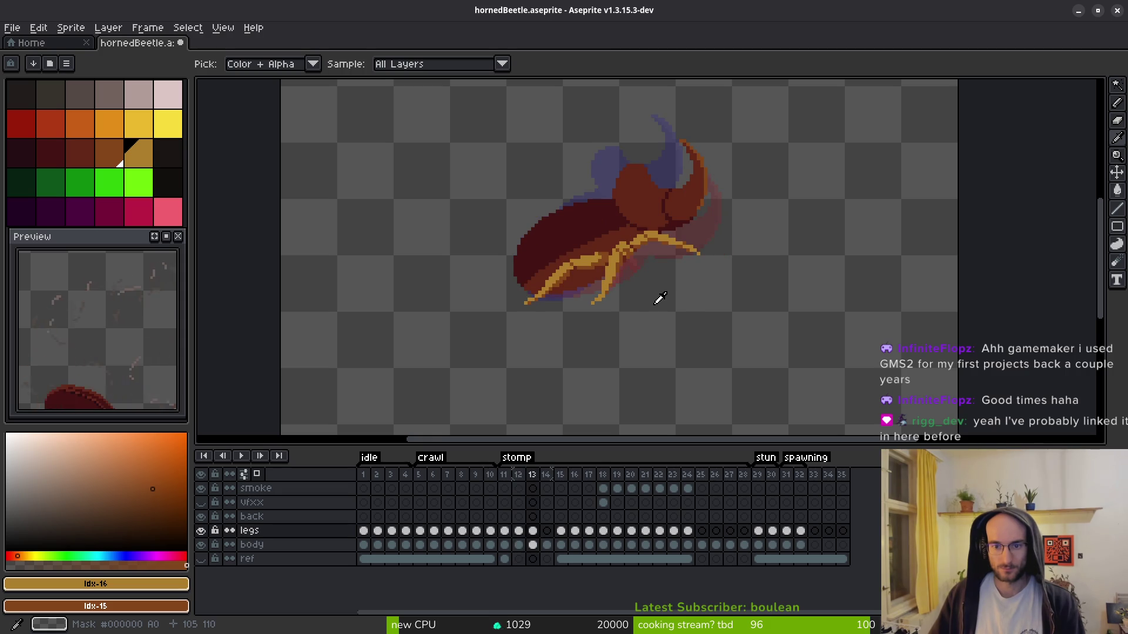
key("Return")
key("Return")
key("b")
key("Return")
key("Return")
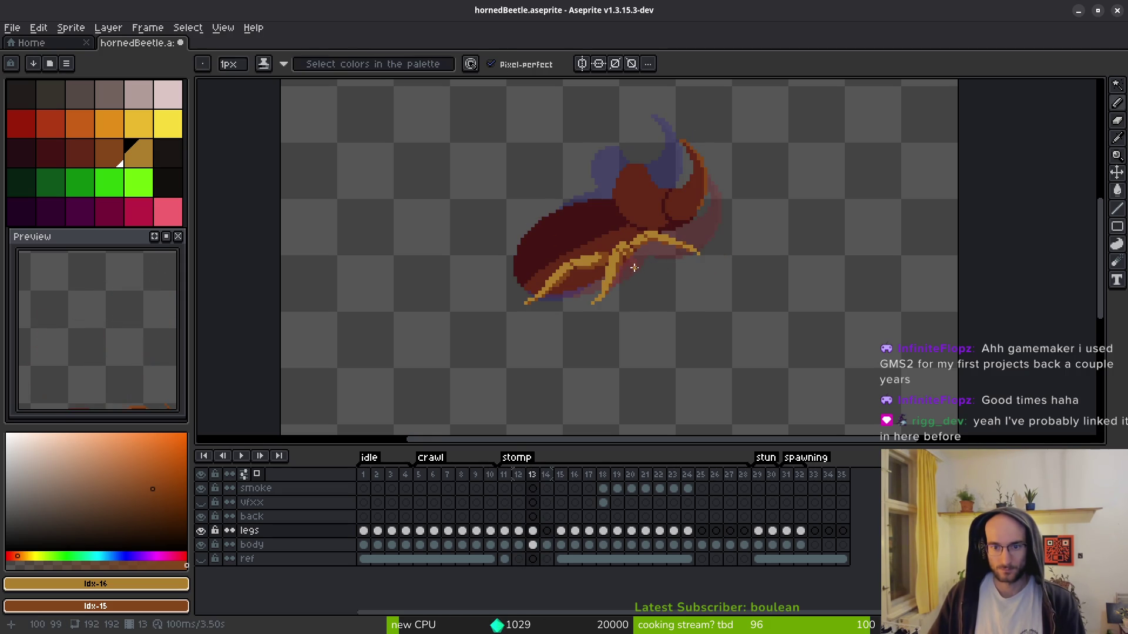
scroll(631, 266, "up", 4)
key("Left")
scroll(630, 276, "up", 3)
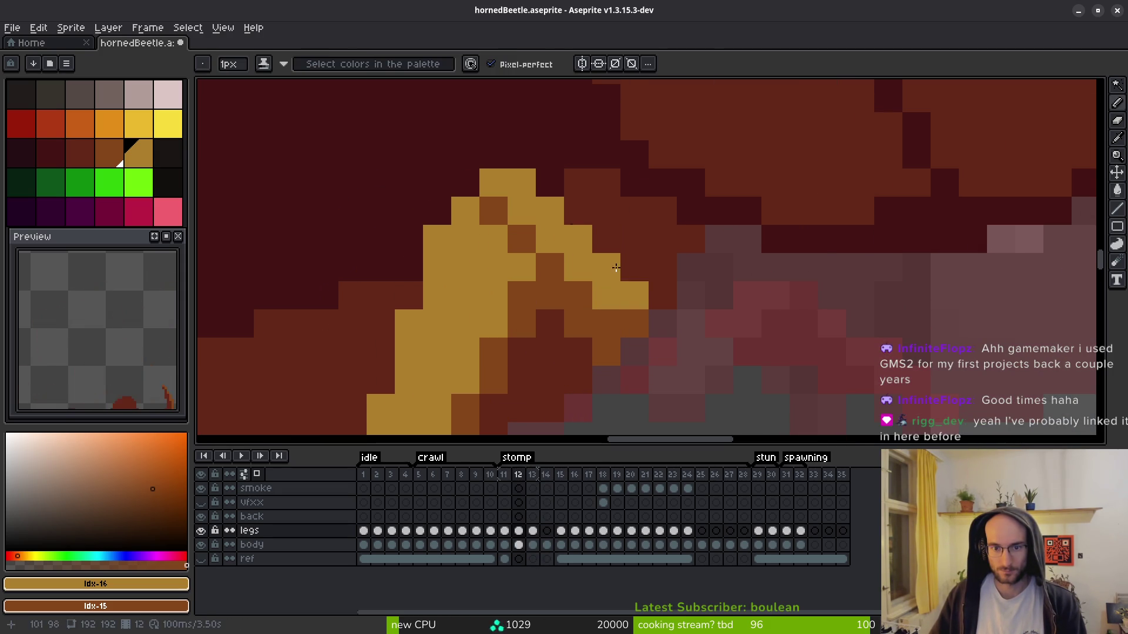
scroll(512, 229, "down", 3)
- Save the beetle sprite file with Ctrl+S
key("e")
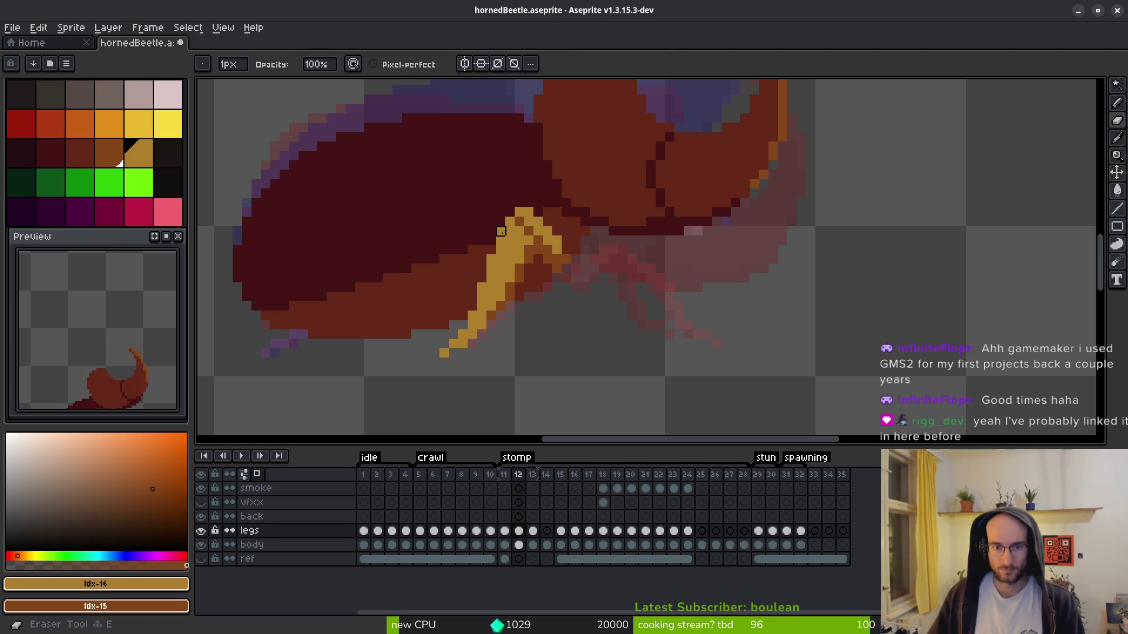
key("f")
scroll(544, 223, "up", 3)
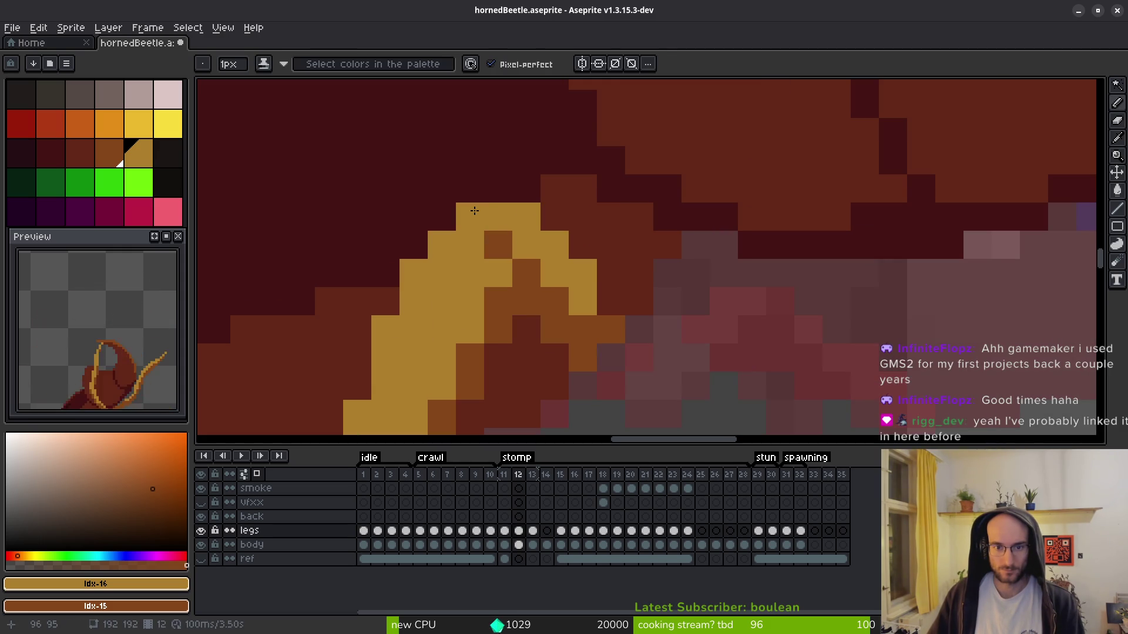
scroll(668, 310, "down", 3)
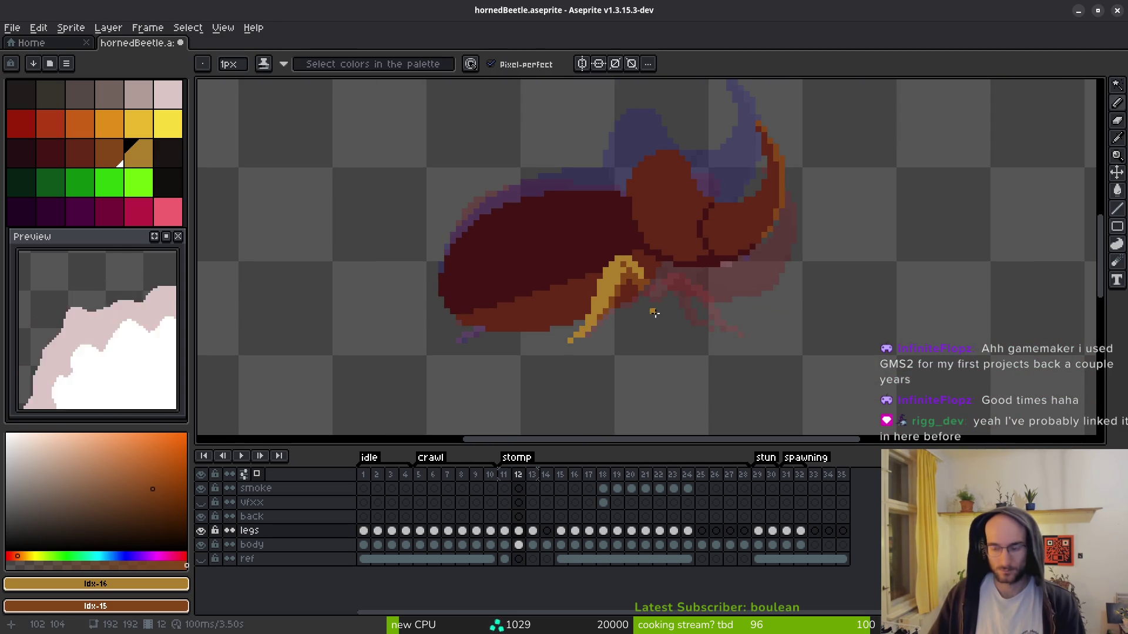
key("ctrl+s")
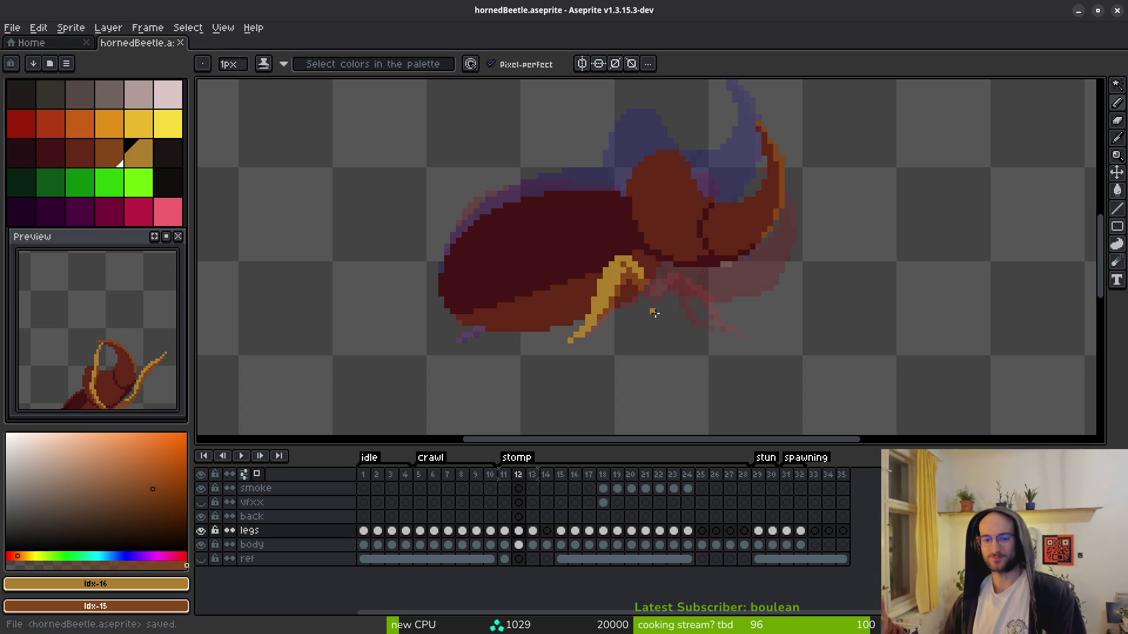
- Sample the gold colour and start the second leg's top with gold and brown pixels
scroll(646, 341, "left", 1)
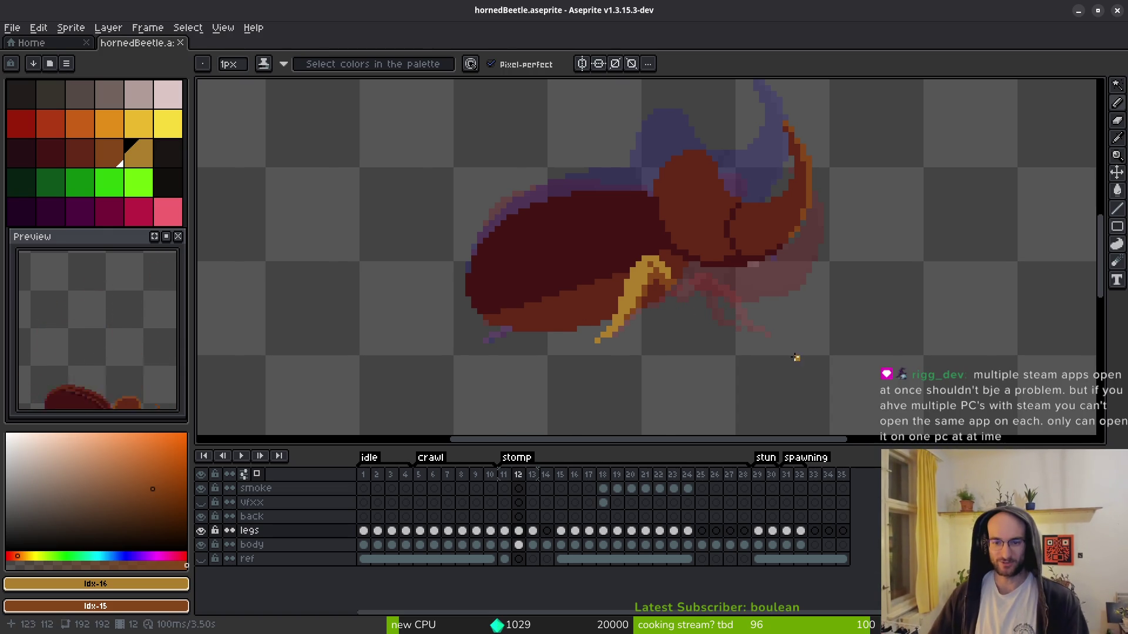
key("i")
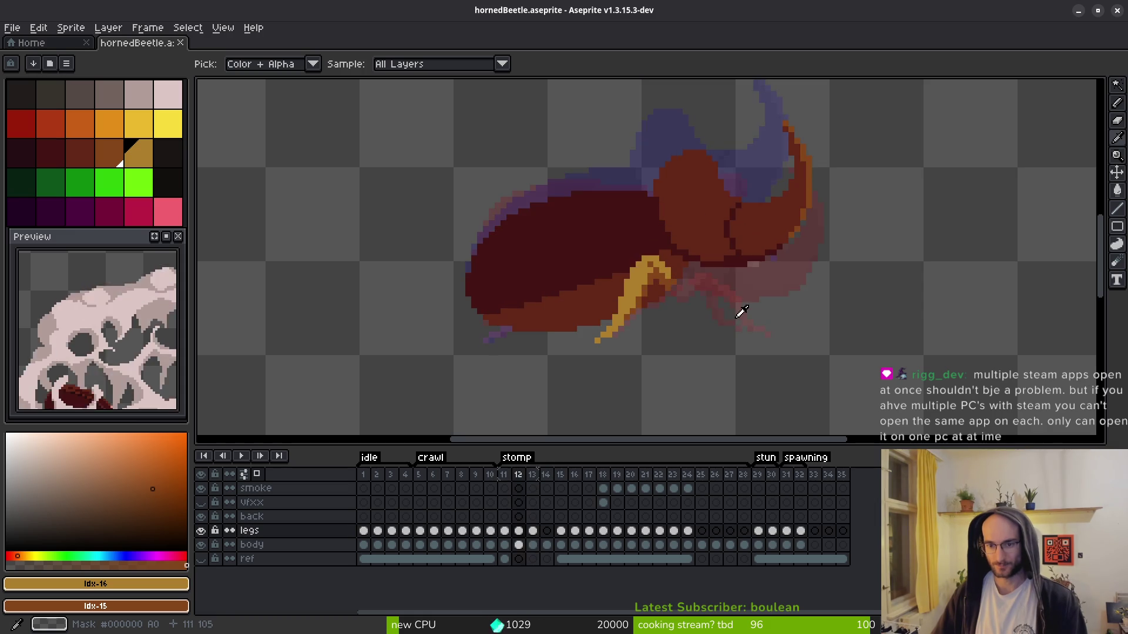
key("b")
scroll(743, 306, "up", 4)
left_click_drag(642, 254, 579, 221)
left_click(506, 182)
right_click(491, 196)
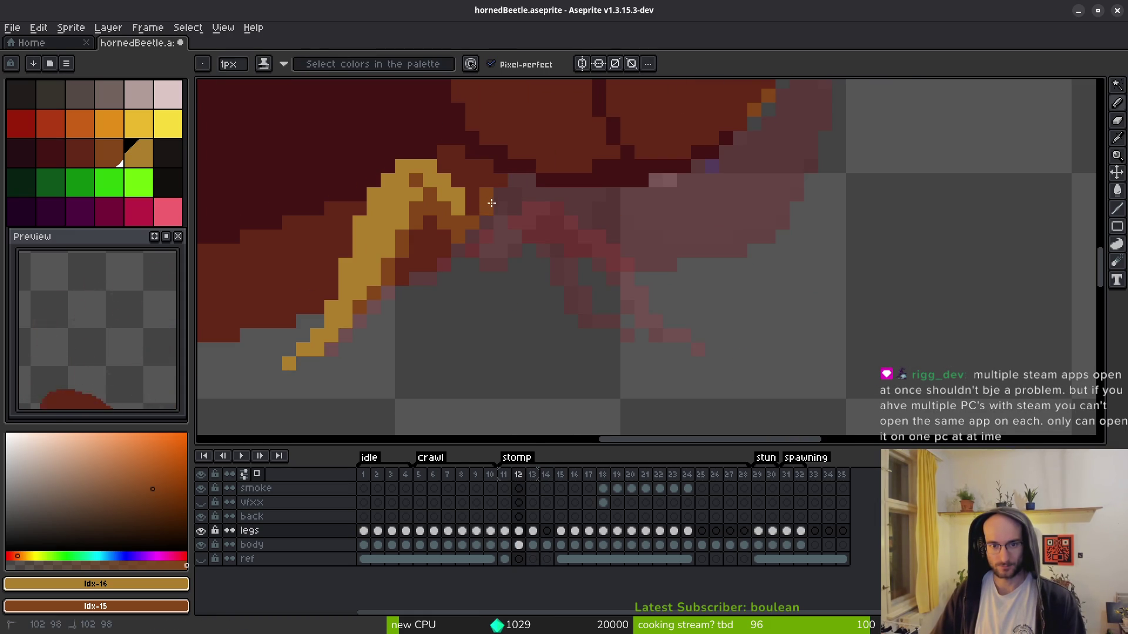
right_click(544, 196)
left_click(500, 181)
left_click(487, 195)
left_click(511, 183)
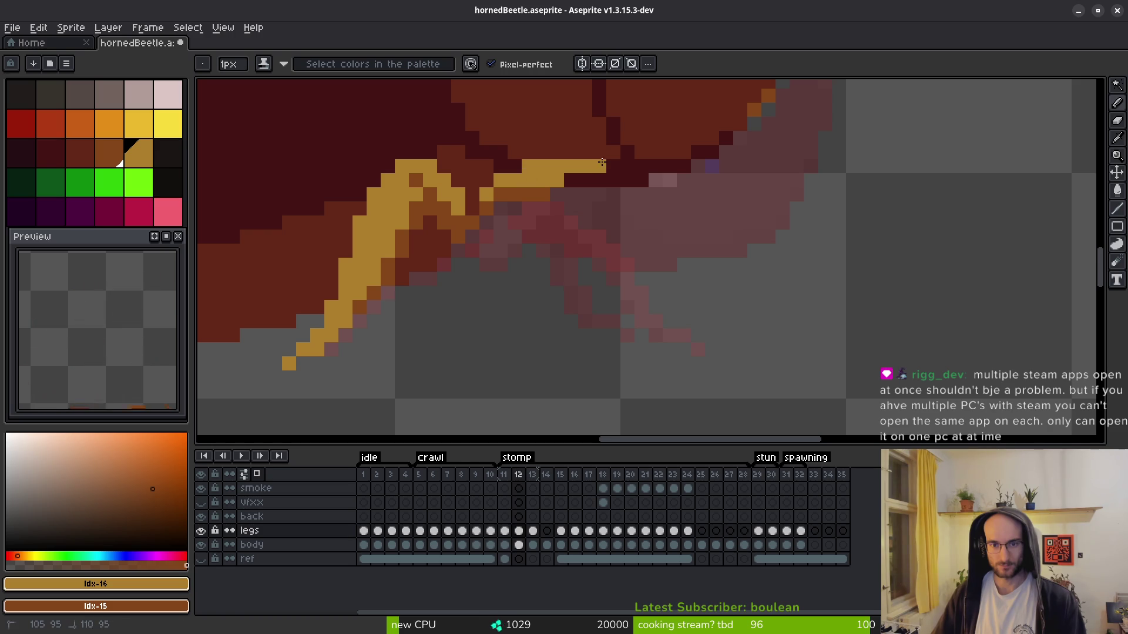
- Draw the second leg diagonally down-right under the body, erase a stray pixel, and add orange-brown shading
mouse_move(609, 172)
left_mouse_down()
mouse_move(711, 265)
mouse_move(740, 265)
mouse_move(756, 284)
left_mouse_up()
left_click(726, 293)
key("e")
left_click(713, 265)
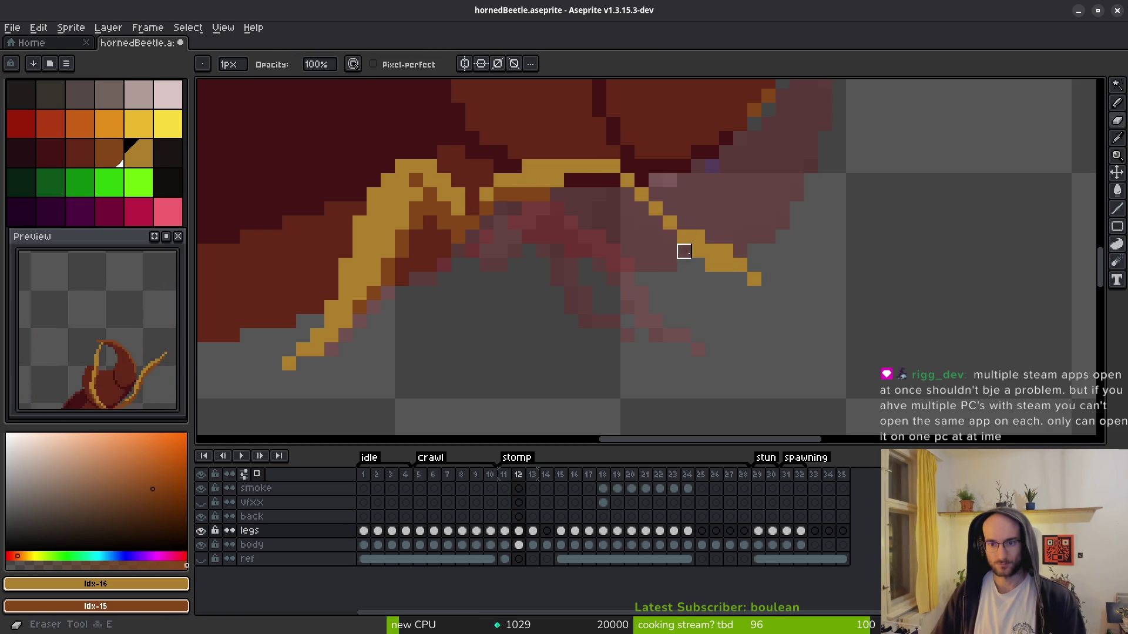
key("b")
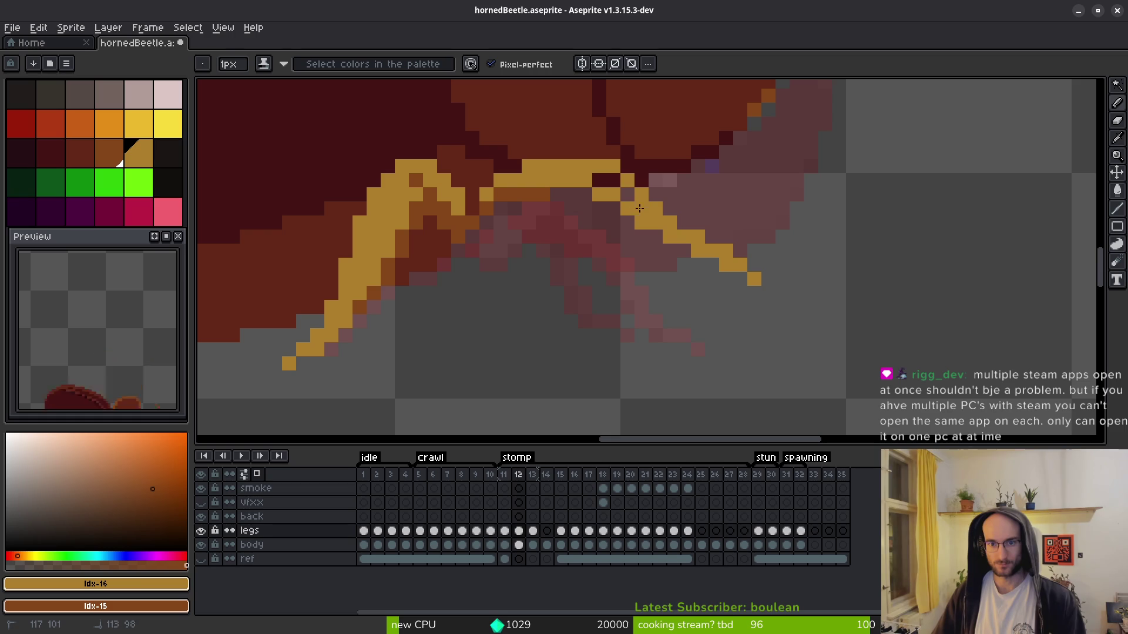
left_click_drag(639, 208, 620, 192)
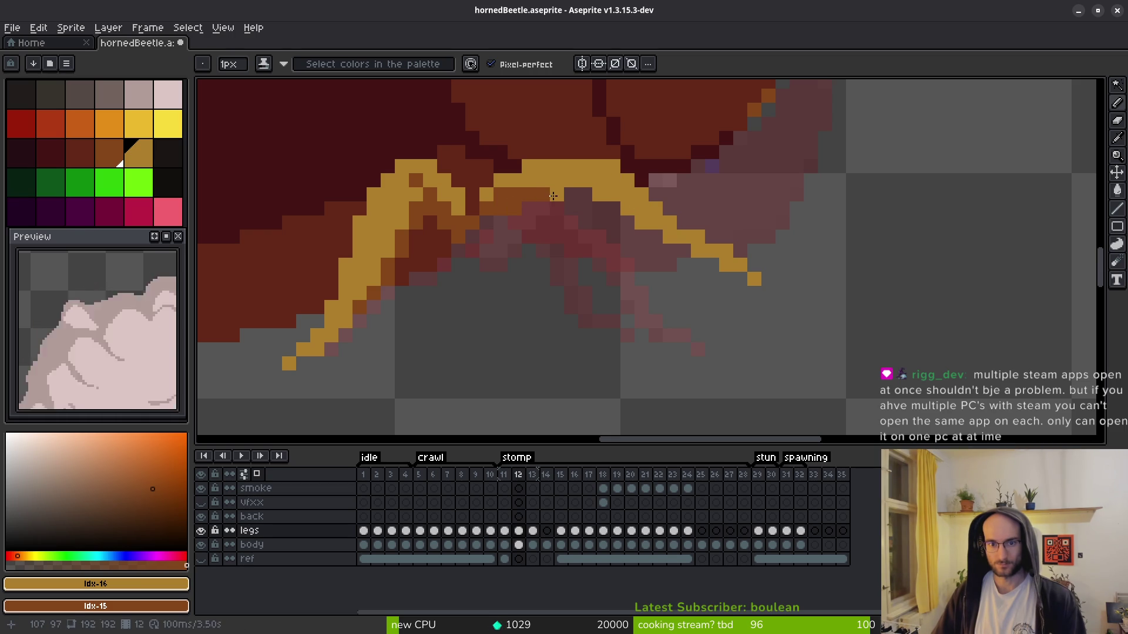
right_click(614, 208)
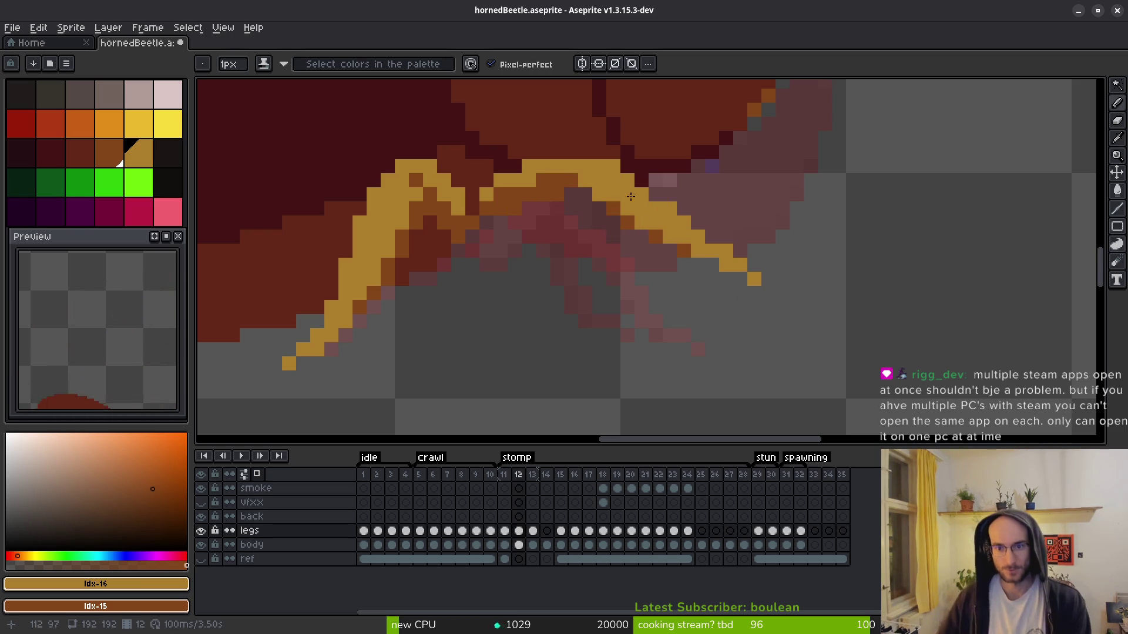
scroll(646, 294, "down", 3)
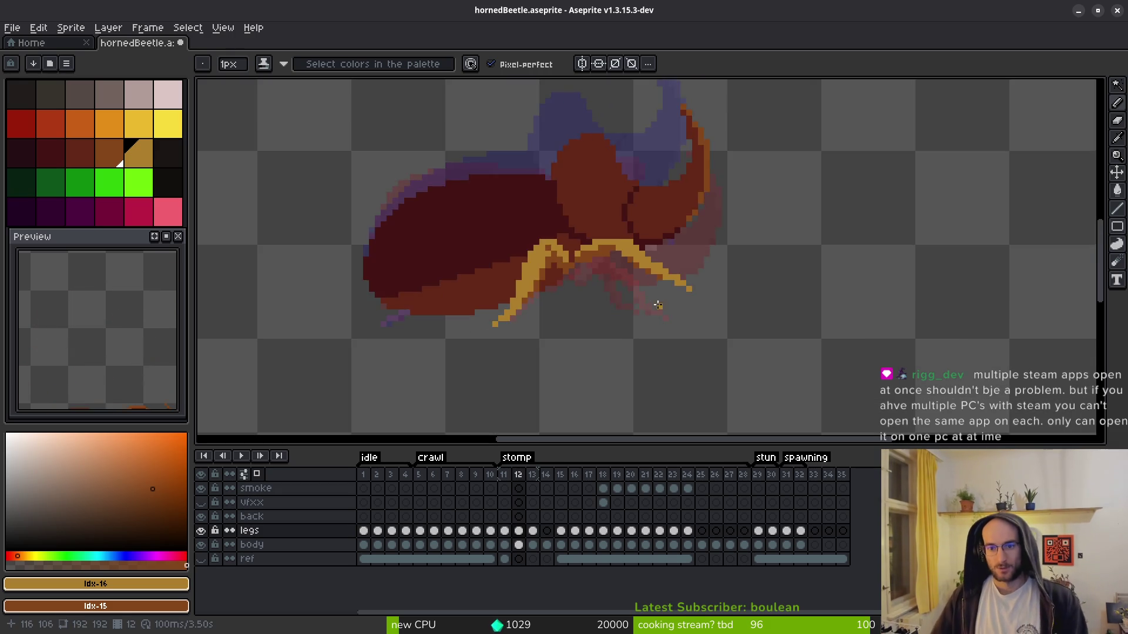
scroll(612, 264, "up", 4)
left_click_drag(594, 198, 609, 247)
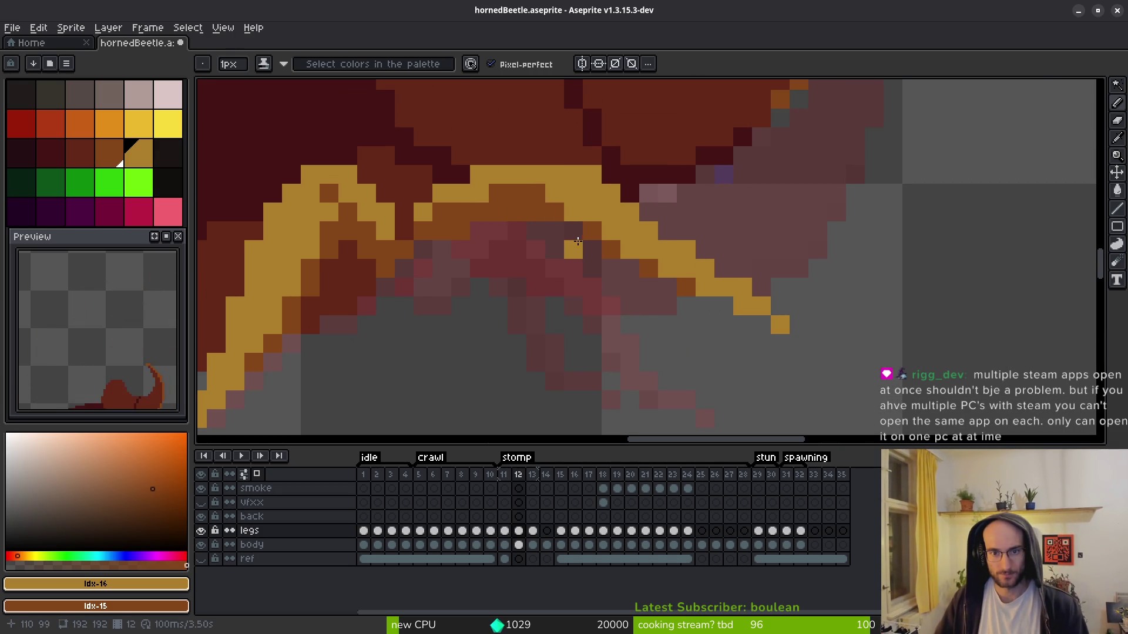